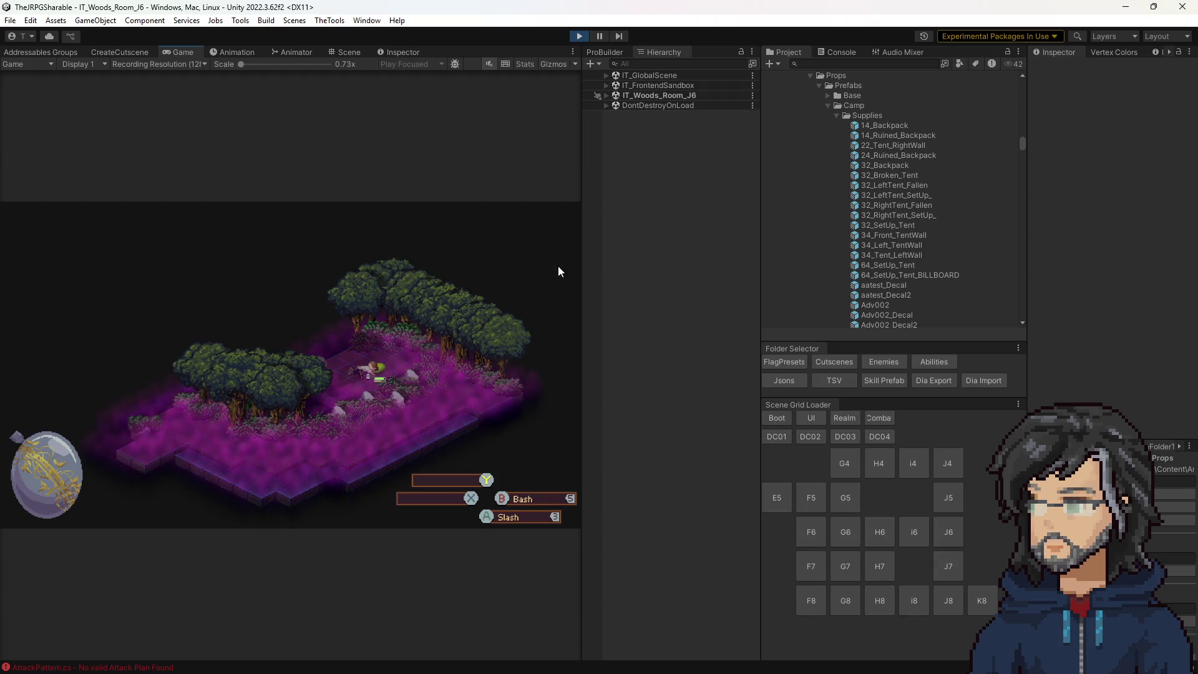
Drag the Game view/Hierarchy divider right to enlarge the running game's view.
{"action": "left_click_drag", "start_coordinate": [581, 274], "coordinate": [861, 289]}
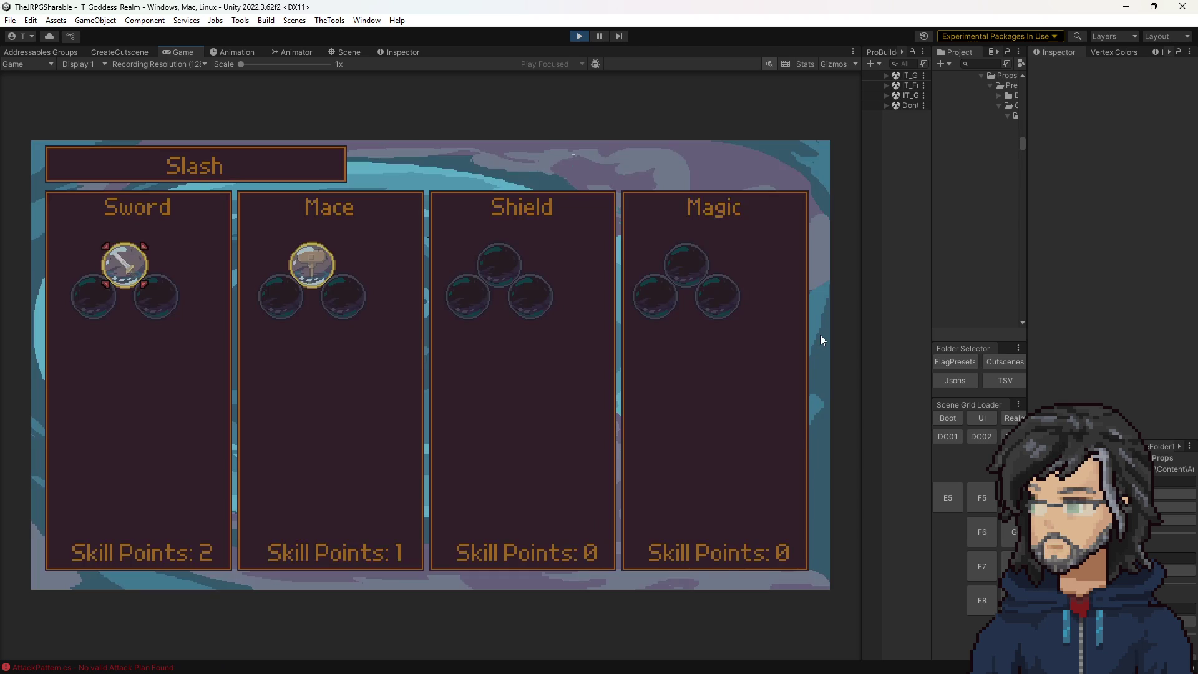
Buy the Sword Stagger Power node and look over the neighbouring Strength and Health nodes.
{"action": "key", "text": "Return"}
{"action": "key", "text": "Return"}
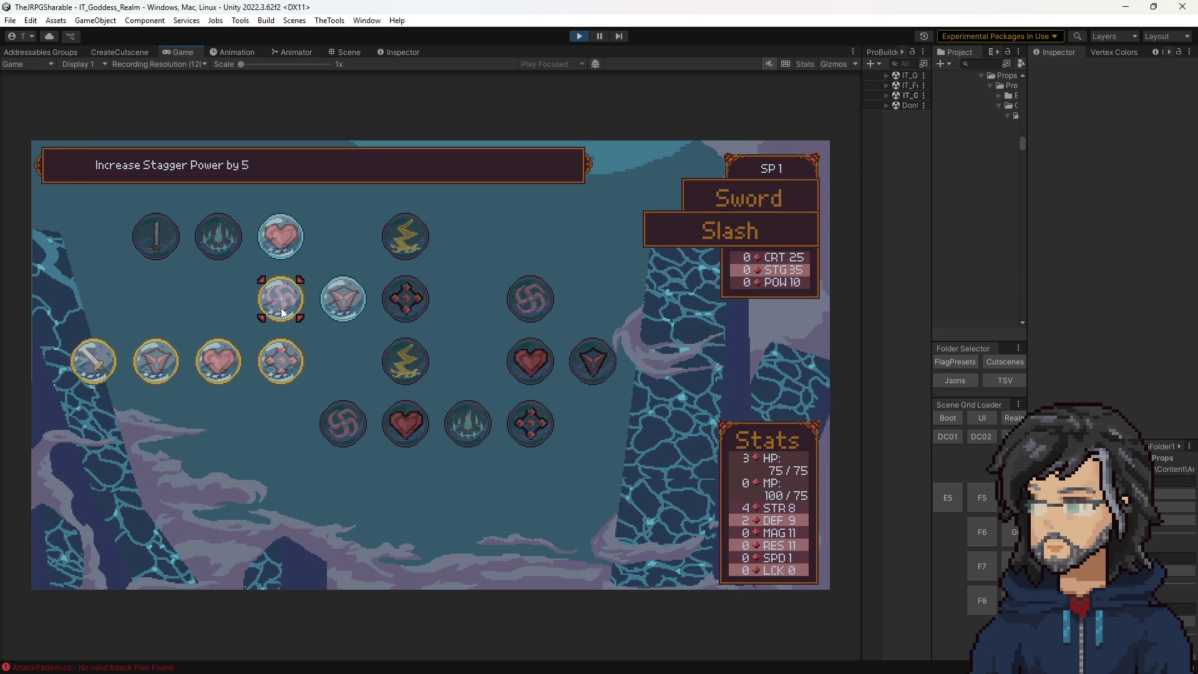
{"action": "key", "text": "Right"}
{"action": "key", "text": "Up"}
{"action": "key", "text": "Down"}
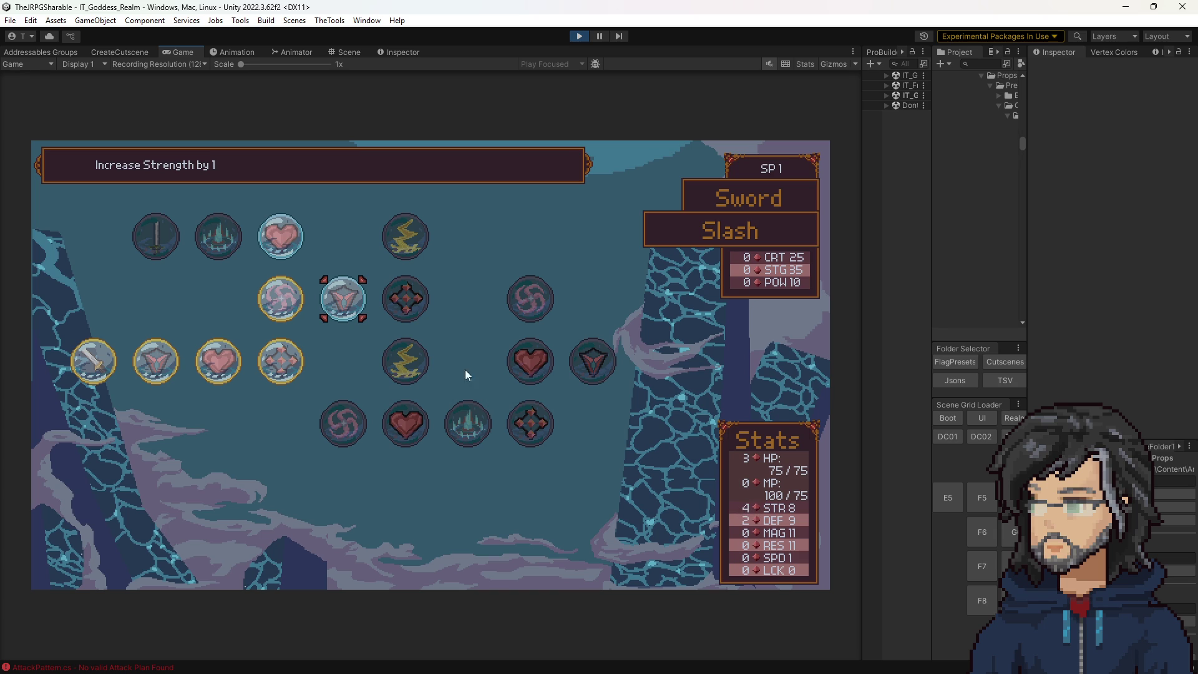
Buy the Sword tree's Increase Health by 25 node.
{"action": "key", "text": "Left"}
{"action": "key", "text": "Up"}
{"action": "key", "text": "Return"}
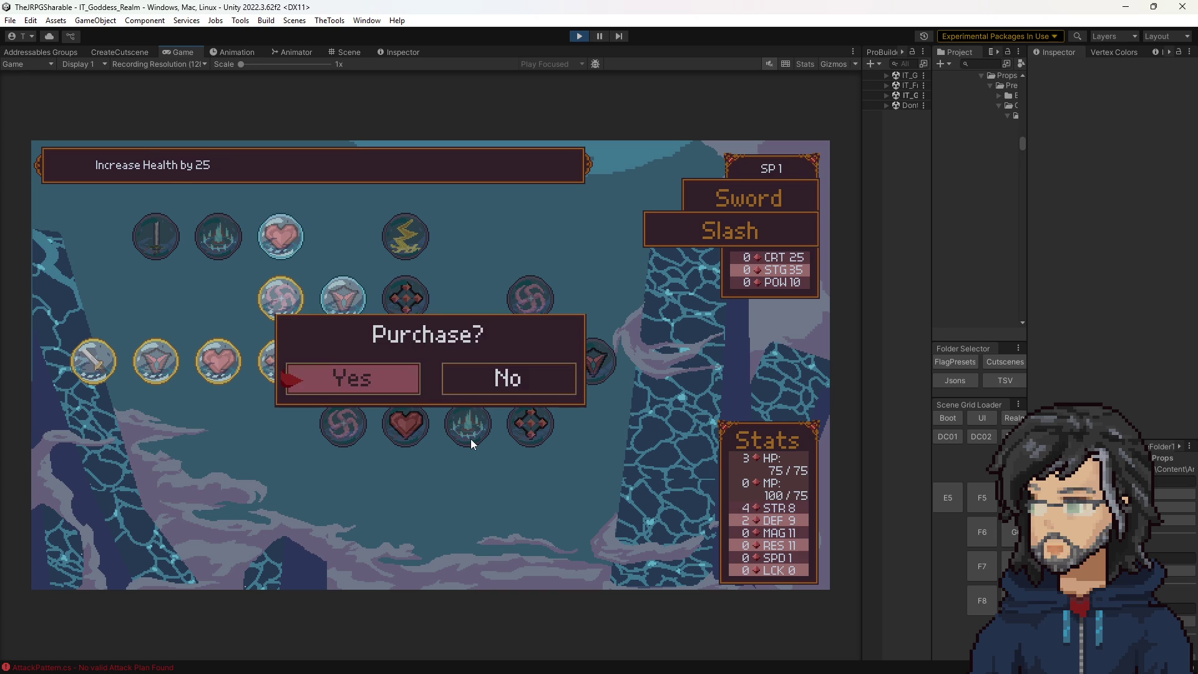
{"action": "key", "text": "Return"}
{"action": "key", "text": "Down"}
{"action": "key", "text": "Up"}
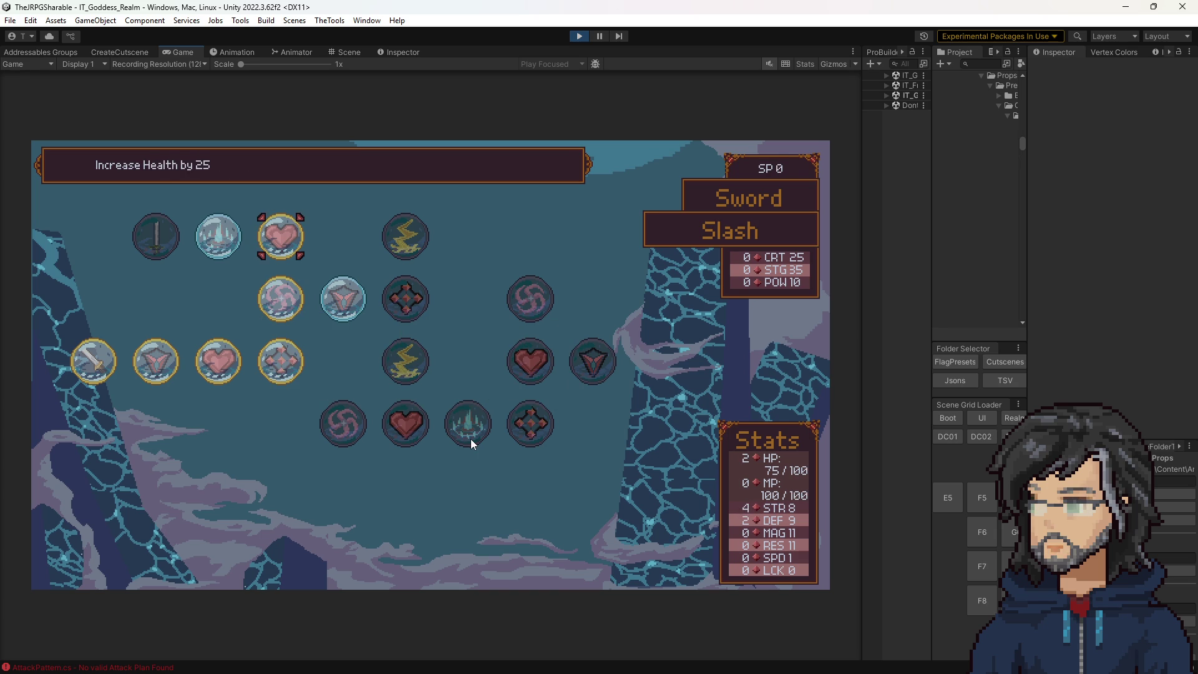
Buy the Mace tree's Health node and return to the game.
{"action": "key", "text": "Escape"}
{"action": "key", "text": "Return"}
{"action": "key", "text": "Left"}
{"action": "key", "text": "Left"}
{"action": "key", "text": "Return"}
{"action": "key", "text": "Return"}
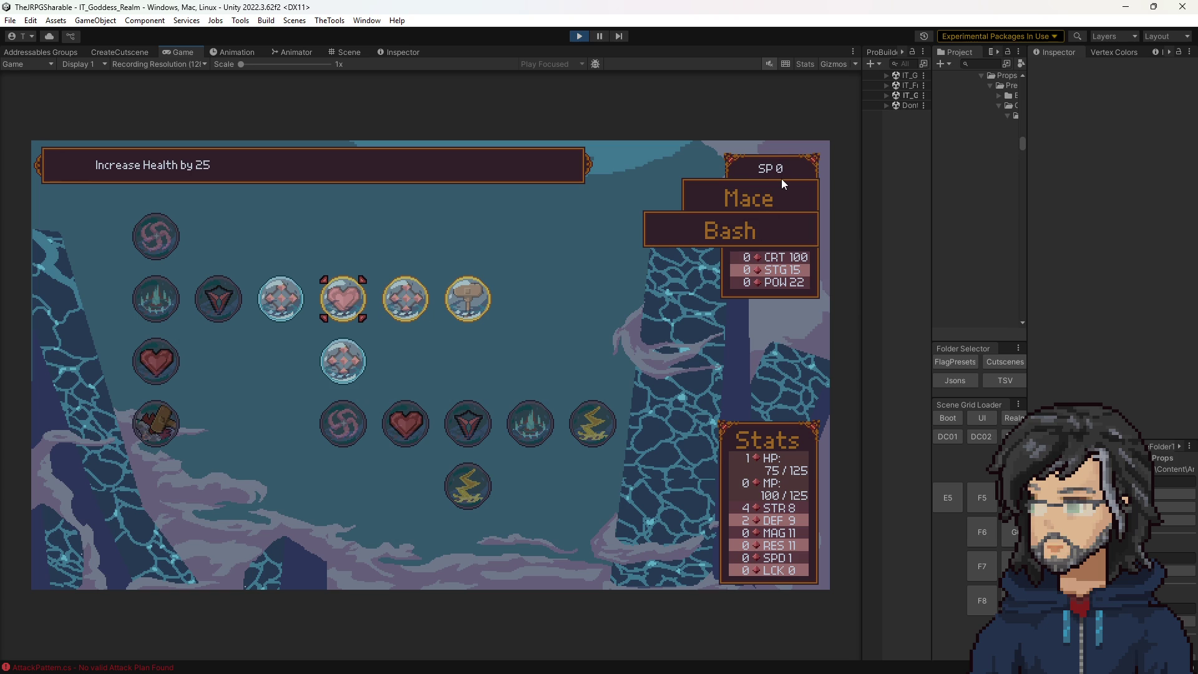
{"action": "key", "text": "Escape"}
{"action": "key", "text": "Escape"}
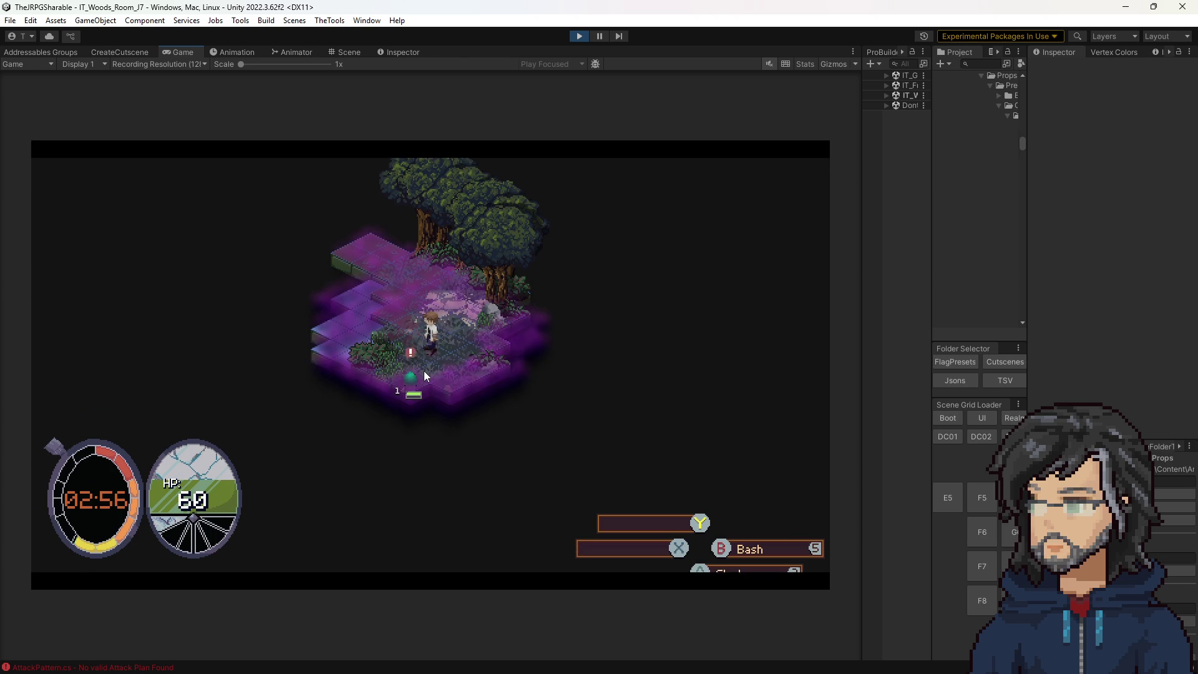
Slash the slime and pick up the Str and Stagger crystals.
{"action": "key", "text": "Left"}
{"action": "key", "text": "space"}
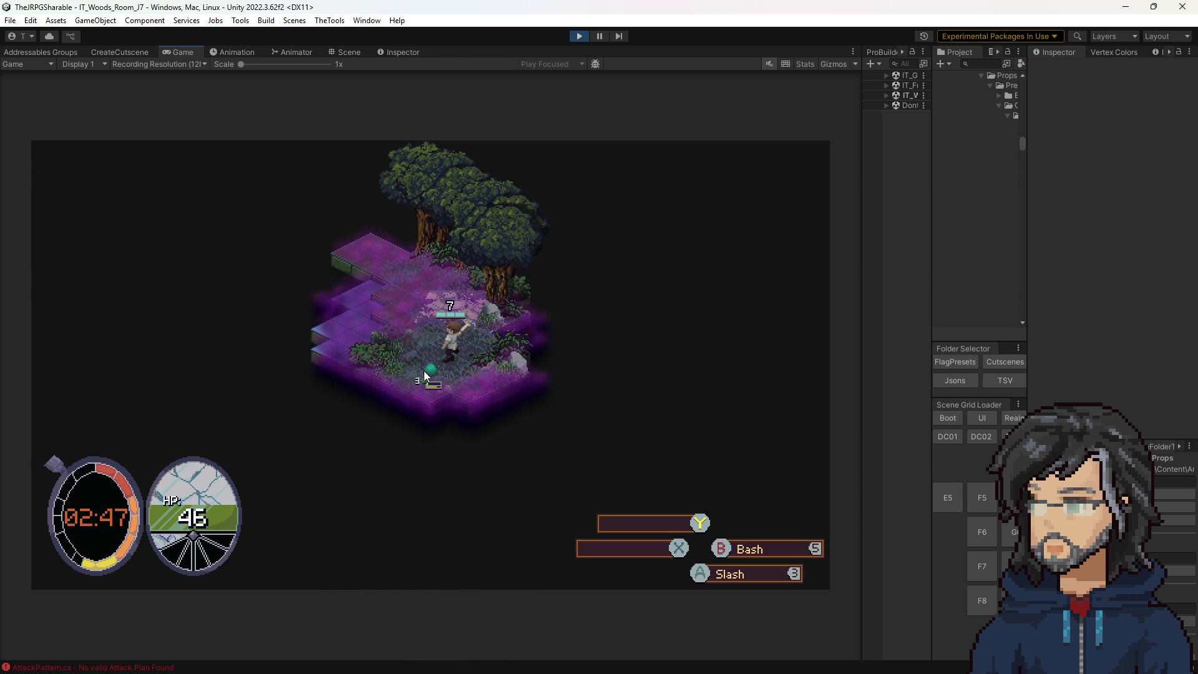
{"action": "key", "text": "Left"}
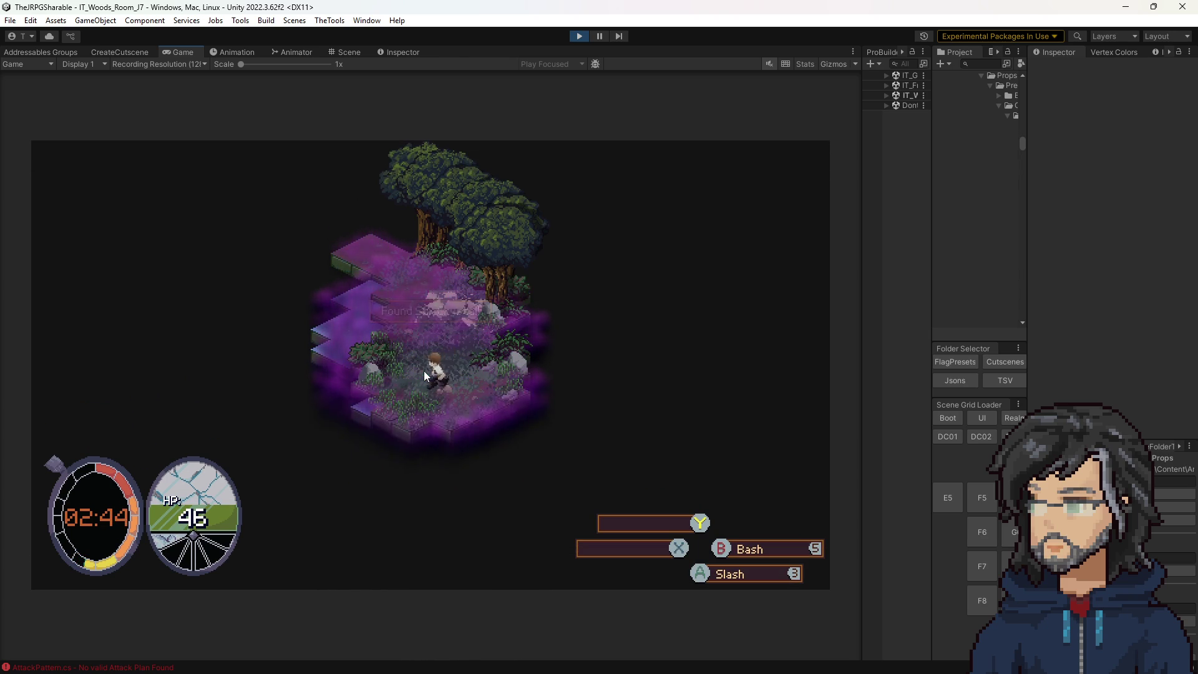
{"action": "key", "text": "Left"}
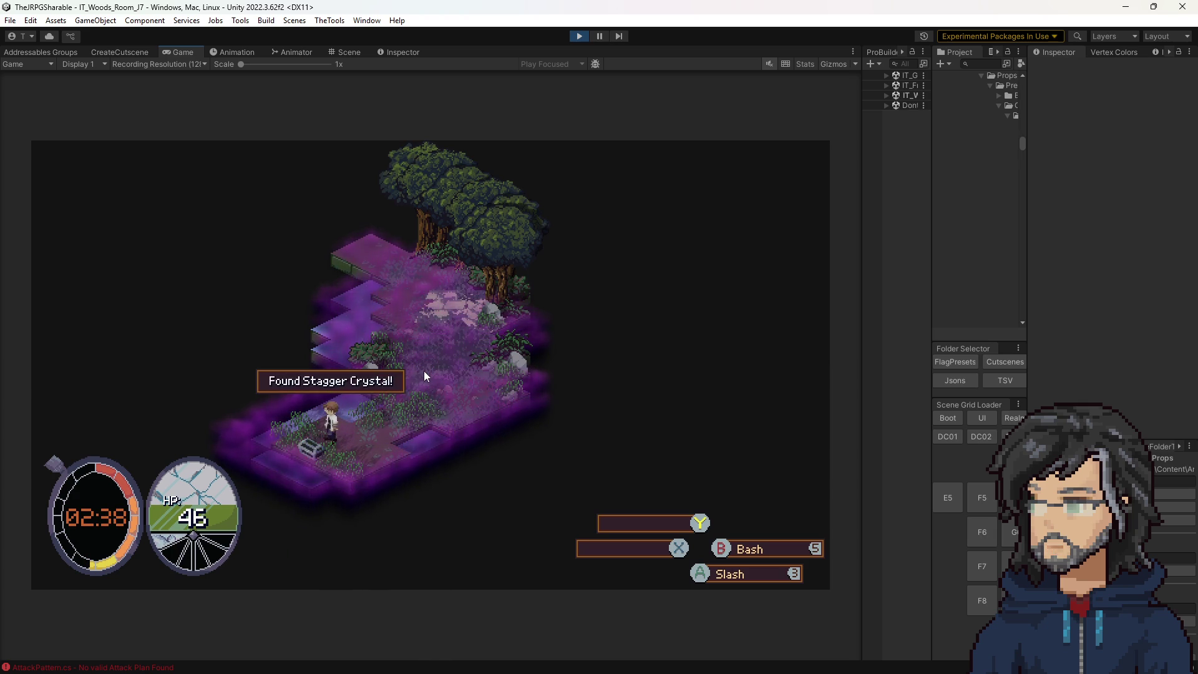
Cross the room, exit to the next room and attack its slime.
{"action": "key", "text": "Right"}
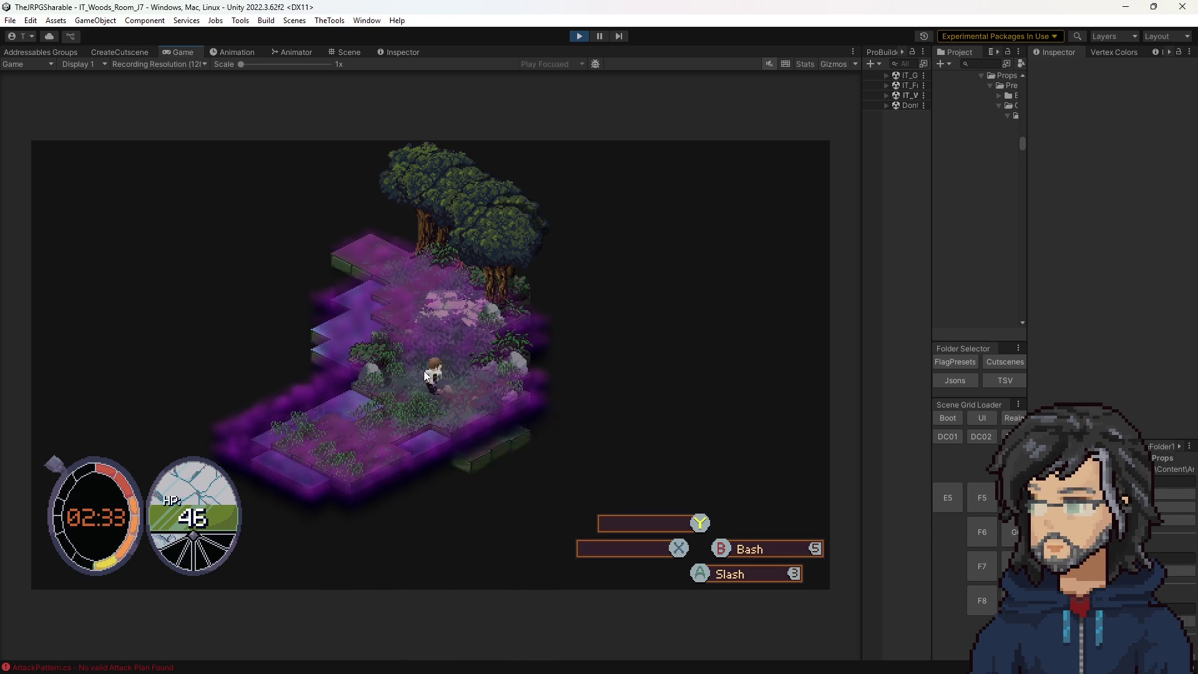
{"action": "key", "text": "Down"}
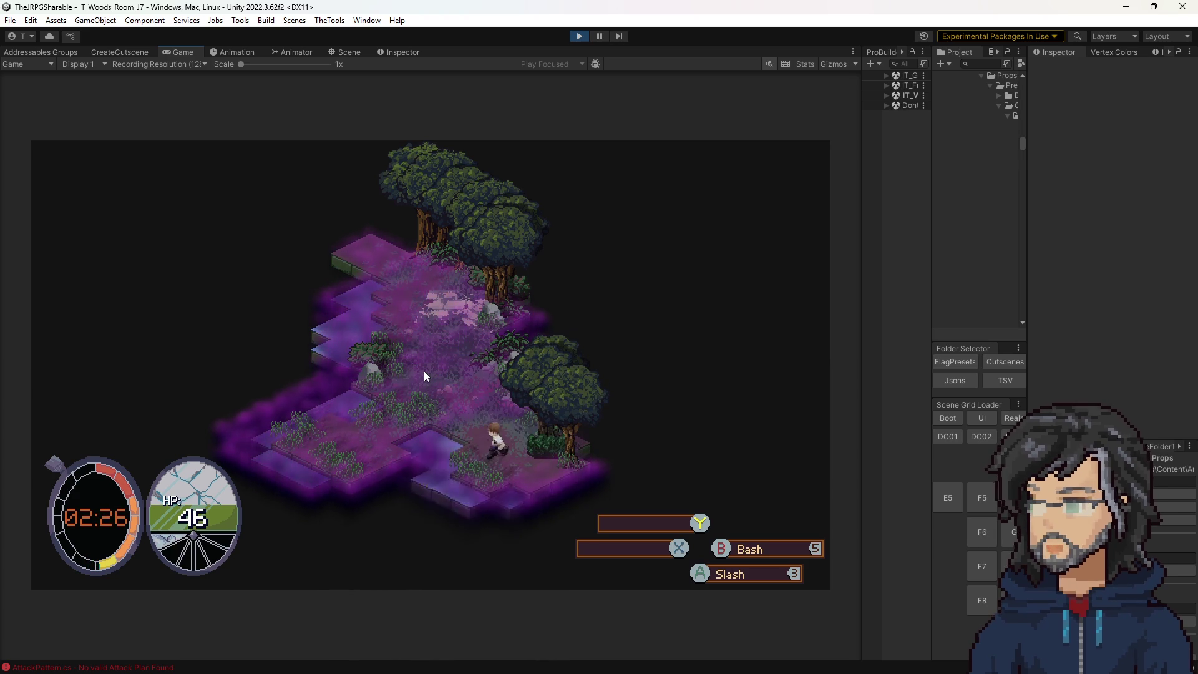
{"action": "key", "text": "Down"}
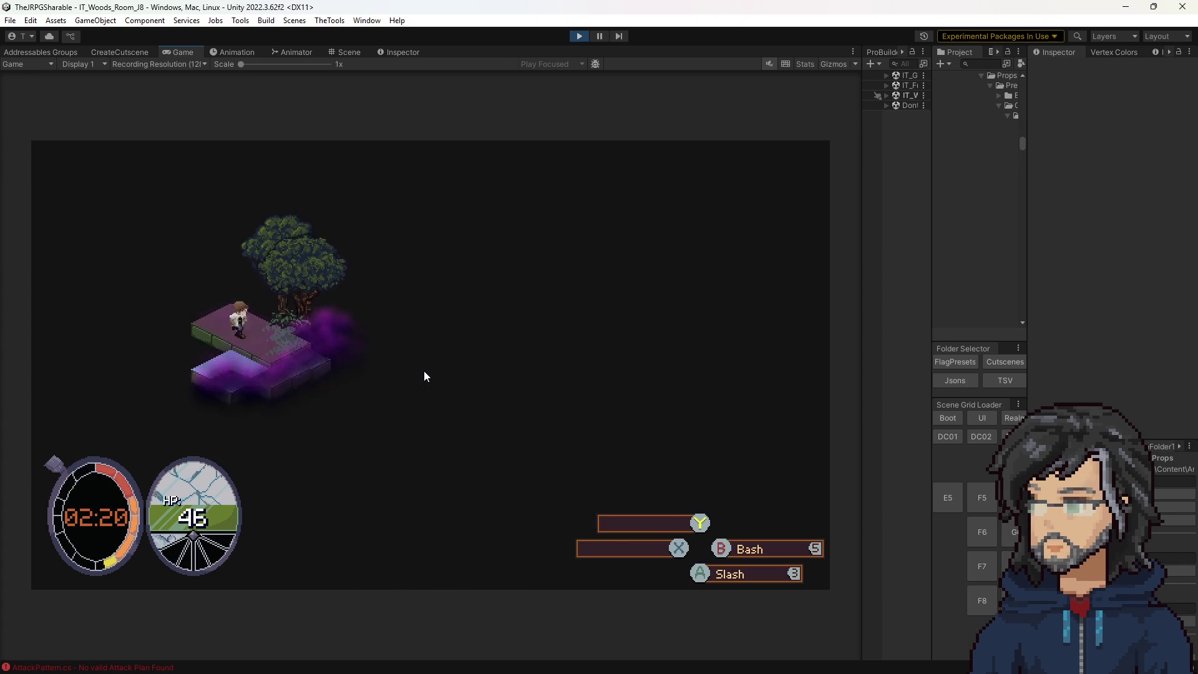
{"action": "key", "text": "Down"}
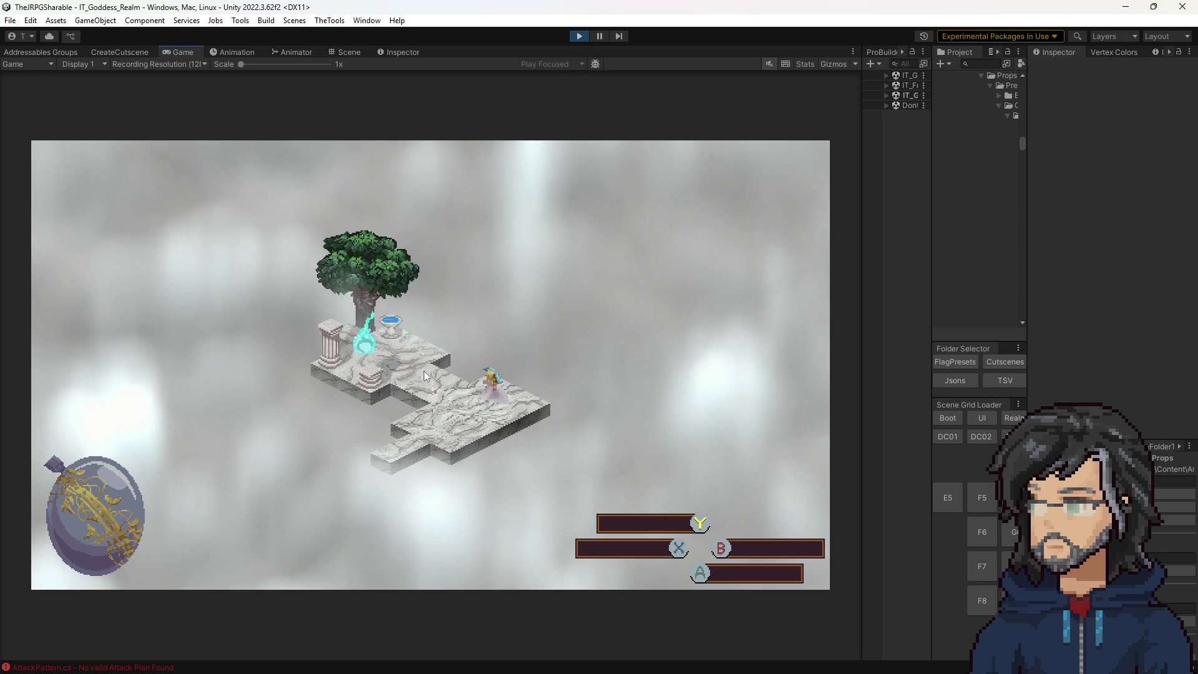
Buy the Sword Increase Power by 2 node (POW 10 to 12), then switch to the spreadsheet.
{"action": "key", "text": "Return"}
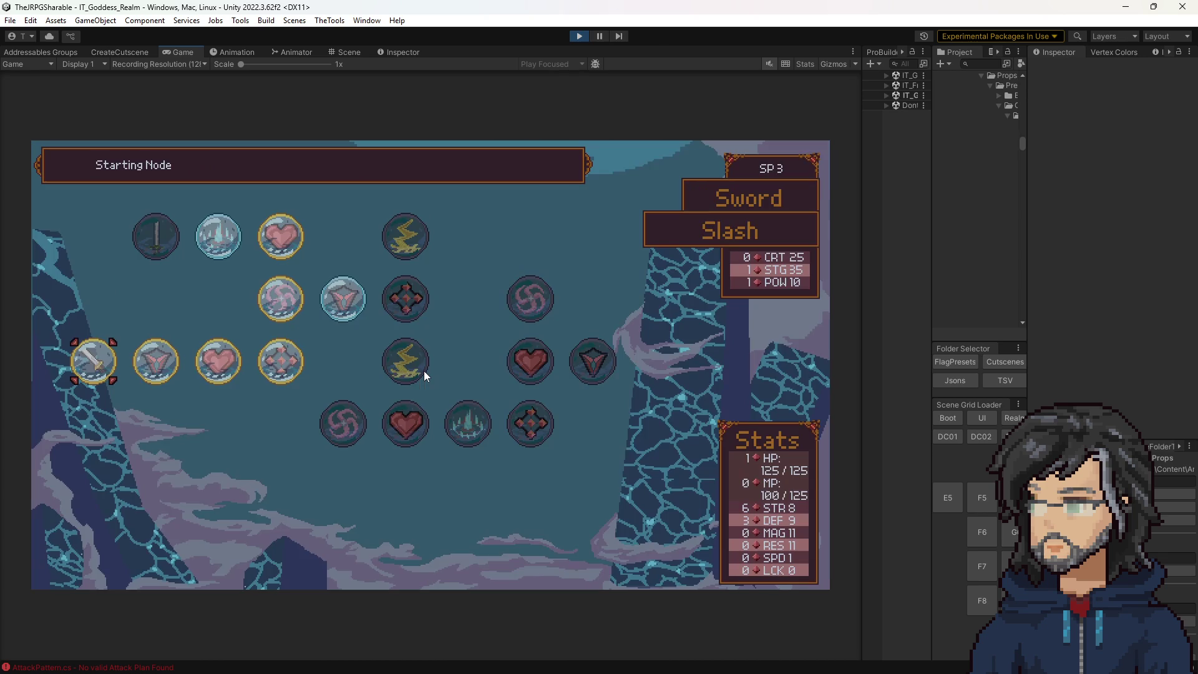
{"action": "key", "text": "Right"}
{"action": "key", "text": "Right"}
{"action": "key", "text": "Right"}
{"action": "key", "text": "Up"}
{"action": "key", "text": "Right"}
{"action": "key", "text": "Left"}
{"action": "key", "text": "Up"}
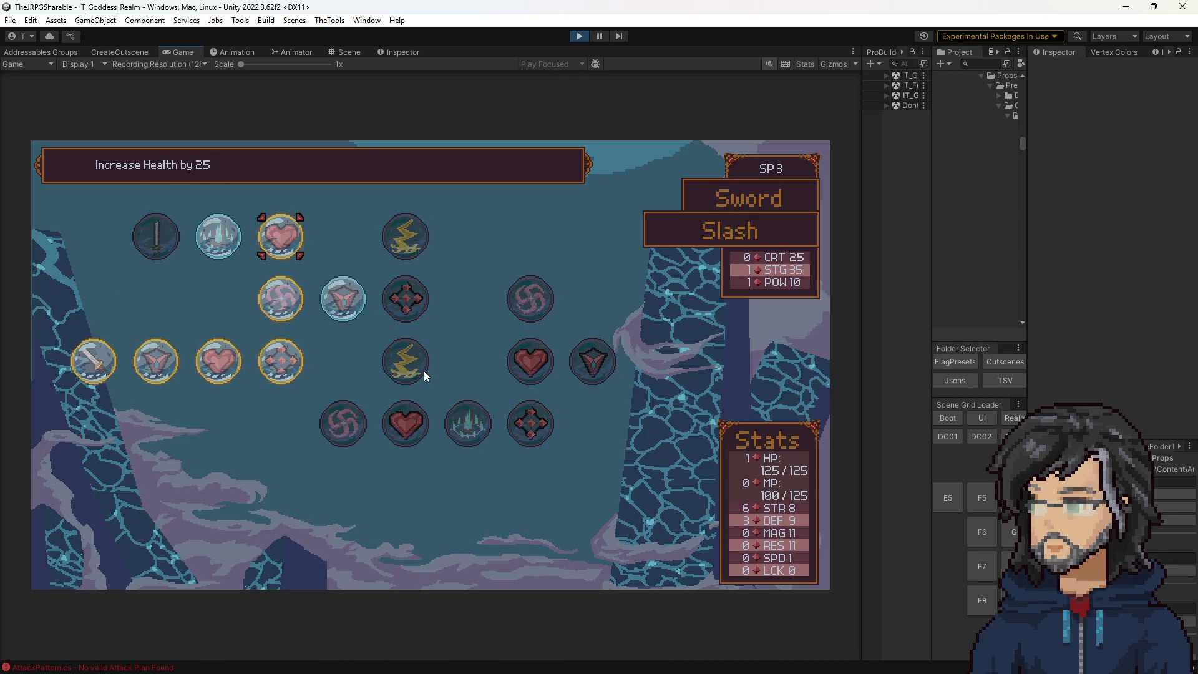
{"action": "key", "text": "Left"}
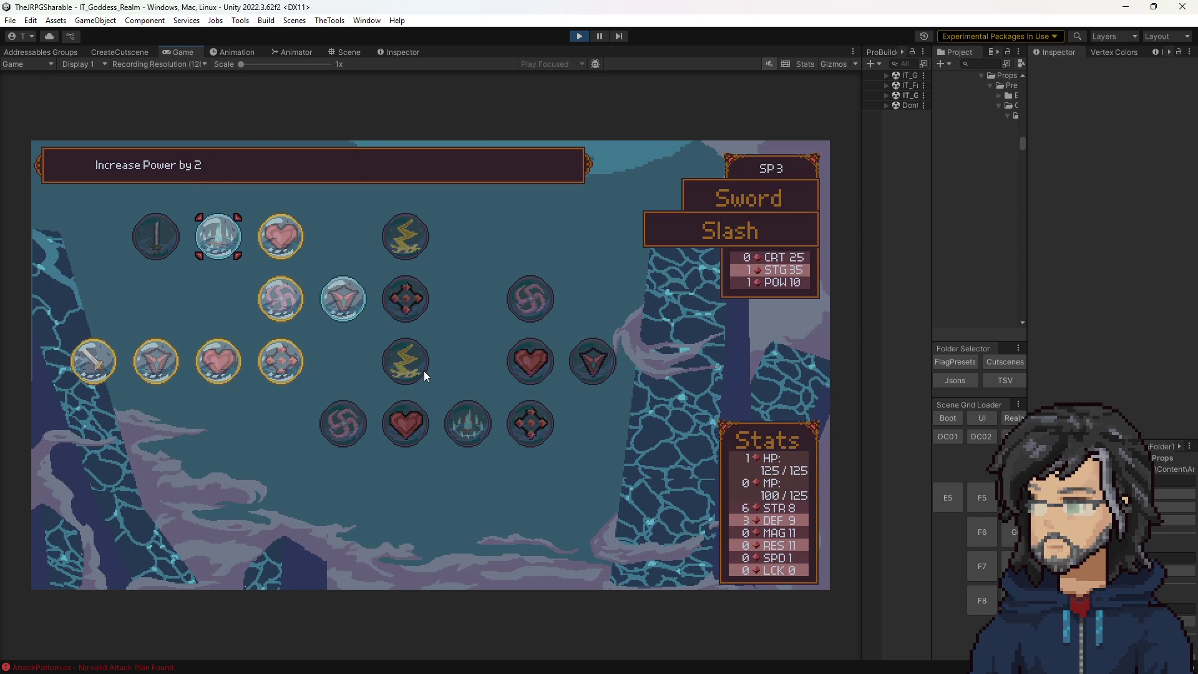
{"action": "key", "text": "Return"}
{"action": "key", "text": "Return"}
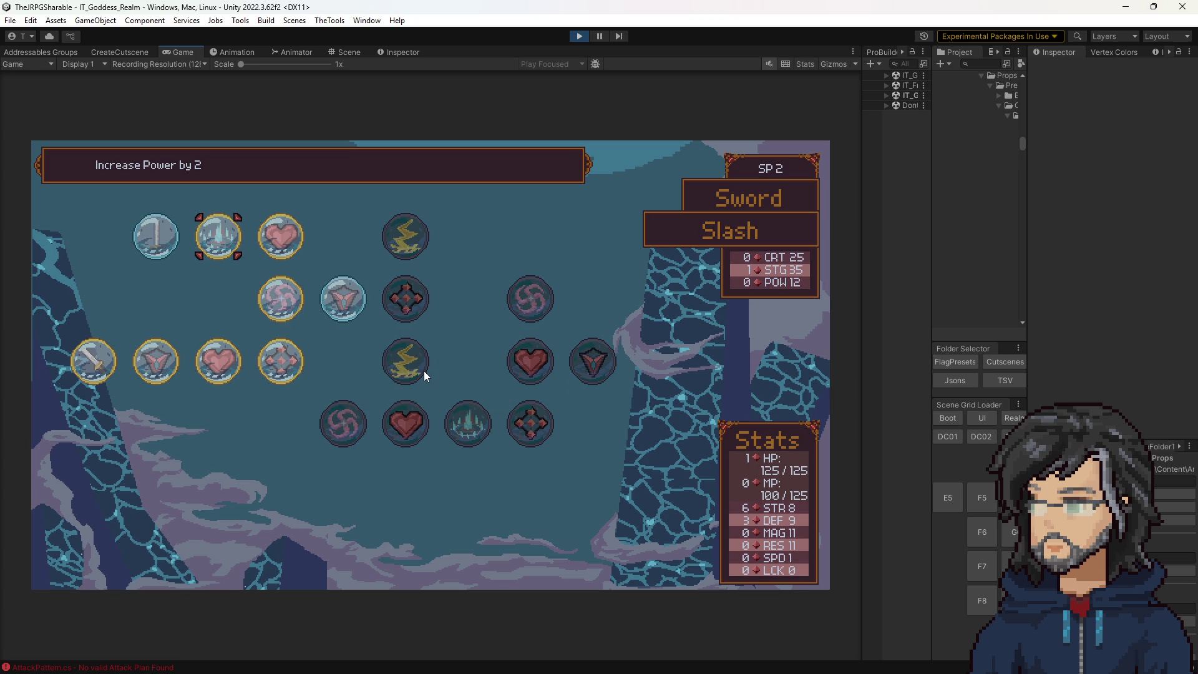
{"action": "key", "text": "Down"}
{"action": "key", "text": "alt+Tab"}
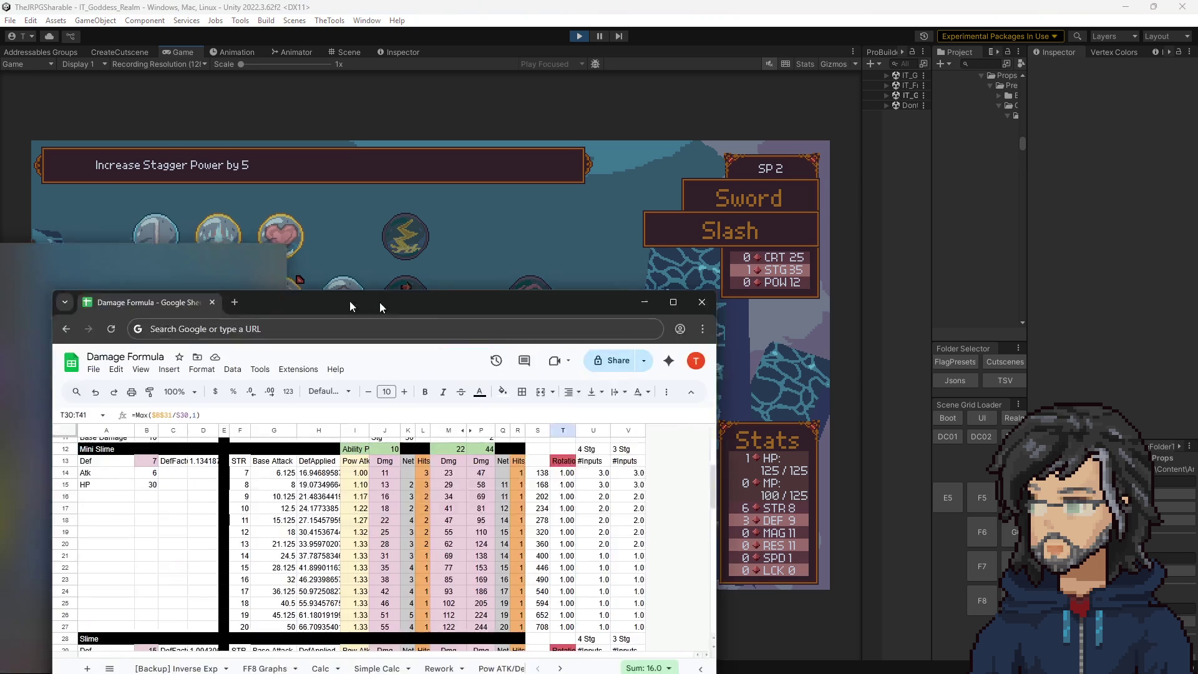
Set Damage Formula cell J12 to 12, undoing once to compare against the old value.
{"action": "left_click", "coordinate": [575, 317]}
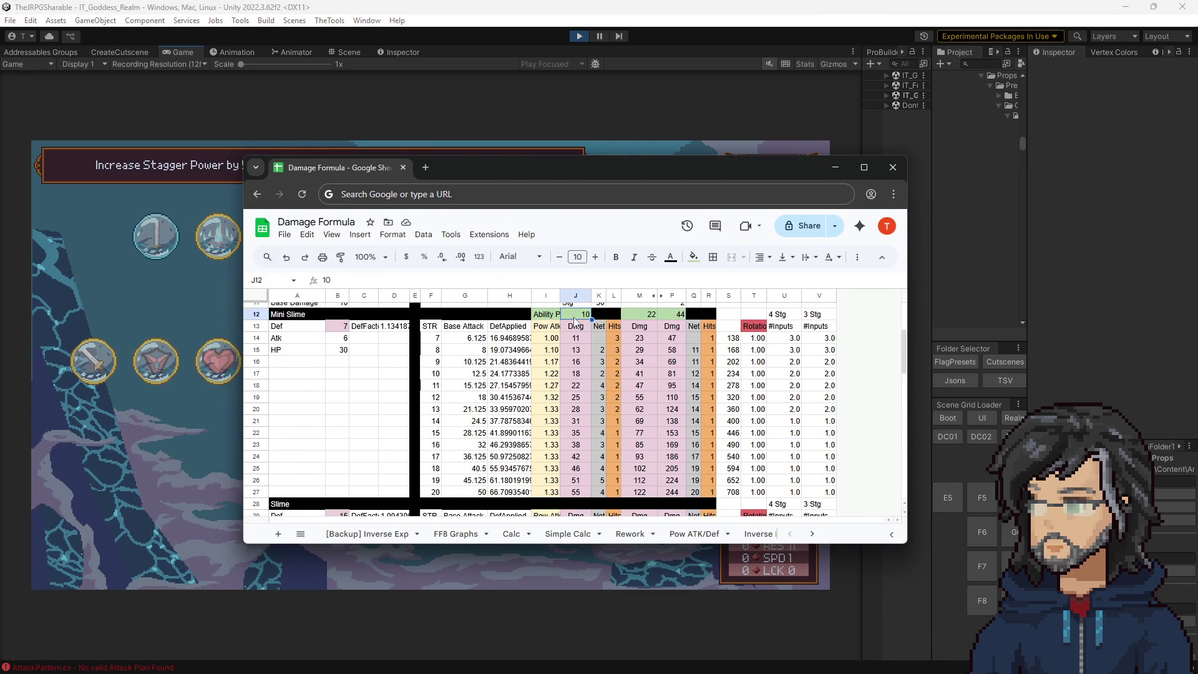
{"action": "type", "text": "12"}
{"action": "key", "text": "Return"}
{"action": "key", "text": "ctrl+z"}
{"action": "type", "text": "12"}
{"action": "key", "text": "Return"}
{"action": "key", "text": "ctrl+z"}
{"action": "key", "text": "Return"}
Compare J15's damage result with J12 at 10 and back at 12.
{"action": "mouse_move", "coordinate": [610, 178]}
{"action": "left_mouse_down"}
{"action": "mouse_move", "coordinate": [851, 187]}
{"action": "mouse_move", "coordinate": [549, 134]}
{"action": "mouse_move", "coordinate": [338, 217]}
{"action": "mouse_move", "coordinate": [365, 219]}
{"action": "mouse_move", "coordinate": [369, 166]}
{"action": "mouse_move", "coordinate": [512, 155]}
{"action": "left_mouse_up"}
{"action": "left_click", "coordinate": [479, 333]}
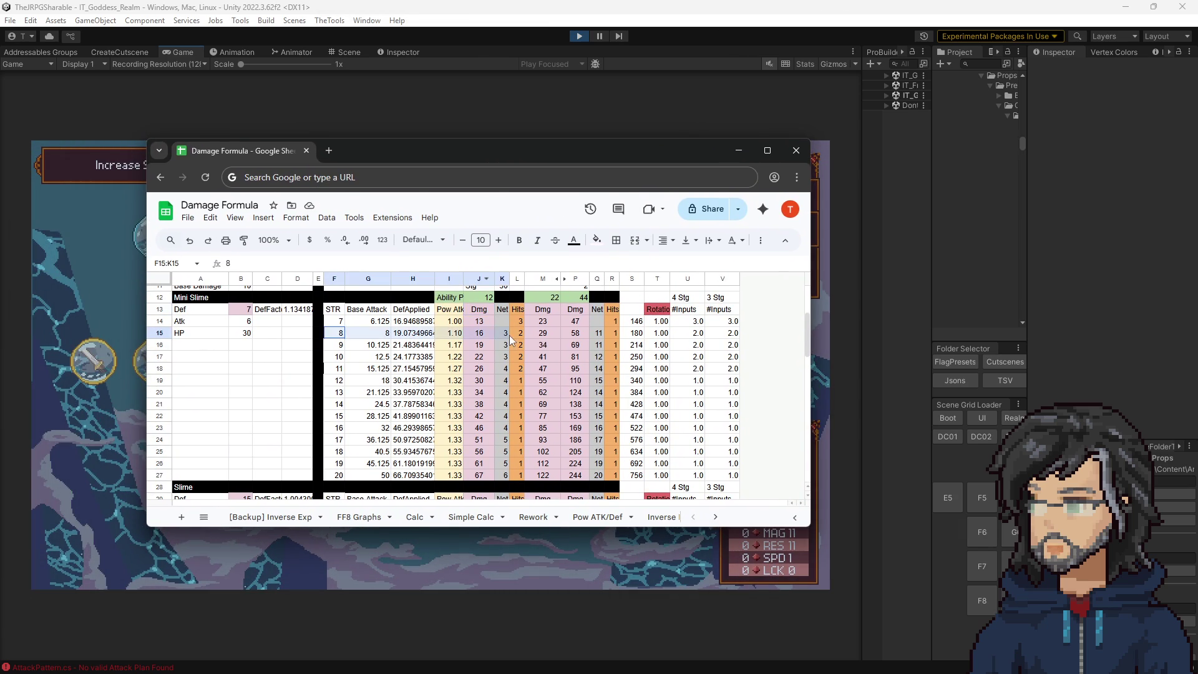
{"action": "left_click", "coordinate": [483, 300]}
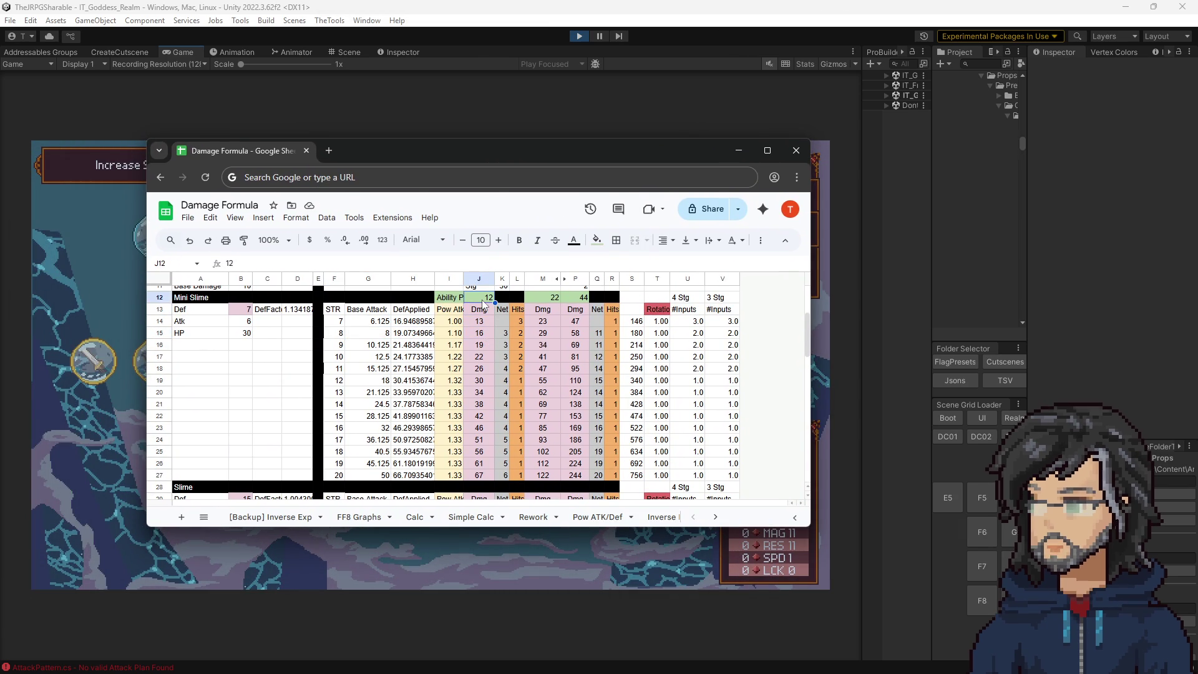
{"action": "type", "text": "10"}
{"action": "key", "text": "Return"}
{"action": "left_click", "coordinate": [484, 302]}
{"action": "type", "text": "12"}
{"action": "key", "text": "Return"}
{"action": "left_click", "coordinate": [477, 334]}
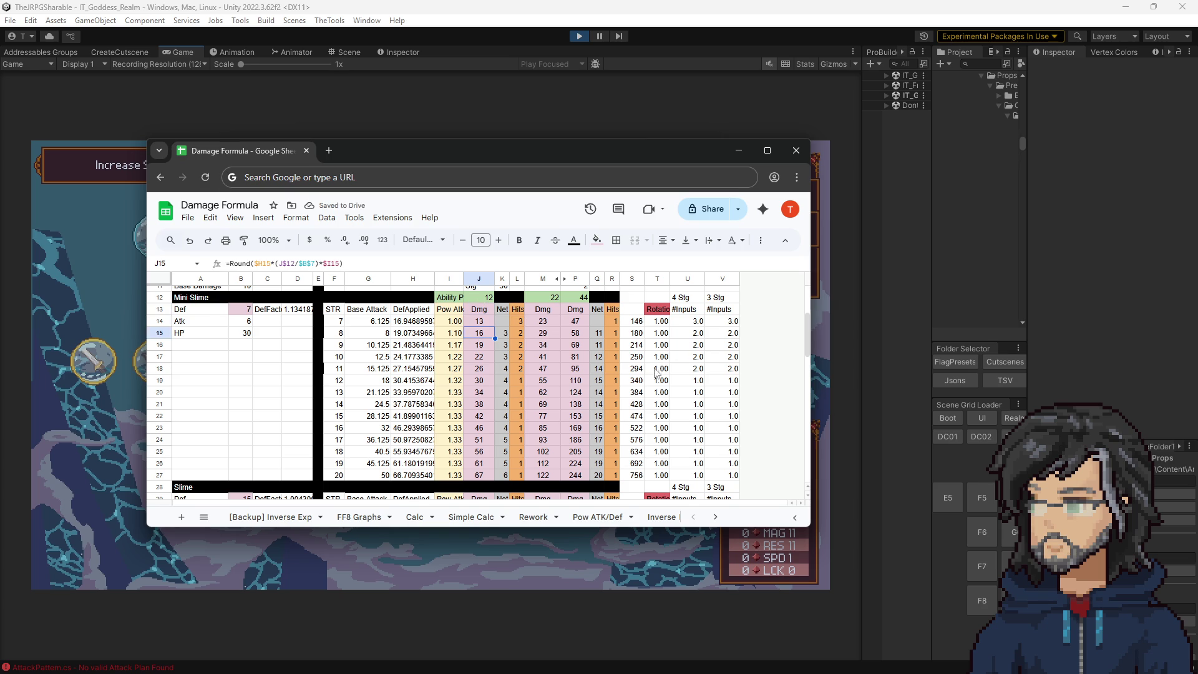
Inspect the Slime row 31 formulas in T31, U31 and U30, then minimise the window.
{"action": "scroll", "coordinate": [657, 373], "scroll_direction": "down", "scroll_amount": 3}
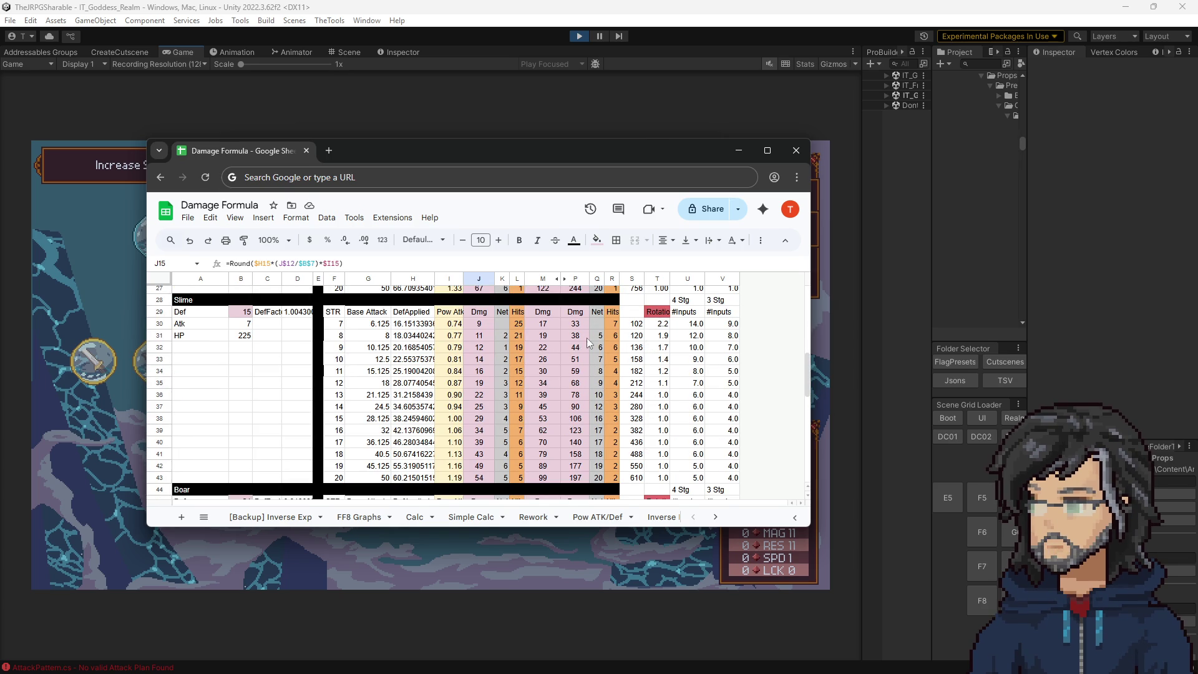
{"action": "left_click_drag", "start_coordinate": [464, 339], "coordinate": [673, 337]}
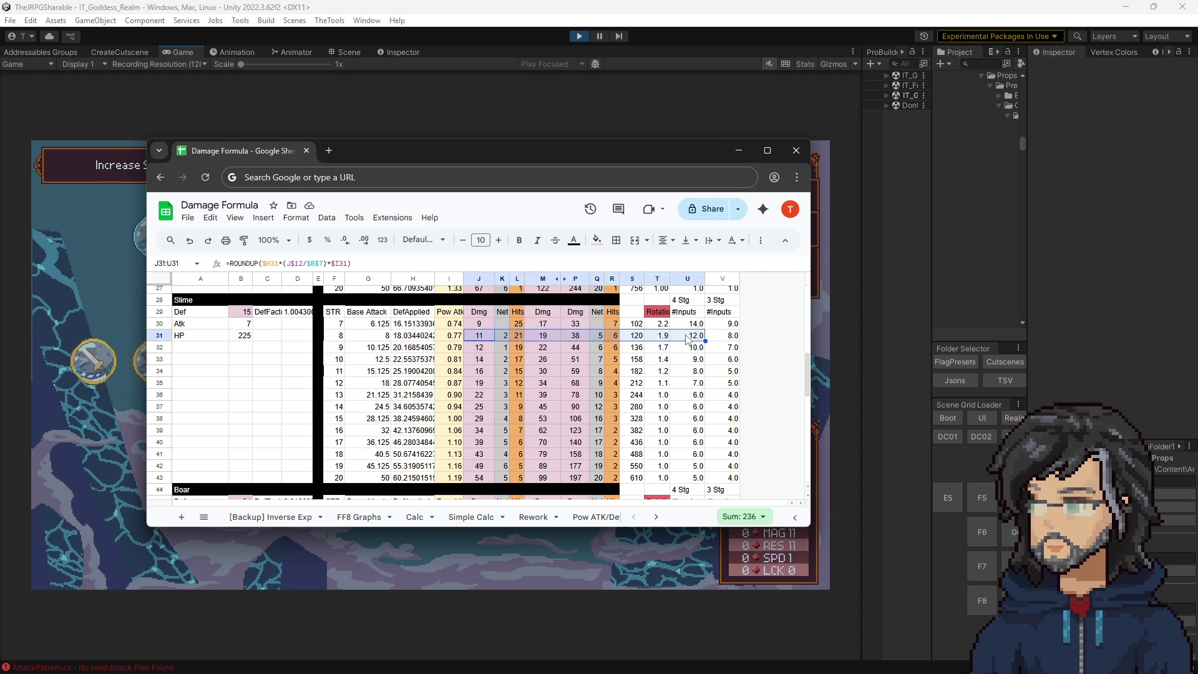
{"action": "left_click", "coordinate": [672, 337]}
{"action": "left_click", "coordinate": [662, 336]}
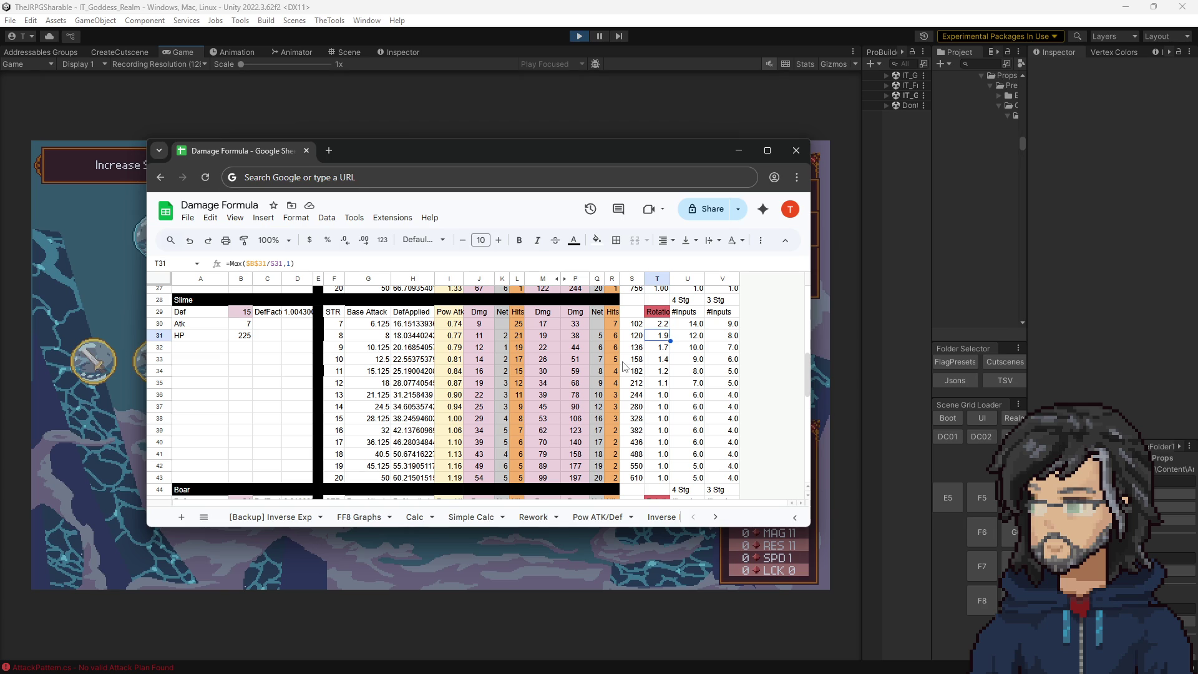
{"action": "left_click", "coordinate": [697, 335]}
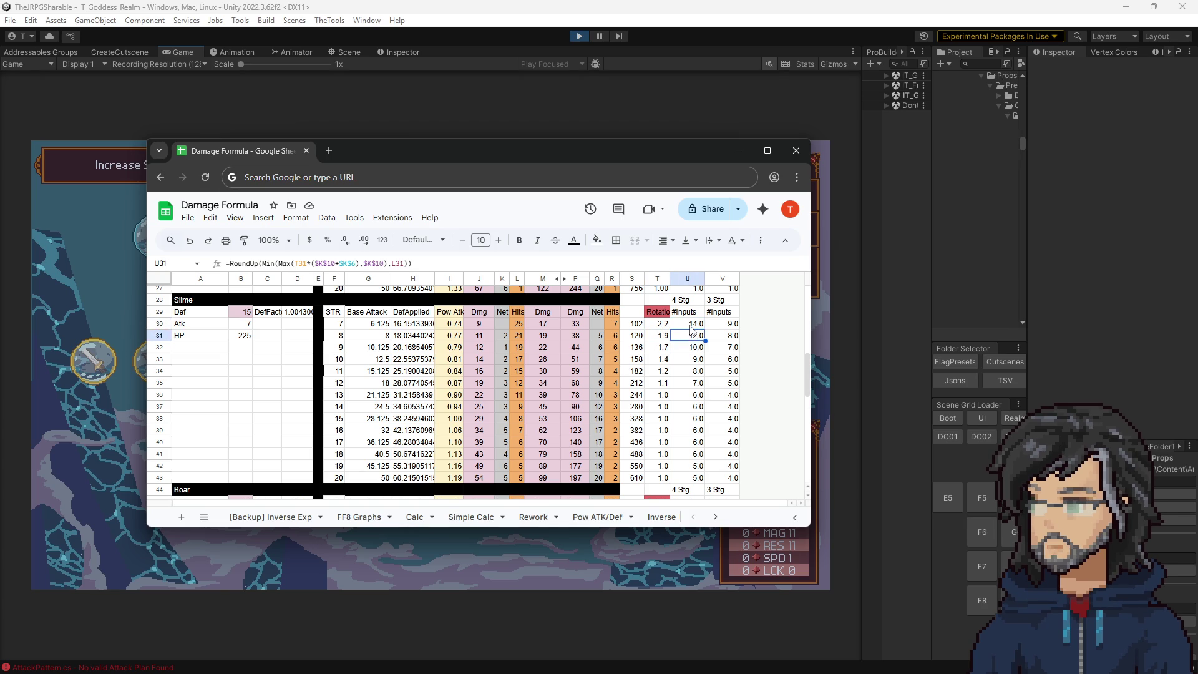
{"action": "left_click", "coordinate": [689, 325]}
{"action": "left_click", "coordinate": [688, 337]}
{"action": "left_click", "coordinate": [686, 325]}
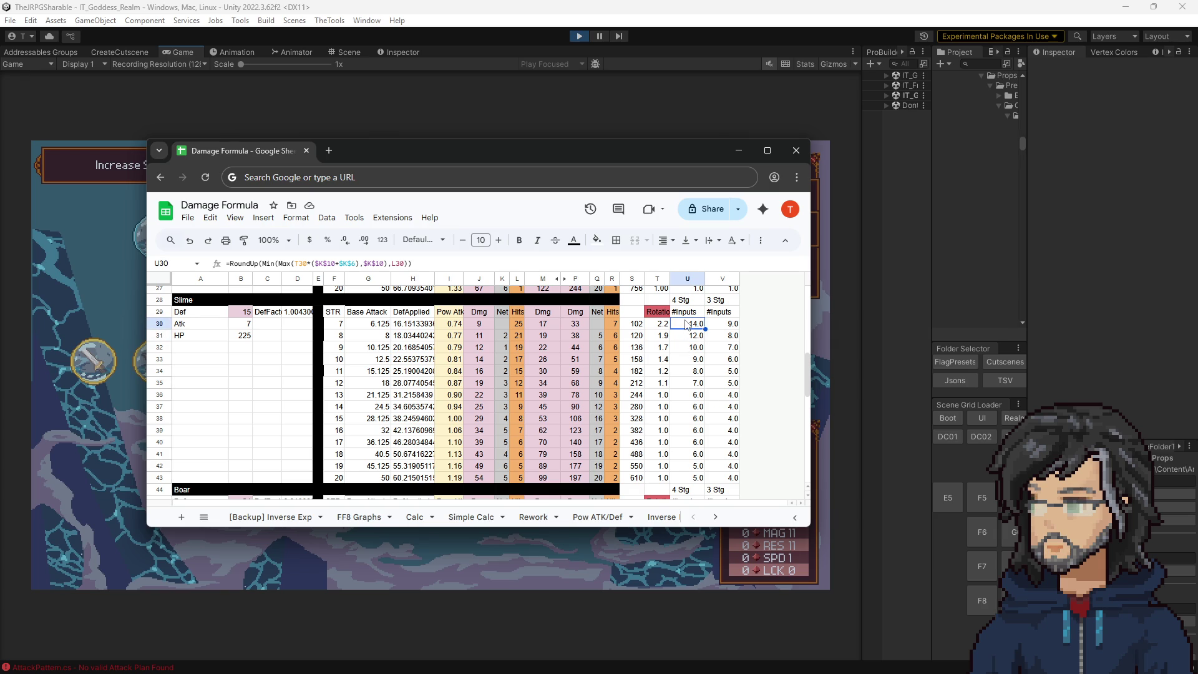
{"action": "left_click", "coordinate": [687, 338]}
{"action": "left_click", "coordinate": [738, 150]}
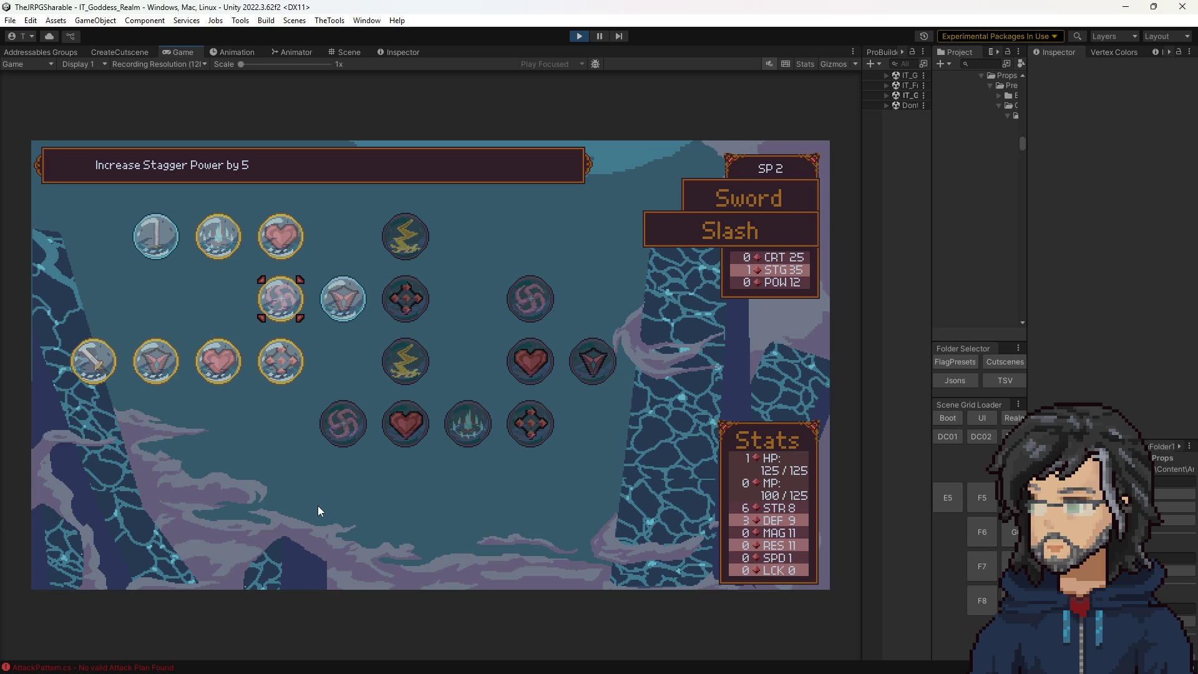
Buy the Strength and Defense nodes in the open skill tree.
{"action": "key", "text": "Right"}
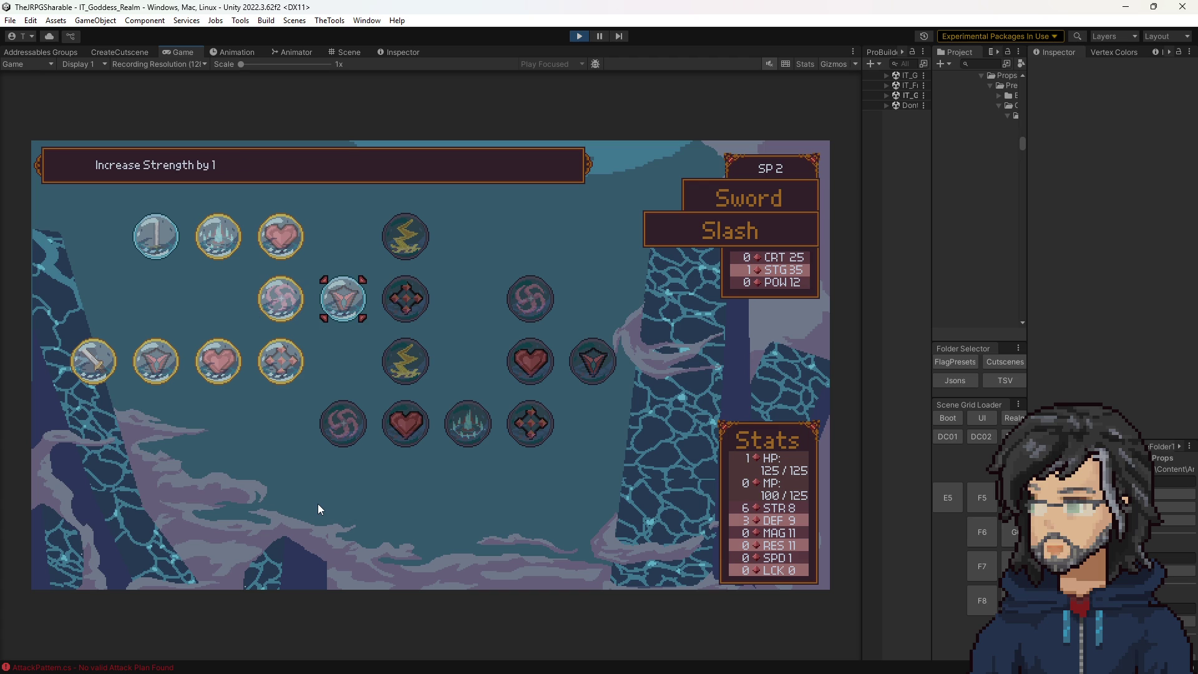
{"action": "key", "text": "Return"}
{"action": "key", "text": "Return"}
{"action": "key", "text": "Right"}
{"action": "key", "text": "Return"}
{"action": "key", "text": "Return"}
{"action": "key", "text": "Down"}
{"action": "key", "text": "Up"}
{"action": "key", "text": "Down"}
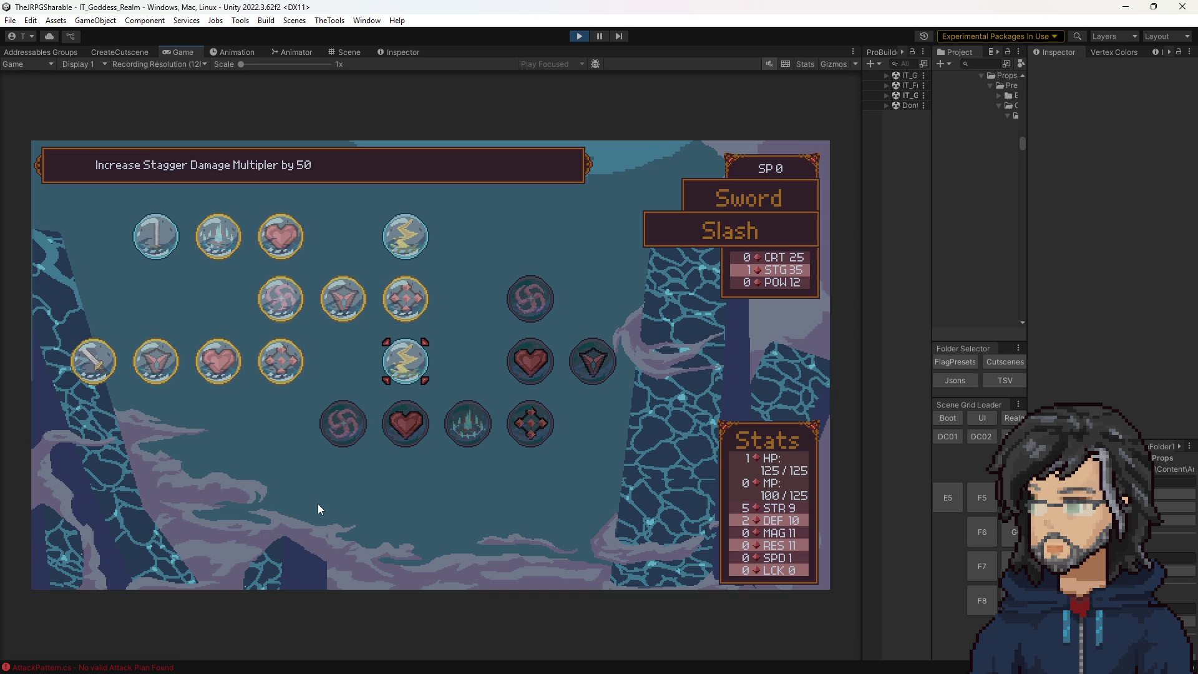
Browse the Sword skill tree down to the Increase Health by 25 node.
{"action": "key", "text": "Down"}
{"action": "key", "text": "Up"}
{"action": "key", "text": "Up"}
{"action": "key", "text": "Left"}
{"action": "key", "text": "Left"}
{"action": "key", "text": "Up"}
{"action": "key", "text": "Left"}
{"action": "key", "text": "Left"}
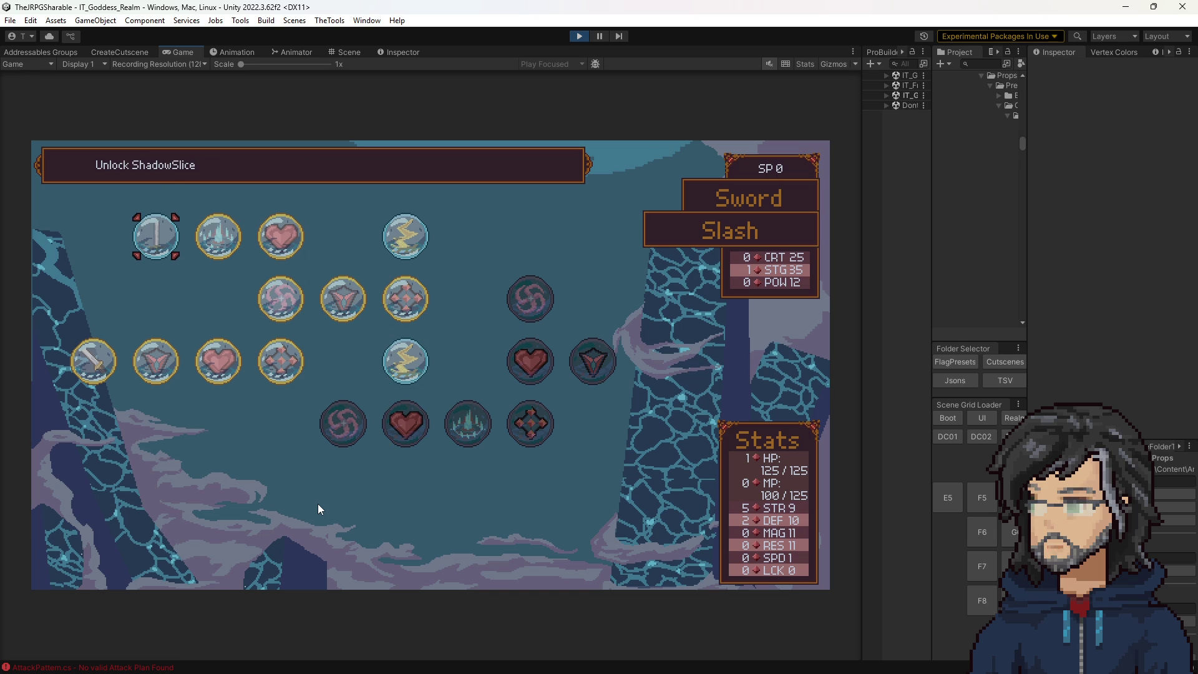
{"action": "key", "text": "Right"}
{"action": "key", "text": "Right"}
{"action": "key", "text": "Down"}
{"action": "key", "text": "Right"}
{"action": "key", "text": "Right"}
{"action": "key", "text": "Down"}
{"action": "key", "text": "Down"}
{"action": "key", "text": "Right"}
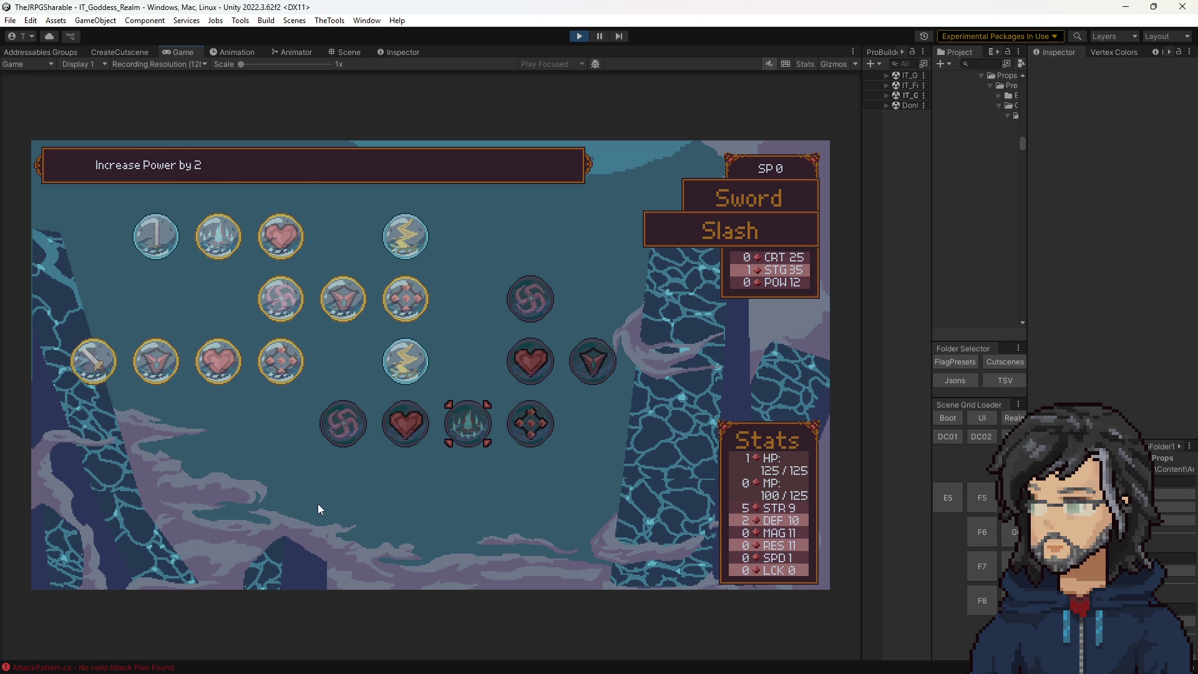
{"action": "key", "text": "Left"}
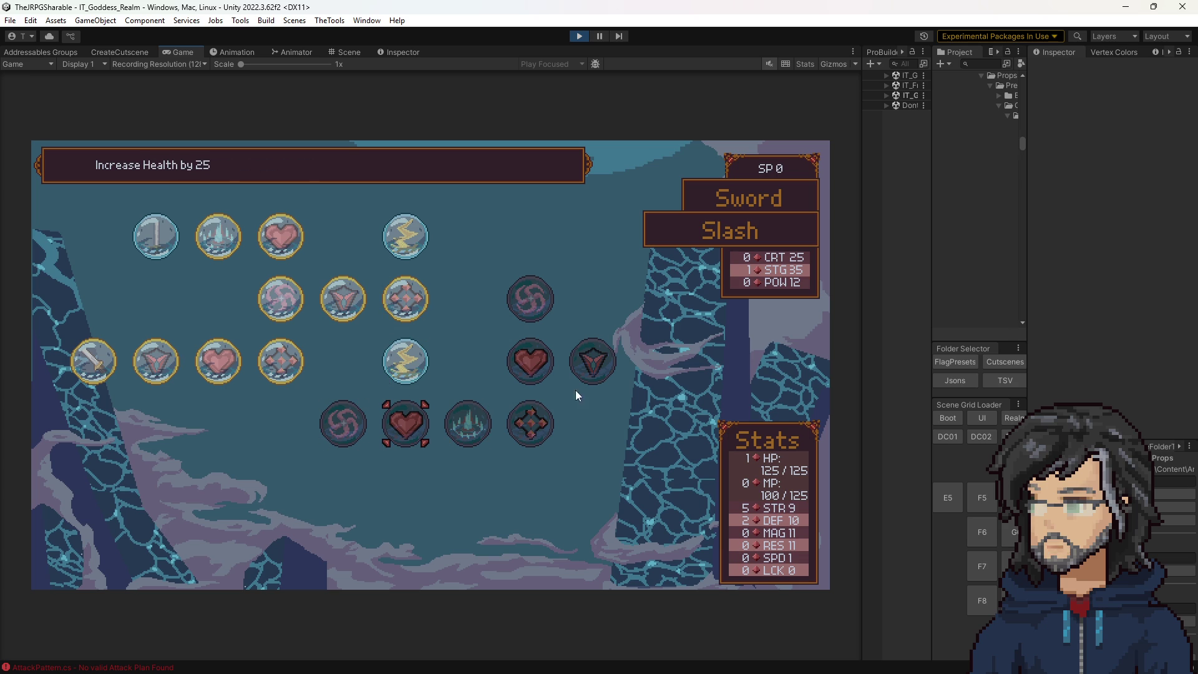
In the Mace tree, buy the Defense, Stagger and Health nodes, then return to the game.
{"action": "key", "text": "Escape"}
{"action": "key", "text": "Right"}
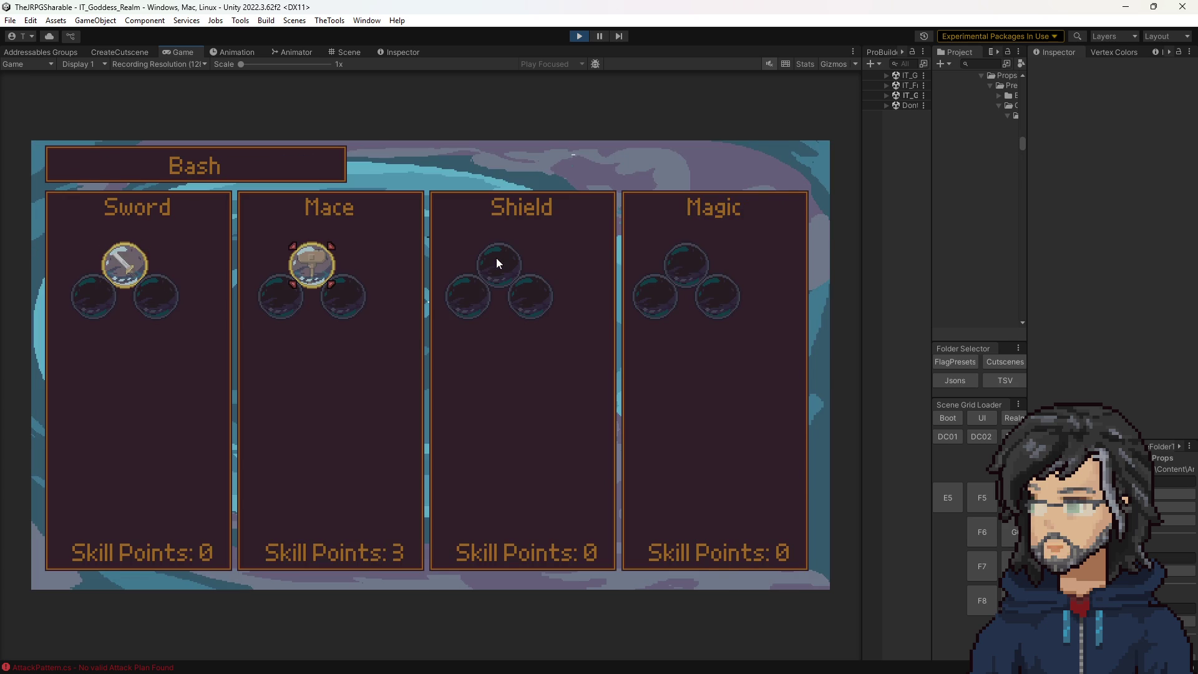
{"action": "key", "text": "Return"}
{"action": "key", "text": "Down"}
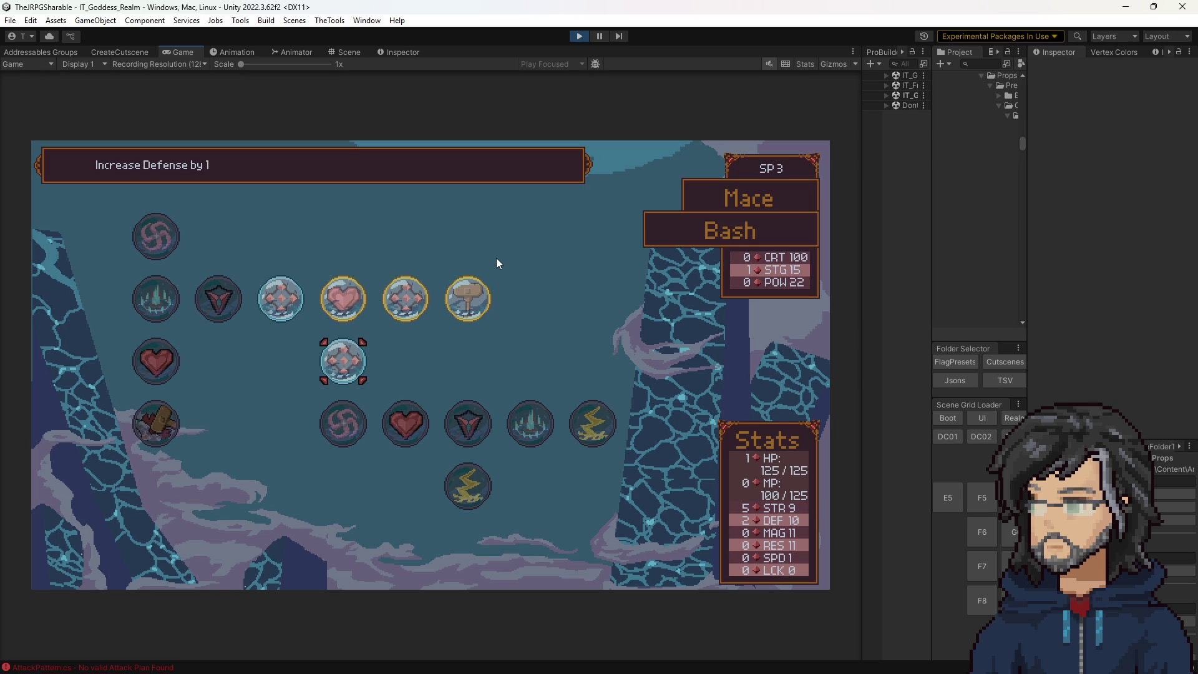
{"action": "key", "text": "Return"}
{"action": "key", "text": "Return"}
{"action": "key", "text": "Down"}
{"action": "key", "text": "Return"}
{"action": "key", "text": "Left"}
{"action": "key", "text": "Return"}
{"action": "key", "text": "Right"}
{"action": "key", "text": "Return"}
{"action": "key", "text": "Return"}
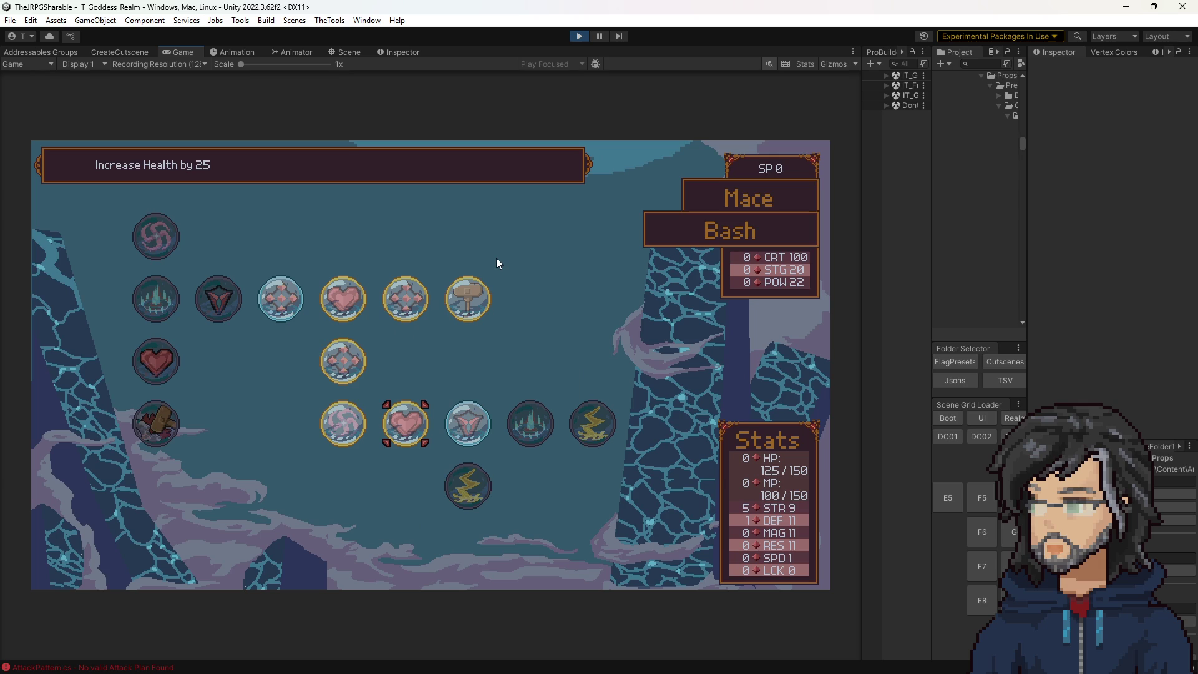
{"action": "key", "text": "Escape"}
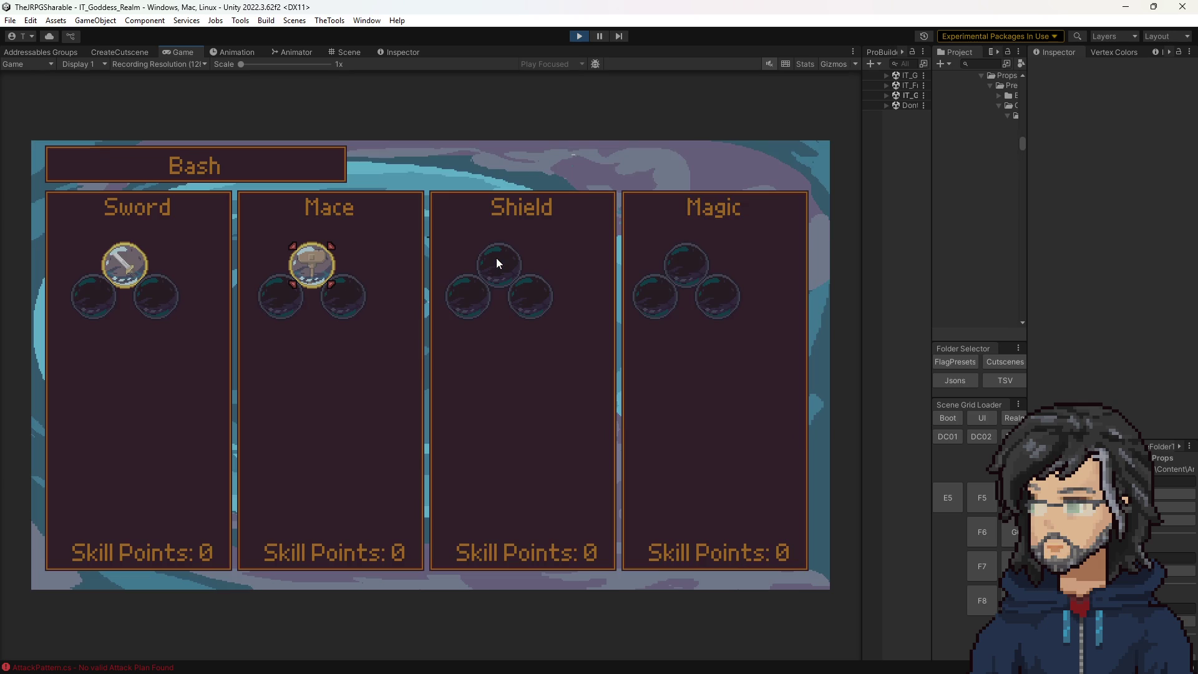
{"action": "key", "text": "Escape"}
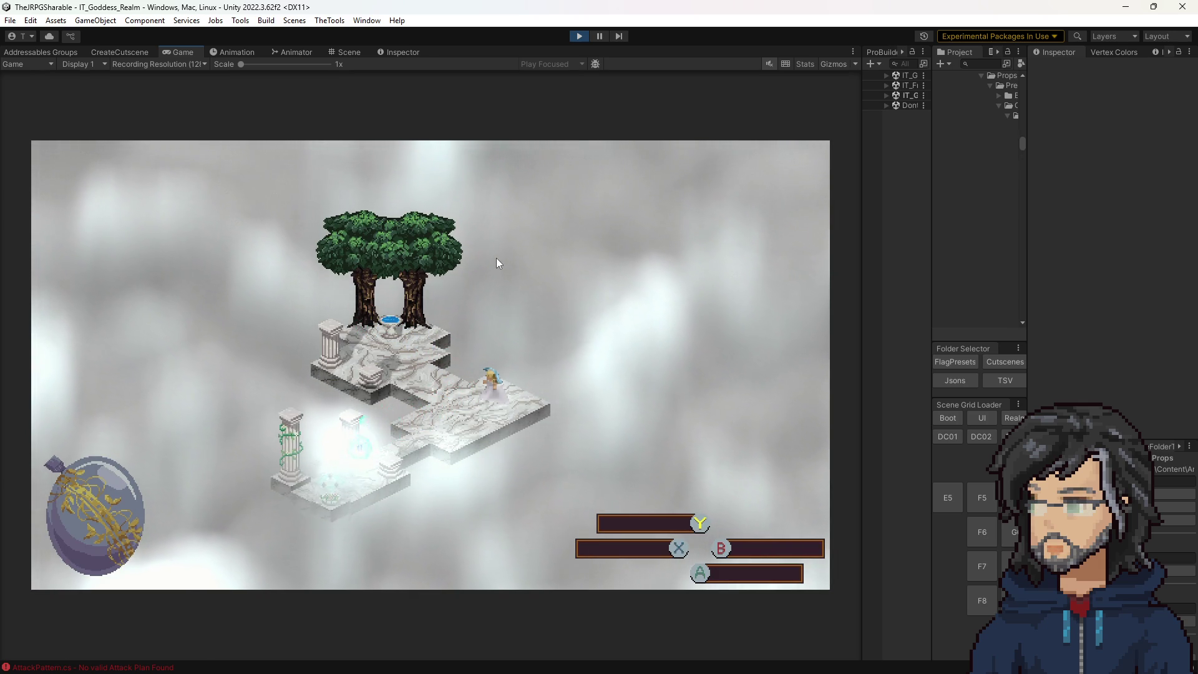
Travel to the woods from the map menu and walk to the far right of the room.
{"action": "key", "text": "m"}
{"action": "key", "text": "Down"}
{"action": "key", "text": "Return"}
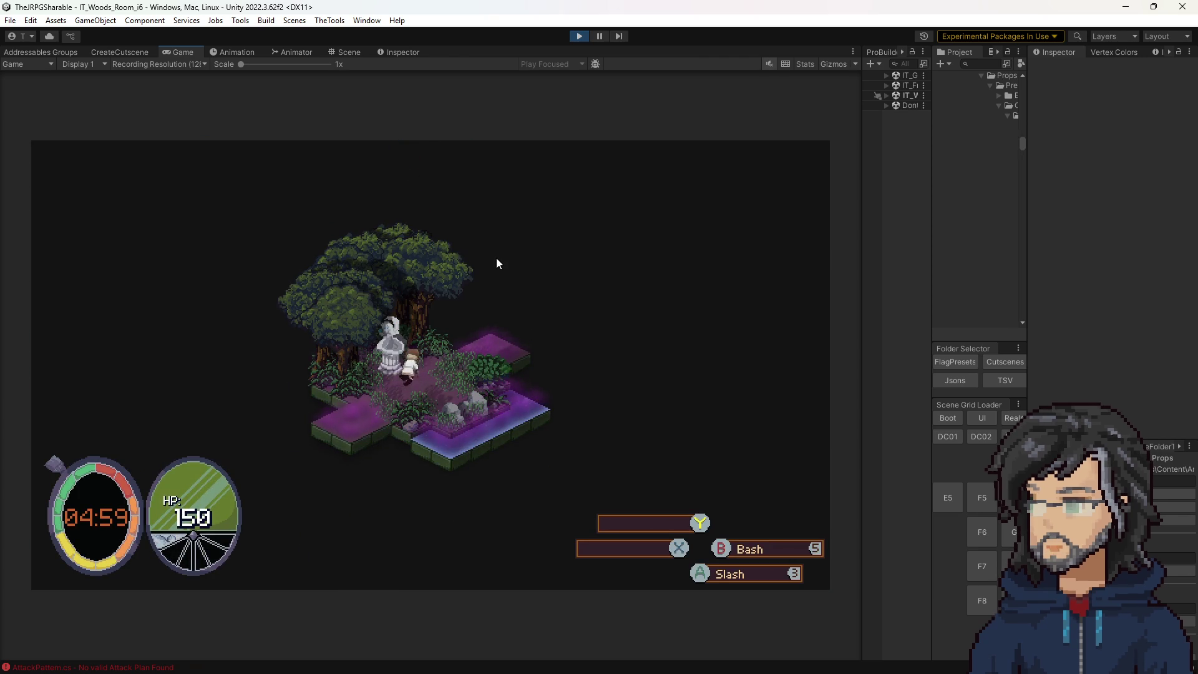
{"action": "key", "text": "Up"}
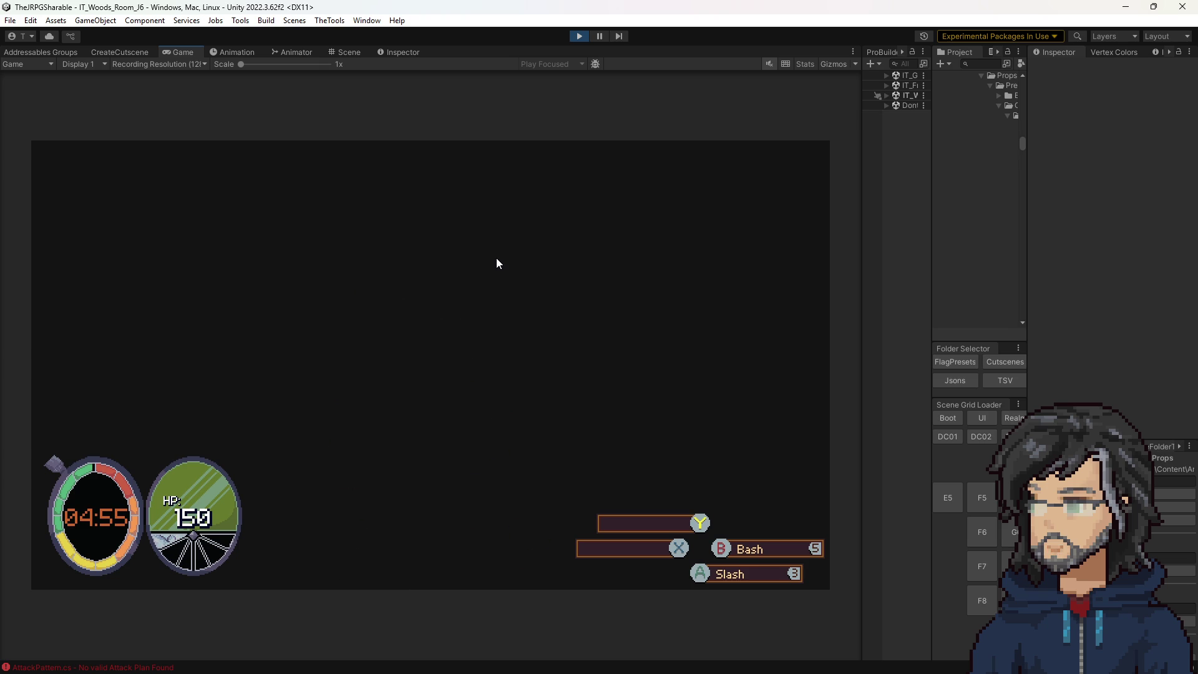
{"action": "key", "text": "Up"}
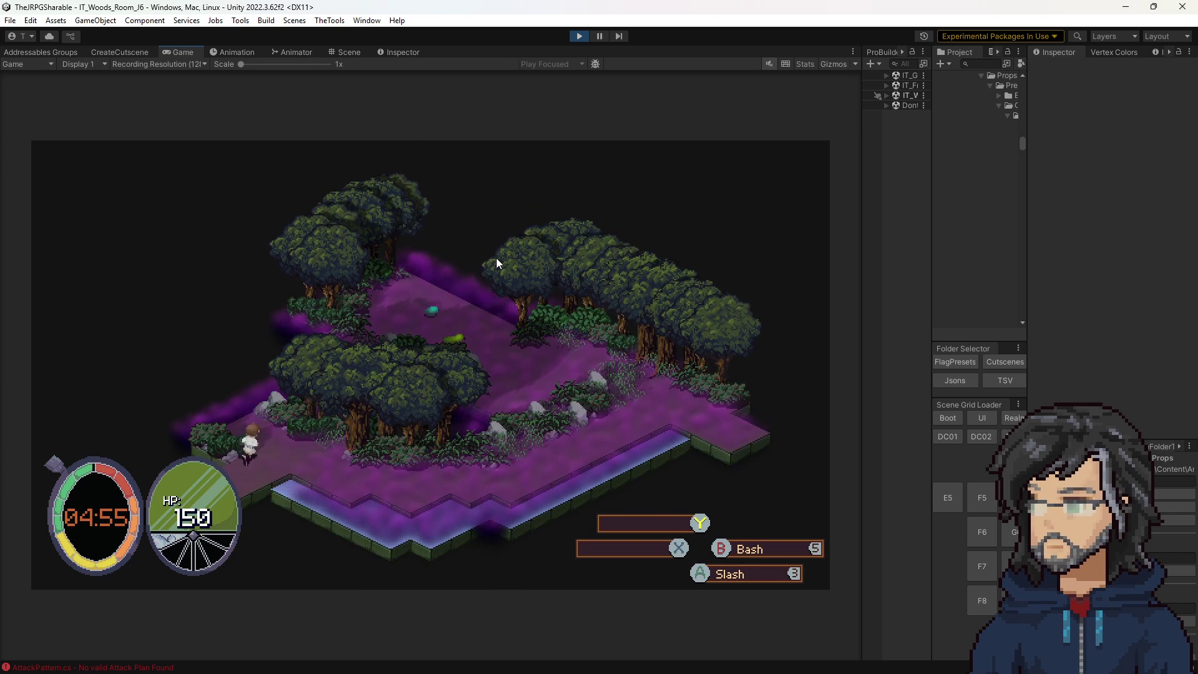
{"action": "key", "text": "Right"}
{"action": "key", "text": "Right"}
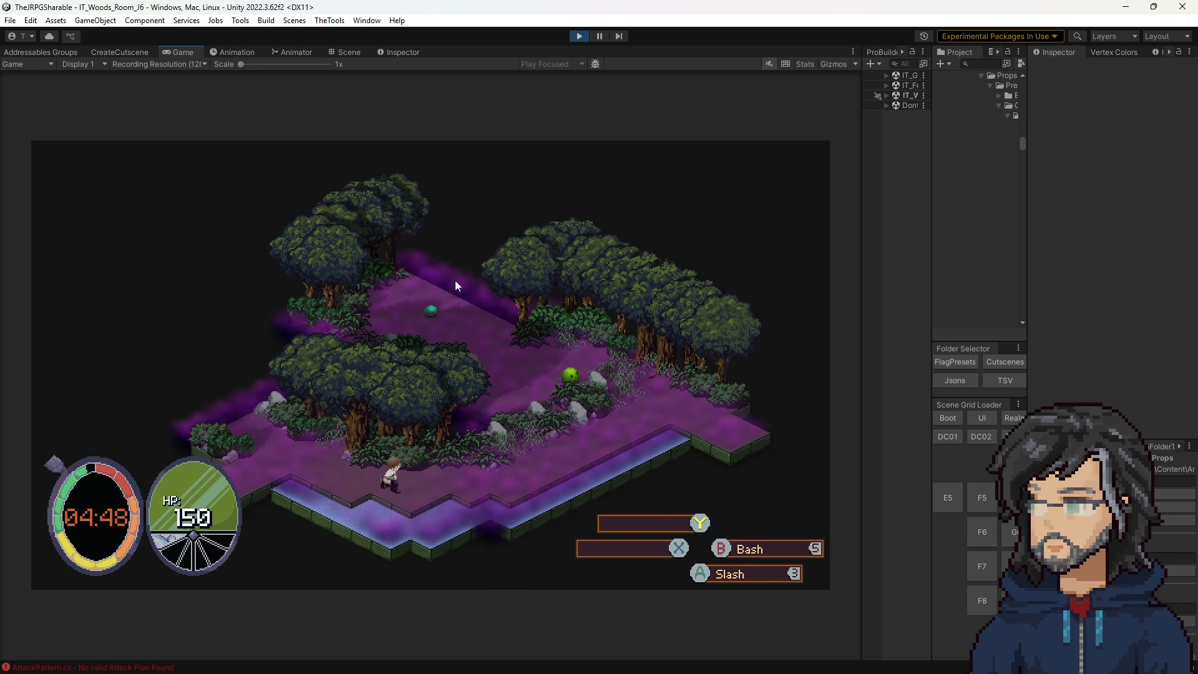
{"action": "key", "text": "Right"}
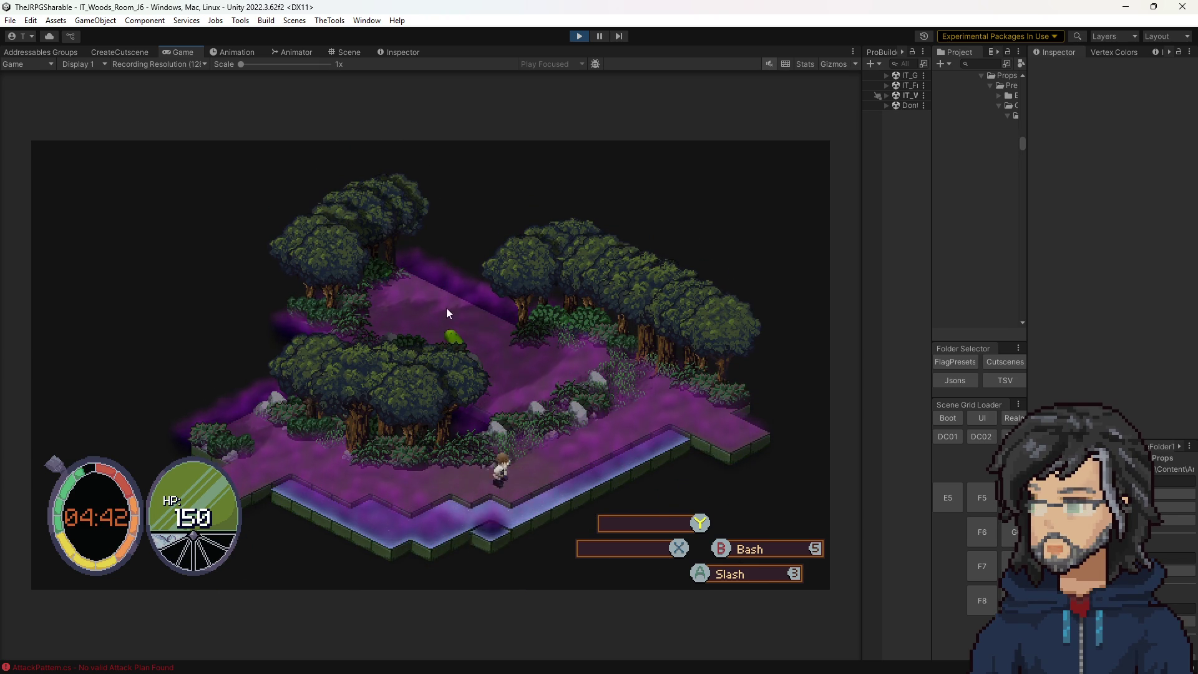
{"action": "key", "text": "Up"}
{"action": "key", "text": "Right"}
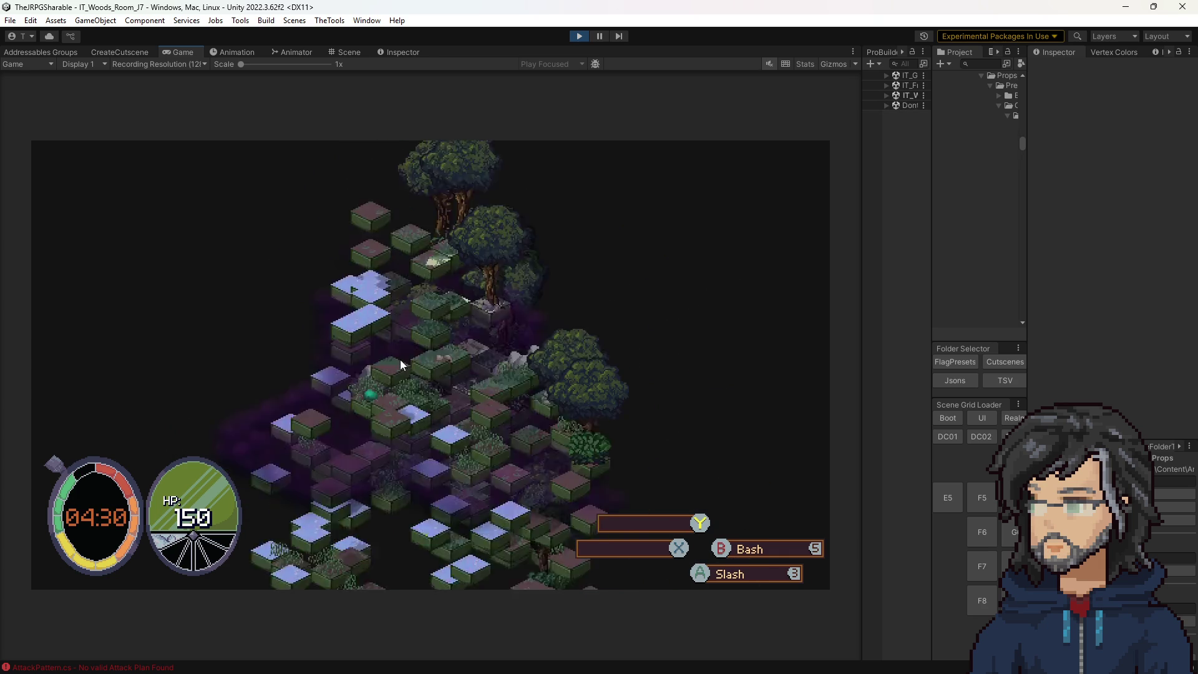
Defeat the slime and walk on to slash an enemy in the next room.
{"action": "key", "text": "Down"}
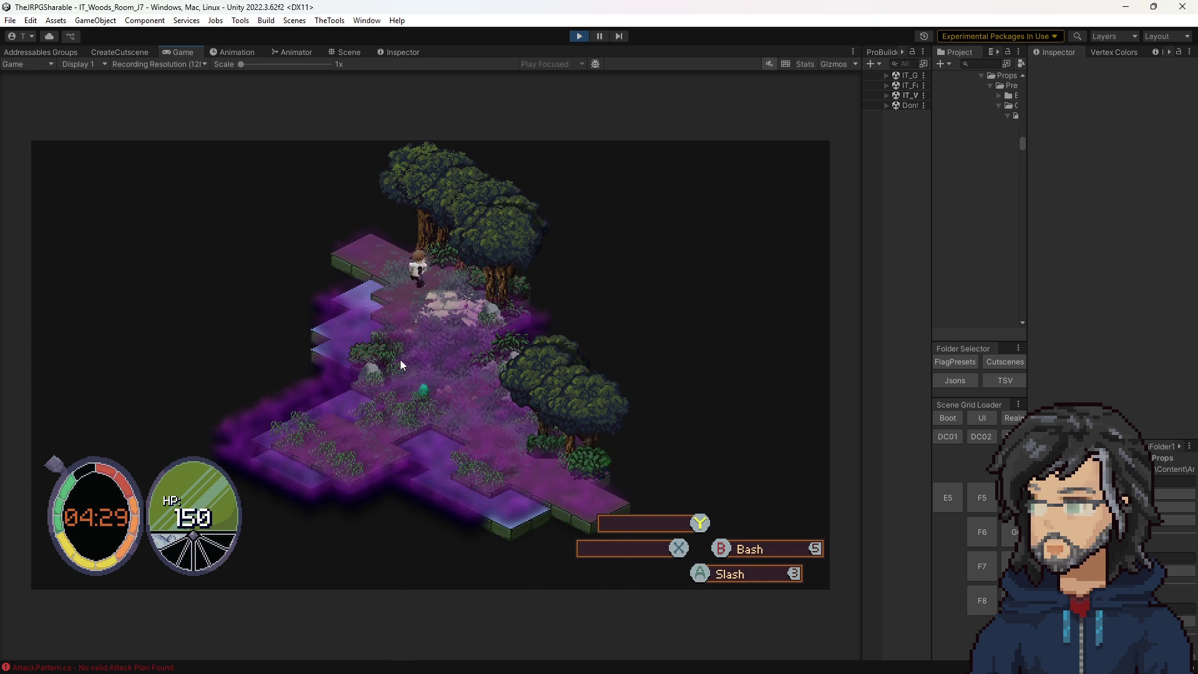
{"action": "key", "text": "Right"}
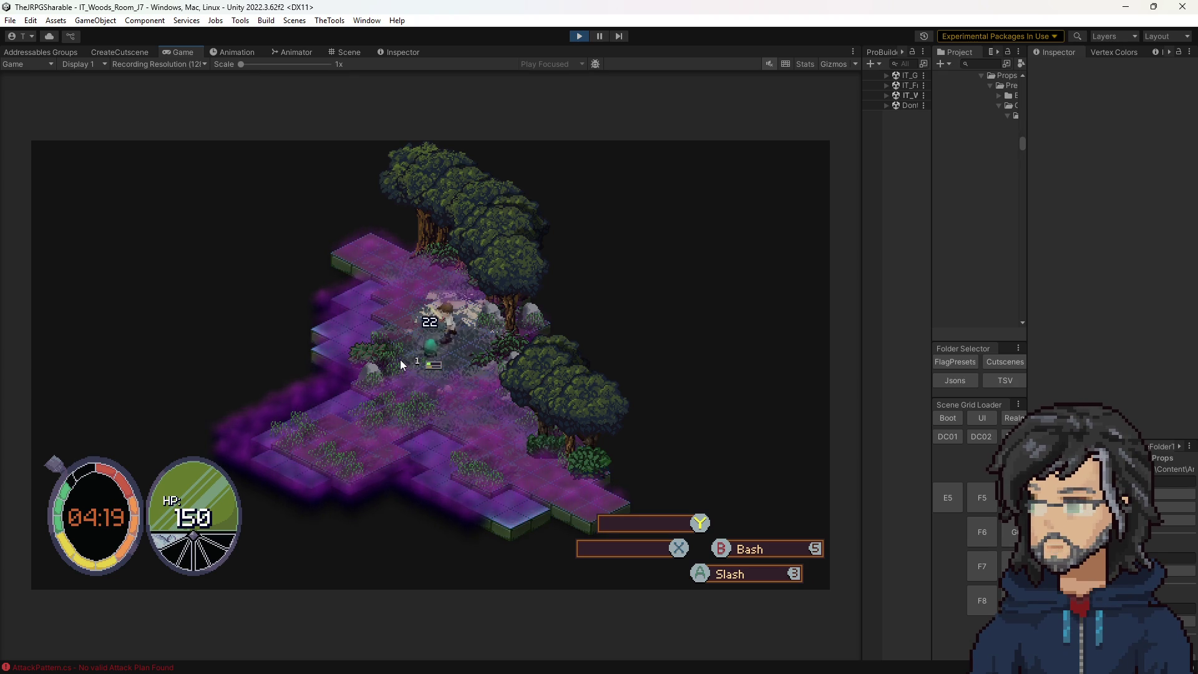
{"action": "key", "text": "Down"}
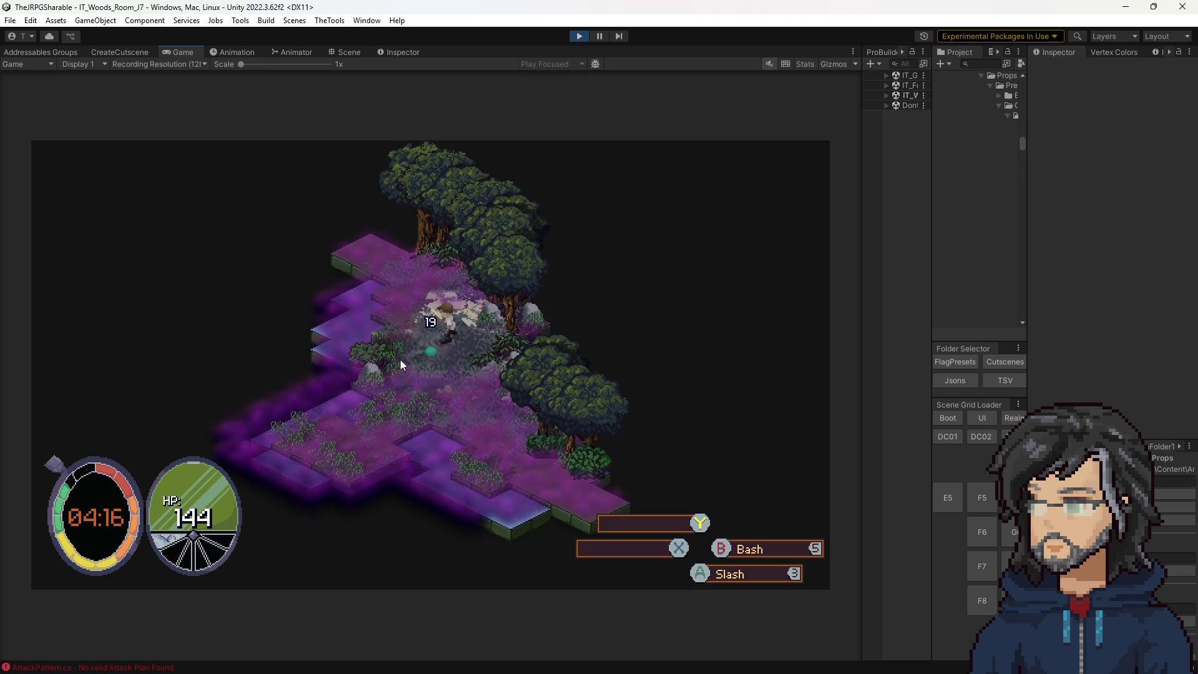
{"action": "key", "text": "Right"}
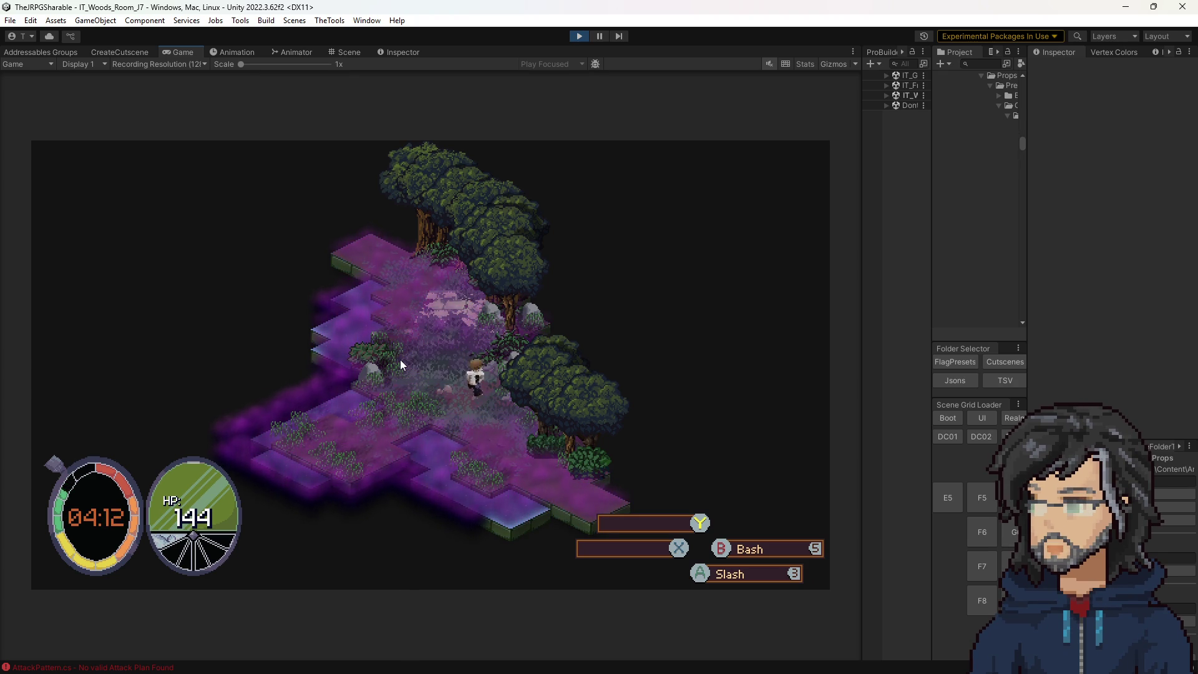
{"action": "key", "text": "Right"}
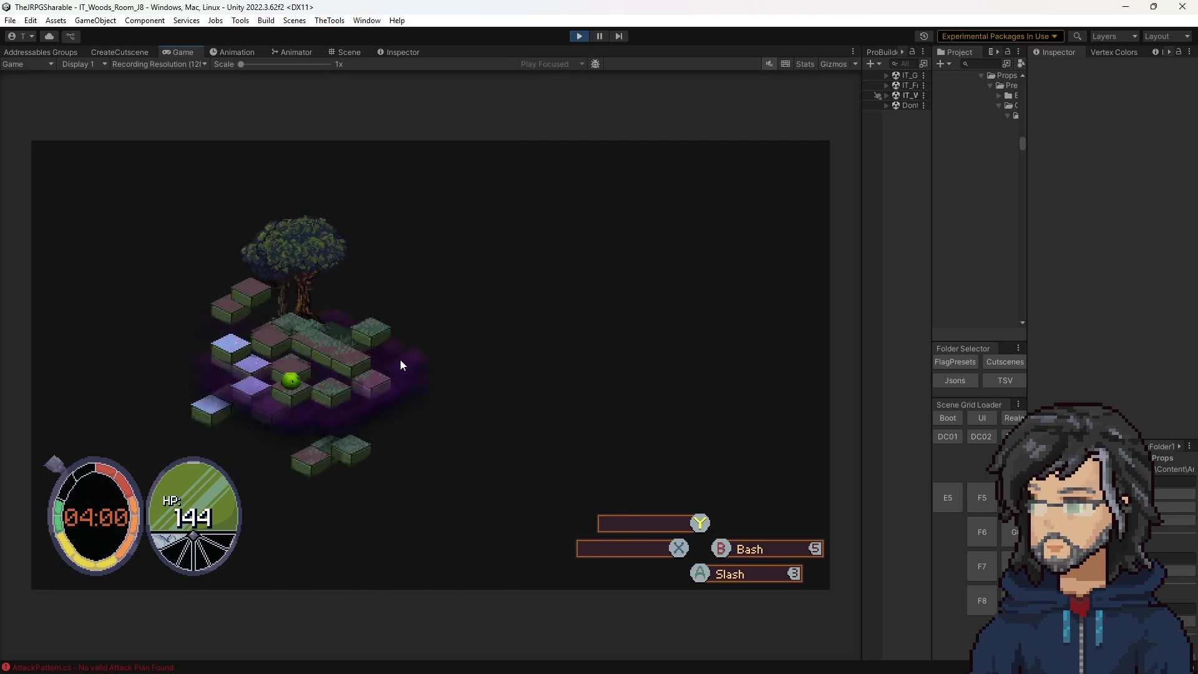
{"action": "key", "text": "Right"}
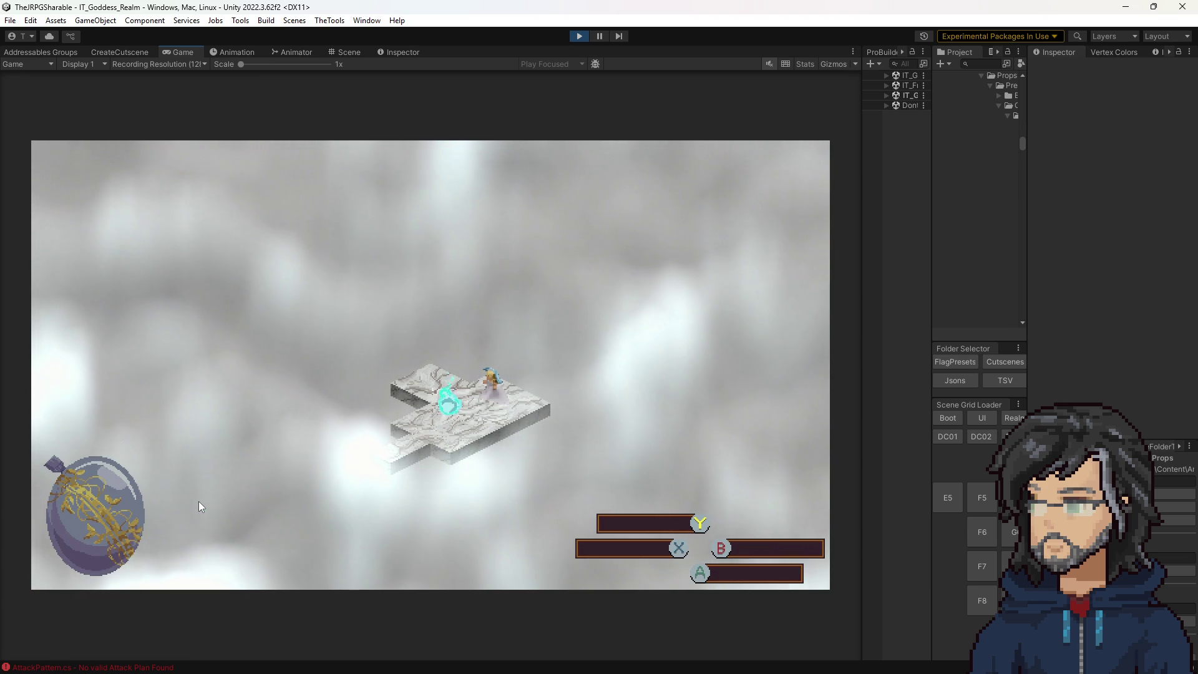
Save the game into slot 3 and browse the weapon choices.
{"action": "key", "text": "Down"}
{"action": "key", "text": "Down"}
{"action": "key", "text": "Down"}
{"action": "key", "text": "Return"}
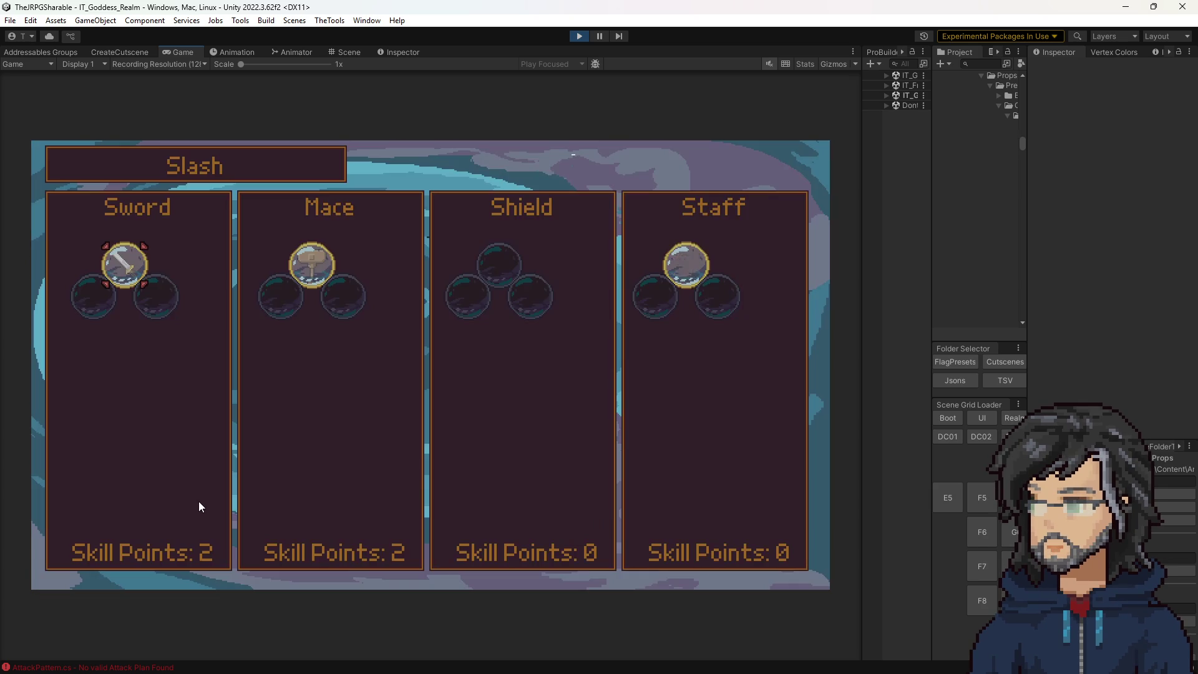
{"action": "key", "text": "Right"}
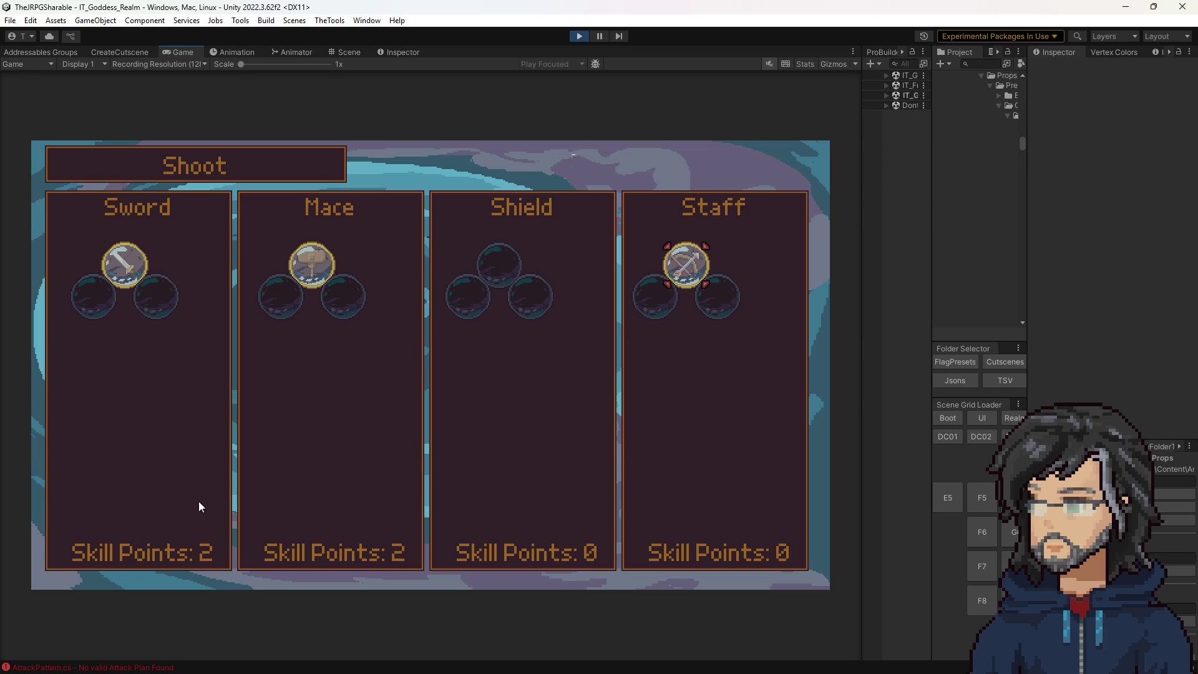
{"action": "key", "text": "Left"}
{"action": "key", "text": "Left"}
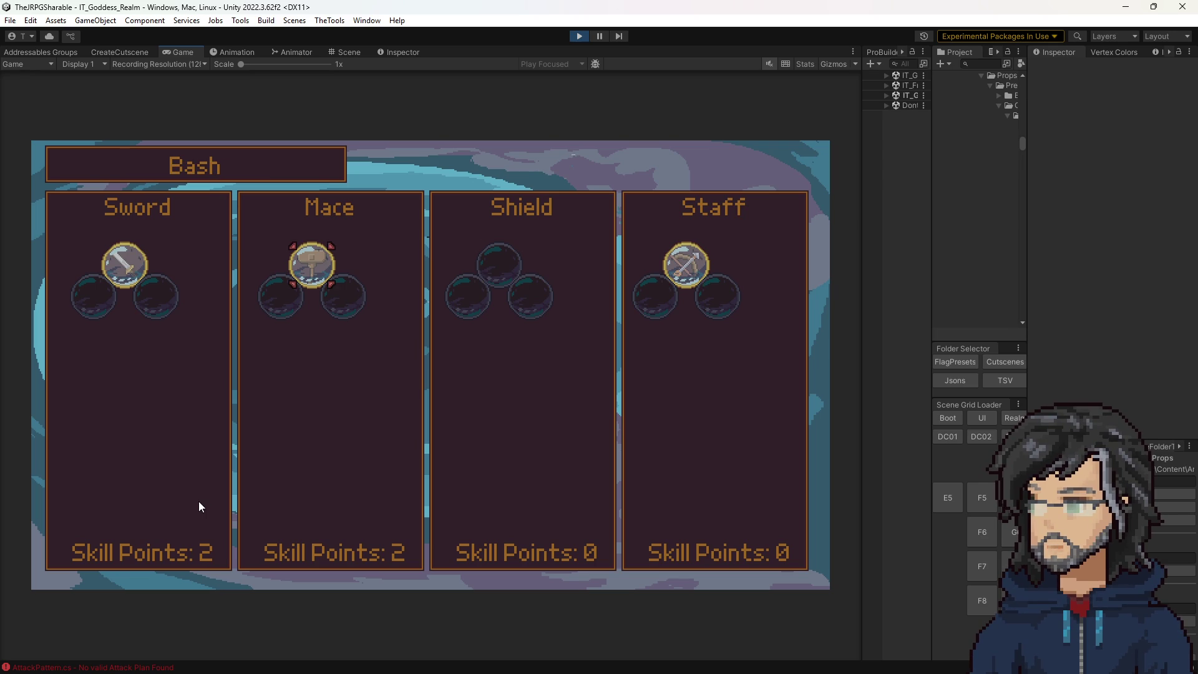
Buy another Sword tree node, dropping SP to 1 and raising CRT to 75.
{"action": "key", "text": "Return"}
{"action": "key", "text": "Right"}
{"action": "key", "text": "Up"}
{"action": "key", "text": "Right"}
{"action": "key", "text": "Right"}
{"action": "key", "text": "Return"}
{"action": "key", "text": "Return"}
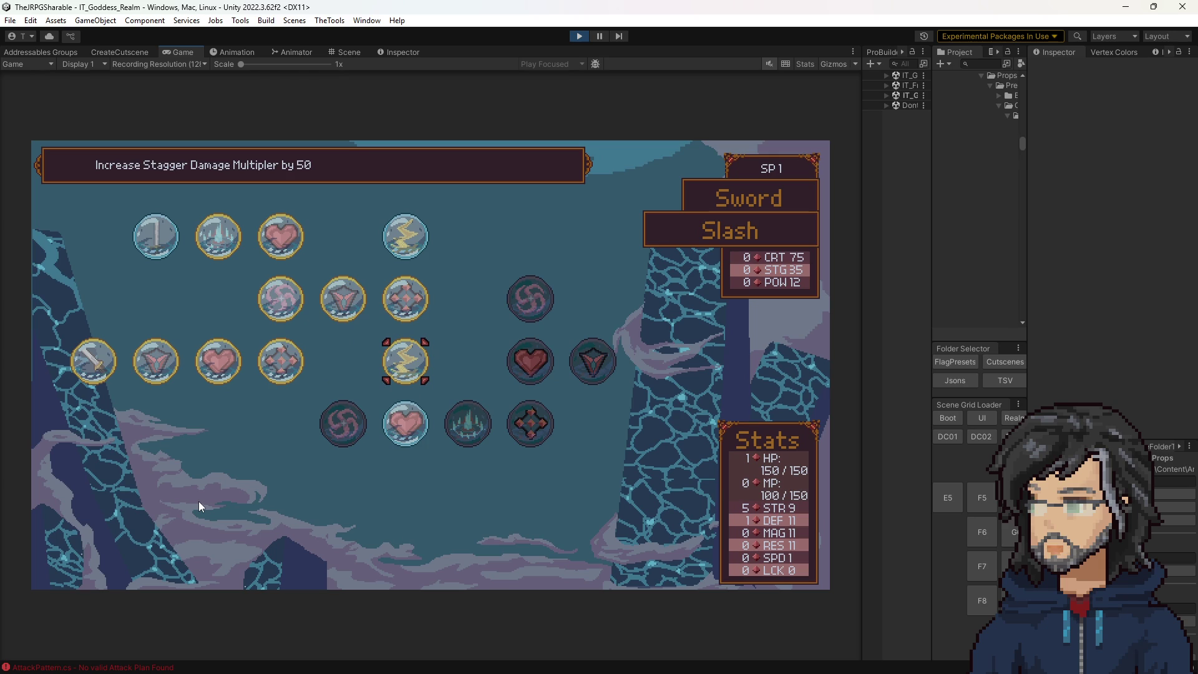
Buy the Sword Increase Health by 25 node and the Mace Increase Defense by 1 node.
{"action": "key", "text": "Down"}
{"action": "key", "text": "Down"}
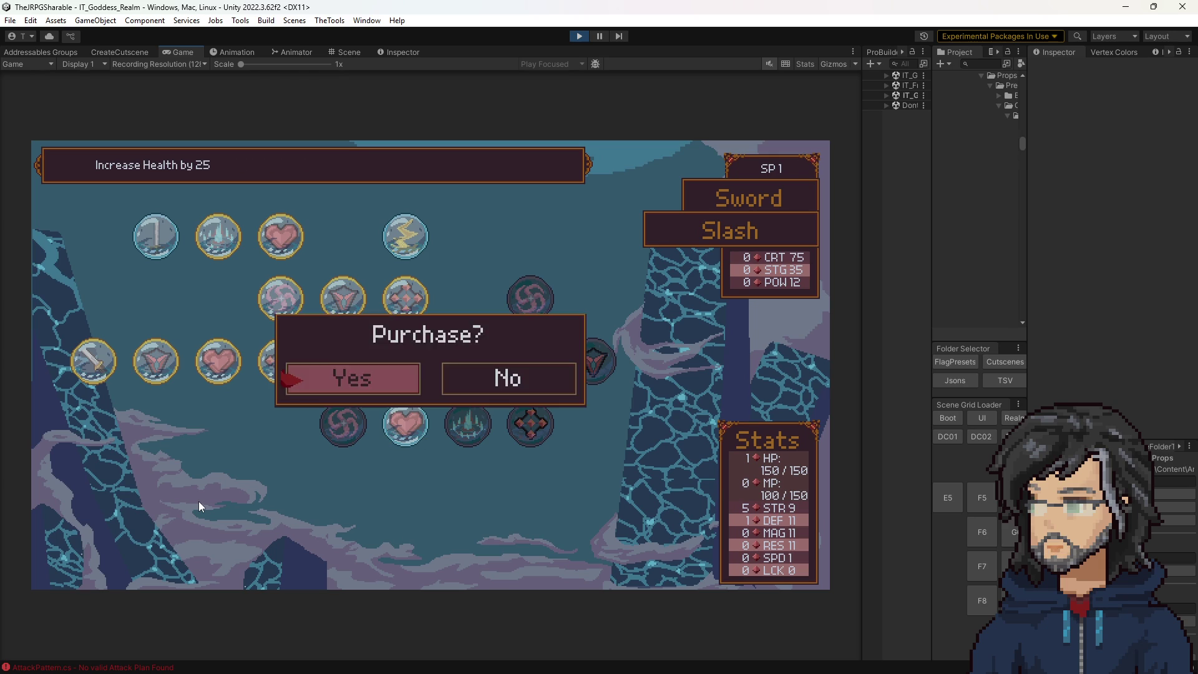
{"action": "key", "text": "Return"}
{"action": "key", "text": "Return"}
{"action": "key", "text": "Escape"}
{"action": "key", "text": "Right"}
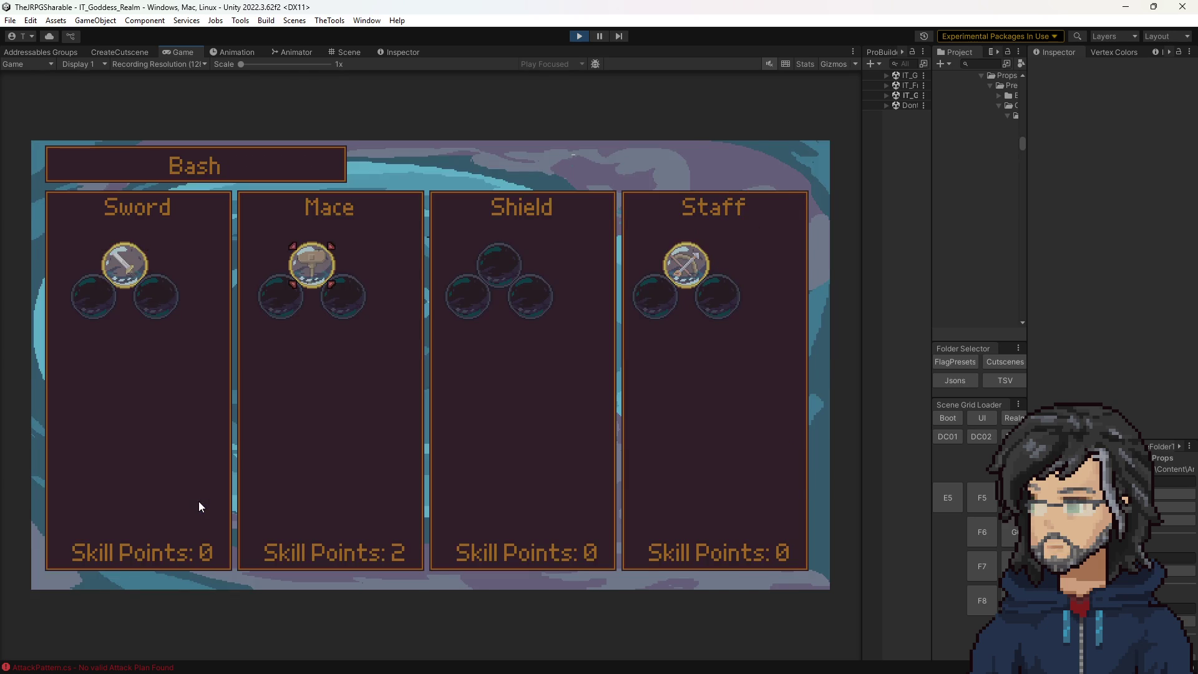
{"action": "key", "text": "Return"}
{"action": "key", "text": "Left"}
{"action": "key", "text": "Left"}
{"action": "key", "text": "Left"}
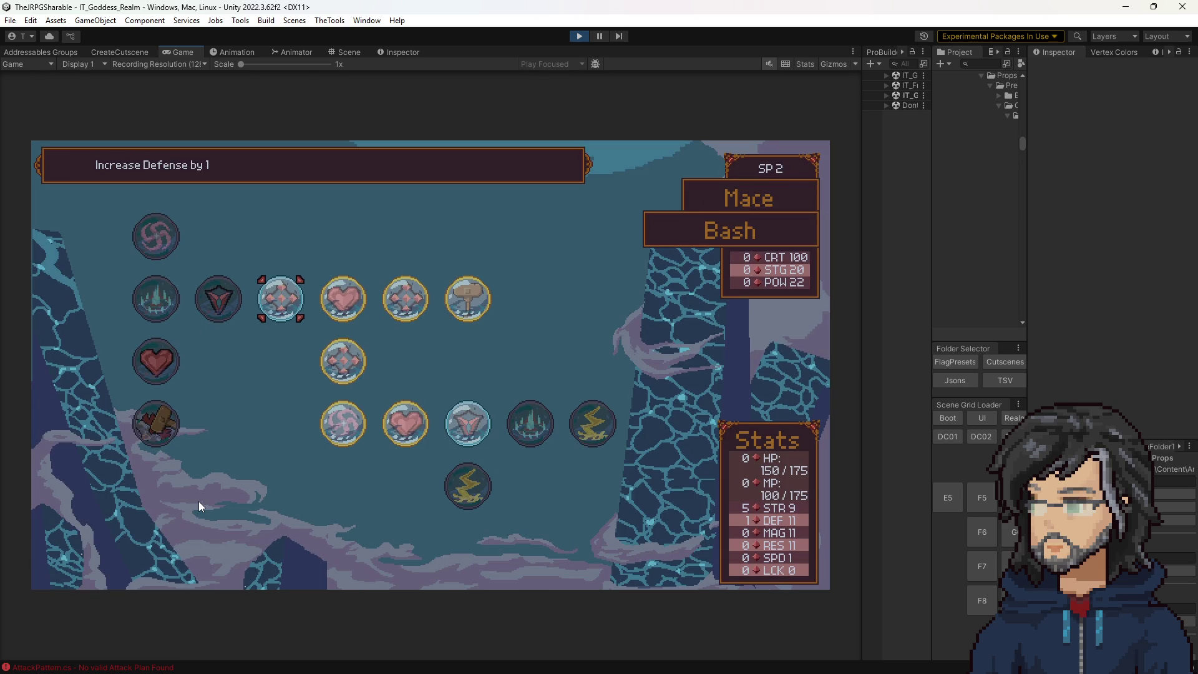
{"action": "key", "text": "Return"}
{"action": "key", "text": "Return"}
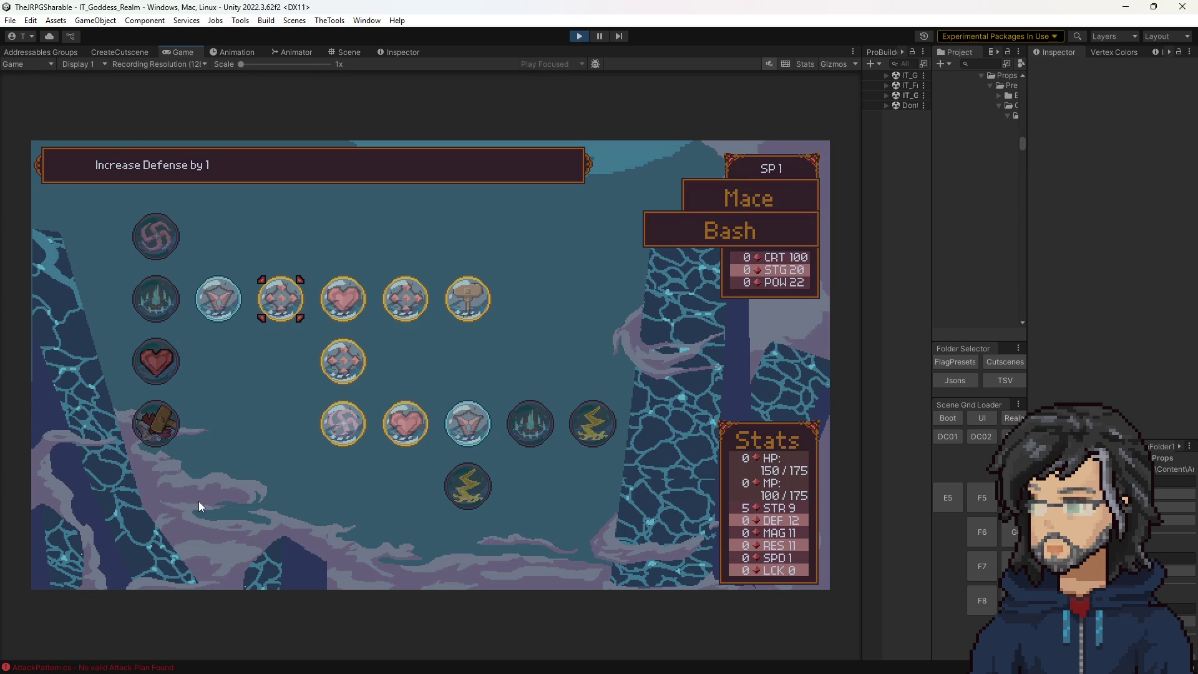
Buy the Mace Increase Strength by 1 node and close the skill menus.
{"action": "key", "text": "Right"}
{"action": "key", "text": "Left"}
{"action": "key", "text": "Right"}
{"action": "key", "text": "Left"}
{"action": "key", "text": "Left"}
{"action": "key", "text": "Return"}
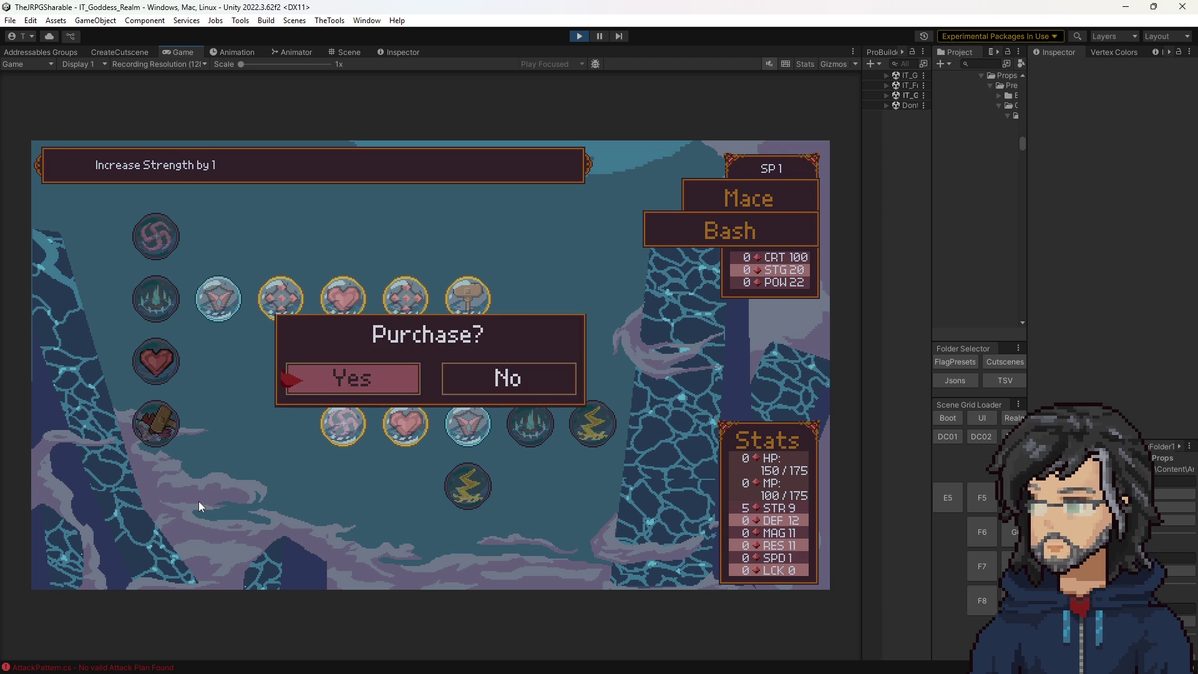
{"action": "key", "text": "Return"}
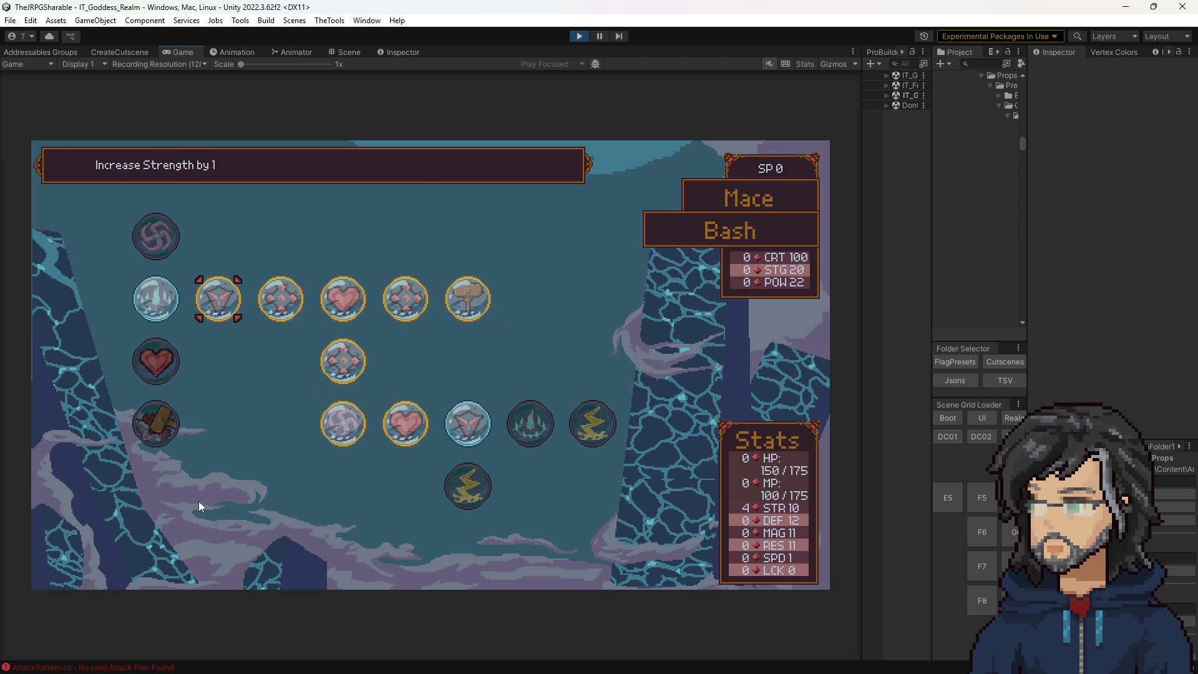
{"action": "key", "text": "Escape"}
{"action": "key", "text": "Escape"}
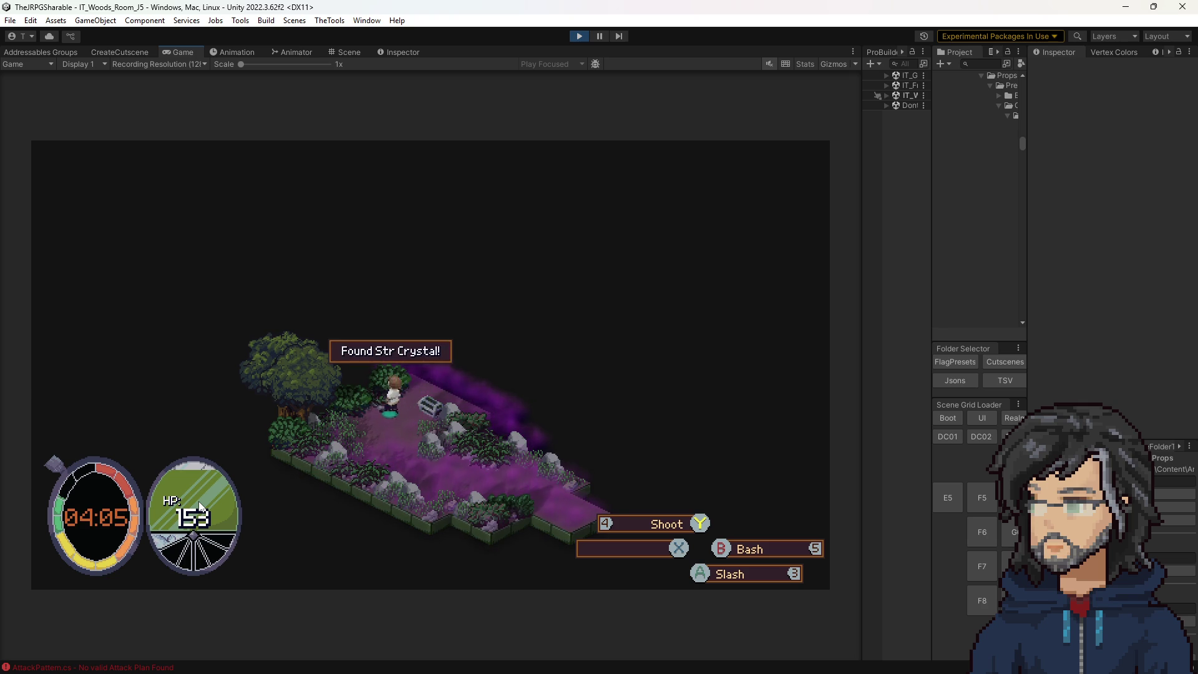
Walk the character past the chest across the purple floor, then stop Play mode.
{"action": "key", "text": "w"}
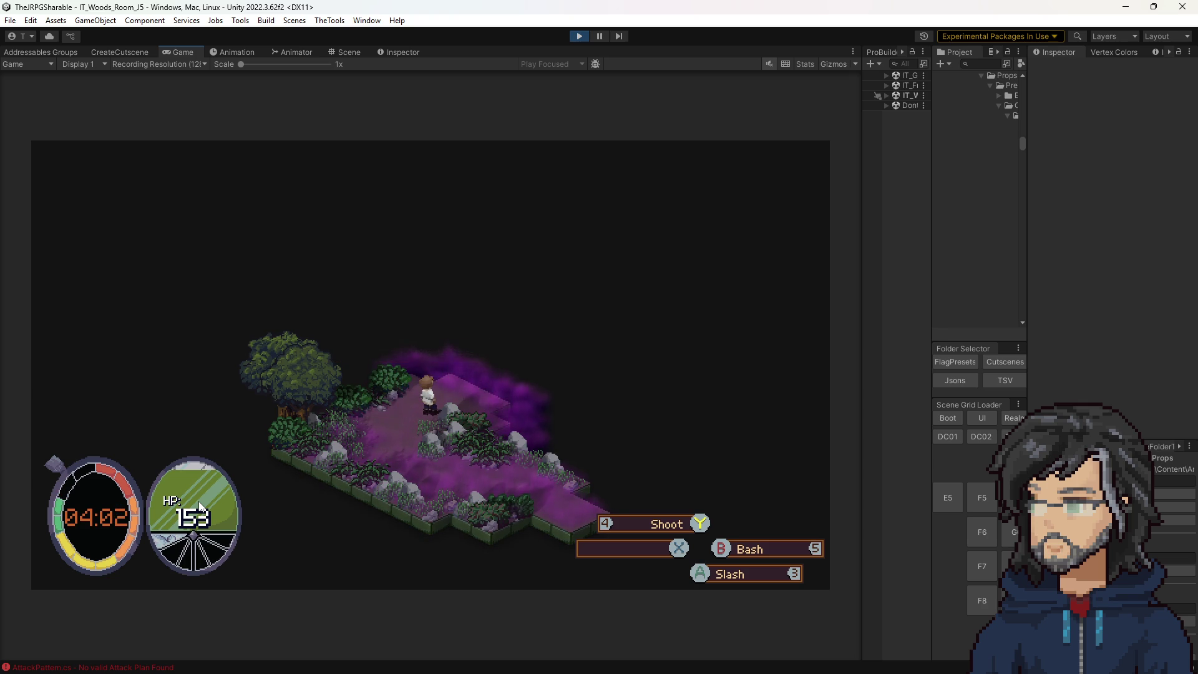
{"action": "key", "text": "w"}
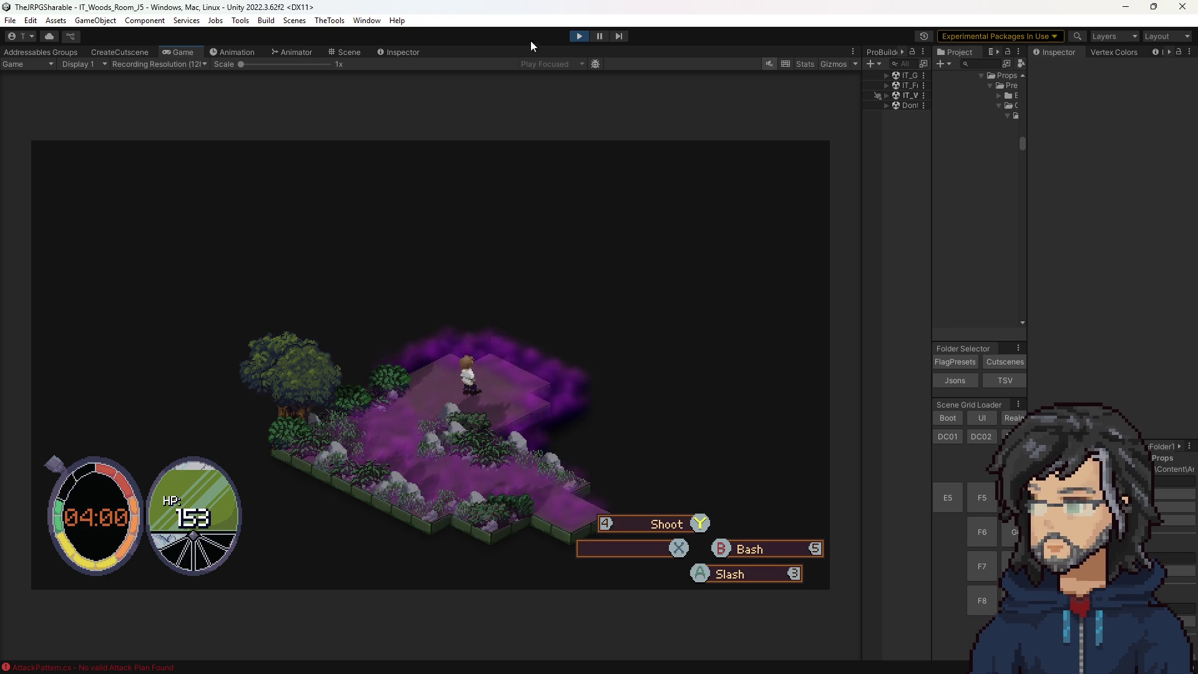
{"action": "left_click", "coordinate": [579, 36]}
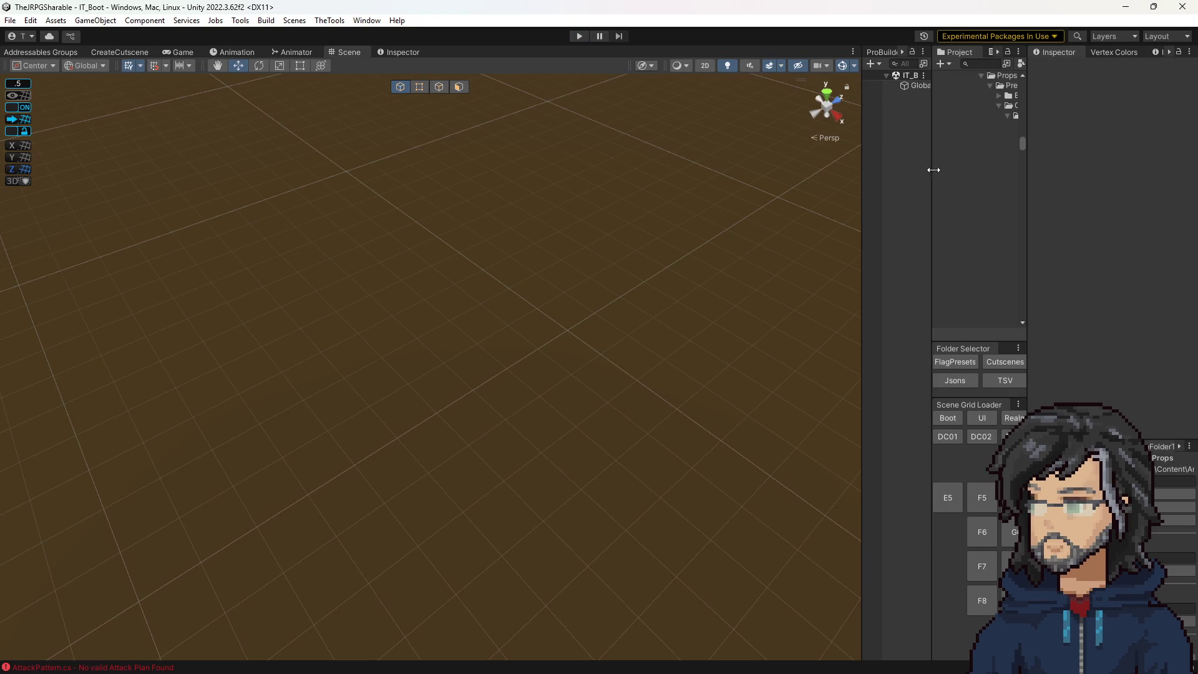
Widen the Hierarchy and Project panels and open the IT_Bat prefab from a Project search.
{"action": "mouse_move", "coordinate": [932, 172]}
{"action": "left_mouse_down"}
{"action": "mouse_move", "coordinate": [669, 201]}
{"action": "mouse_move", "coordinate": [749, 202]}
{"action": "left_mouse_up"}
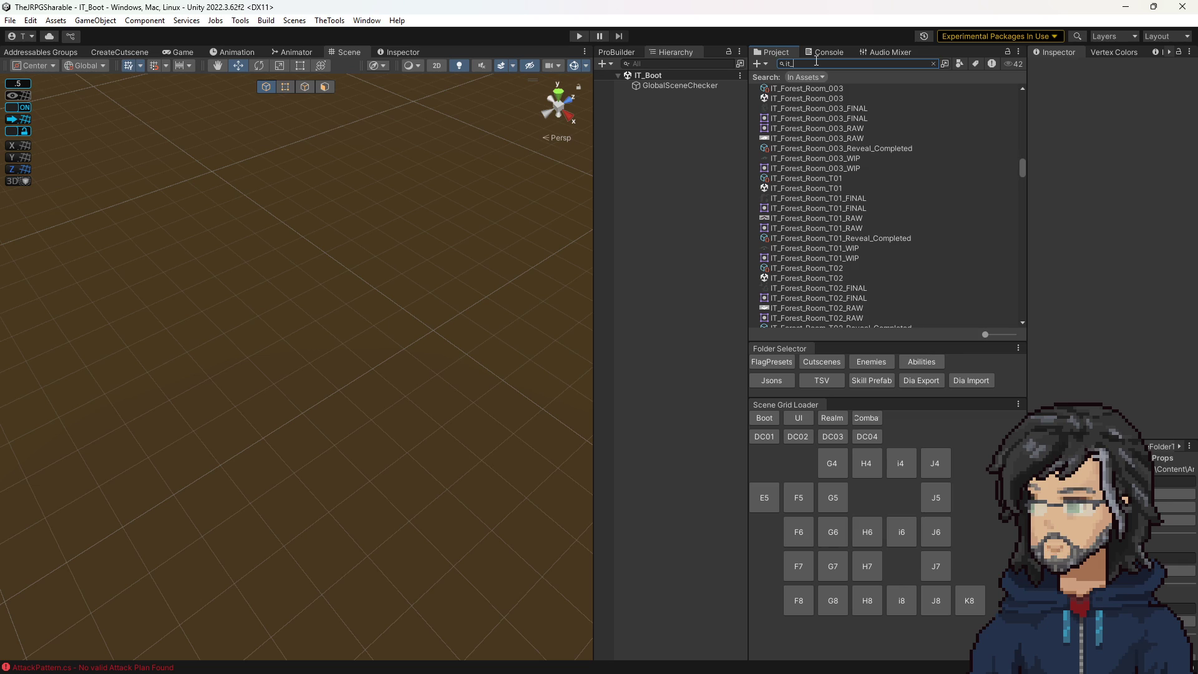
{"action": "type", "text": "bn"}
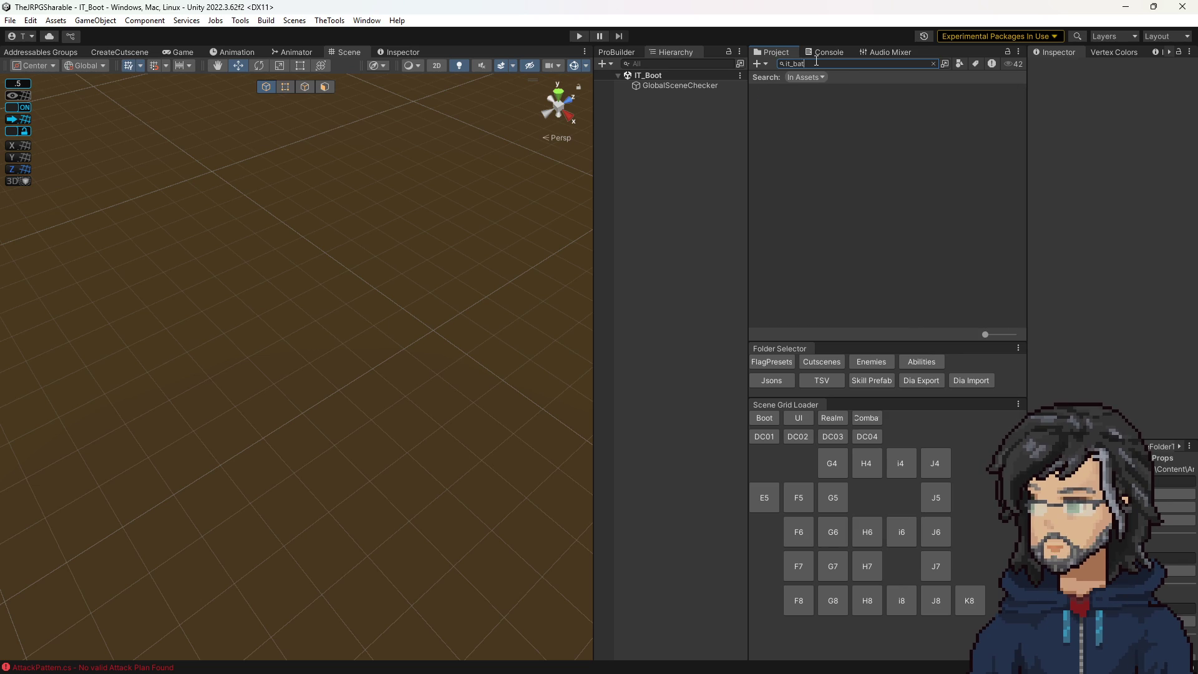
{"action": "double_click", "coordinate": [777, 98]}
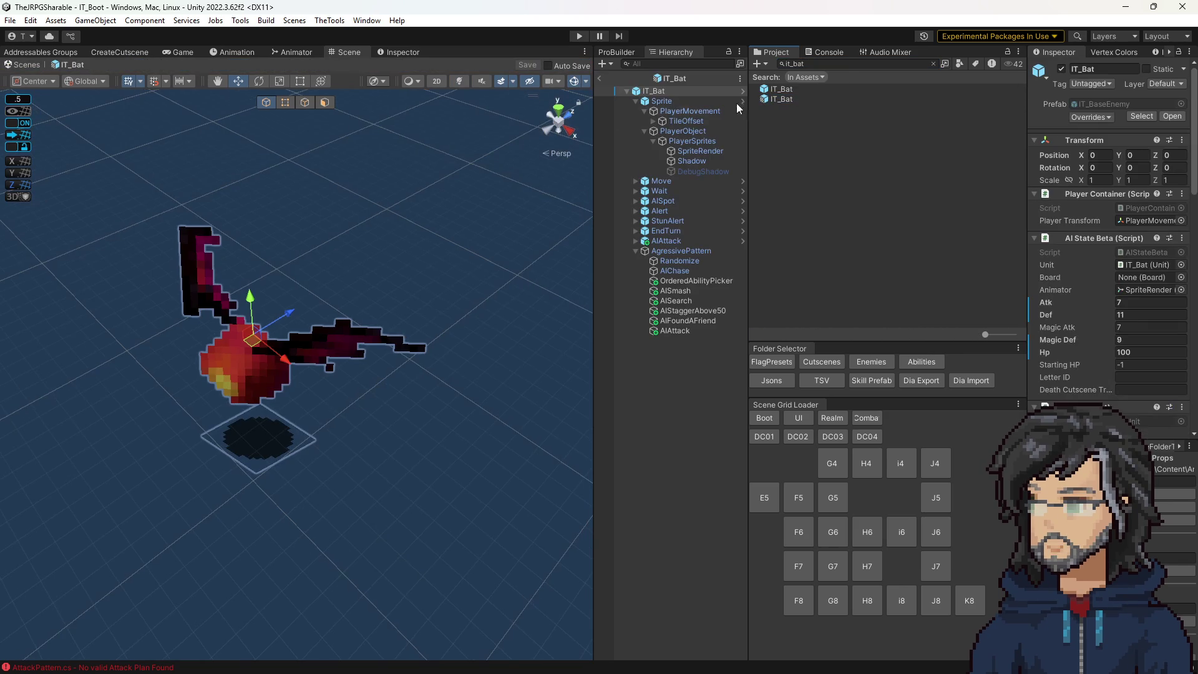
Check the bat's Def value of 11, then bring the Damage Formula spreadsheet forward.
{"action": "scroll", "coordinate": [1136, 282], "scroll_direction": "down", "scroll_amount": 3}
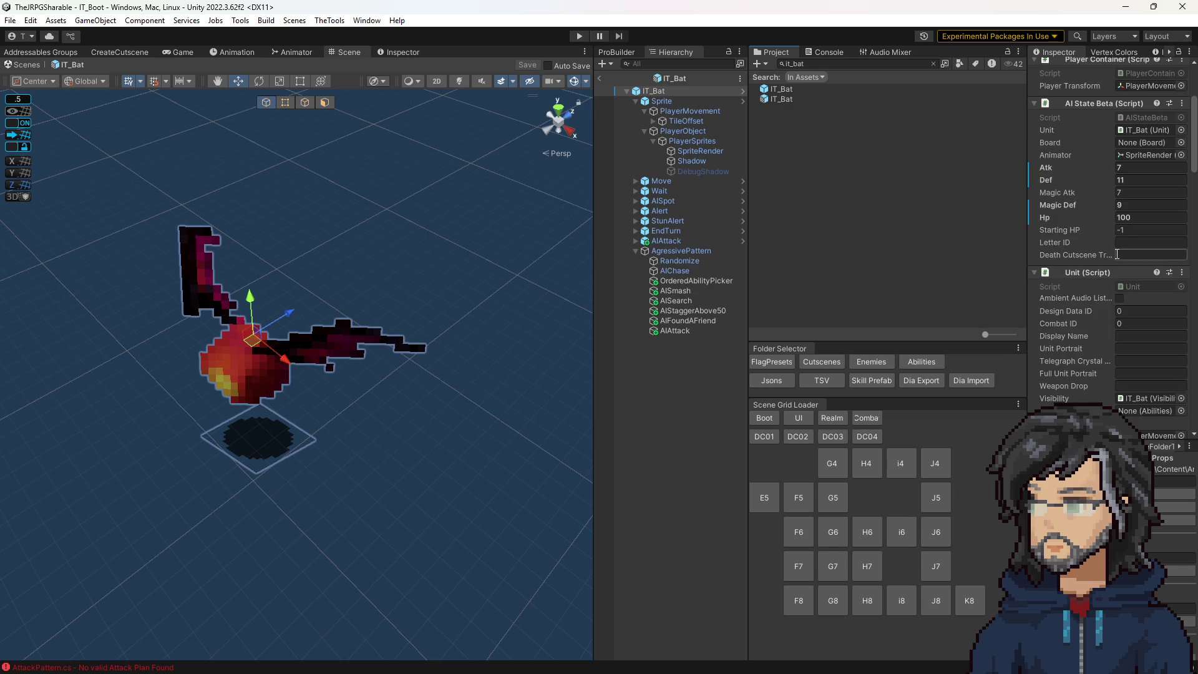
{"action": "scroll", "coordinate": [1117, 254], "scroll_direction": "up", "scroll_amount": 1}
{"action": "left_click", "coordinate": [1131, 214]}
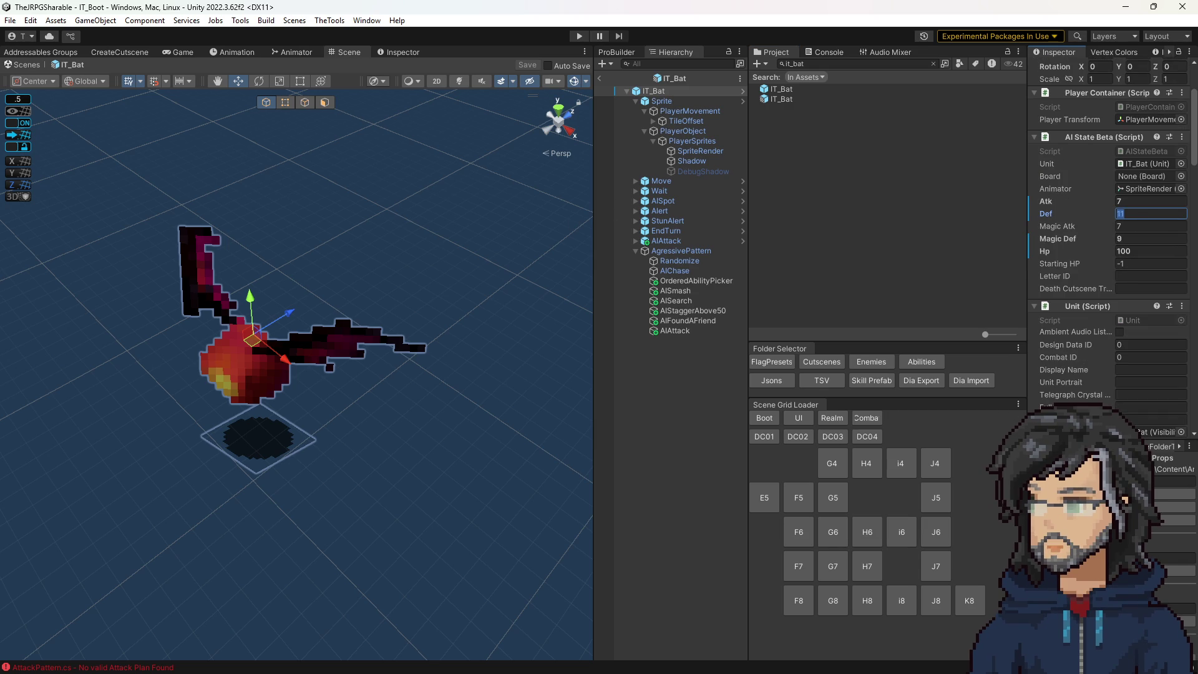
{"action": "key", "text": "alt+Tab"}
{"action": "scroll", "coordinate": [491, 342], "scroll_direction": "down", "scroll_amount": 5}
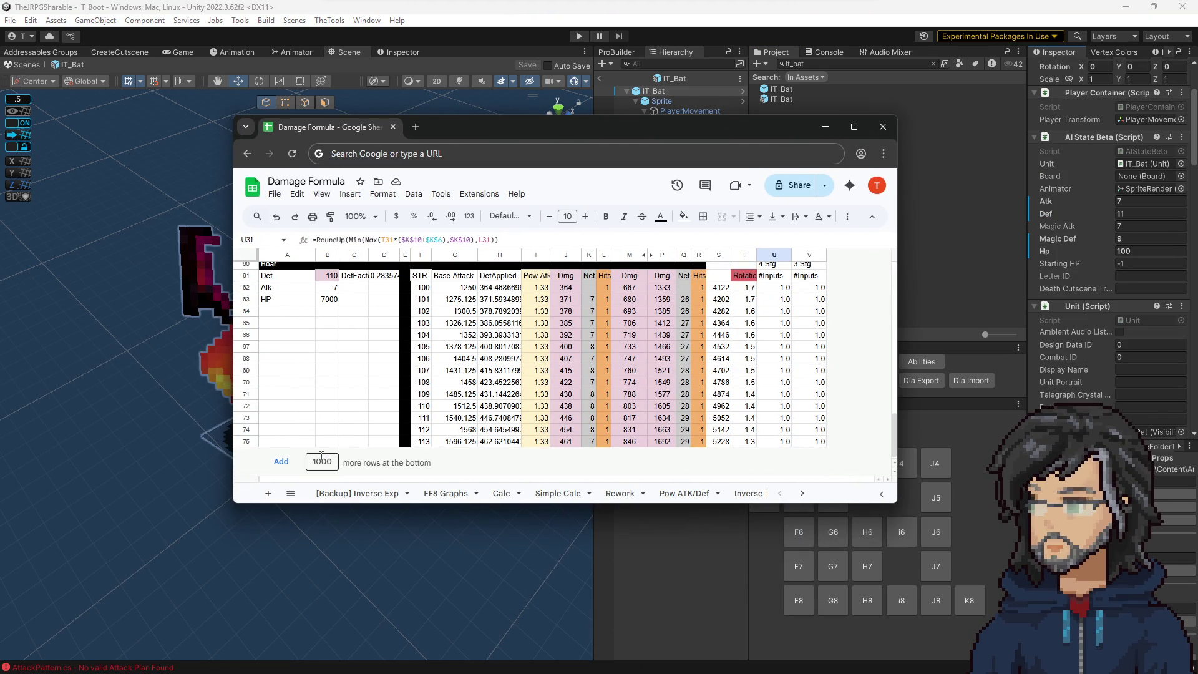
Maximize the sheet and add 15 extra rows at the bottom of Damage Formula.
{"action": "left_click_drag", "start_coordinate": [250, 264], "coordinate": [257, 439]}
{"action": "scroll", "coordinate": [350, 375], "scroll_direction": "up", "scroll_amount": 3}
{"action": "scroll", "coordinate": [350, 375], "scroll_direction": "down", "scroll_amount": 1}
{"action": "mouse_move", "coordinate": [354, 326]}
{"action": "left_mouse_down"}
{"action": "mouse_move", "coordinate": [367, 363]}
{"action": "mouse_move", "coordinate": [362, 447]}
{"action": "left_mouse_up"}
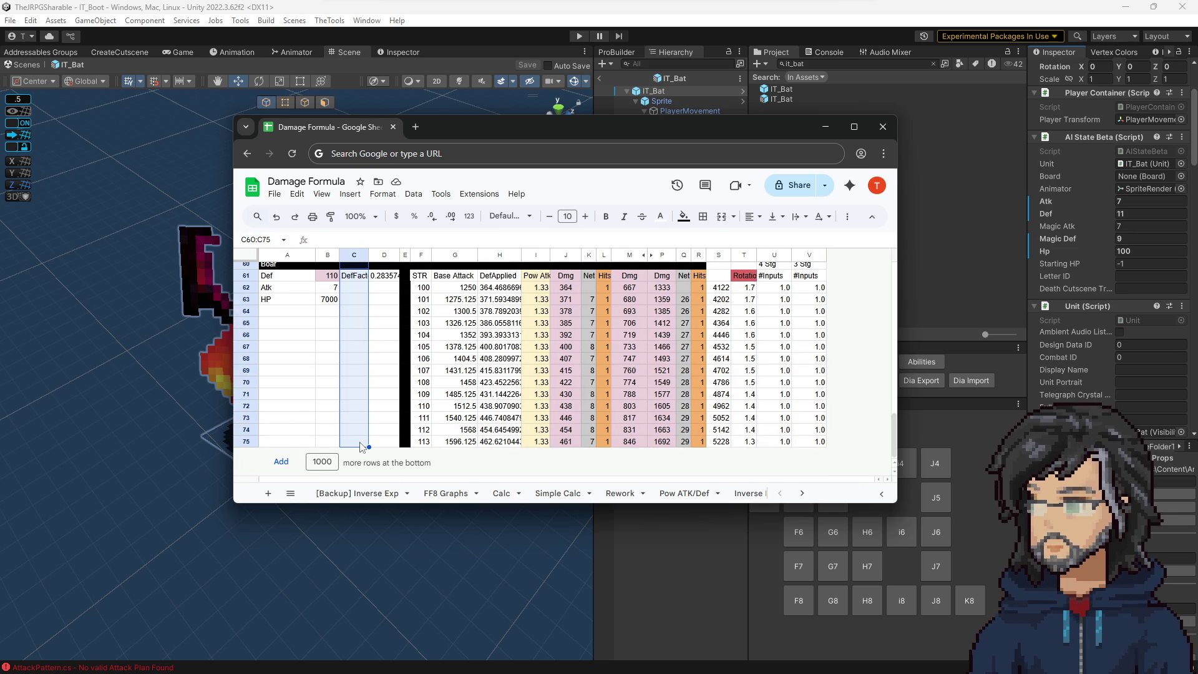
{"action": "left_click", "coordinate": [320, 462]}
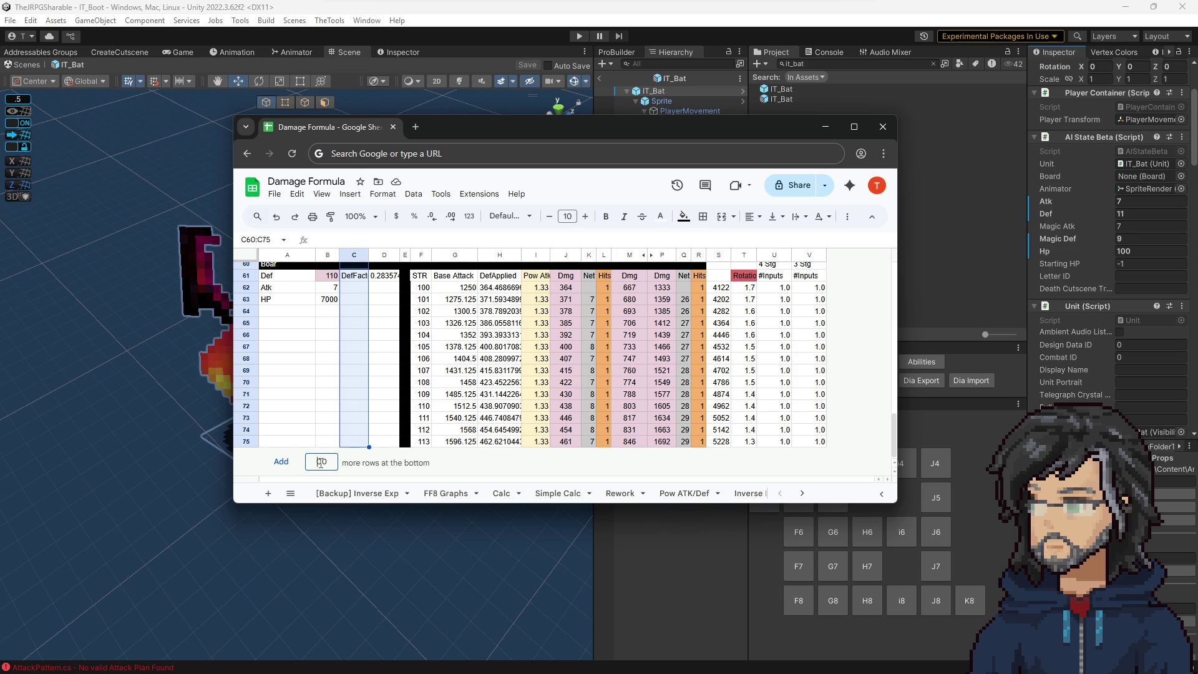
{"action": "left_click", "coordinate": [855, 127]}
{"action": "left_click", "coordinate": [48, 633]}
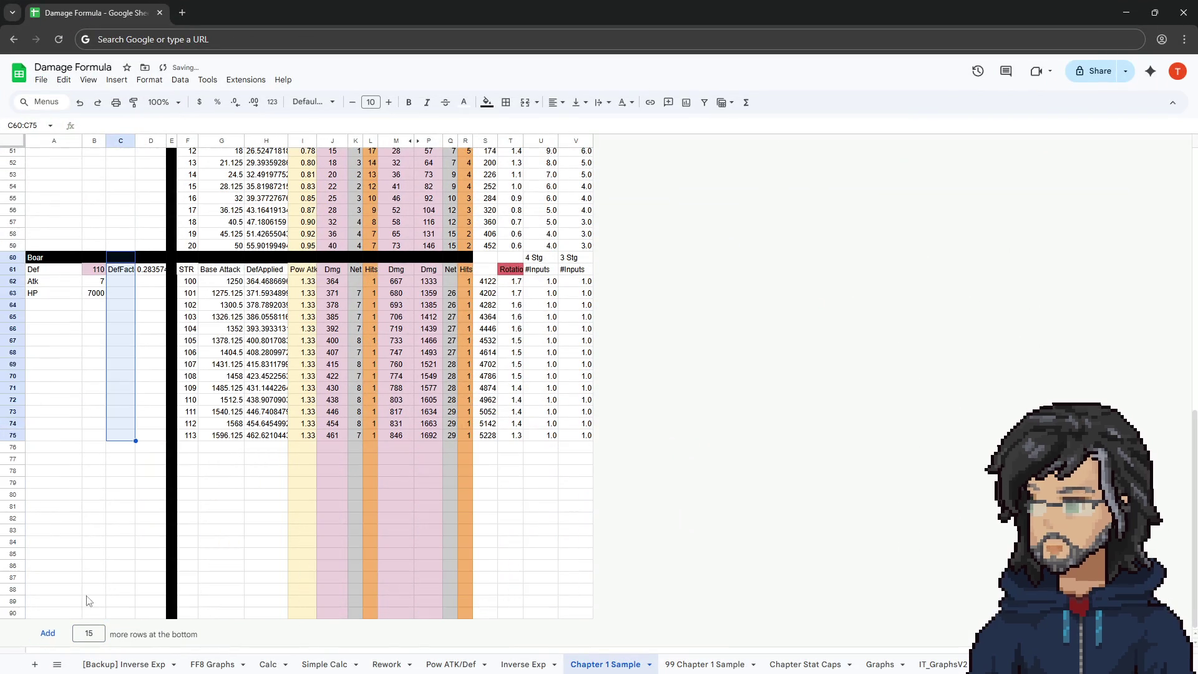
Copy the Boar stats block (A60:V75) and paste it starting at A76.
{"action": "left_click", "coordinate": [59, 259], "text": "shift"}
{"action": "key", "text": "ctrl+shift+Right"}
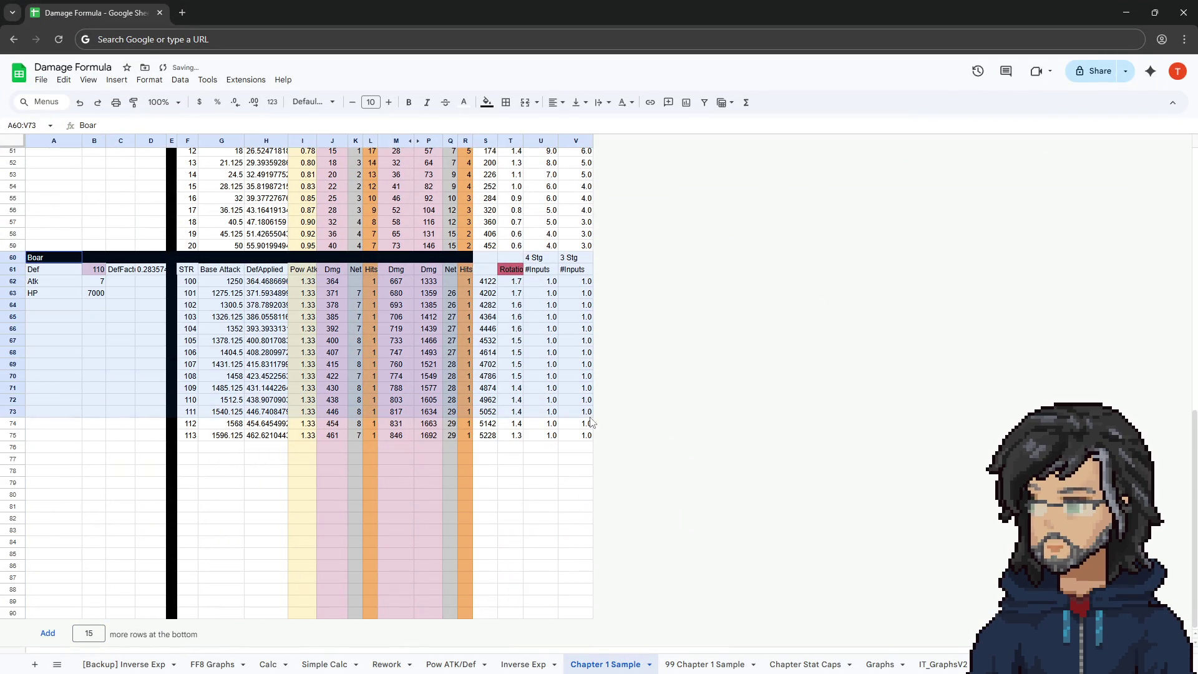
{"action": "left_click", "coordinate": [58, 447]}
{"action": "key", "text": "ctrl+v"}
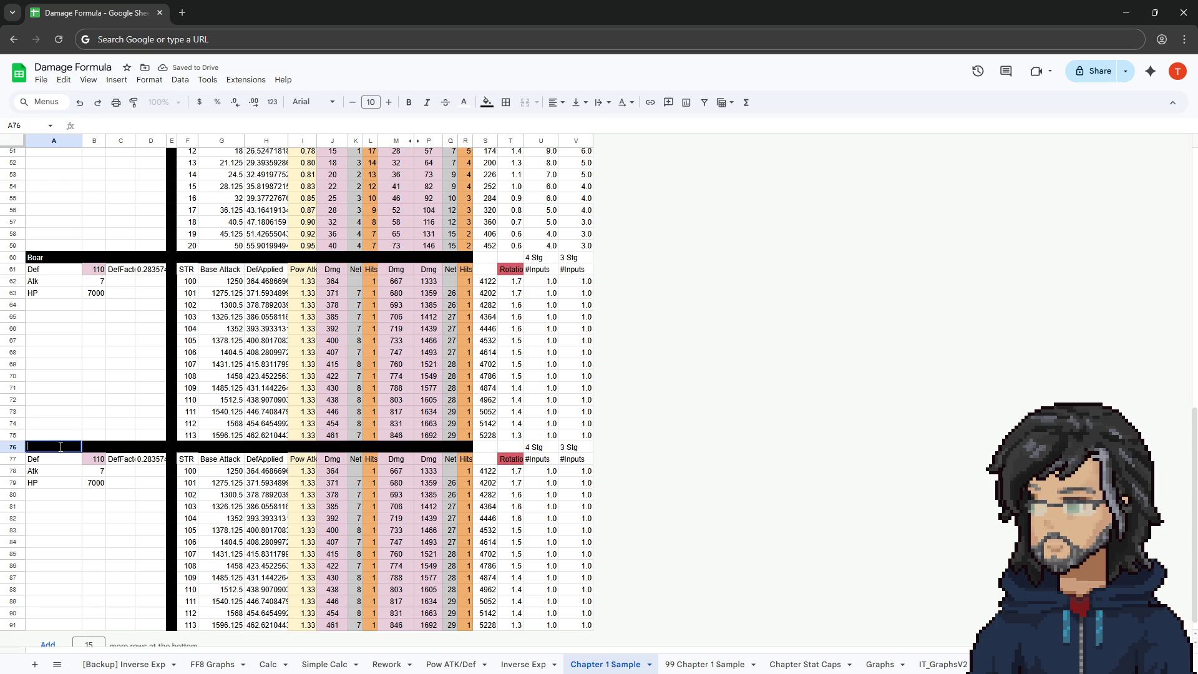
{"action": "type", "text": "Bat"}
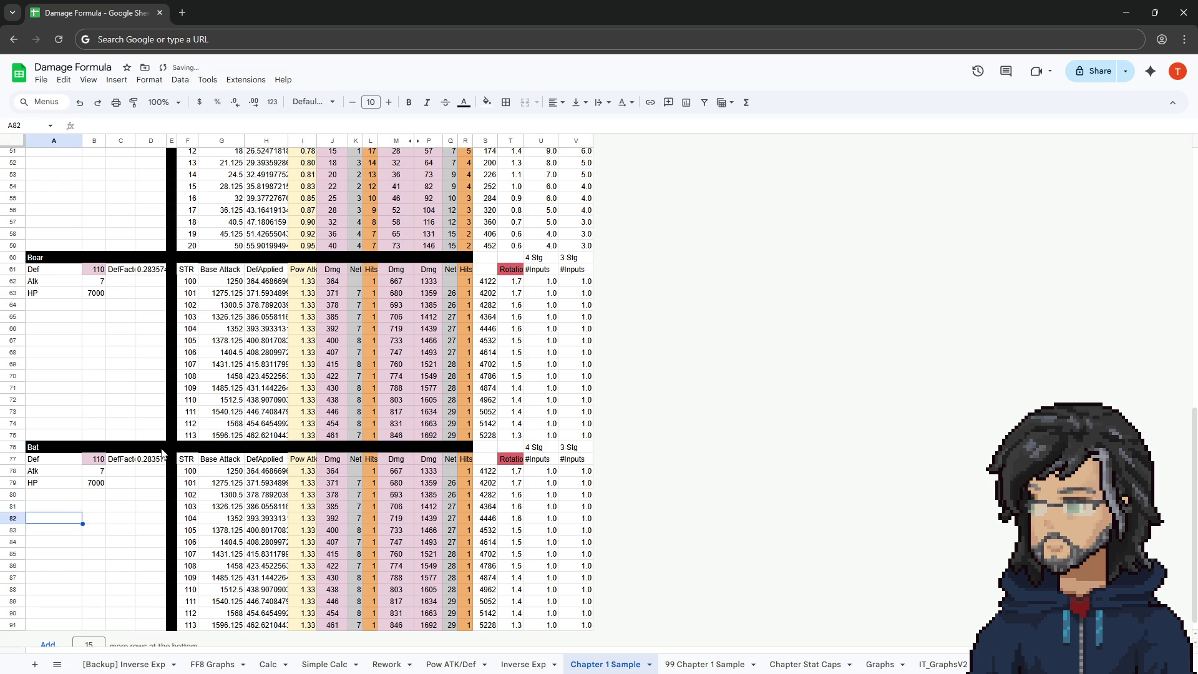
{"action": "left_click", "coordinate": [156, 459]}
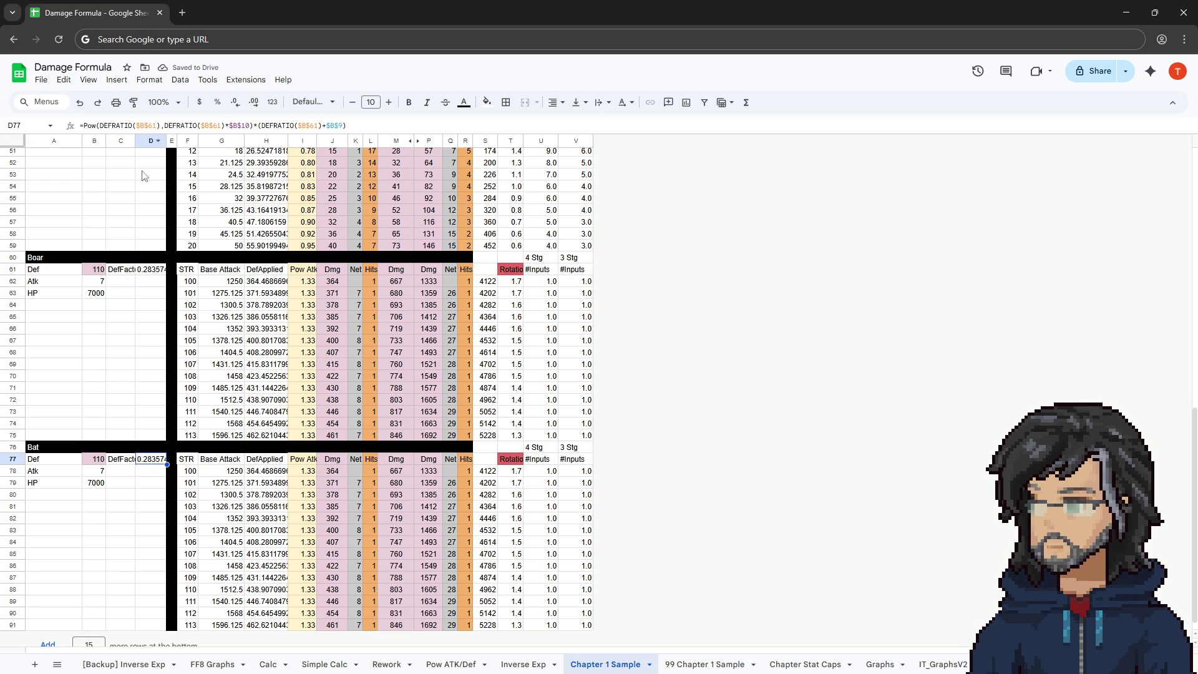
{"action": "left_click", "coordinate": [150, 125]}
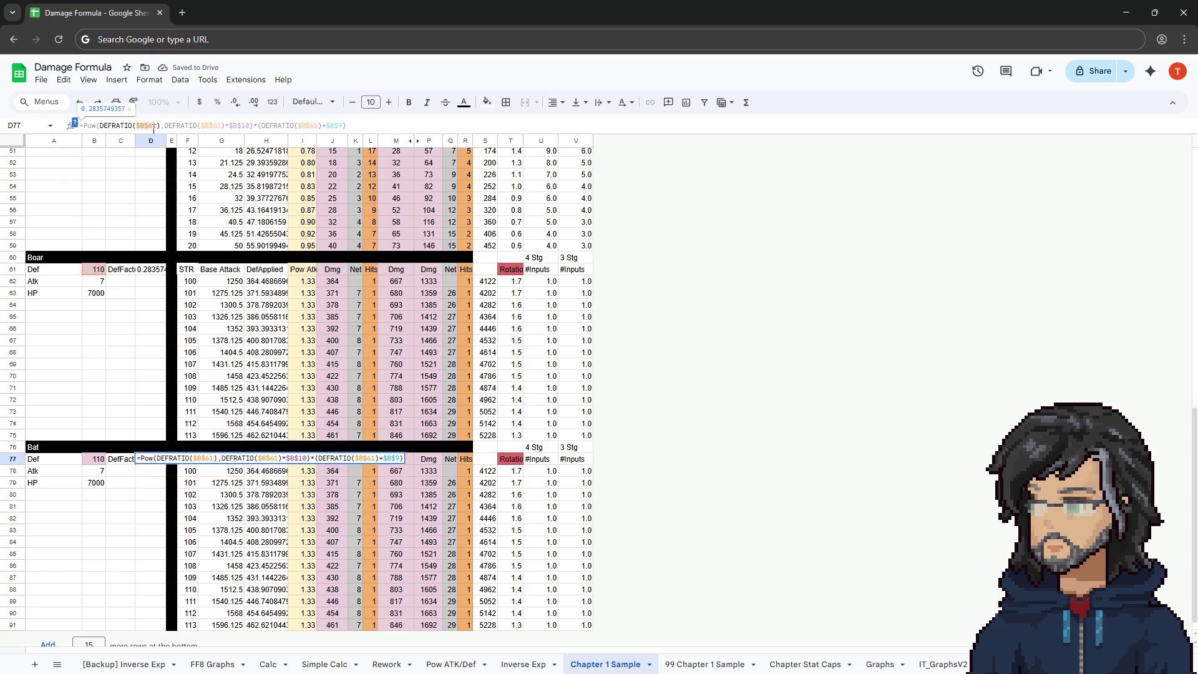
{"action": "key", "text": "BackSpace"}
{"action": "key", "text": "BackSpace"}
{"action": "type", "text": "77"}
{"action": "left_click", "coordinate": [220, 125]}
{"action": "key", "text": "Return"}
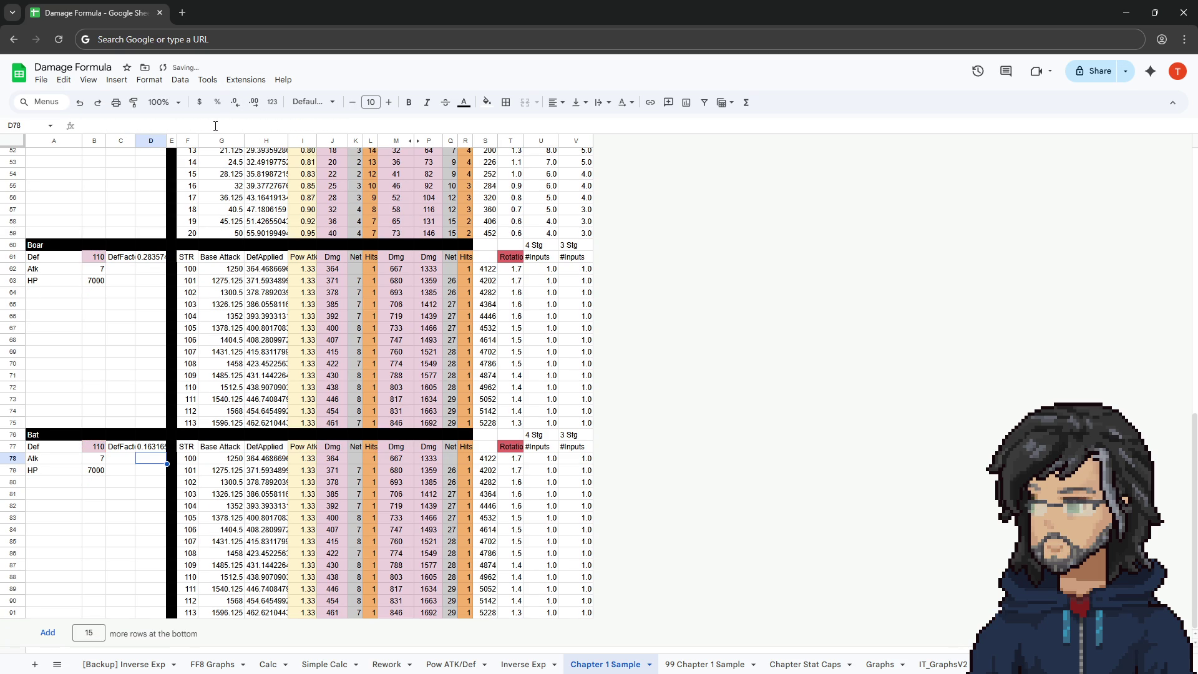
{"action": "left_click", "coordinate": [156, 447]}
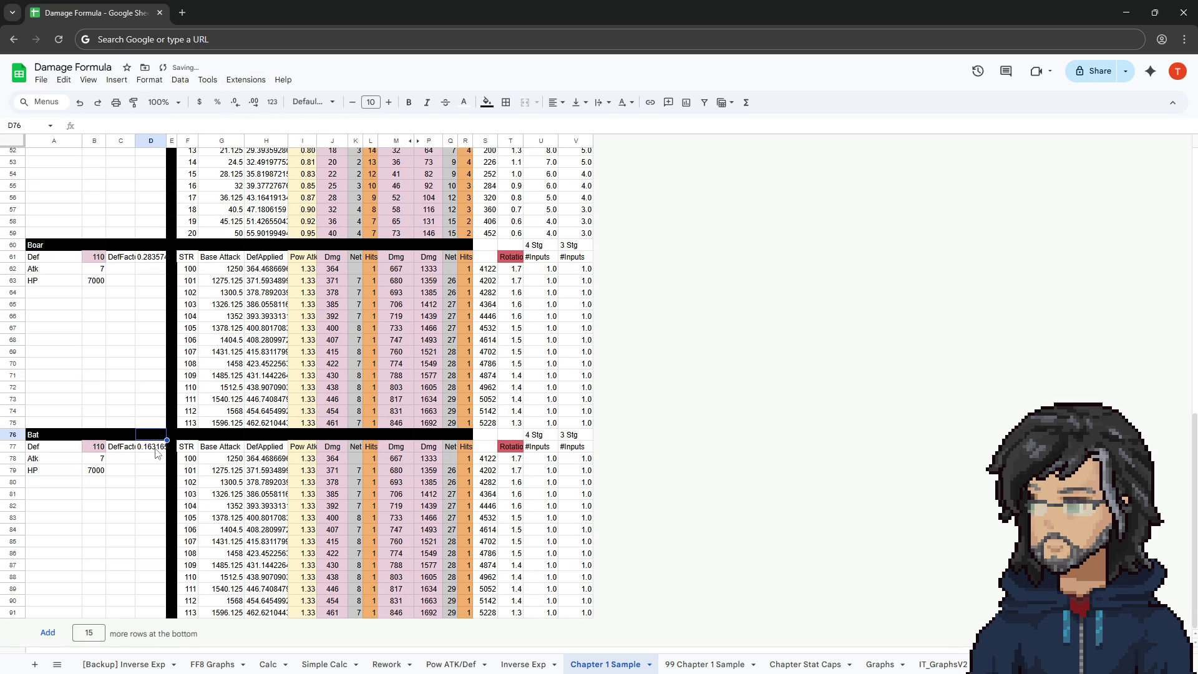
{"action": "left_click", "coordinate": [218, 125]}
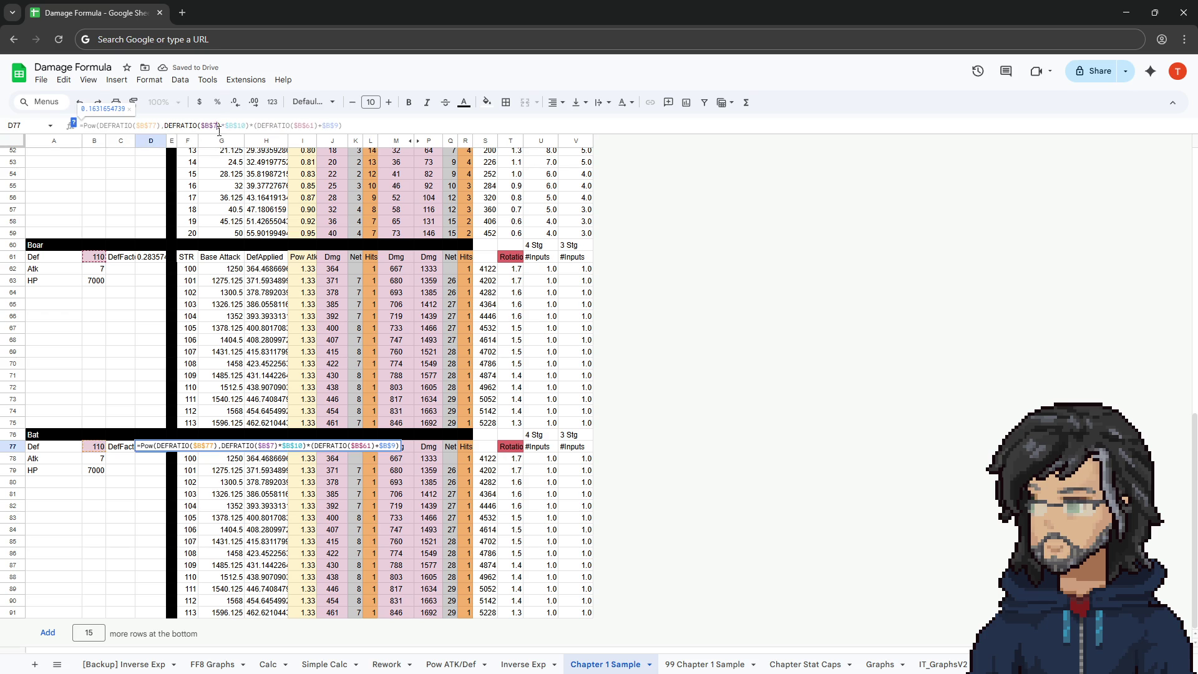
{"action": "double_click", "coordinate": [314, 125]}
{"action": "type", "text": "77"}
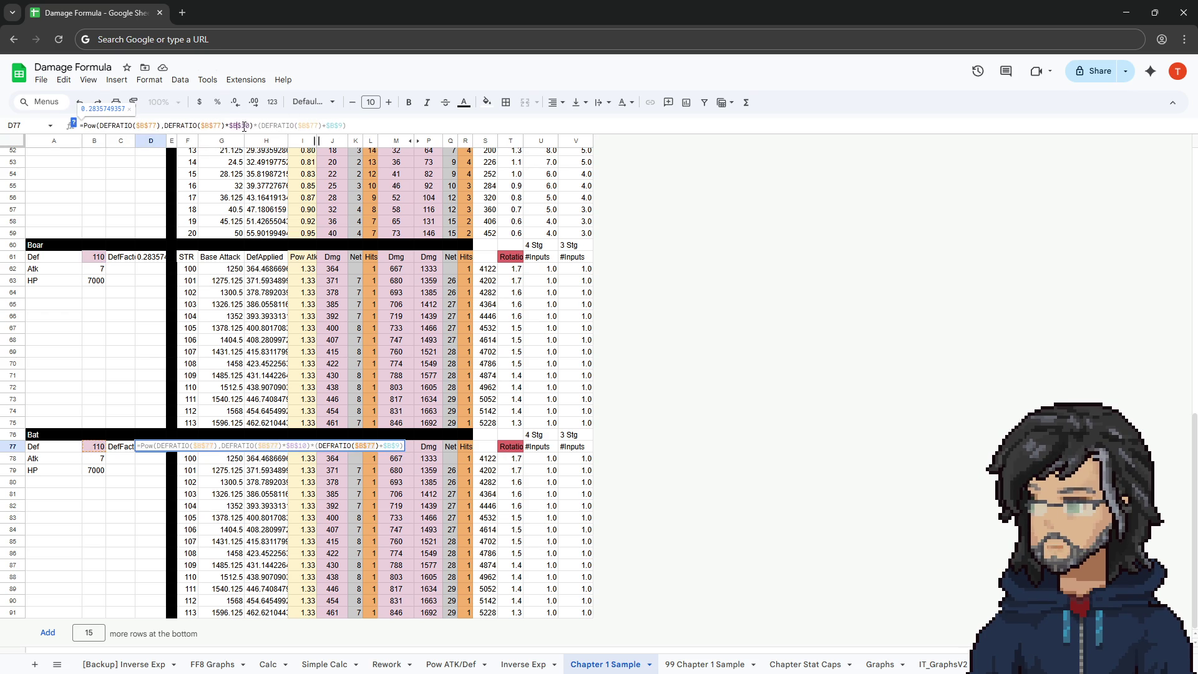
{"action": "scroll", "coordinate": [156, 360], "scroll_direction": "up", "scroll_amount": 3}
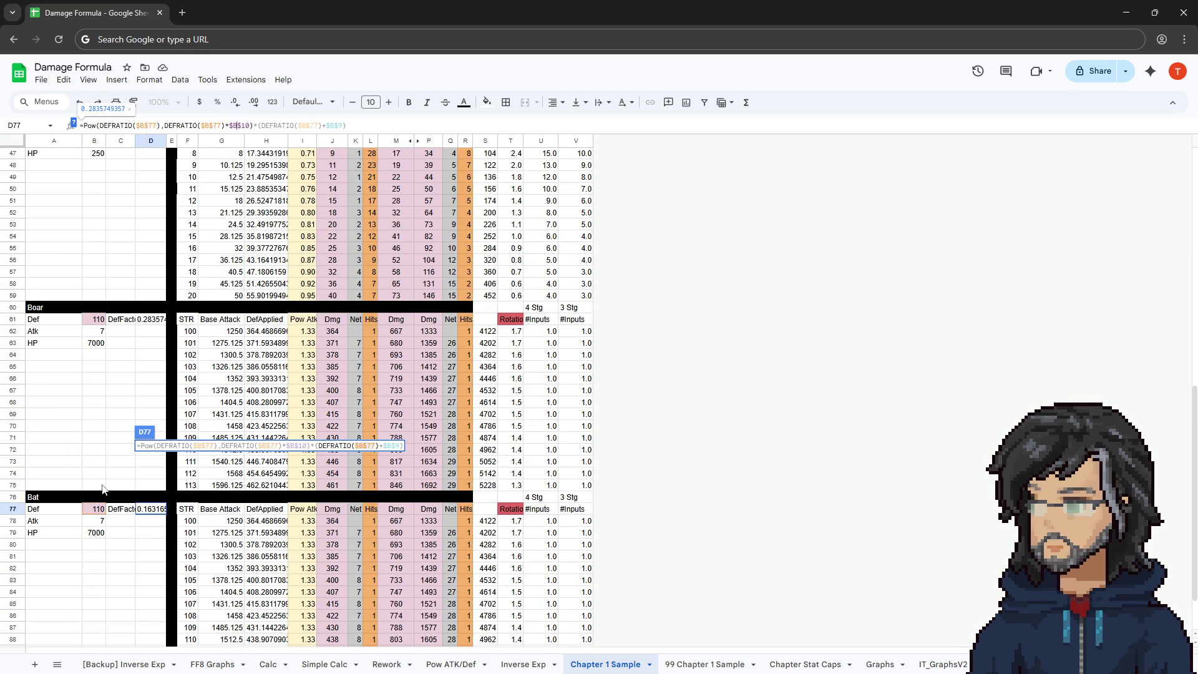
{"action": "scroll", "coordinate": [125, 412], "scroll_direction": "up", "scroll_amount": 10}
{"action": "scroll", "coordinate": [89, 231], "scroll_direction": "down", "scroll_amount": 10}
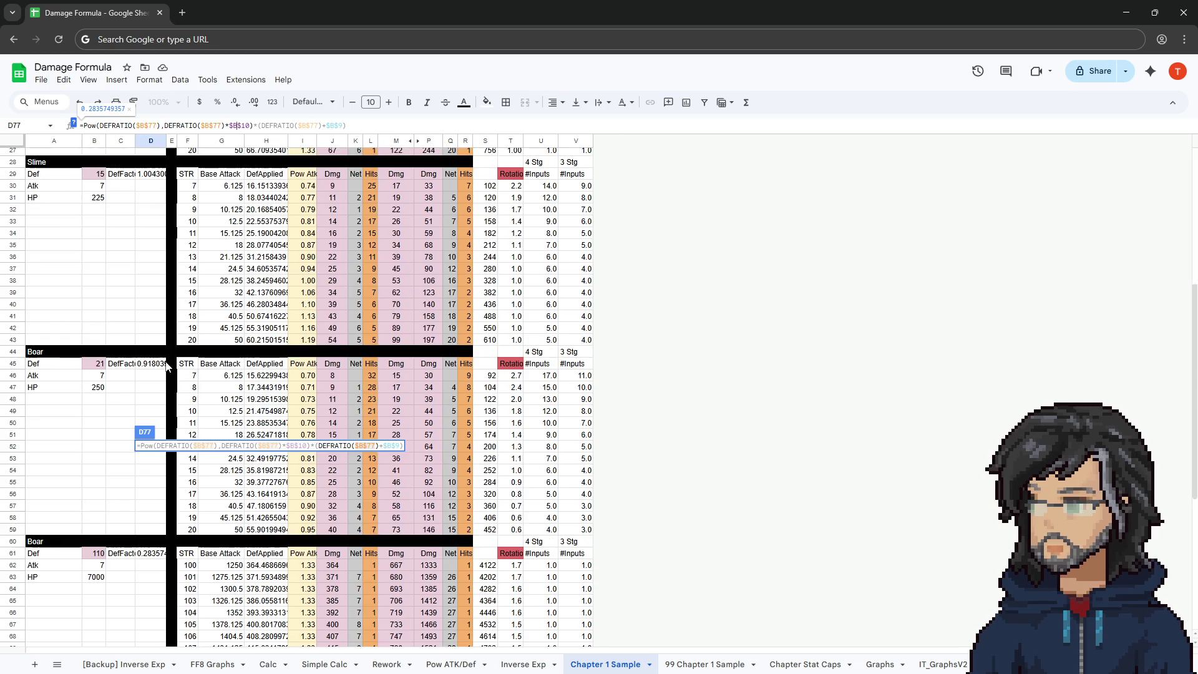
{"action": "left_click", "coordinate": [142, 557]}
{"action": "scroll", "coordinate": [244, 534], "scroll_direction": "down", "scroll_amount": 3}
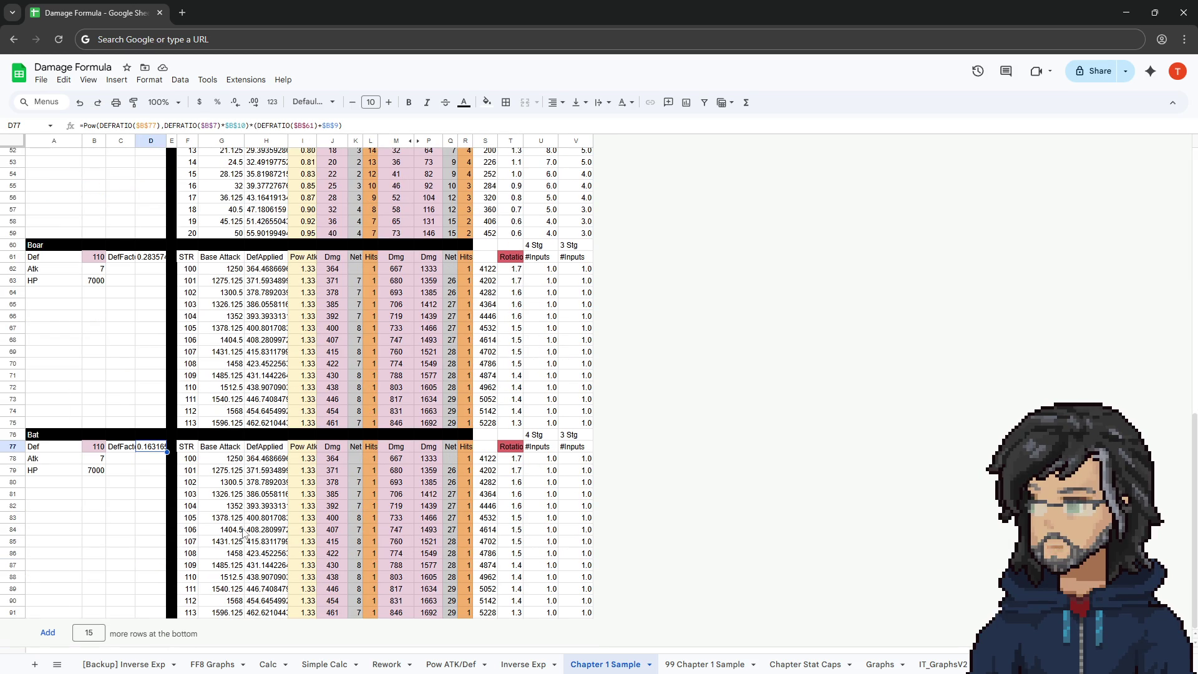
{"action": "left_click", "coordinate": [308, 461]}
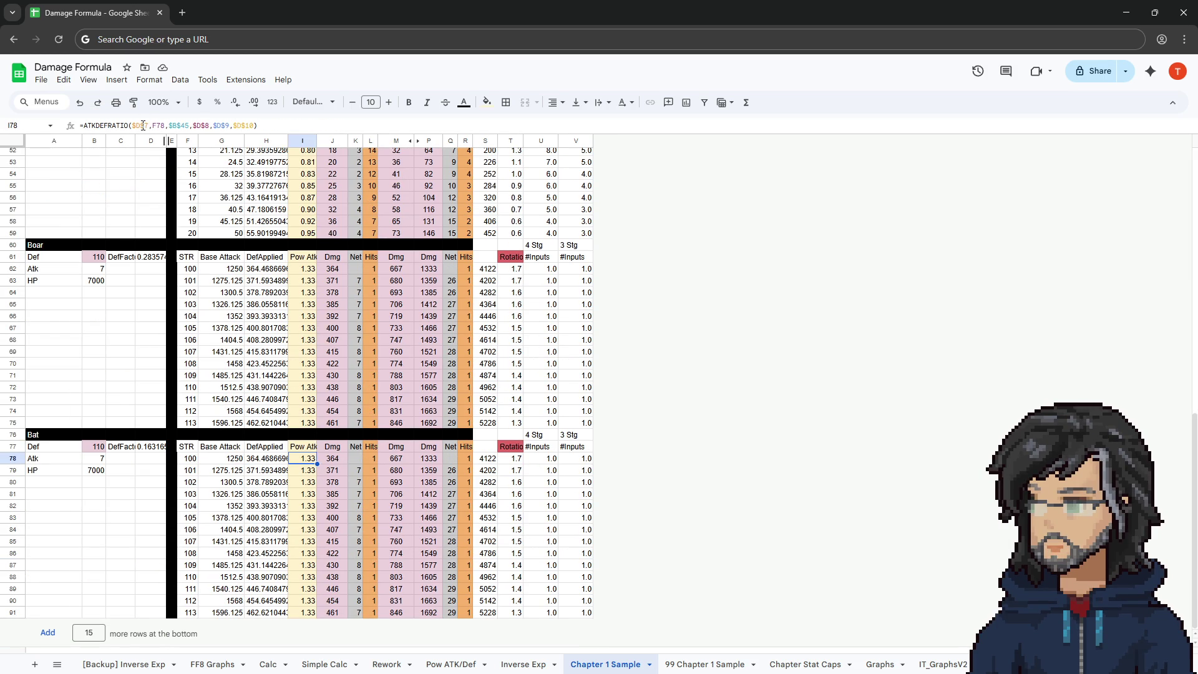
{"action": "left_click", "coordinate": [188, 125]}
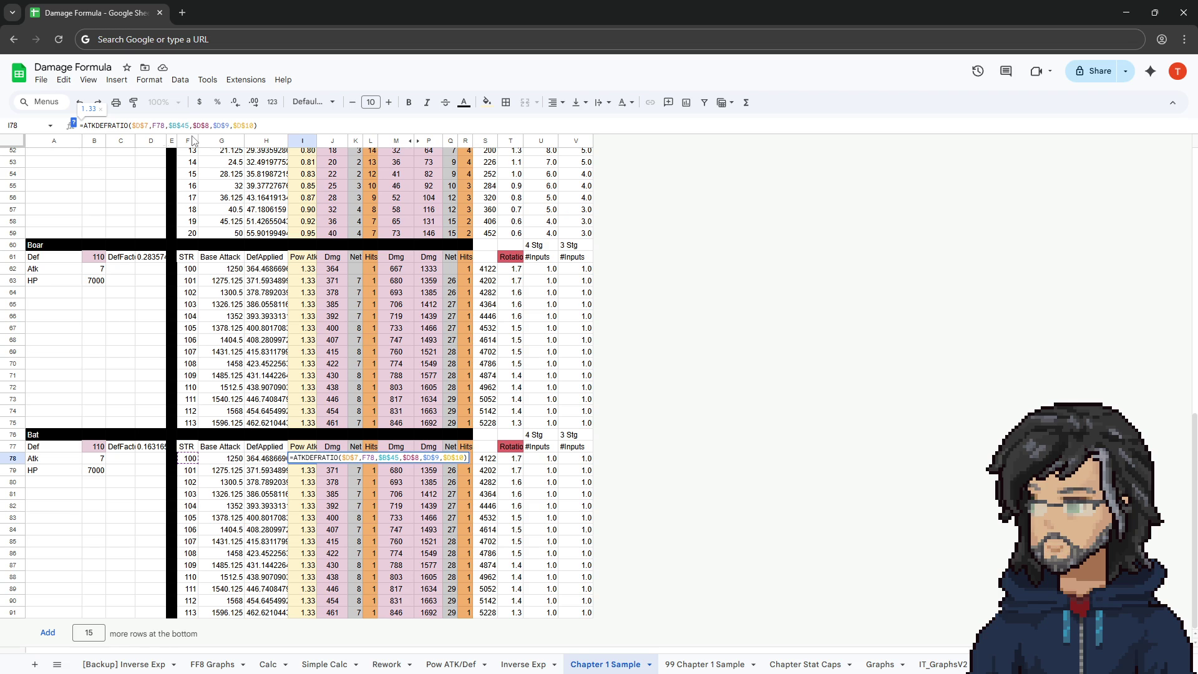
{"action": "scroll", "coordinate": [296, 293], "scroll_direction": "up", "scroll_amount": 7}
{"action": "scroll", "coordinate": [286, 373], "scroll_direction": "down", "scroll_amount": 5}
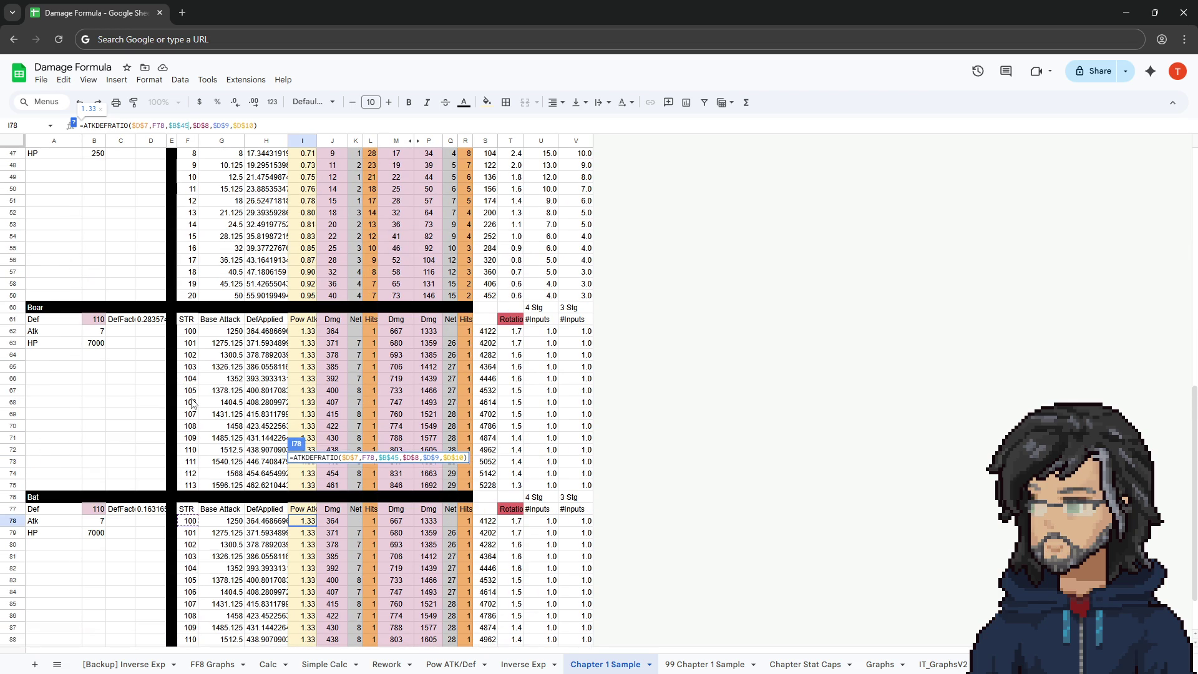
{"action": "scroll", "coordinate": [192, 404], "scroll_direction": "up", "scroll_amount": 5}
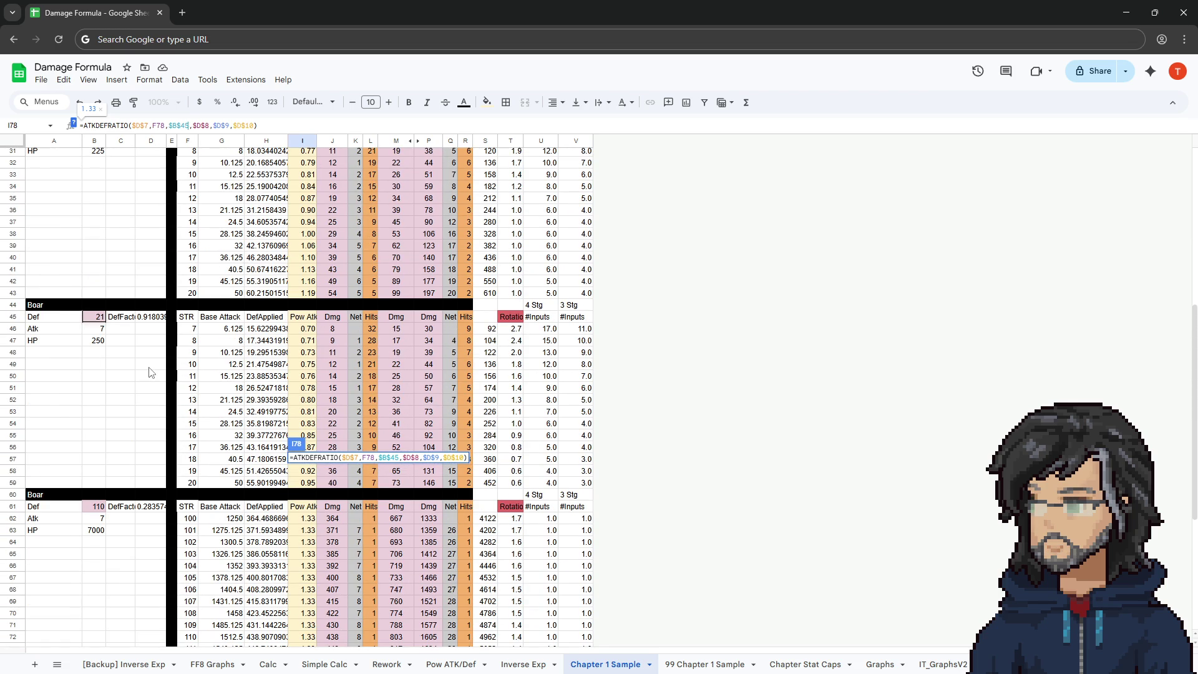
{"action": "scroll", "coordinate": [150, 372], "scroll_direction": "down", "scroll_amount": 7}
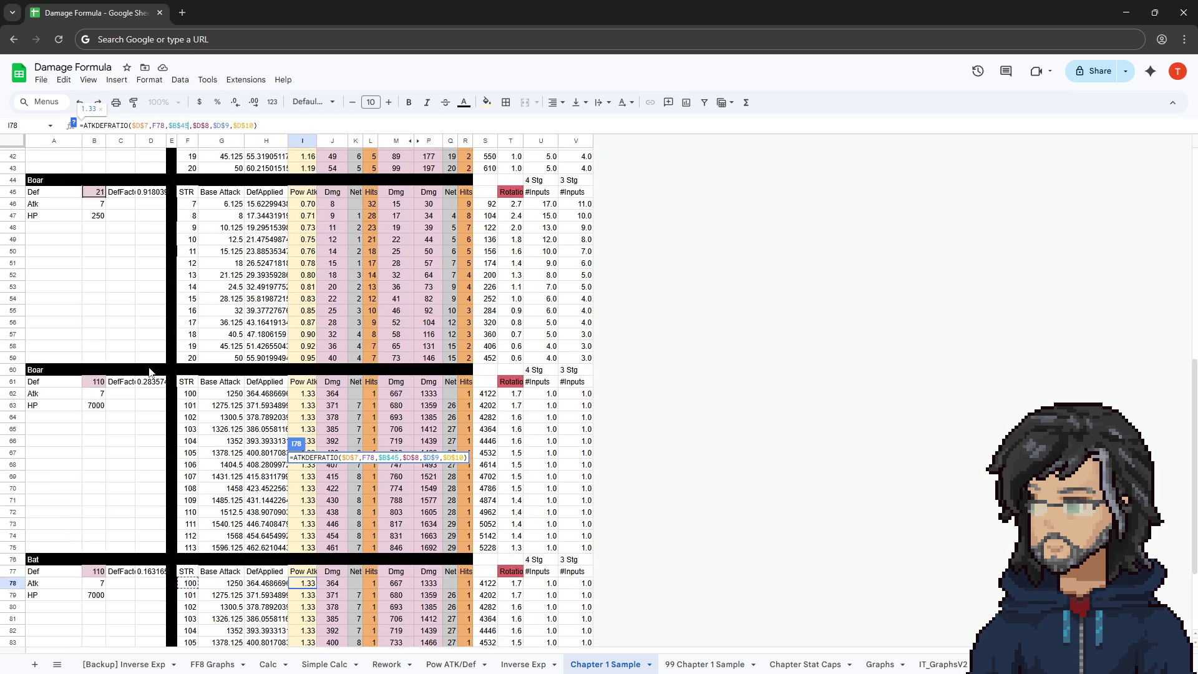
{"action": "scroll", "coordinate": [160, 389], "scroll_direction": "up", "scroll_amount": 10}
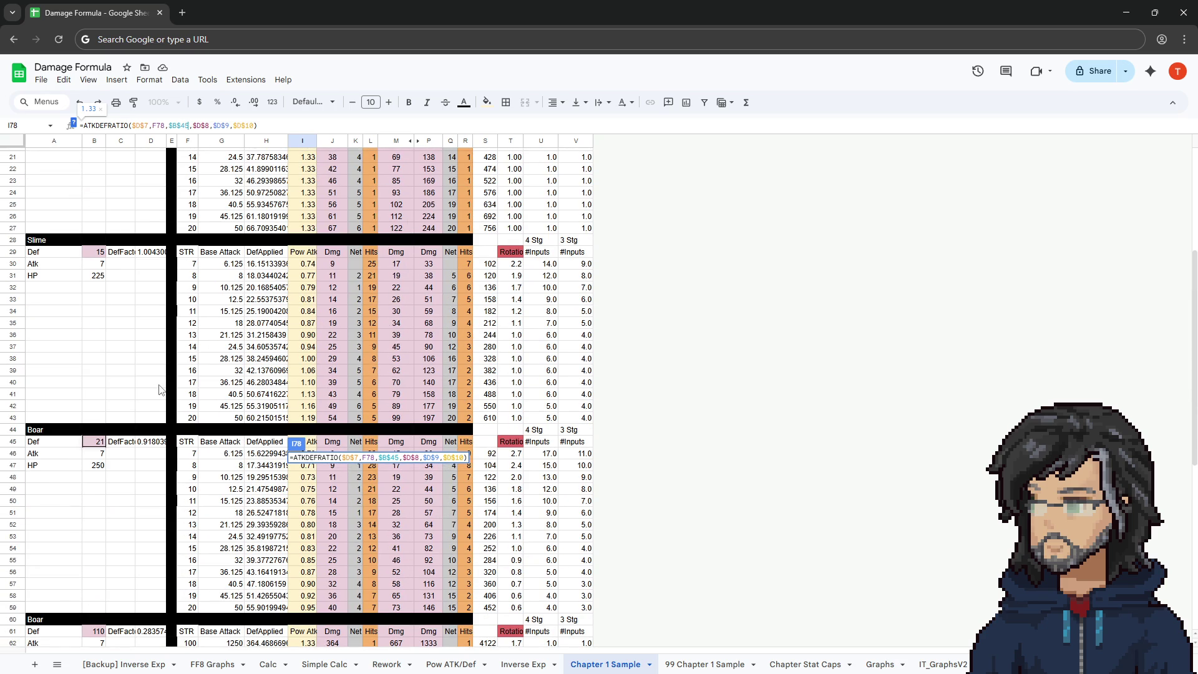
{"action": "scroll", "coordinate": [159, 390], "scroll_direction": "down", "scroll_amount": 10}
{"action": "scroll", "coordinate": [160, 390], "scroll_direction": "up", "scroll_amount": 15}
{"action": "scroll", "coordinate": [159, 388], "scroll_direction": "down", "scroll_amount": 15}
{"action": "key", "text": "Escape"}
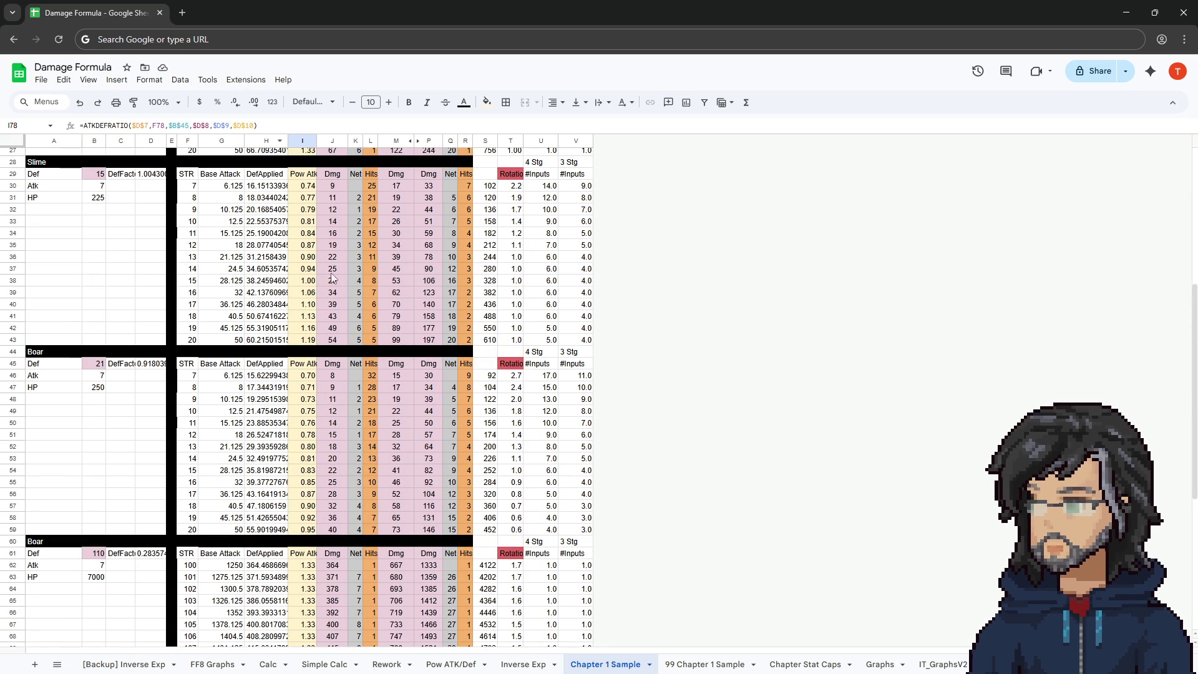
{"action": "scroll", "coordinate": [243, 410], "scroll_direction": "up", "scroll_amount": 6}
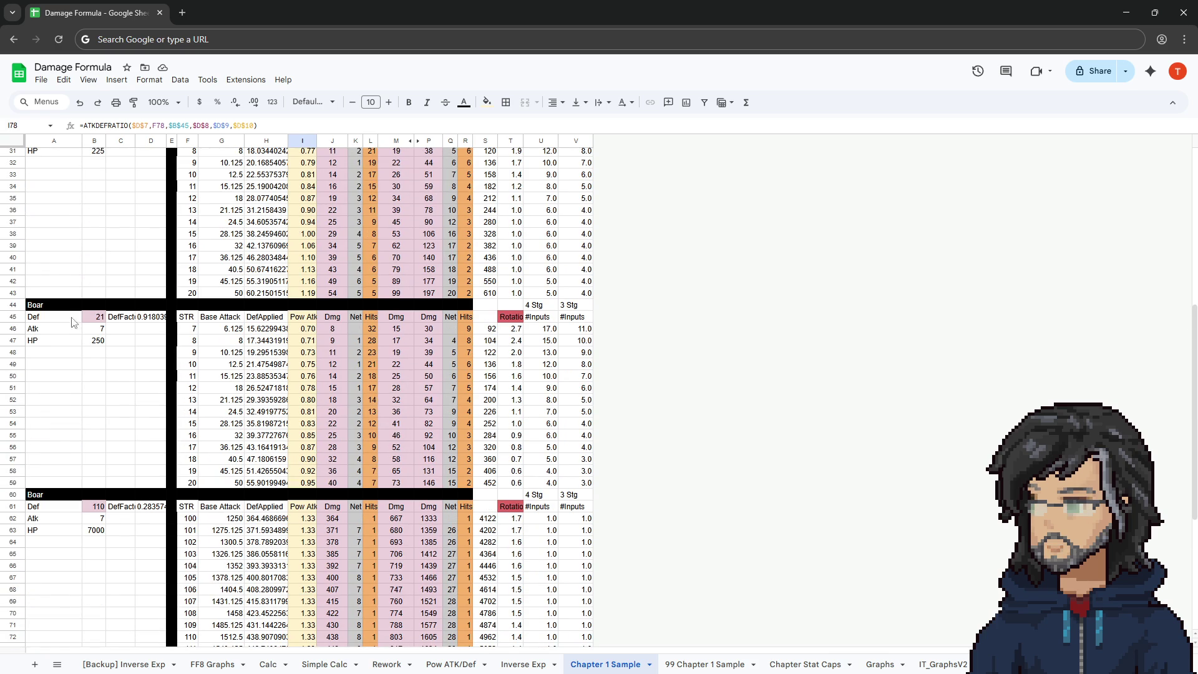
{"action": "mouse_move", "coordinate": [59, 321]}
{"action": "left_mouse_down"}
{"action": "mouse_move", "coordinate": [156, 399]}
{"action": "mouse_move", "coordinate": [153, 484]}
{"action": "left_mouse_up"}
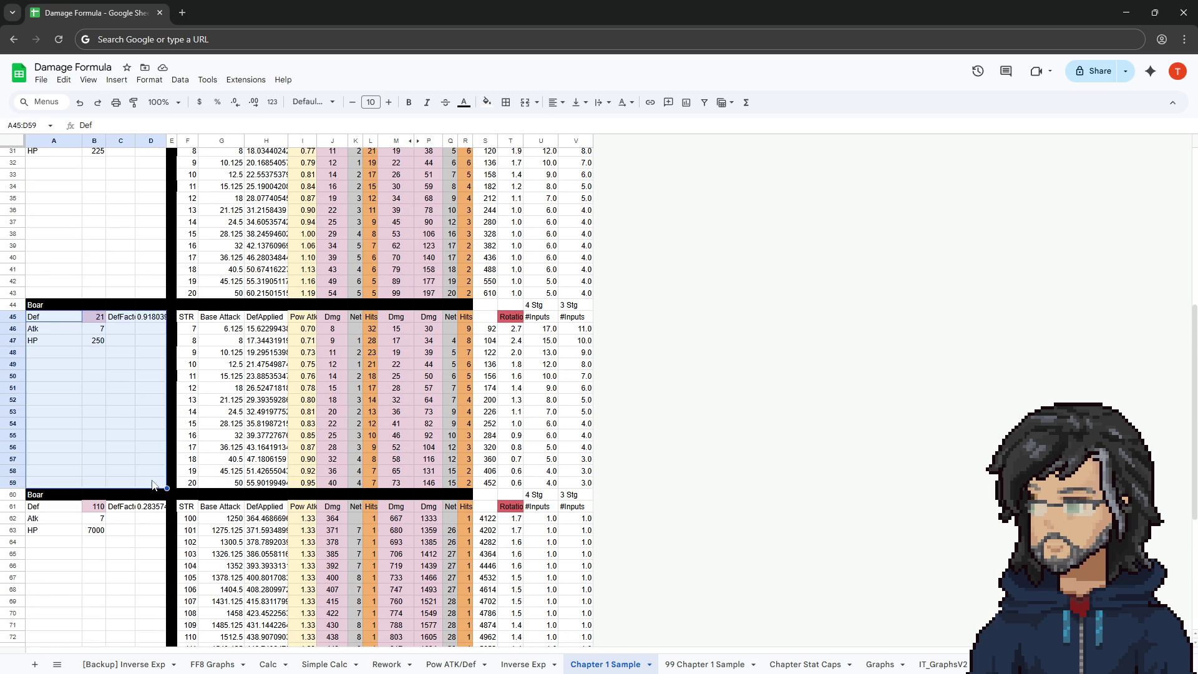
Clear and delete the leftover rows 76–91 below the second block.
{"action": "scroll", "coordinate": [74, 362], "scroll_direction": "down", "scroll_amount": 7}
{"action": "mouse_move", "coordinate": [34, 256]}
{"action": "left_mouse_down"}
{"action": "mouse_move", "coordinate": [107, 321]}
{"action": "mouse_move", "coordinate": [156, 412]}
{"action": "left_mouse_up"}
{"action": "left_click", "coordinate": [95, 259]}
{"action": "left_click_drag", "start_coordinate": [16, 439], "coordinate": [14, 613]}
{"action": "key", "text": "Delete"}
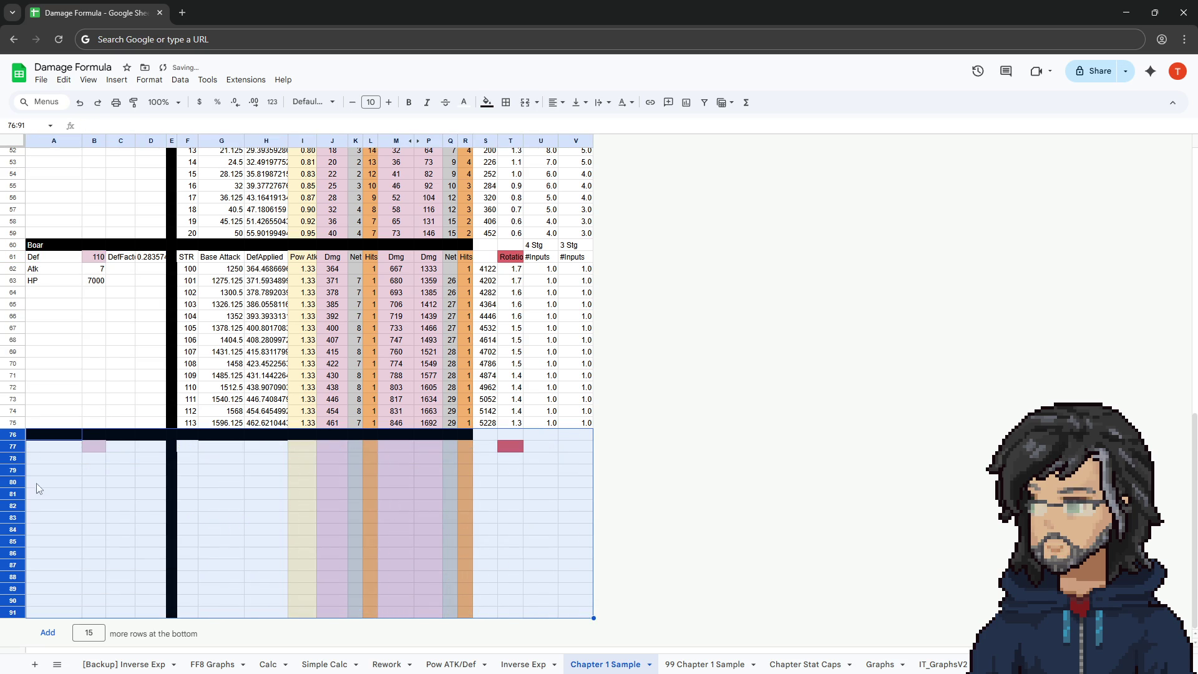
{"action": "right_click", "coordinate": [13, 435]}
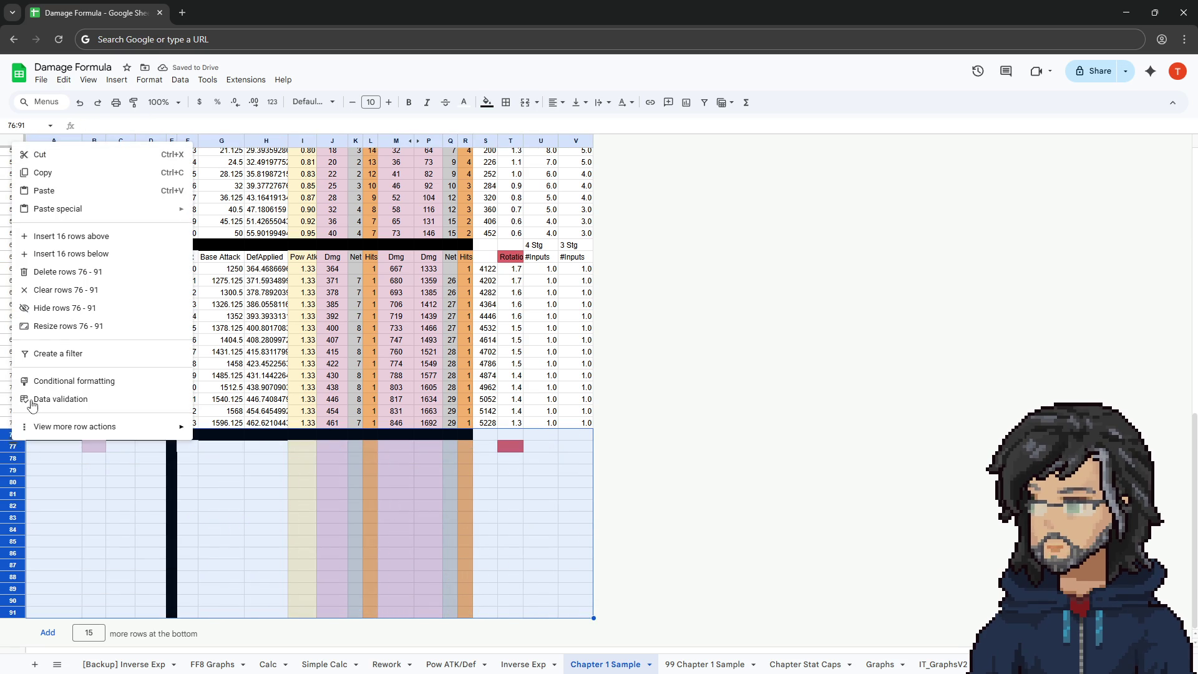
{"action": "left_click", "coordinate": [58, 275]}
Rename the second block's title cell A60 to 'Bat'.
{"action": "left_click", "coordinate": [47, 426]}
{"action": "left_click", "coordinate": [47, 436]}
{"action": "type", "text": "Baty"}
{"action": "key", "text": "Return"}
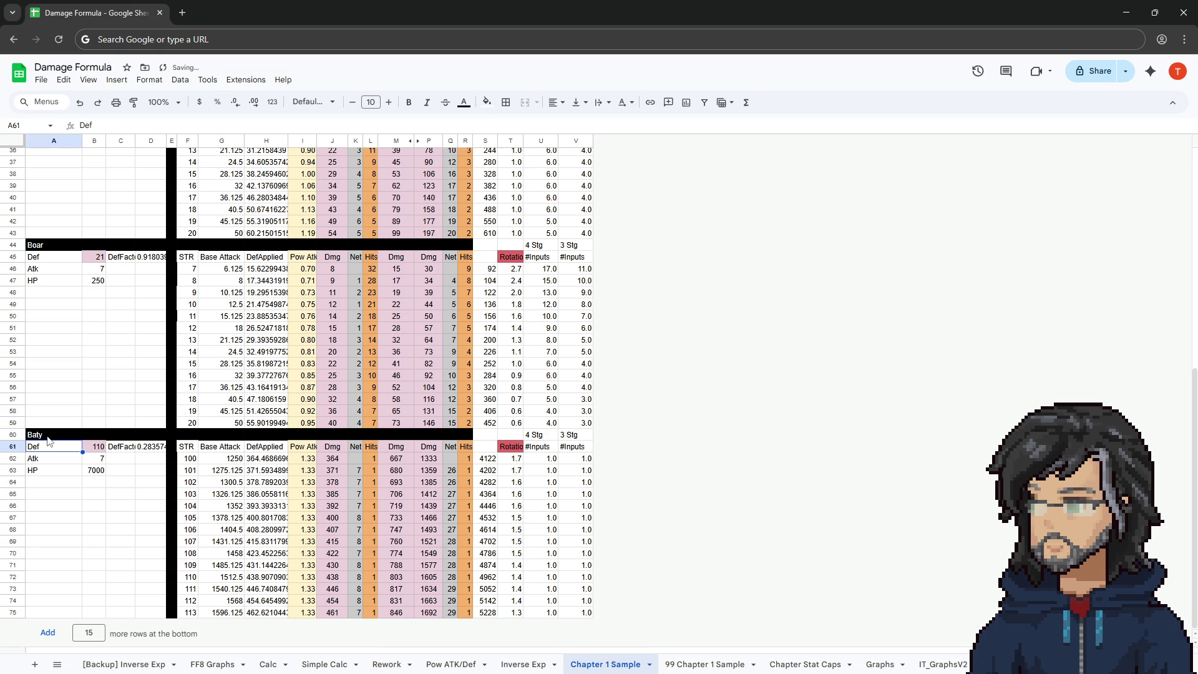
{"action": "double_click", "coordinate": [47, 435]}
{"action": "key", "text": "BackSpace"}
{"action": "key", "text": "Return"}
Set the Bat's Def to 20 and HP to 200.
{"action": "left_click", "coordinate": [97, 447]}
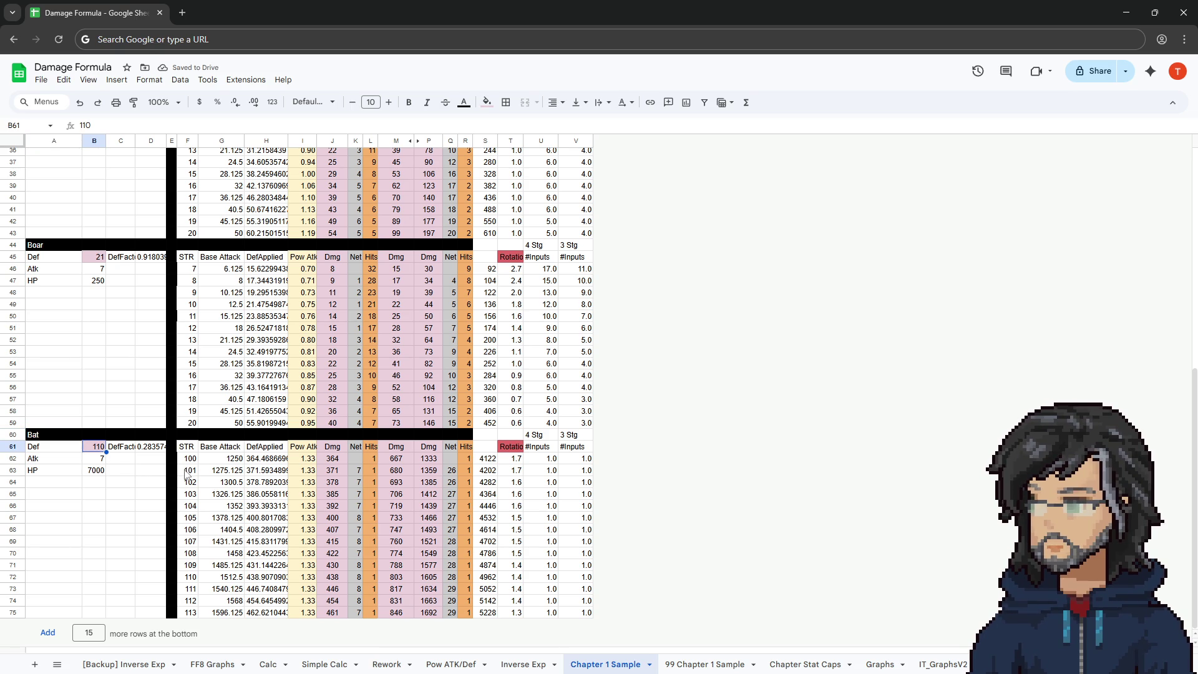
{"action": "type", "text": "20"}
{"action": "key", "text": "Return"}
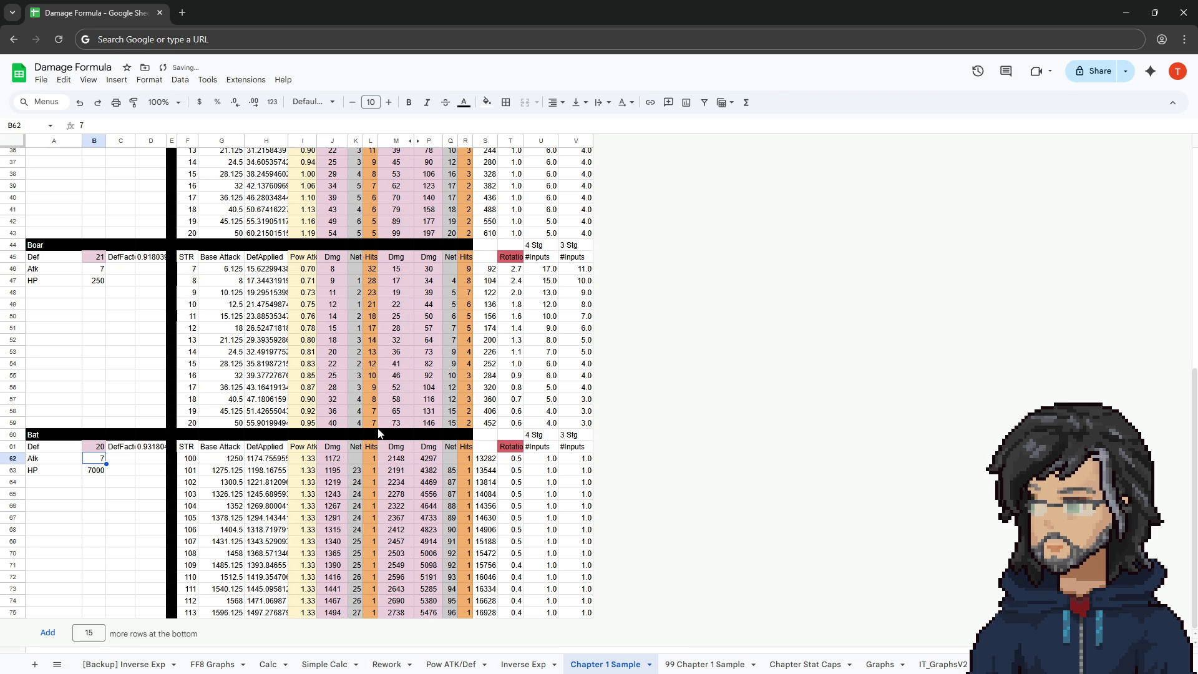
{"action": "left_click", "coordinate": [88, 473]}
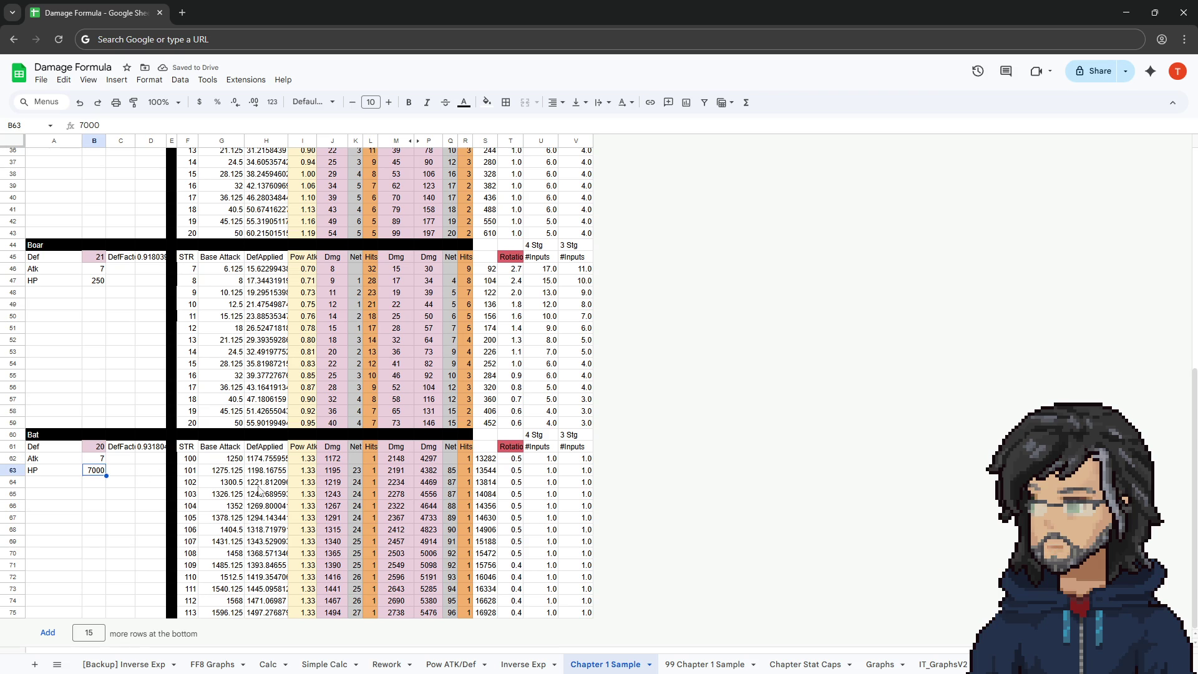
{"action": "type", "text": "20"}
{"action": "type", "text": "0"}
{"action": "key", "text": "Return"}
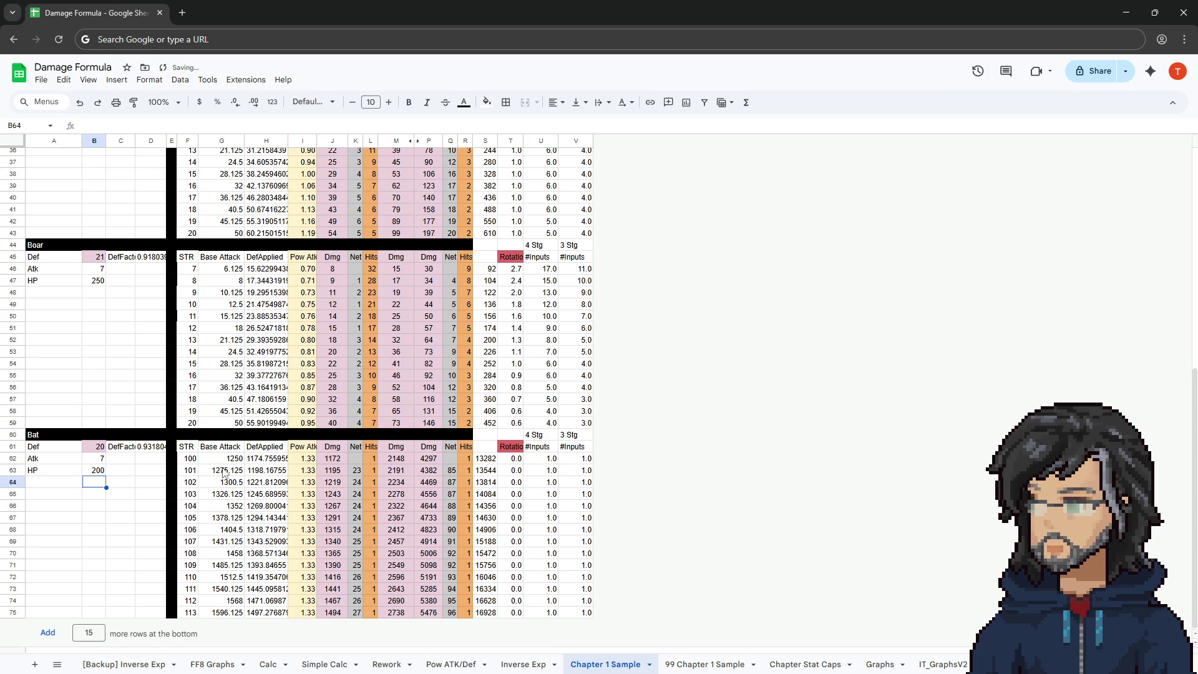
Point the Pow Atk formula in I62 at $B$61 and fill it down to row 75.
{"action": "left_click", "coordinate": [294, 461]}
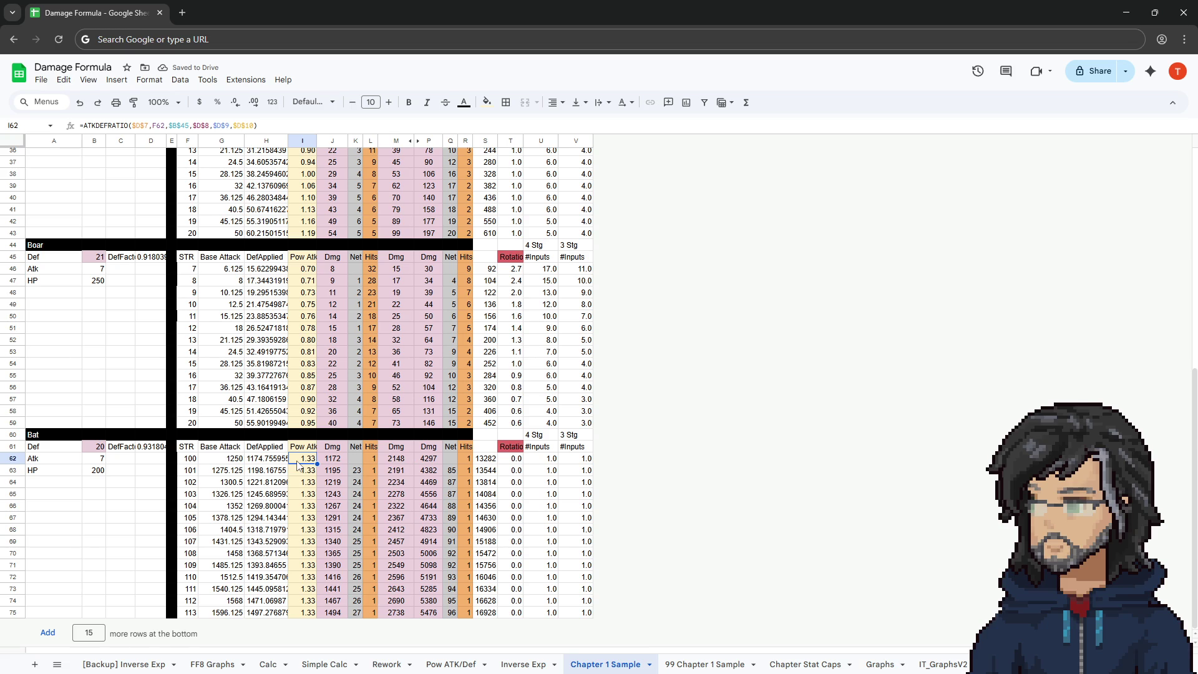
{"action": "left_click_drag", "start_coordinate": [189, 127], "coordinate": [185, 127]}
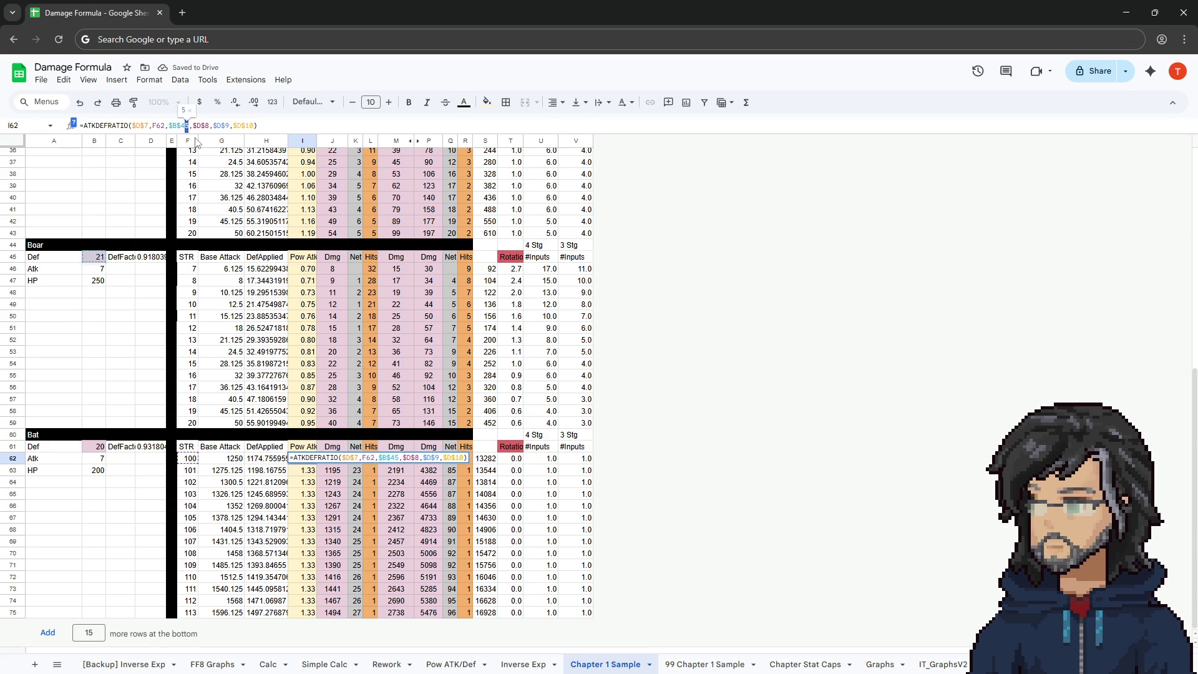
{"action": "key", "text": "BackSpace"}
{"action": "key", "text": "BackSpace"}
{"action": "type", "text": "61"}
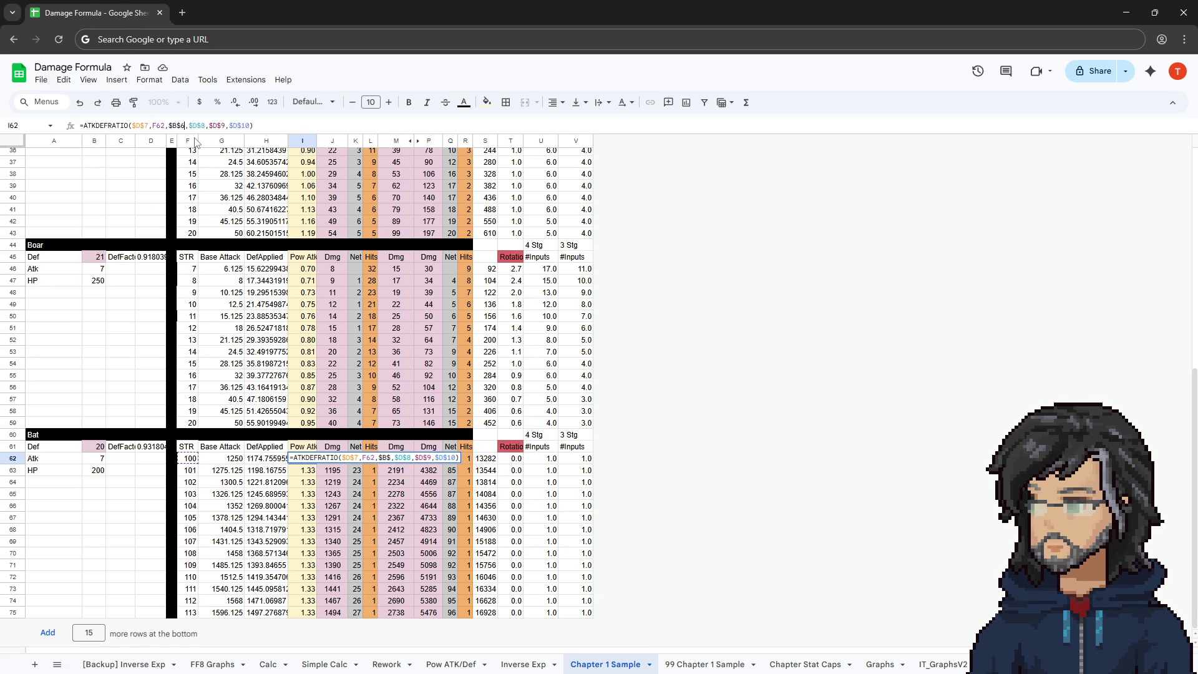
{"action": "key", "text": "Return"}
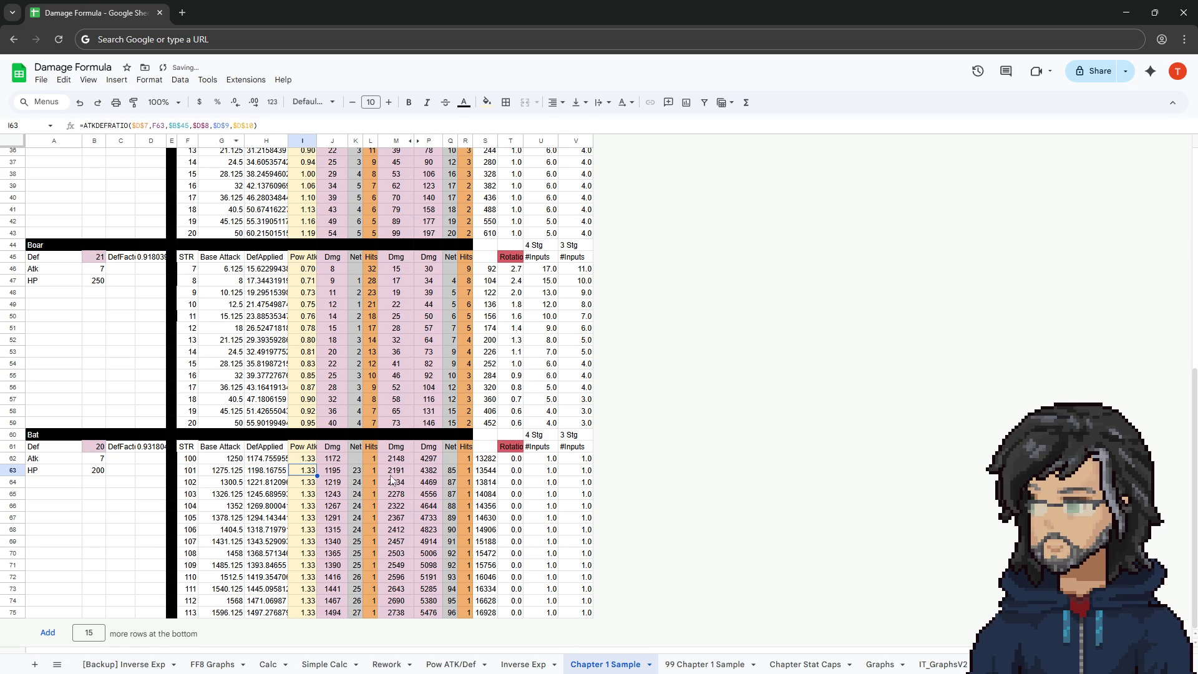
{"action": "left_click_drag", "start_coordinate": [306, 460], "coordinate": [321, 642]}
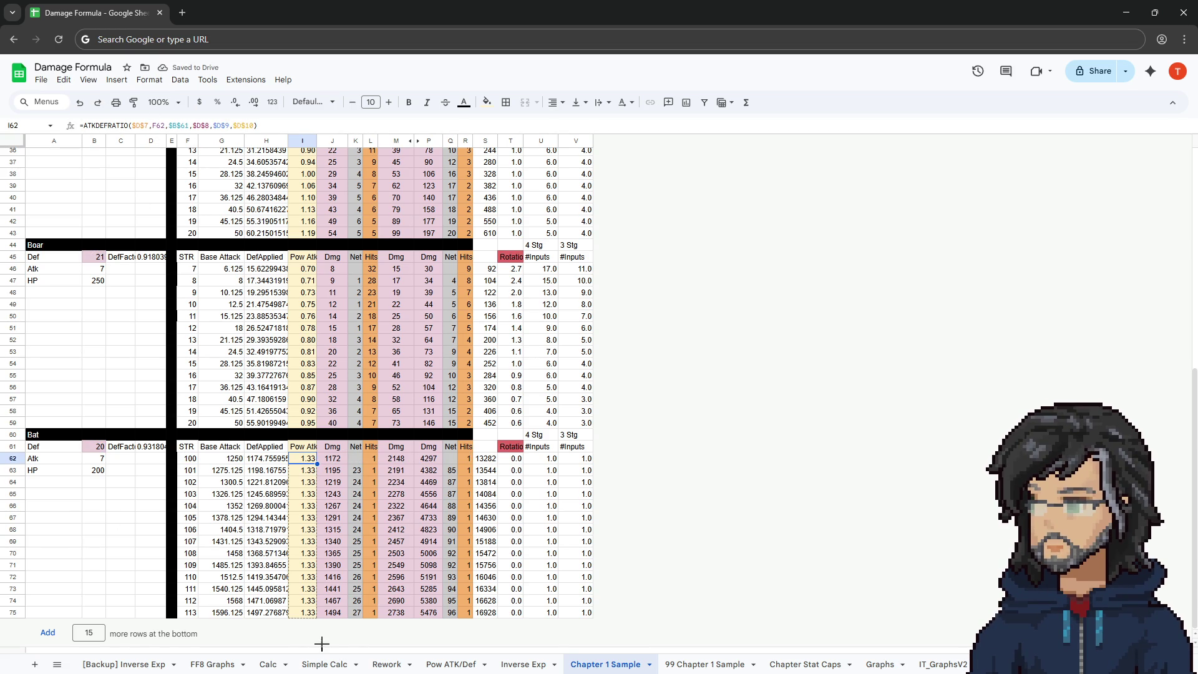
{"action": "left_click", "coordinate": [101, 448]}
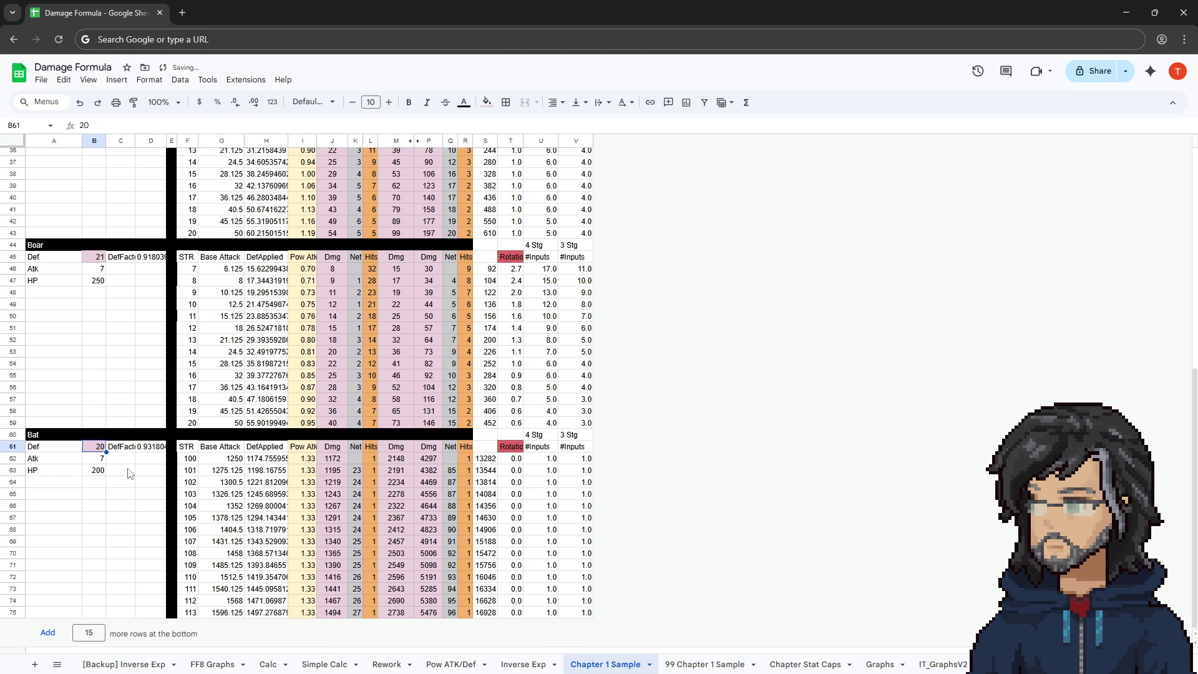
{"action": "left_click", "coordinate": [150, 447]}
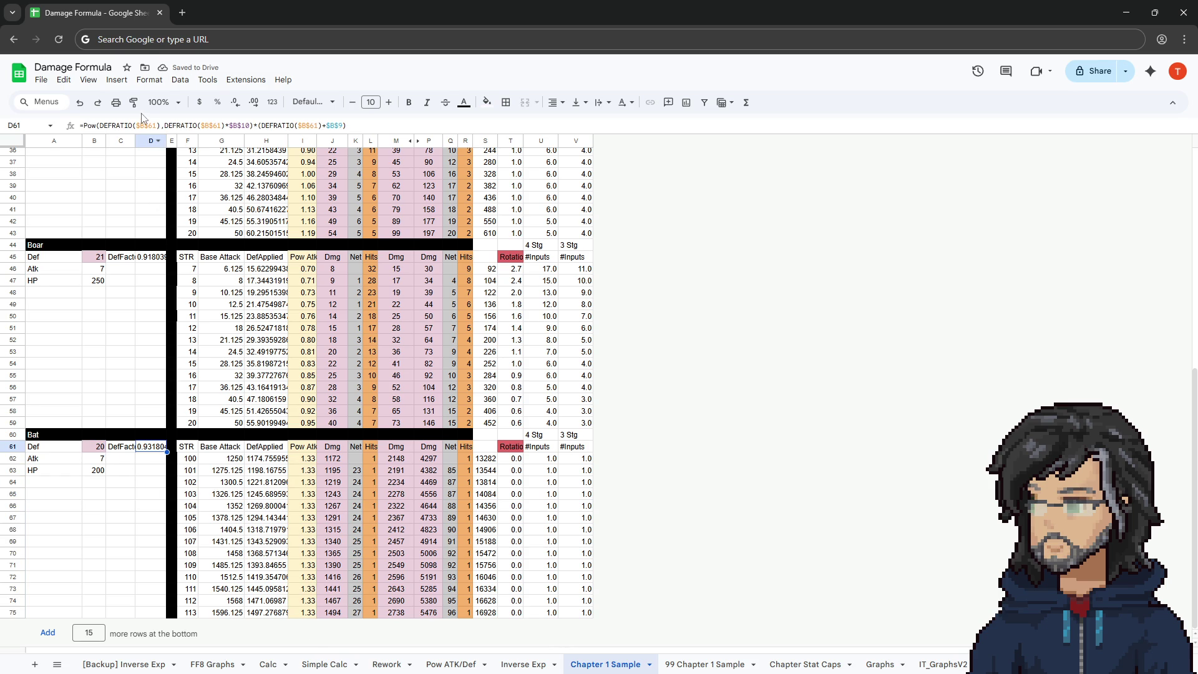
{"action": "left_click", "coordinate": [313, 462]}
Fill the Bat table's STR column F62:F75 with values 7 through 20.
{"action": "left_click", "coordinate": [102, 461]}
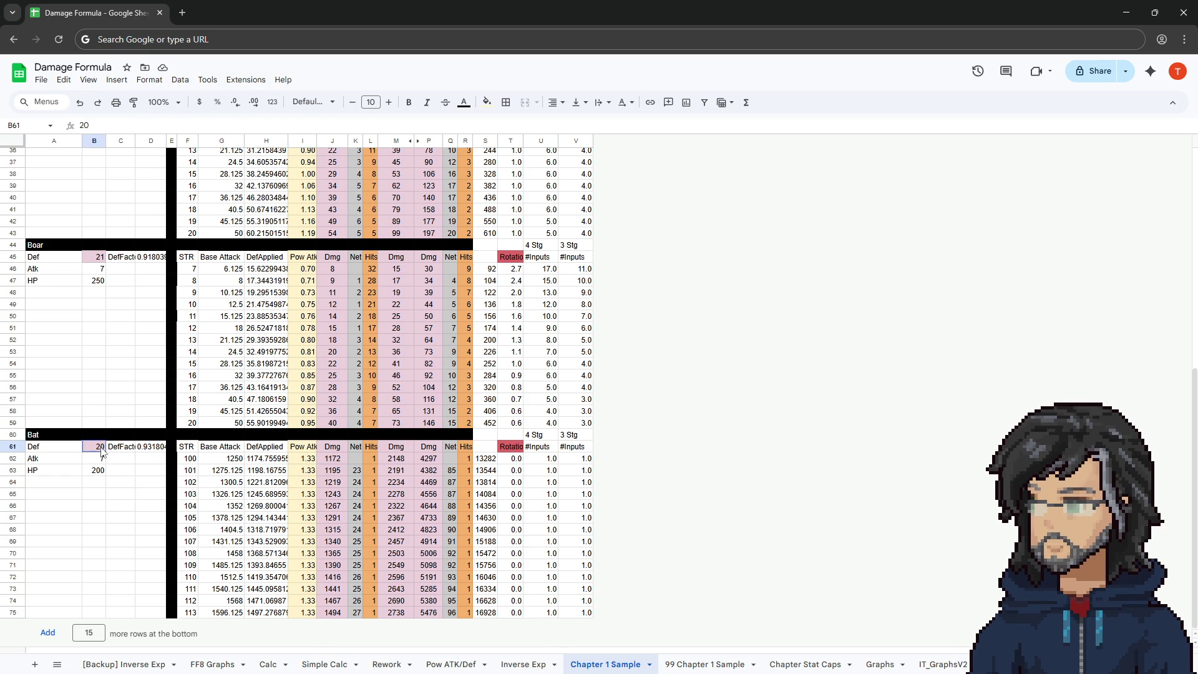
{"action": "left_click", "coordinate": [189, 461]}
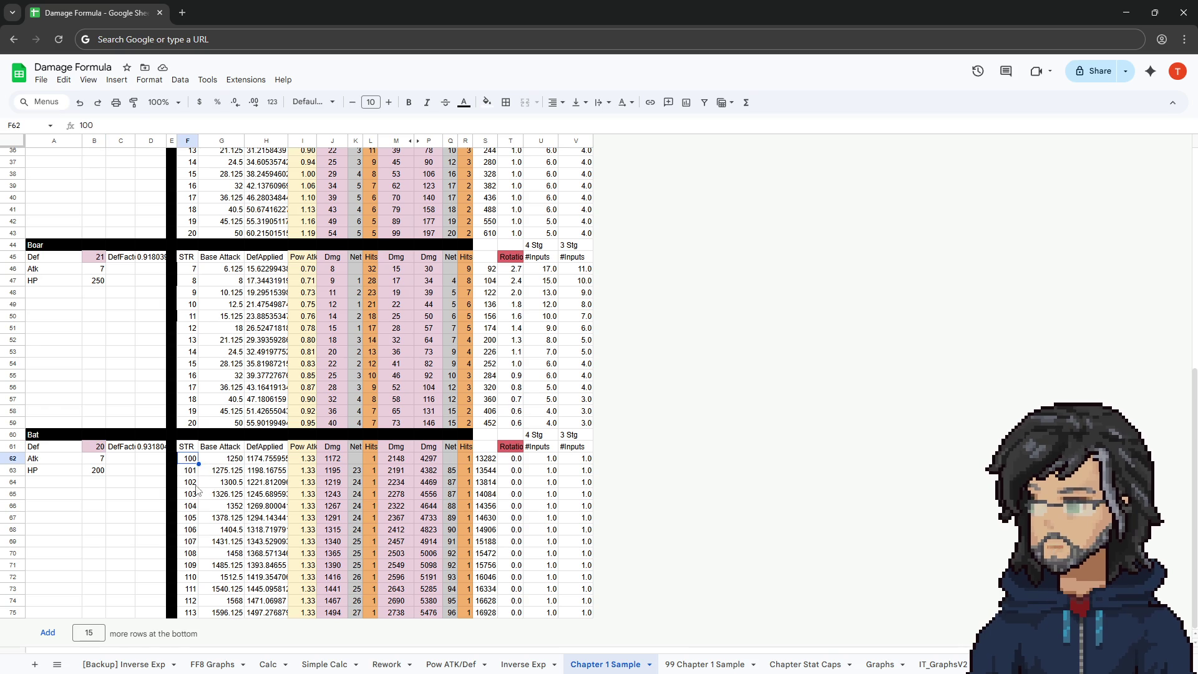
{"action": "type", "text": "7"}
{"action": "key", "text": "Return"}
{"action": "type", "text": "85"}
{"action": "left_click", "coordinate": [206, 476]}
{"action": "left_click", "coordinate": [194, 474]}
{"action": "left_click_drag", "start_coordinate": [189, 274], "coordinate": [189, 423]}
{"action": "key", "text": "ctrl+c"}
{"action": "left_click", "coordinate": [189, 461]}
{"action": "key", "text": "ctrl+v"}
{"action": "left_click", "coordinate": [271, 508]}
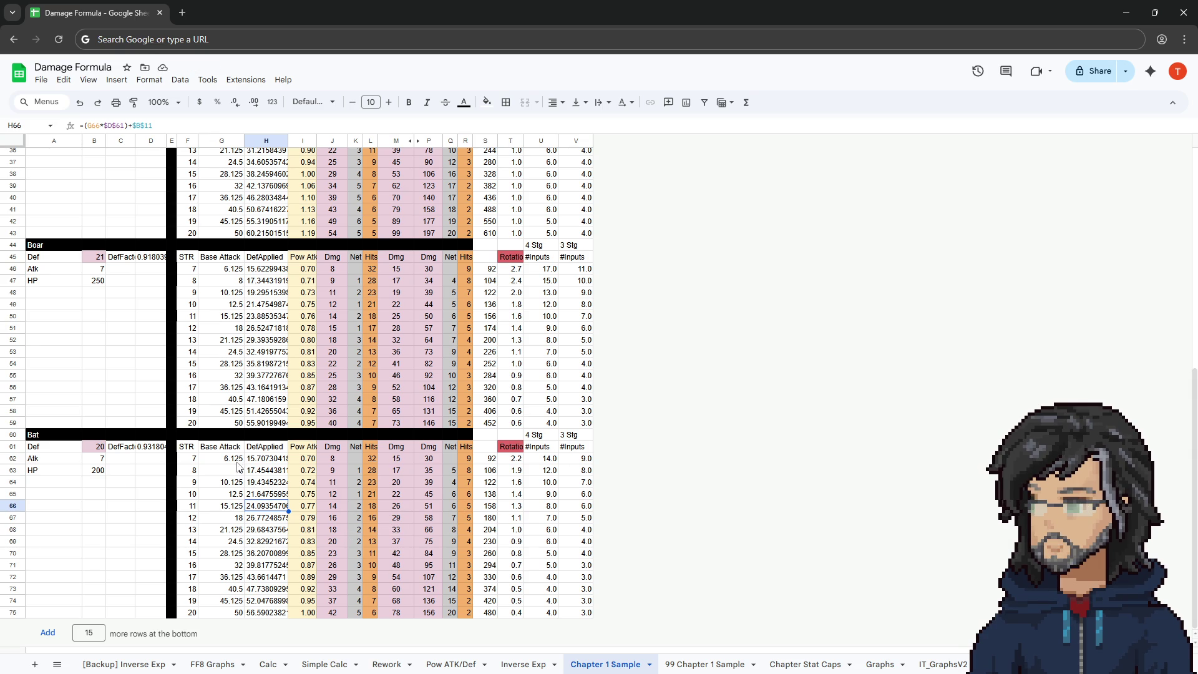
{"action": "left_click", "coordinate": [95, 449]}
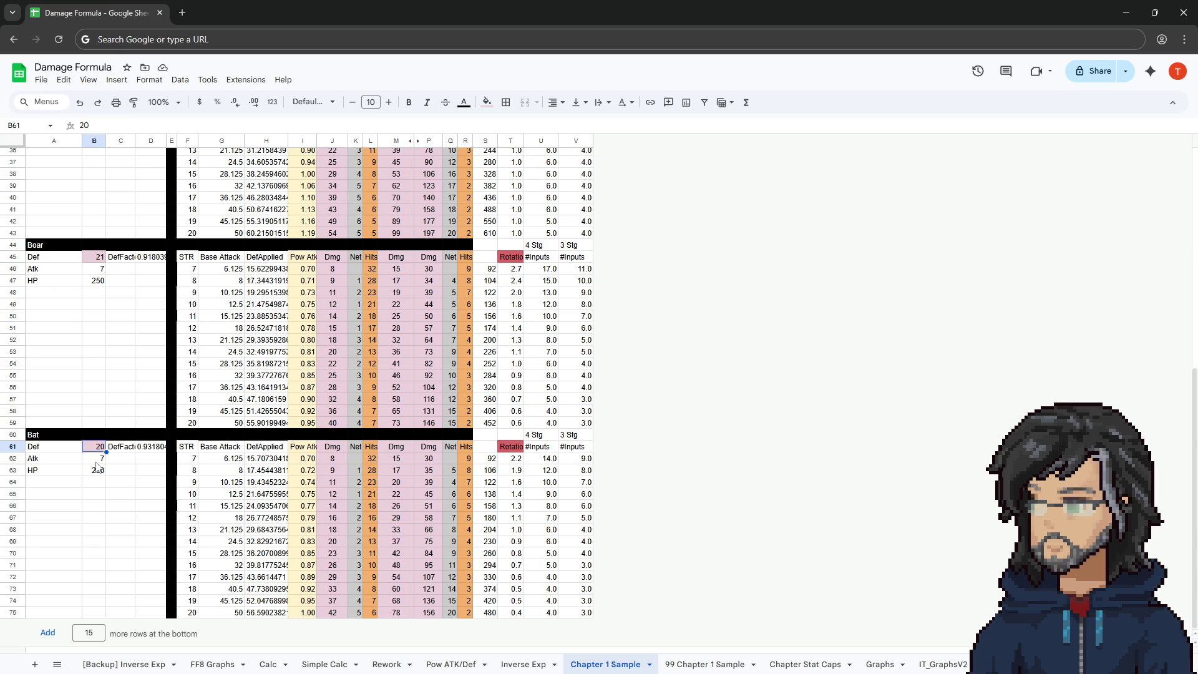
Raise the Bat's Def in B61 to 25 and review the recalculated DefFactor and Pow Atk.
{"action": "left_click", "coordinate": [160, 452]}
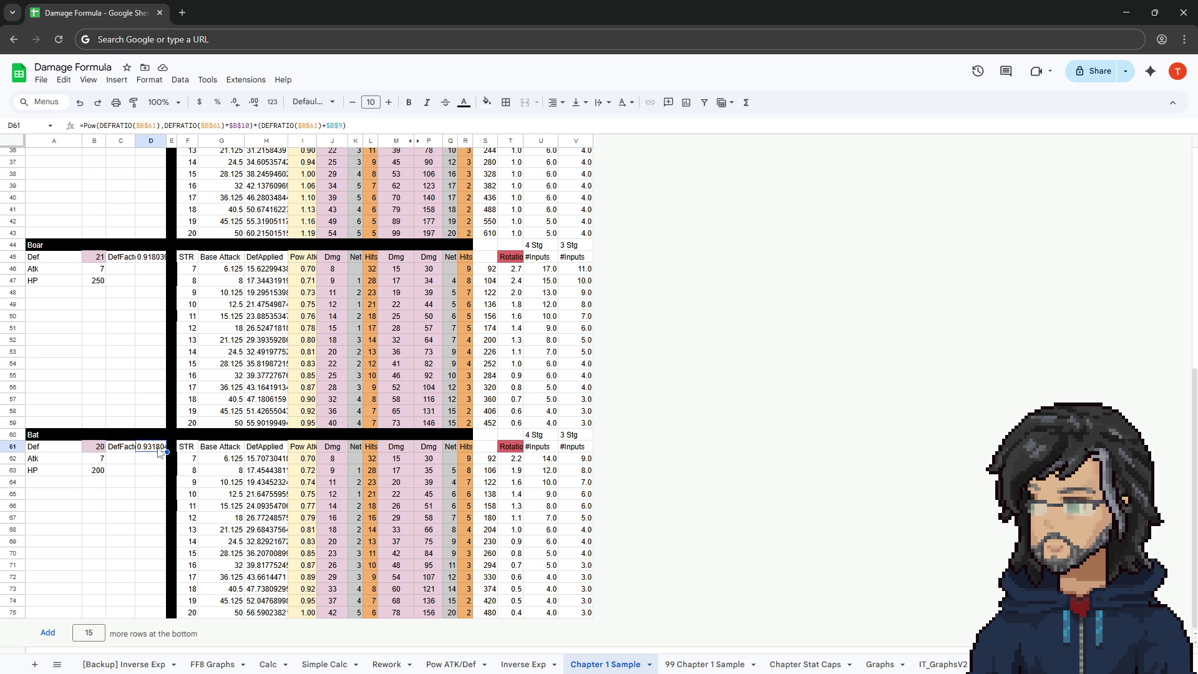
{"action": "left_click", "coordinate": [102, 450]}
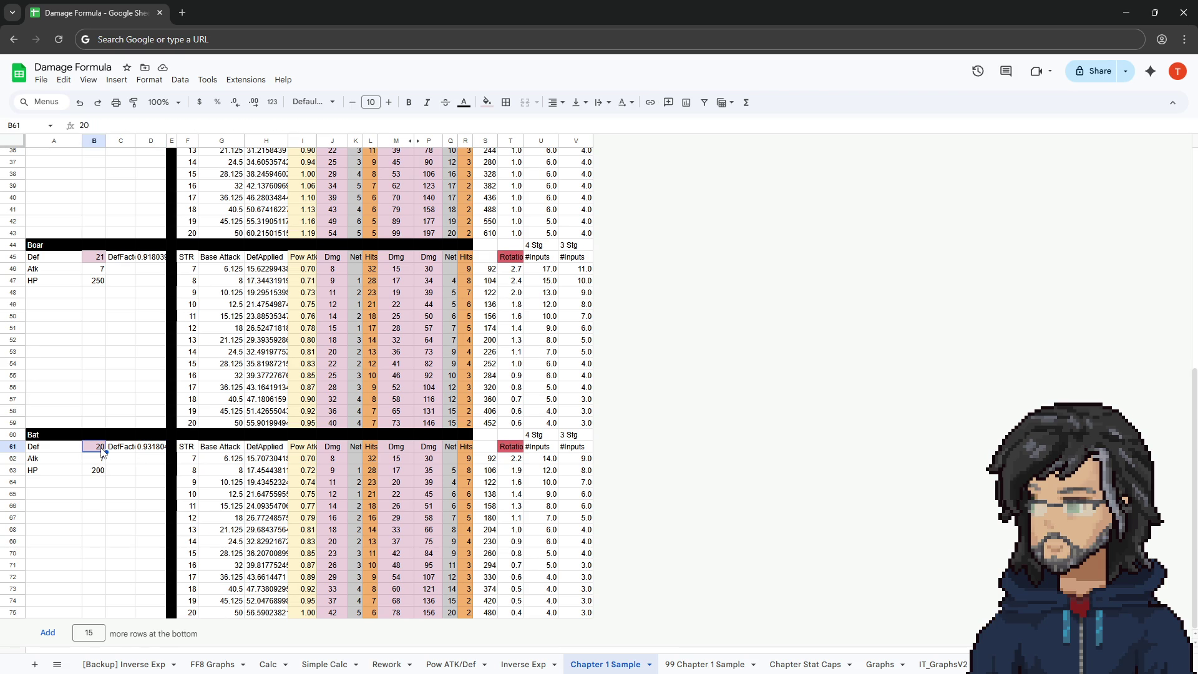
{"action": "scroll", "coordinate": [179, 462], "scroll_direction": "up", "scroll_amount": 5}
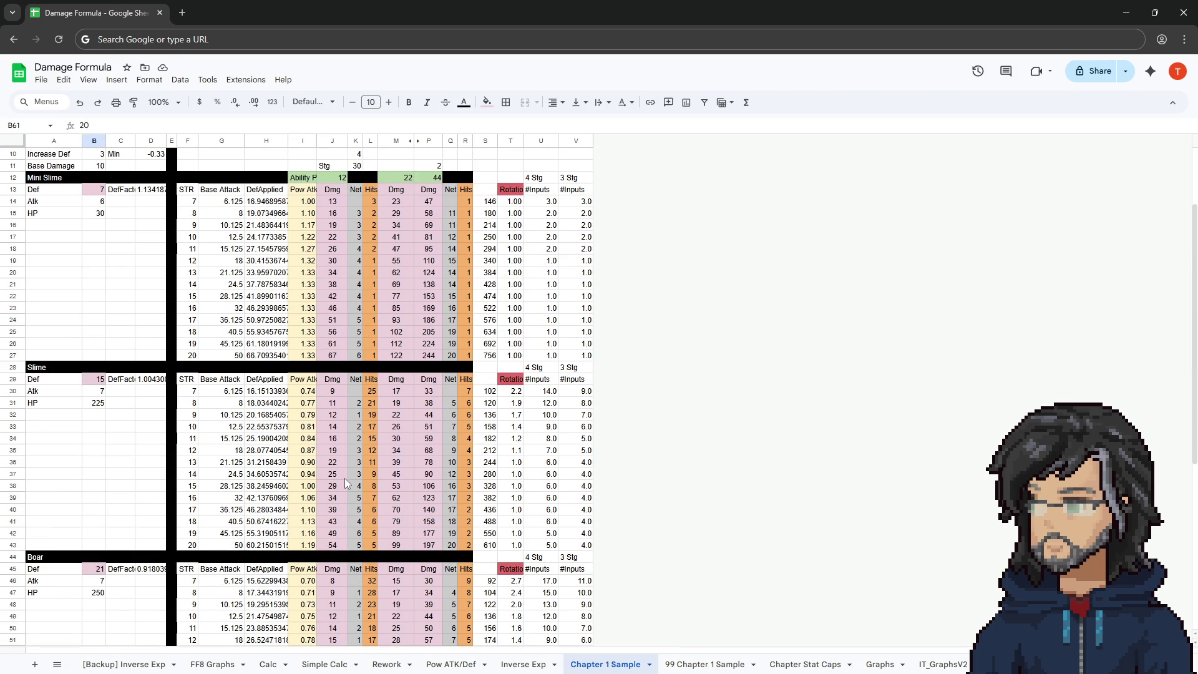
{"action": "scroll", "coordinate": [345, 478], "scroll_direction": "down", "scroll_amount": 5}
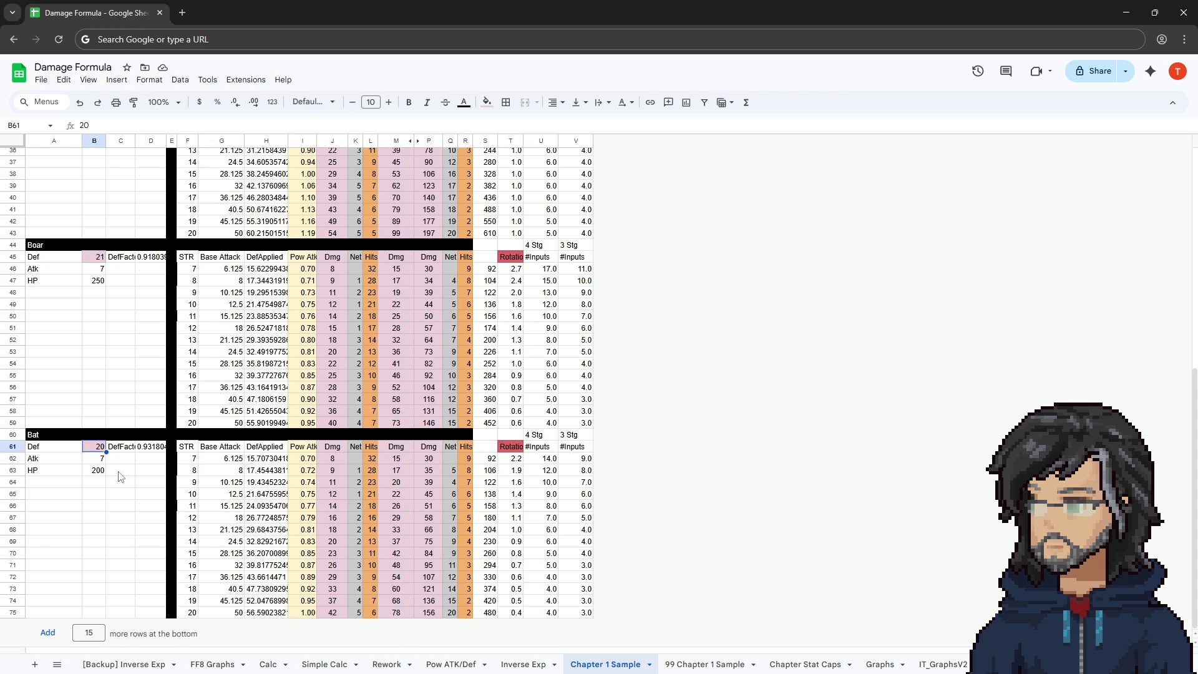
{"action": "type", "text": "25"}
{"action": "key", "text": "Return"}
{"action": "left_click", "coordinate": [99, 450]}
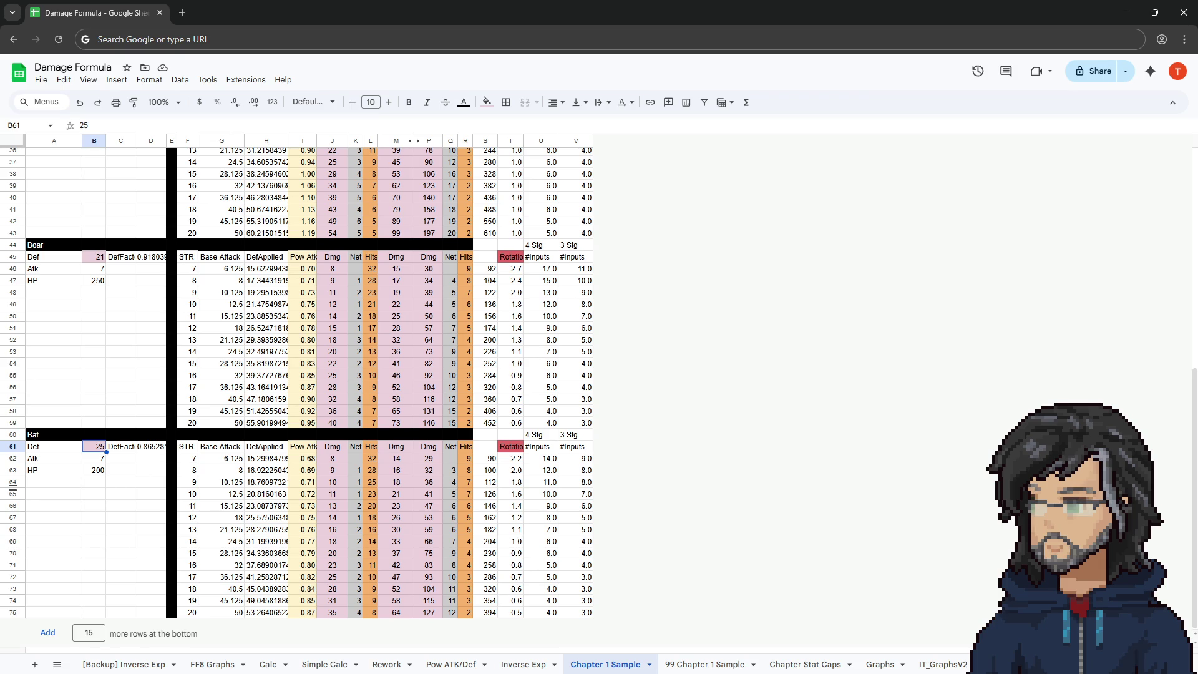
{"action": "left_click", "coordinate": [305, 473]}
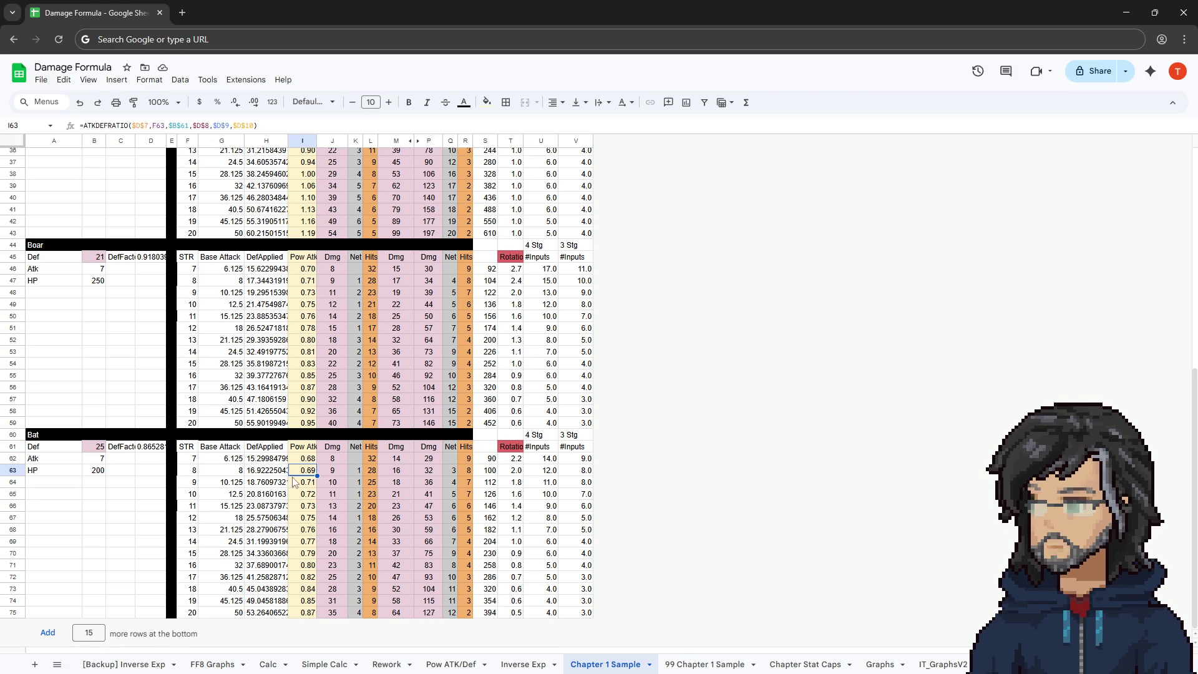
Try a Bat Def of 15, then set it back to 25.
{"action": "left_click", "coordinate": [93, 461]}
{"action": "left_click", "coordinate": [94, 447]}
{"action": "scroll", "coordinate": [133, 433], "scroll_direction": "up", "scroll_amount": 4}
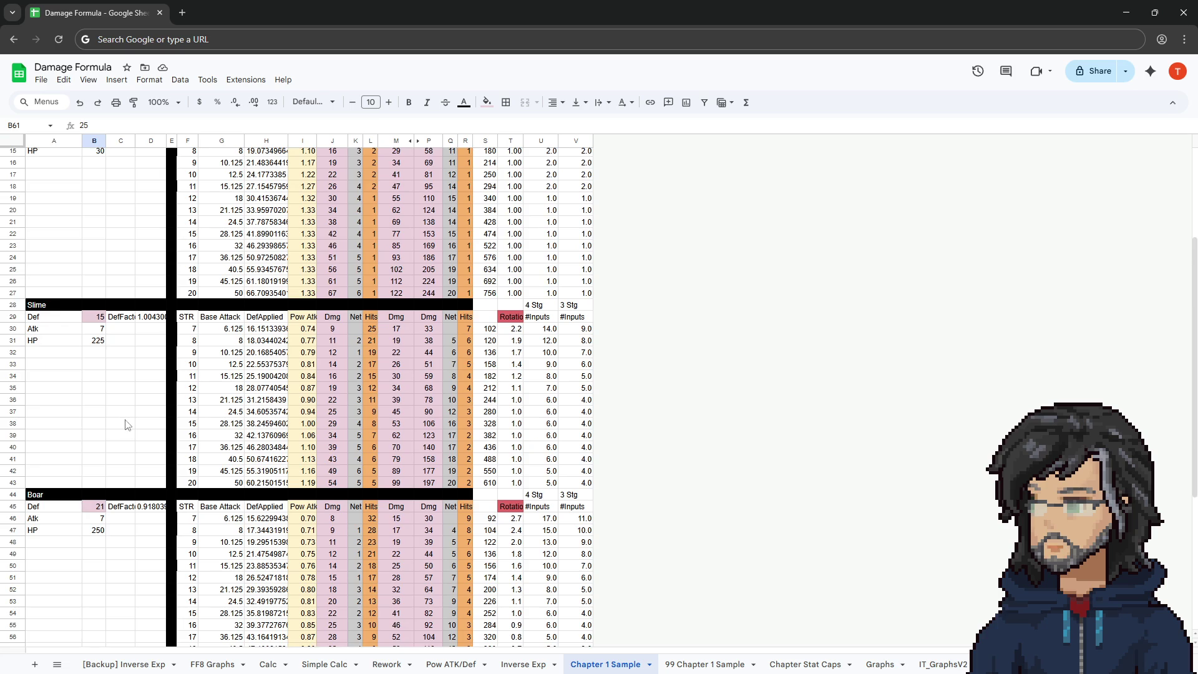
{"action": "scroll", "coordinate": [118, 418], "scroll_direction": "down", "scroll_amount": 4}
{"action": "type", "text": "15"}
{"action": "key", "text": "Return"}
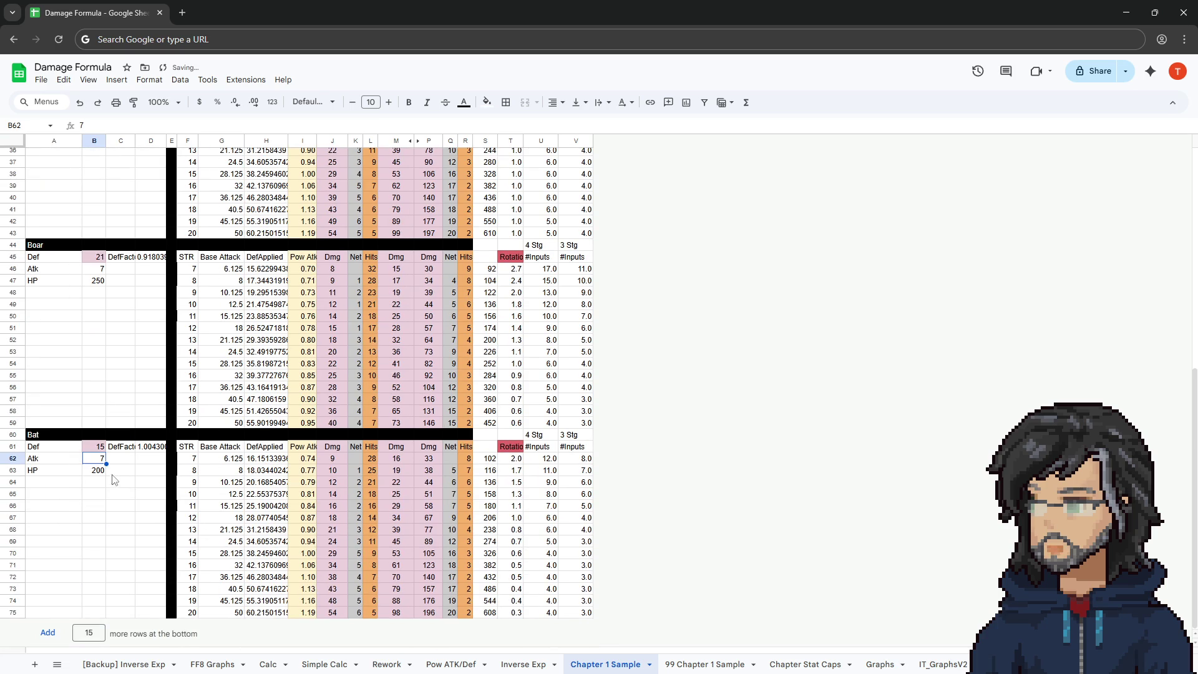
{"action": "scroll", "coordinate": [395, 487], "scroll_direction": "up", "scroll_amount": 4}
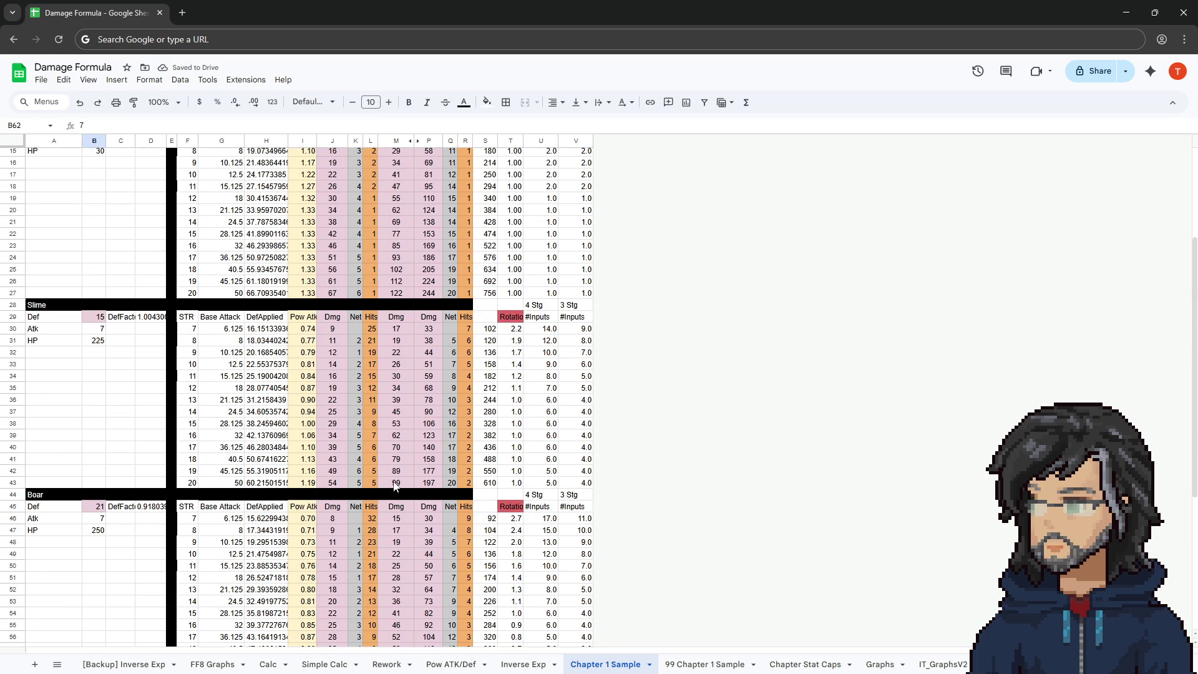
{"action": "scroll", "coordinate": [424, 463], "scroll_direction": "down", "scroll_amount": 4}
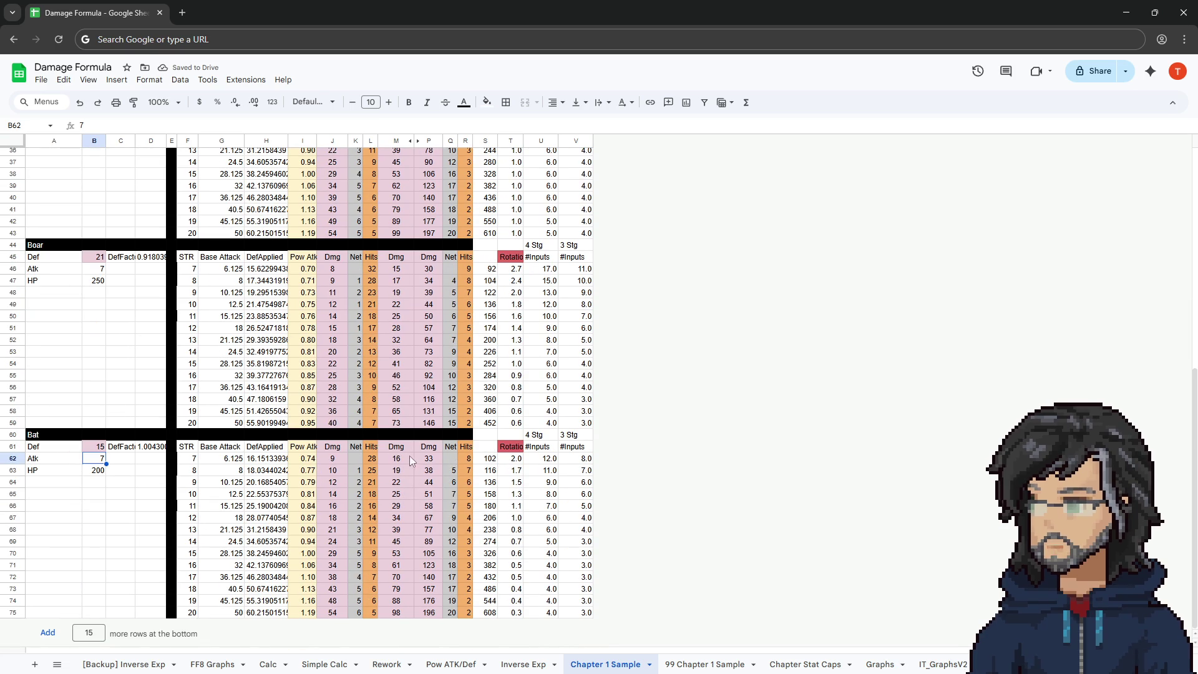
{"action": "key", "text": "Up"}
{"action": "type", "text": "25"}
{"action": "key", "text": "Return"}
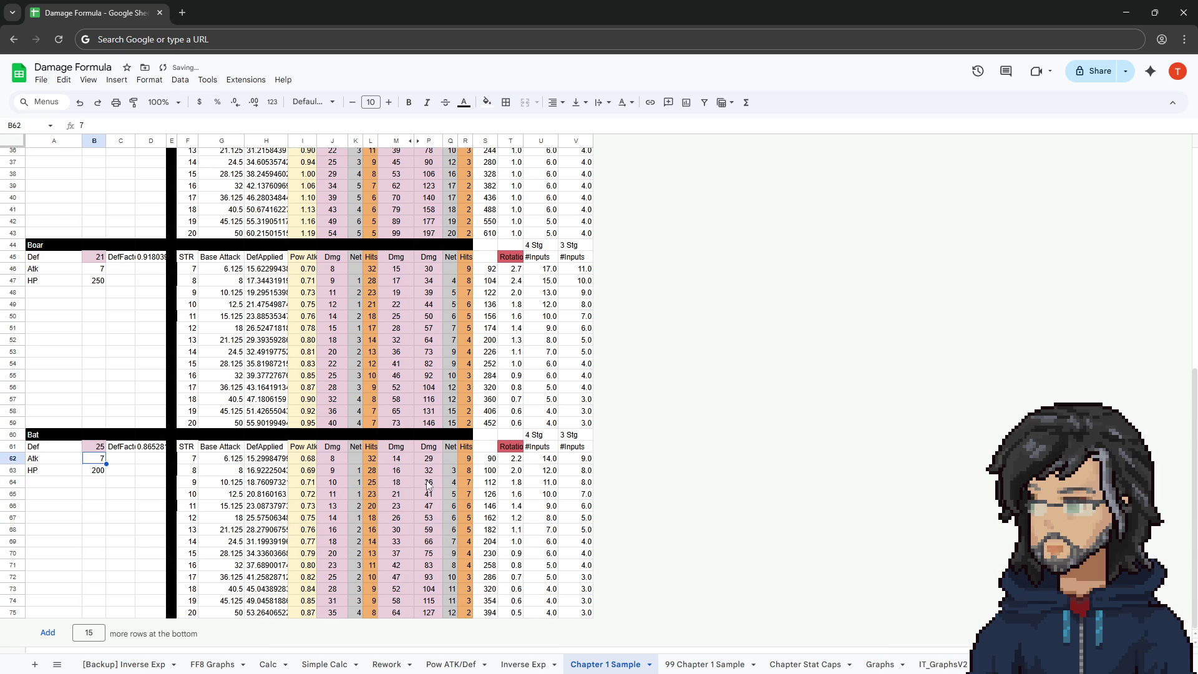
Check the damage formulas in P62 and P75, then select Boar rows 44–59.
{"action": "left_click", "coordinate": [437, 462]}
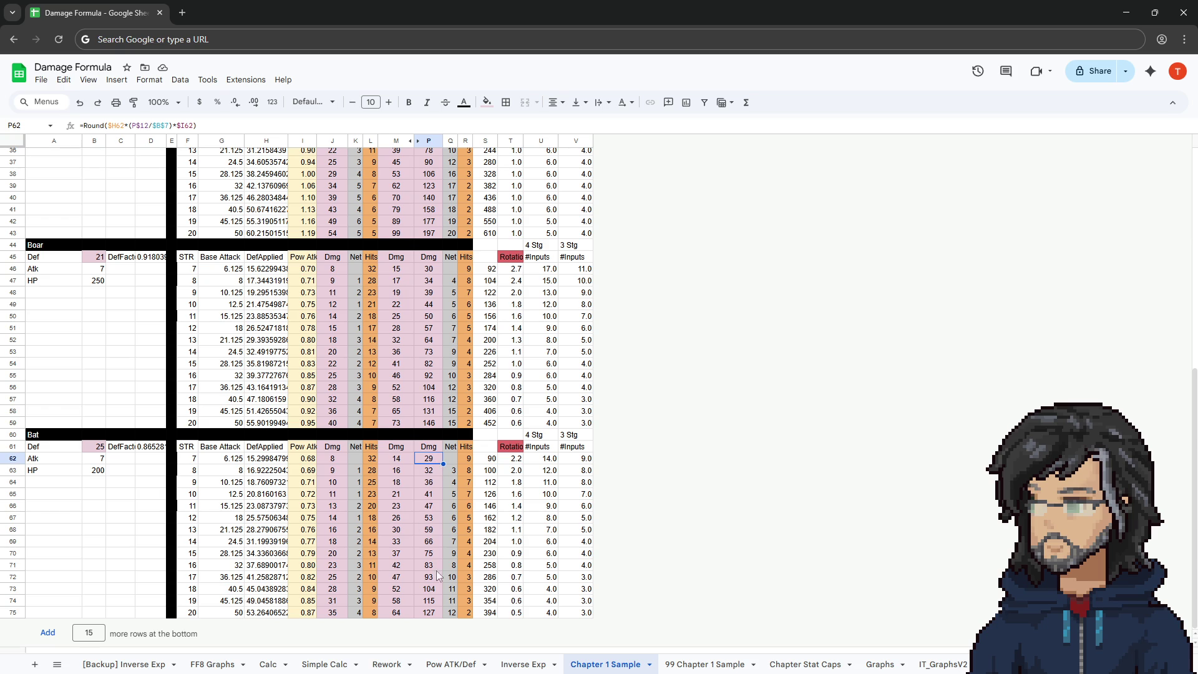
{"action": "scroll", "coordinate": [422, 573], "scroll_direction": "down", "scroll_amount": 2}
{"action": "scroll", "coordinate": [421, 573], "scroll_direction": "up", "scroll_amount": 2}
{"action": "left_click", "coordinate": [432, 615]}
{"action": "left_click_drag", "start_coordinate": [16, 247], "coordinate": [14, 423]}
Hide Boar rows 44–59 and compare the last Slime and Bat damage formulas.
{"action": "right_click", "coordinate": [14, 422]}
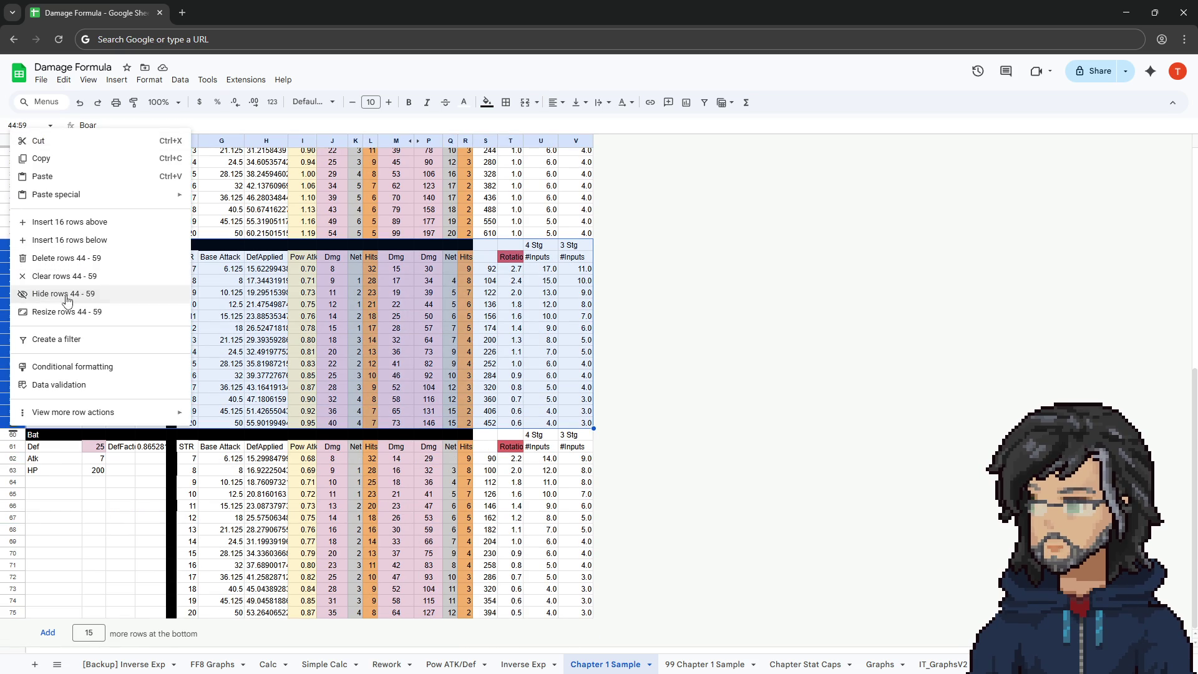
{"action": "left_click", "coordinate": [63, 294]}
{"action": "left_click", "coordinate": [430, 424]}
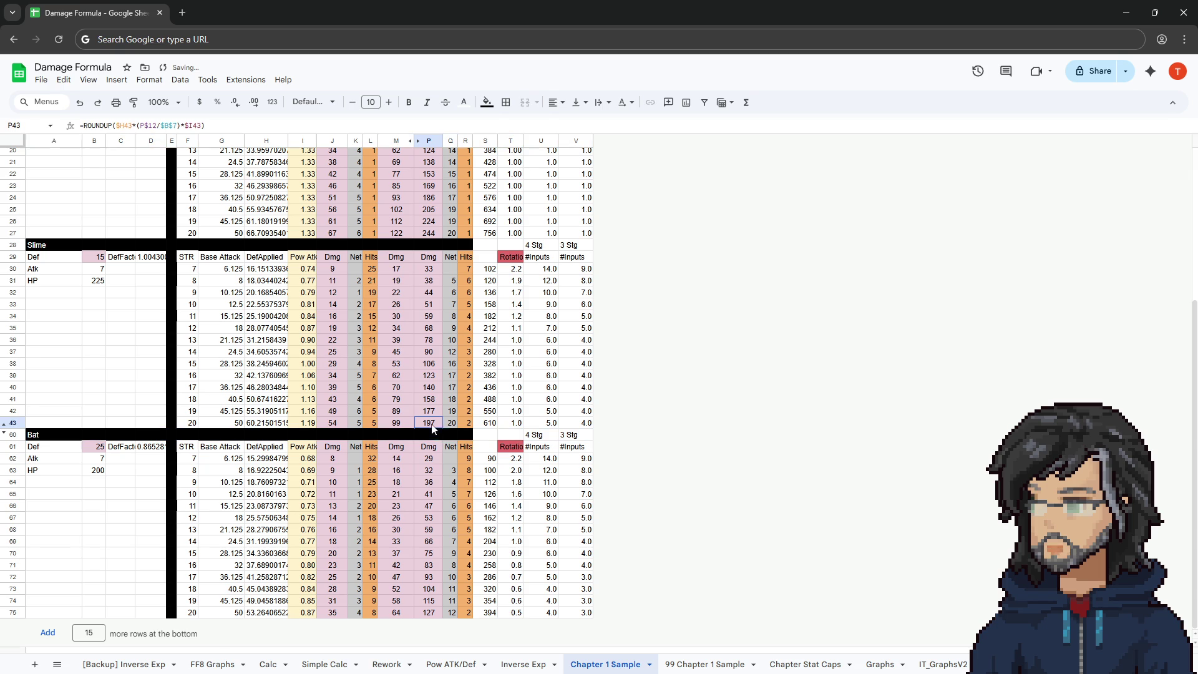
{"action": "left_click", "coordinate": [429, 615]}
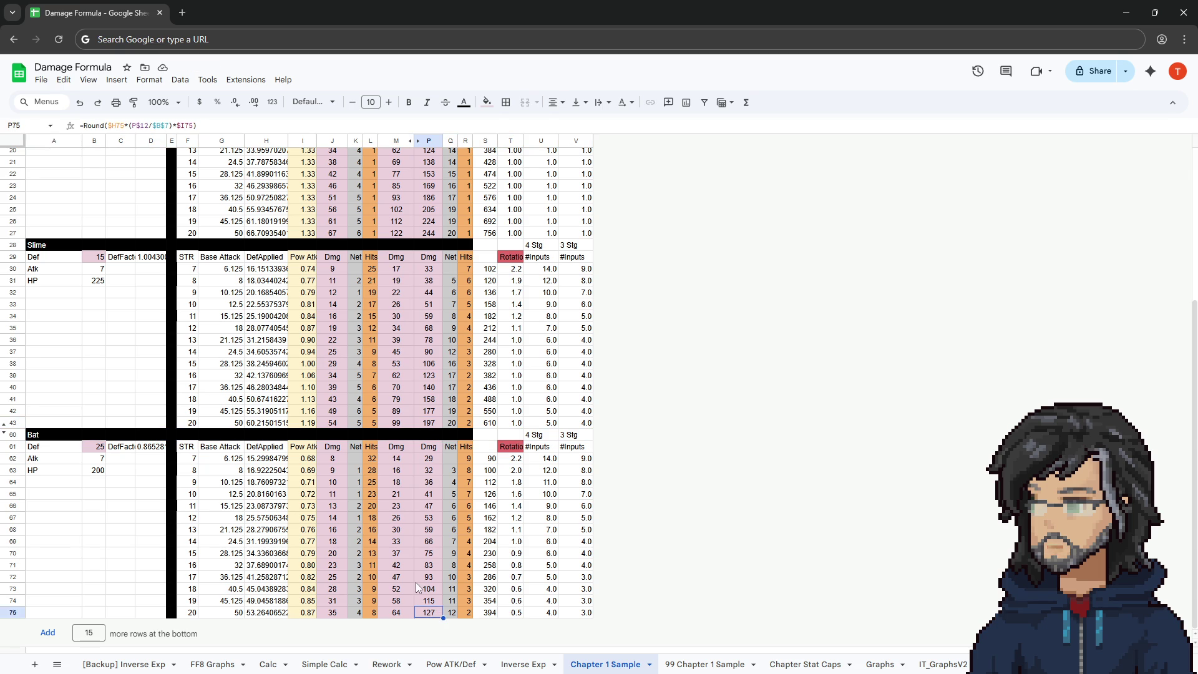
Try Bat Def values of 35 and then 45 in B61.
{"action": "left_click", "coordinate": [102, 450]}
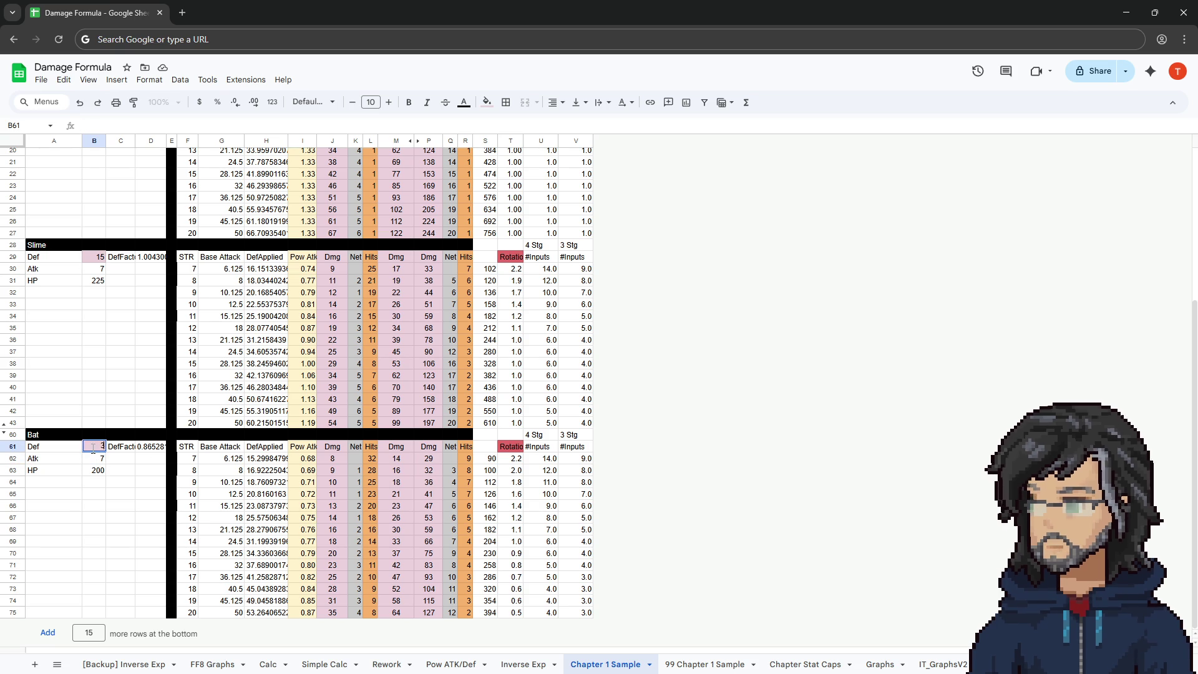
{"action": "type", "text": "35"}
{"action": "key", "text": "Return"}
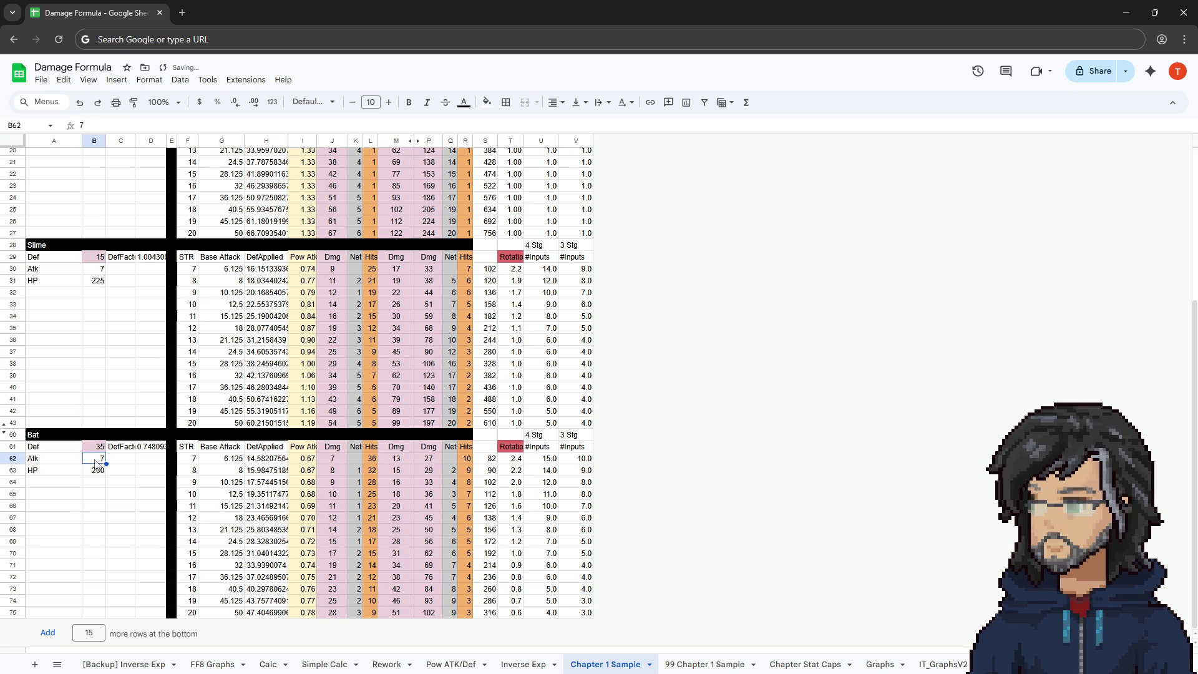
{"action": "left_click", "coordinate": [96, 450]}
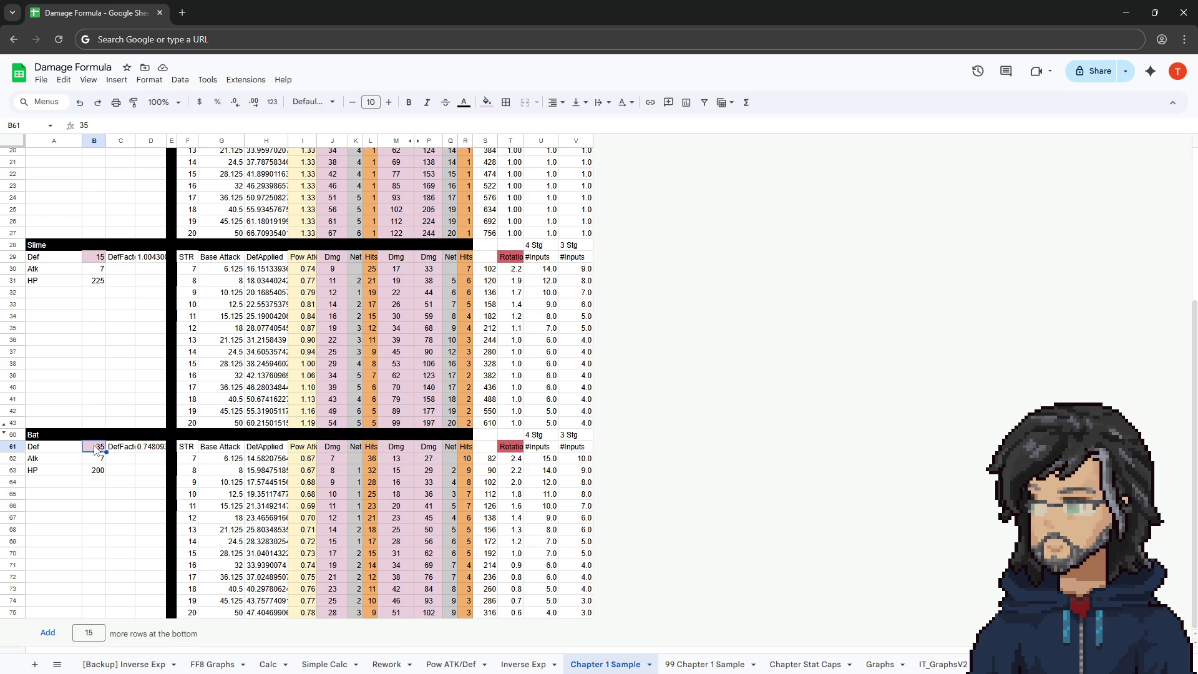
{"action": "type", "text": "45"}
{"action": "key", "text": "Return"}
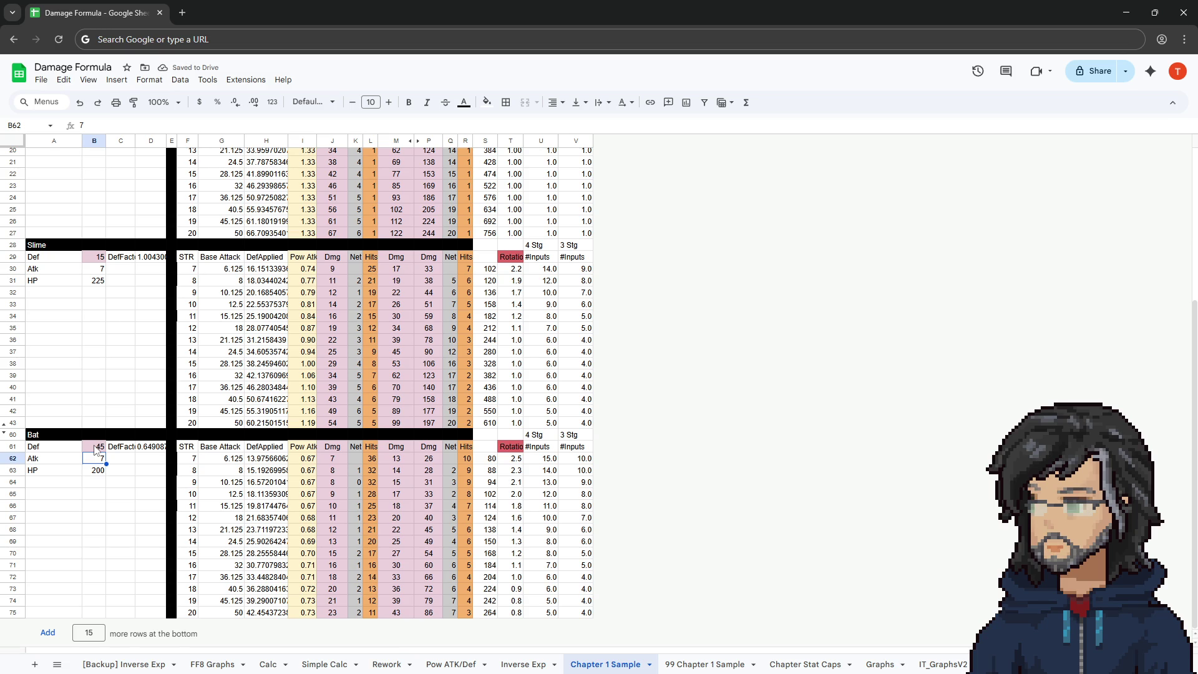
{"action": "left_click", "coordinate": [96, 449]}
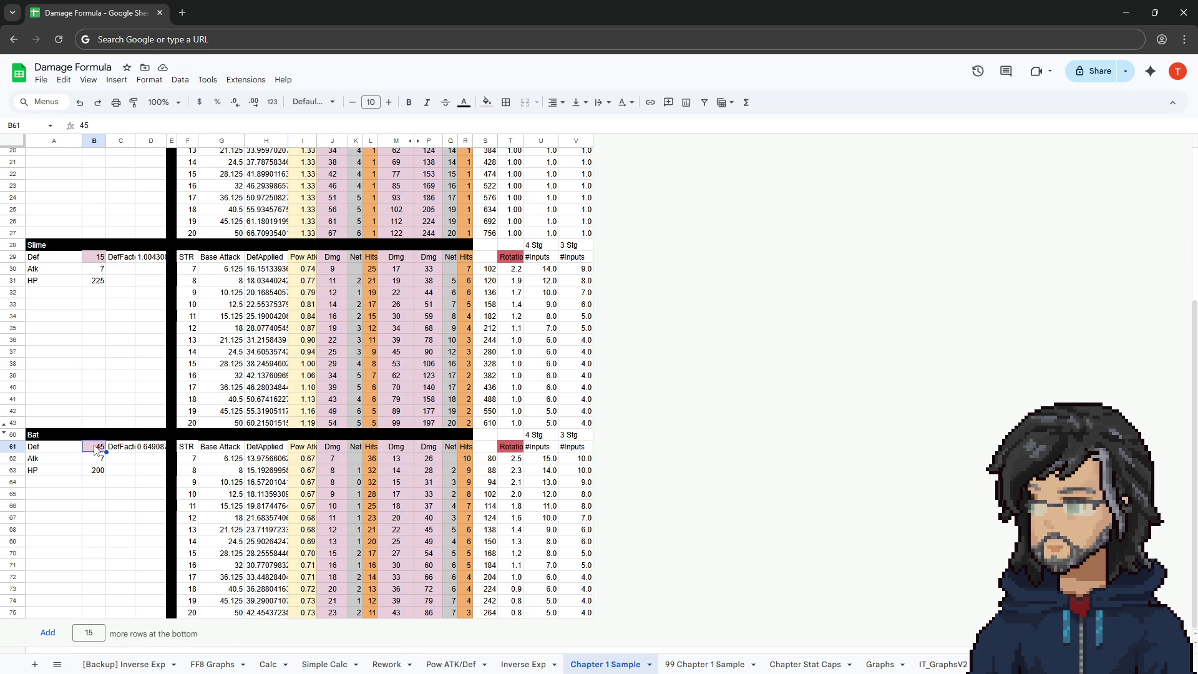
Review the Base Damage value, Bat damage formulas and Slime versus Bat hit-difference columns.
{"action": "left_click_drag", "start_coordinate": [192, 615], "coordinate": [576, 618]}
{"action": "scroll", "coordinate": [332, 557], "scroll_direction": "up", "scroll_amount": 5}
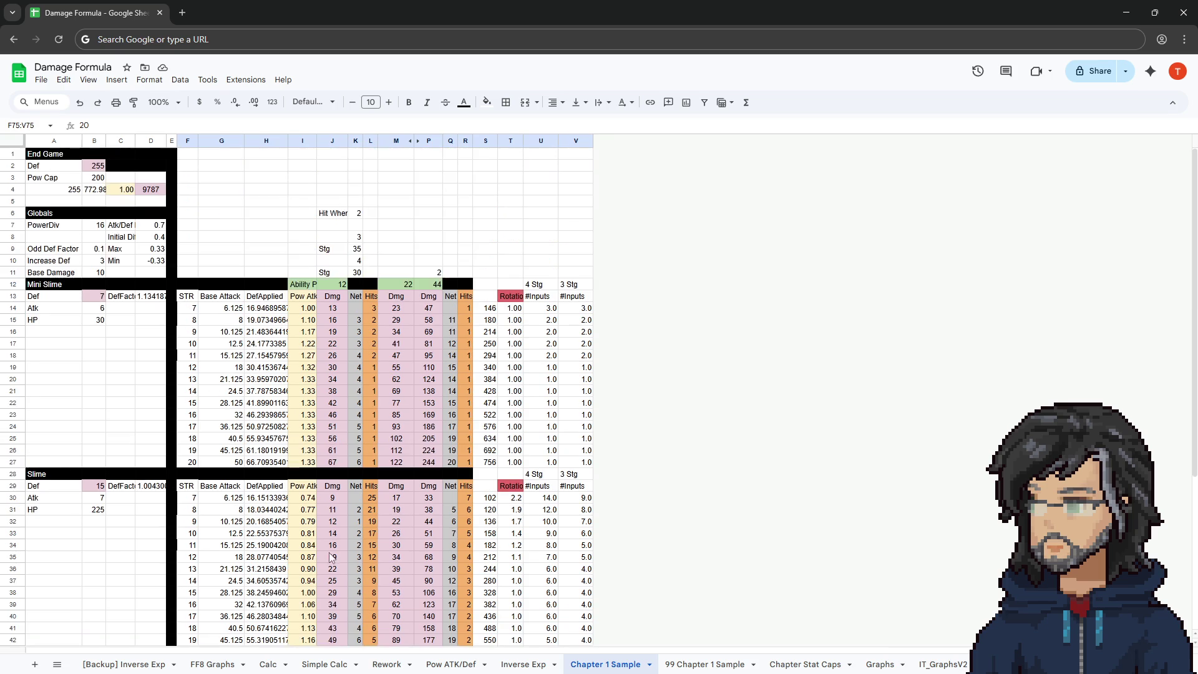
{"action": "left_click", "coordinate": [94, 273]}
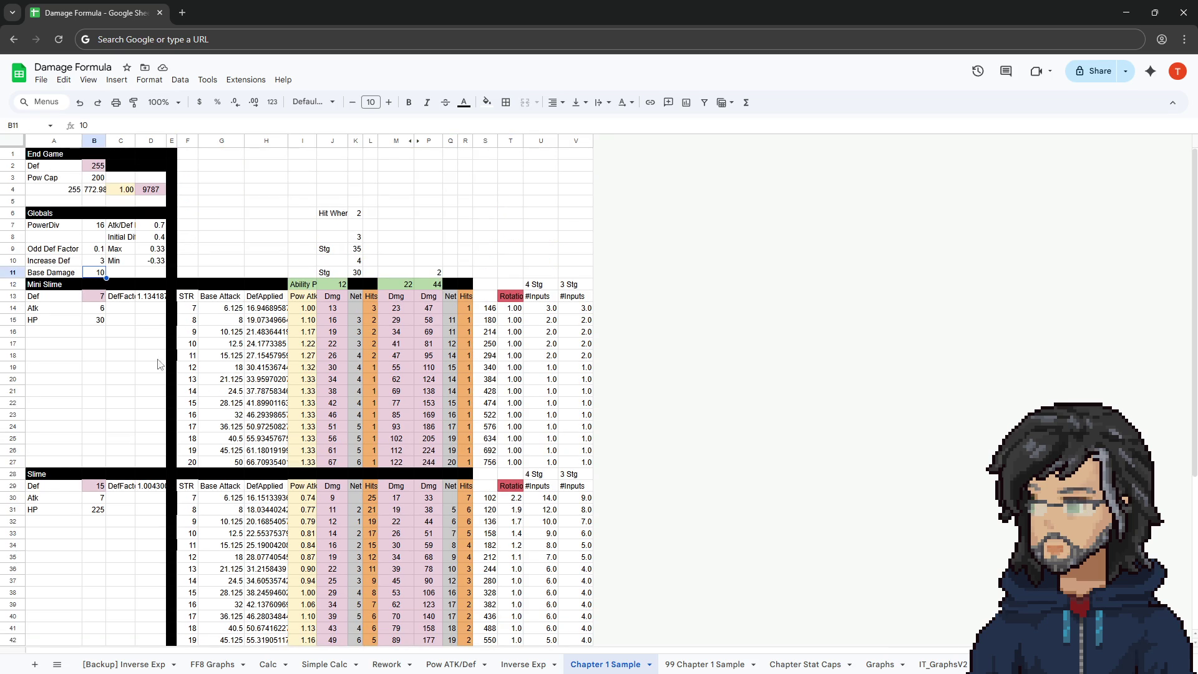
{"action": "scroll", "coordinate": [189, 401], "scroll_direction": "down", "scroll_amount": 1}
{"action": "scroll", "coordinate": [188, 402], "scroll_direction": "down", "scroll_amount": 3}
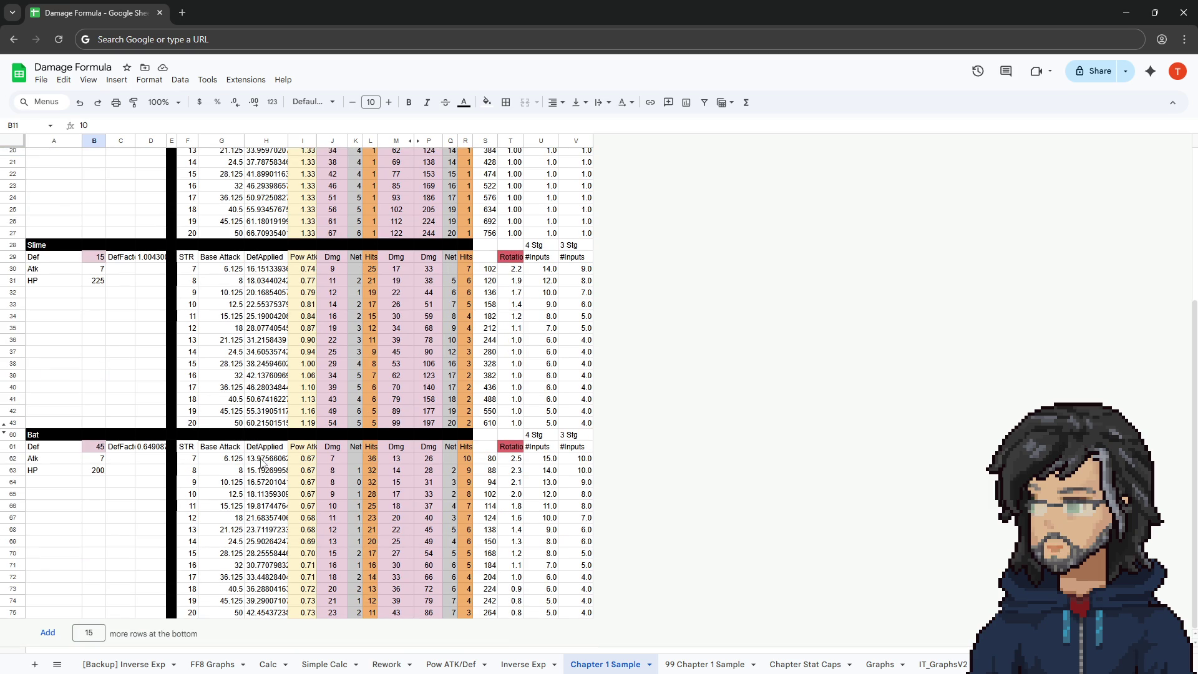
{"action": "left_click_drag", "start_coordinate": [266, 462], "coordinate": [271, 580]}
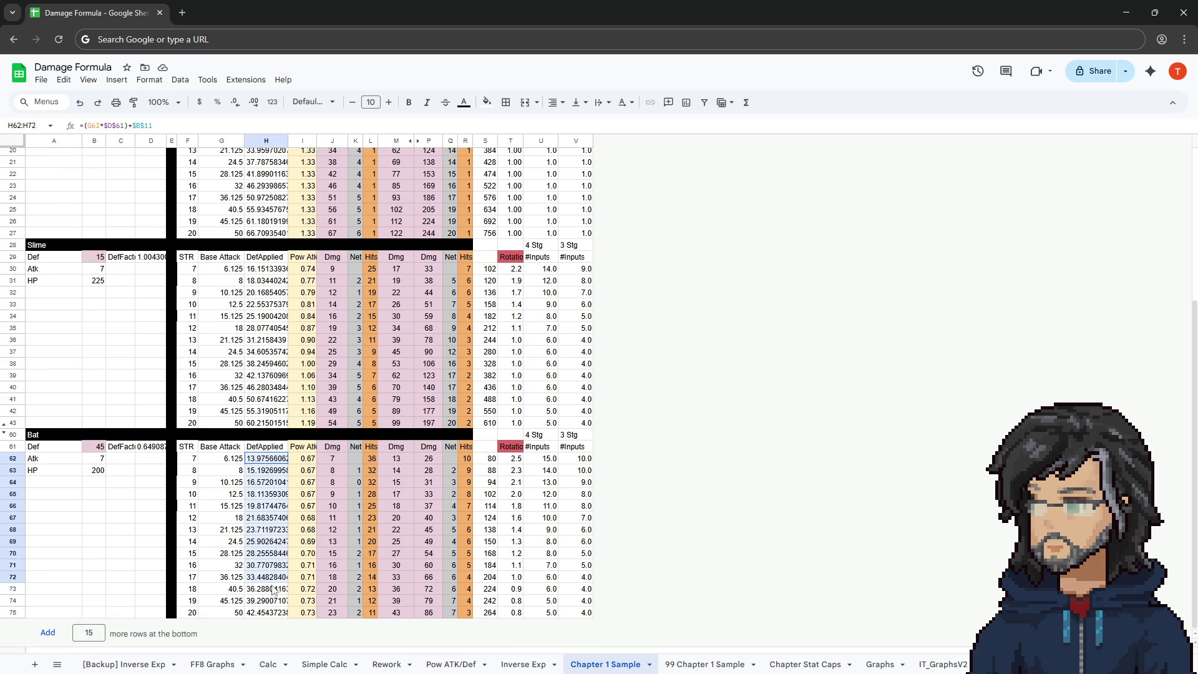
{"action": "left_click", "coordinate": [94, 446]}
{"action": "mouse_move", "coordinate": [219, 461]}
{"action": "left_mouse_down"}
{"action": "mouse_move", "coordinate": [453, 468]}
{"action": "mouse_move", "coordinate": [456, 614]}
{"action": "left_mouse_up"}
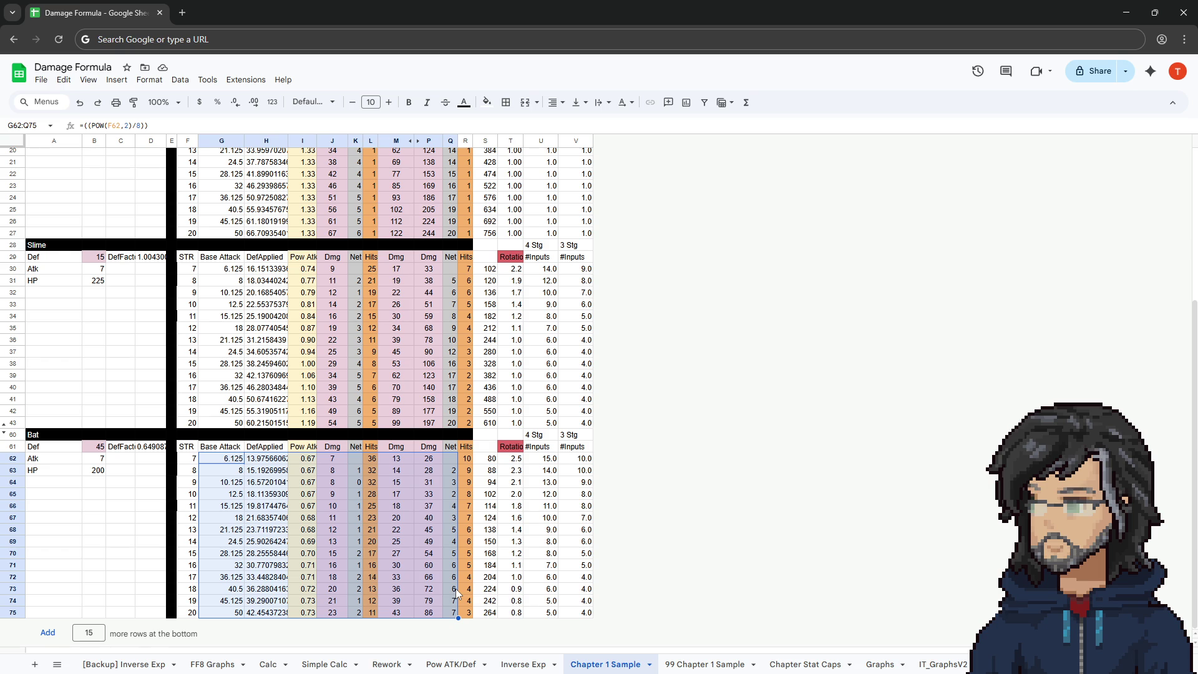
{"action": "left_click_drag", "start_coordinate": [451, 341], "coordinate": [452, 424]}
{"action": "left_click", "coordinate": [452, 427]}
{"action": "left_click", "coordinate": [456, 613]}
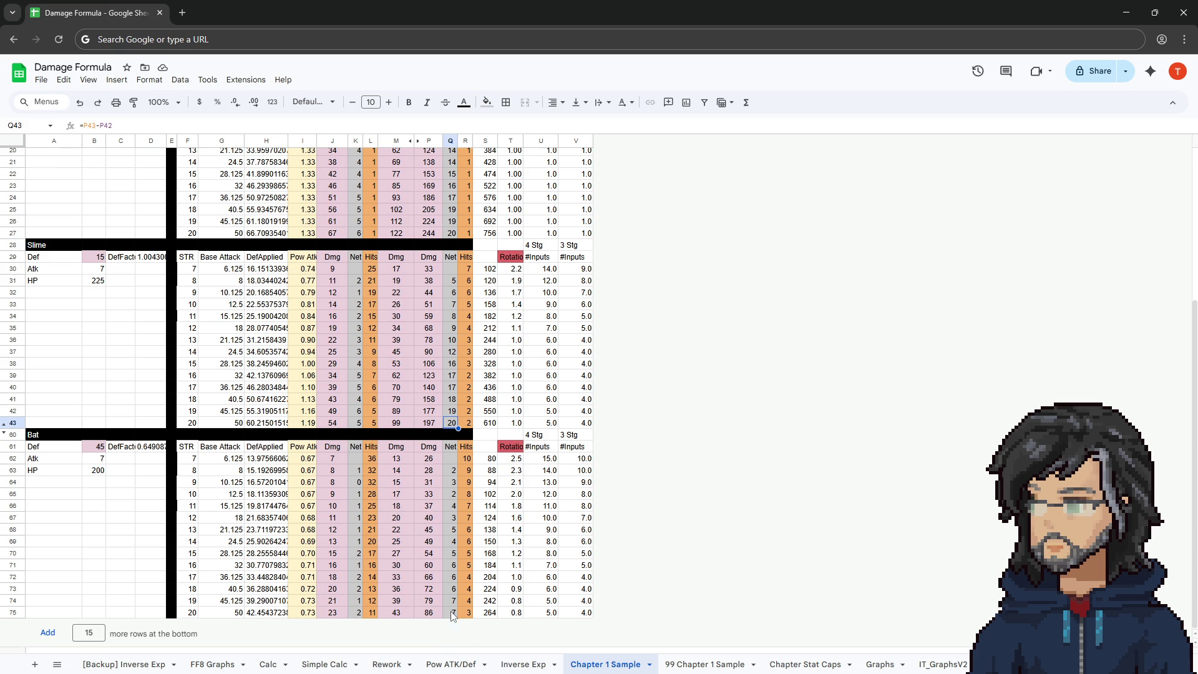
{"action": "left_click", "coordinate": [94, 448]}
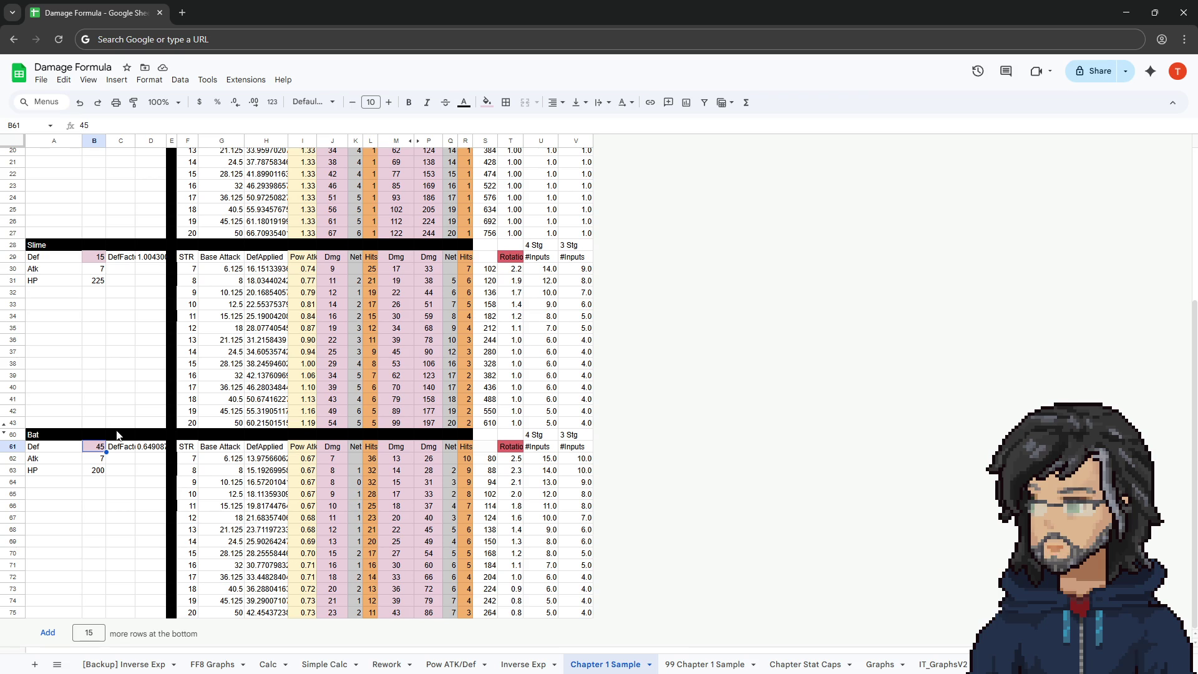
Settle the Bat's Def at 30 and compare it with the Slime's Def.
{"action": "key", "text": "Down"}
{"action": "key", "text": "Down"}
{"action": "left_click", "coordinate": [94, 450]}
{"action": "type", "text": "30"}
{"action": "key", "text": "Return"}
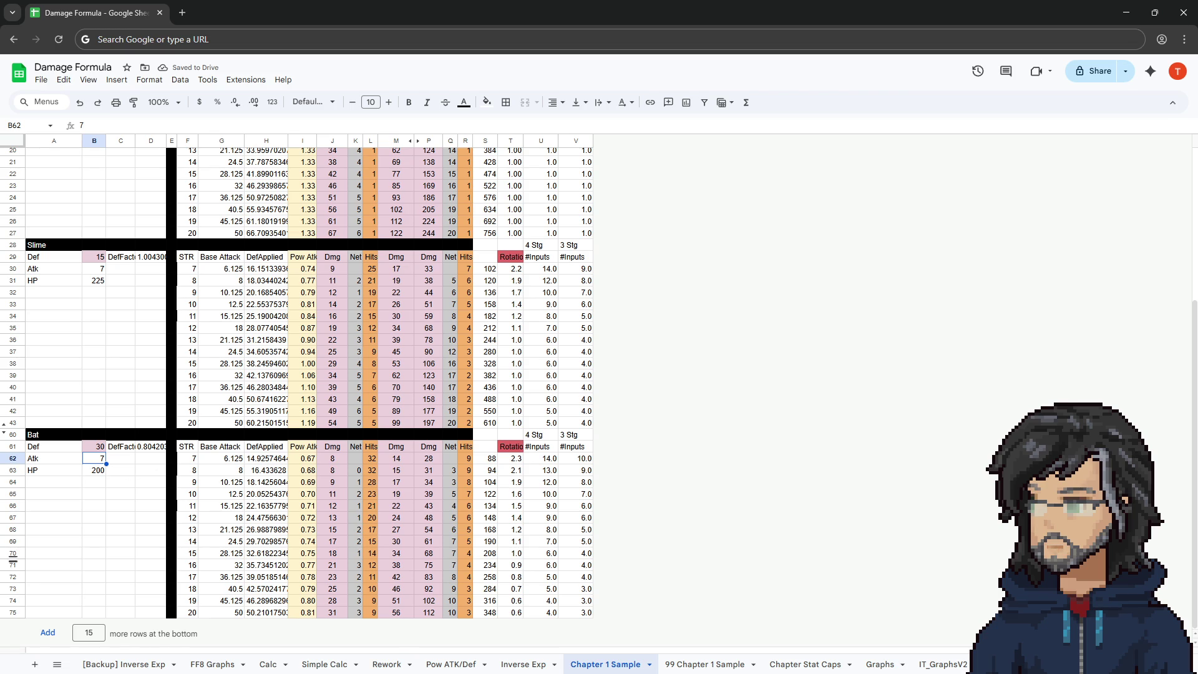
{"action": "scroll", "coordinate": [147, 506], "scroll_direction": "up", "scroll_amount": 3}
{"action": "left_click", "coordinate": [94, 426]}
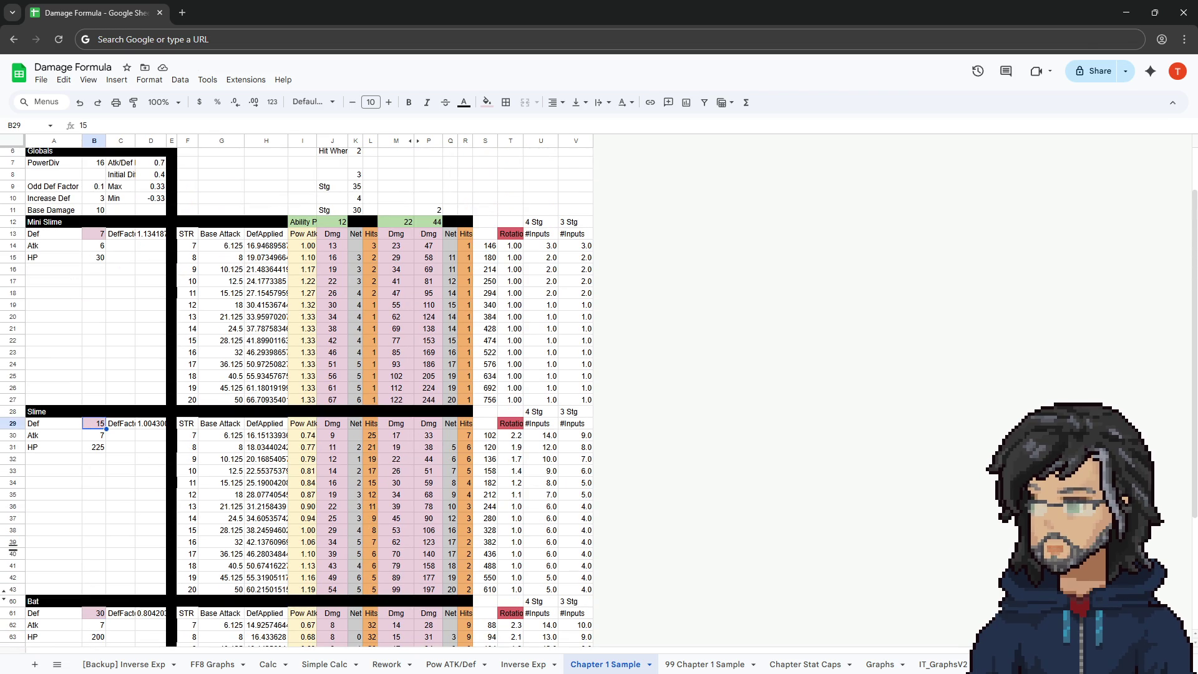
{"action": "key", "text": "alt+Tab"}
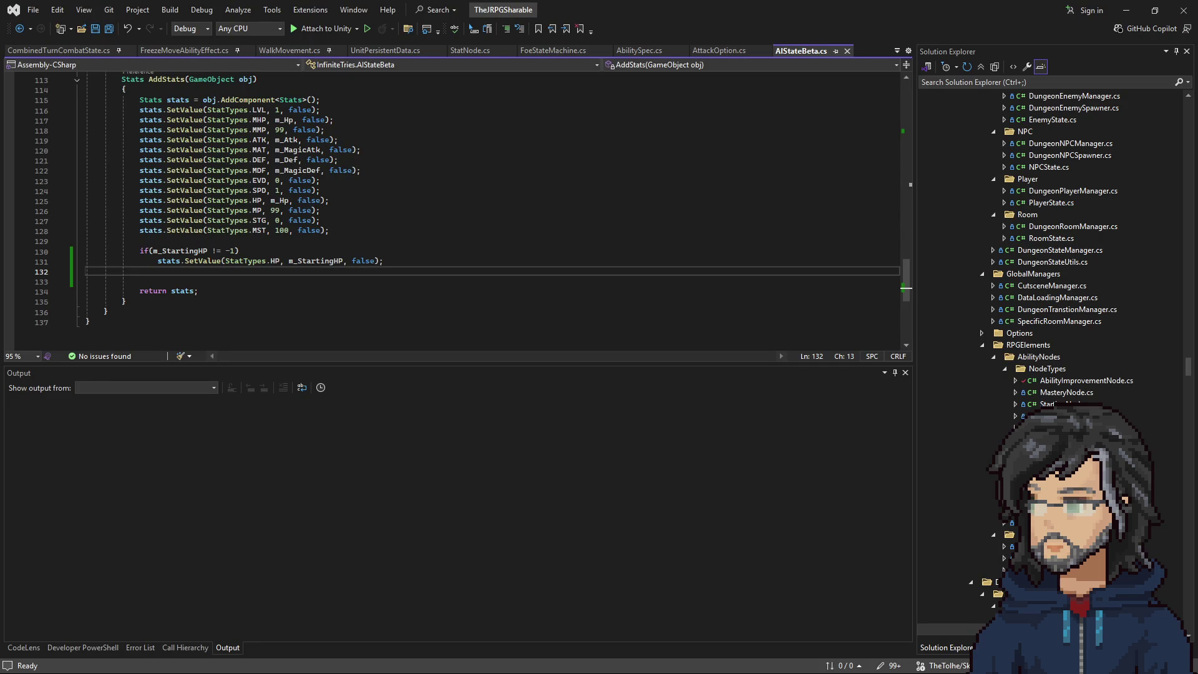
Set the IT_Bat prefab's Def to 30, HP to 200 and Stagger Tracker Low Multiplier to 0.5.
{"action": "key", "text": "alt+Tab"}
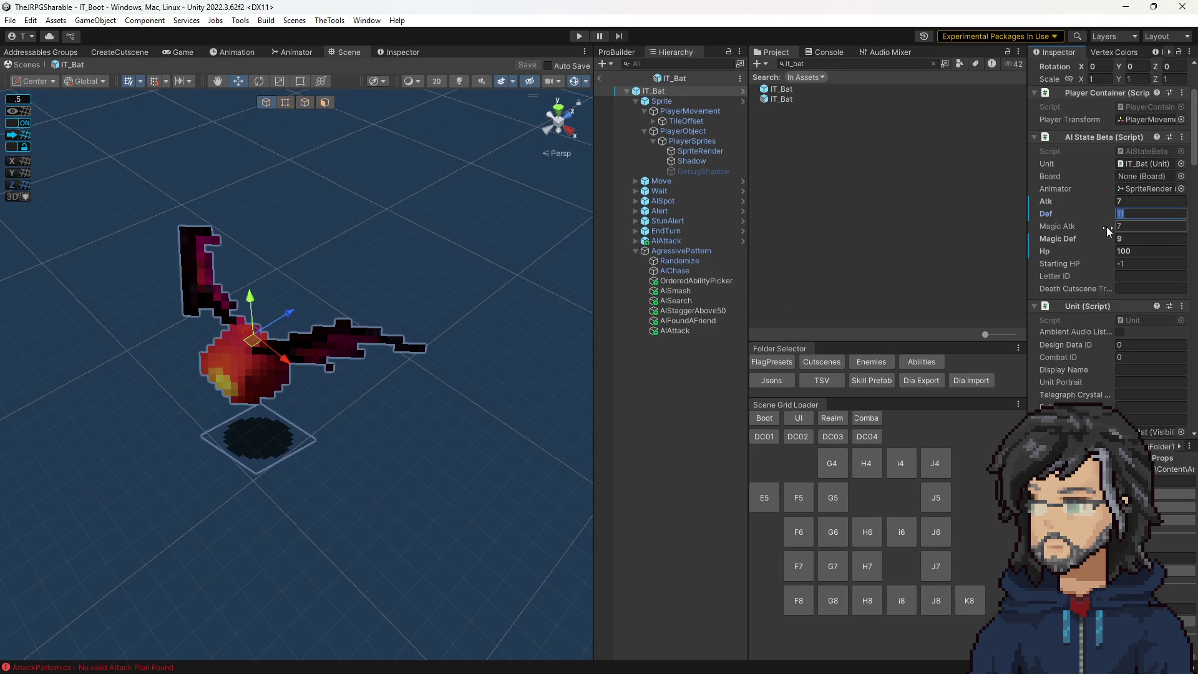
{"action": "type", "text": "30"}
{"action": "type", "text": "15"}
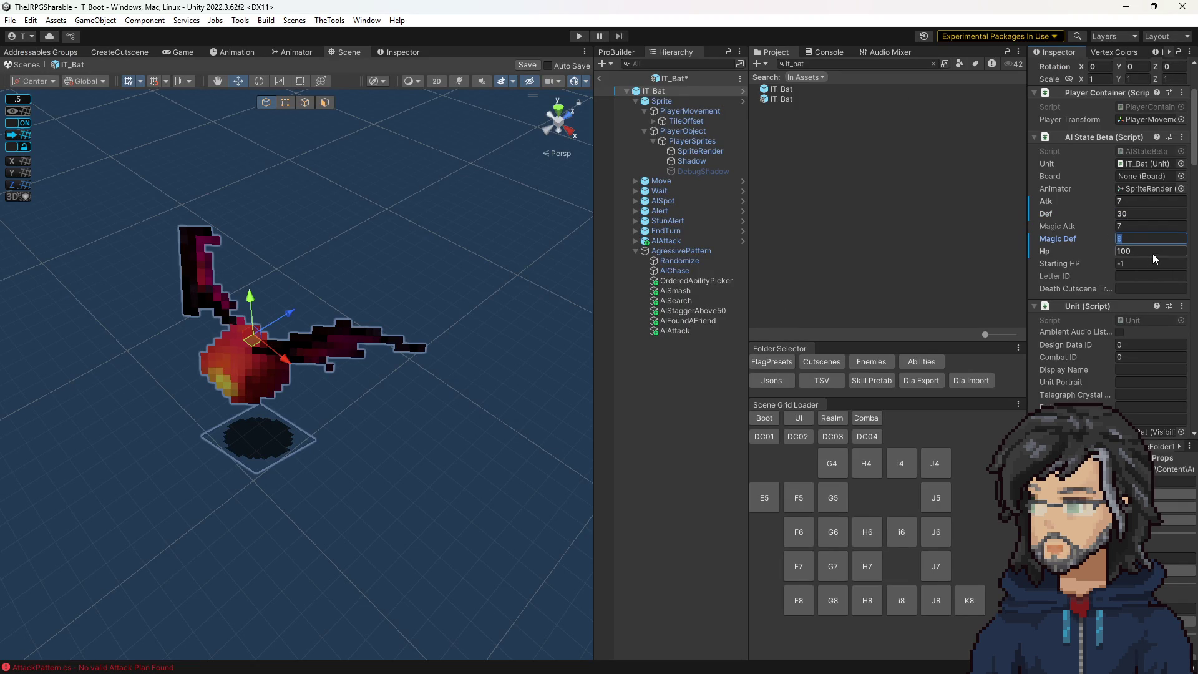
{"action": "left_click", "coordinate": [1133, 249]}
{"action": "type", "text": "75"}
{"action": "type", "text": "200"}
{"action": "scroll", "coordinate": [1120, 315], "scroll_direction": "down", "scroll_amount": 10}
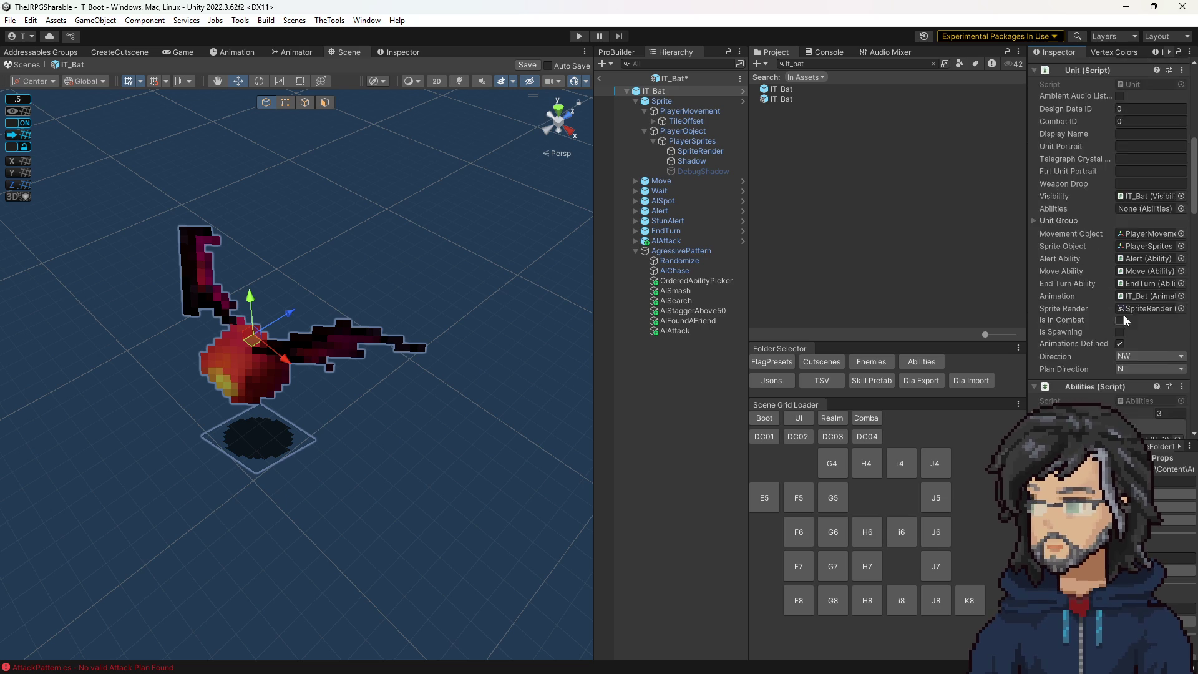
{"action": "scroll", "coordinate": [1133, 309], "scroll_direction": "down", "scroll_amount": 12}
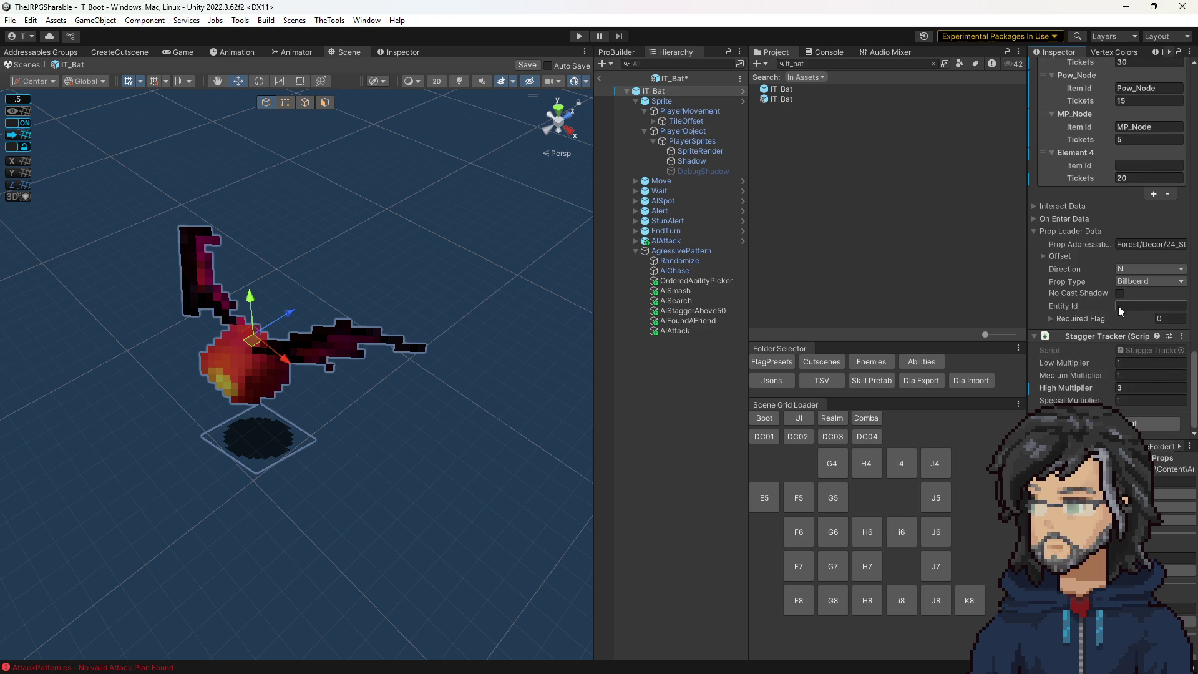
{"action": "type", "text": "0.5"}
Commit the Low Multiplier edit and open the Stagger Tracker's High Multiplier value.
{"action": "left_click", "coordinate": [678, 433]}
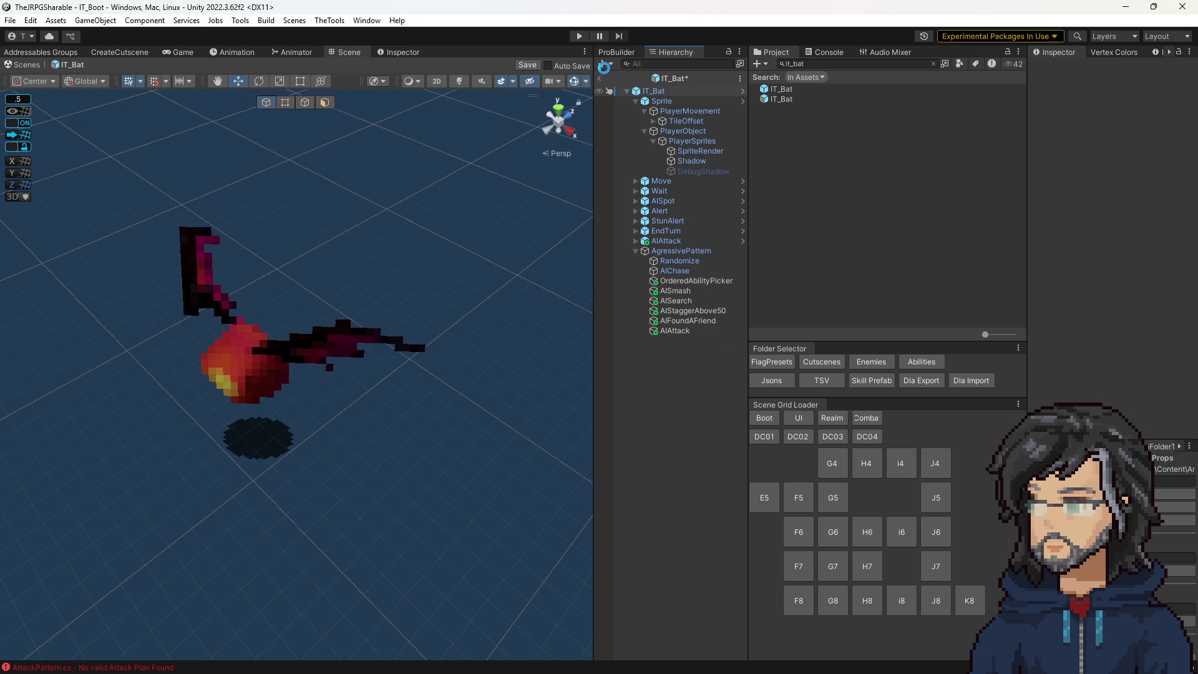
{"action": "left_click", "coordinate": [661, 91]}
{"action": "scroll", "coordinate": [1141, 299], "scroll_direction": "down", "scroll_amount": 15}
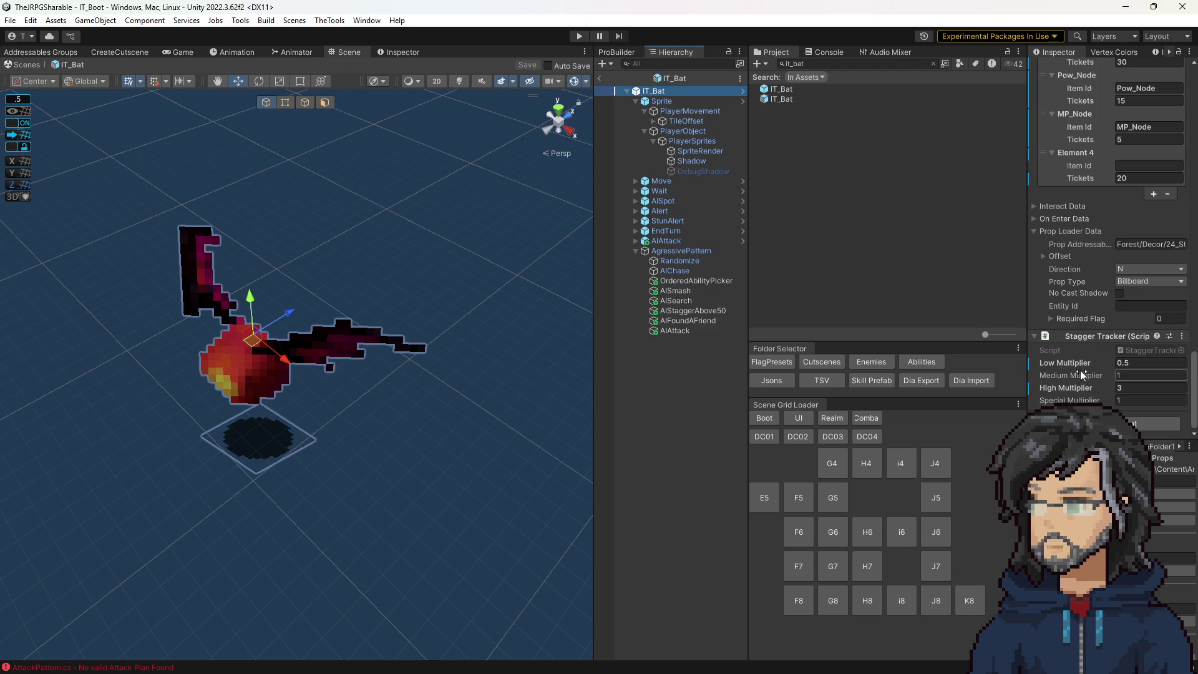
{"action": "left_click", "coordinate": [1141, 387]}
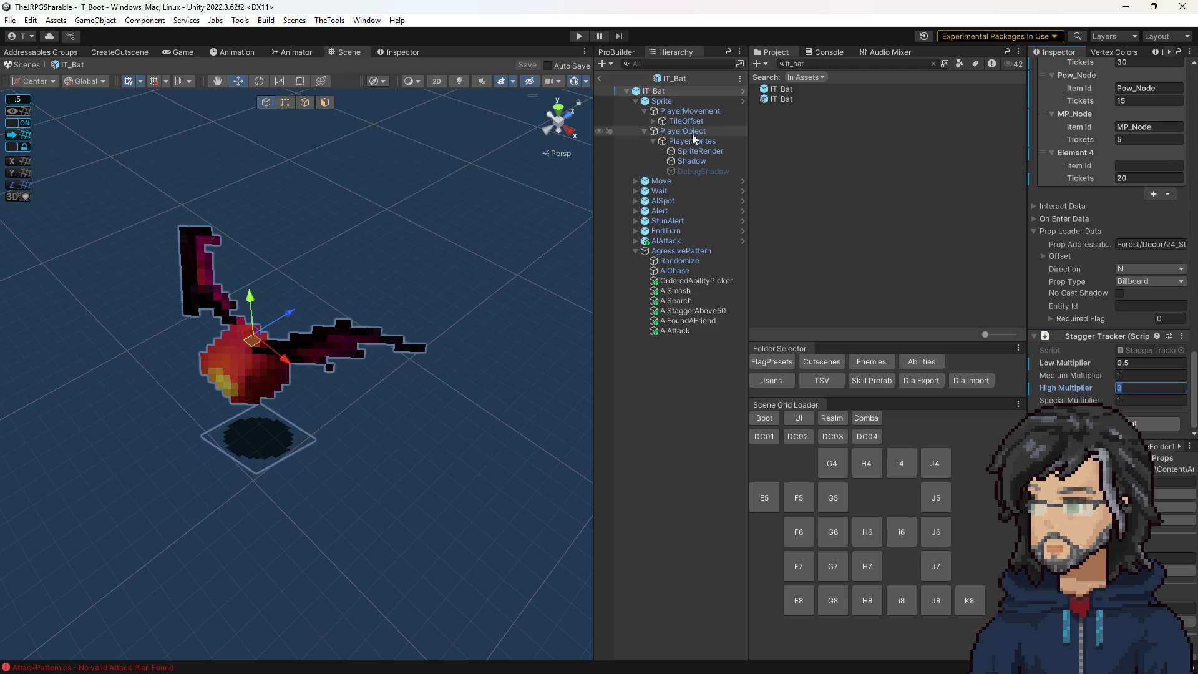
Trace the Randomize and AIAttack nodes and set the PowerDefault property value to 10.
{"action": "left_click", "coordinate": [673, 262]}
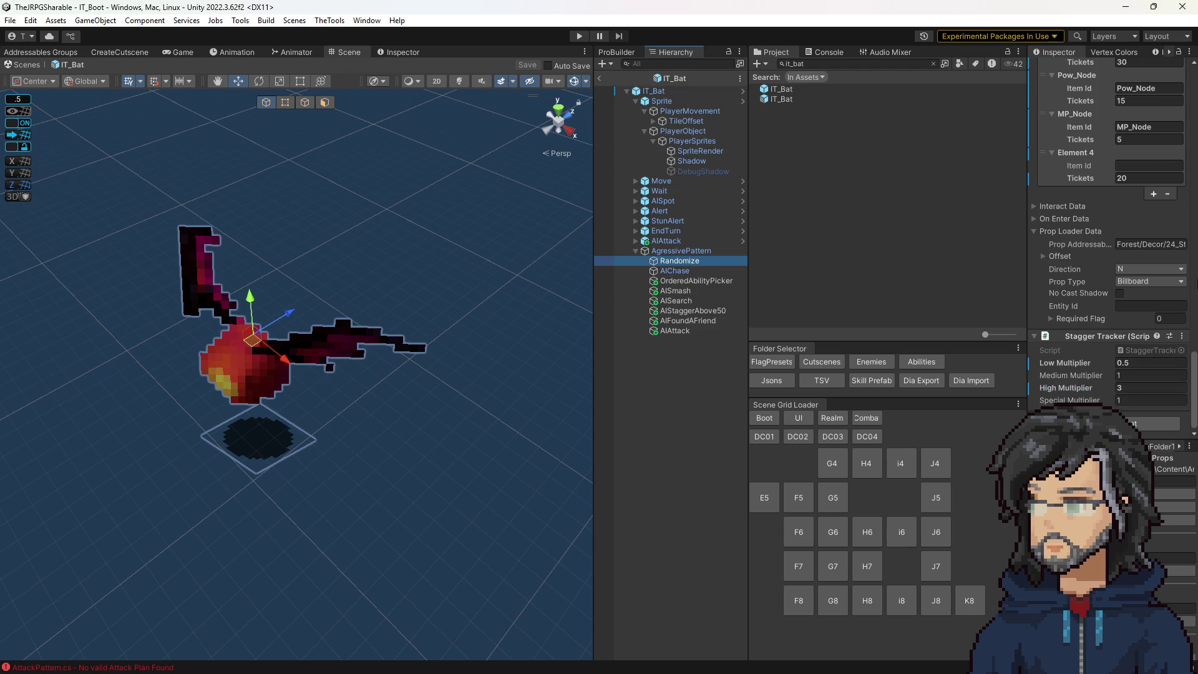
{"action": "left_click", "coordinate": [1152, 203]}
{"action": "left_click", "coordinate": [1151, 216]}
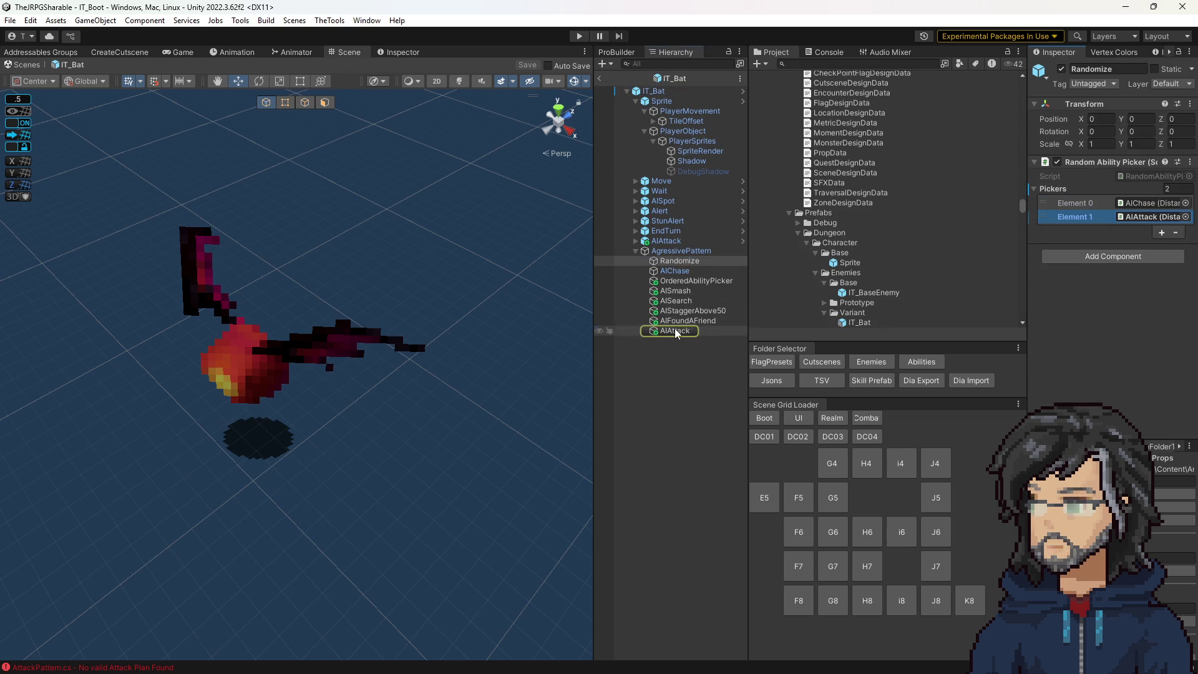
{"action": "left_click", "coordinate": [662, 332]}
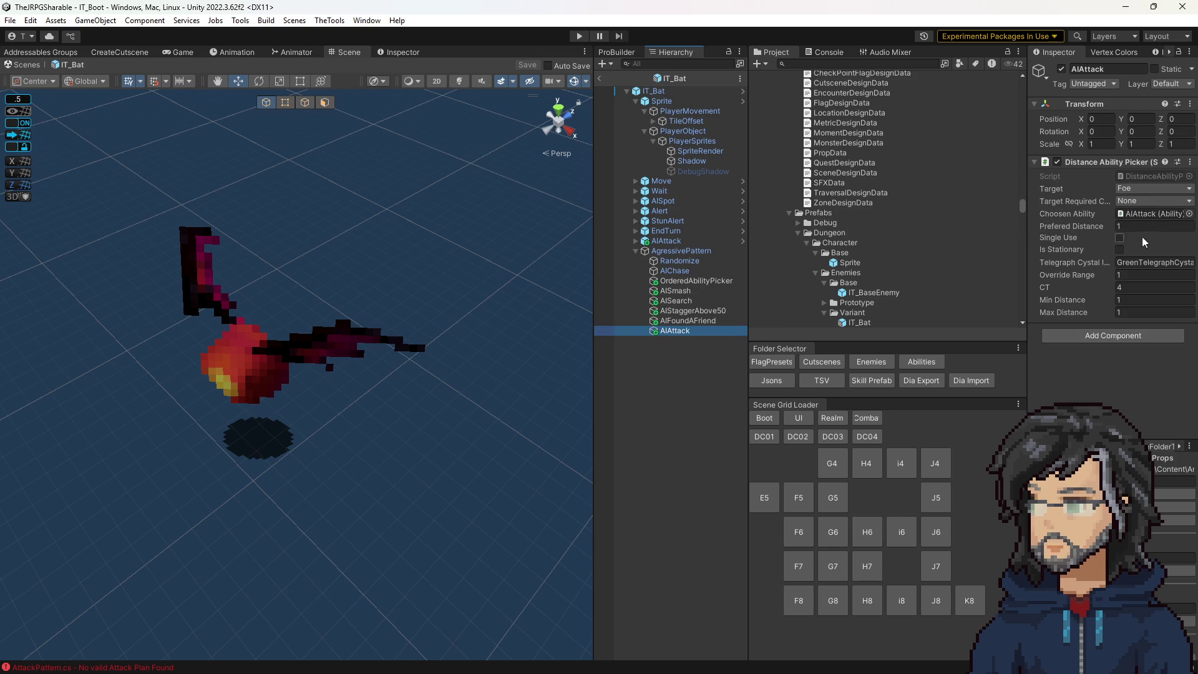
{"action": "left_click", "coordinate": [640, 243]}
{"action": "left_click", "coordinate": [636, 241]}
{"action": "left_click", "coordinate": [649, 251]}
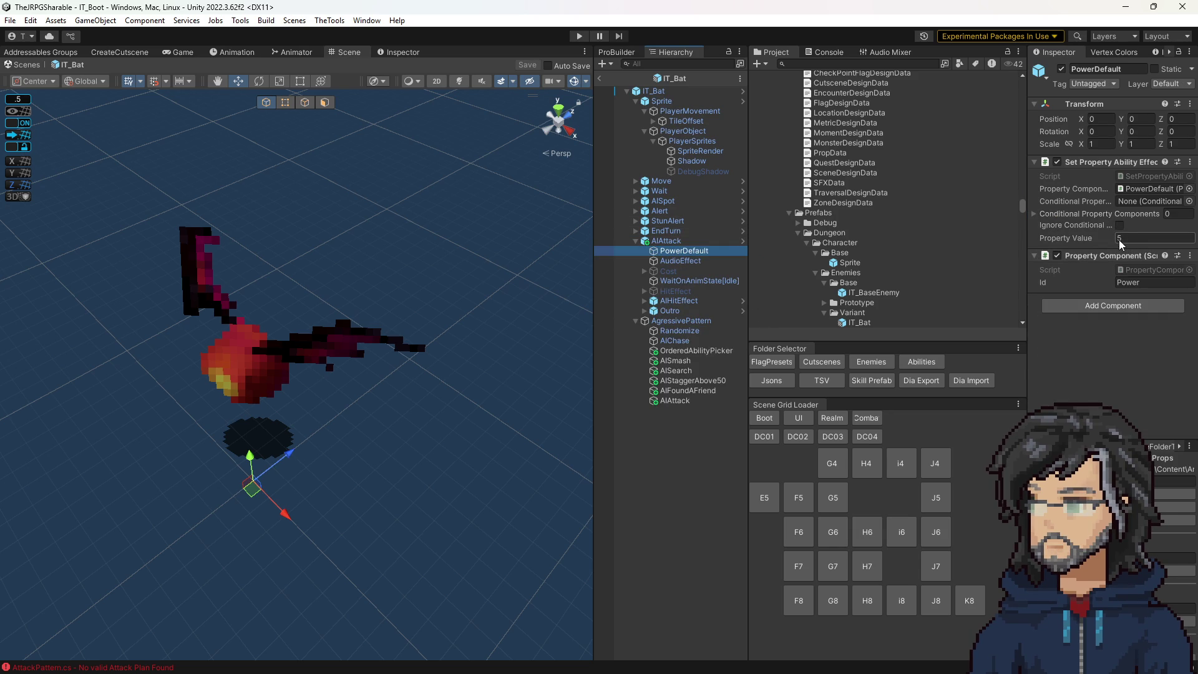
{"action": "left_click", "coordinate": [1121, 239]}
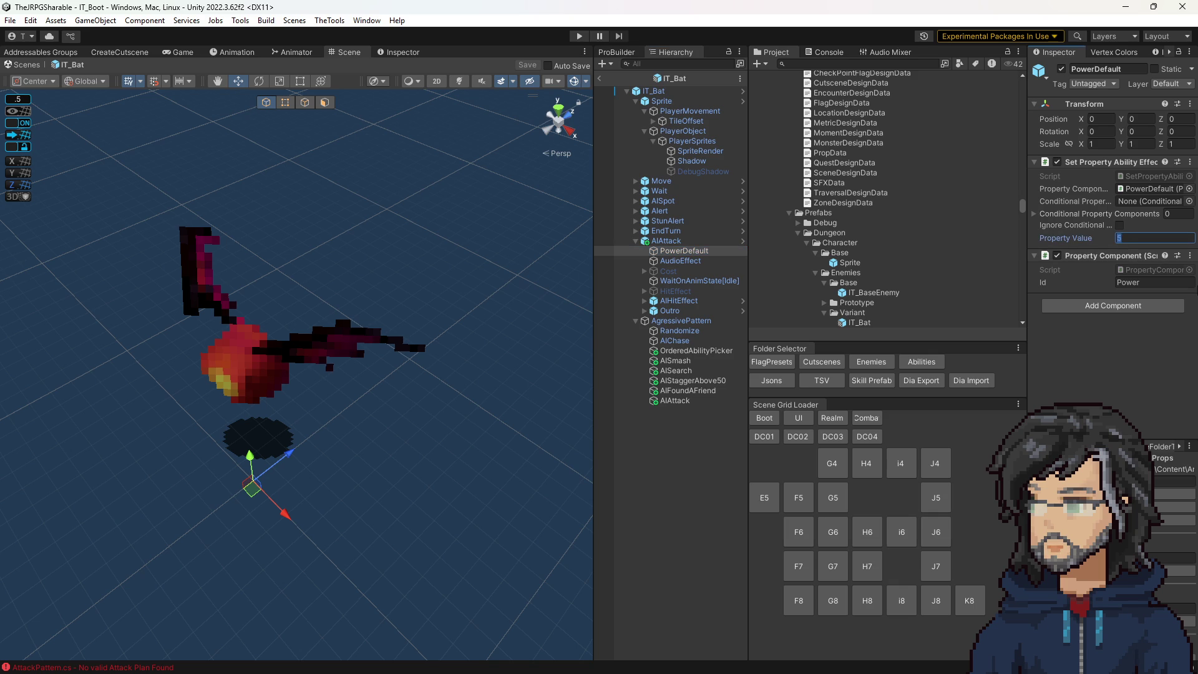
{"action": "type", "text": "10"}
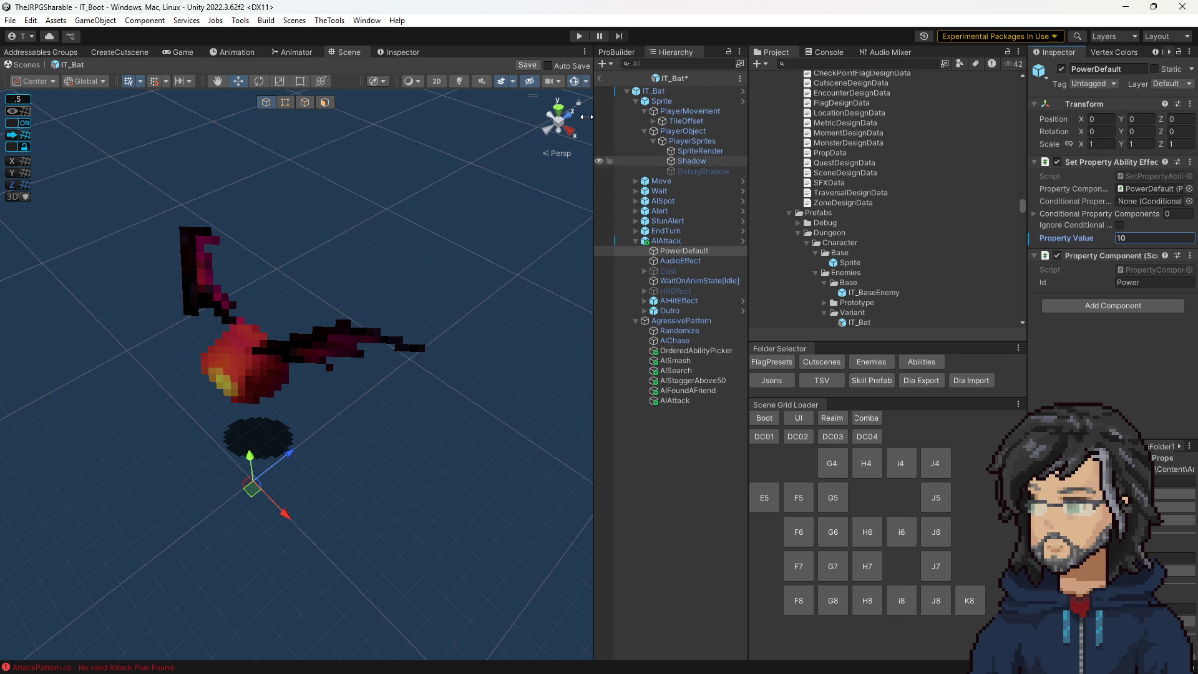
Review the IT_Bat components, then exit prefab mode back to the IT_Boot scene.
{"action": "left_click", "coordinate": [653, 91]}
{"action": "scroll", "coordinate": [1138, 298], "scroll_direction": "down", "scroll_amount": 10}
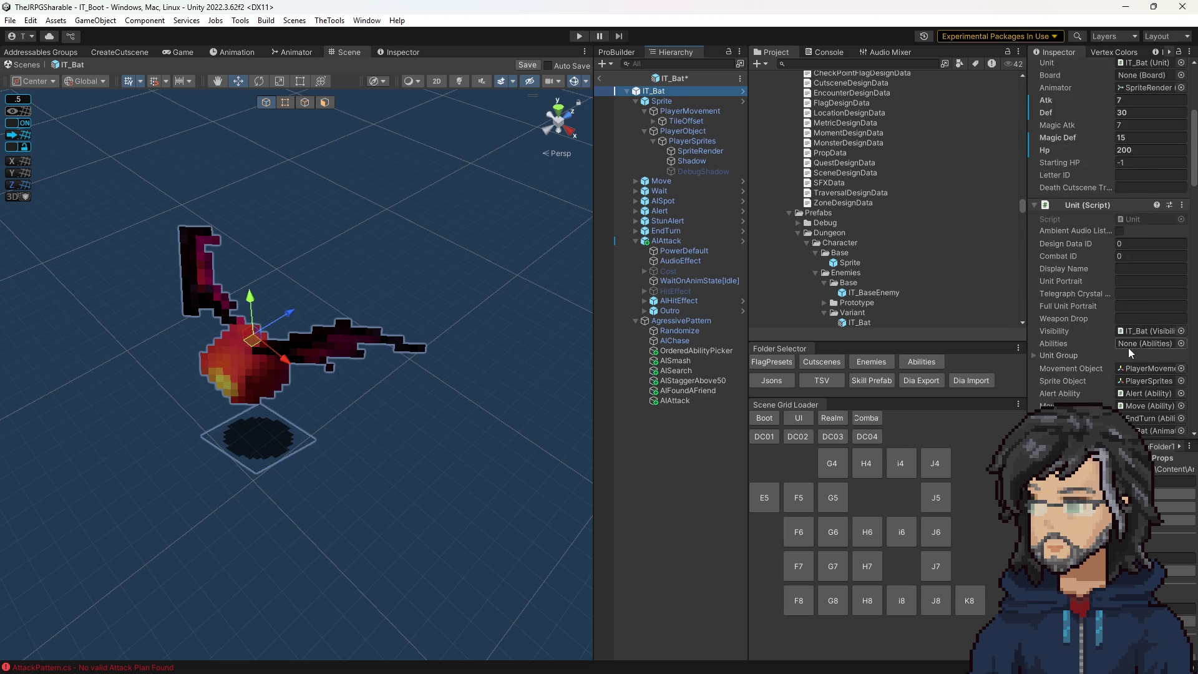
{"action": "scroll", "coordinate": [1098, 355], "scroll_direction": "down", "scroll_amount": 10}
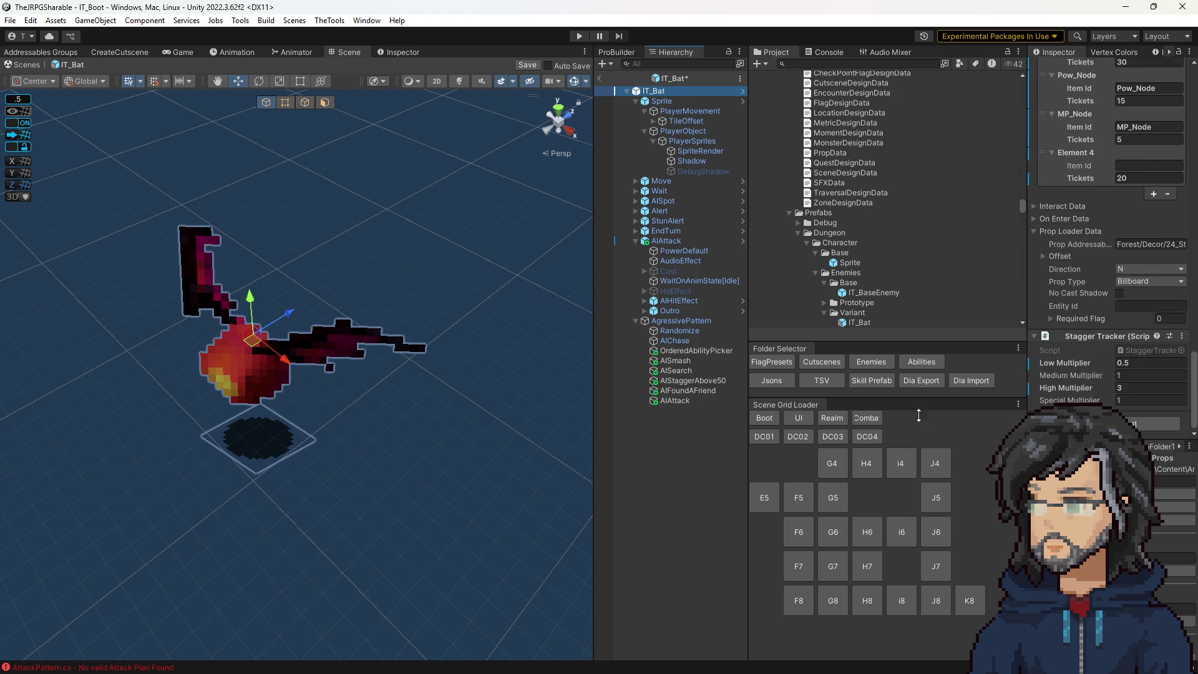
{"action": "left_click", "coordinate": [699, 478]}
{"action": "left_click", "coordinate": [598, 77]}
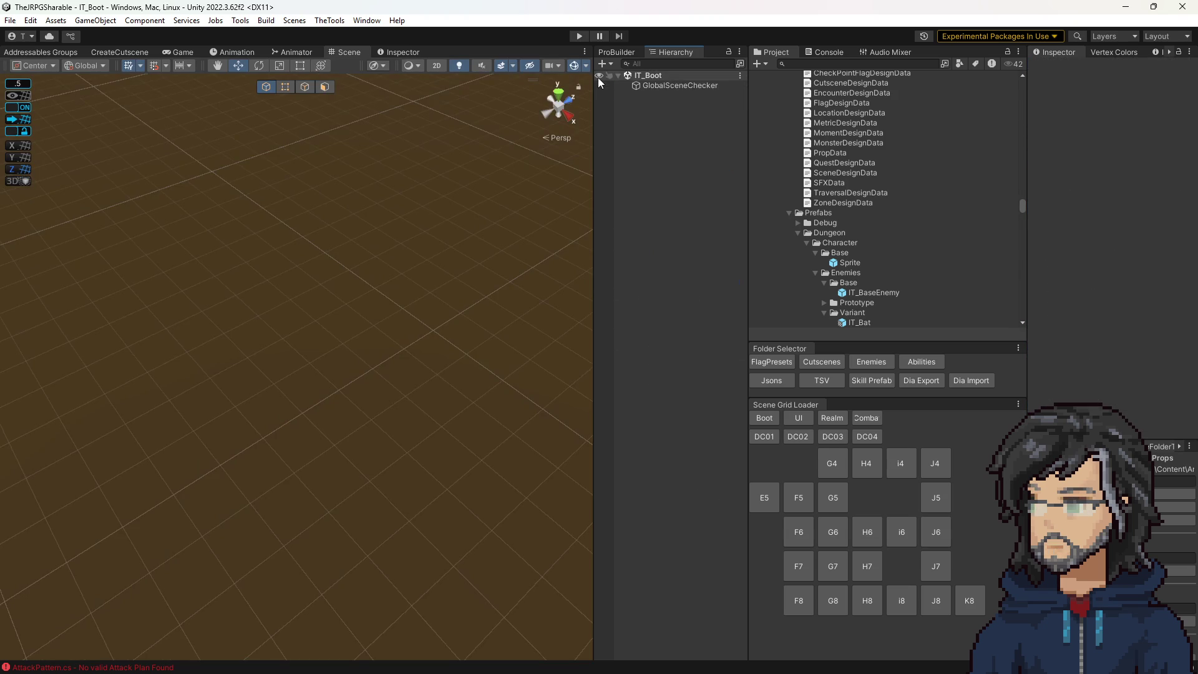
Start the playtest, load save slot 3 from Continue, and widen the Game view.
{"action": "left_click", "coordinate": [580, 36]}
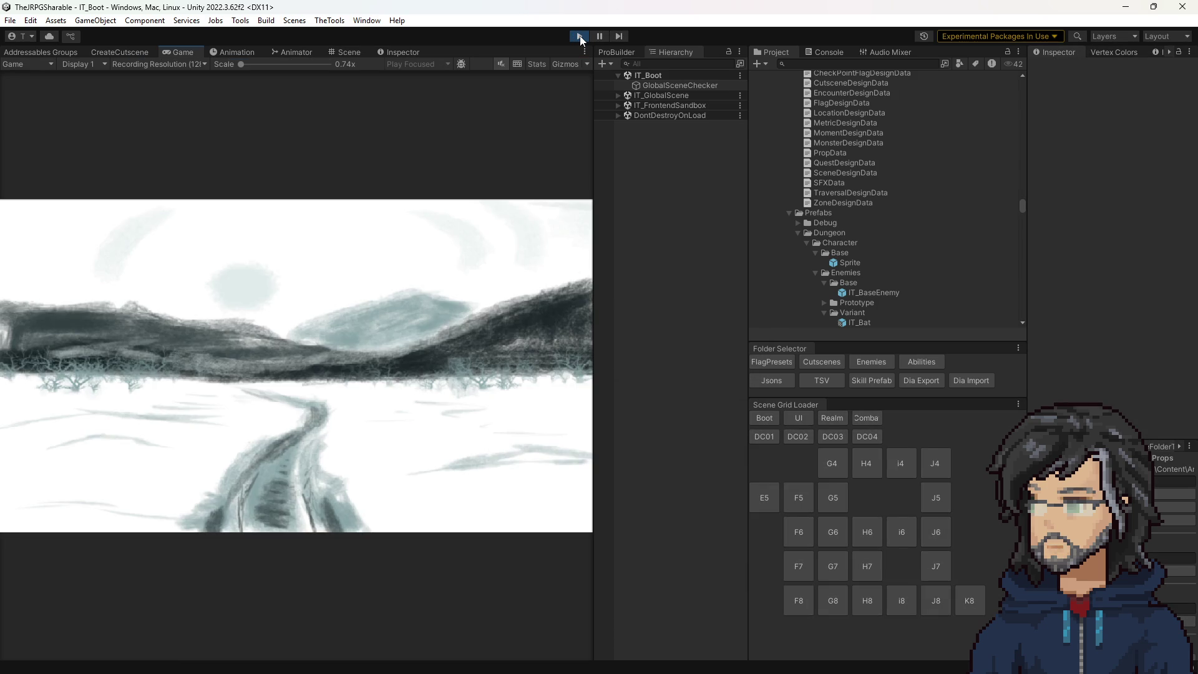
{"action": "key", "text": "Return"}
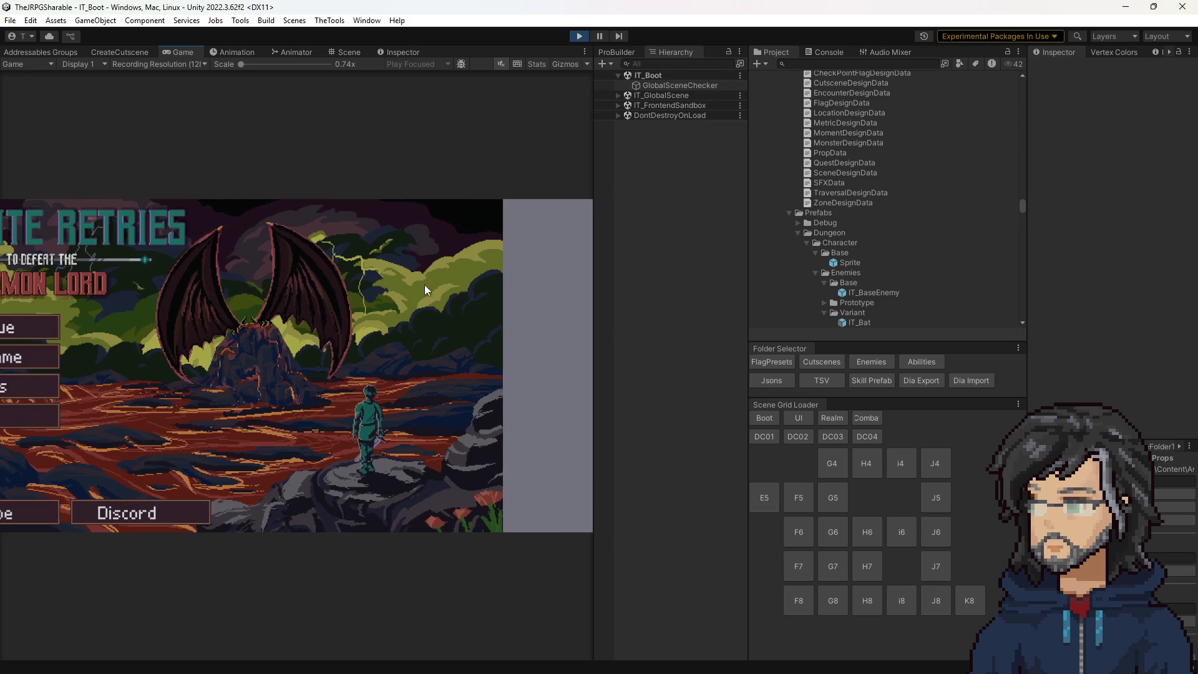
{"action": "key", "text": "Down"}
{"action": "key", "text": "Down"}
{"action": "key", "text": "Down"}
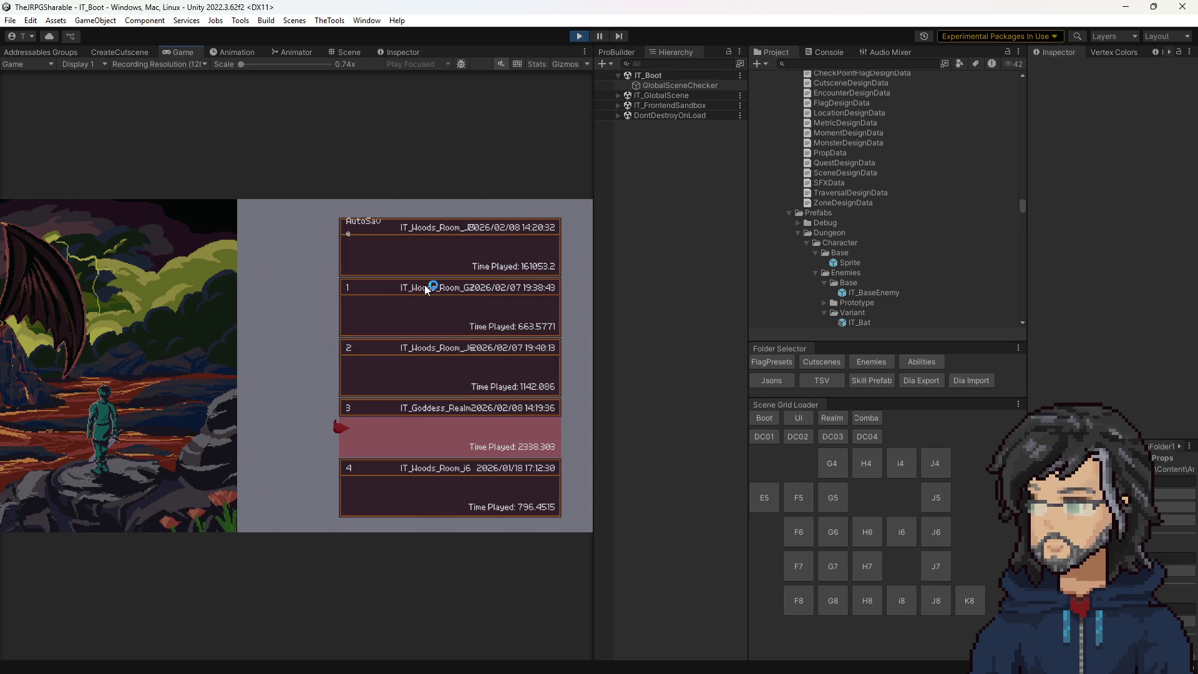
{"action": "key", "text": "Return"}
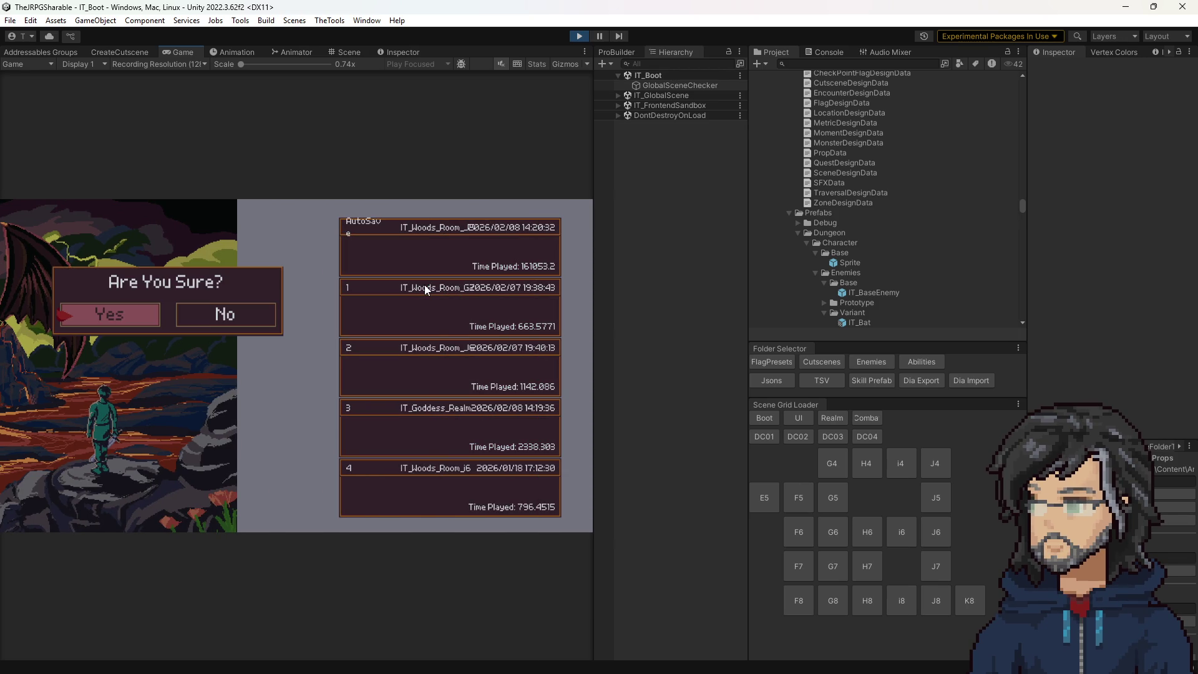
{"action": "key", "text": "Return"}
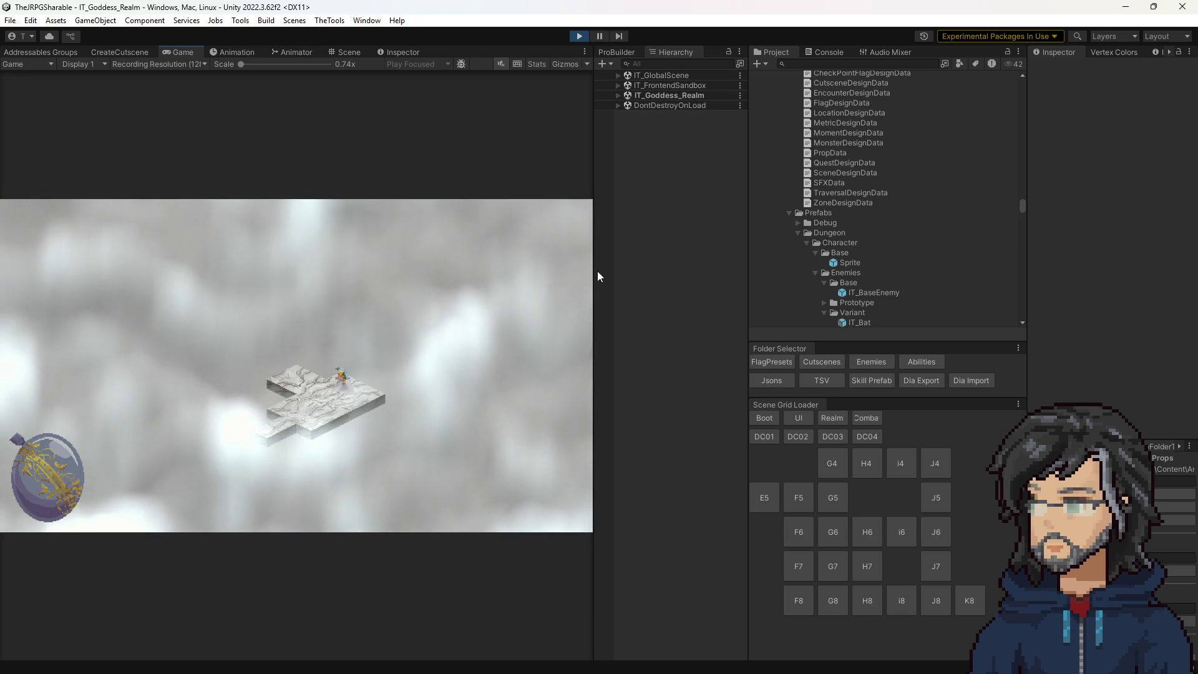
{"action": "left_click_drag", "start_coordinate": [598, 272], "coordinate": [937, 272]}
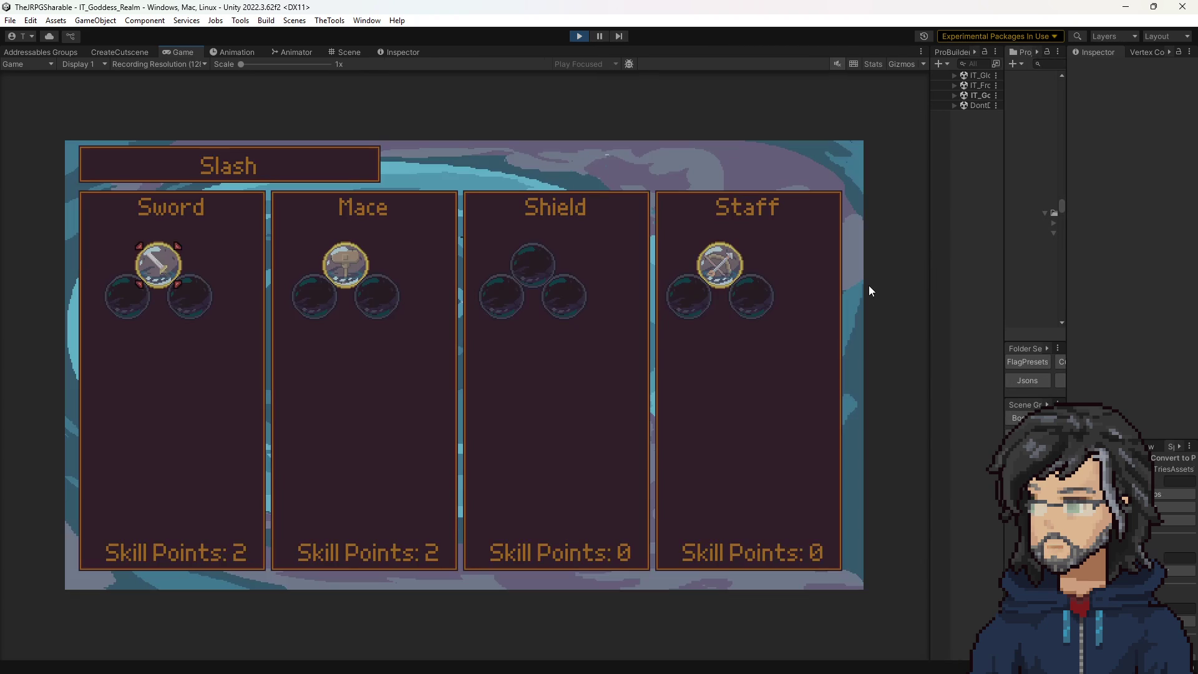
Spend a skill point on the Sword tree's Health node, raising max HP to 175.
{"action": "key", "text": "Right"}
{"action": "key", "text": "Left"}
{"action": "key", "text": "Return"}
{"action": "key", "text": "Right"}
{"action": "key", "text": "Right"}
Buy Mace Defense and Strength nodes (DEF 12, STR 10) and close the skill menu.
{"action": "key", "text": "Right"}
{"action": "key", "text": "Return"}
{"action": "key", "text": "Down"}
{"action": "key", "text": "Return"}
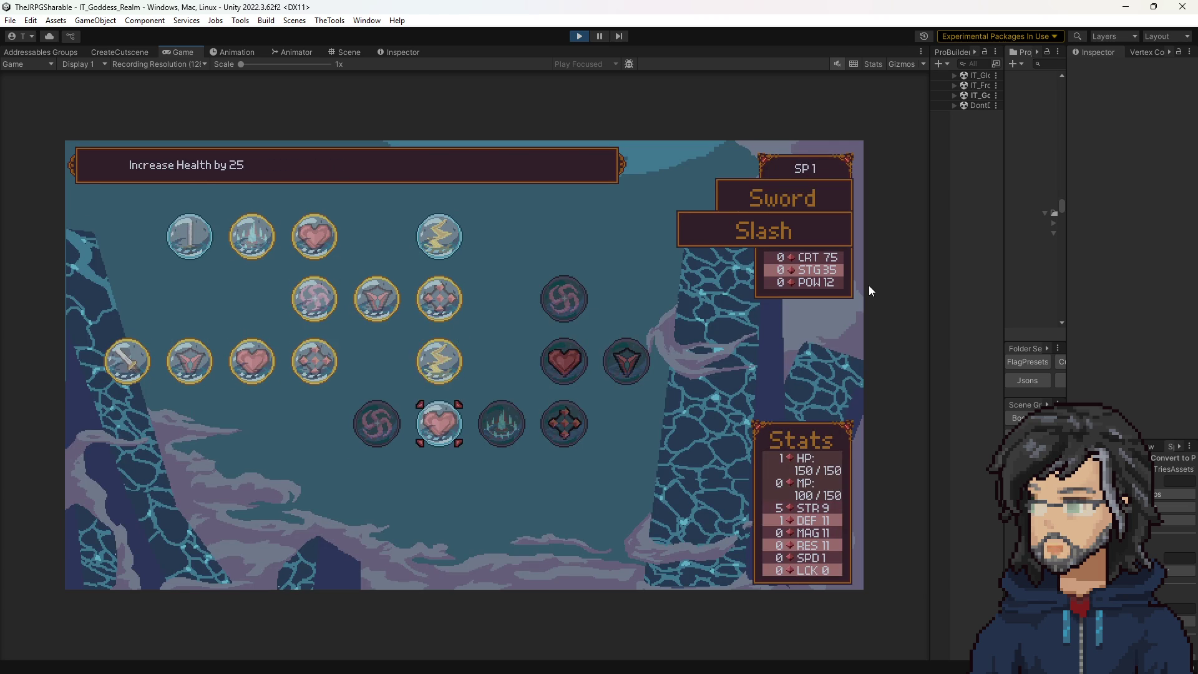
{"action": "key", "text": "Escape"}
{"action": "key", "text": "Right"}
{"action": "key", "text": "Return"}
{"action": "key", "text": "Left"}
{"action": "key", "text": "Left"}
{"action": "key", "text": "Left"}
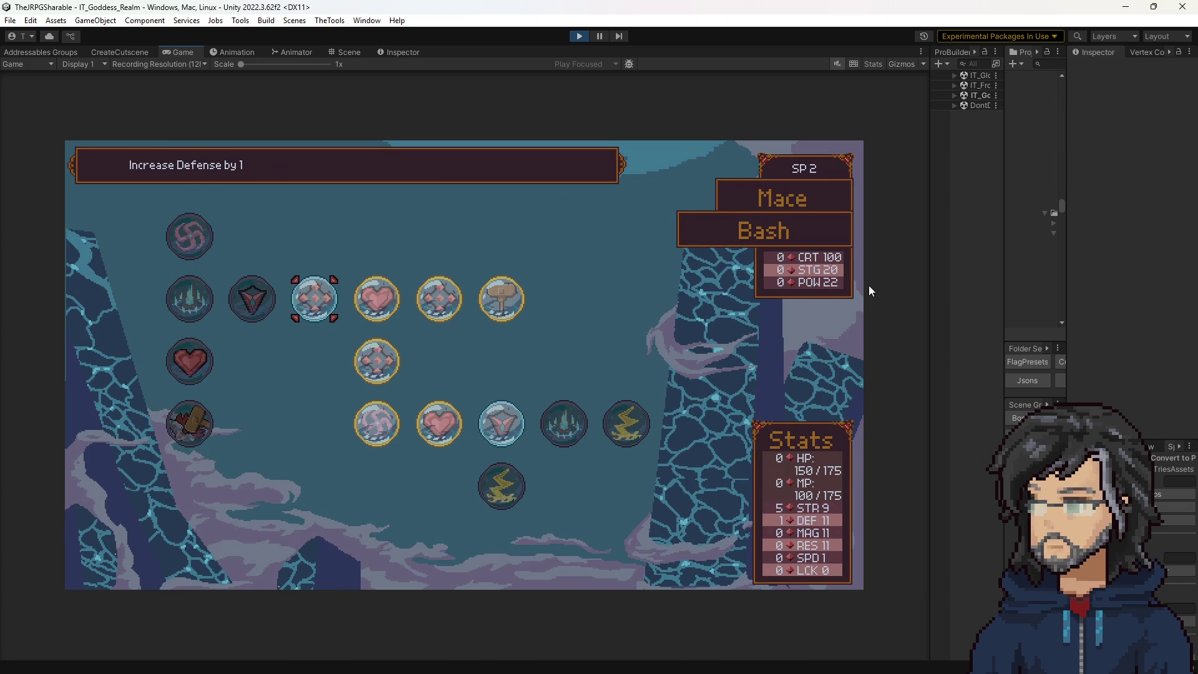
{"action": "key", "text": "Return"}
{"action": "key", "text": "Left"}
{"action": "key", "text": "Return"}
{"action": "key", "text": "Left"}
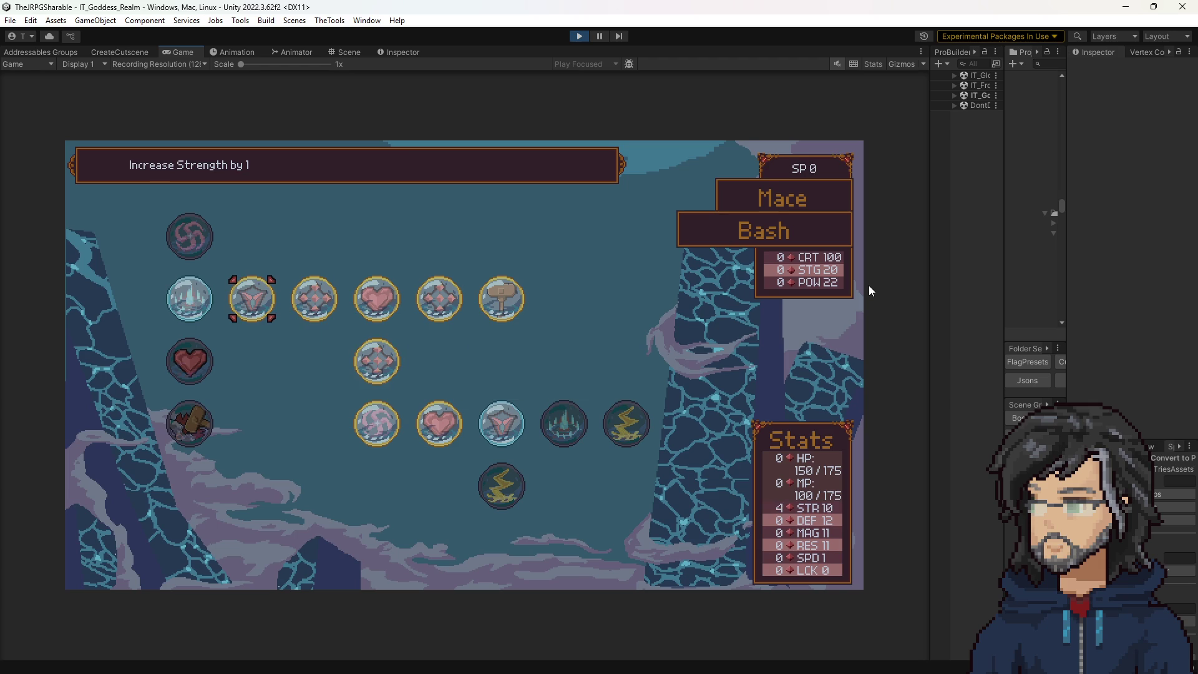
{"action": "key", "text": "Escape"}
{"action": "key", "text": "Return"}
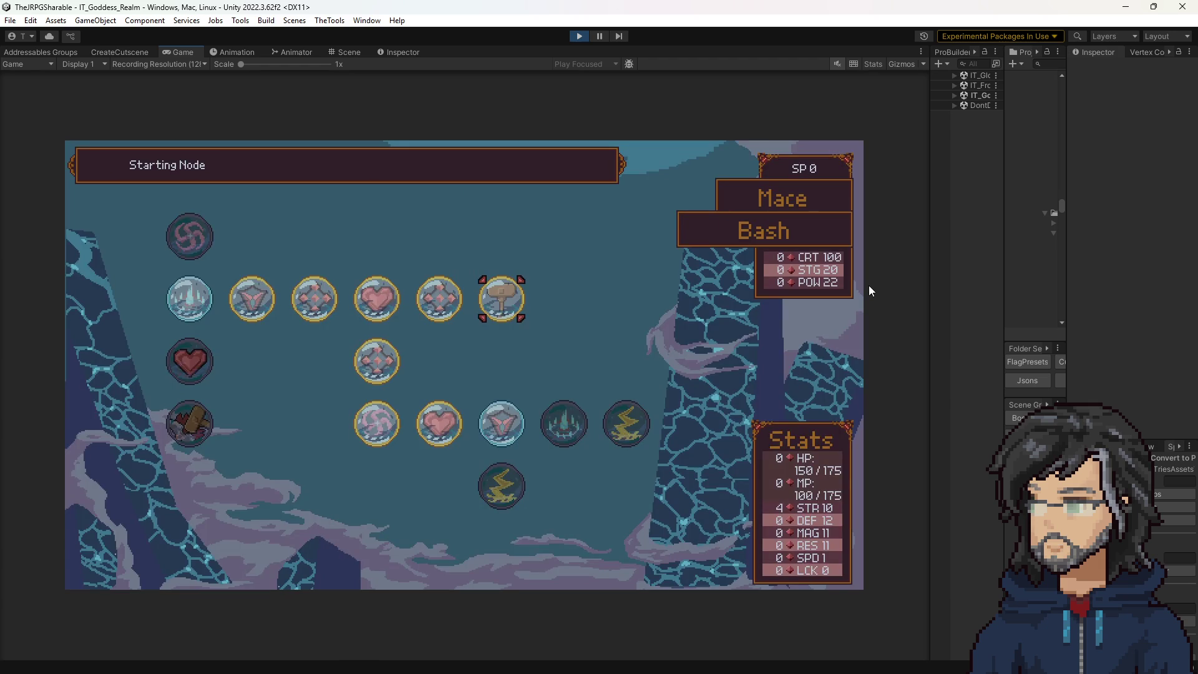
{"action": "key", "text": "Escape"}
{"action": "key", "text": "Escape"}
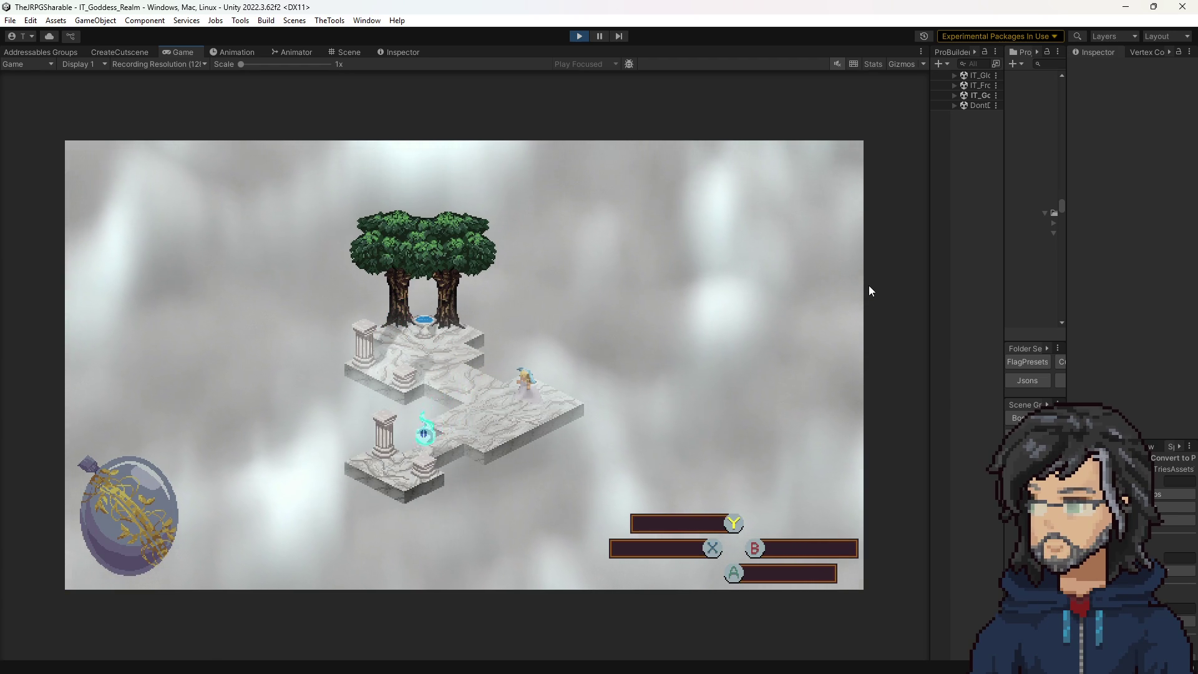
Travel by map to the next location and walk the character up the woods path.
{"action": "key", "text": "m"}
{"action": "key", "text": "Down"}
{"action": "key", "text": "Return"}
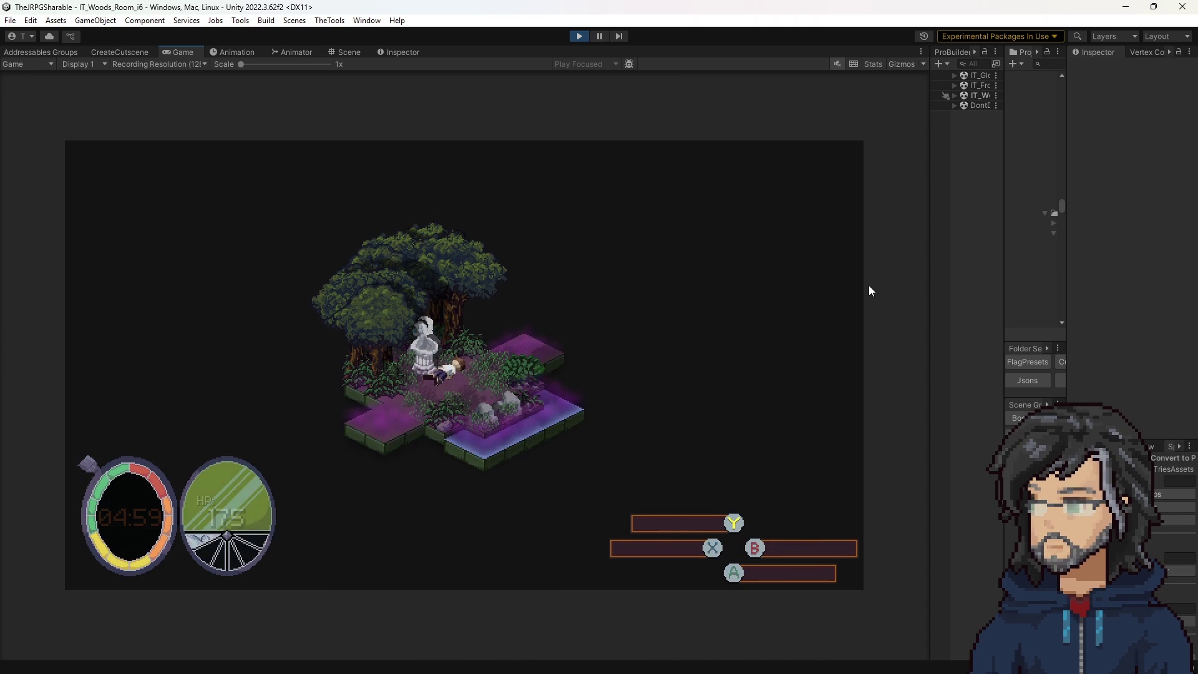
{"action": "key", "text": "w"}
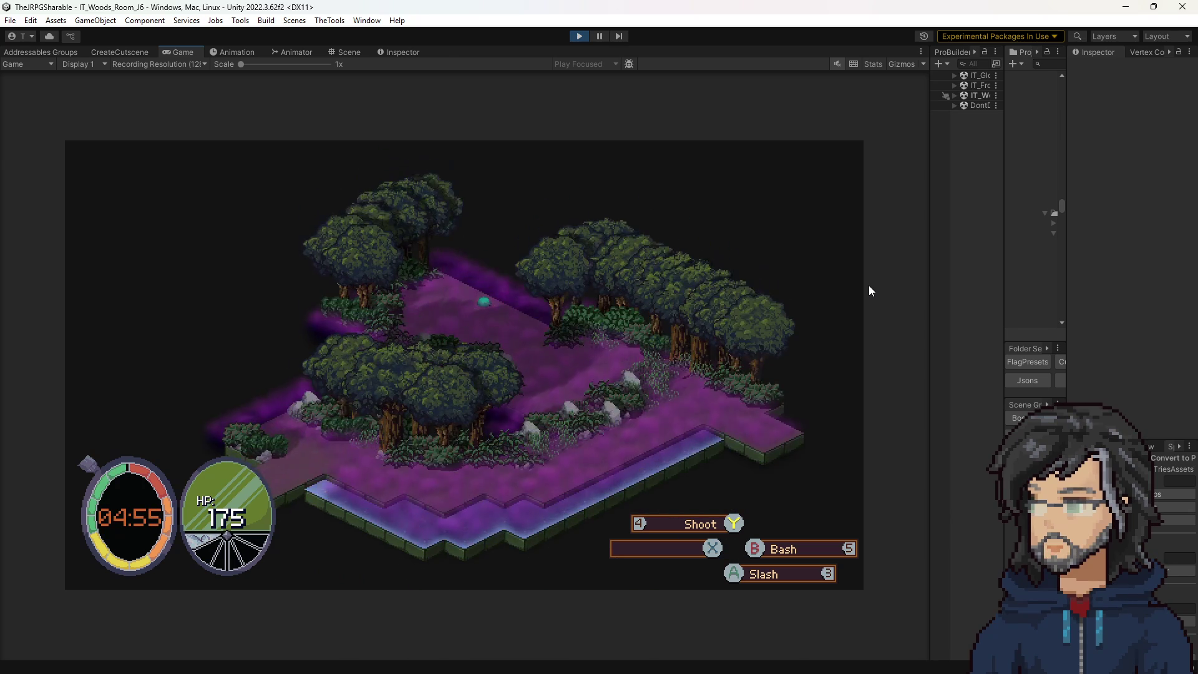
{"action": "key", "text": "a"}
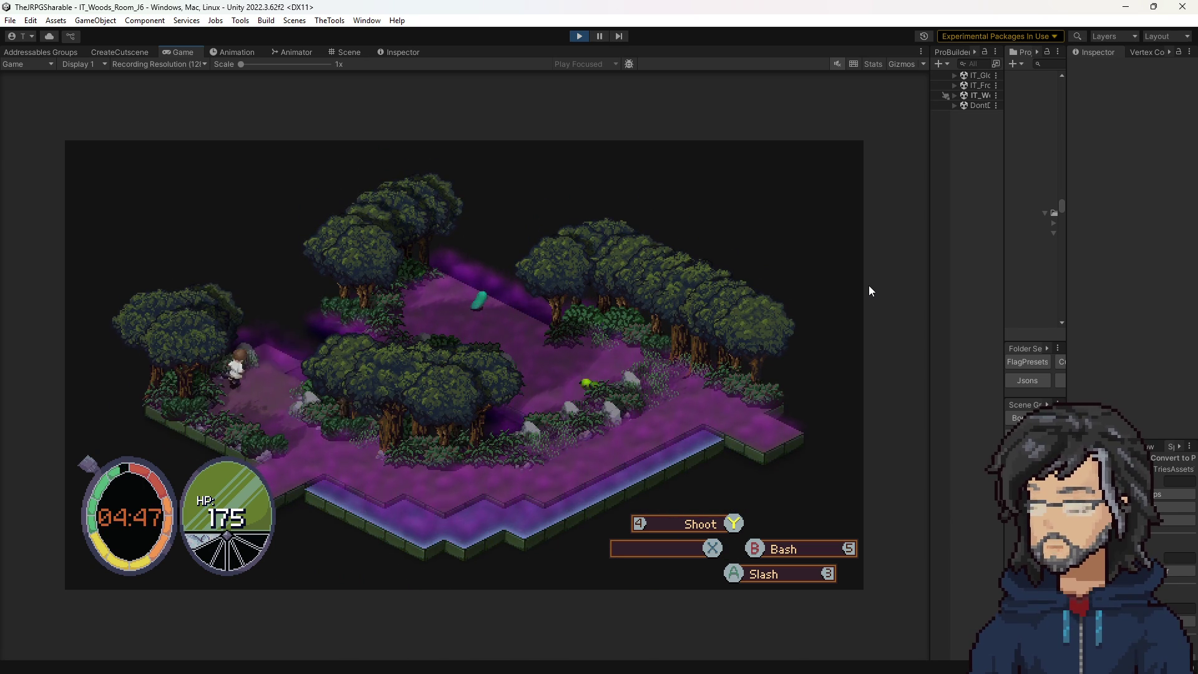
{"action": "key", "text": "w"}
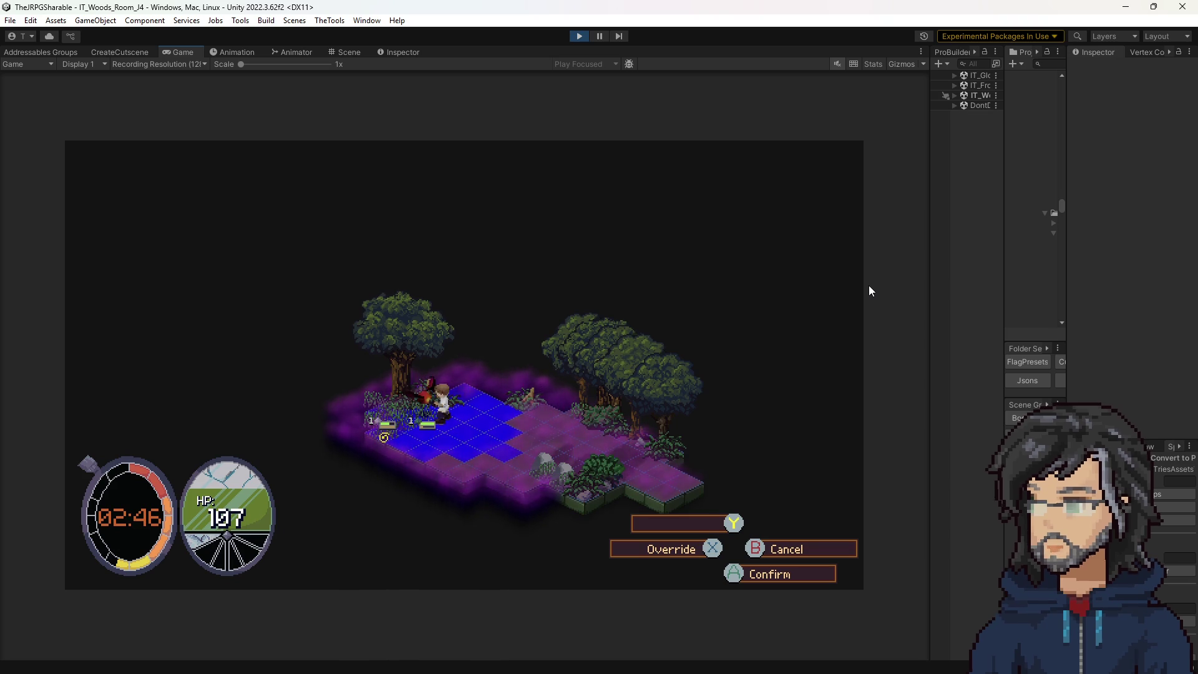
Fight the woods-room enemies with targeted attacks, then pause the playtest at 11 HP.
{"action": "key", "text": "Escape"}
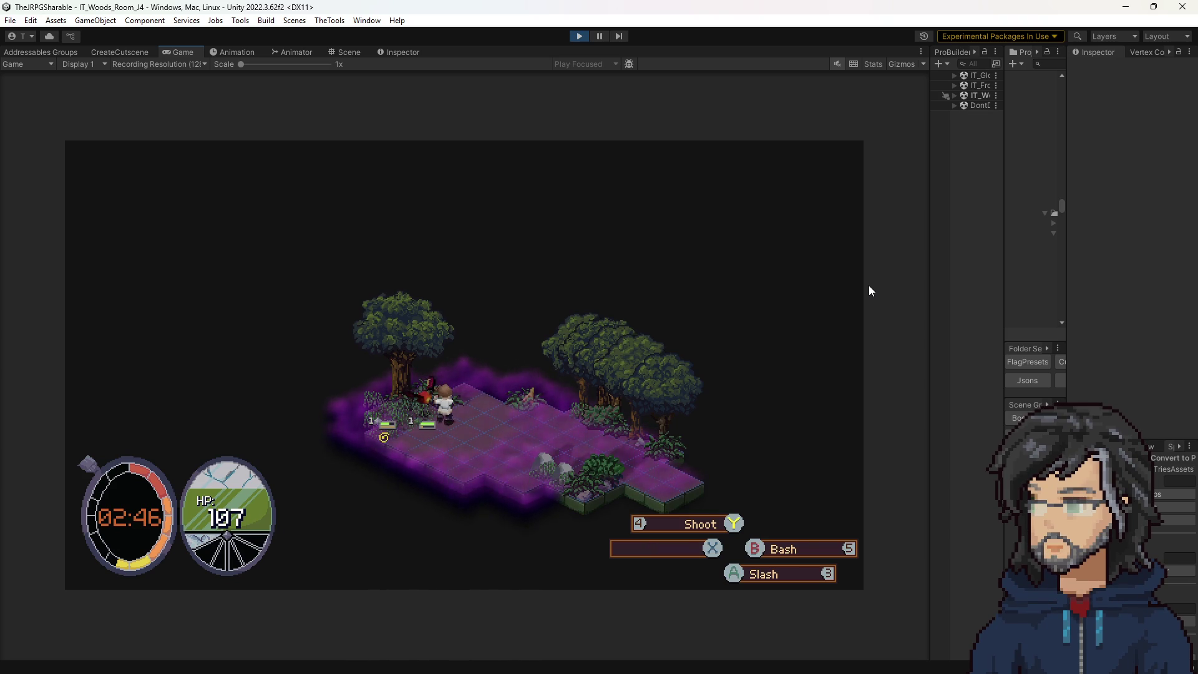
{"action": "key", "text": "Return"}
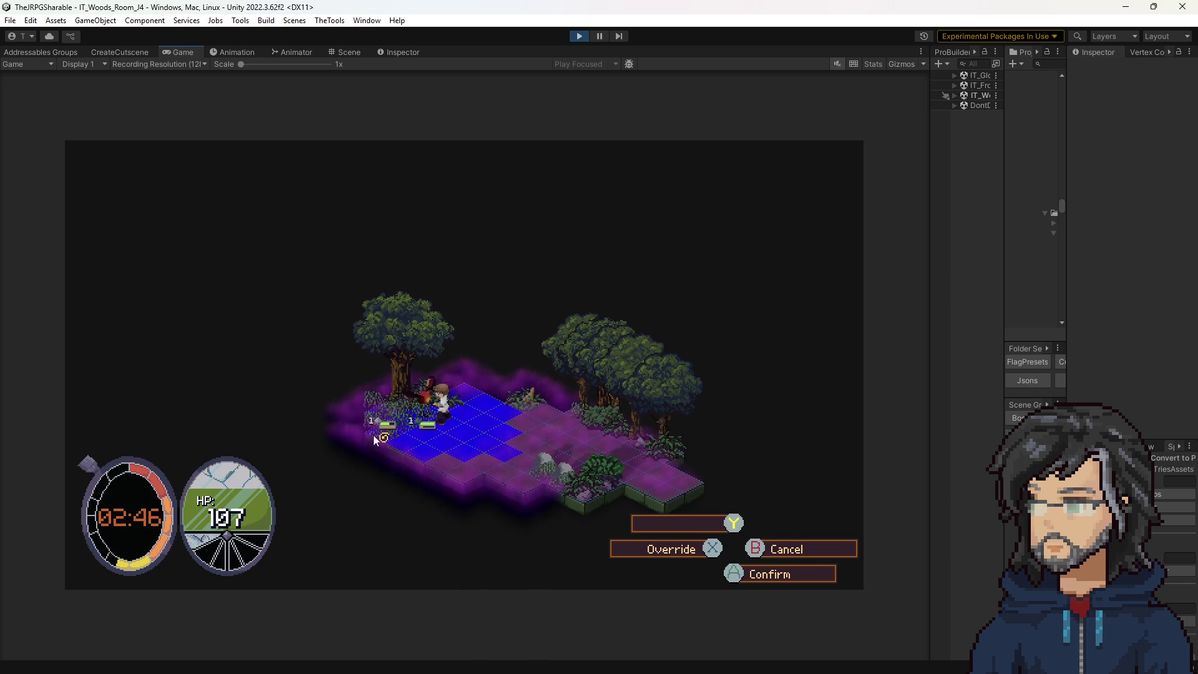
{"action": "key", "text": "Return"}
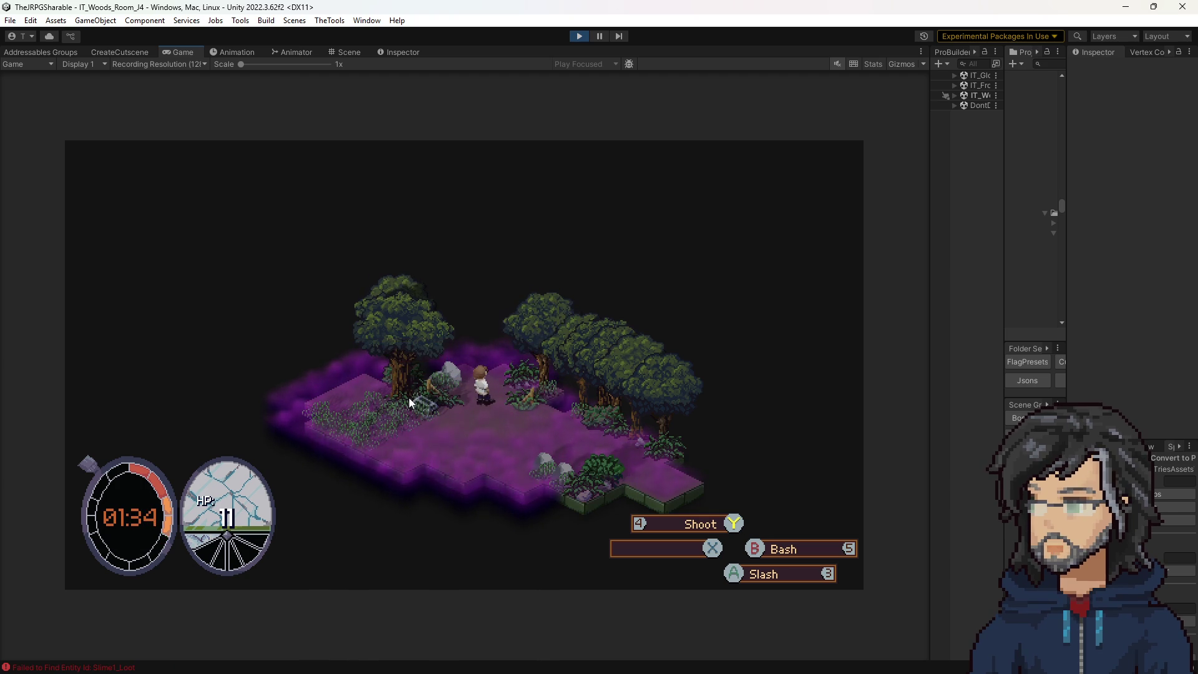
{"action": "left_click", "coordinate": [594, 36]}
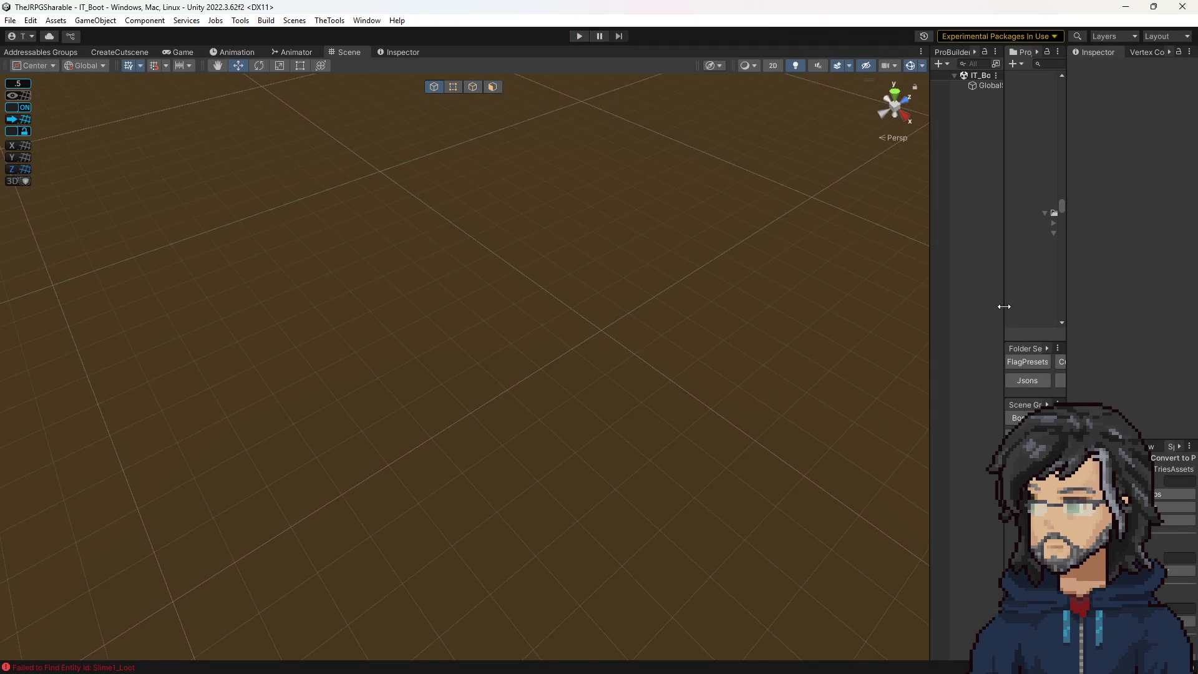
Load the J4 woods room and set two enemy spawners' entity Ids to Bat_1 and Bat_2.
{"action": "left_click_drag", "start_coordinate": [1005, 306], "coordinate": [744, 306]}
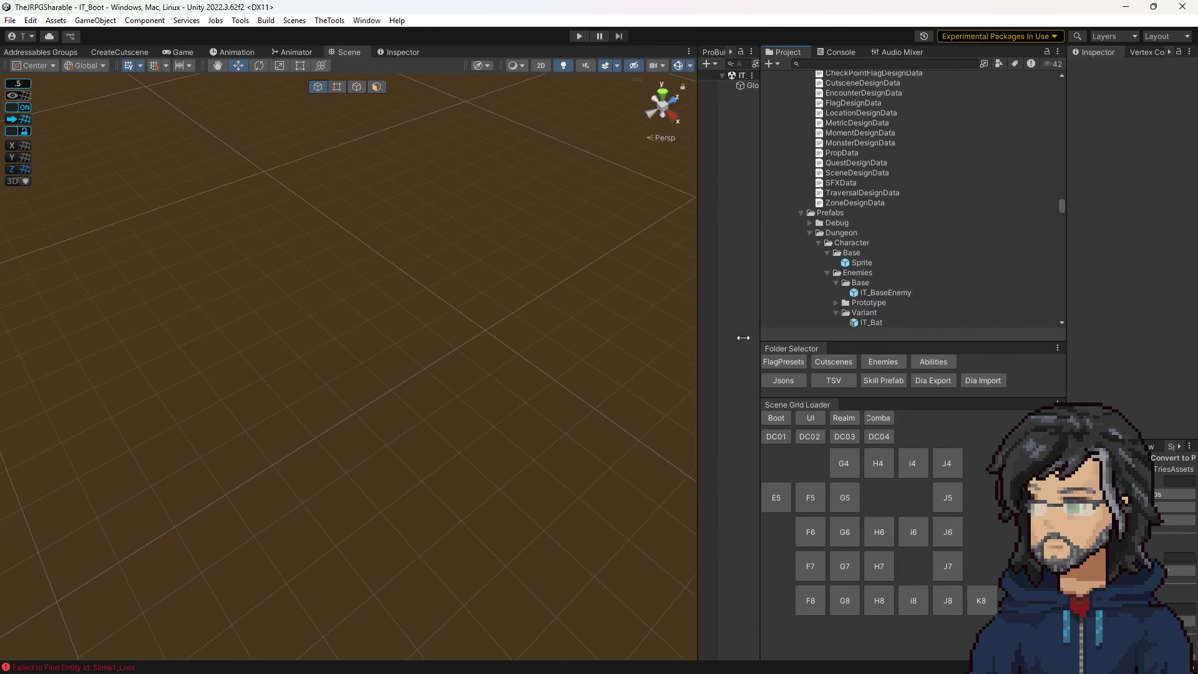
{"action": "left_click", "coordinate": [930, 465]}
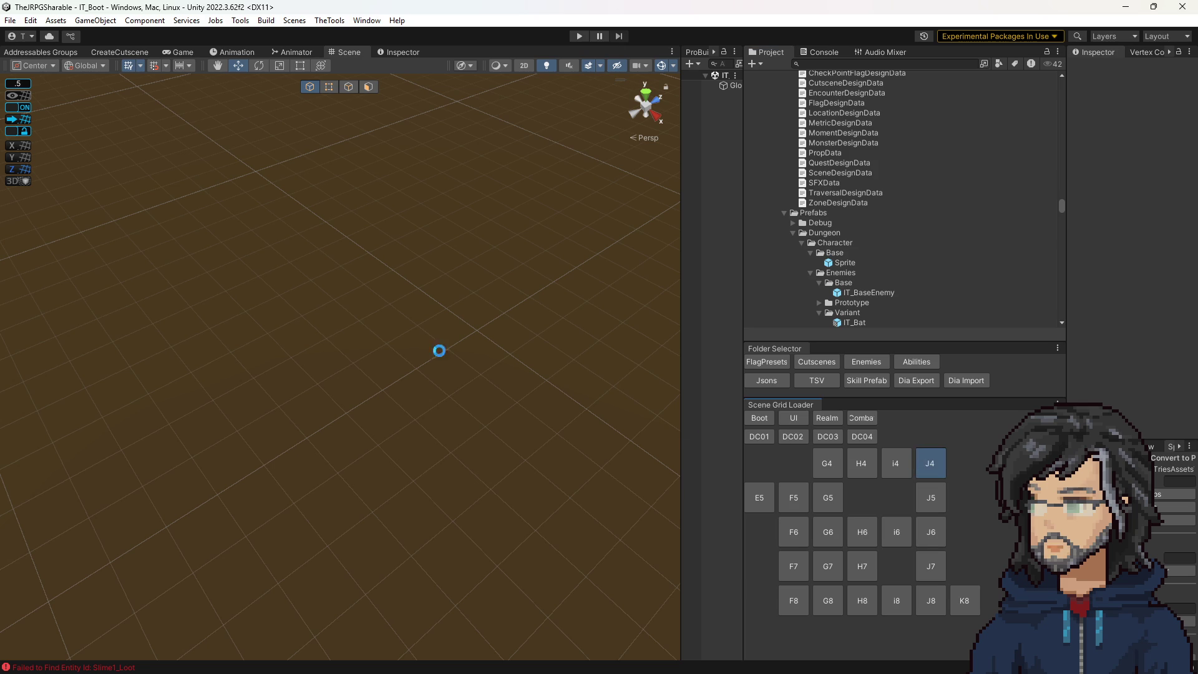
{"action": "mouse_move", "coordinate": [465, 332]}
{"action": "left_mouse_down"}
{"action": "mouse_move", "coordinate": [422, 323]}
{"action": "mouse_move", "coordinate": [432, 341]}
{"action": "left_mouse_up"}
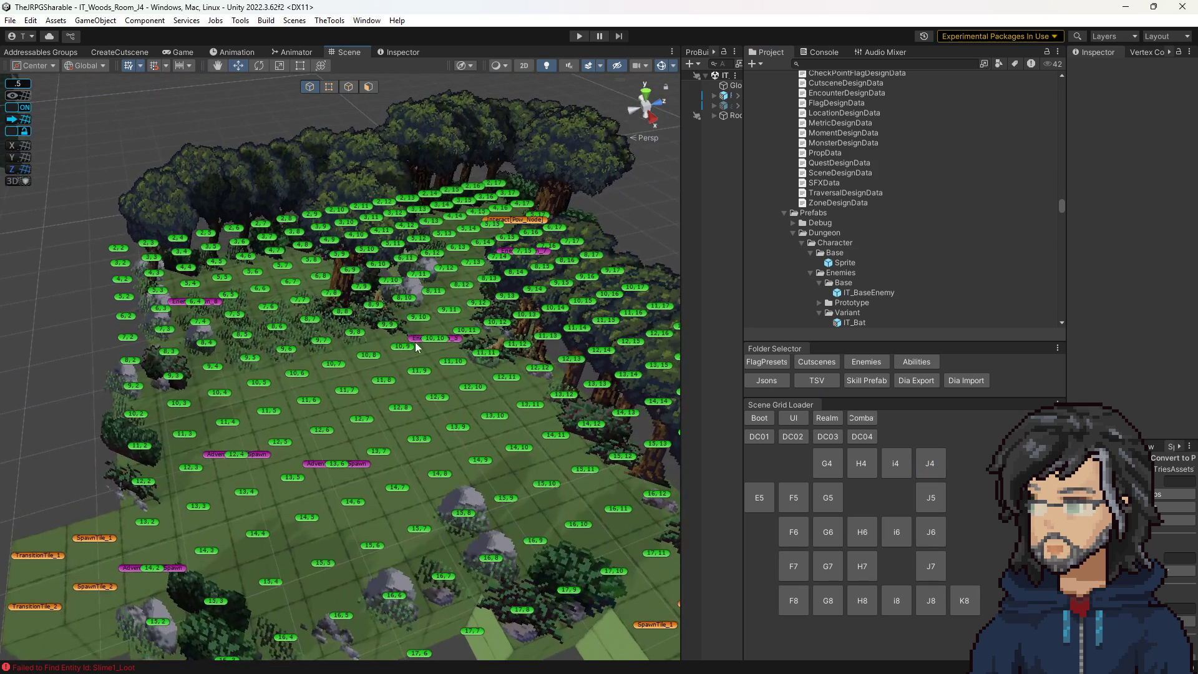
{"action": "left_click", "coordinate": [434, 342]}
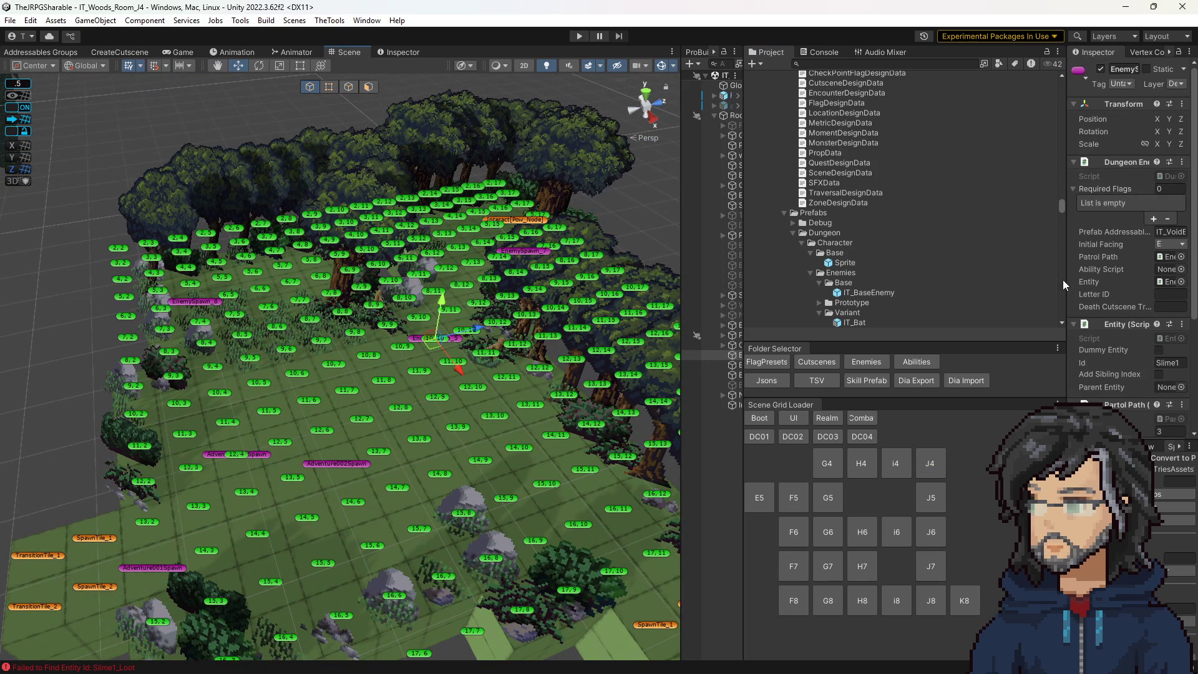
{"action": "left_click_drag", "start_coordinate": [1065, 285], "coordinate": [958, 293]}
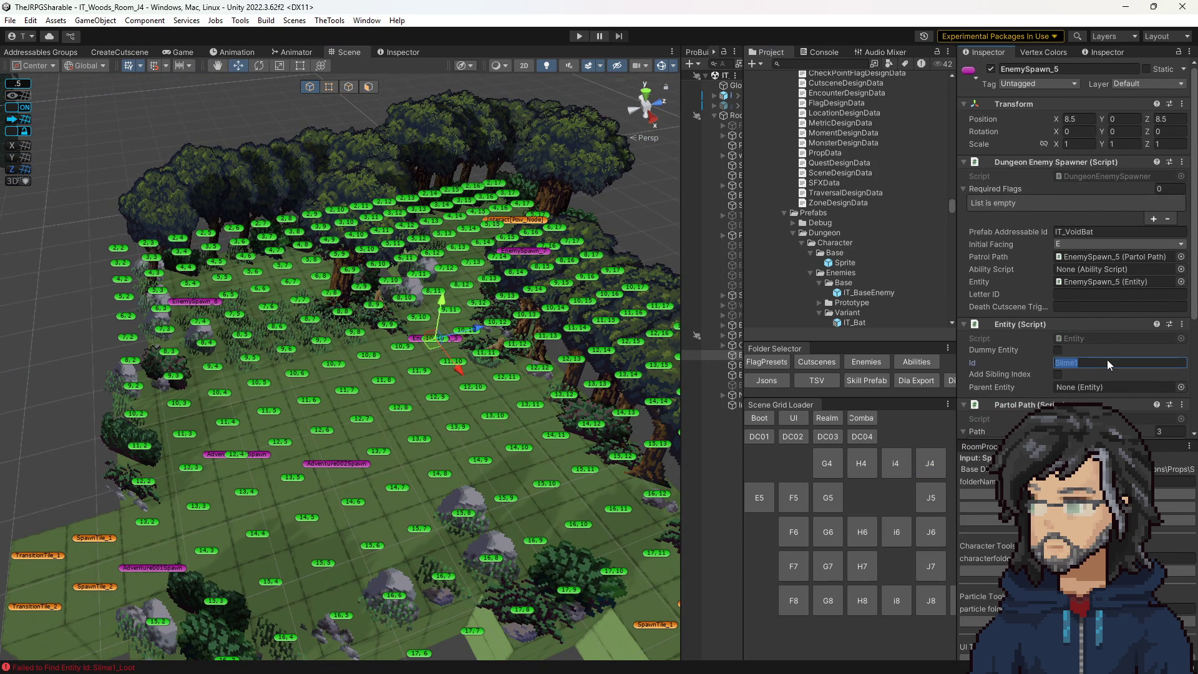
{"action": "type", "text": "Bat_1"}
{"action": "left_click", "coordinate": [195, 305]}
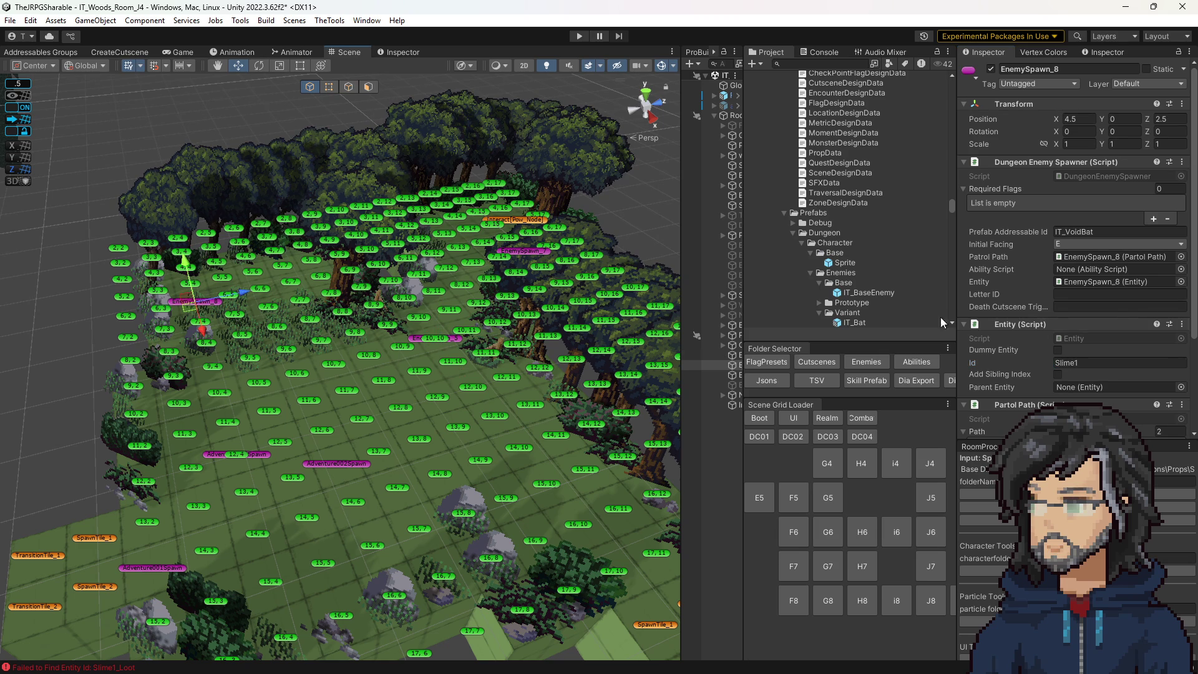
{"action": "type", "text": "Bat_2"}
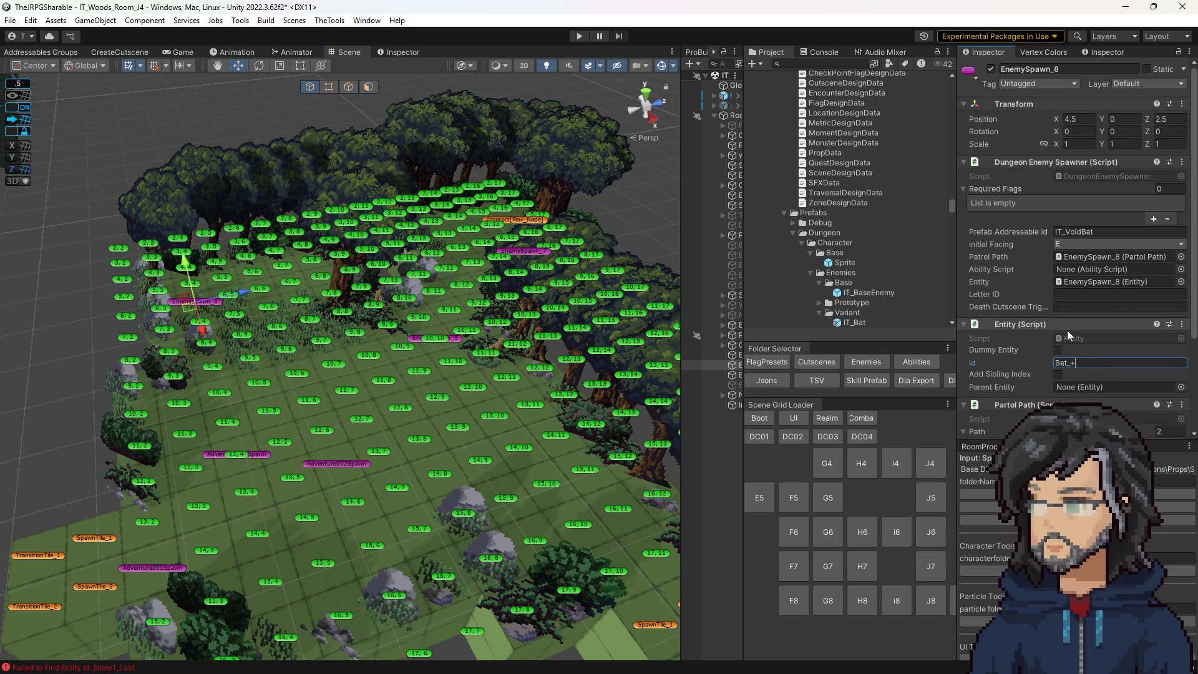
Change EnemySpawn_7's entity Id from Slime1 to Slime_1 and save the scene.
{"action": "left_click", "coordinate": [530, 255]}
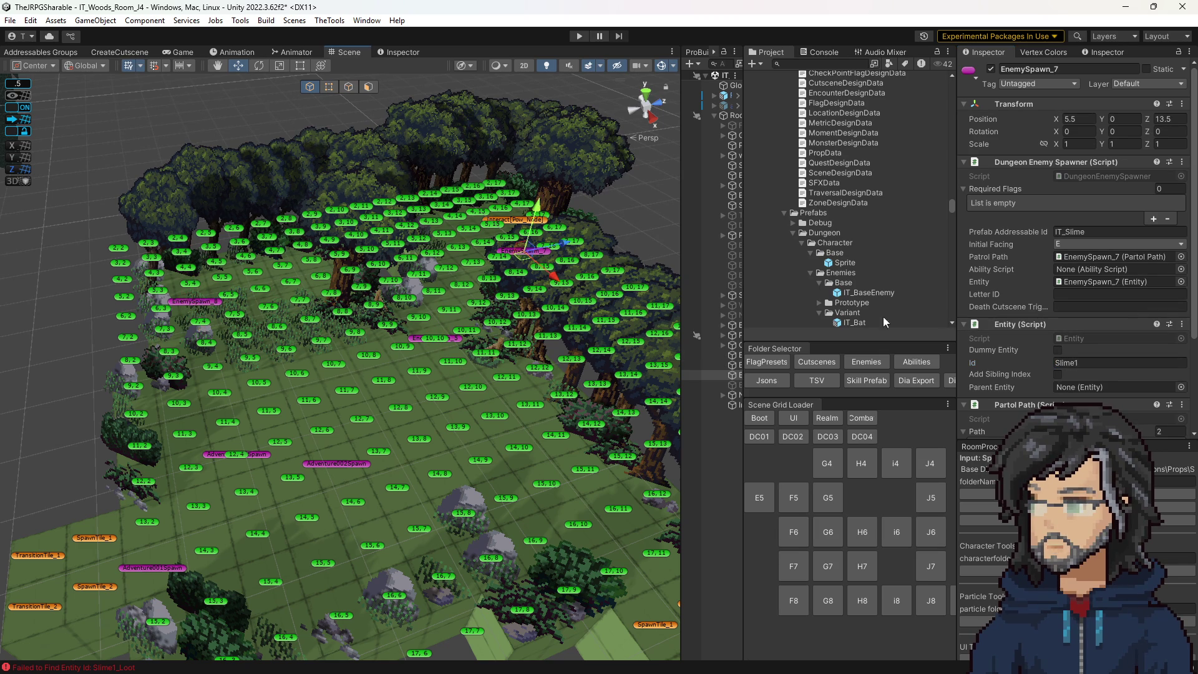
{"action": "scroll", "coordinate": [393, 470], "scroll_direction": "down", "scroll_amount": 3}
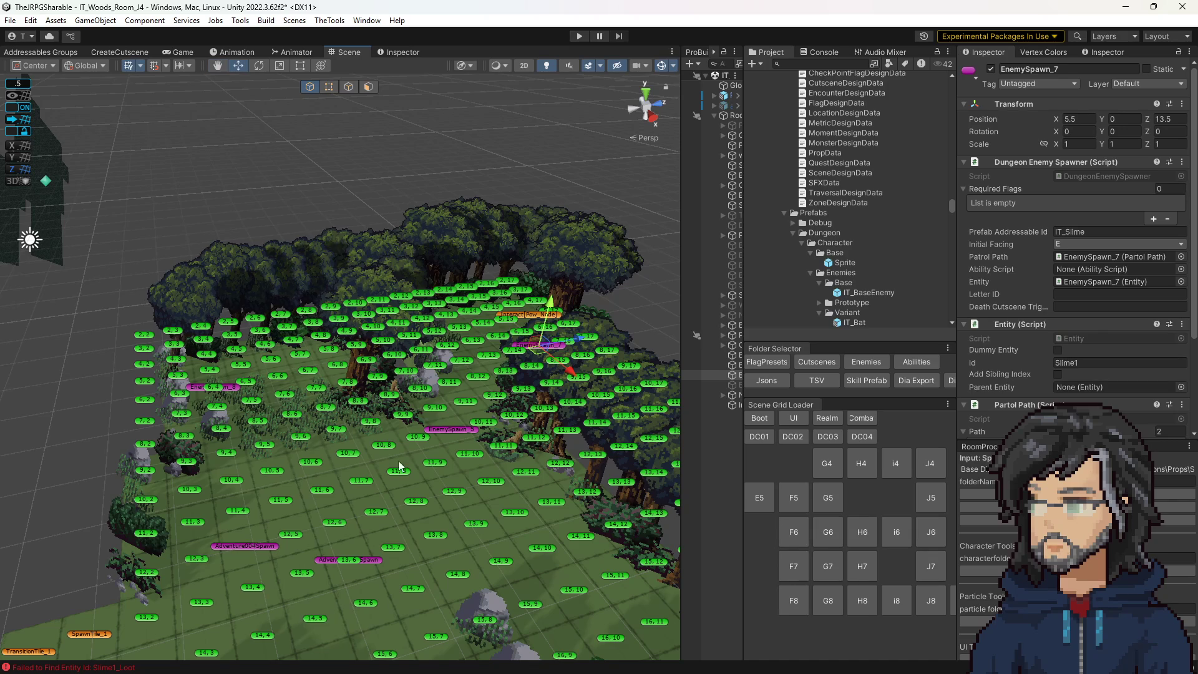
{"action": "left_click", "coordinate": [1077, 364]}
{"action": "key", "text": "Right"}
{"action": "key", "text": "Left"}
{"action": "type", "text": "_"}
{"action": "key", "text": "Return"}
{"action": "key", "text": "ctrl+s"}
Load the IT_Boot scene from the scene list.
{"action": "mouse_move", "coordinate": [437, 468]}
{"action": "left_mouse_down"}
{"action": "mouse_move", "coordinate": [514, 470]}
{"action": "mouse_move", "coordinate": [487, 455]}
{"action": "left_mouse_up"}
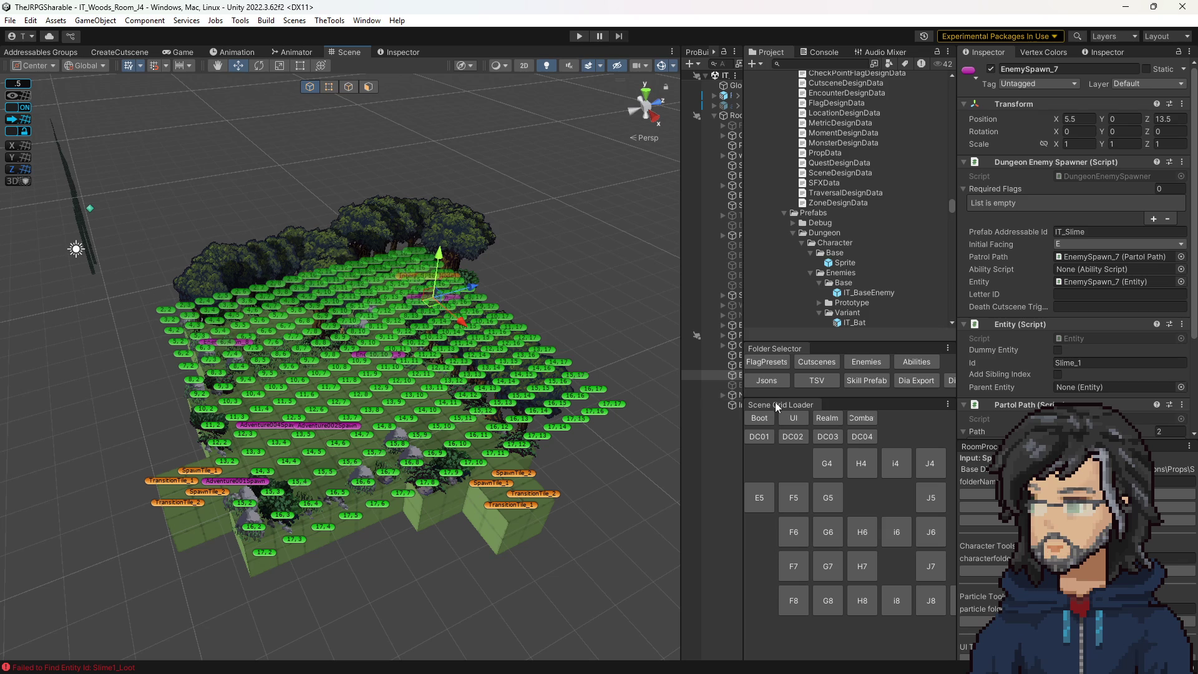
{"action": "scroll", "coordinate": [435, 380], "scroll_direction": "up", "scroll_amount": 5}
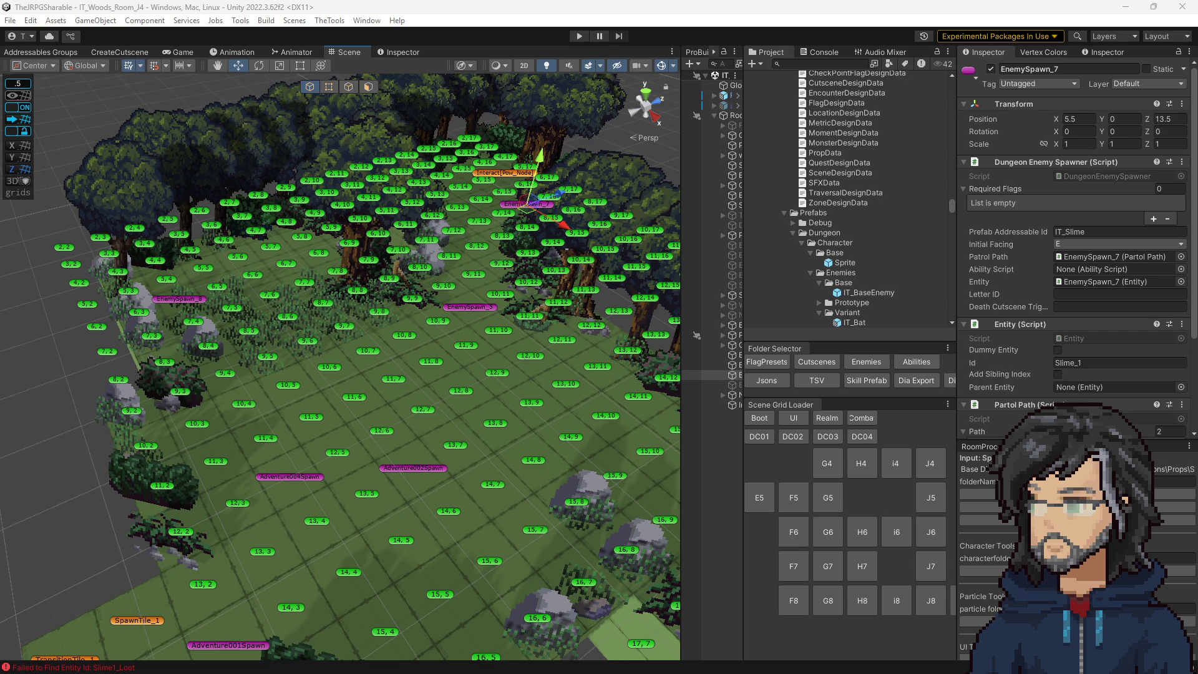
{"action": "left_click_drag", "start_coordinate": [682, 441], "coordinate": [579, 441]}
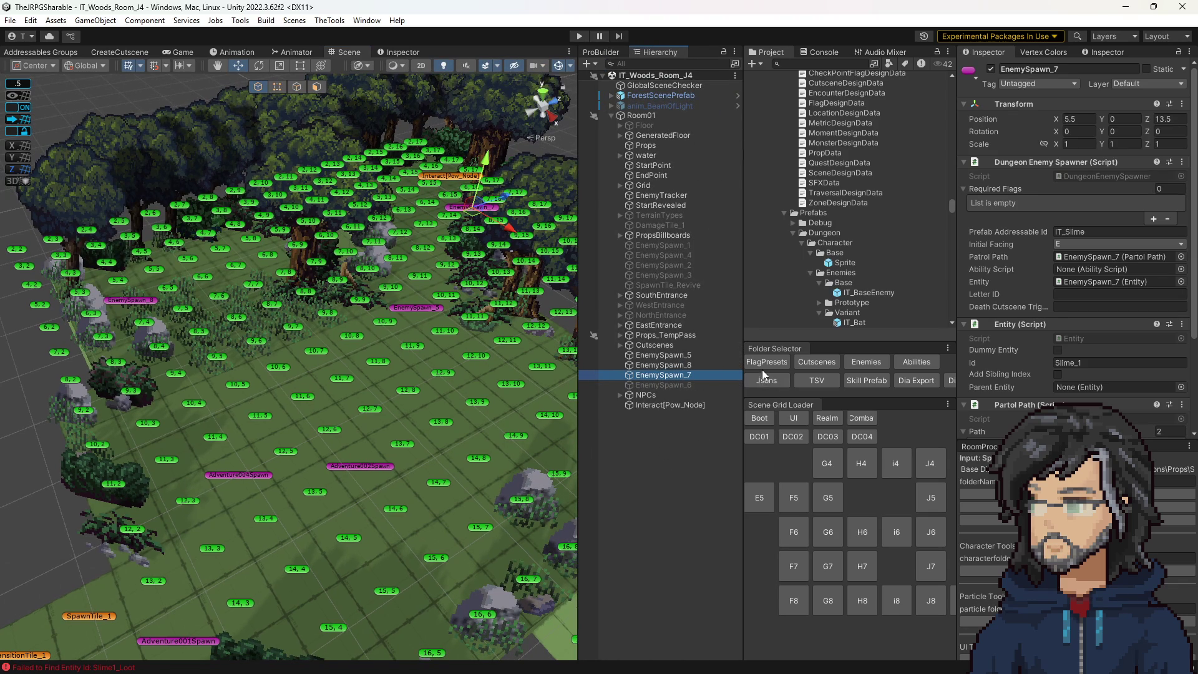
{"action": "left_click", "coordinate": [761, 420]}
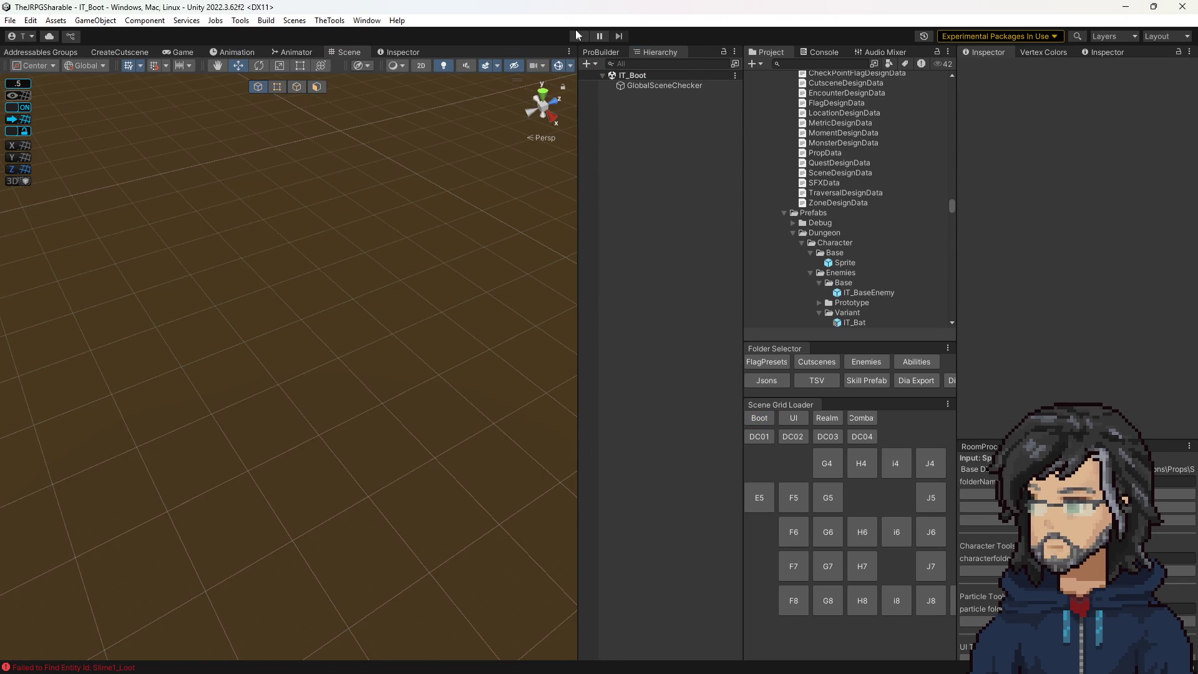
Play from IT_Boot in a wider Game view, reach the save slots, then stop the game.
{"action": "left_click", "coordinate": [577, 36]}
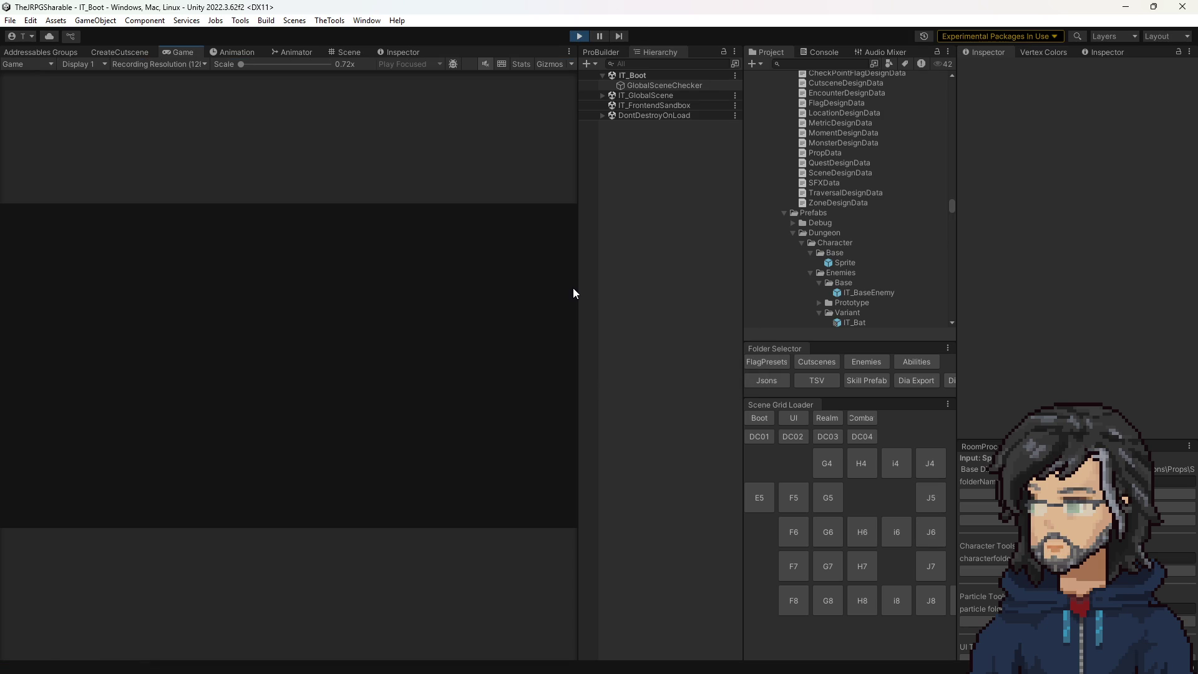
{"action": "left_click_drag", "start_coordinate": [579, 288], "coordinate": [788, 306]}
{"action": "key", "text": "Return"}
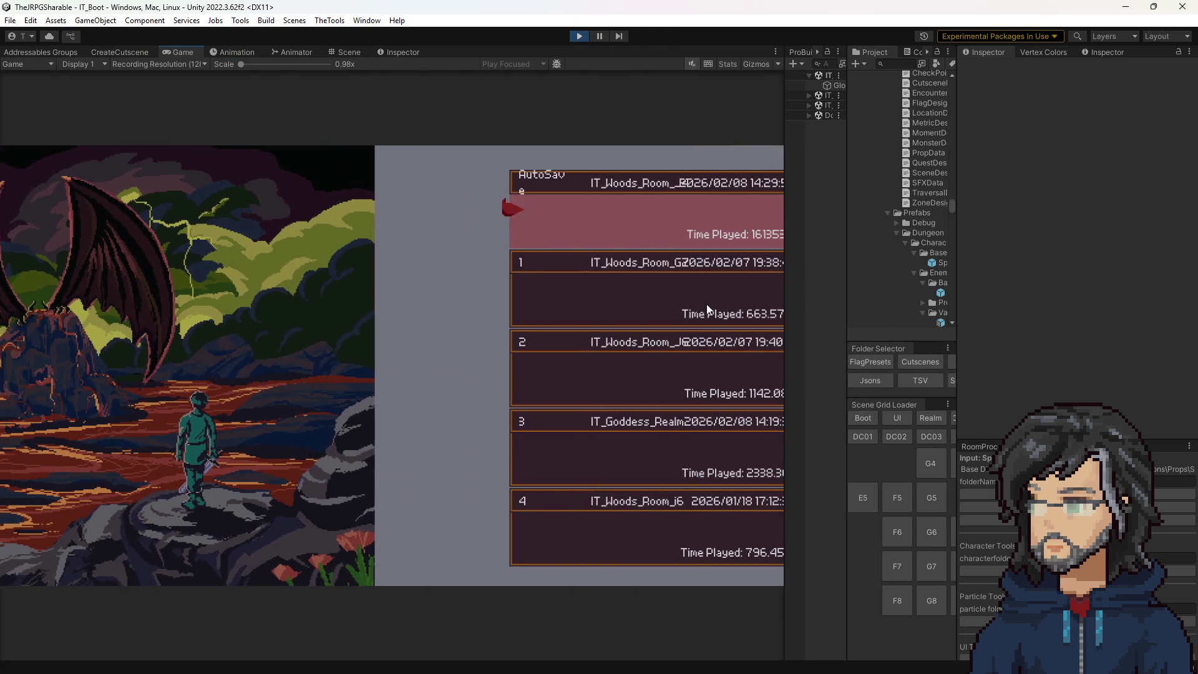
{"action": "key", "text": "Down"}
{"action": "key", "text": "Down"}
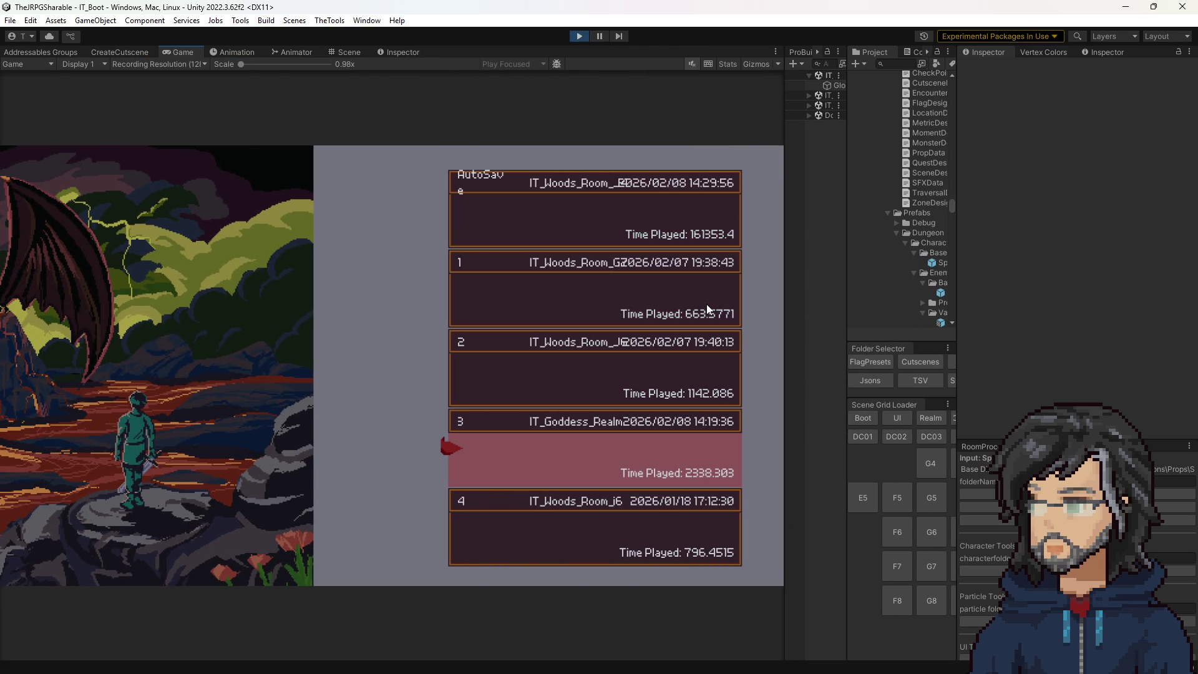
{"action": "key", "text": "Return"}
{"action": "key", "text": "Return"}
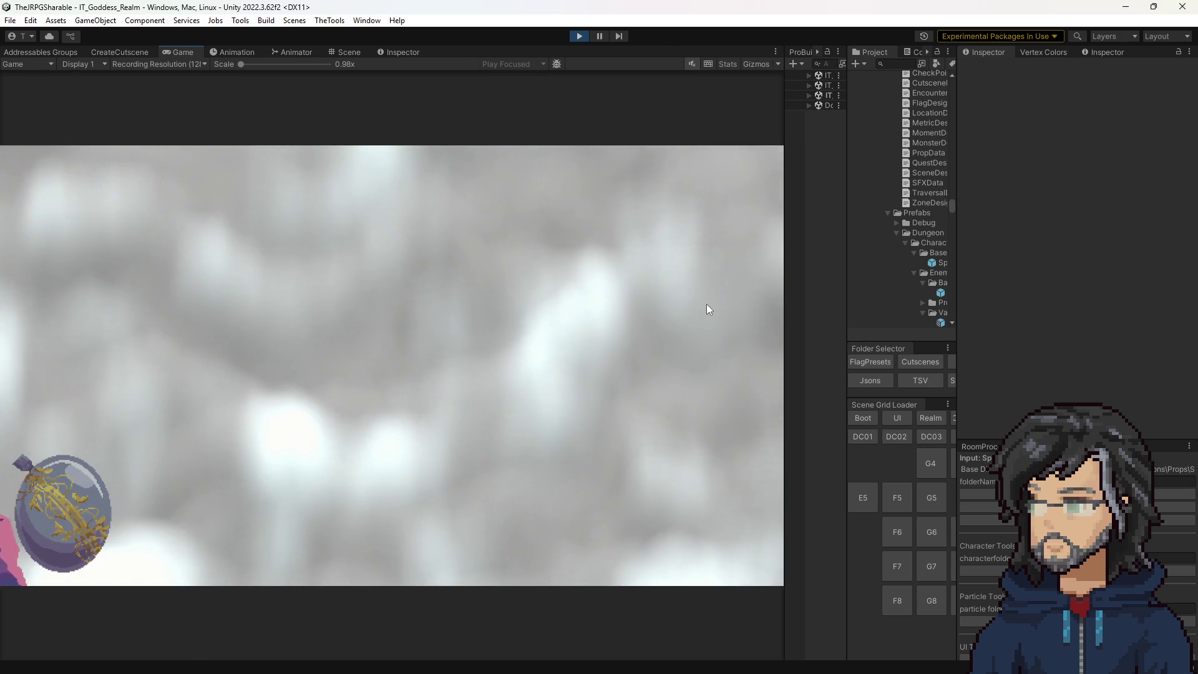
{"action": "left_click", "coordinate": [585, 38]}
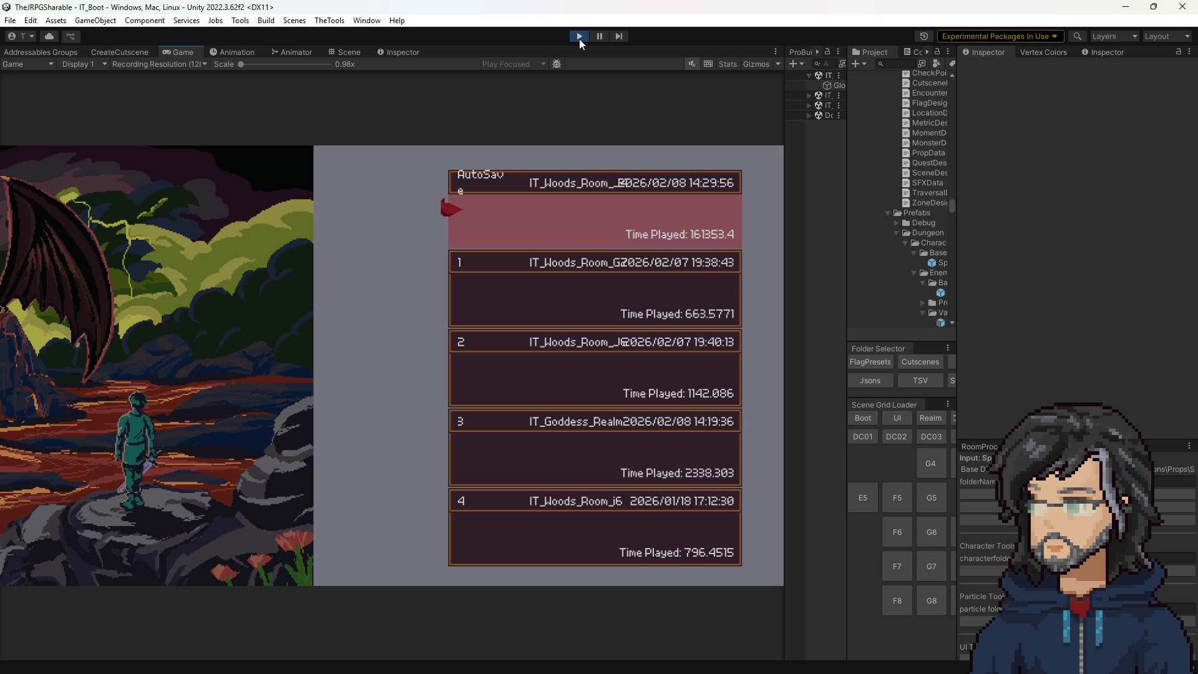
Load the AutoSave, try attack targeting in woods combat, then bring up AIStateBeta.cs in Visual Studio.
{"action": "key", "text": "Return"}
{"action": "key", "text": "Return"}
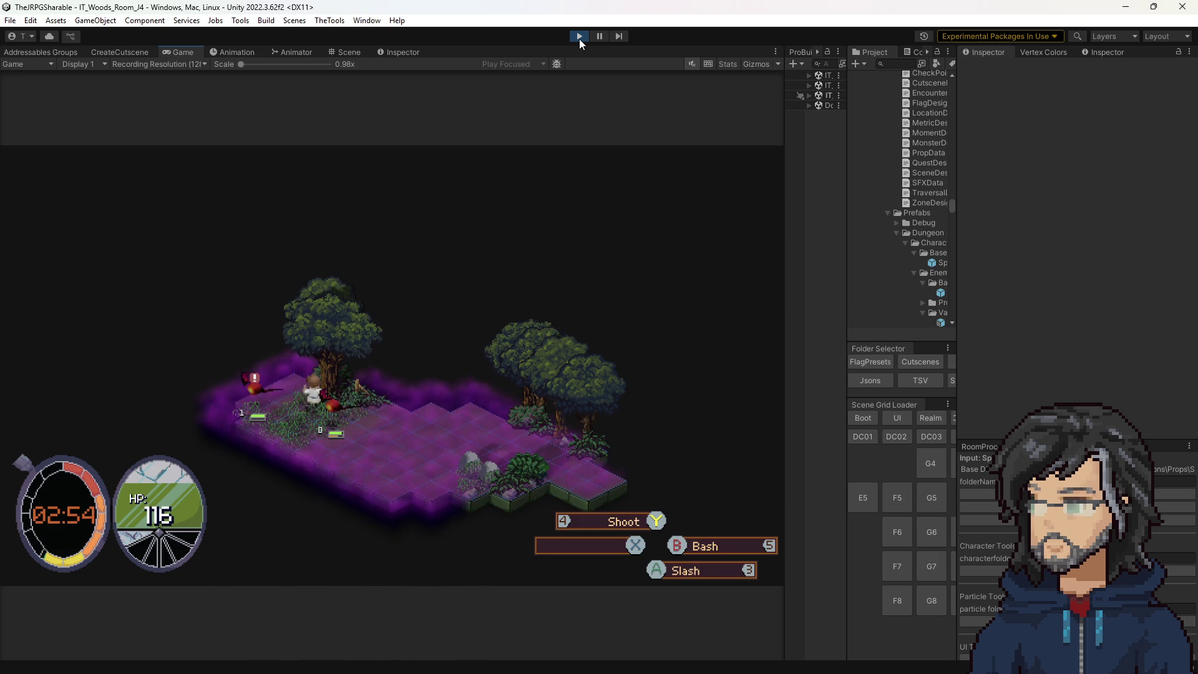
{"action": "key", "text": "space"}
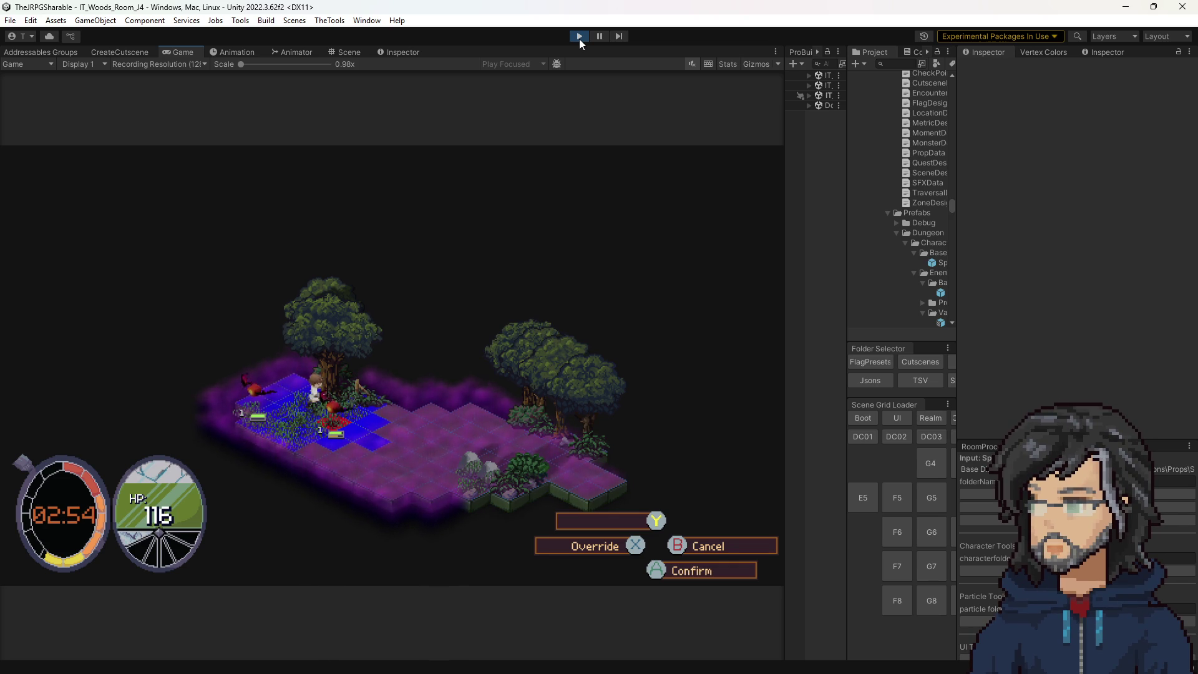
{"action": "key", "text": "Return"}
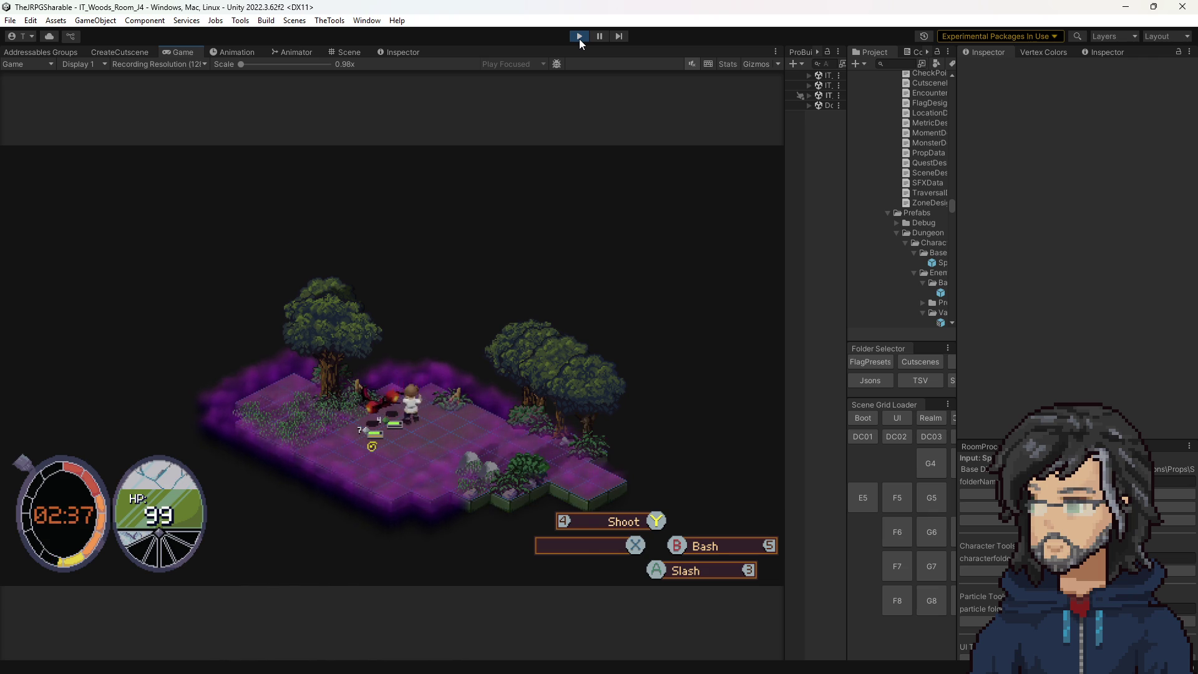
{"action": "key", "text": "space"}
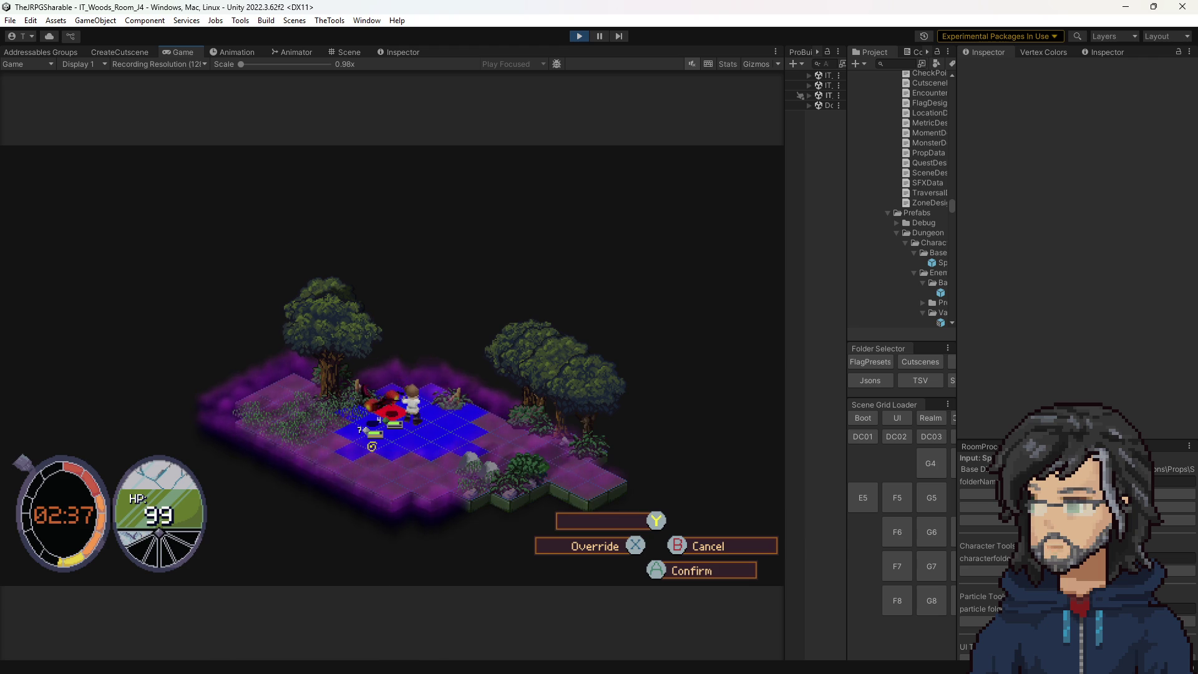
{"action": "key", "text": "alt+Tab"}
{"action": "left_click", "coordinate": [482, 160]}
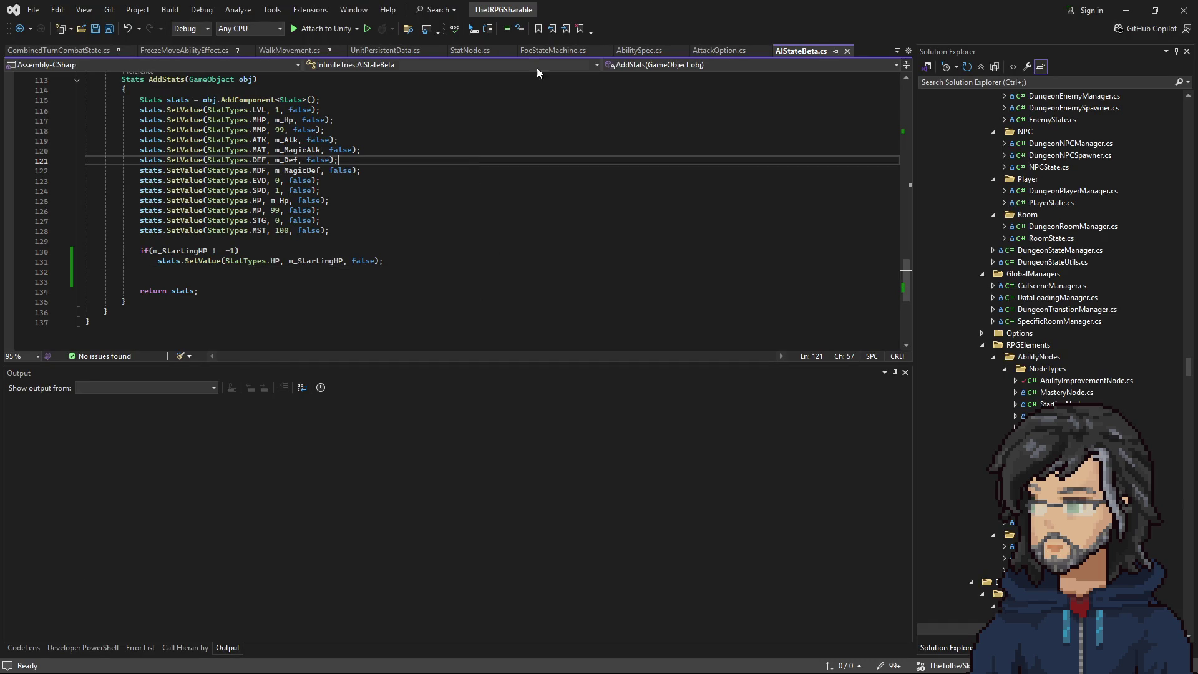
Code-search 'abilityscreen' and open CombatAbilitySelectScreen.cs.
{"action": "key", "text": "ctrl+t"}
{"action": "type", "text": "abi"}
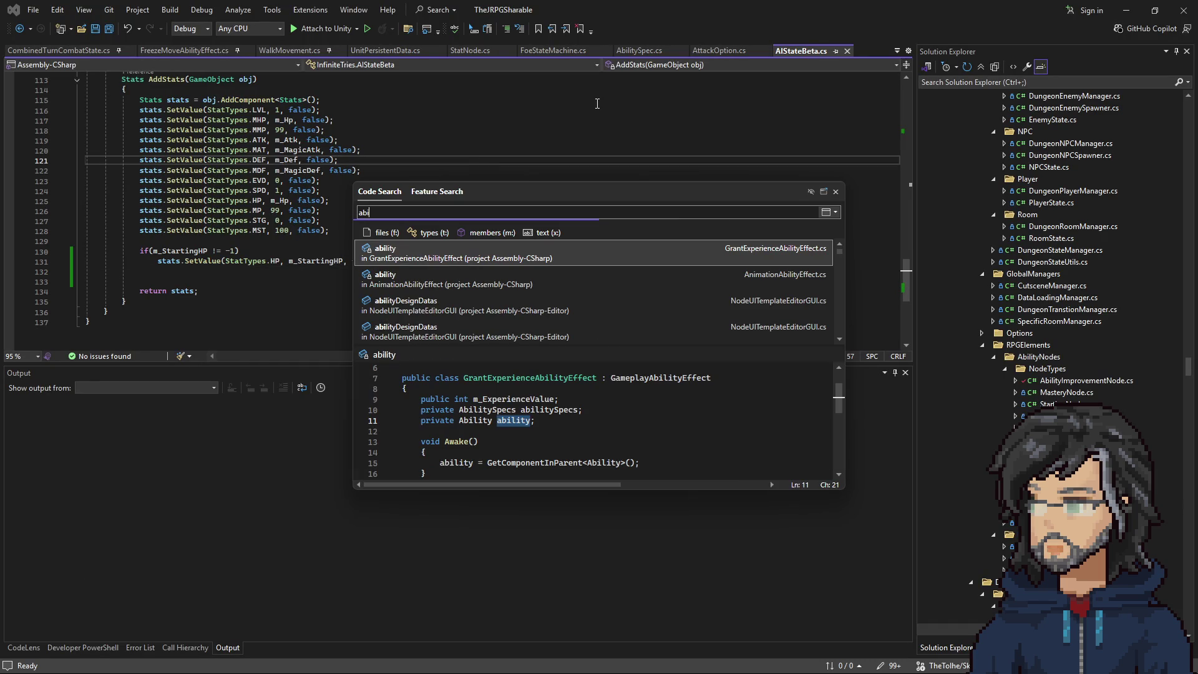
{"action": "type", "text": "lityscec"}
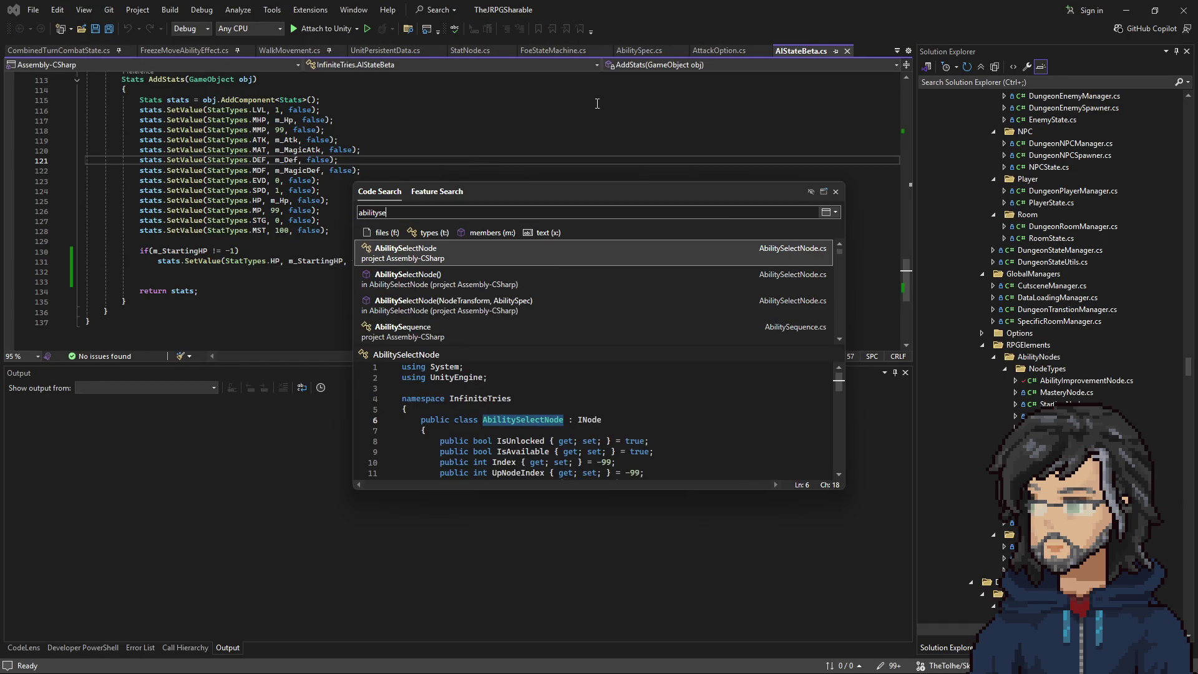
{"action": "type", "text": "n"}
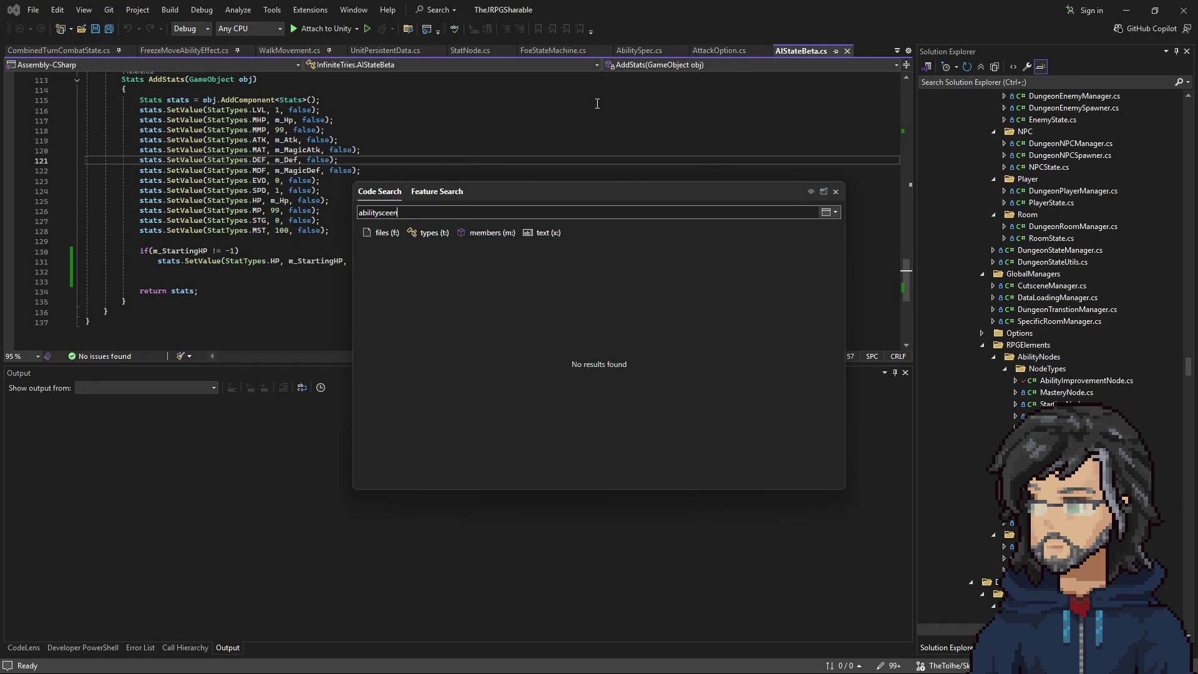
{"action": "key", "text": "BackSpace"}
{"action": "key", "text": "BackSpace"}
{"action": "key", "text": "BackSpace"}
{"action": "type", "text": "ree"}
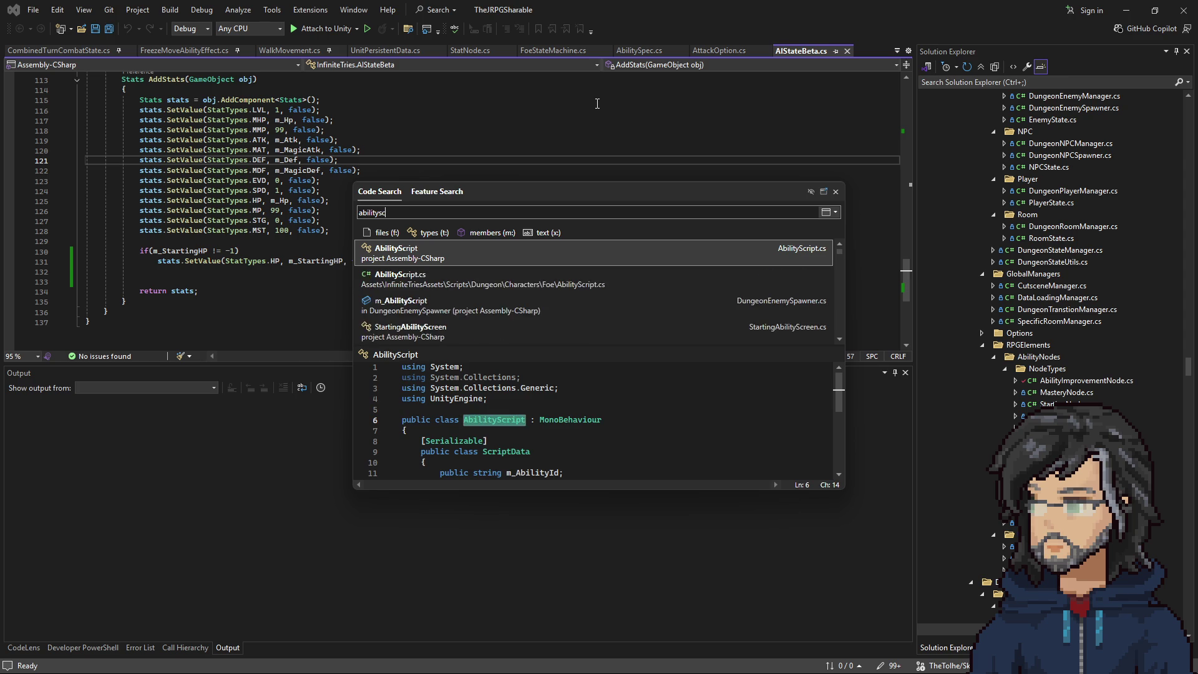
{"action": "type", "text": "n"}
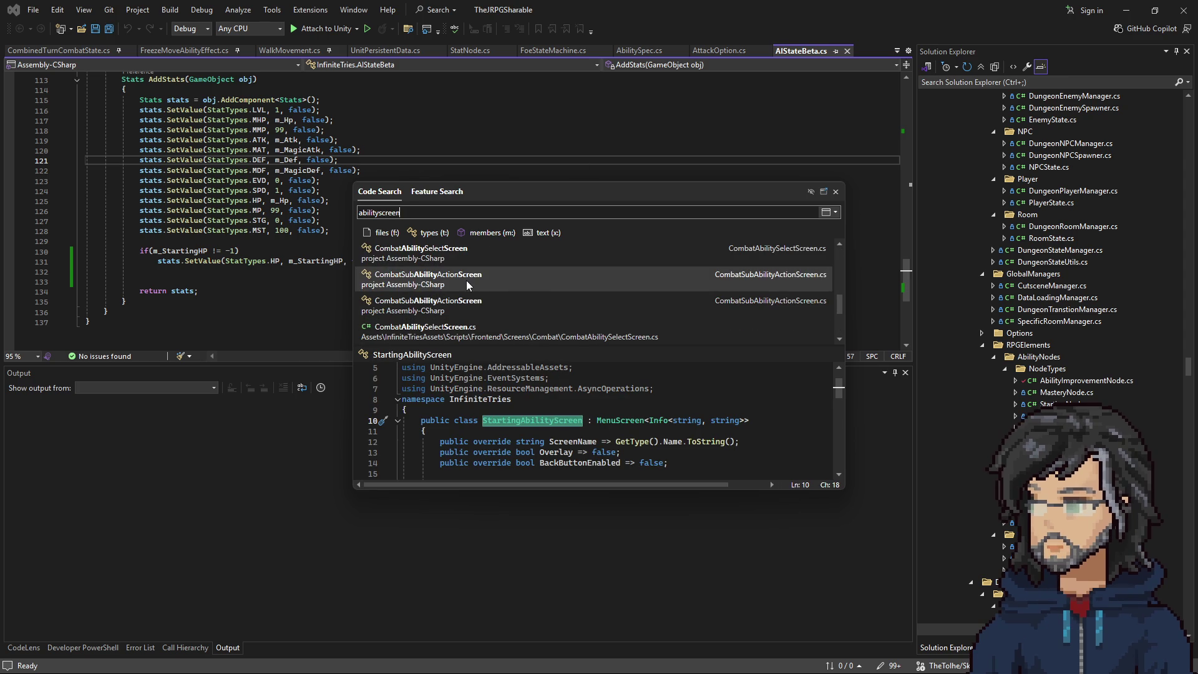
{"action": "left_click", "coordinate": [453, 329]}
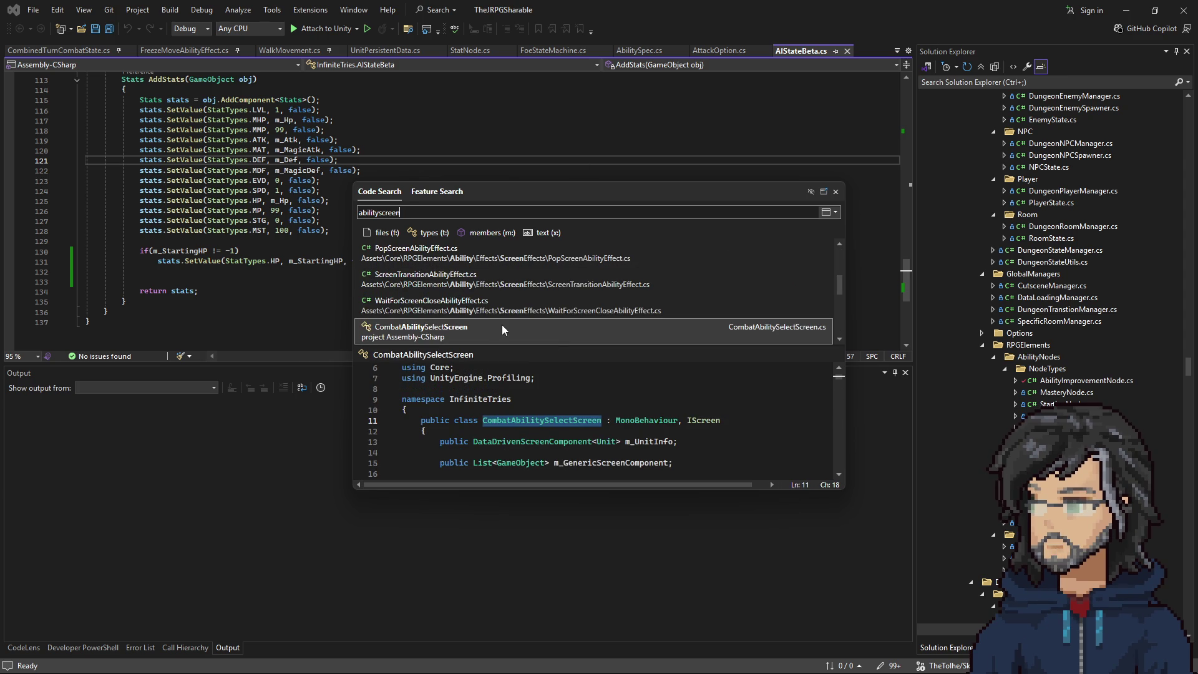
{"action": "double_click", "coordinate": [491, 328]}
{"action": "scroll", "coordinate": [258, 215], "scroll_direction": "down", "scroll_amount": 15}
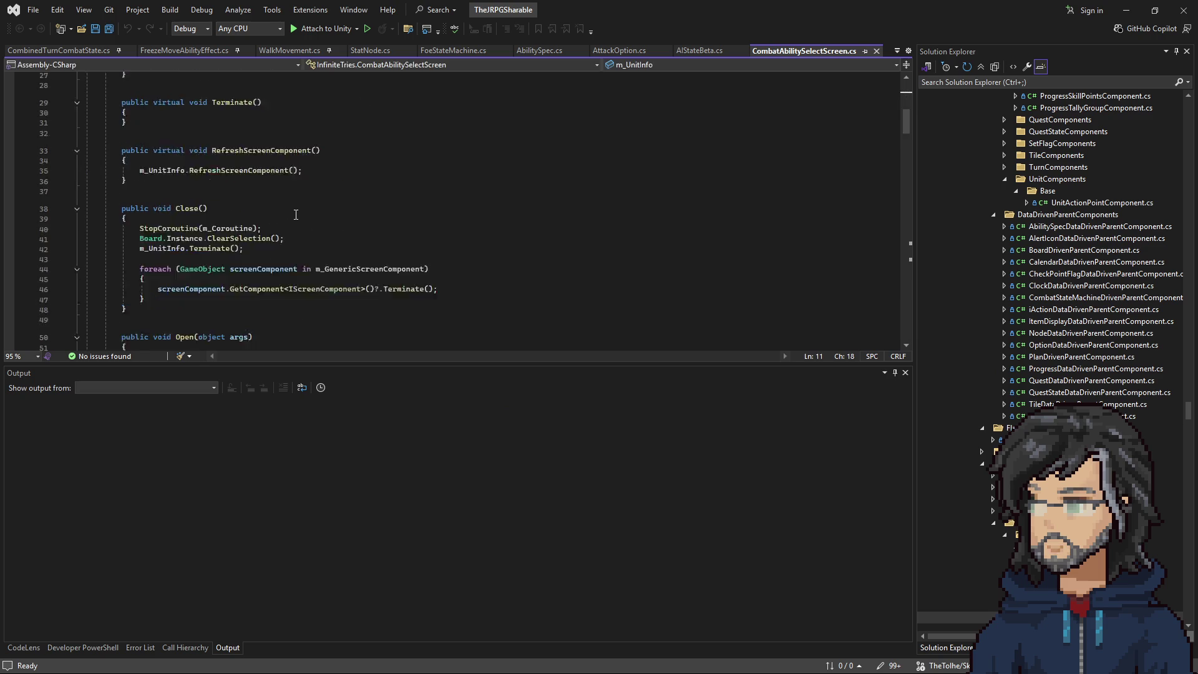
{"action": "scroll", "coordinate": [258, 216], "scroll_direction": "down", "scroll_amount": 9}
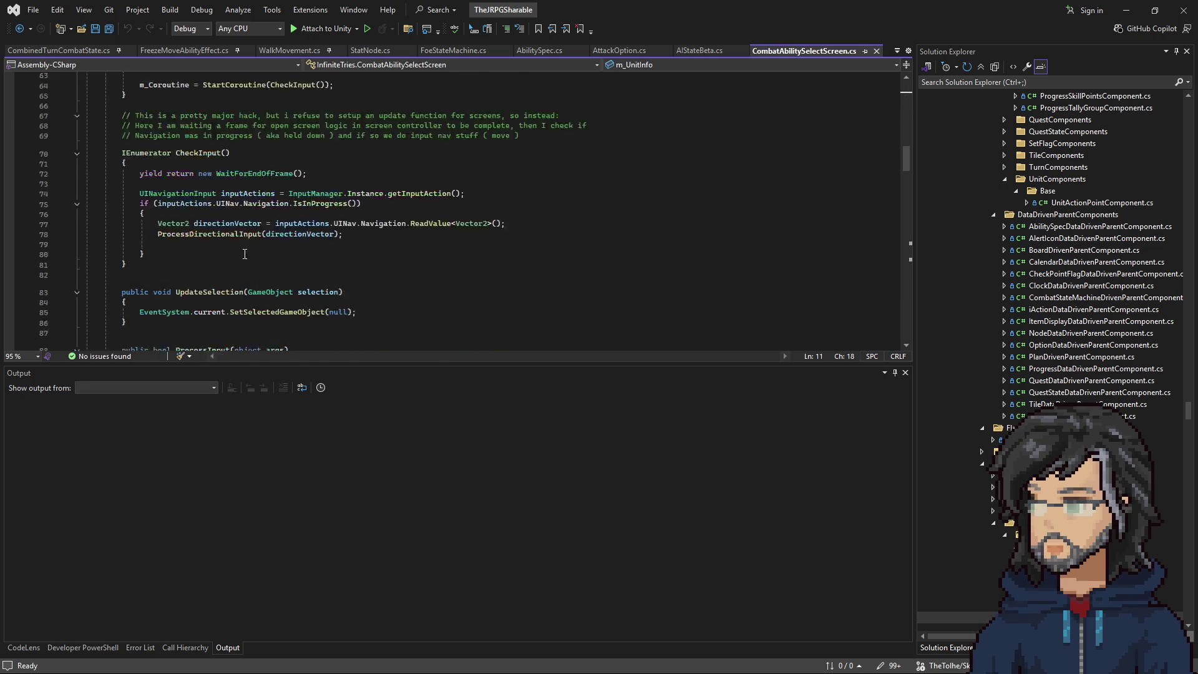
{"action": "scroll", "coordinate": [1011, 547], "scroll_direction": "down", "scroll_amount": 2}
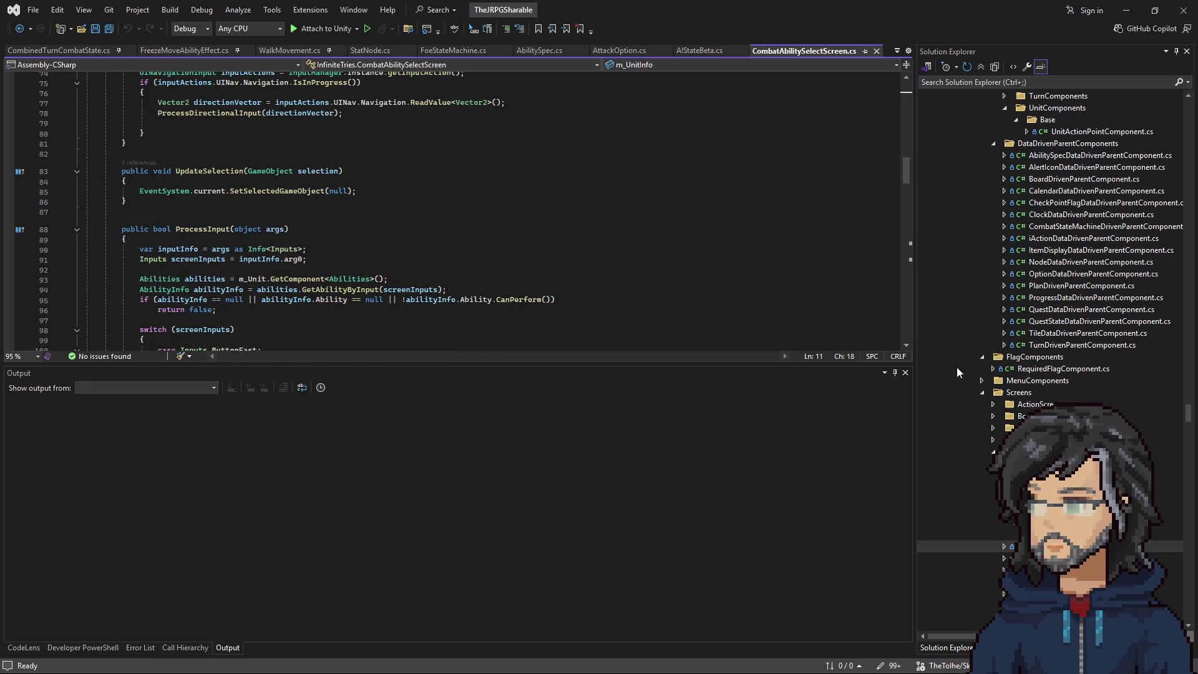
Open CombatTargetSelectScreen.cs and set a breakpoint on line 138's base.ProcessInput call.
{"action": "left_click", "coordinate": [1011, 547]}
{"action": "scroll", "coordinate": [371, 219], "scroll_direction": "down", "scroll_amount": 9}
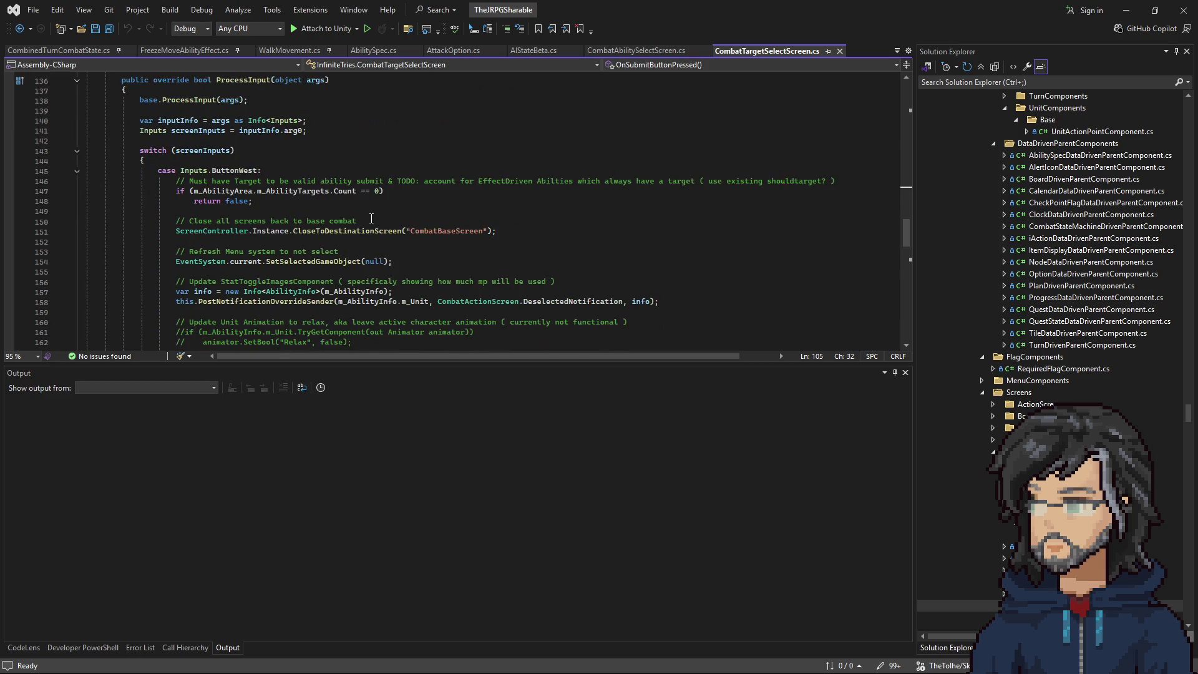
{"action": "scroll", "coordinate": [371, 218], "scroll_direction": "down", "scroll_amount": 17}
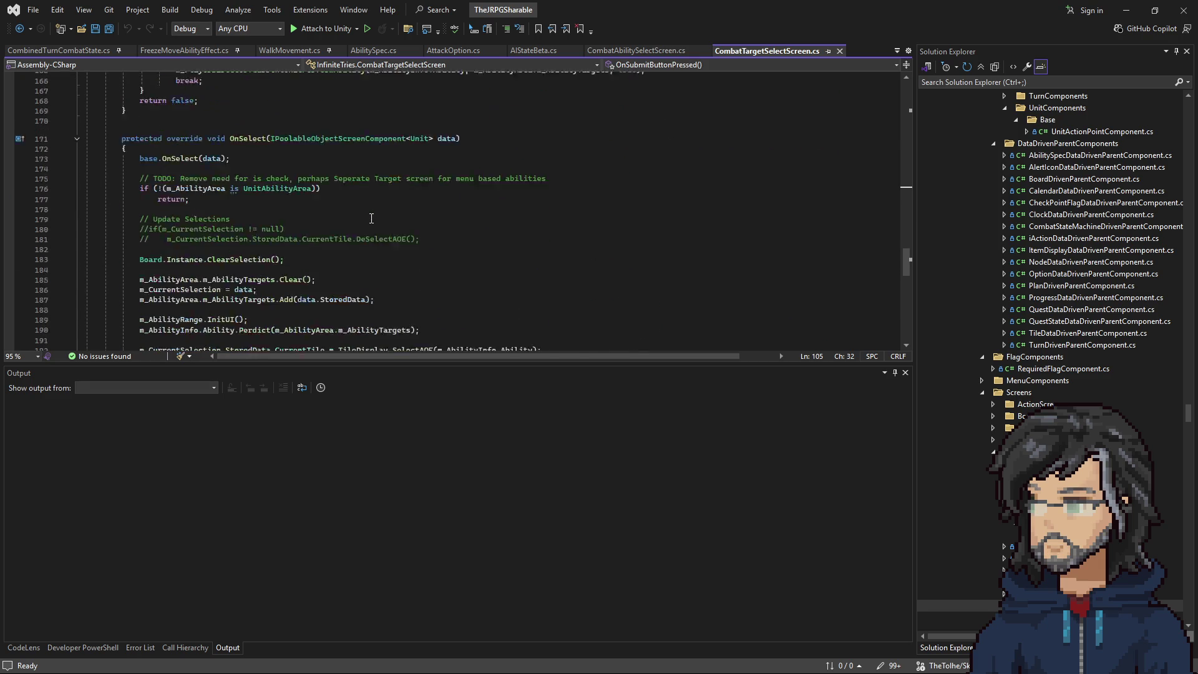
{"action": "scroll", "coordinate": [372, 218], "scroll_direction": "down", "scroll_amount": 1}
{"action": "scroll", "coordinate": [201, 210], "scroll_direction": "up", "scroll_amount": 20}
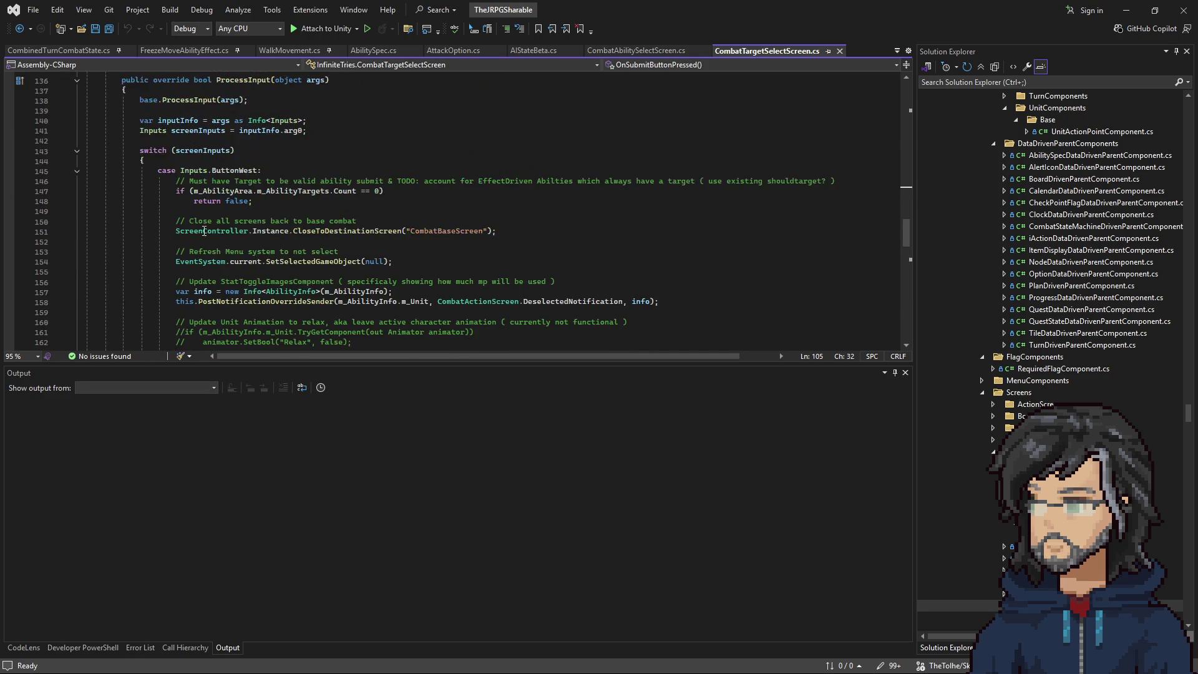
{"action": "left_click", "coordinate": [189, 190]}
{"action": "key", "text": "F9"}
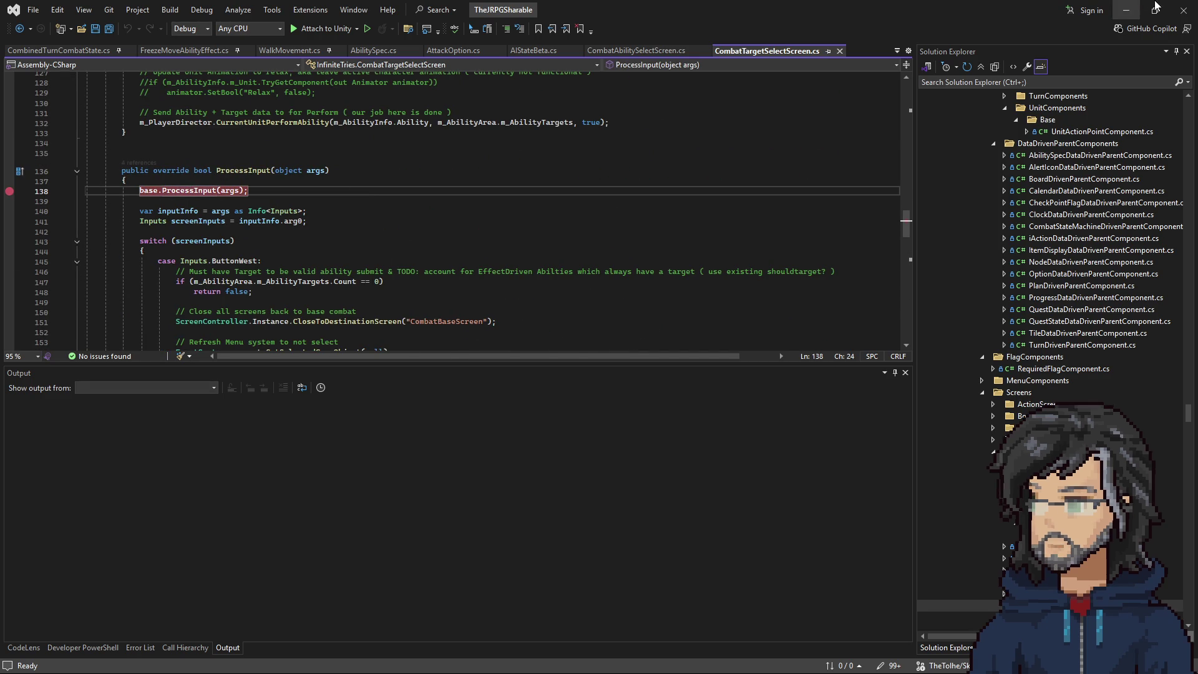
Attach the Visual Studio debugger to the running Unity game.
{"action": "left_click", "coordinate": [1135, 10]}
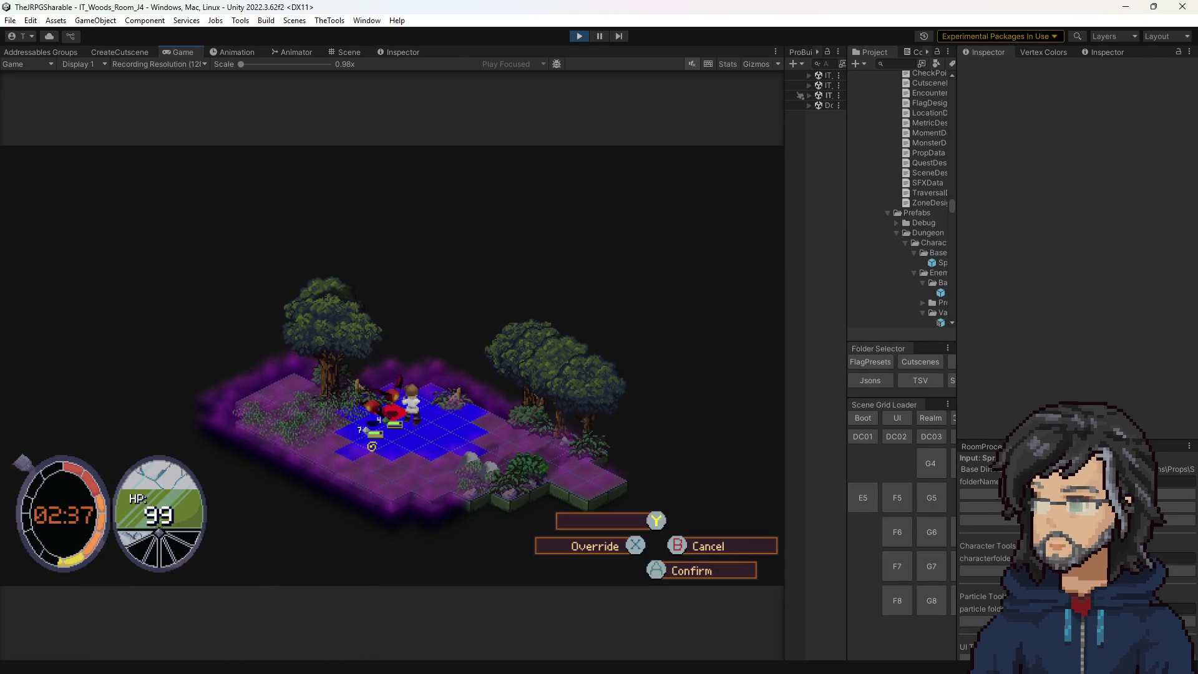
{"action": "key", "text": "alt+Tab"}
{"action": "left_click", "coordinate": [325, 29]}
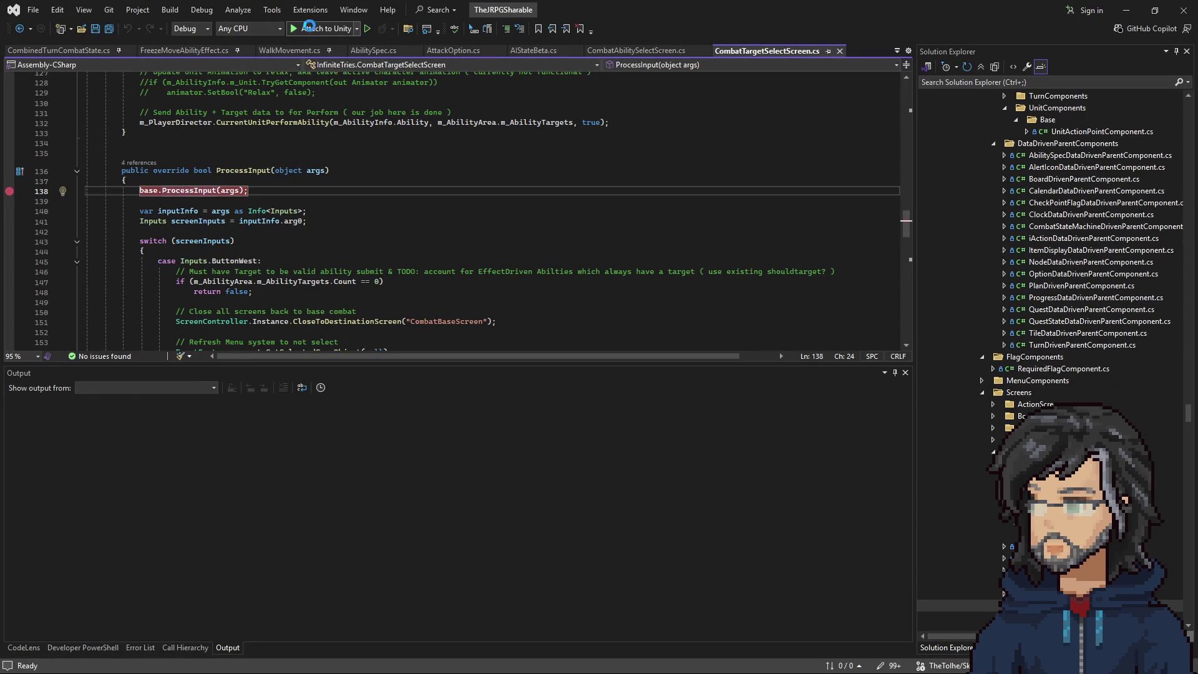
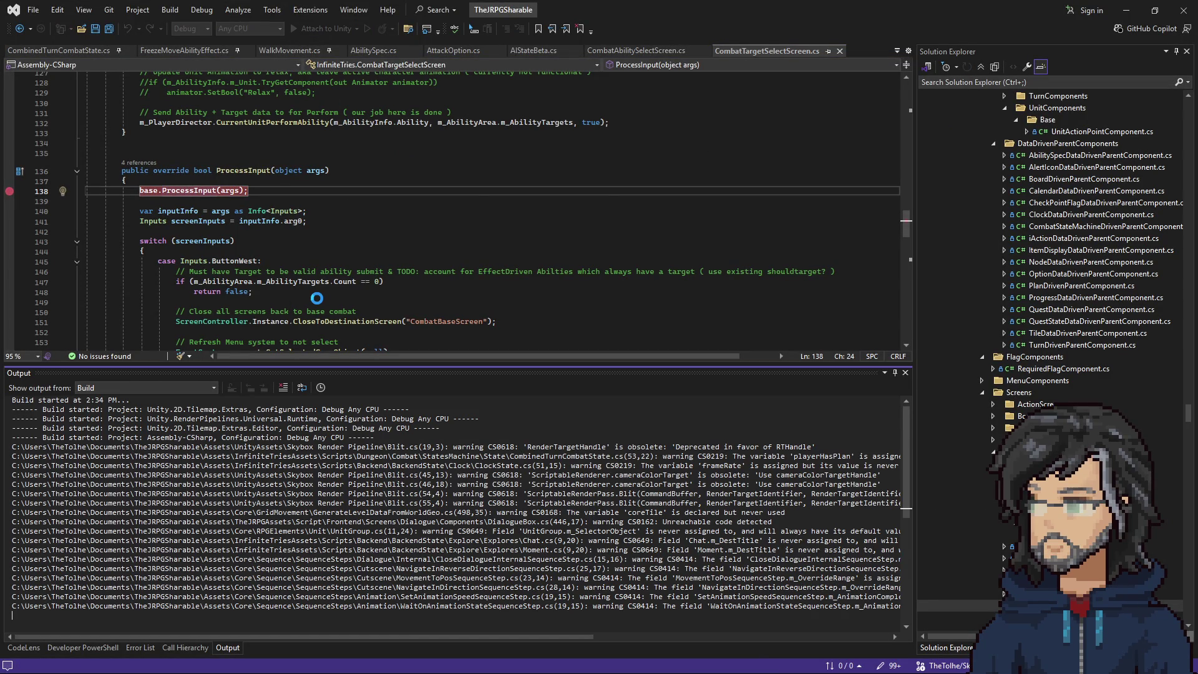
Set a breakpoint on line 197 of CombatTargetSelectScreen.cs and switch to the running game.
{"action": "scroll", "coordinate": [272, 252], "scroll_direction": "down", "scroll_amount": 14}
{"action": "scroll", "coordinate": [272, 252], "scroll_direction": "down", "scroll_amount": 8}
{"action": "left_click", "coordinate": [212, 152]}
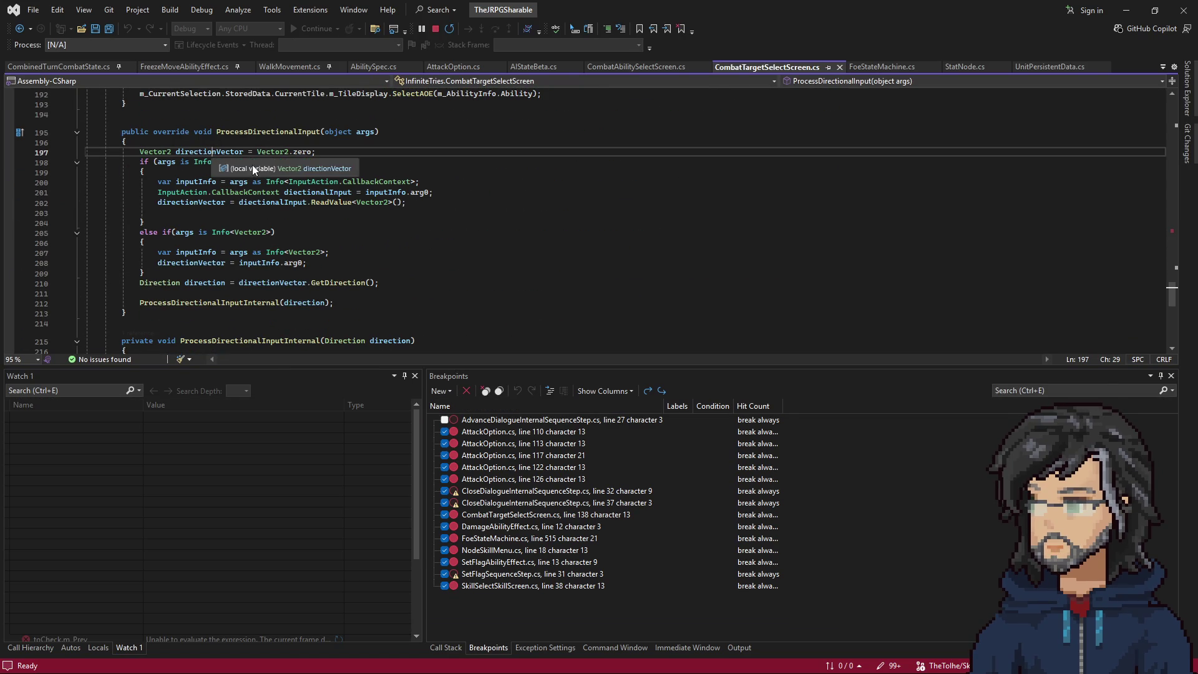
{"action": "key", "text": "F9"}
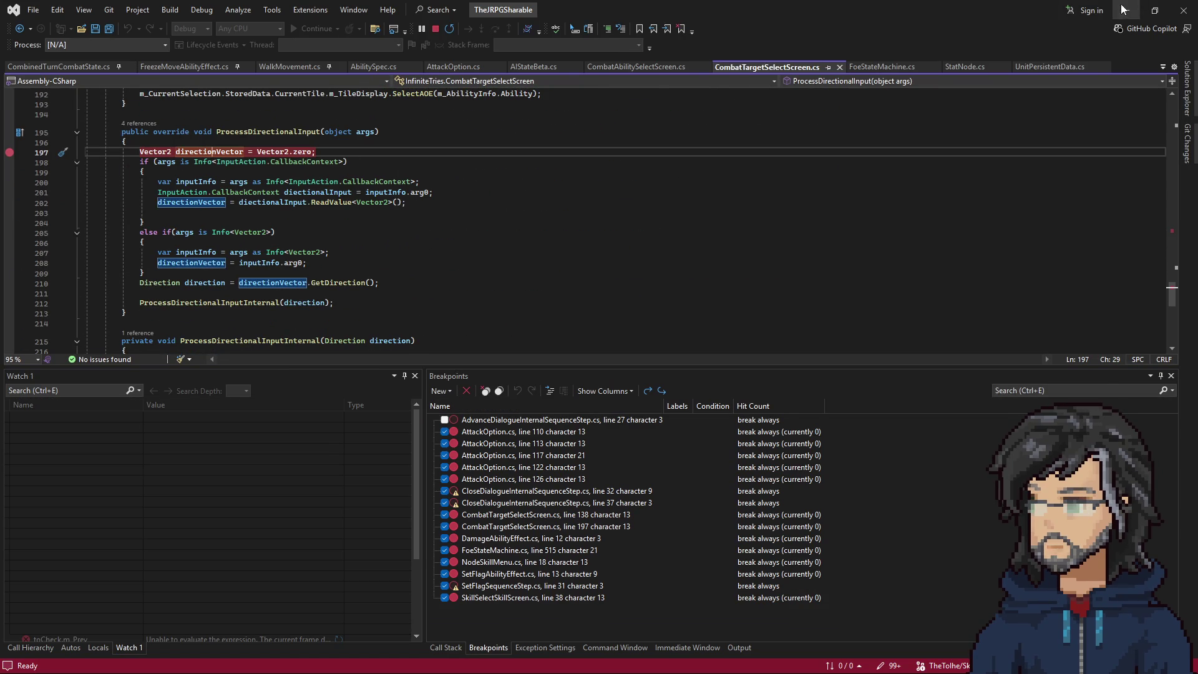
{"action": "left_click", "coordinate": [1127, 10]}
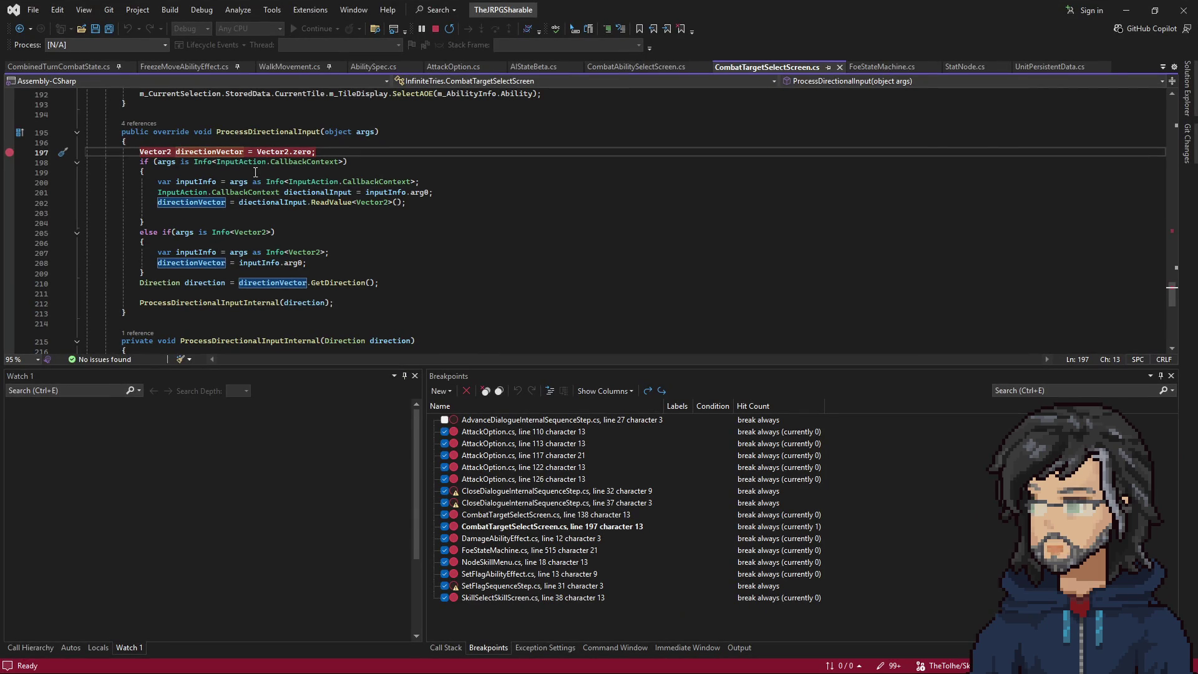
Step through the input handling and ProcessDirectionalInputInternal into AbilityRange.UpdateDirectionalUI.
{"action": "key", "text": "F10"}
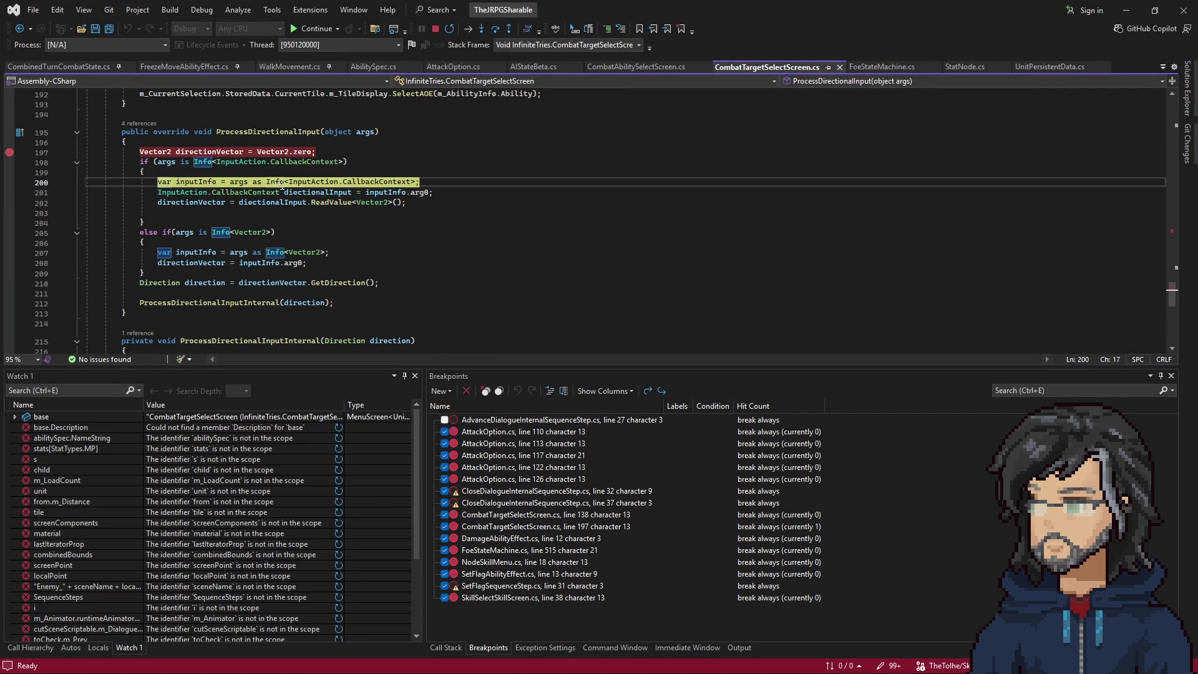
{"action": "key", "text": "F10"}
{"action": "key", "text": "F10"}
{"action": "key", "text": "F10"}
{"action": "key", "text": "F10"}
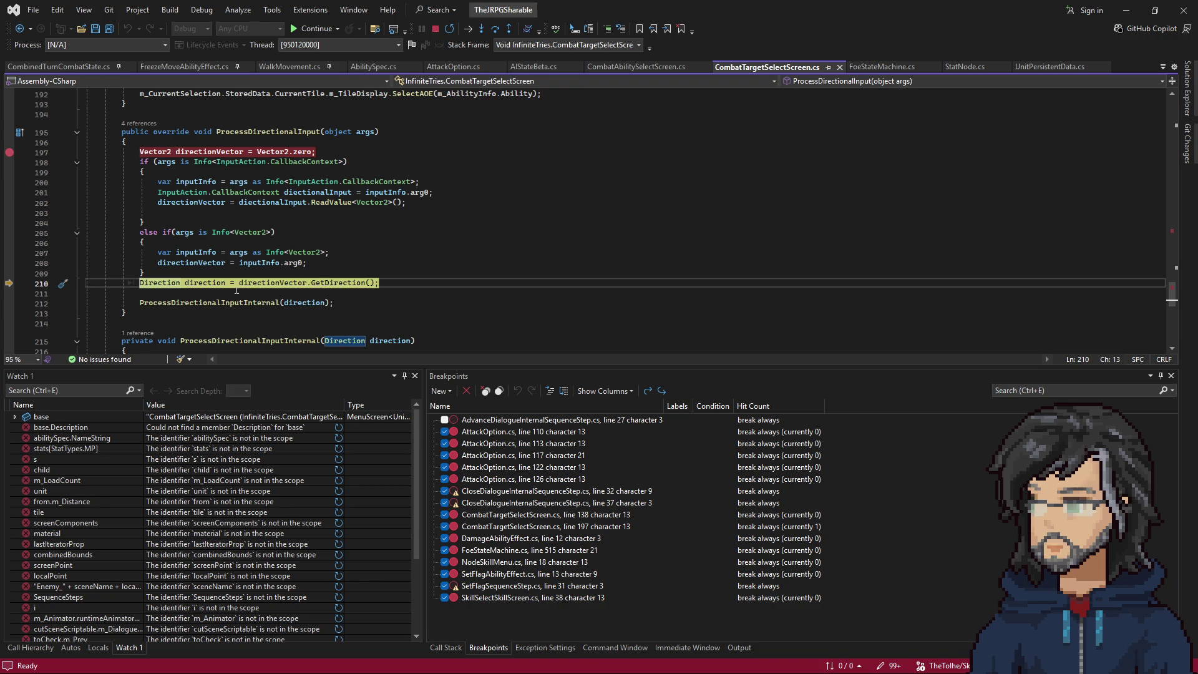
{"action": "key", "text": "F10"}
{"action": "key", "text": "F11"}
{"action": "key", "text": "F10"}
{"action": "mouse_move", "coordinate": [385, 249]}
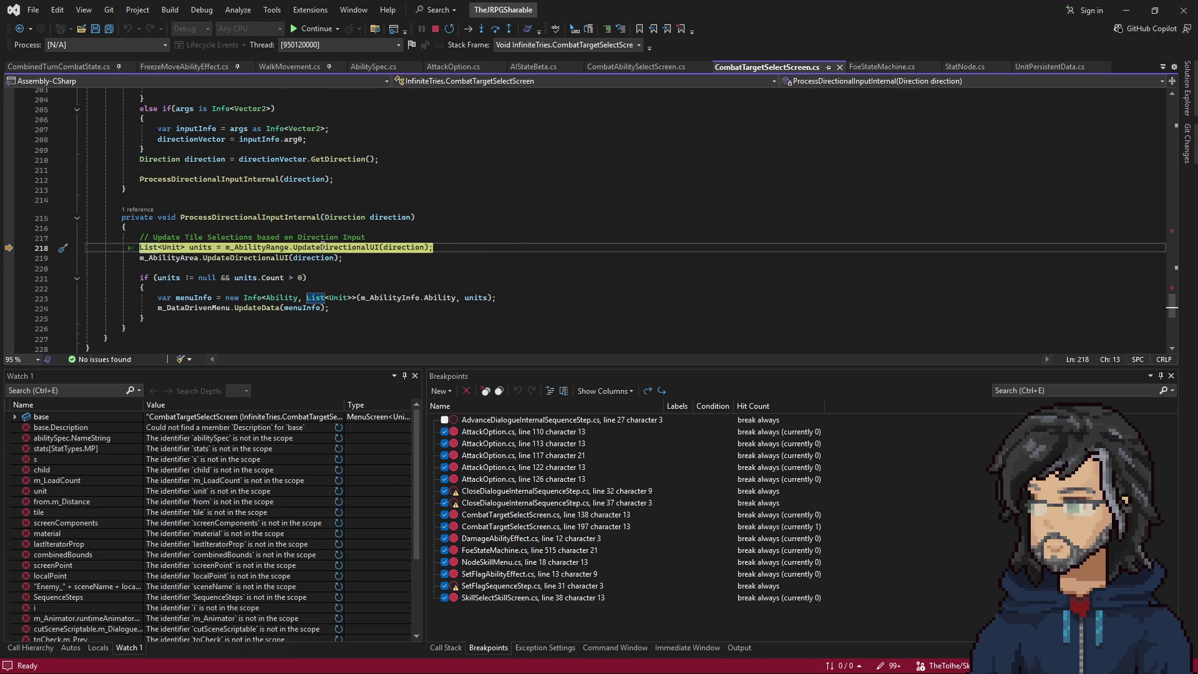
{"action": "mouse_move", "coordinate": [272, 251]}
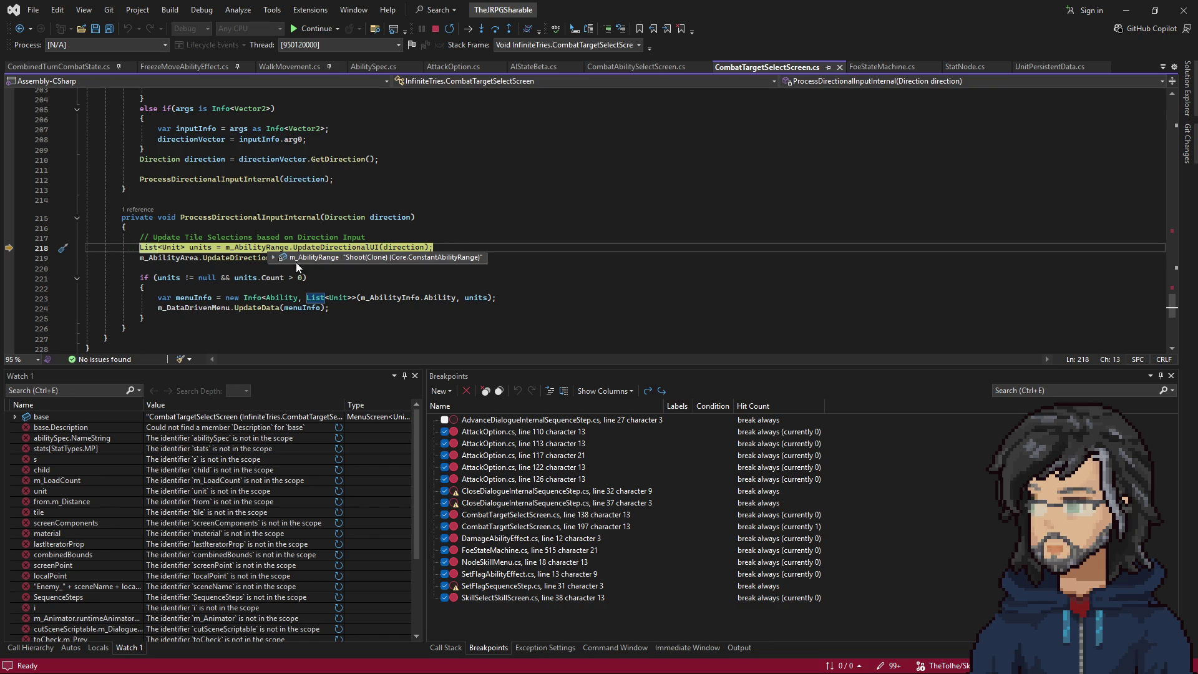
{"action": "key", "text": "F11"}
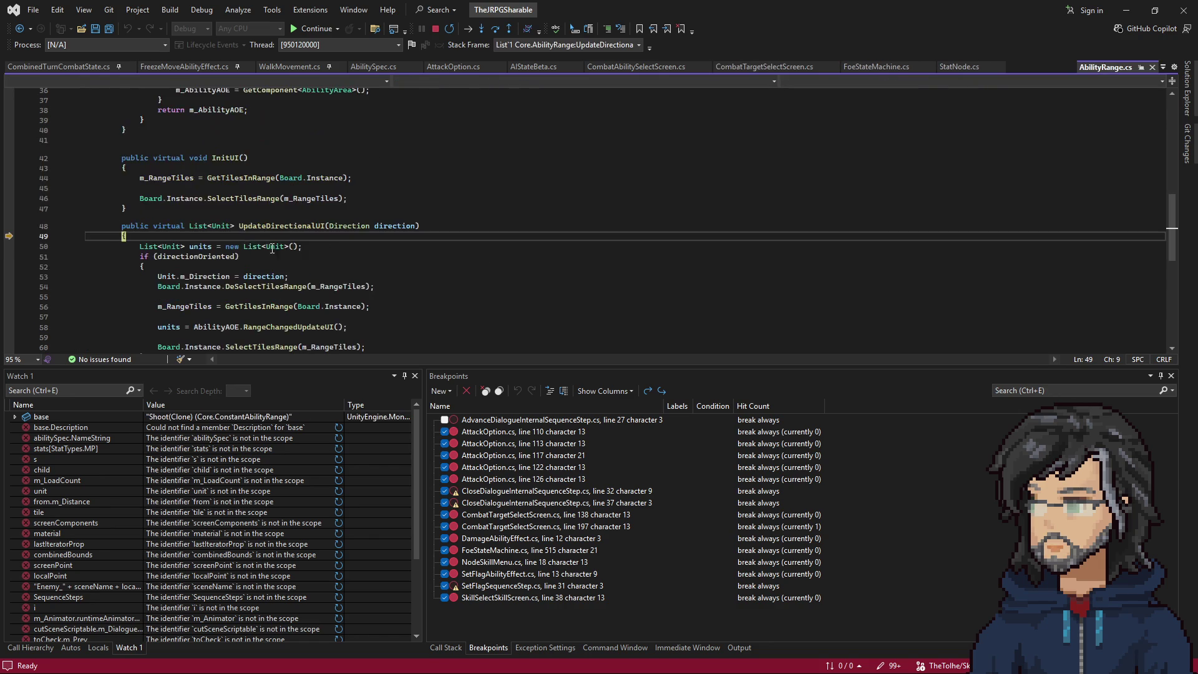
Step past the directionOriented check to UpdateDirectionalUI's 'return units;' line.
{"action": "key", "text": "F10"}
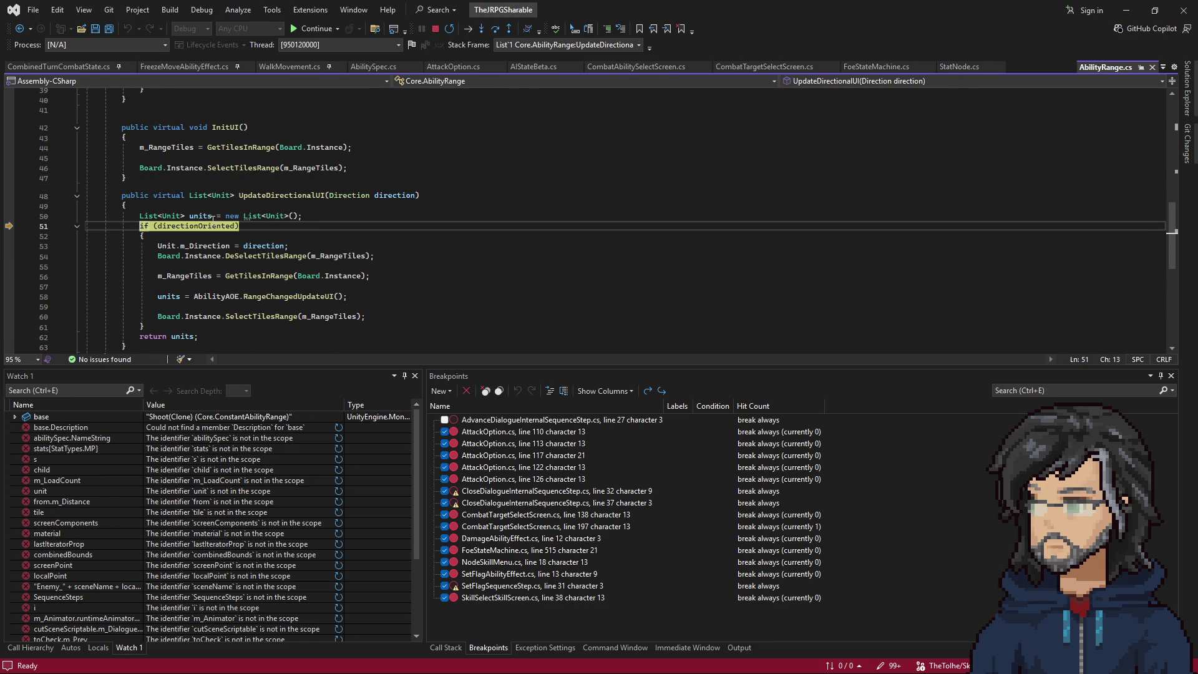
{"action": "key", "text": "F10"}
{"action": "scroll", "coordinate": [211, 255], "scroll_direction": "down", "scroll_amount": 1}
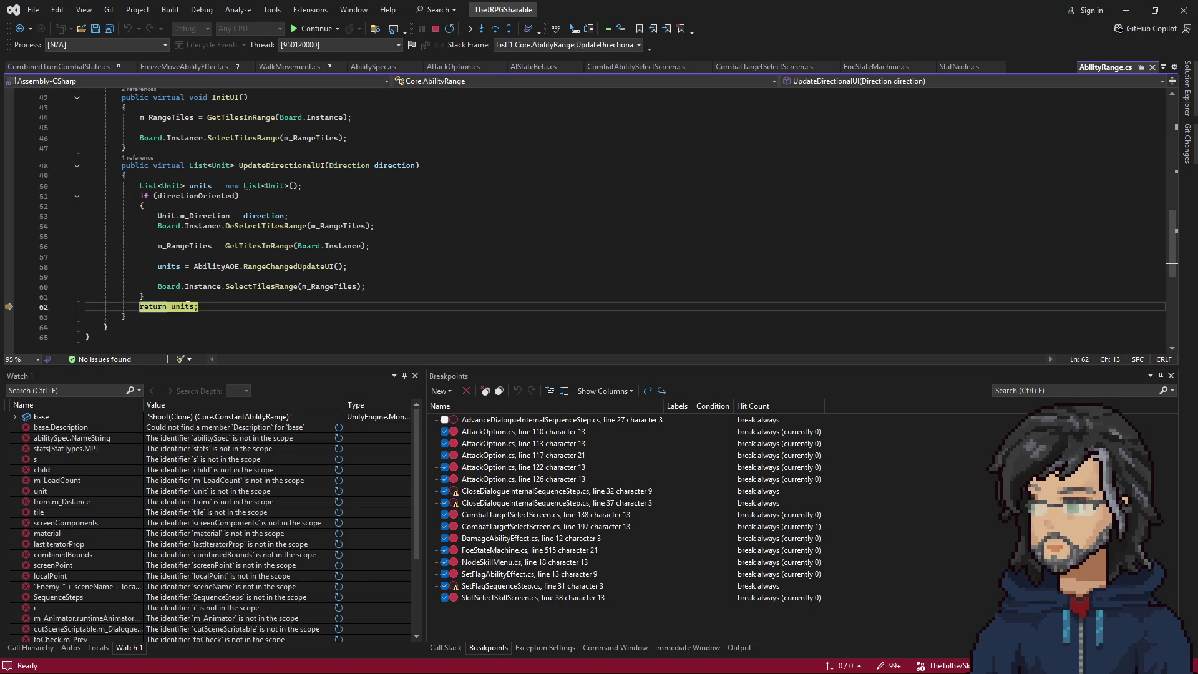
{"action": "scroll", "coordinate": [308, 283], "scroll_direction": "up", "scroll_amount": 9}
{"action": "scroll", "coordinate": [309, 282], "scroll_direction": "down", "scroll_amount": 11}
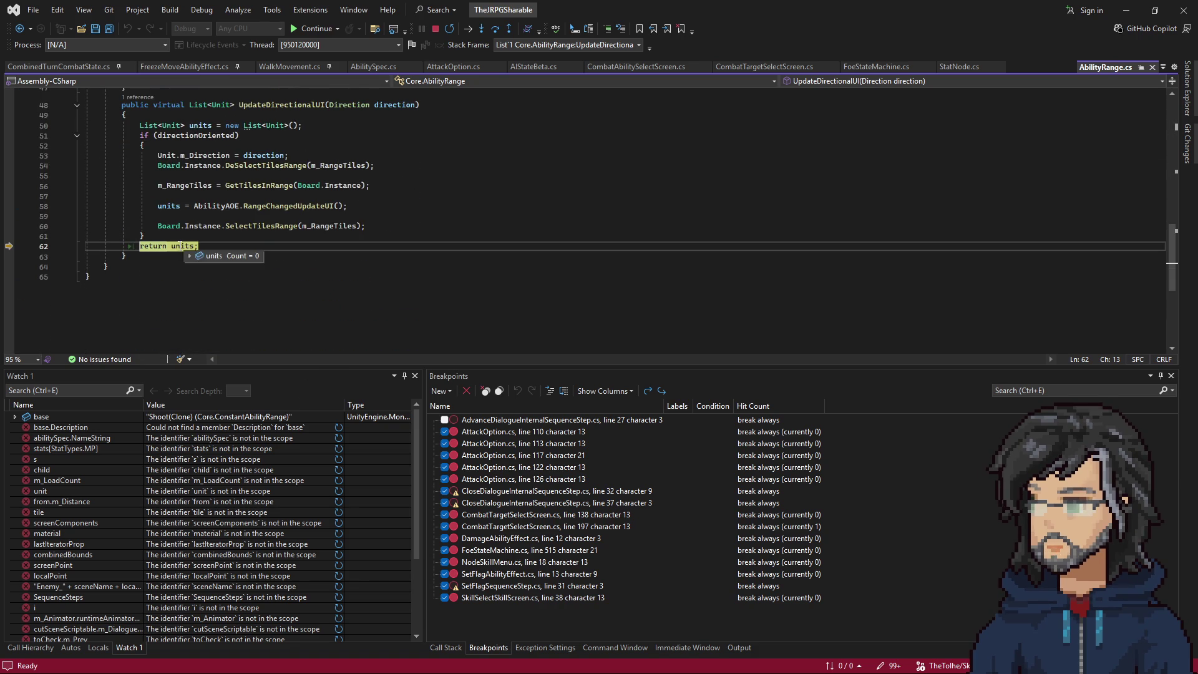
{"action": "scroll", "coordinate": [244, 216], "scroll_direction": "up", "scroll_amount": 2}
{"action": "scroll", "coordinate": [244, 216], "scroll_direction": "up", "scroll_amount": 6}
{"action": "scroll", "coordinate": [217, 271], "scroll_direction": "down", "scroll_amount": 5}
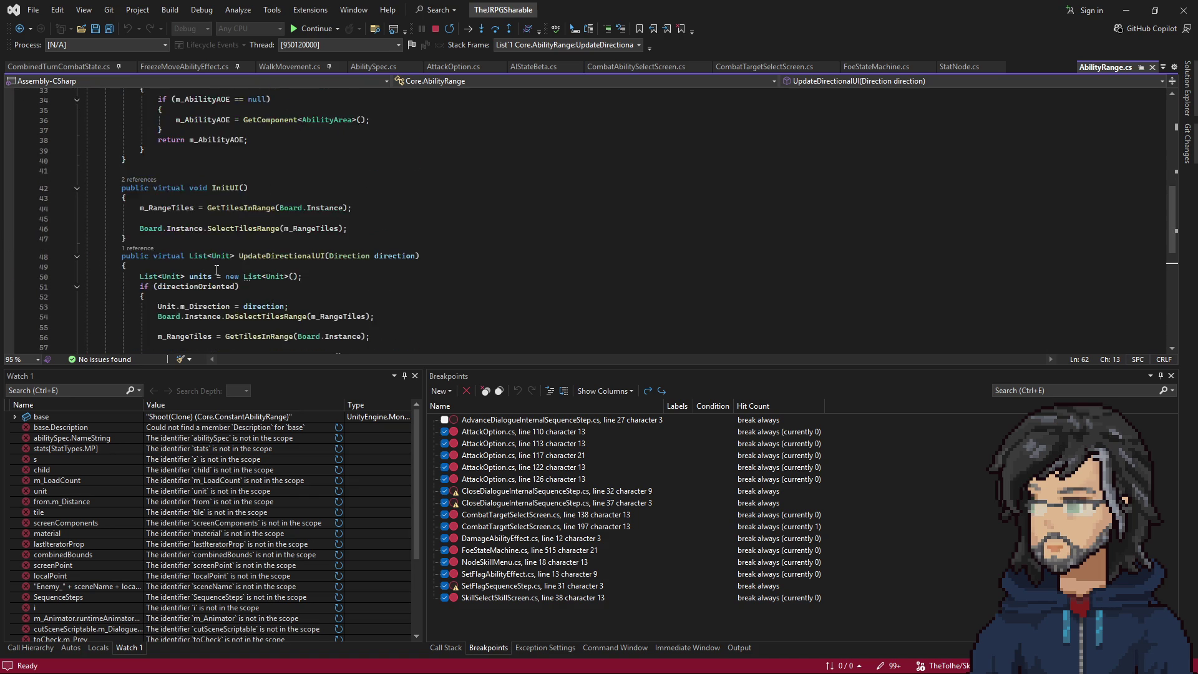
Highlight the units variable, confirm it holds 0 entries, and step back out to CombatTargetSelectScreen.
{"action": "double_click", "coordinate": [197, 218]}
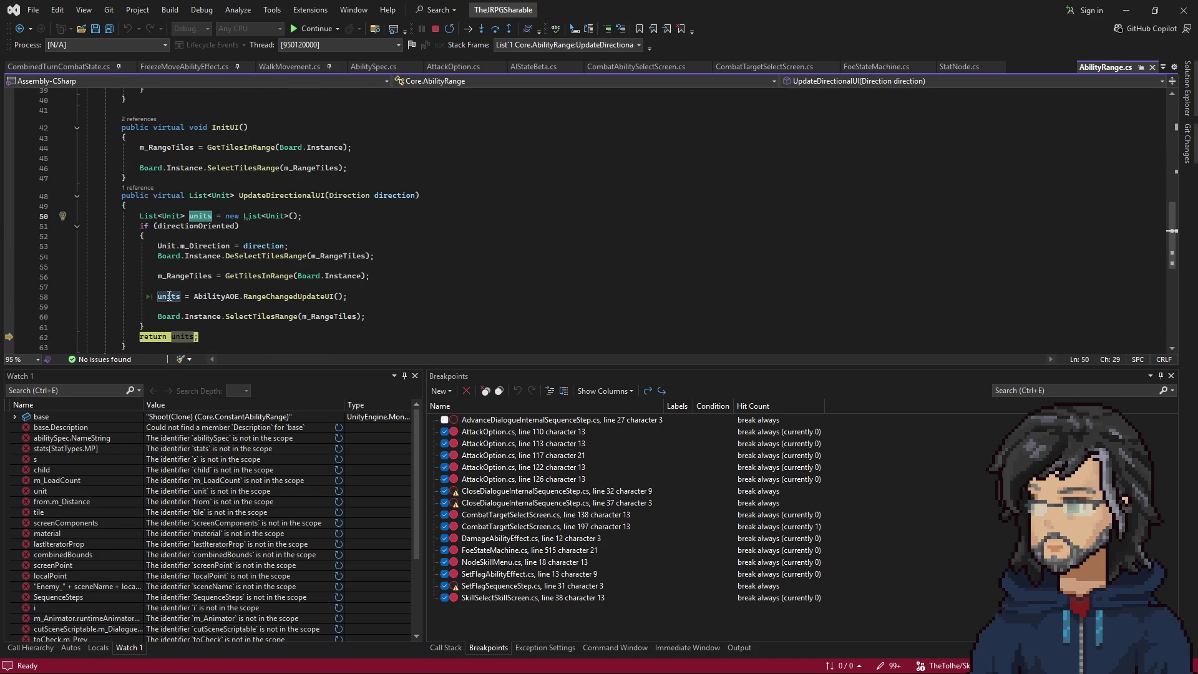
{"action": "scroll", "coordinate": [167, 271], "scroll_direction": "up", "scroll_amount": 3}
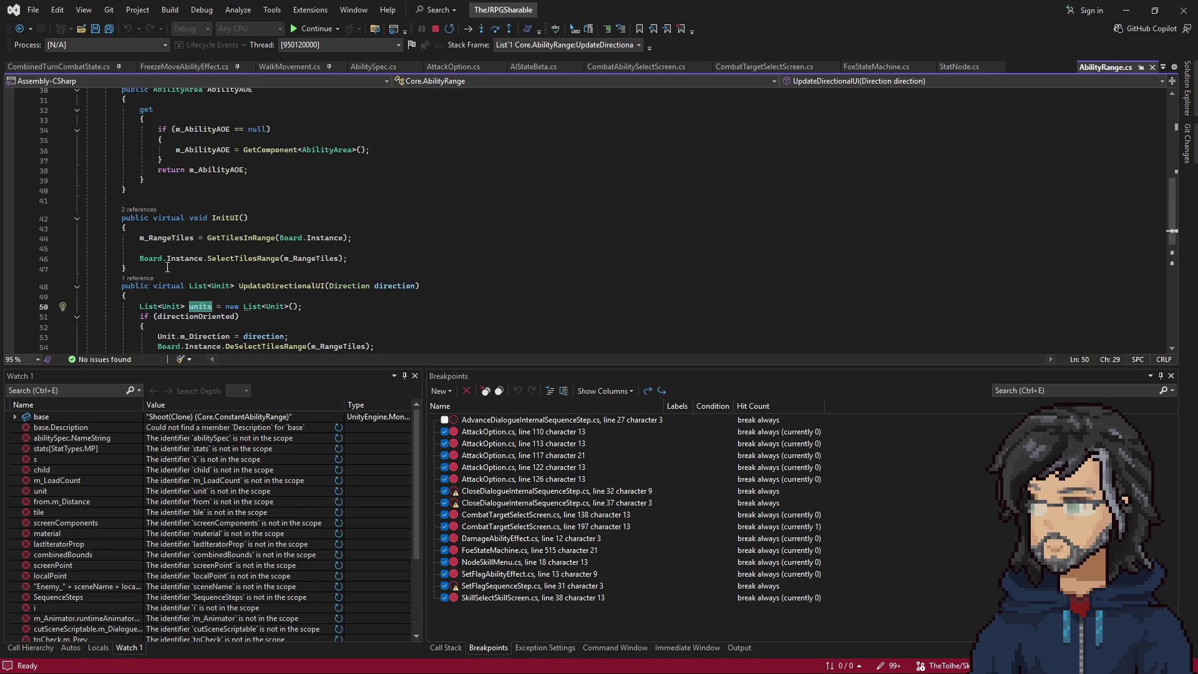
{"action": "scroll", "coordinate": [179, 279], "scroll_direction": "up", "scroll_amount": 3}
{"action": "scroll", "coordinate": [205, 294], "scroll_direction": "down", "scroll_amount": 5}
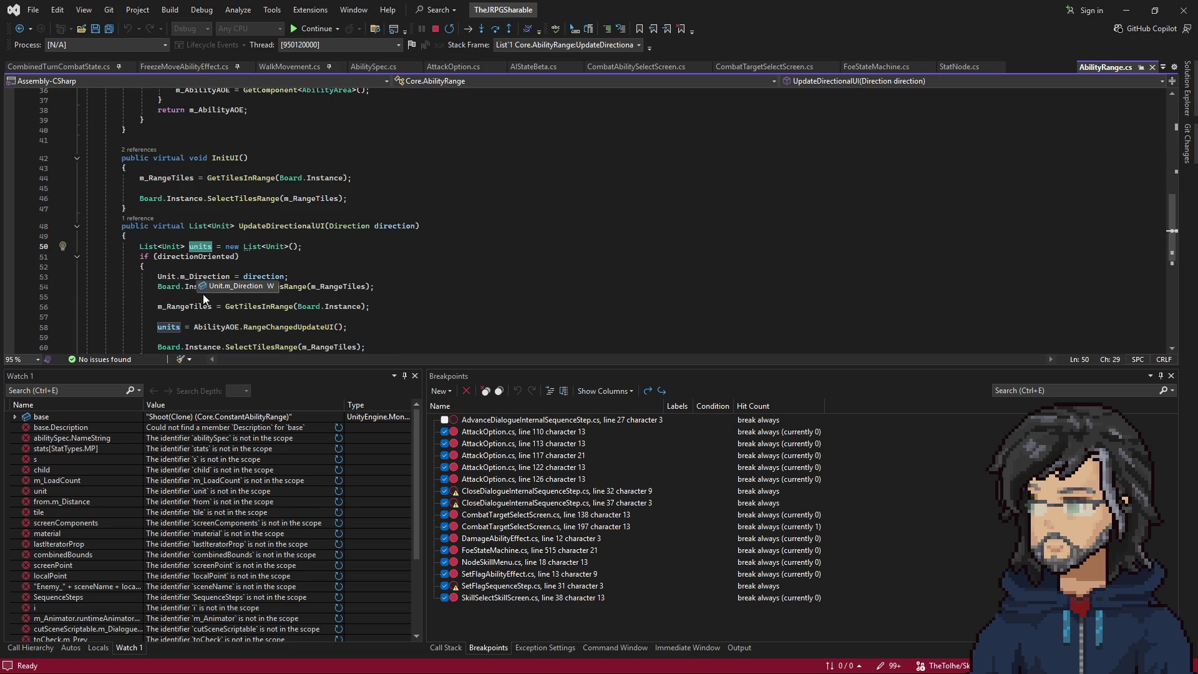
{"action": "scroll", "coordinate": [205, 294], "scroll_direction": "down", "scroll_amount": 2}
{"action": "mouse_move", "coordinate": [188, 288]}
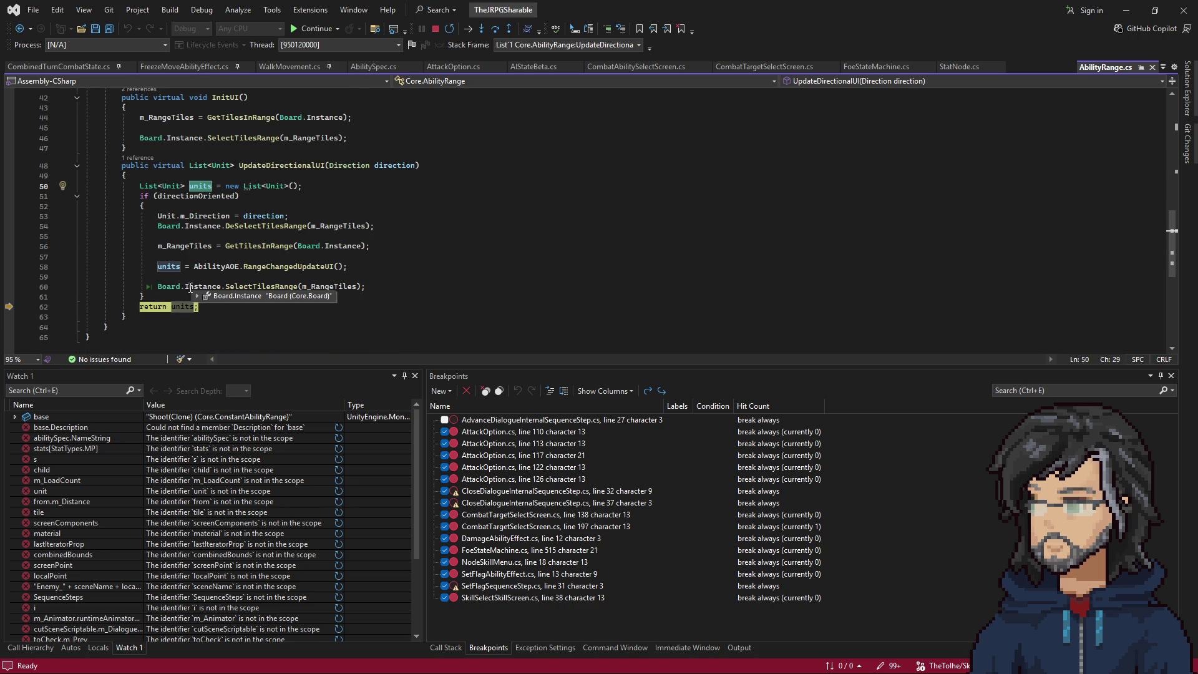
{"action": "key", "text": "F10"}
{"action": "key", "text": "F10"}
{"action": "key", "text": "F10"}
{"action": "key", "text": "F10"}
{"action": "key", "text": "F10"}
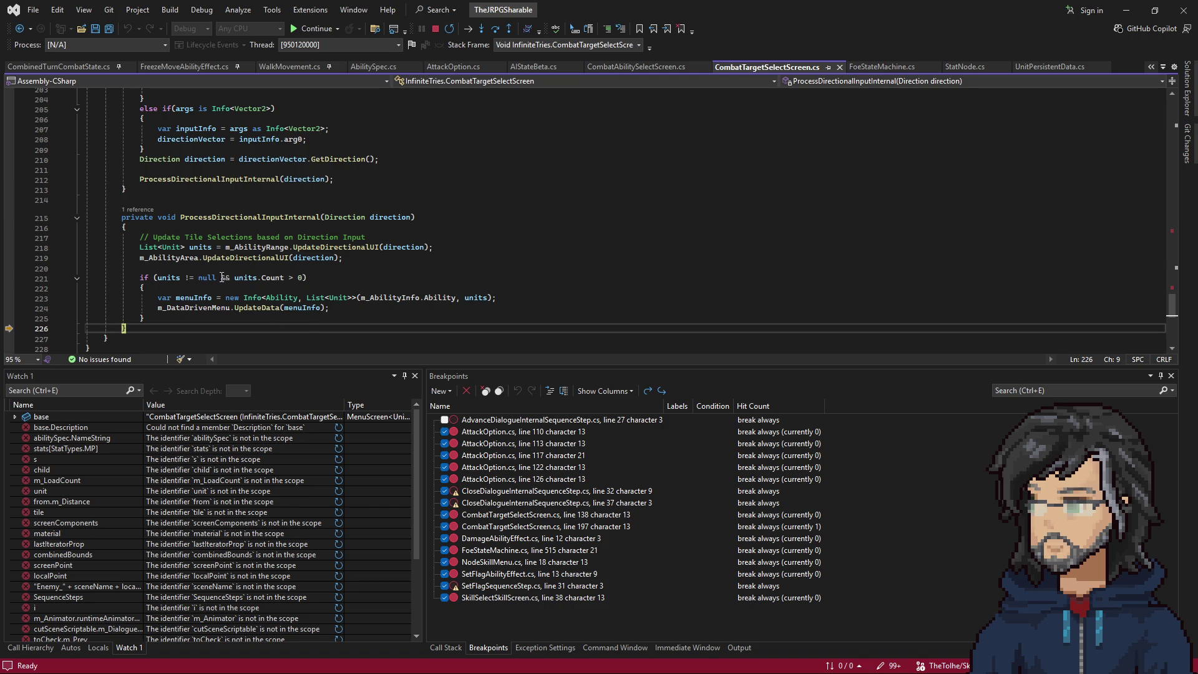
Resume execution with F5 and switch to the game so line 197 breaks again.
{"action": "mouse_move", "coordinate": [247, 277]}
{"action": "key", "text": "F5"}
{"action": "key", "text": "alt+Tab"}
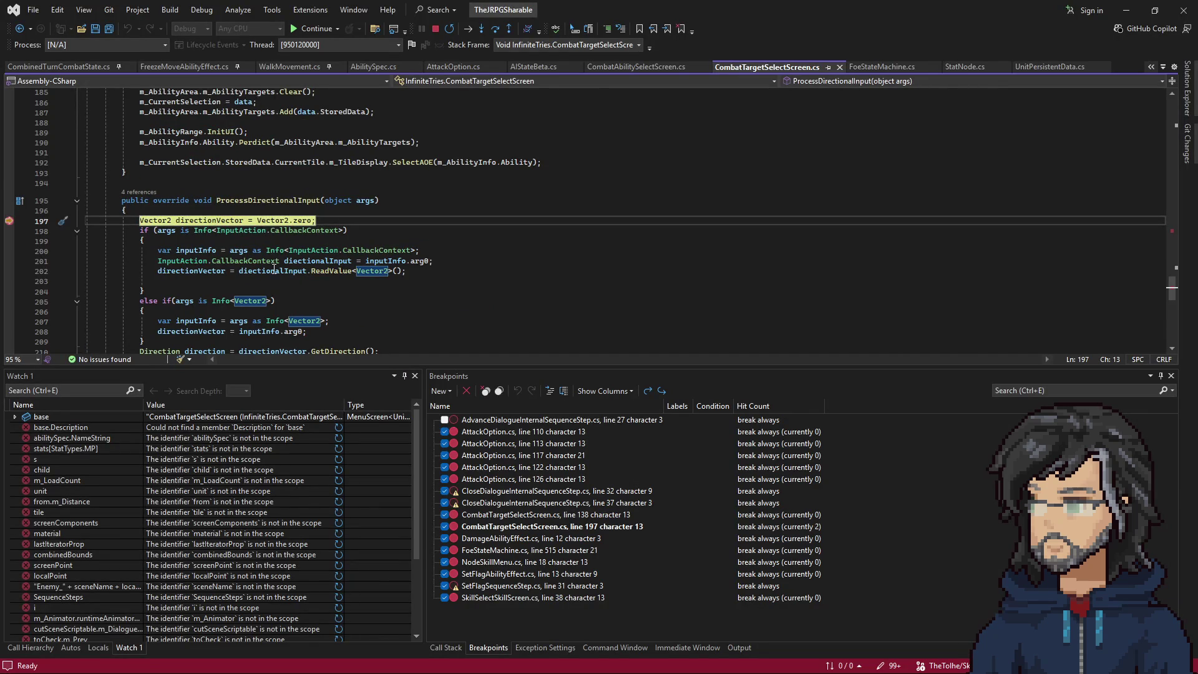
Add a breakpoint on line 218 at the UpdateDirectionalUI call.
{"action": "scroll", "coordinate": [274, 268], "scroll_direction": "down", "scroll_amount": 3}
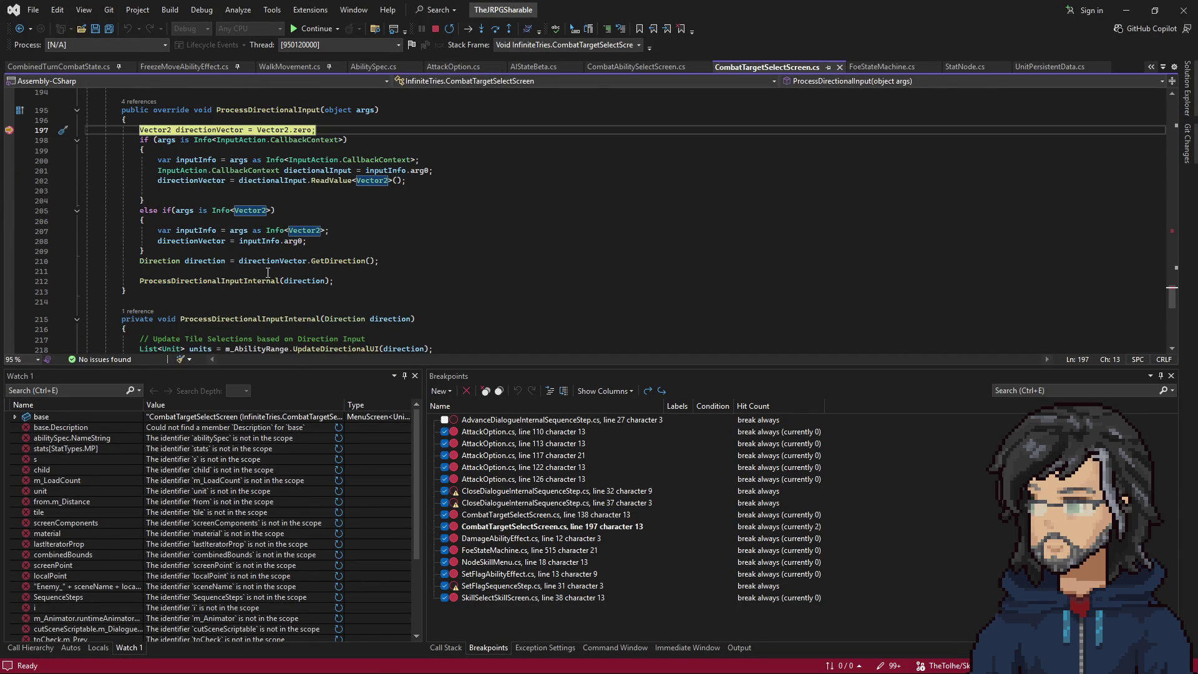
{"action": "scroll", "coordinate": [268, 273], "scroll_direction": "up", "scroll_amount": 3}
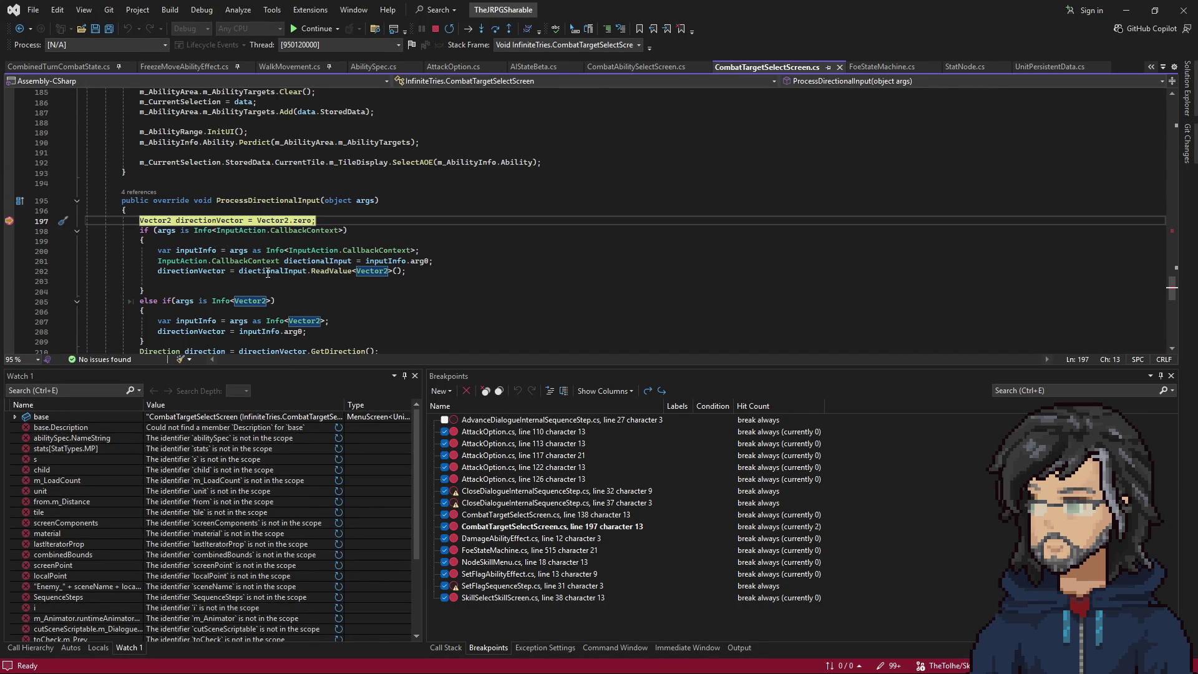
{"action": "scroll", "coordinate": [268, 272], "scroll_direction": "down", "scroll_amount": 8}
{"action": "scroll", "coordinate": [267, 273], "scroll_direction": "up", "scroll_amount": 2}
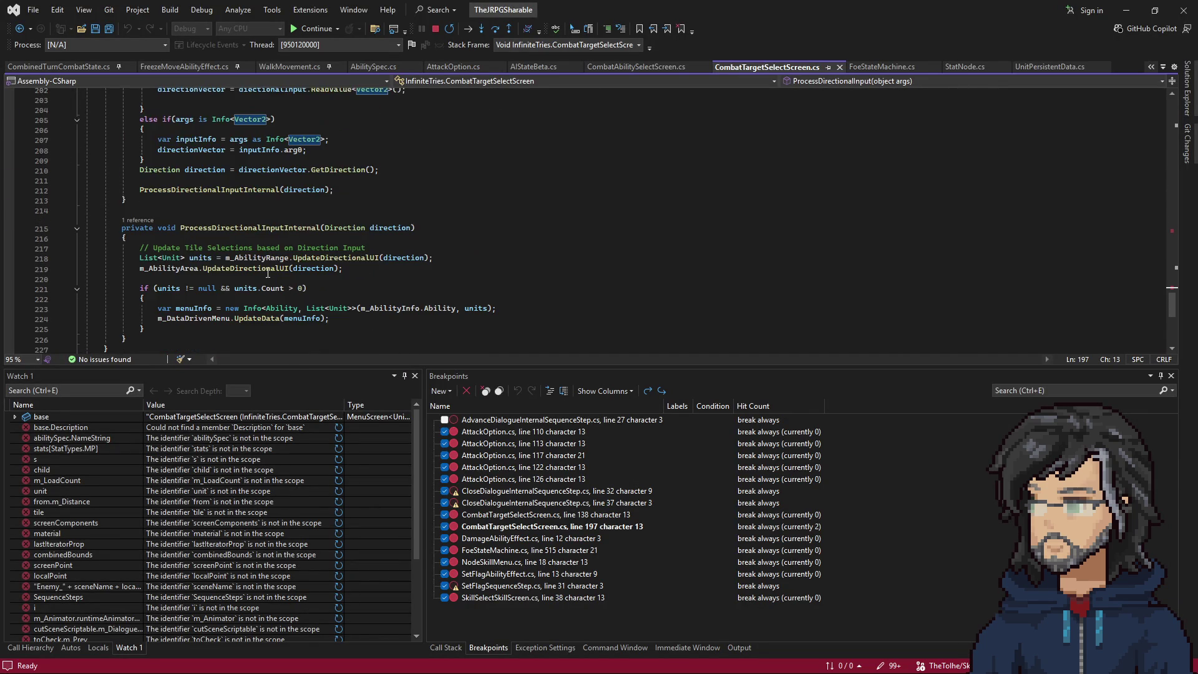
{"action": "scroll", "coordinate": [264, 271], "scroll_direction": "up", "scroll_amount": 4}
{"action": "scroll", "coordinate": [263, 219], "scroll_direction": "down", "scroll_amount": 3}
{"action": "scroll", "coordinate": [262, 219], "scroll_direction": "up", "scroll_amount": 1}
{"action": "scroll", "coordinate": [263, 219], "scroll_direction": "down", "scroll_amount": 3}
{"action": "left_click", "coordinate": [9, 228]}
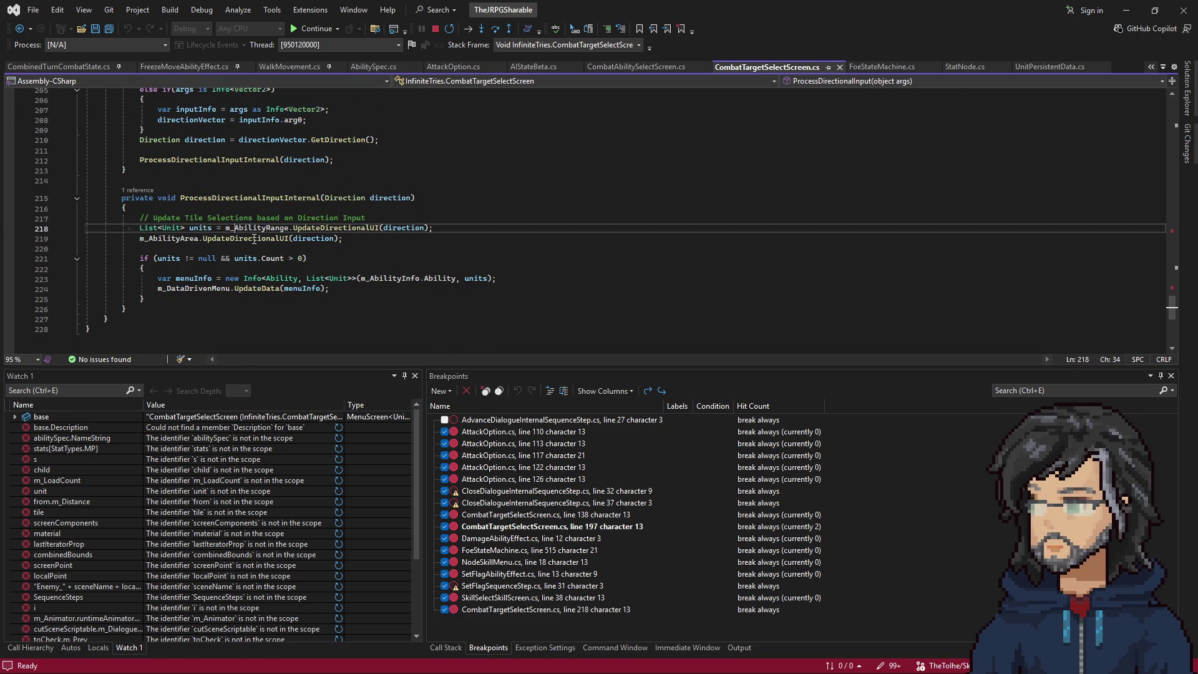
Run to the line-218 breakpoint, step into UpdateDirectionalUI and inspect directionOriented.
{"action": "key", "text": "F5"}
{"action": "key", "text": "F11"}
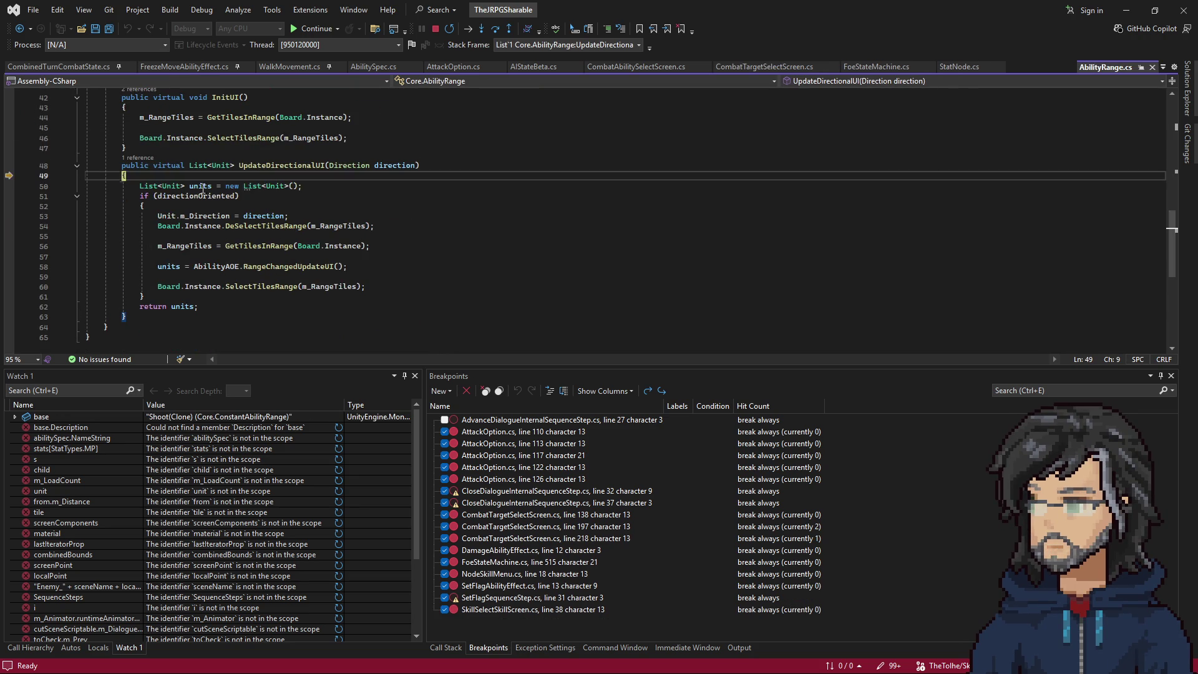
{"action": "double_click", "coordinate": [196, 196]}
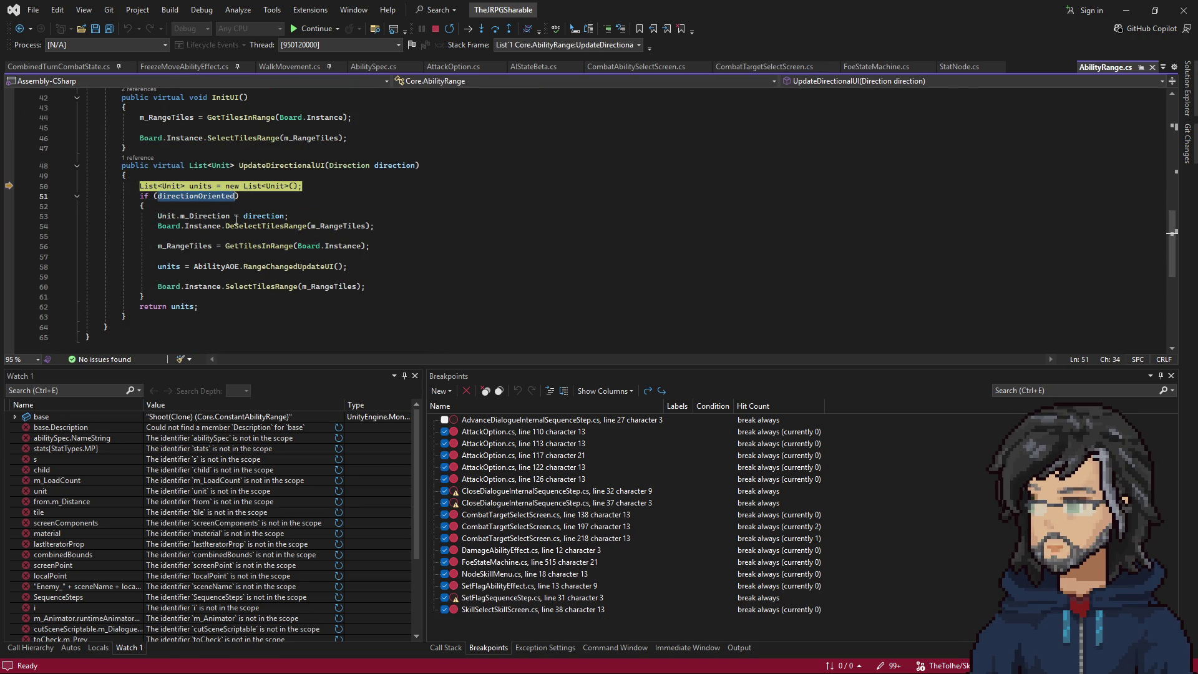
{"action": "scroll", "coordinate": [225, 236], "scroll_direction": "up", "scroll_amount": 3}
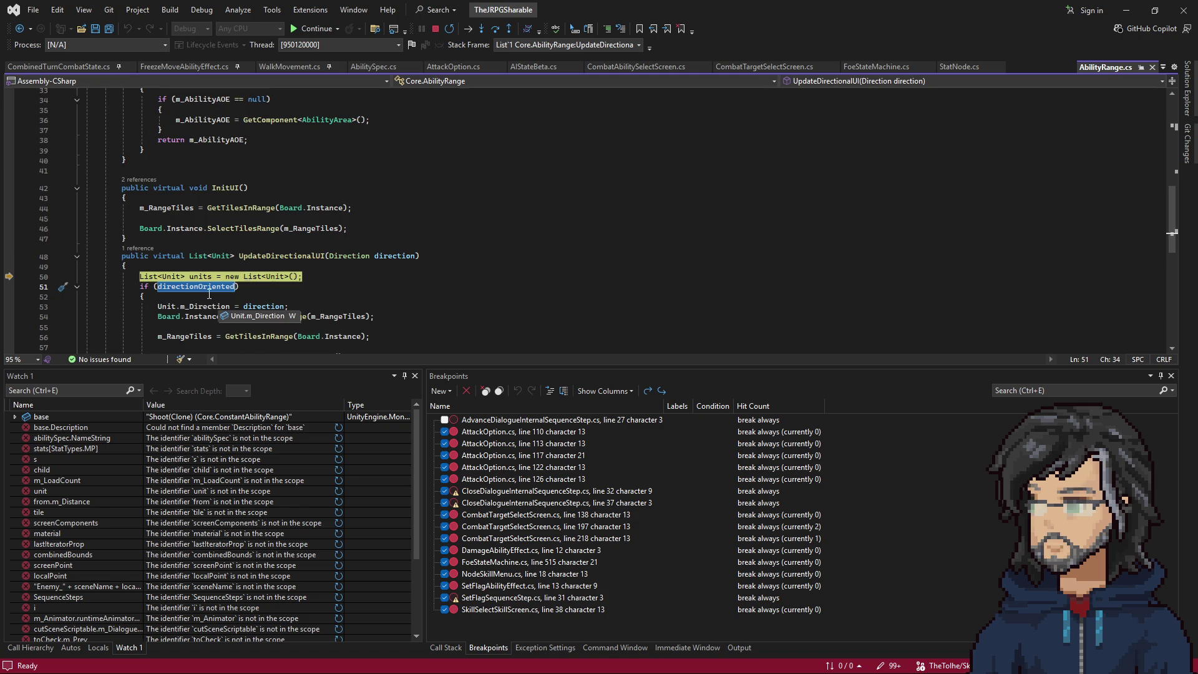
{"action": "scroll", "coordinate": [206, 290], "scroll_direction": "up", "scroll_amount": 10}
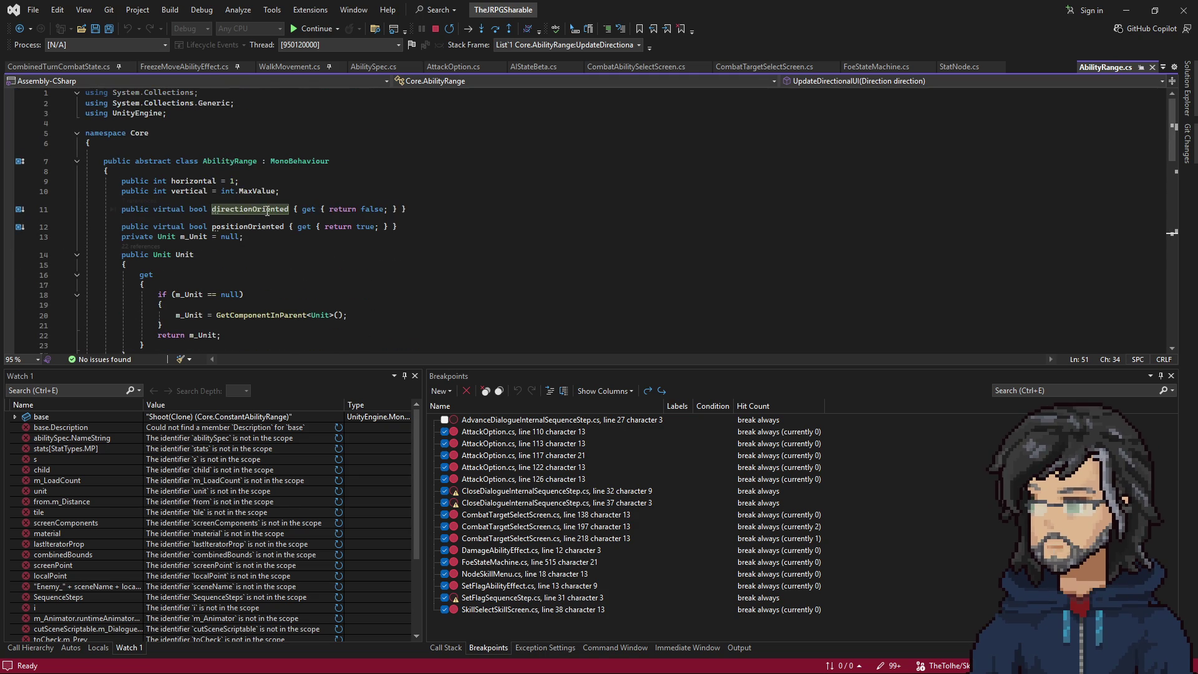
{"action": "scroll", "coordinate": [263, 218], "scroll_direction": "down", "scroll_amount": 10}
{"action": "scroll", "coordinate": [244, 238], "scroll_direction": "down", "scroll_amount": 2}
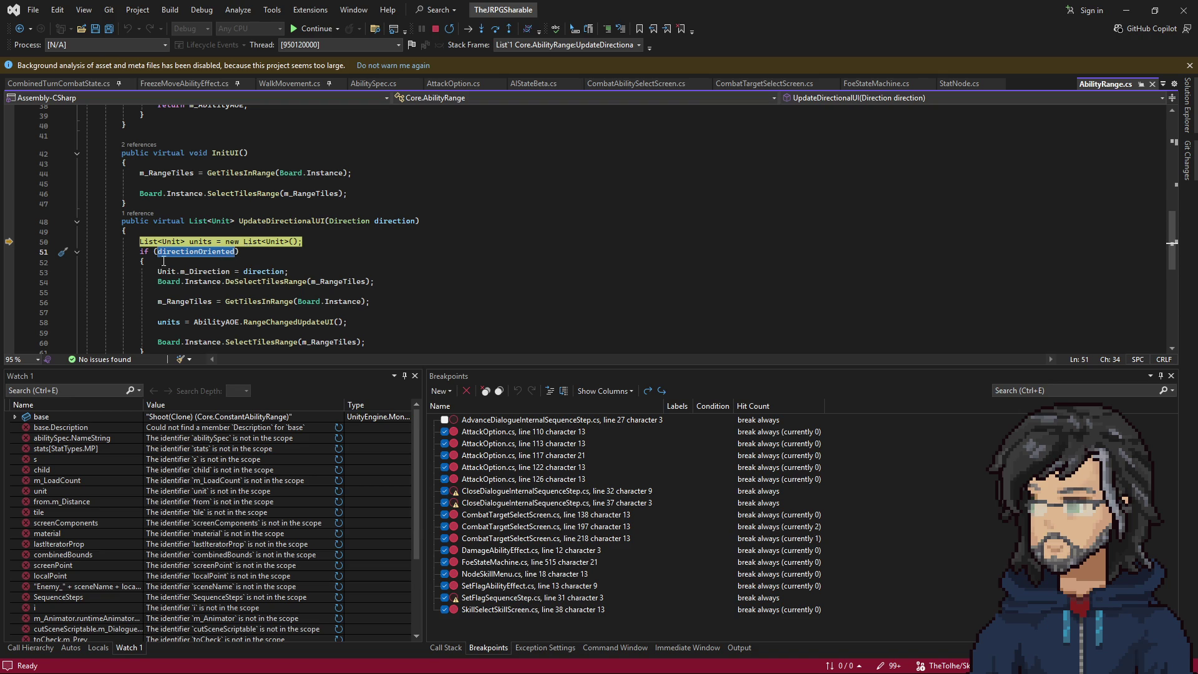
{"action": "left_click", "coordinate": [1190, 66]}
Step past the new units list to the direction check, then resume the game with F5.
{"action": "left_click", "coordinate": [279, 237]}
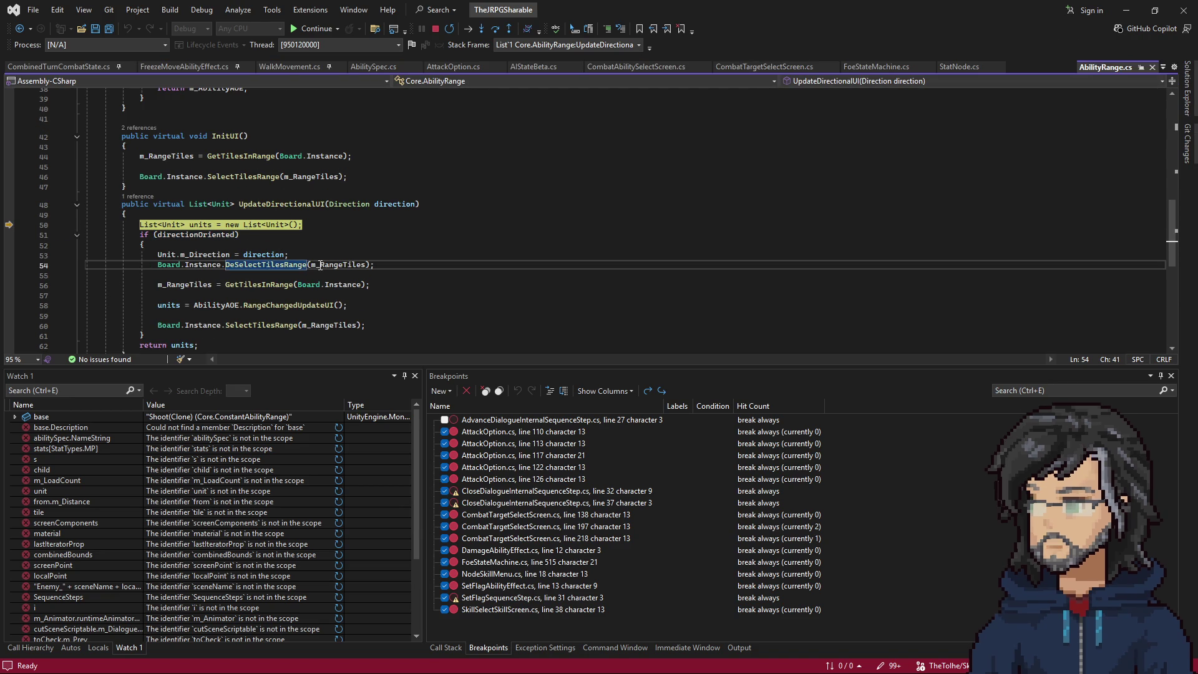
{"action": "key", "text": "F10"}
{"action": "key", "text": "F10"}
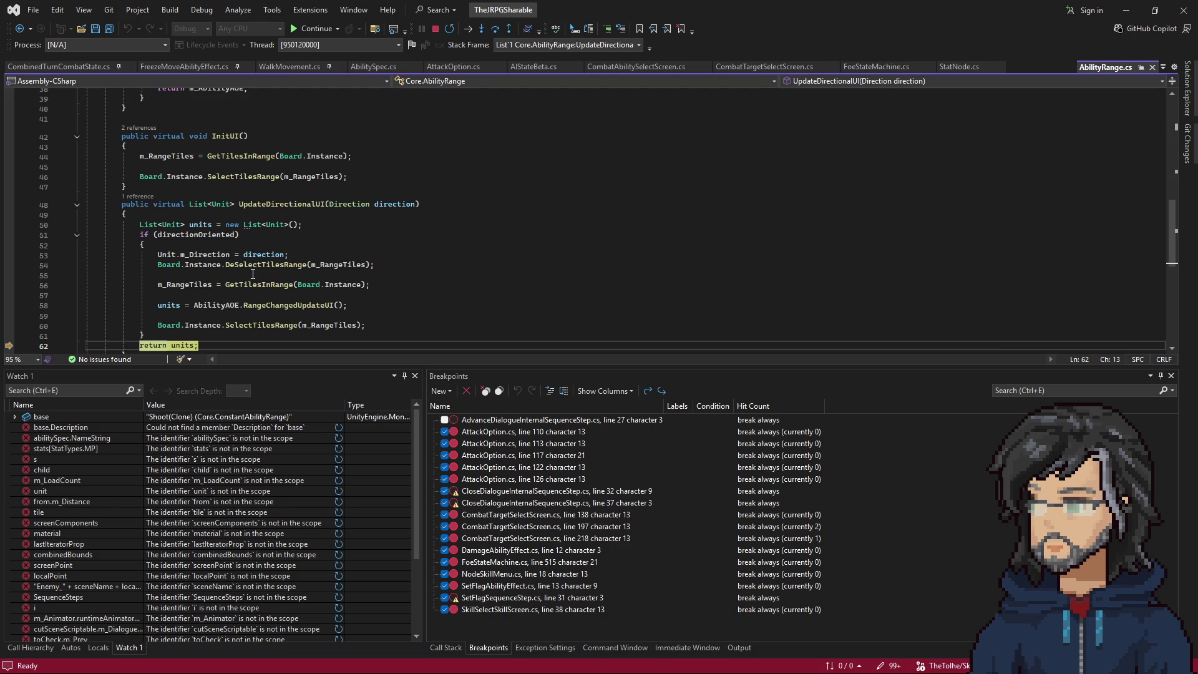
{"action": "key", "text": "alt+Tab"}
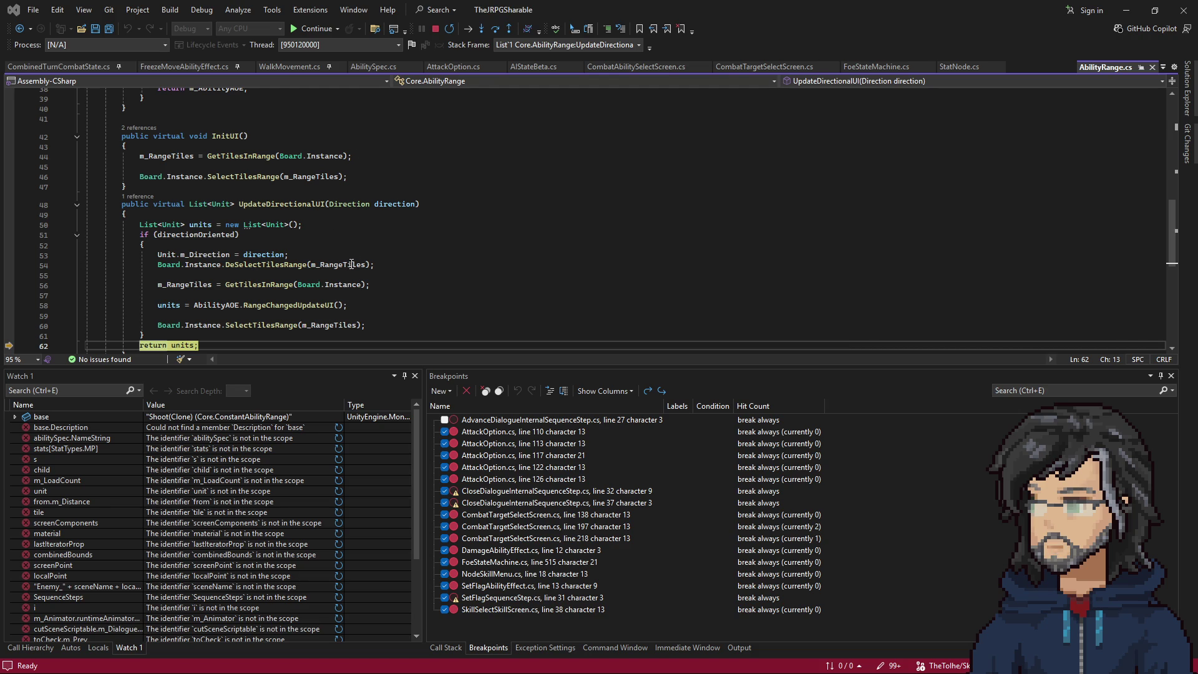
{"action": "left_click", "coordinate": [369, 259]}
{"action": "scroll", "coordinate": [369, 259], "scroll_direction": "down", "scroll_amount": 1}
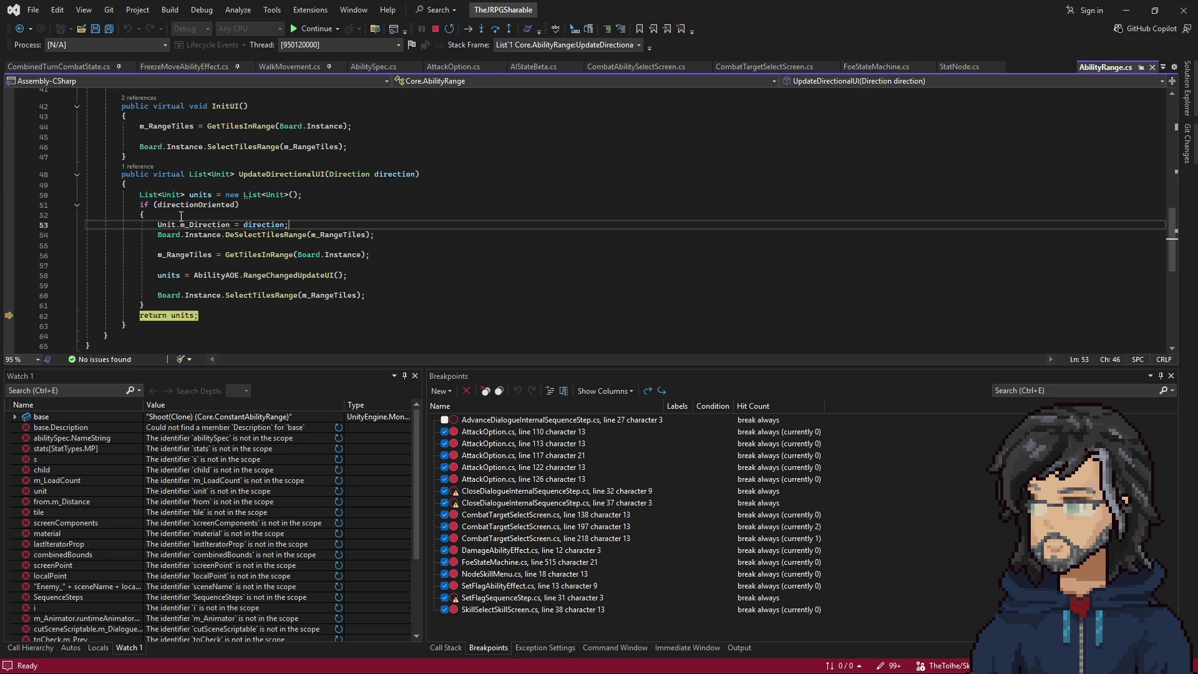
{"action": "mouse_move", "coordinate": [192, 256]}
{"action": "key", "text": "F5"}
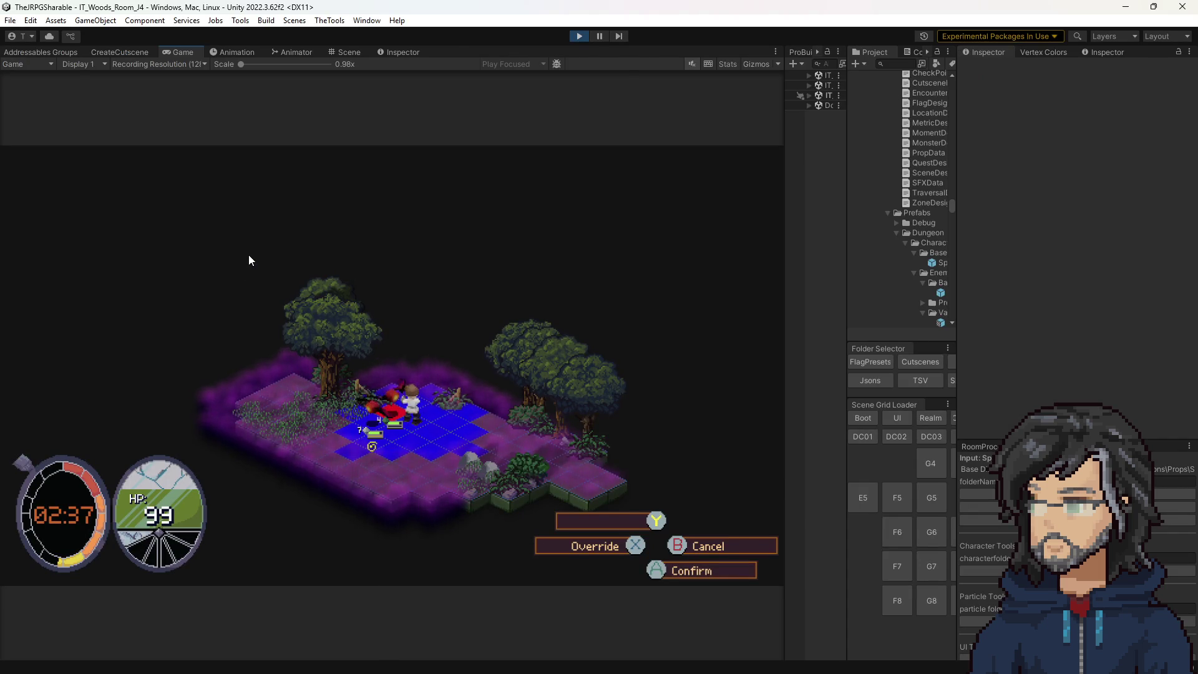
Continue past the line-138 breakpoints and pick the Shoot ability (key 4) in the game.
{"action": "key", "text": "F5"}
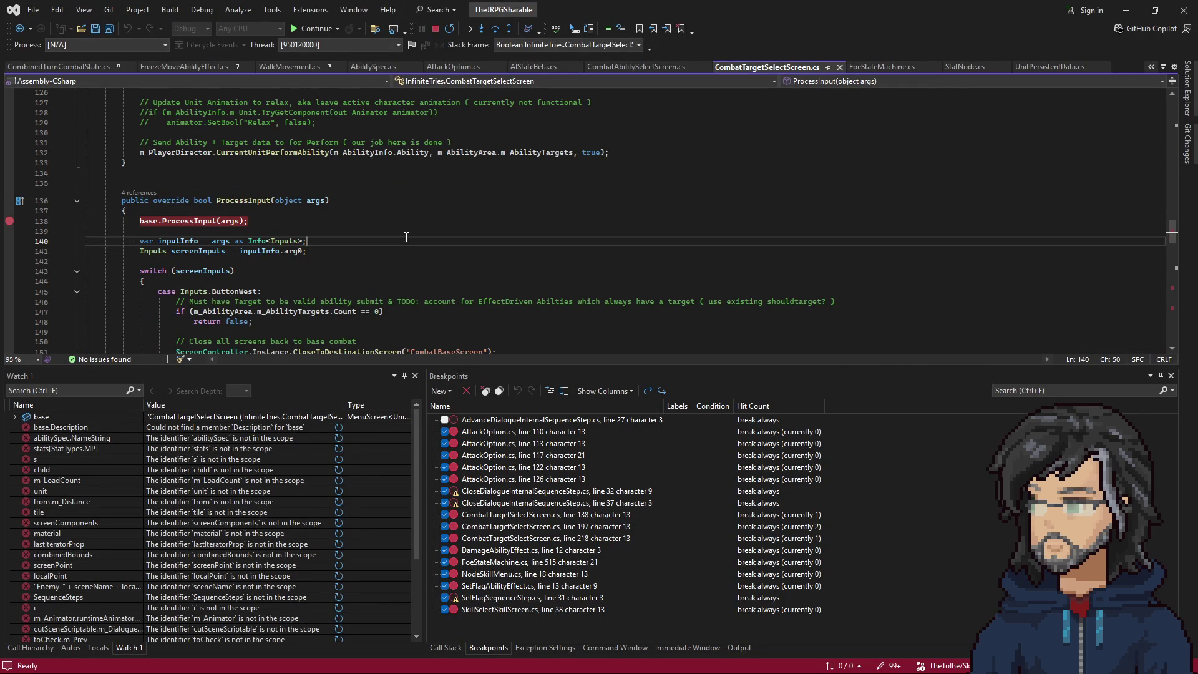
{"action": "key", "text": "F5"}
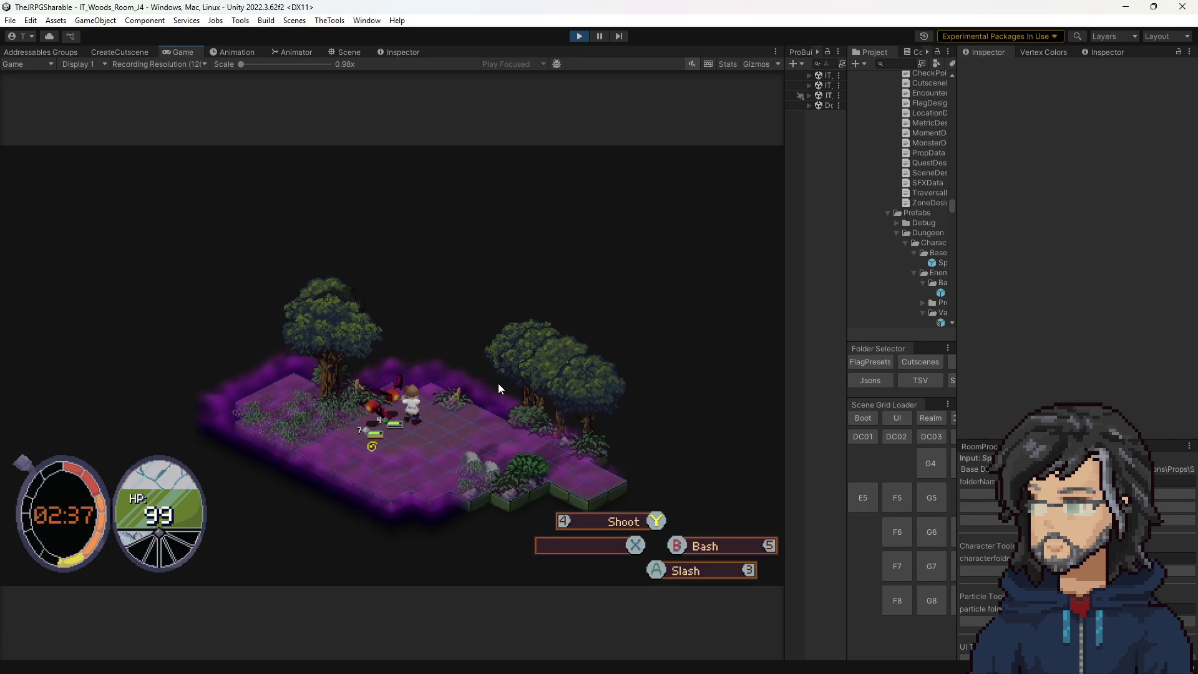
{"action": "key", "text": "4"}
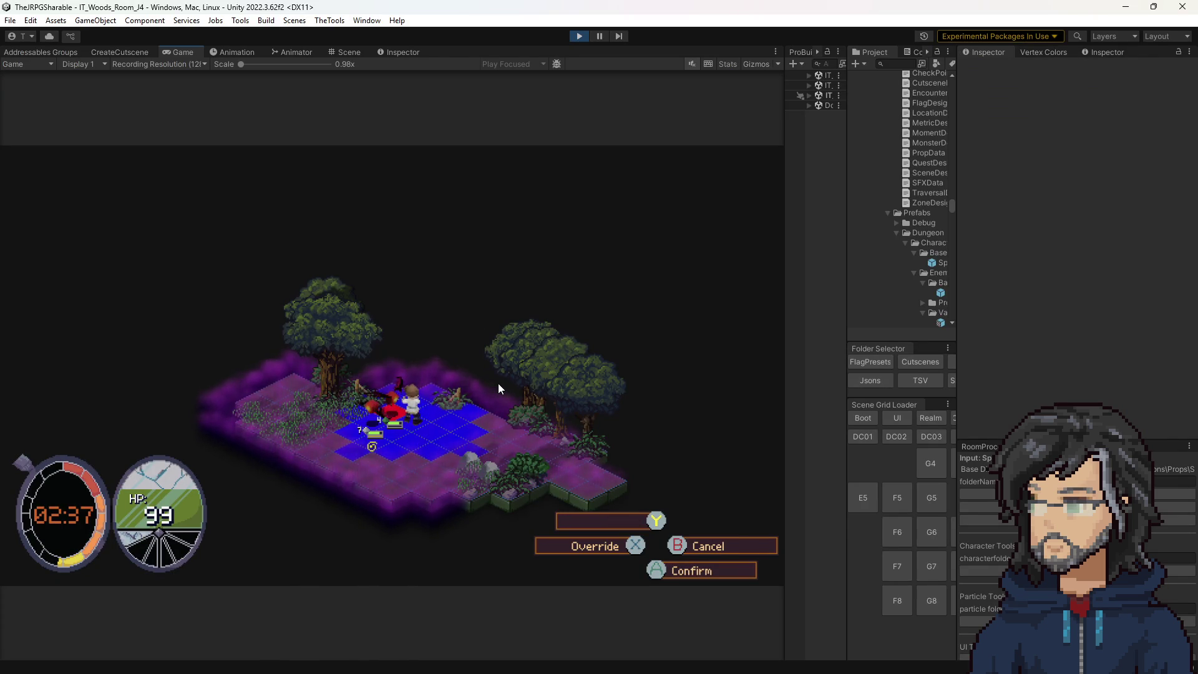
{"action": "key", "text": "F5"}
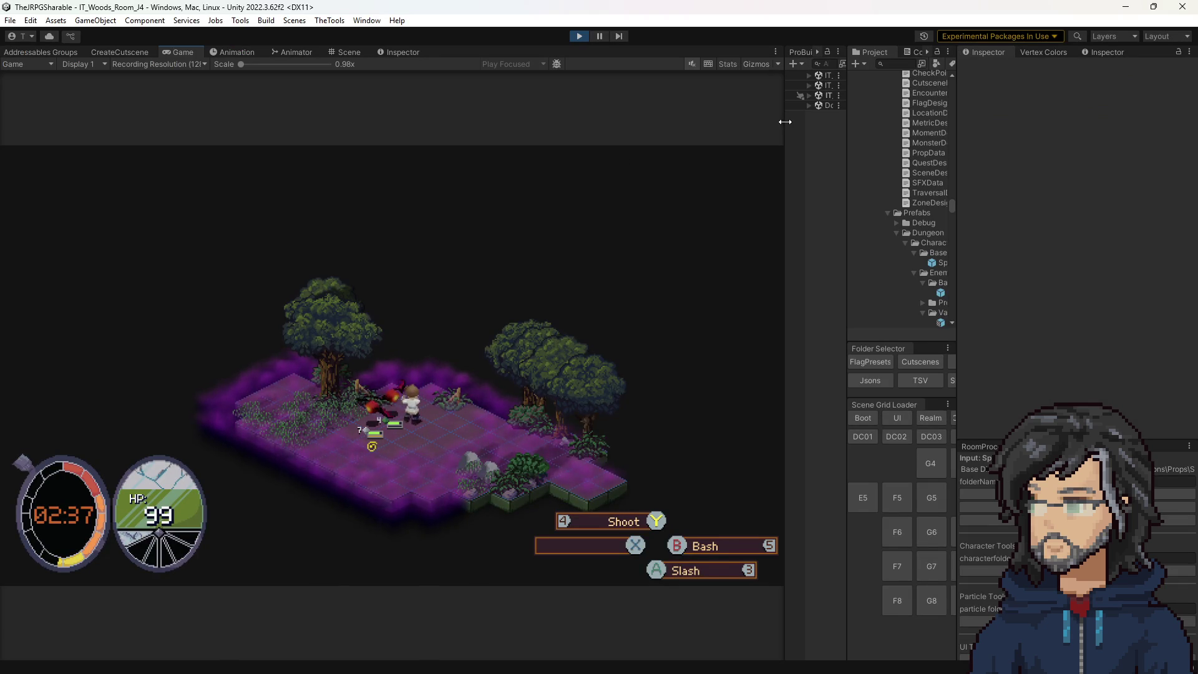
Filter the Hierarchy for 'hoot', select Shoot(Clone) and expand its 25 Range Tiles.
{"action": "left_click_drag", "start_coordinate": [784, 117], "coordinate": [674, 94]}
{"action": "left_click", "coordinate": [755, 63]}
{"action": "type", "text": "hoot"}
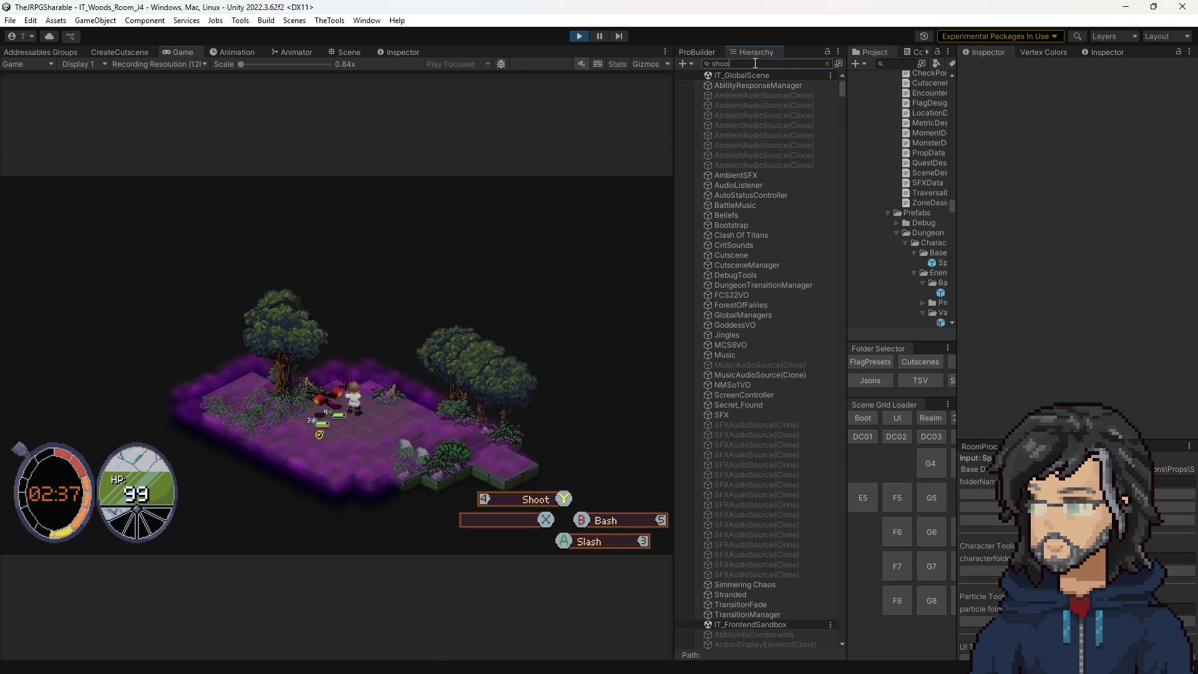
{"action": "left_click", "coordinate": [740, 107]}
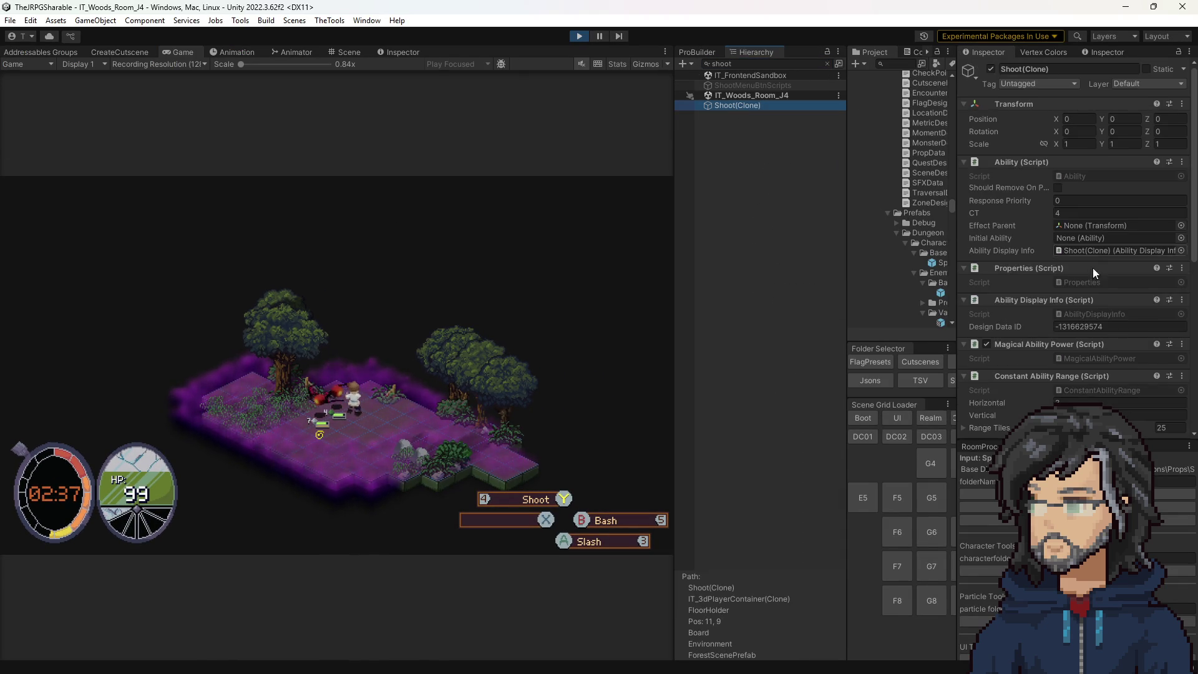
{"action": "scroll", "coordinate": [1084, 281], "scroll_direction": "down", "scroll_amount": 3}
{"action": "scroll", "coordinate": [1054, 268], "scroll_direction": "up", "scroll_amount": 3}
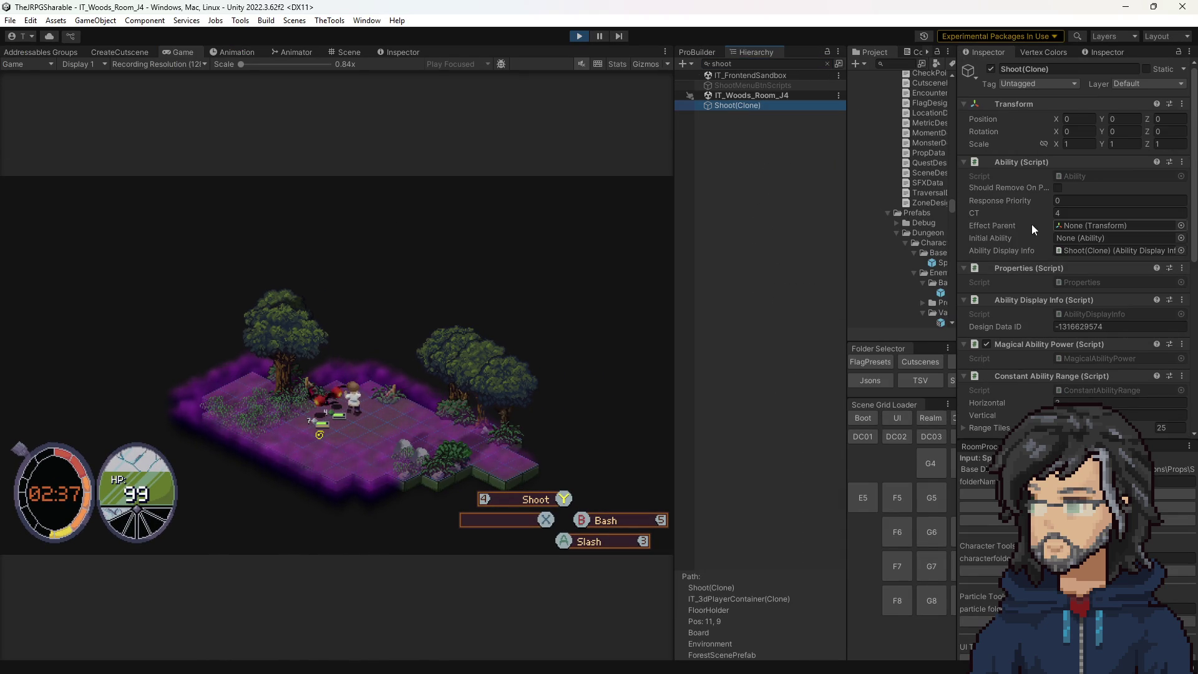
{"action": "scroll", "coordinate": [1028, 250], "scroll_direction": "down", "scroll_amount": 5}
{"action": "scroll", "coordinate": [1046, 324], "scroll_direction": "down", "scroll_amount": 2}
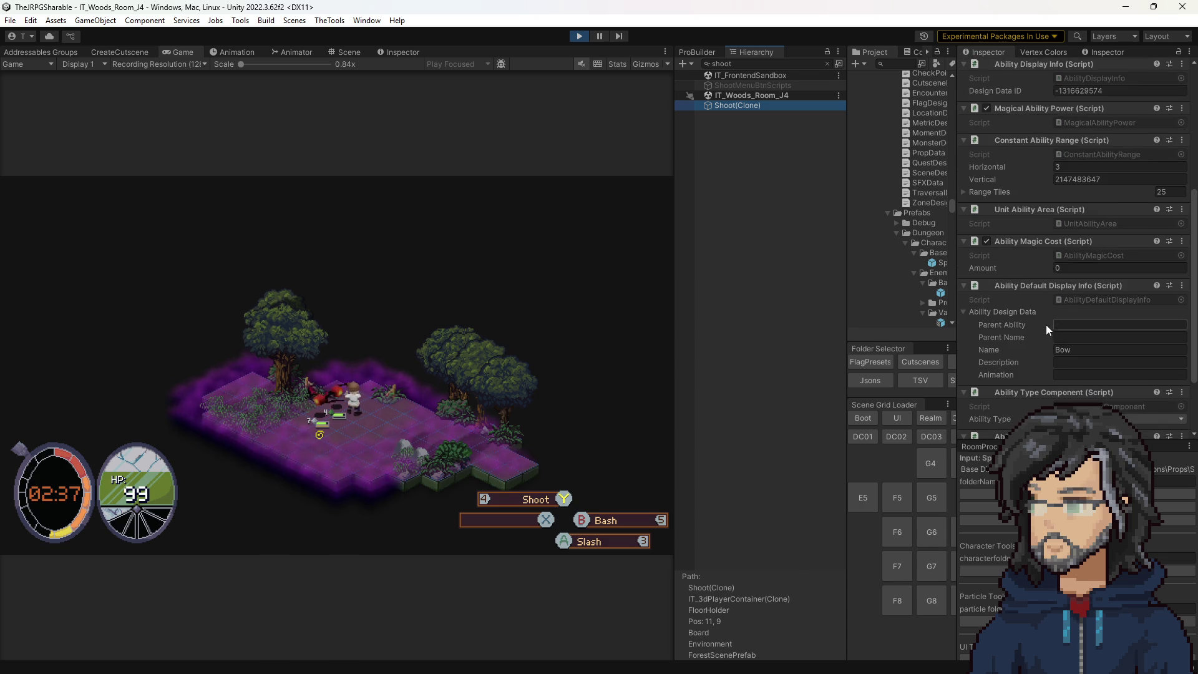
{"action": "scroll", "coordinate": [1045, 319], "scroll_direction": "up", "scroll_amount": 3}
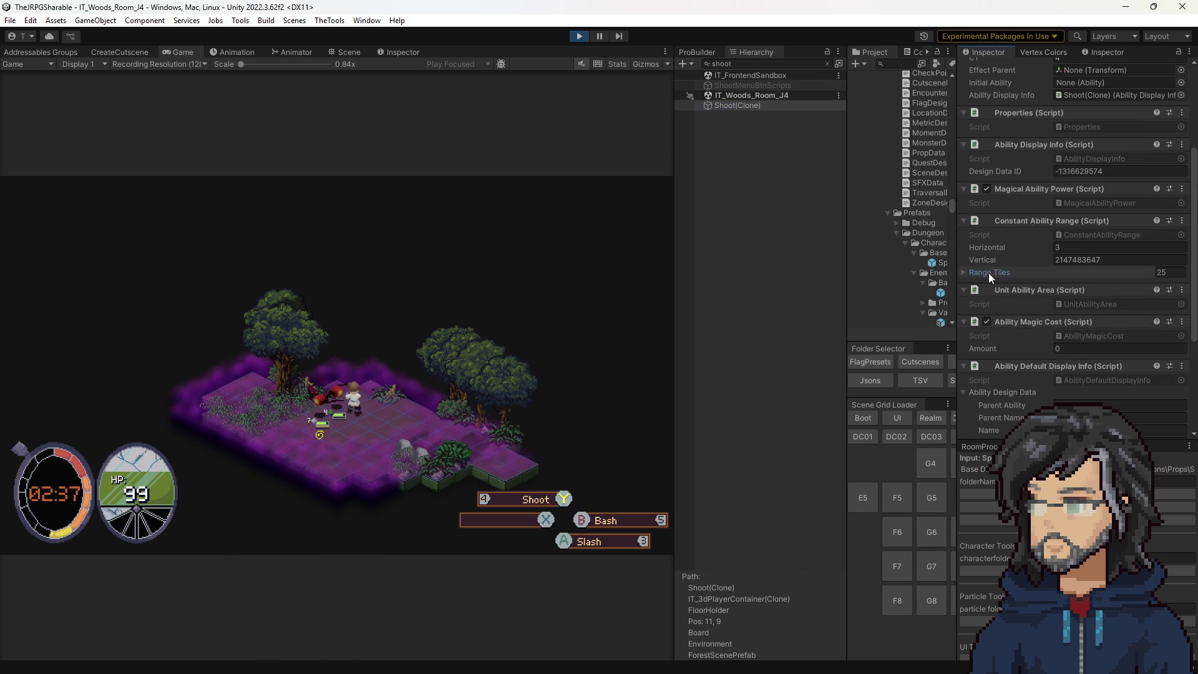
{"action": "left_click", "coordinate": [989, 272]}
Open the ConstantAbilityRange script, then the UnitAbilityArea script, in Visual Studio.
{"action": "double_click", "coordinate": [1095, 238]}
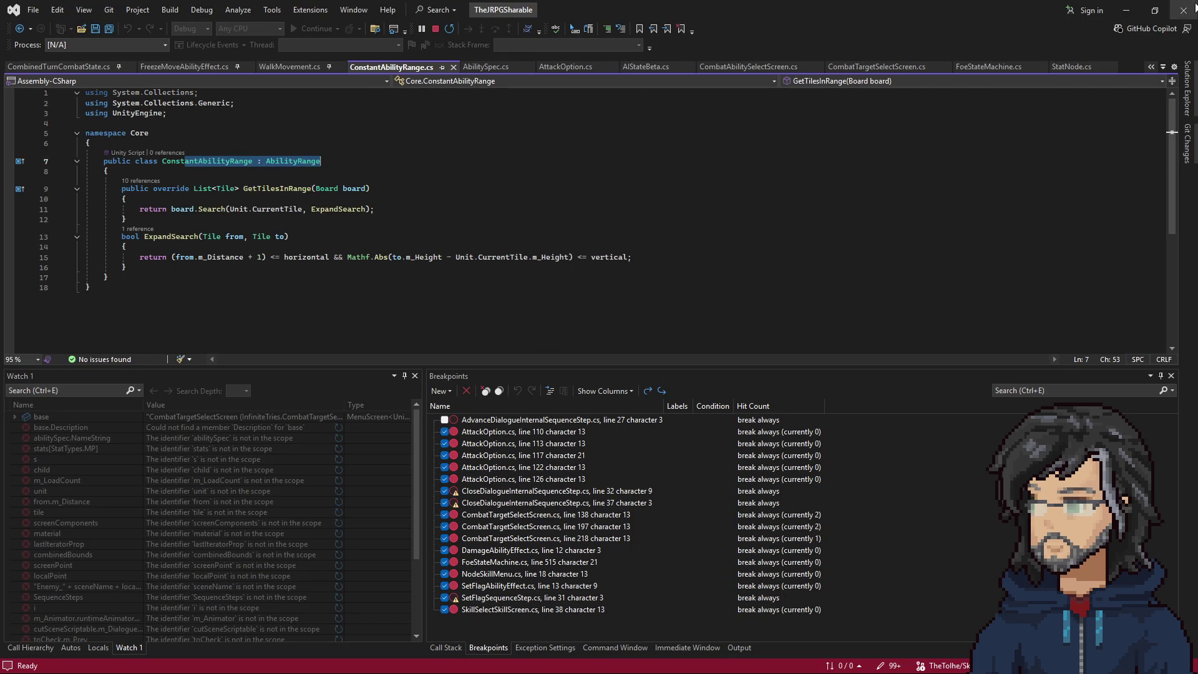
{"action": "left_click", "coordinate": [1129, 10]}
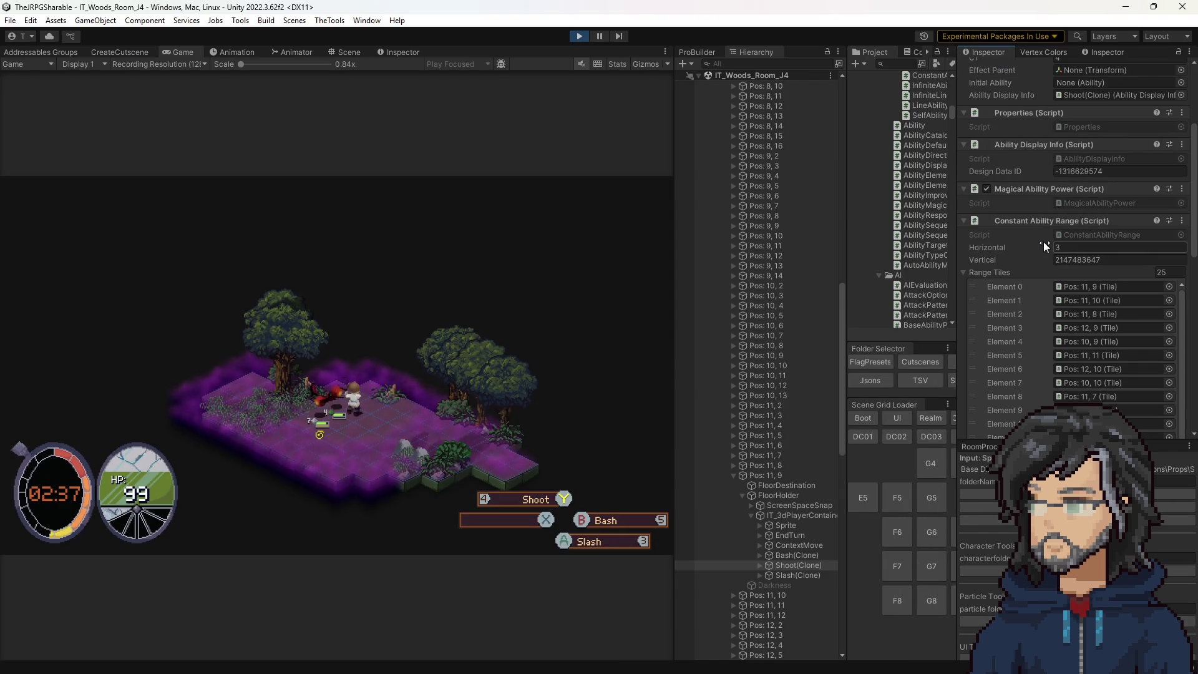
{"action": "scroll", "coordinate": [1046, 241], "scroll_direction": "down", "scroll_amount": 3}
{"action": "scroll", "coordinate": [1041, 259], "scroll_direction": "up", "scroll_amount": 3}
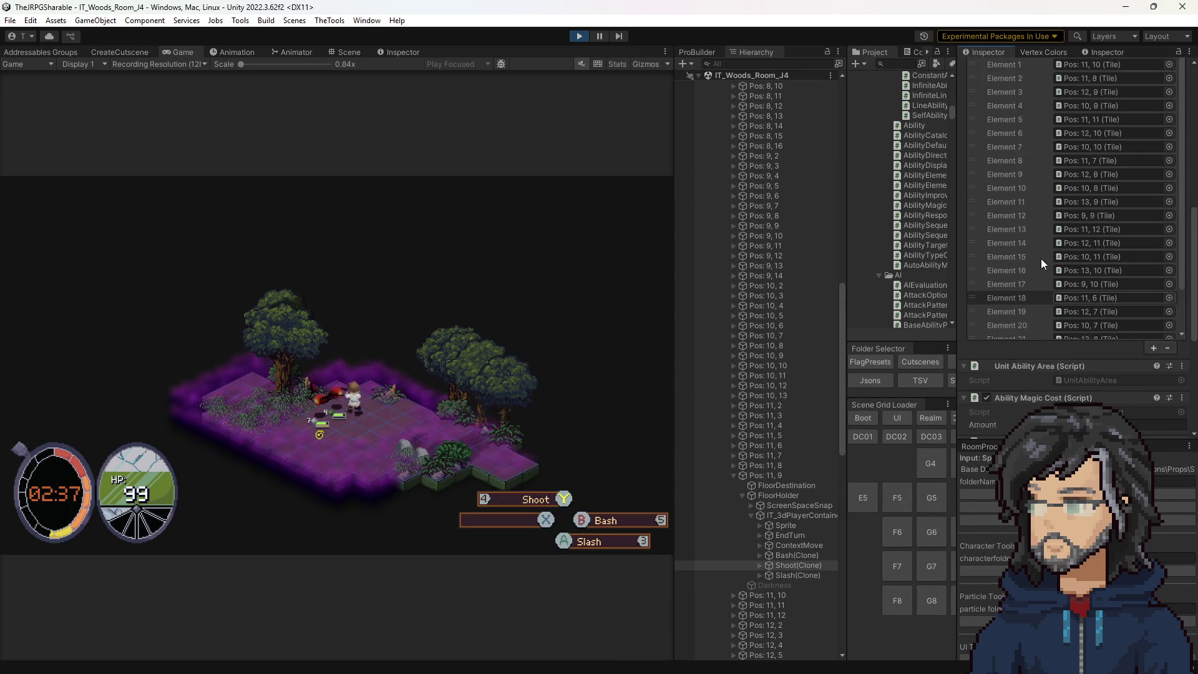
{"action": "scroll", "coordinate": [1041, 258], "scroll_direction": "down", "scroll_amount": 5}
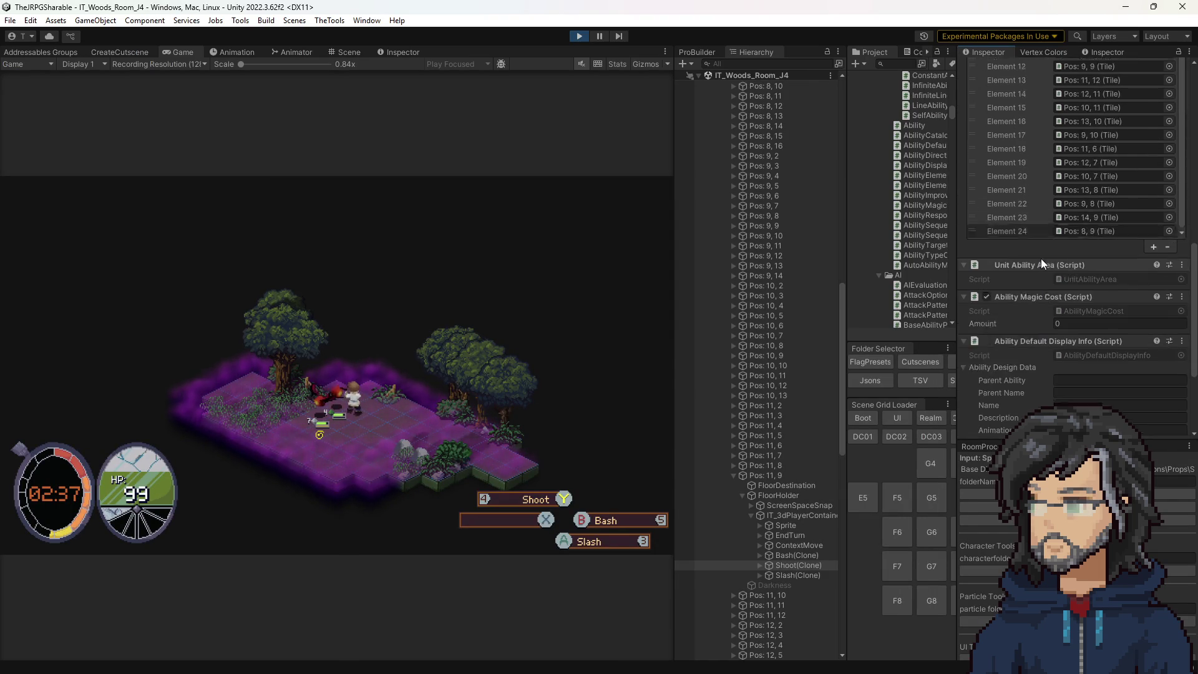
{"action": "left_click", "coordinate": [1073, 245]}
{"action": "double_click", "coordinate": [1073, 245]}
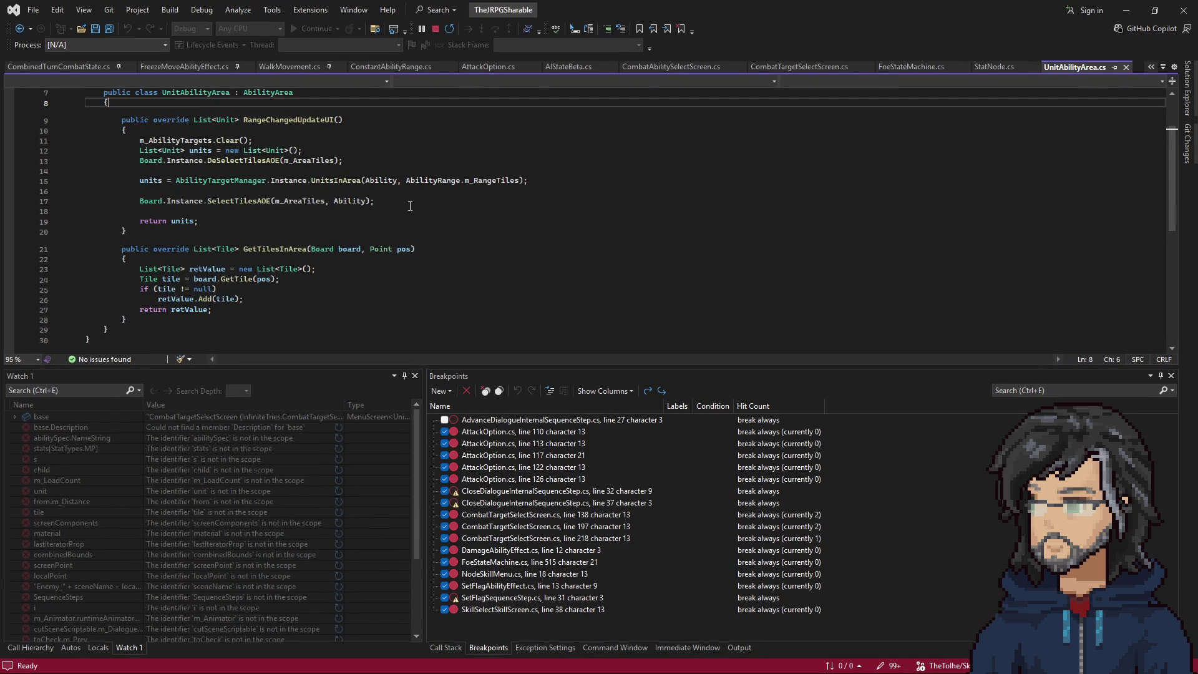
Use CodeLens references on RangeChangedUpdateUI to jump to its call in CombatTargetSelectScreen.cs.
{"action": "scroll", "coordinate": [343, 239], "scroll_direction": "down", "scroll_amount": 1}
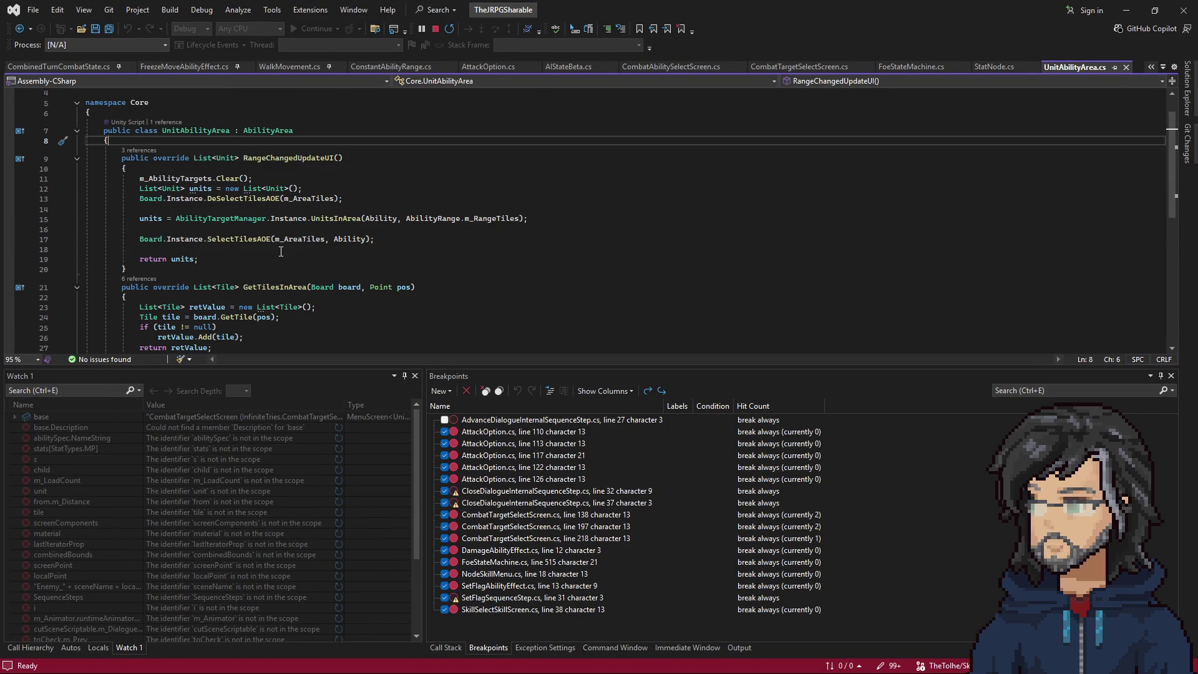
{"action": "scroll", "coordinate": [283, 251], "scroll_direction": "down", "scroll_amount": 2}
{"action": "scroll", "coordinate": [205, 219], "scroll_direction": "up", "scroll_amount": 2}
{"action": "left_click", "coordinate": [149, 155]}
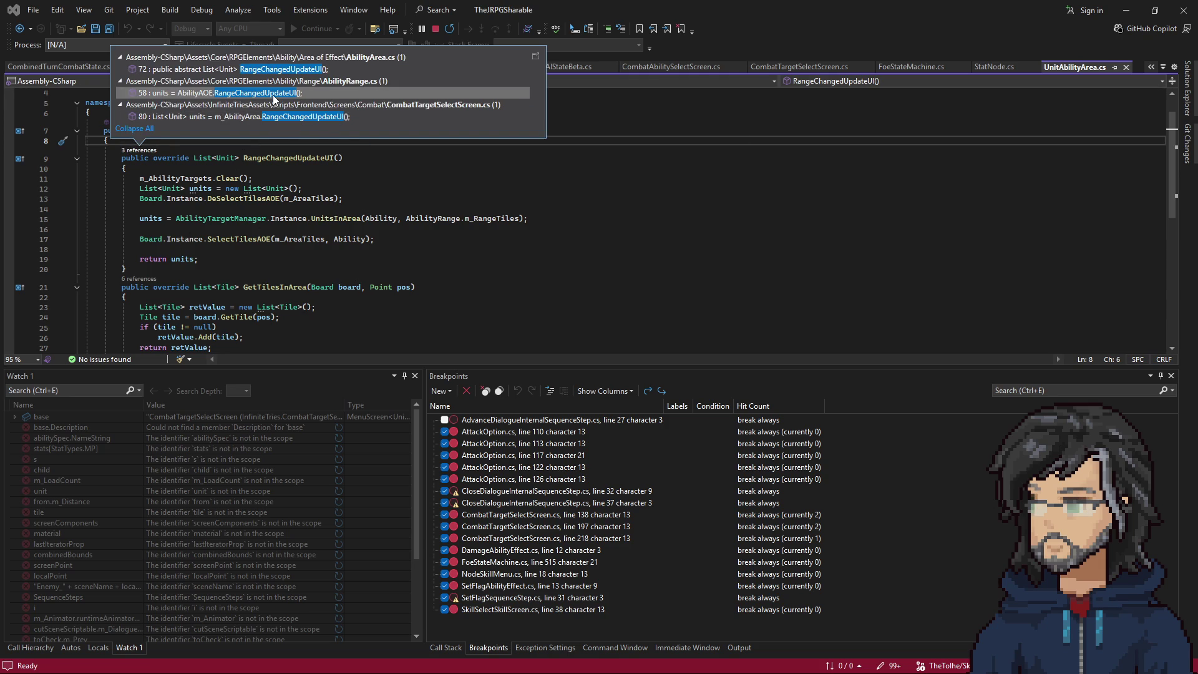
{"action": "mouse_move", "coordinate": [273, 98]}
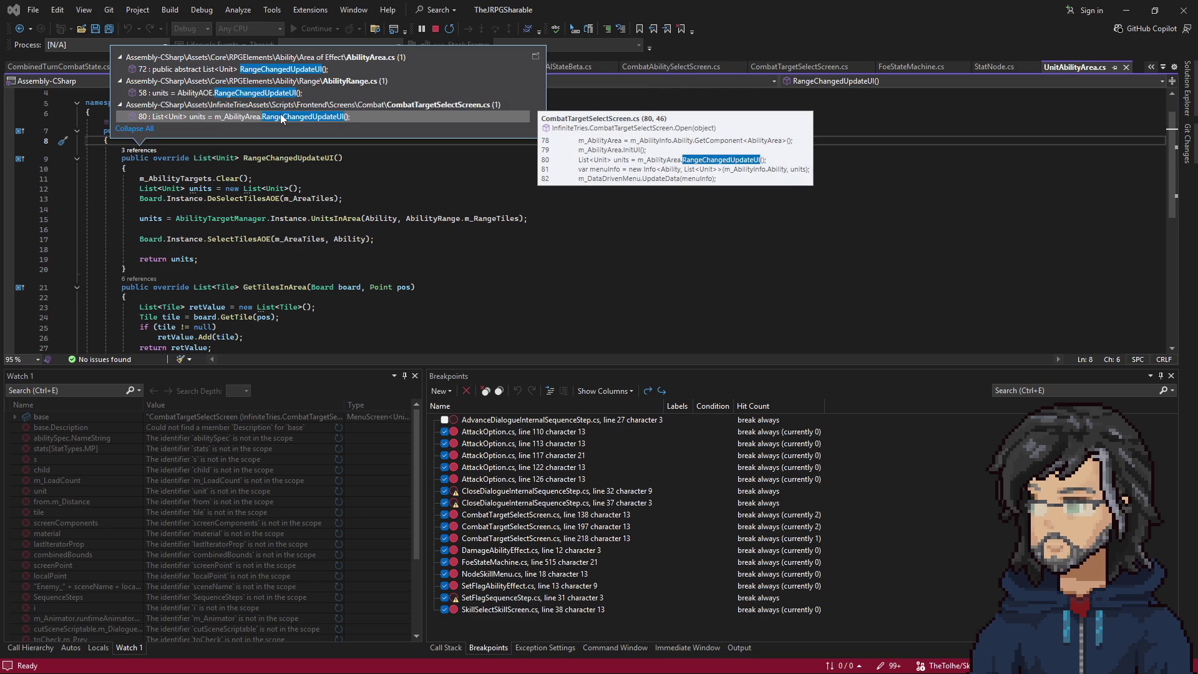
{"action": "double_click", "coordinate": [283, 117]}
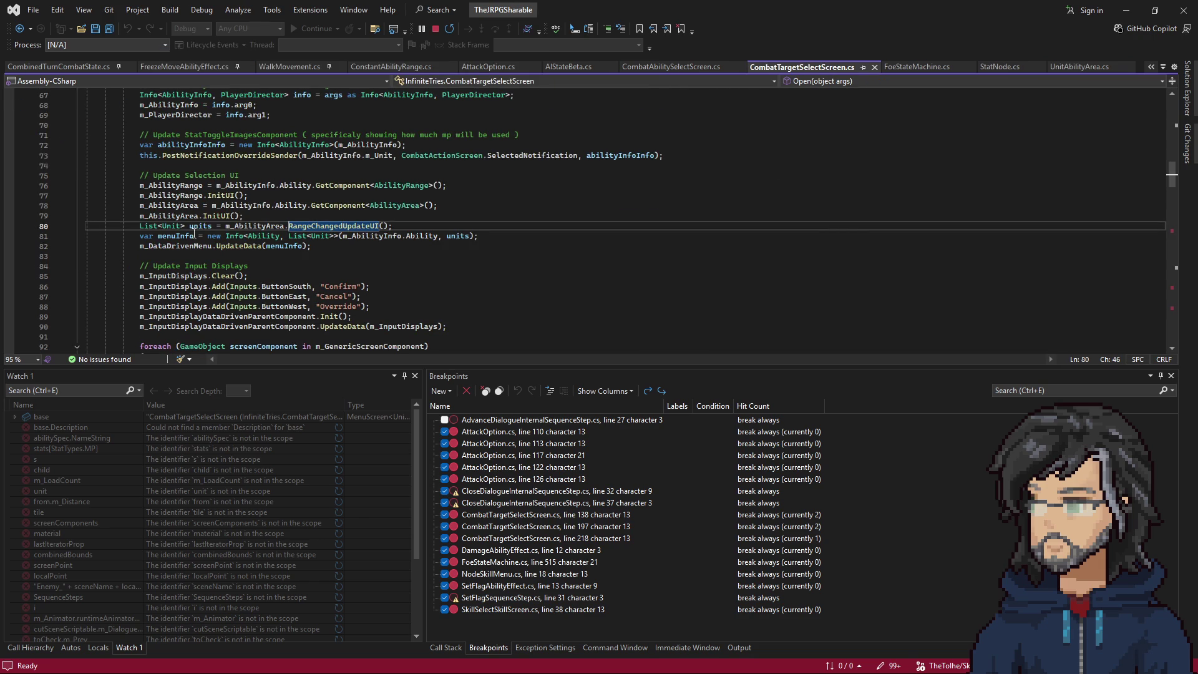
Highlight the units variable and add a breakpoint on line 80's RangeChangedUpdateUI call.
{"action": "scroll", "coordinate": [189, 232], "scroll_direction": "up", "scroll_amount": 4}
{"action": "scroll", "coordinate": [189, 232], "scroll_direction": "down", "scroll_amount": 2}
{"action": "left_click", "coordinate": [195, 286]}
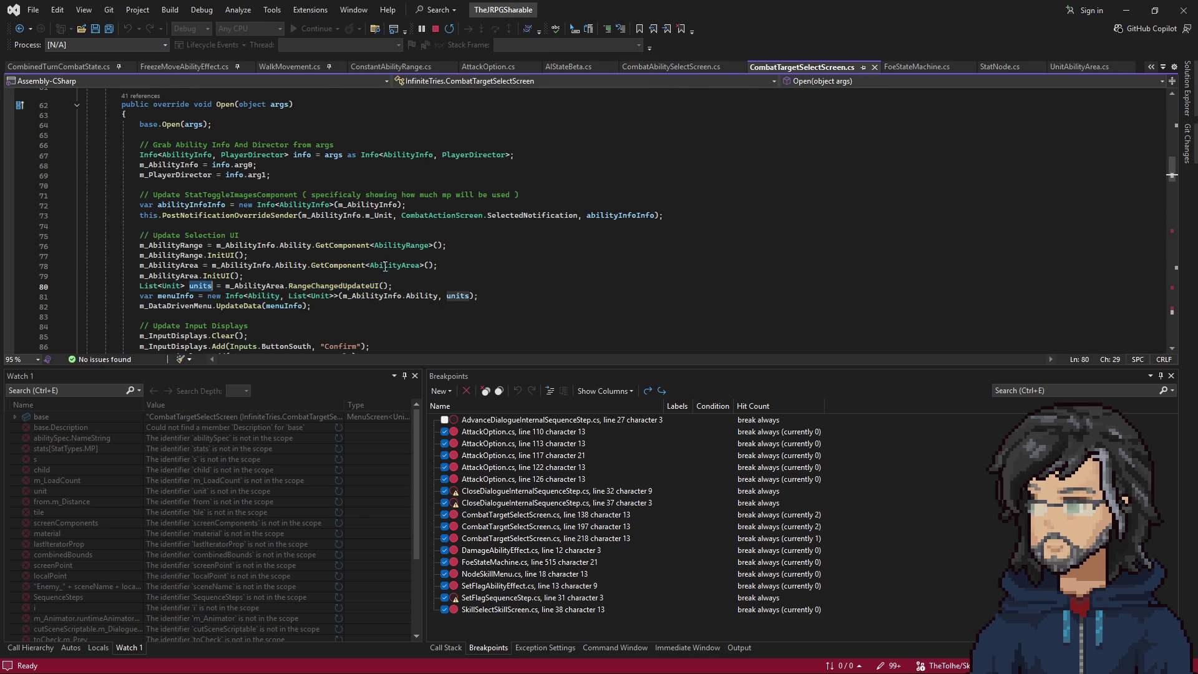
{"action": "scroll", "coordinate": [312, 256], "scroll_direction": "down", "scroll_amount": 2}
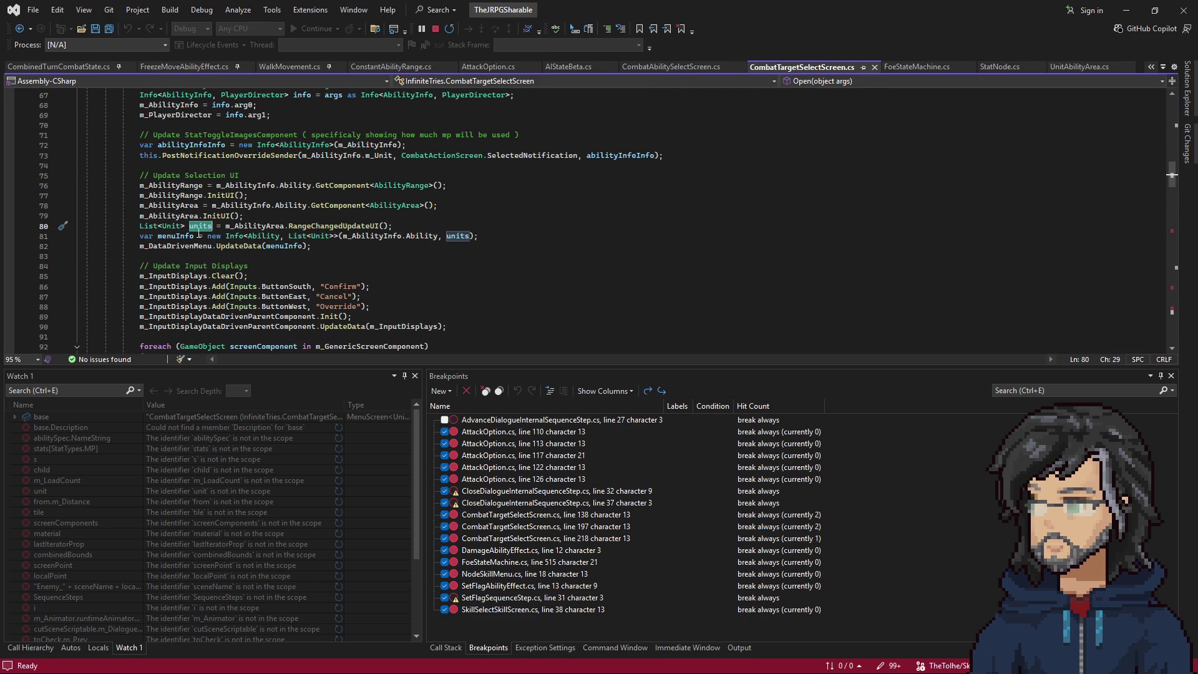
{"action": "scroll", "coordinate": [299, 130], "scroll_direction": "up", "scroll_amount": 20}
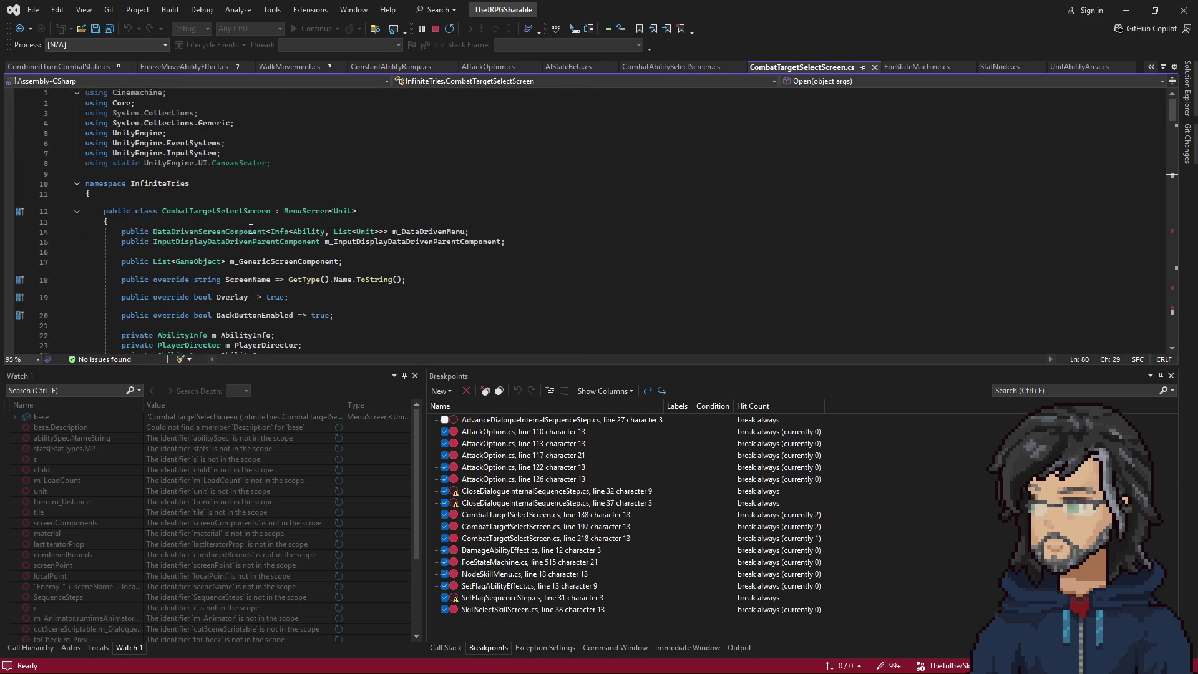
{"action": "scroll", "coordinate": [250, 233], "scroll_direction": "down", "scroll_amount": 20}
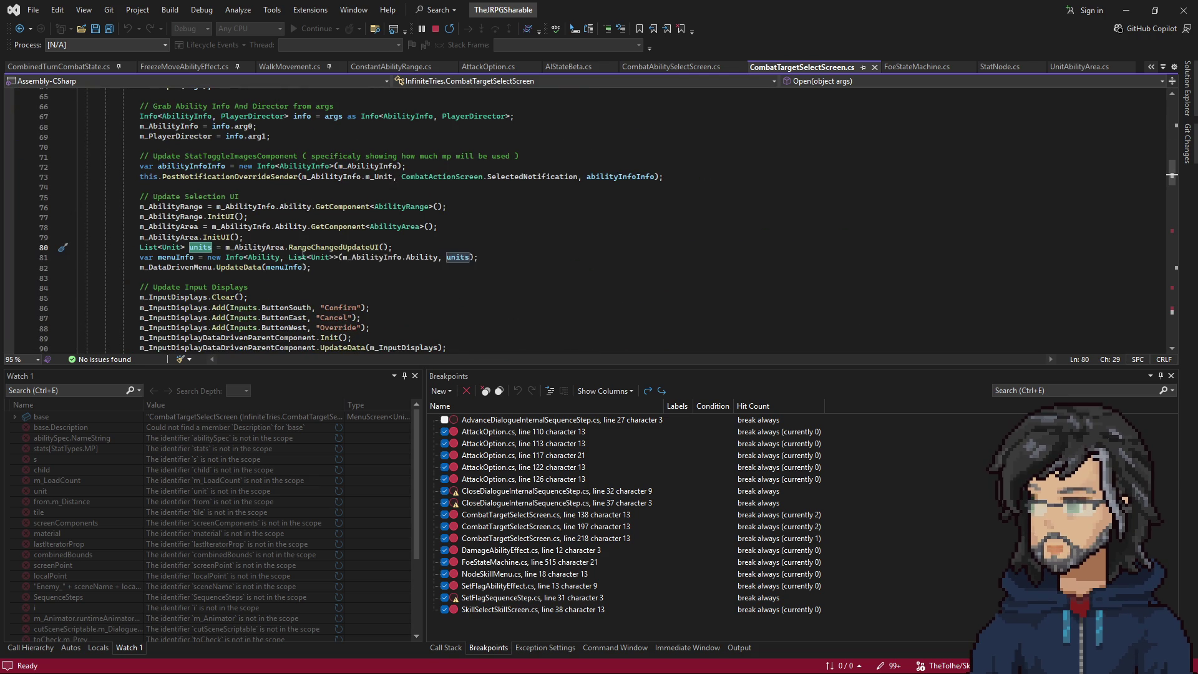
{"action": "left_click", "coordinate": [300, 247]}
{"action": "key", "text": "F9"}
Look over the menuInfo and line 82 menu data update, then return to the running game.
{"action": "left_click", "coordinate": [193, 258]}
{"action": "scroll", "coordinate": [301, 254], "scroll_direction": "down", "scroll_amount": 2}
{"action": "left_click", "coordinate": [212, 207]}
{"action": "scroll", "coordinate": [315, 223], "scroll_direction": "down", "scroll_amount": 20}
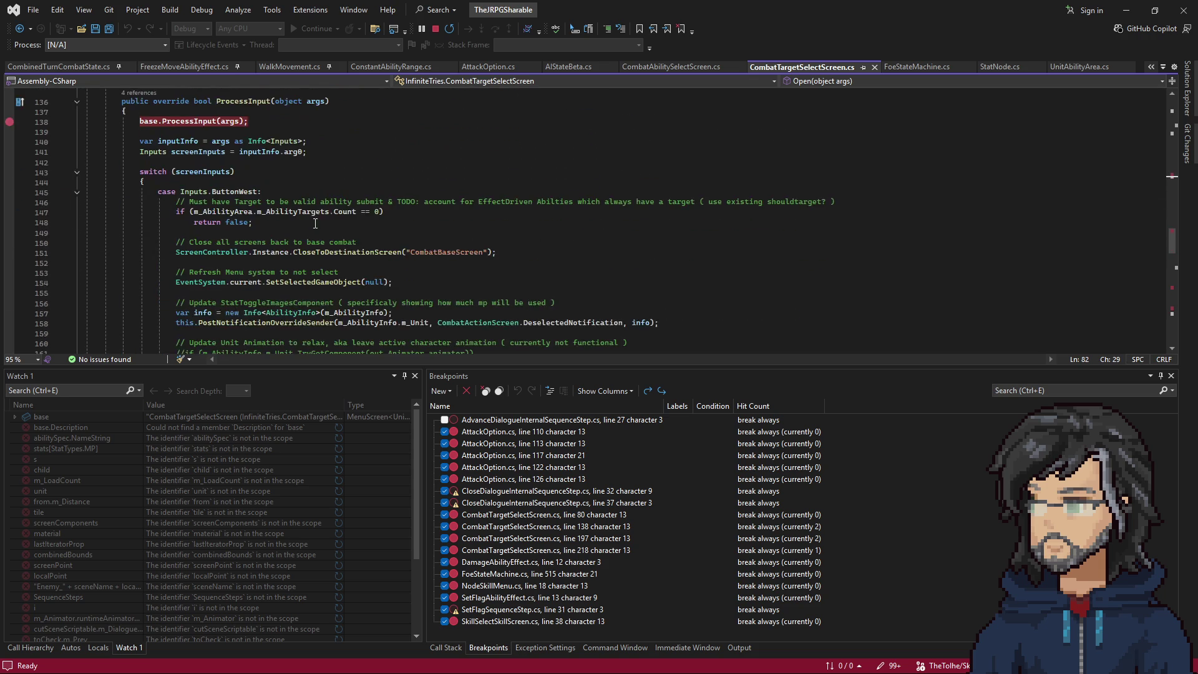
{"action": "scroll", "coordinate": [316, 223], "scroll_direction": "up", "scroll_amount": 20}
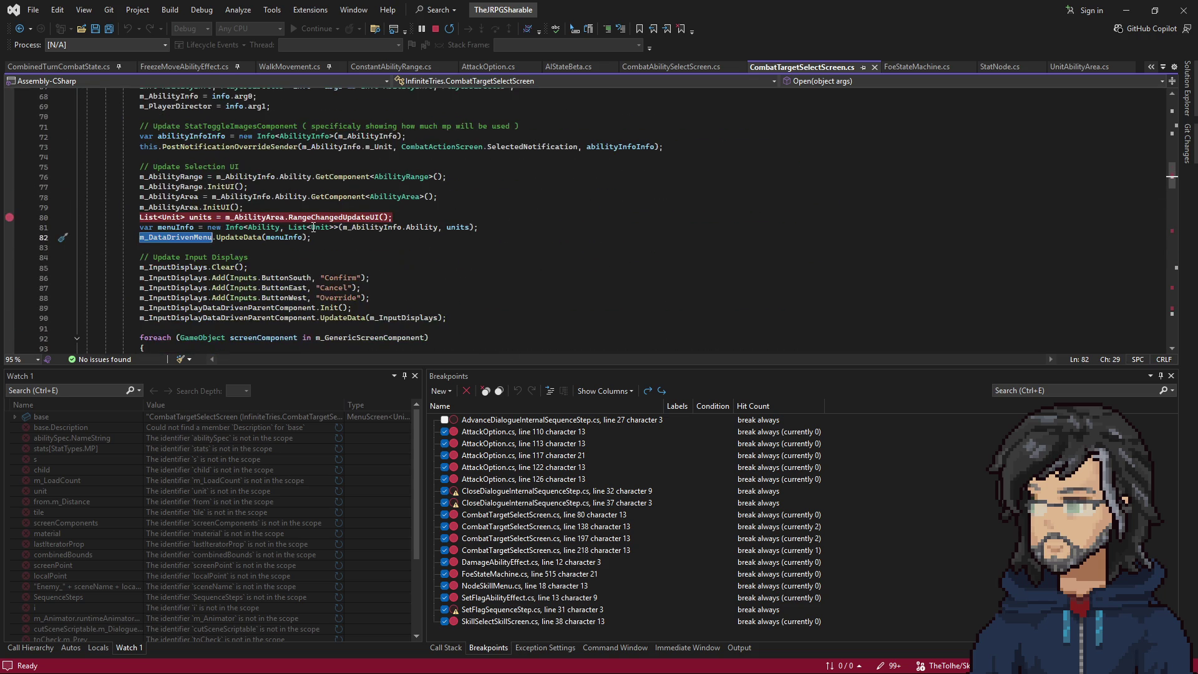
{"action": "left_click", "coordinate": [1126, 10]}
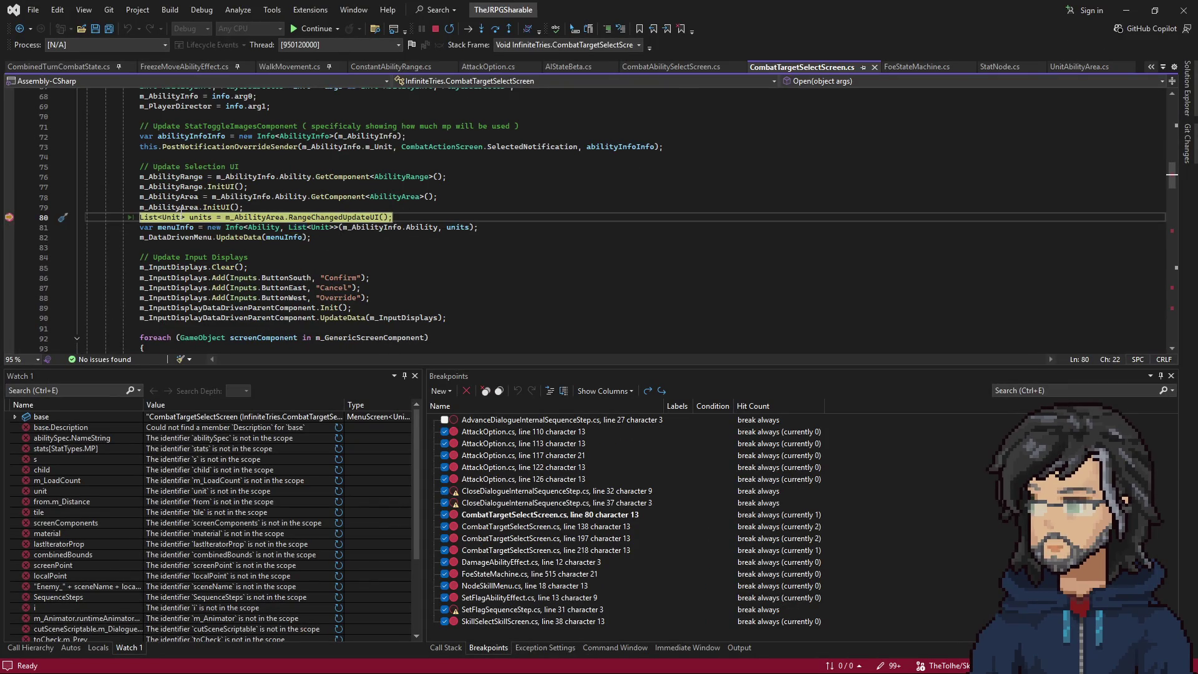
Step past line 80 to the menu update and expand the units list of targeted bats.
{"action": "key", "text": "F10"}
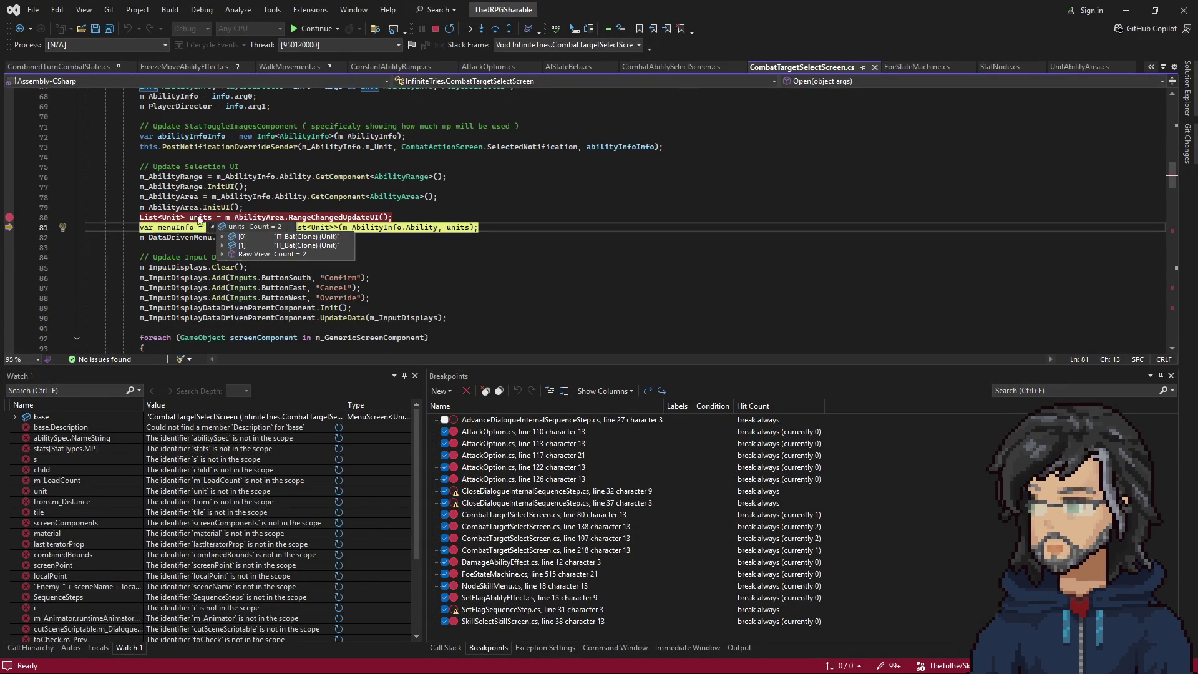
{"action": "key", "text": "F10"}
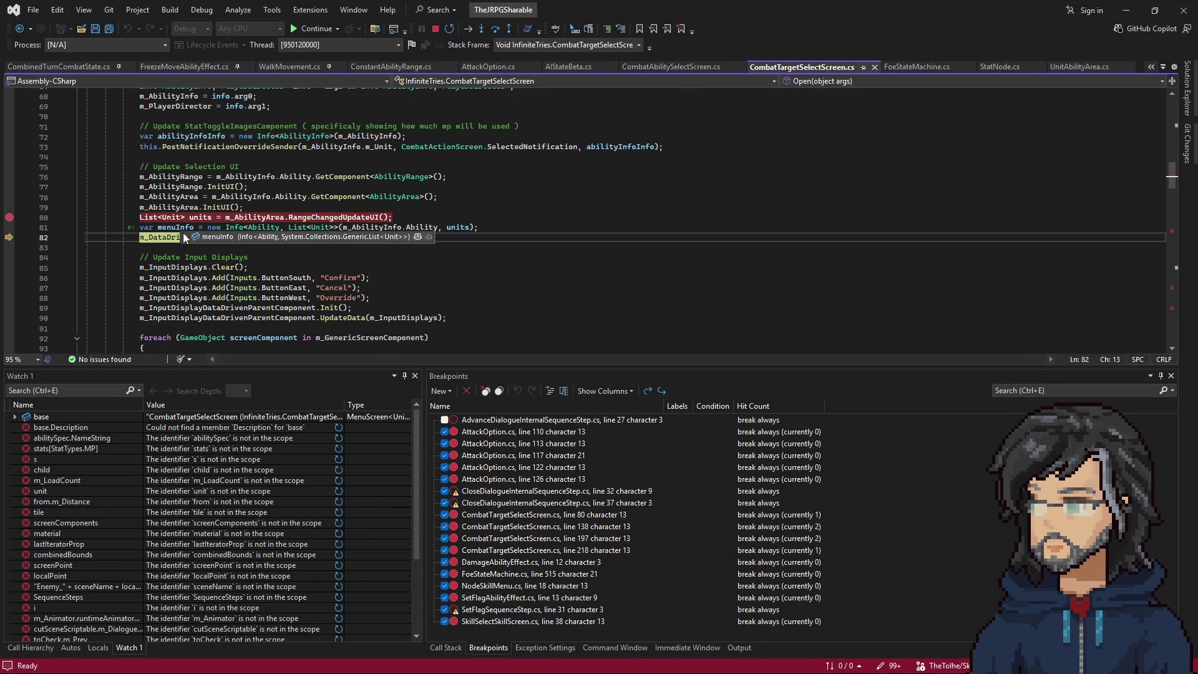
{"action": "mouse_move", "coordinate": [185, 234]}
{"action": "left_click", "coordinate": [197, 256]}
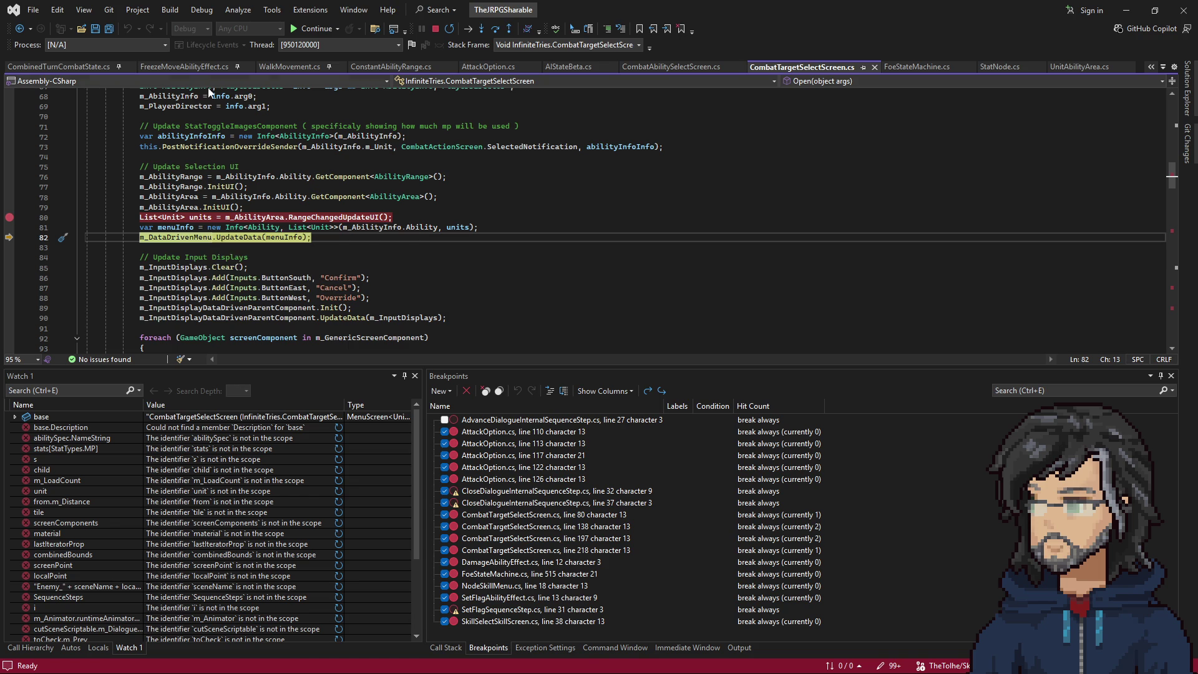
Step into UpdateData and PopulateButtons and through the selector-button loop for each unit.
{"action": "key", "text": "F11"}
{"action": "key", "text": "F10"}
{"action": "key", "text": "F10"}
{"action": "key", "text": "F10"}
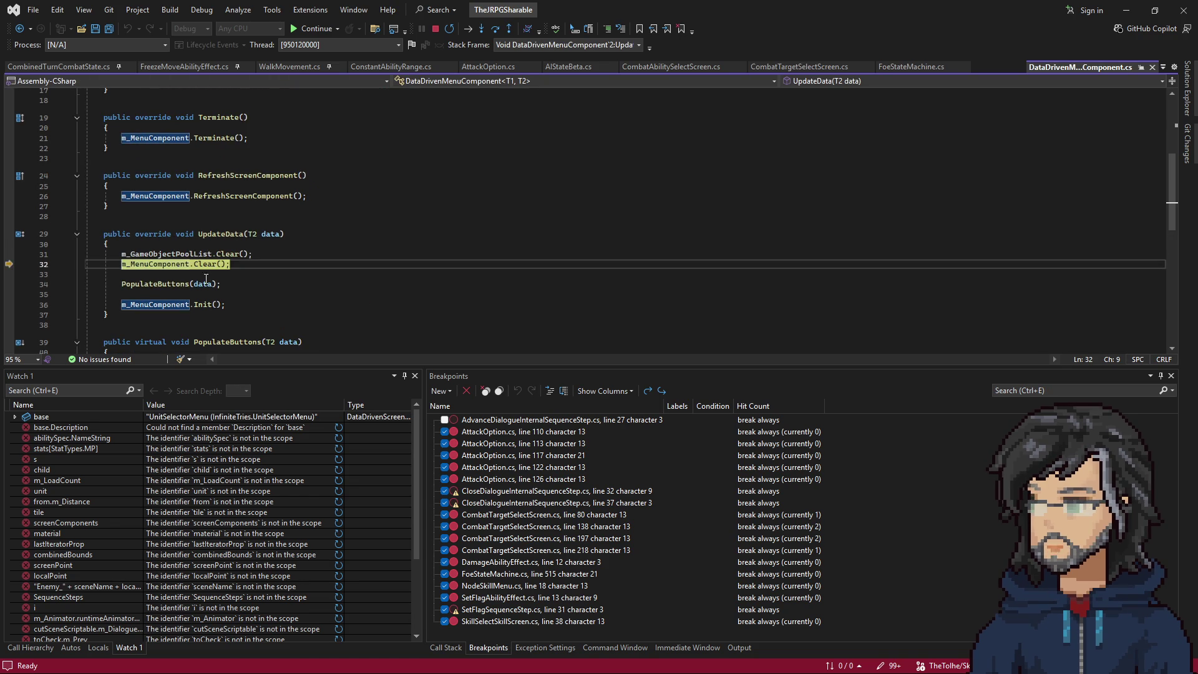
{"action": "mouse_move", "coordinate": [204, 284]}
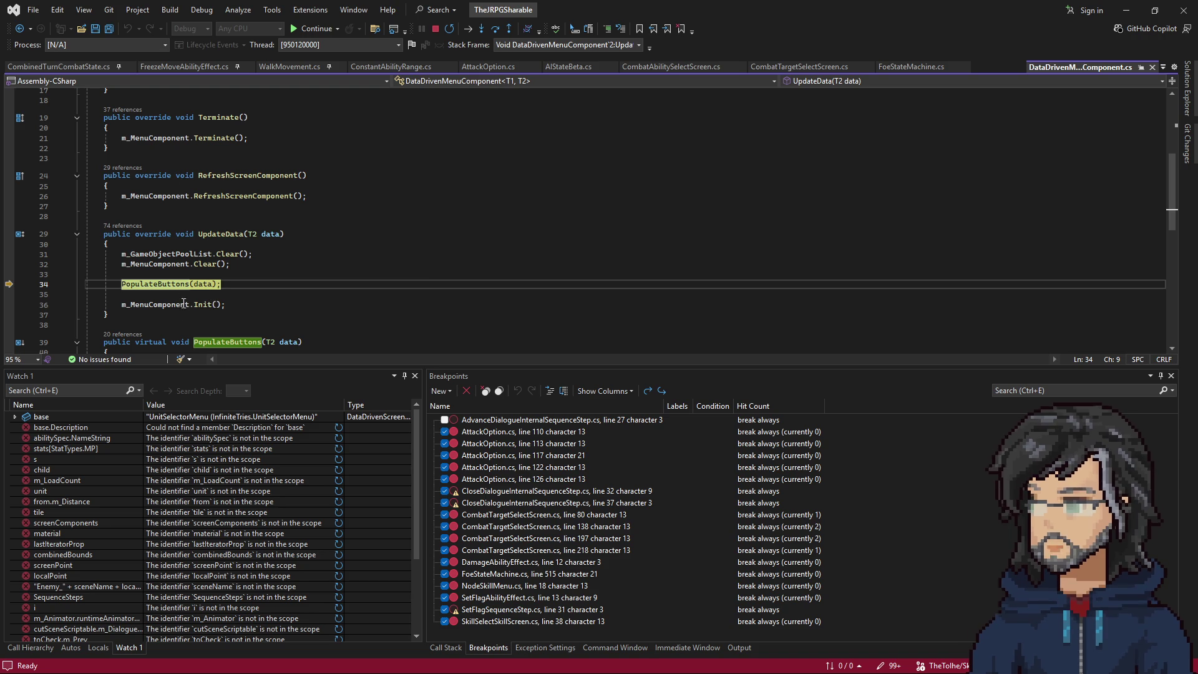
{"action": "key", "text": "F10"}
{"action": "scroll", "coordinate": [375, 226], "scroll_direction": "down", "scroll_amount": 2}
{"action": "key", "text": "F10"}
{"action": "key", "text": "F10"}
{"action": "key", "text": "F10"}
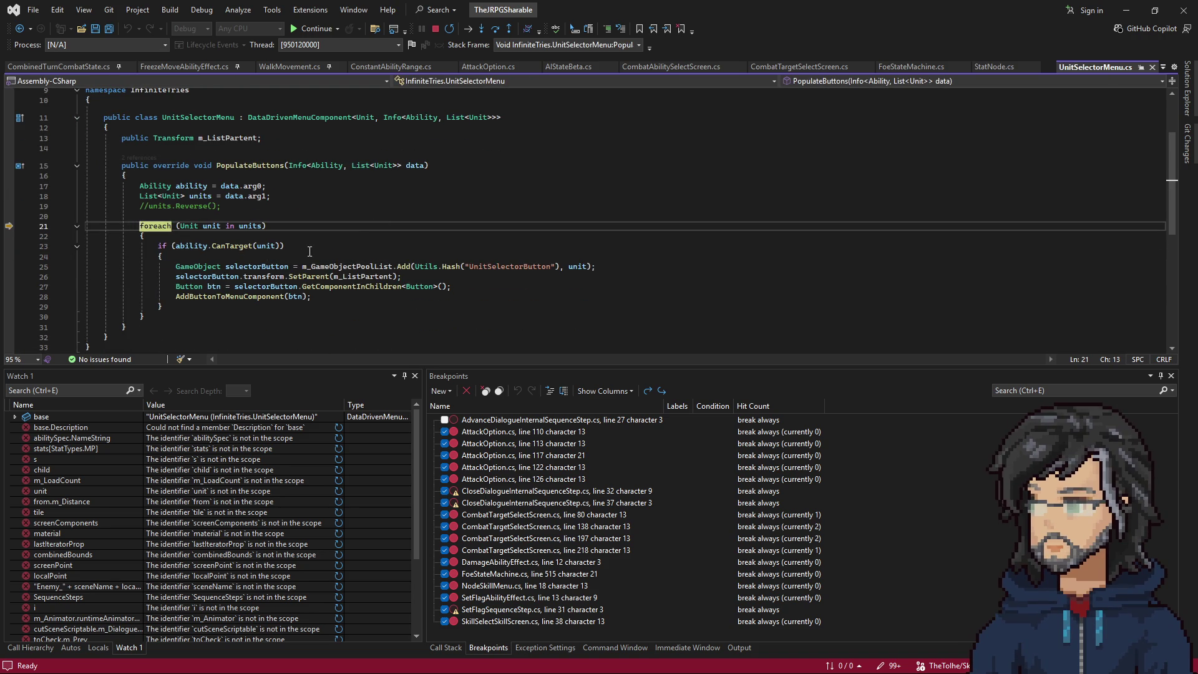
{"action": "key", "text": "F10"}
{"action": "key", "text": "F10"}
{"action": "key", "text": "F10"}
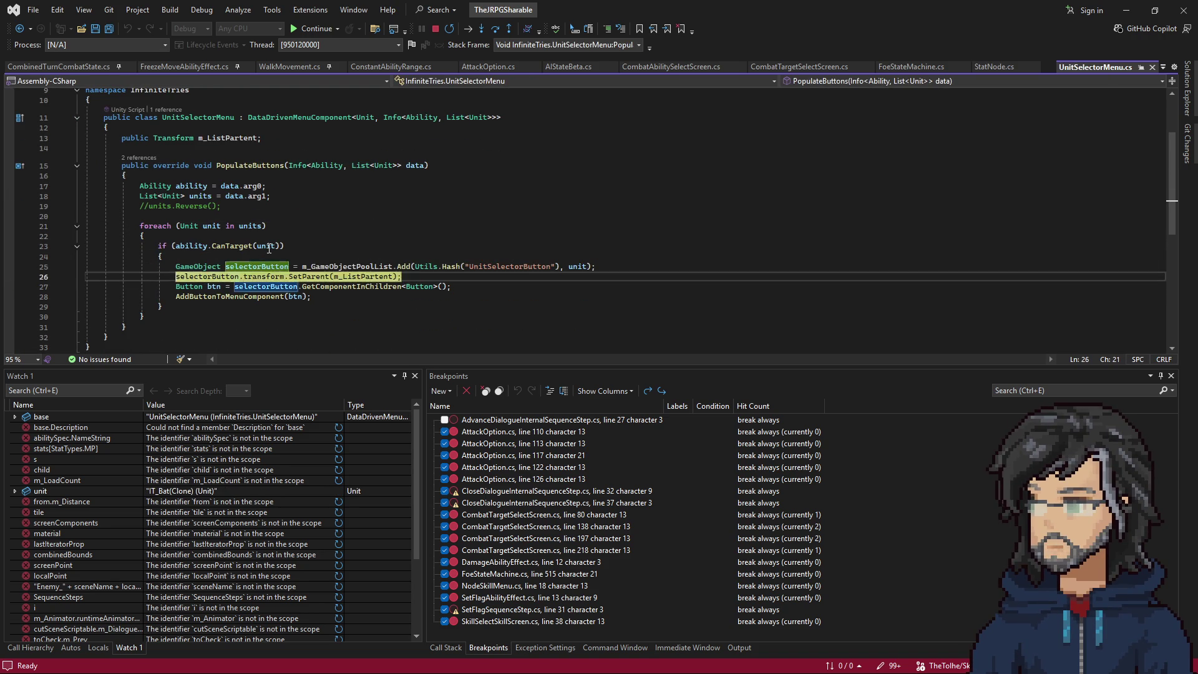
{"action": "key", "text": "F10"}
{"action": "key", "text": "F10"}
{"action": "key", "text": "F10"}
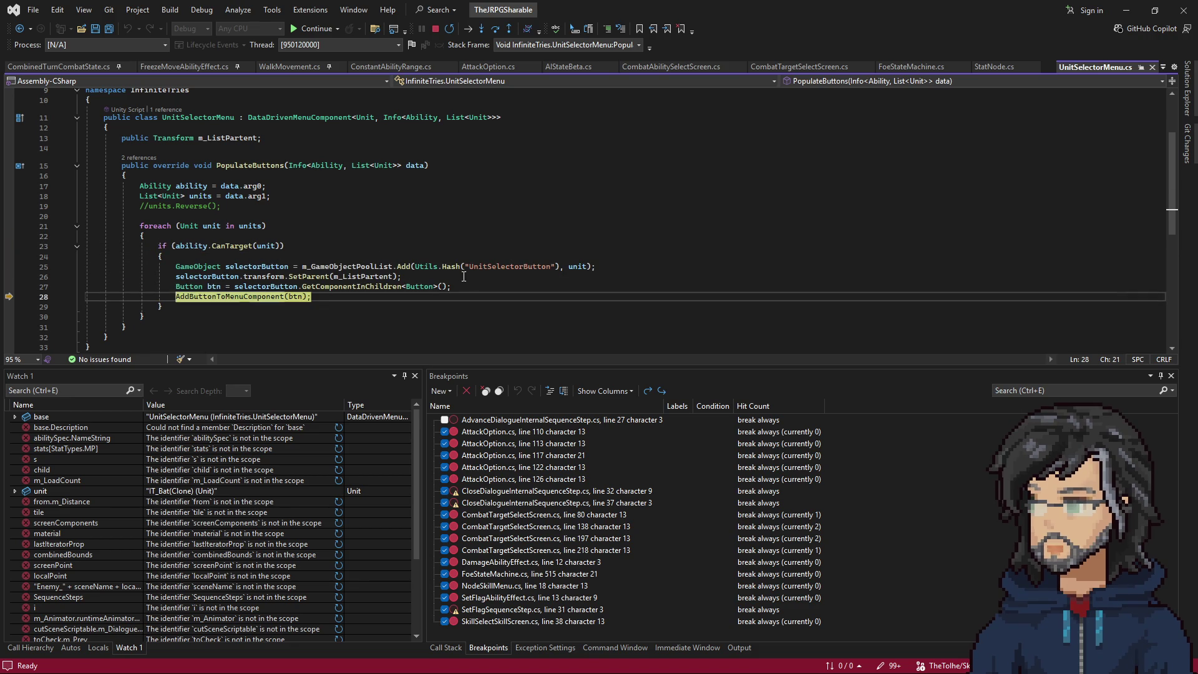
{"action": "key", "text": "F10"}
{"action": "key", "text": "F10"}
{"action": "key", "text": "F10"}
Return to CombatTargetSelectScreen, advance to line 90's input display update, and select m_DataDrivenMenu.
{"action": "key", "text": "F10"}
{"action": "key", "text": "F10"}
{"action": "key", "text": "F10"}
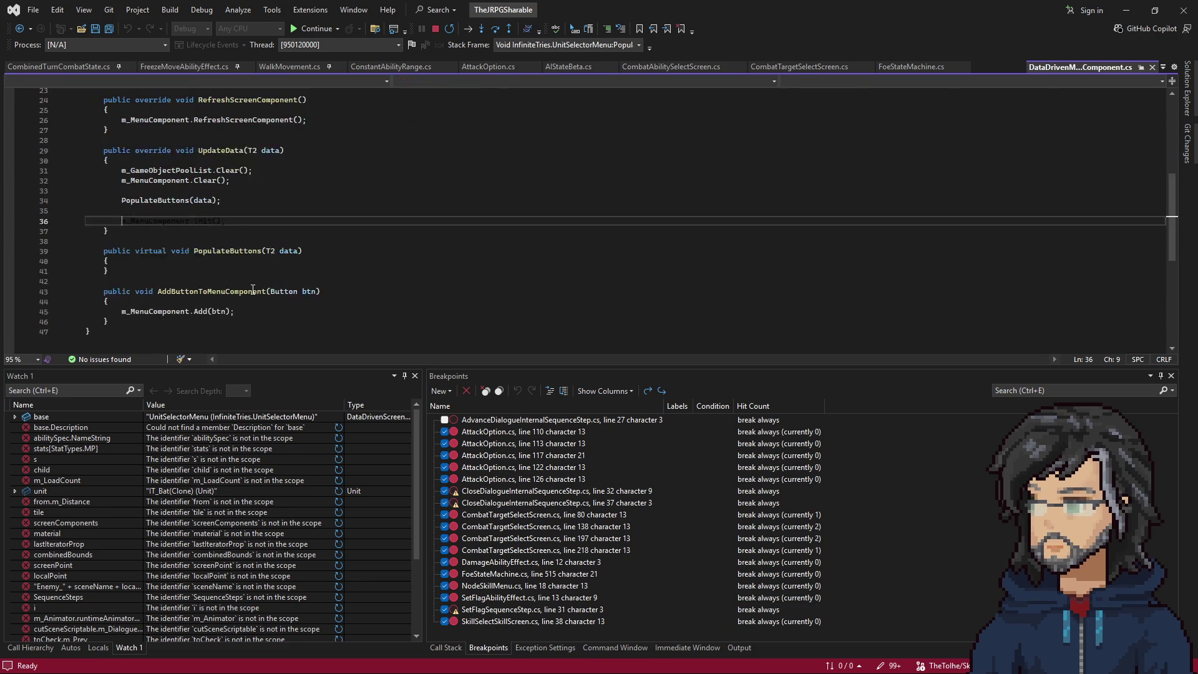
{"action": "scroll", "coordinate": [244, 279], "scroll_direction": "down", "scroll_amount": 2}
{"action": "key", "text": "F10"}
{"action": "key", "text": "F10"}
{"action": "mouse_move", "coordinate": [288, 248]}
{"action": "key", "text": "F10"}
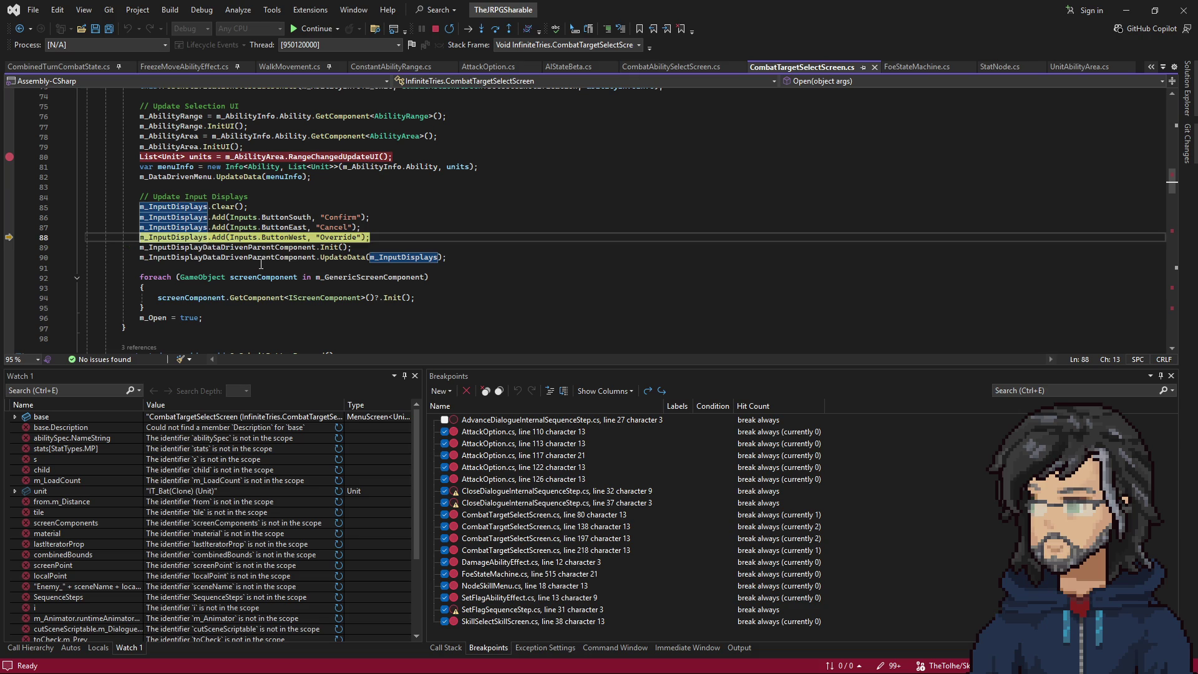
{"action": "key", "text": "F10"}
{"action": "key", "text": "F10"}
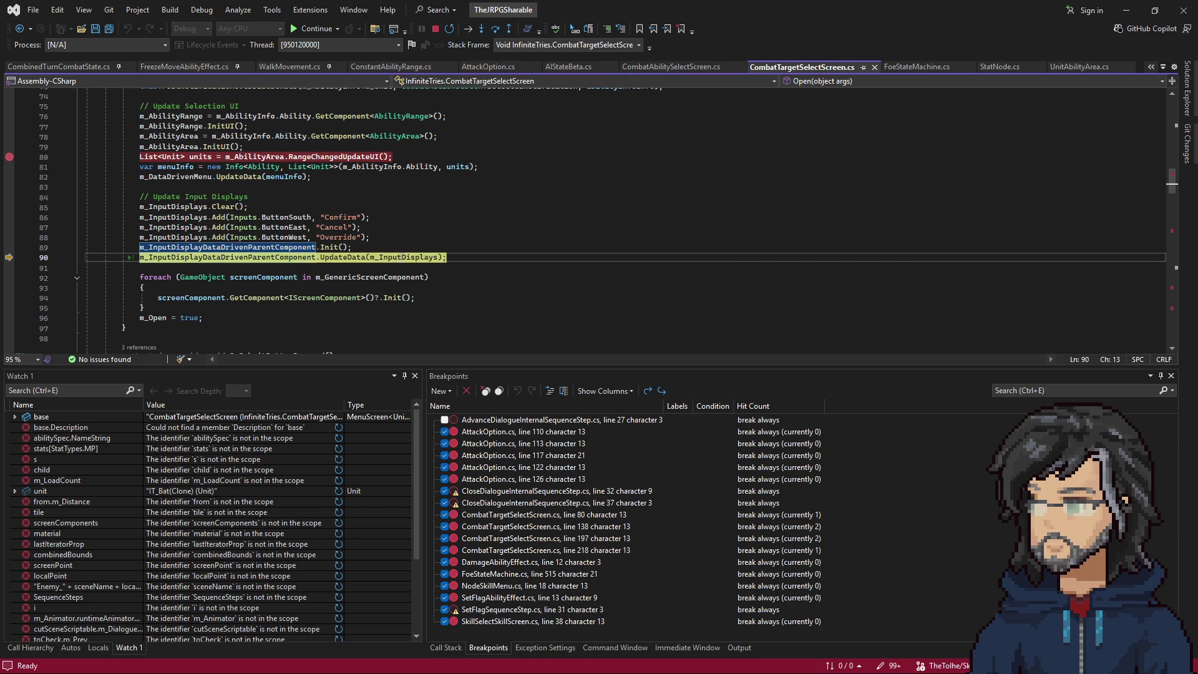
{"action": "double_click", "coordinate": [178, 176]}
Search CombatTargetSelectScreen.cs for m_DataDrivenMenu, from its line-14 declaration to its use on line 82.
{"action": "scroll", "coordinate": [277, 252], "scroll_direction": "down", "scroll_amount": 12}
{"action": "scroll", "coordinate": [277, 252], "scroll_direction": "down", "scroll_amount": 15}
{"action": "scroll", "coordinate": [277, 256], "scroll_direction": "up", "scroll_amount": 12}
{"action": "scroll", "coordinate": [271, 263], "scroll_direction": "down", "scroll_amount": 20}
{"action": "scroll", "coordinate": [271, 261], "scroll_direction": "down", "scroll_amount": 5}
{"action": "scroll", "coordinate": [272, 256], "scroll_direction": "up", "scroll_amount": 3}
{"action": "key", "text": "ctrl+f"}
{"action": "key", "text": "Return"}
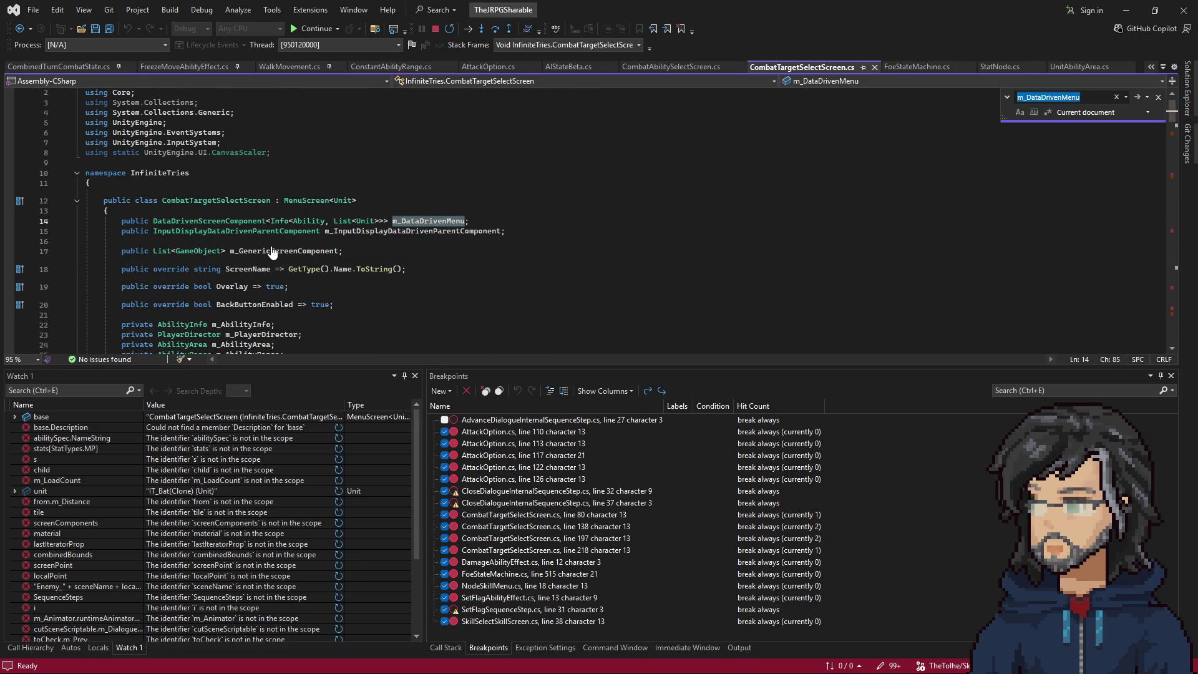
{"action": "key", "text": "Return"}
{"action": "key", "text": "Return"}
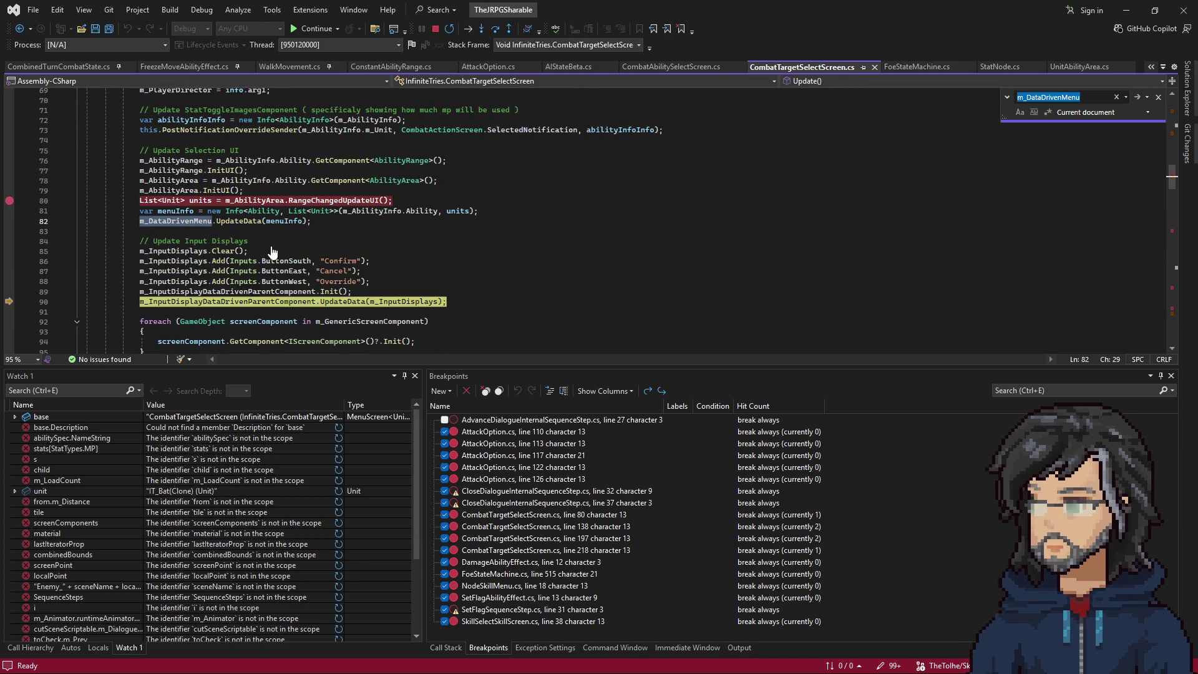
{"action": "key", "text": "Return"}
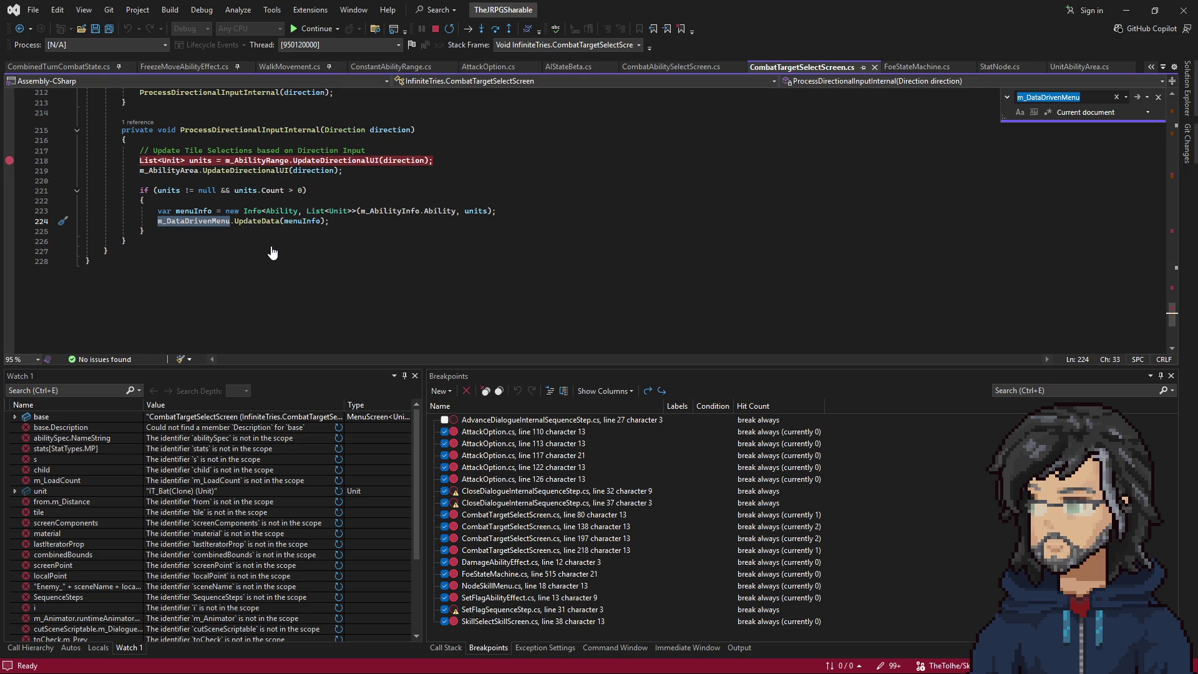
Read the m_DataDrivenMenu uses, confirm its value is UnitSelectorMenu, and bring up actions for MenuScreen.
{"action": "scroll", "coordinate": [248, 241], "scroll_direction": "up", "scroll_amount": 18}
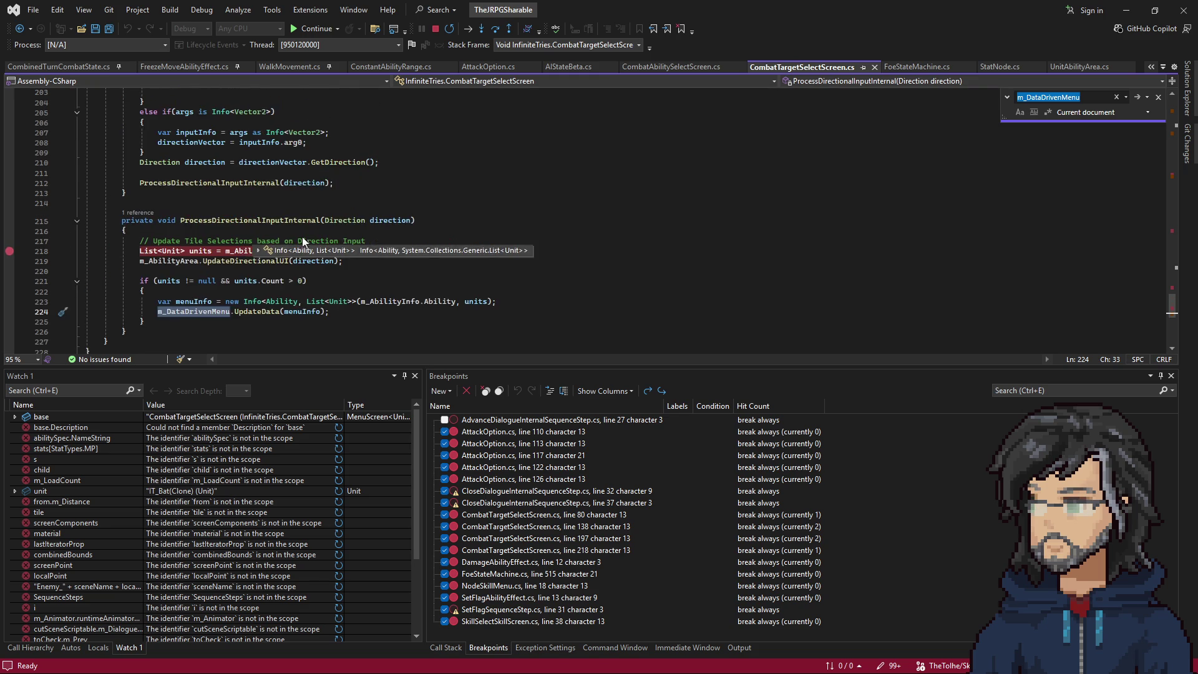
{"action": "scroll", "coordinate": [304, 215], "scroll_direction": "up", "scroll_amount": 20}
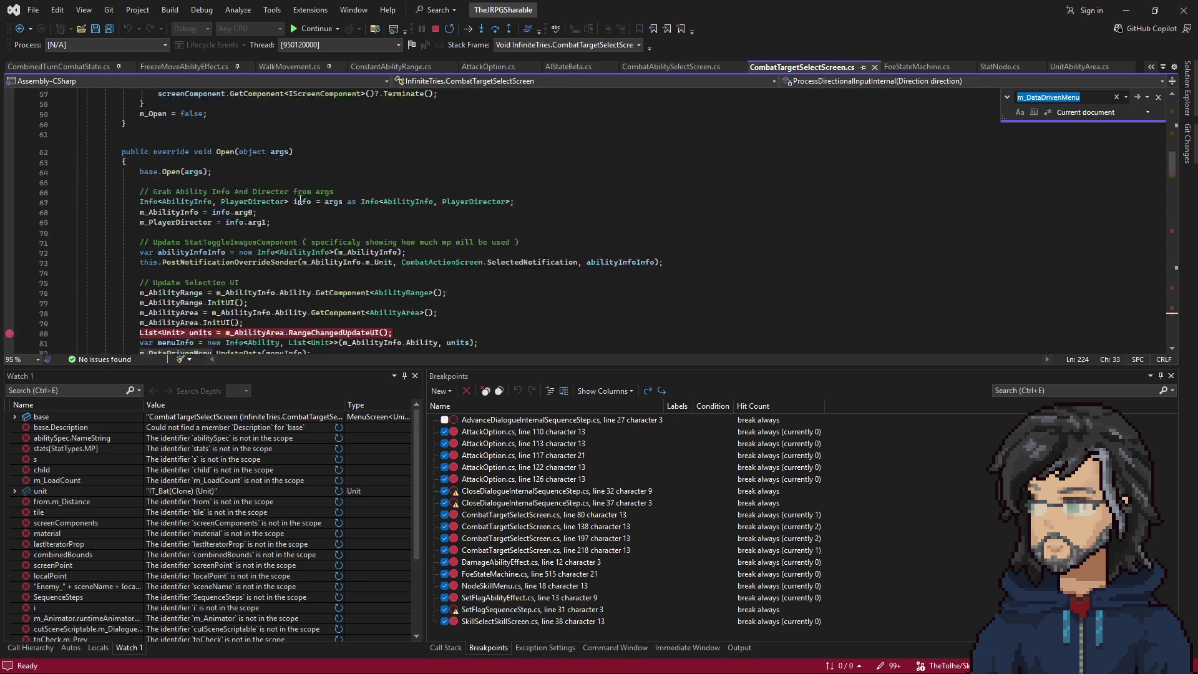
{"action": "scroll", "coordinate": [266, 197], "scroll_direction": "up", "scroll_amount": 5}
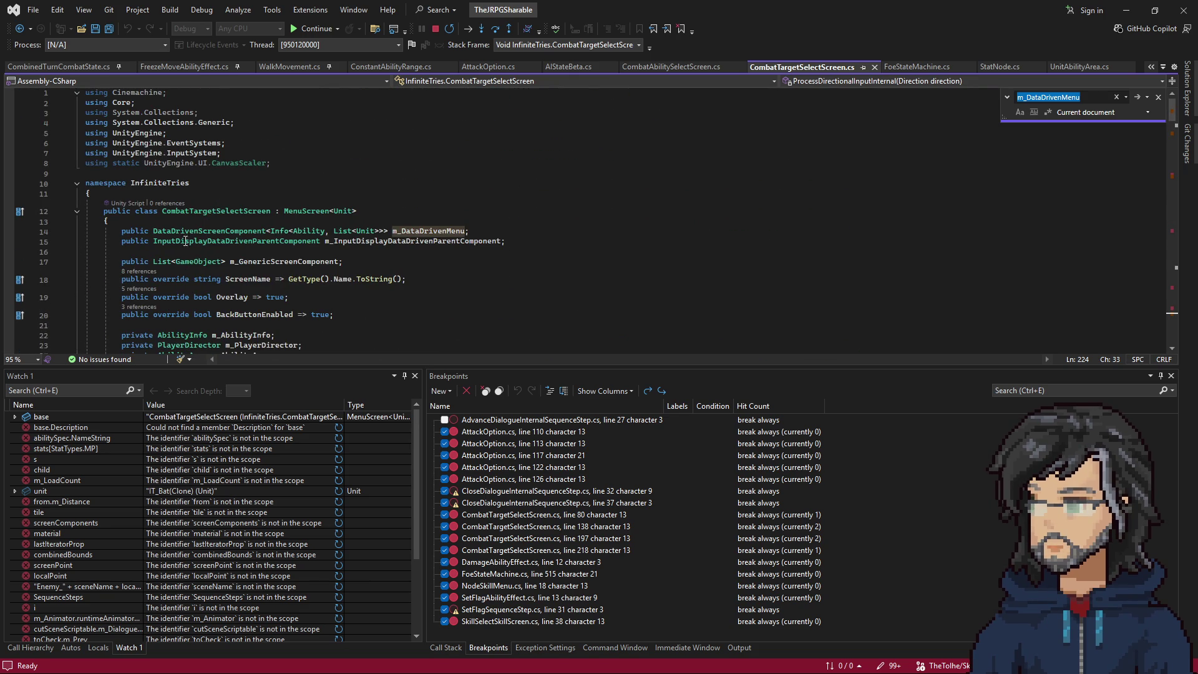
{"action": "scroll", "coordinate": [282, 286], "scroll_direction": "down", "scroll_amount": 6}
{"action": "scroll", "coordinate": [282, 287], "scroll_direction": "down", "scroll_amount": 16}
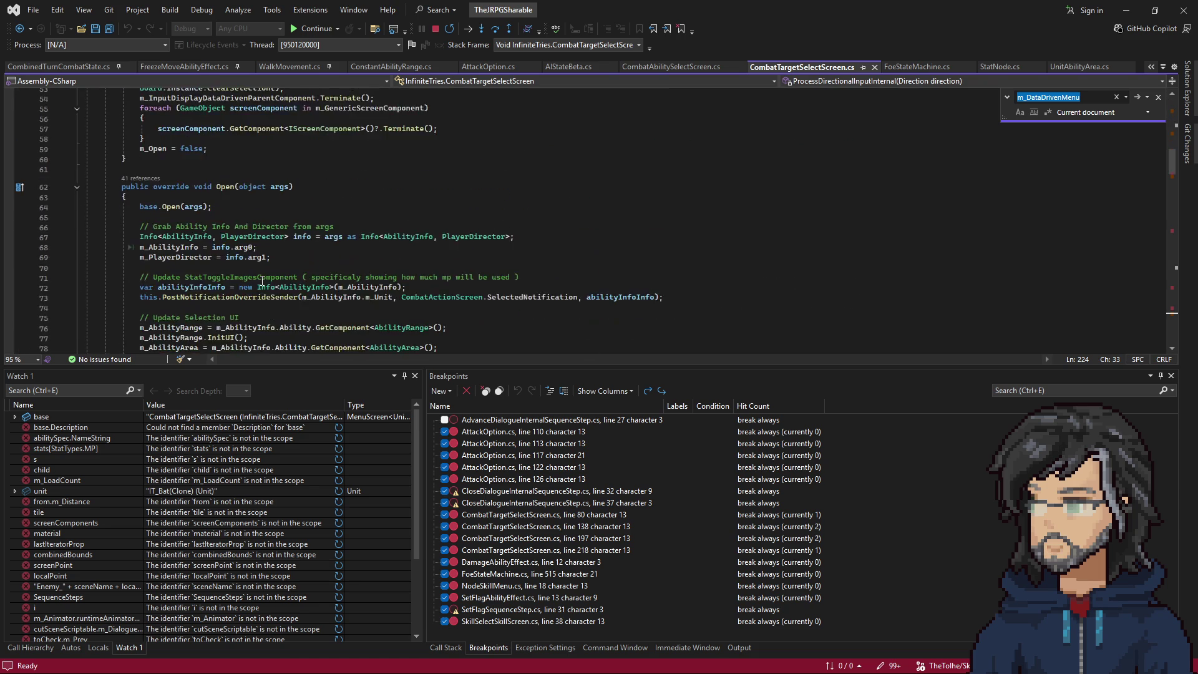
{"action": "mouse_move", "coordinate": [187, 239]}
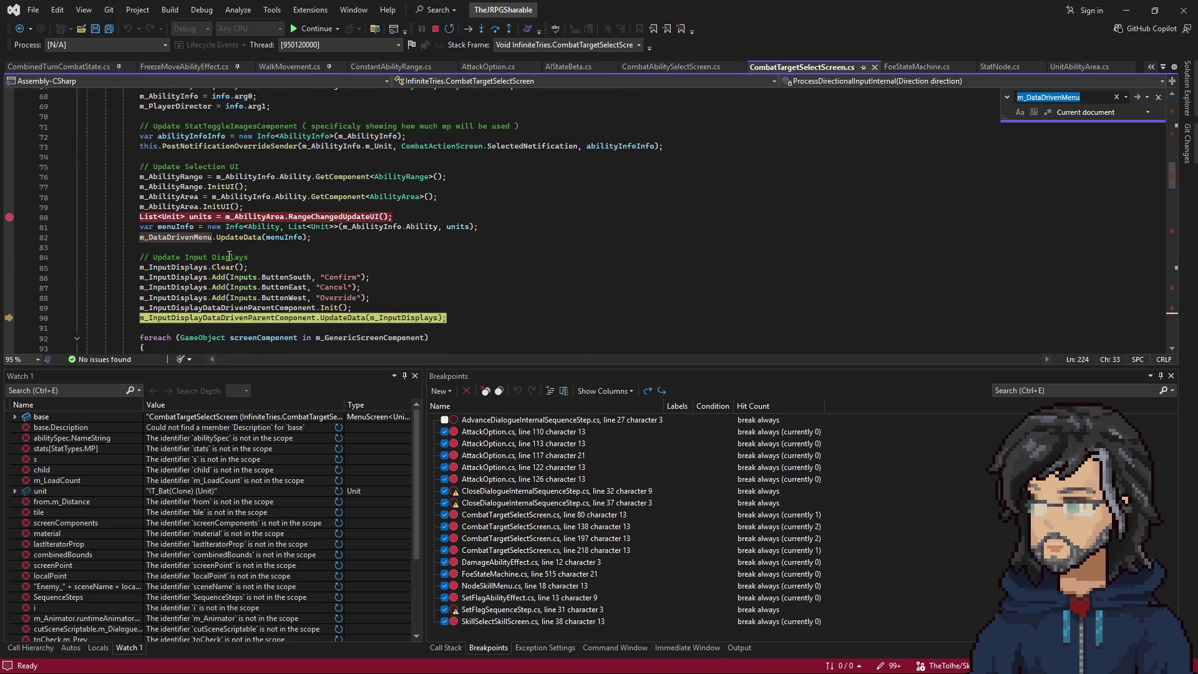
{"action": "scroll", "coordinate": [206, 246], "scroll_direction": "down", "scroll_amount": 2}
{"action": "mouse_move", "coordinate": [226, 251]}
{"action": "scroll", "coordinate": [190, 212], "scroll_direction": "down", "scroll_amount": 5}
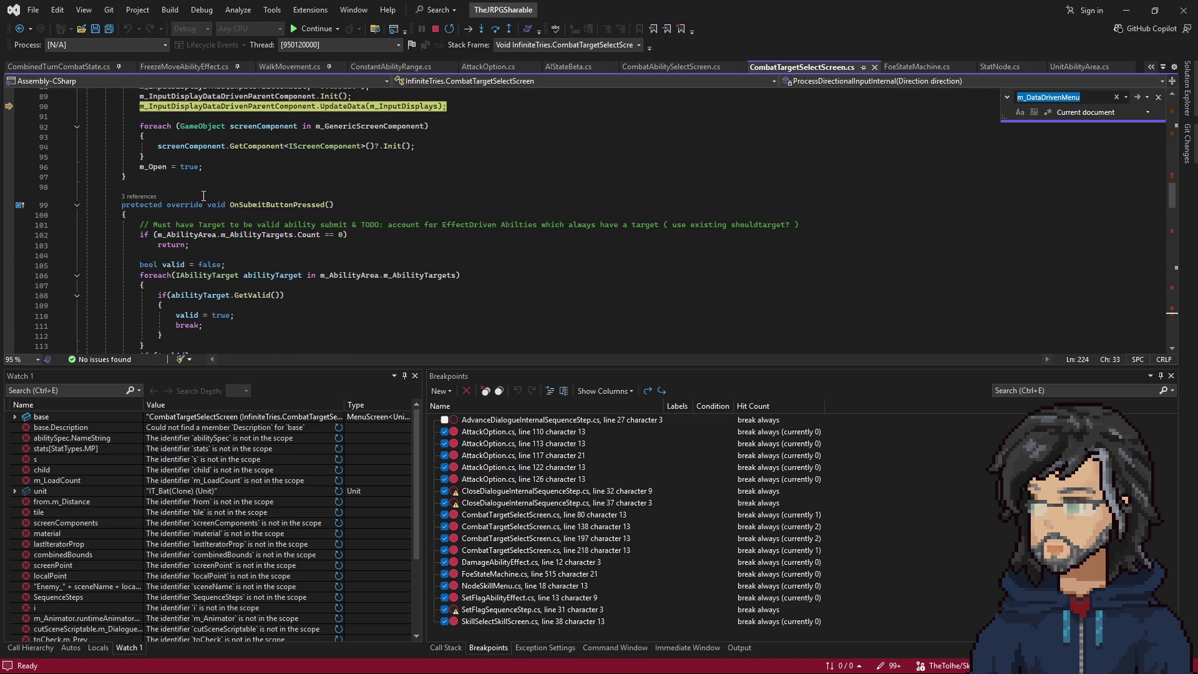
{"action": "scroll", "coordinate": [200, 198], "scroll_direction": "down", "scroll_amount": 13}
{"action": "scroll", "coordinate": [255, 249], "scroll_direction": "down", "scroll_amount": 15}
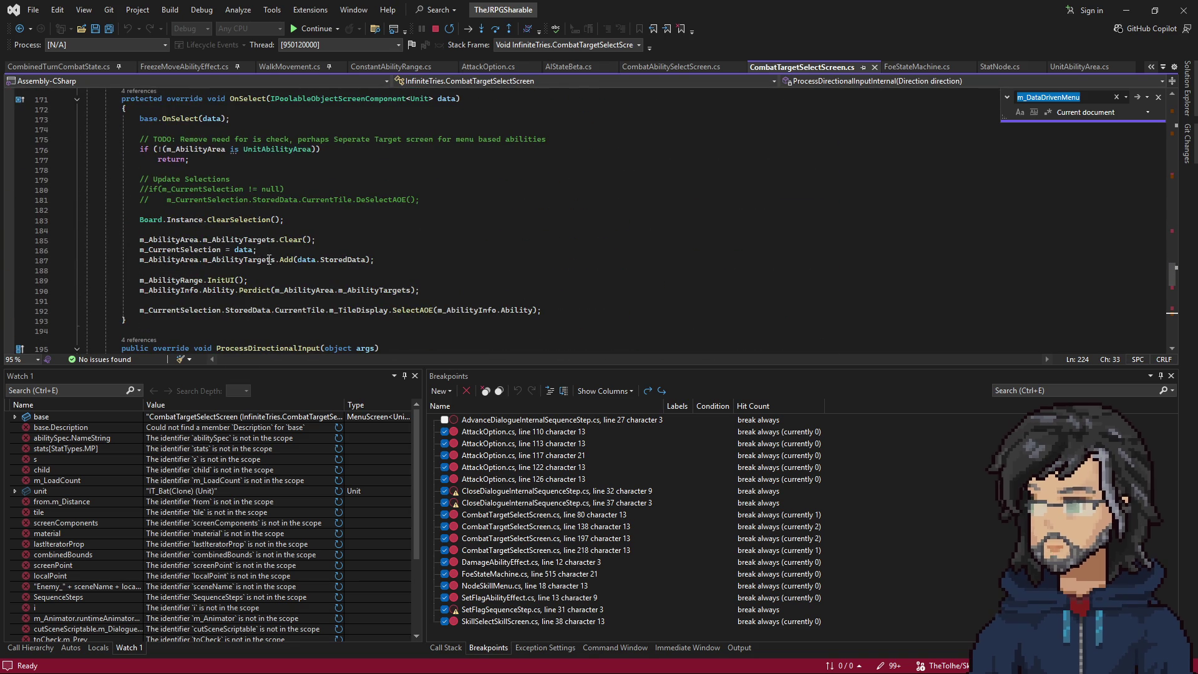
{"action": "scroll", "coordinate": [259, 250], "scroll_direction": "down", "scroll_amount": 5}
{"action": "scroll", "coordinate": [212, 232], "scroll_direction": "down", "scroll_amount": 2}
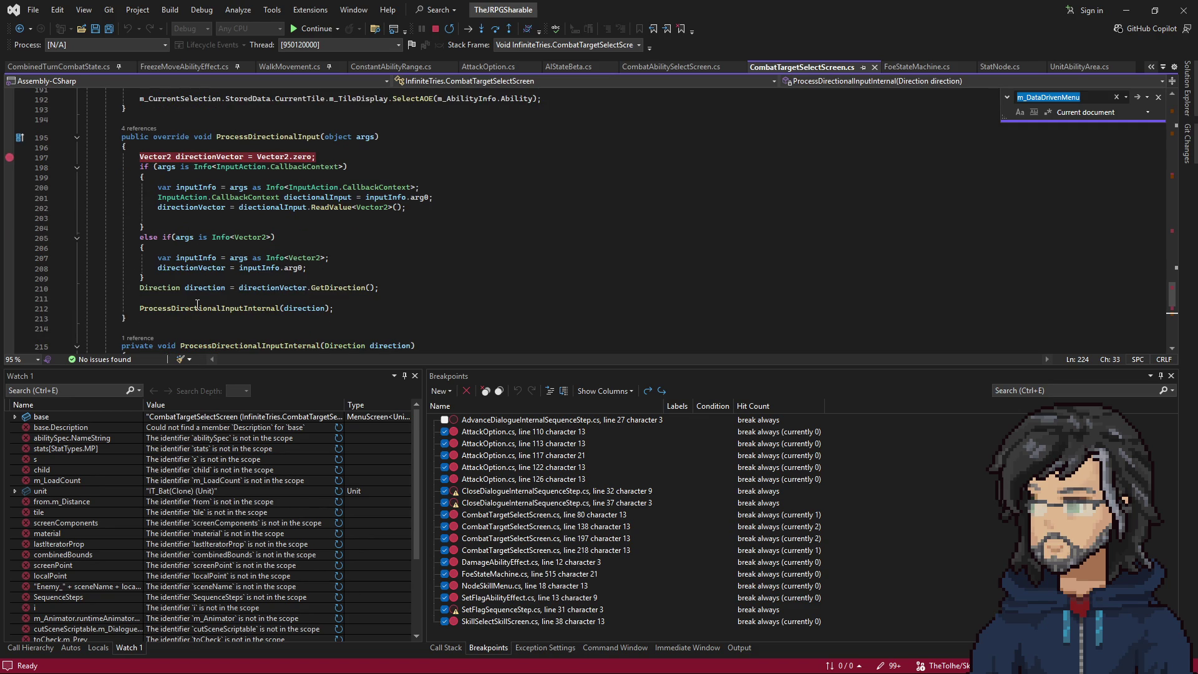
{"action": "scroll", "coordinate": [201, 304], "scroll_direction": "up", "scroll_amount": 19}
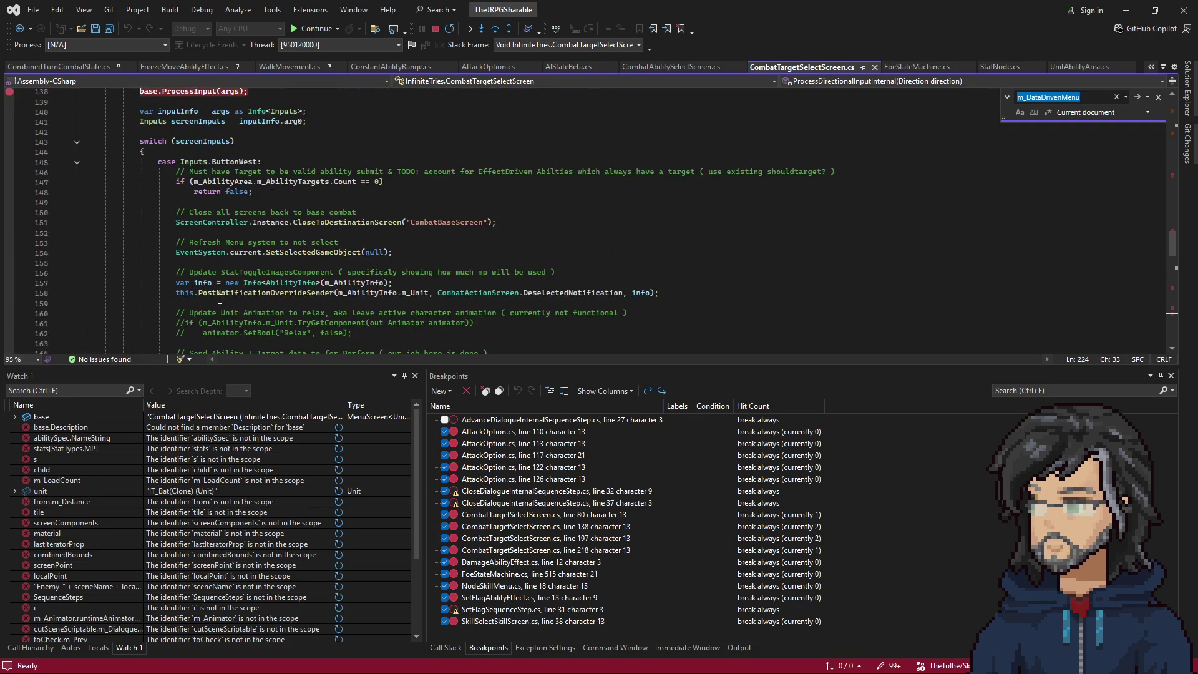
{"action": "scroll", "coordinate": [218, 300], "scroll_direction": "down", "scroll_amount": 13}
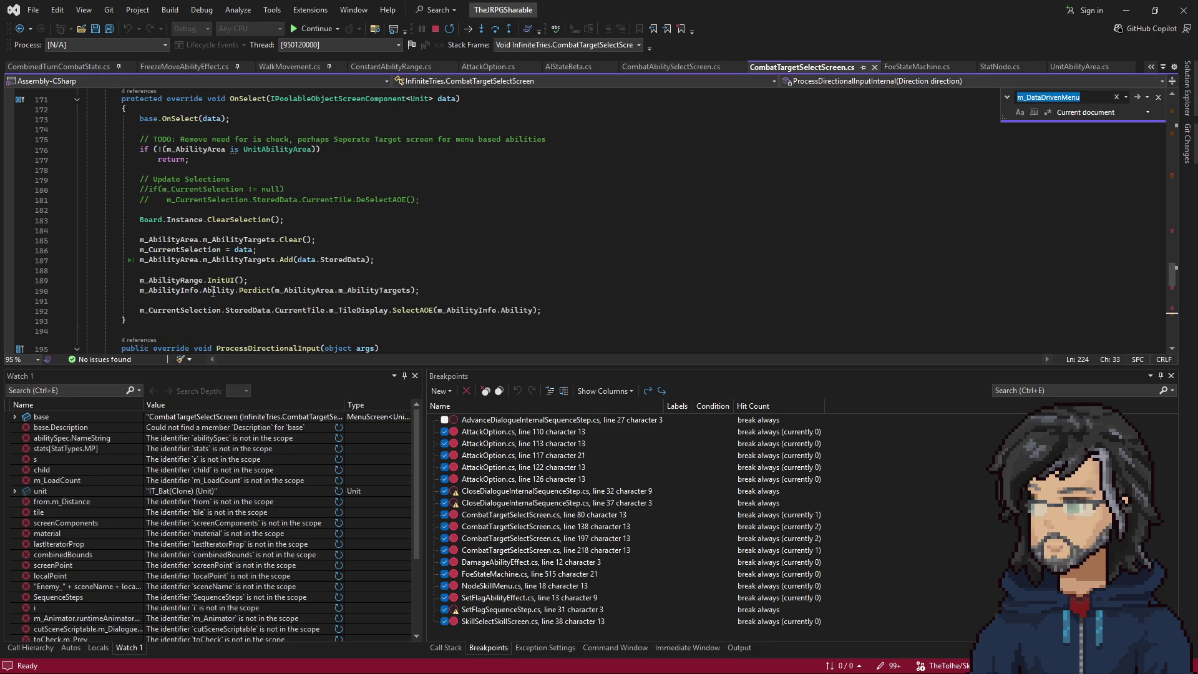
{"action": "scroll", "coordinate": [213, 292], "scroll_direction": "up", "scroll_amount": 20}
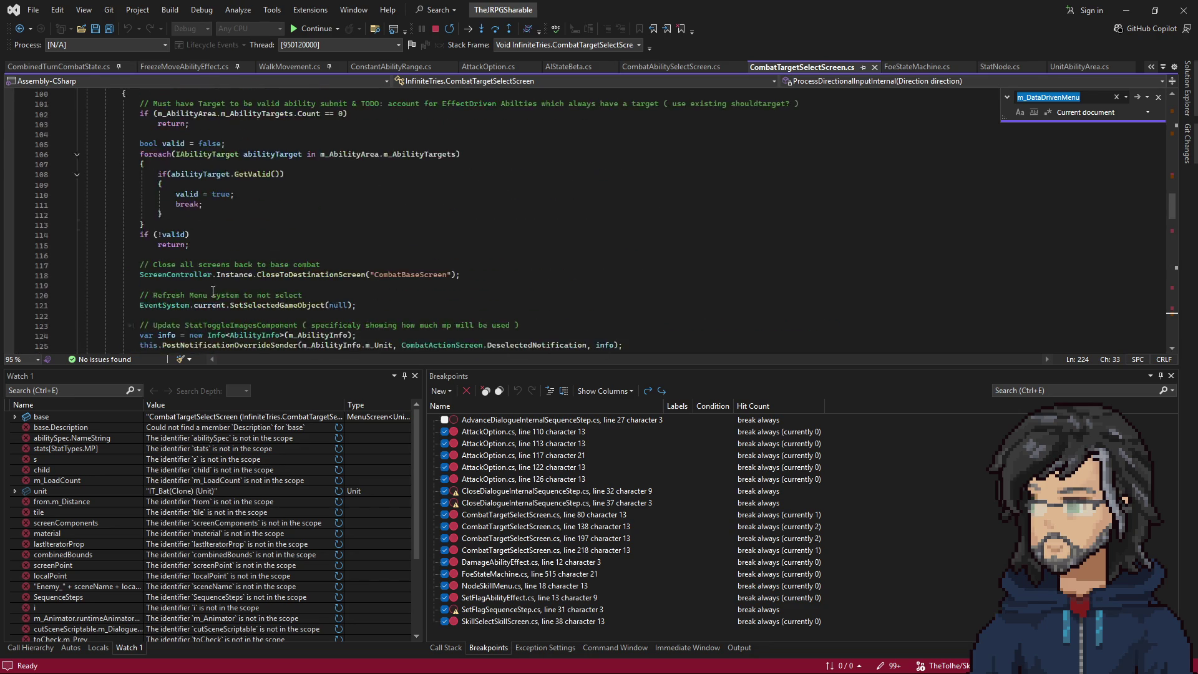
{"action": "scroll", "coordinate": [181, 279], "scroll_direction": "up", "scroll_amount": 19}
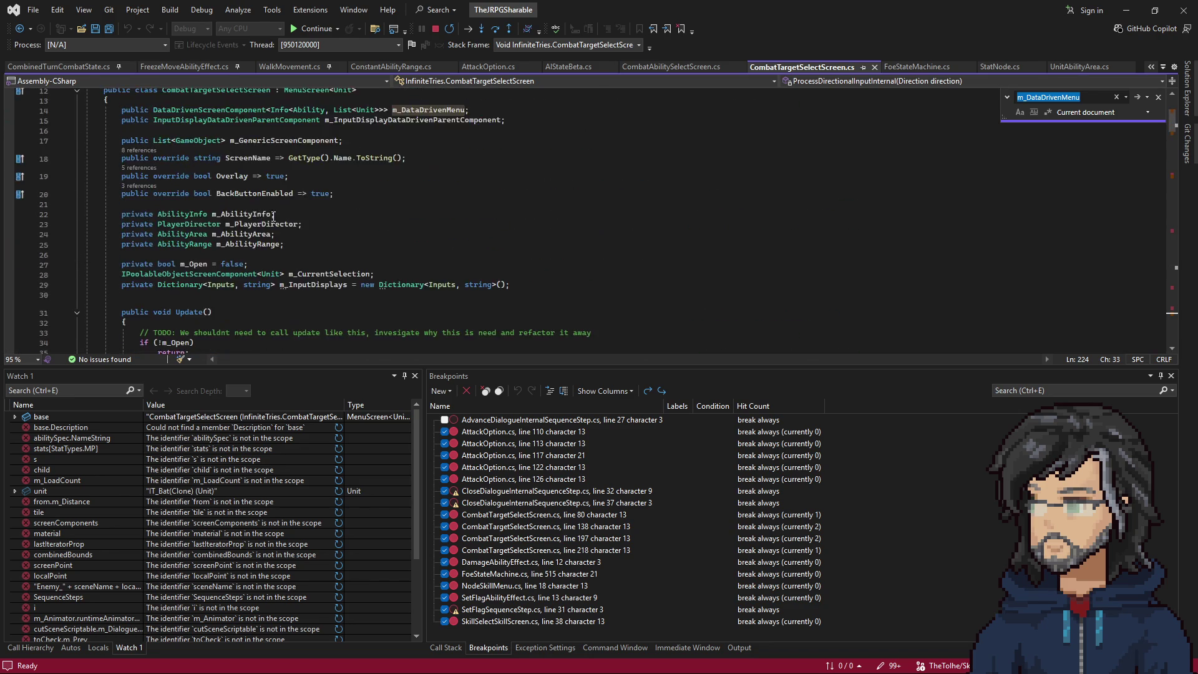
{"action": "right_click", "coordinate": [312, 211]}
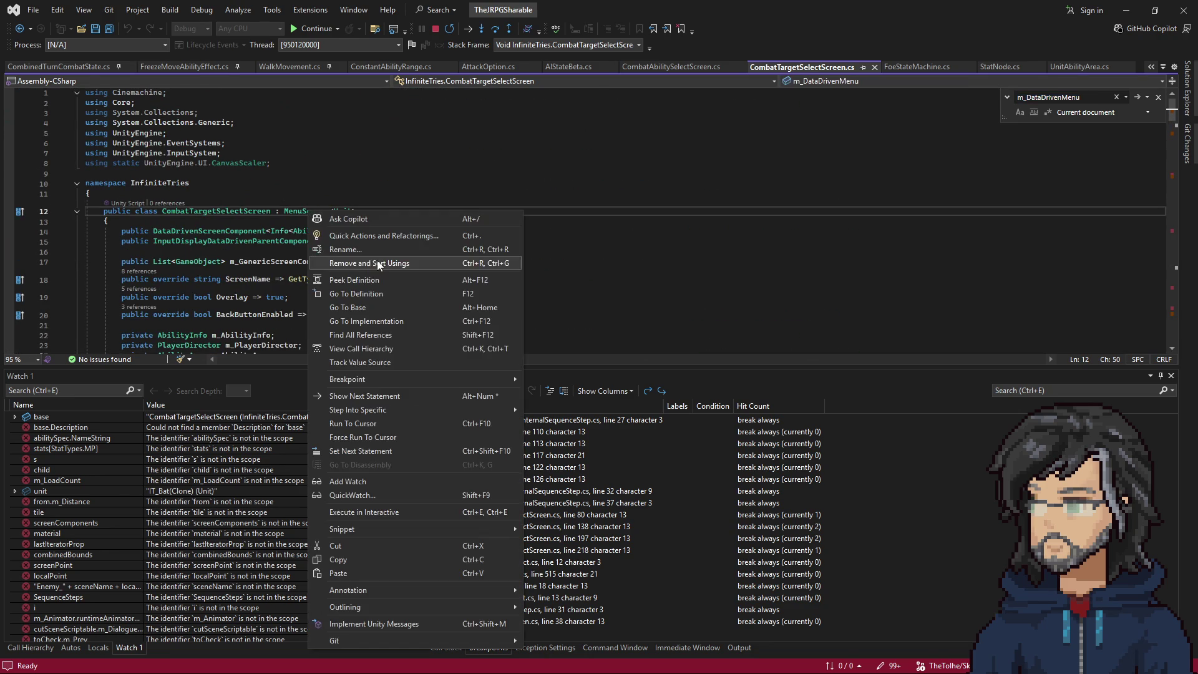
Read the MenuScreen base class in IScreen.cs and its m_Menu field references, then navigate back.
{"action": "left_click", "coordinate": [352, 293]}
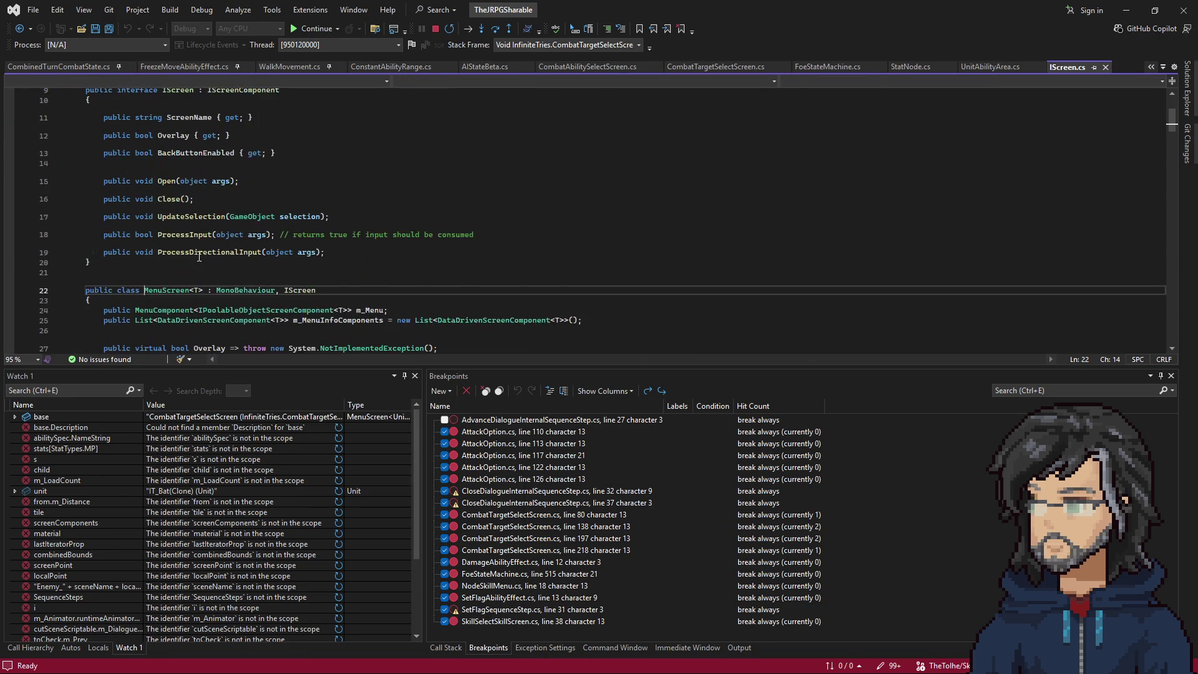
{"action": "scroll", "coordinate": [210, 266], "scroll_direction": "down", "scroll_amount": 1}
{"action": "left_click", "coordinate": [356, 280]}
{"action": "scroll", "coordinate": [254, 263], "scroll_direction": "down", "scroll_amount": 12}
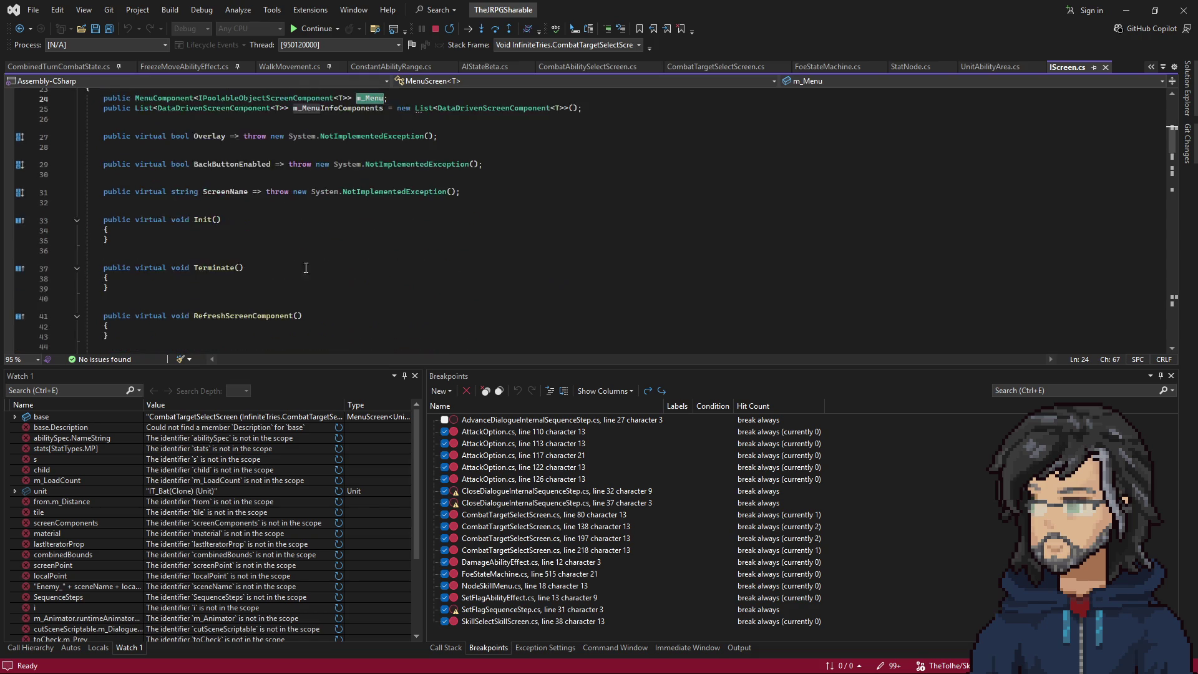
{"action": "scroll", "coordinate": [255, 263], "scroll_direction": "down", "scroll_amount": 5}
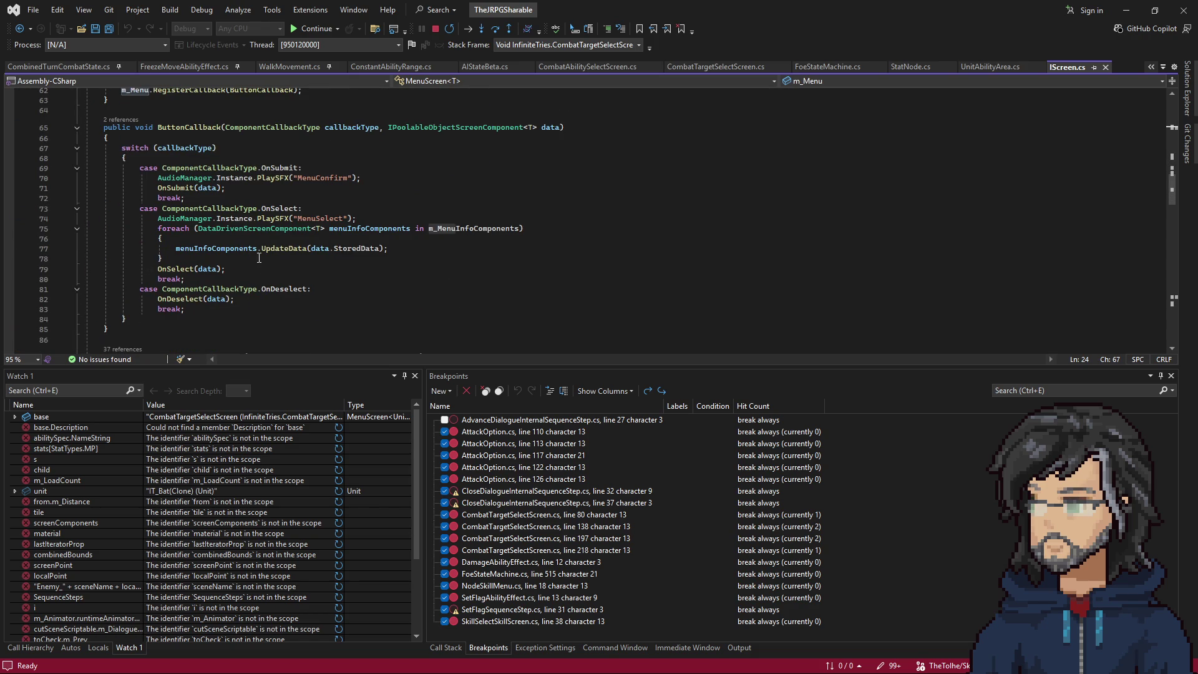
{"action": "scroll", "coordinate": [340, 266], "scroll_direction": "down", "scroll_amount": 13}
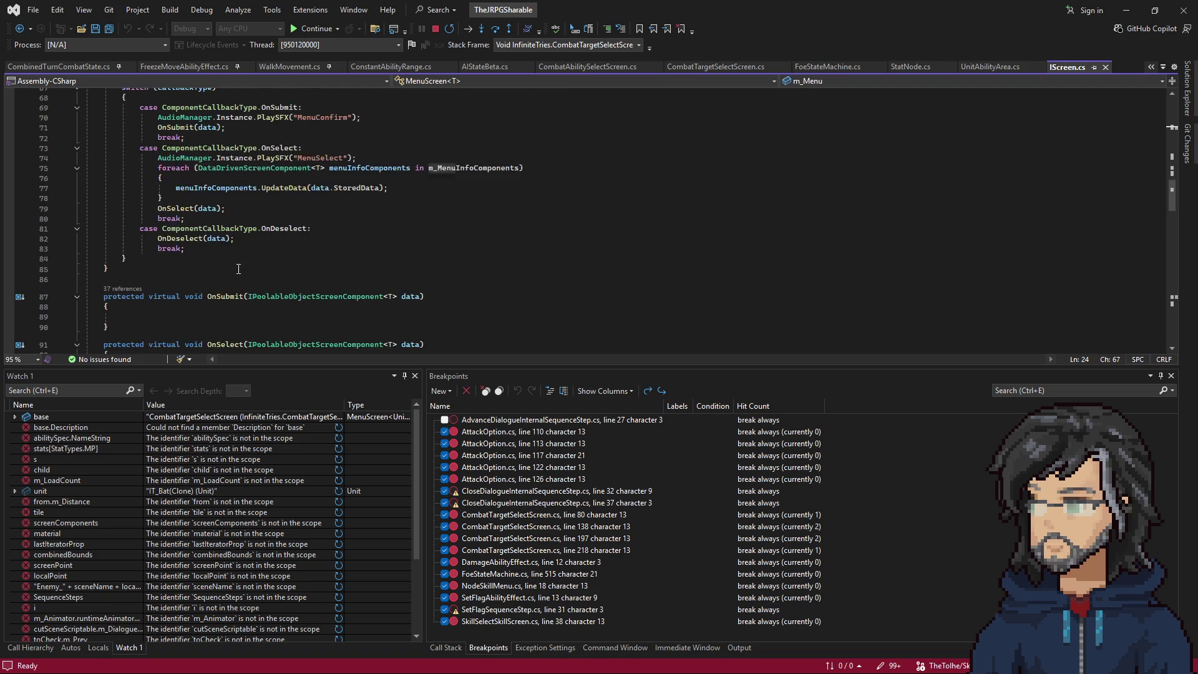
{"action": "scroll", "coordinate": [245, 264], "scroll_direction": "up", "scroll_amount": 2}
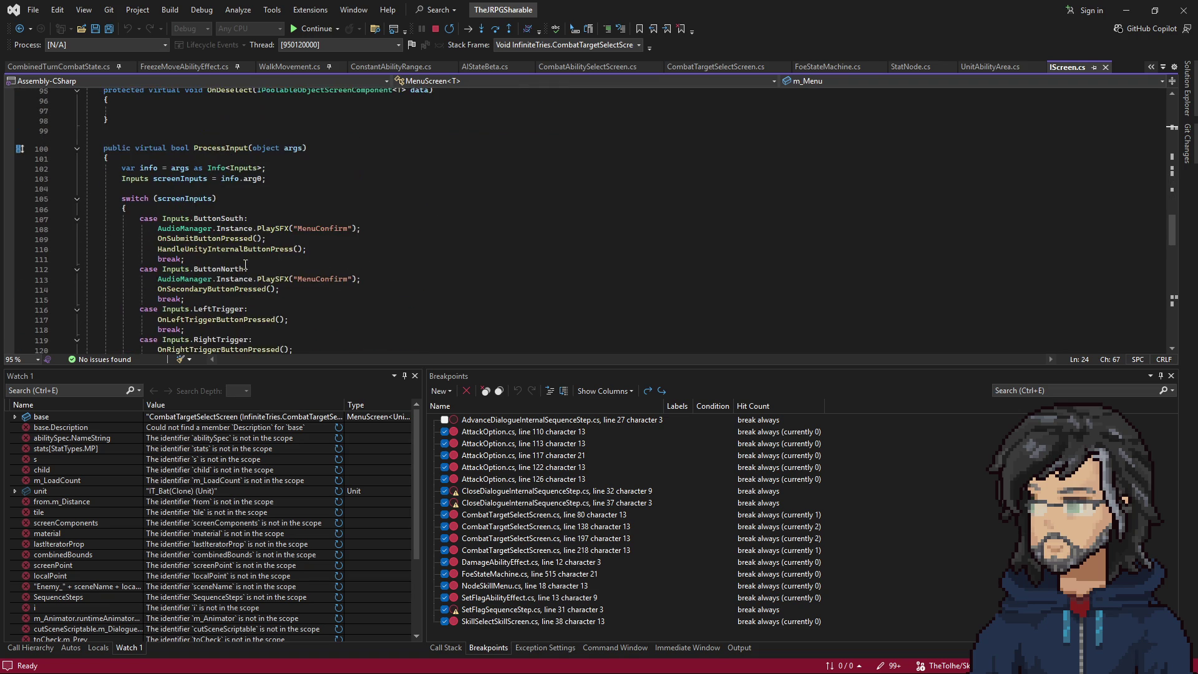
{"action": "scroll", "coordinate": [245, 264], "scroll_direction": "down", "scroll_amount": 9}
{"action": "scroll", "coordinate": [245, 264], "scroll_direction": "down", "scroll_amount": 11}
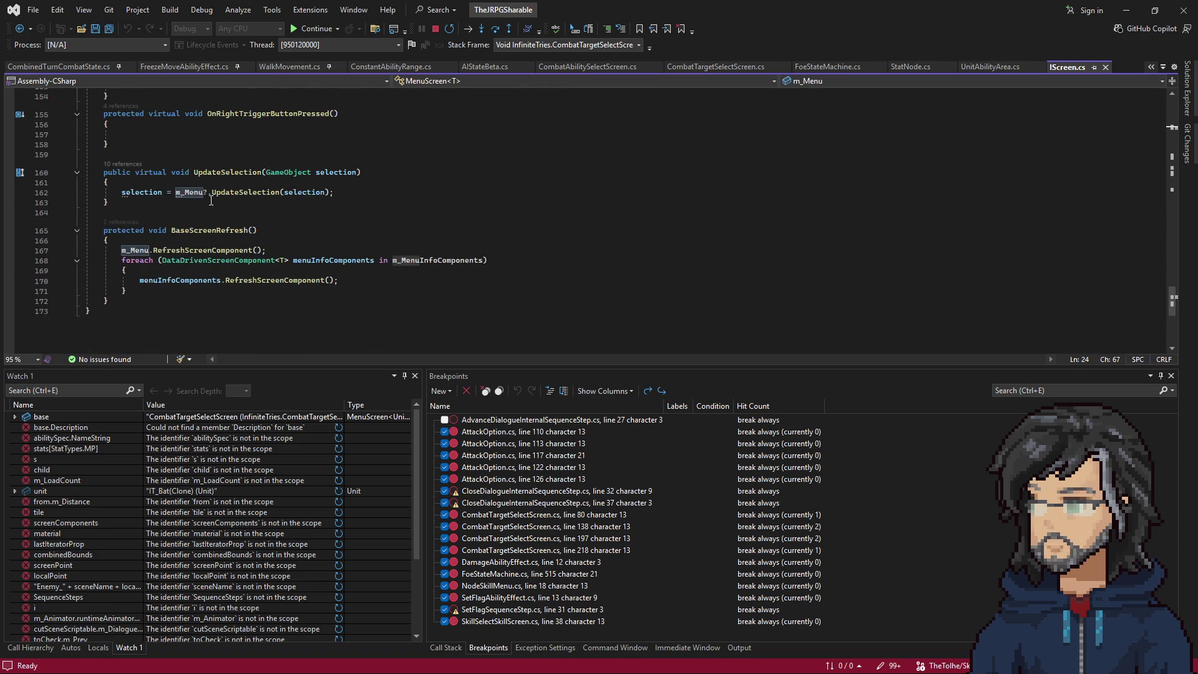
{"action": "left_click", "coordinate": [23, 29]}
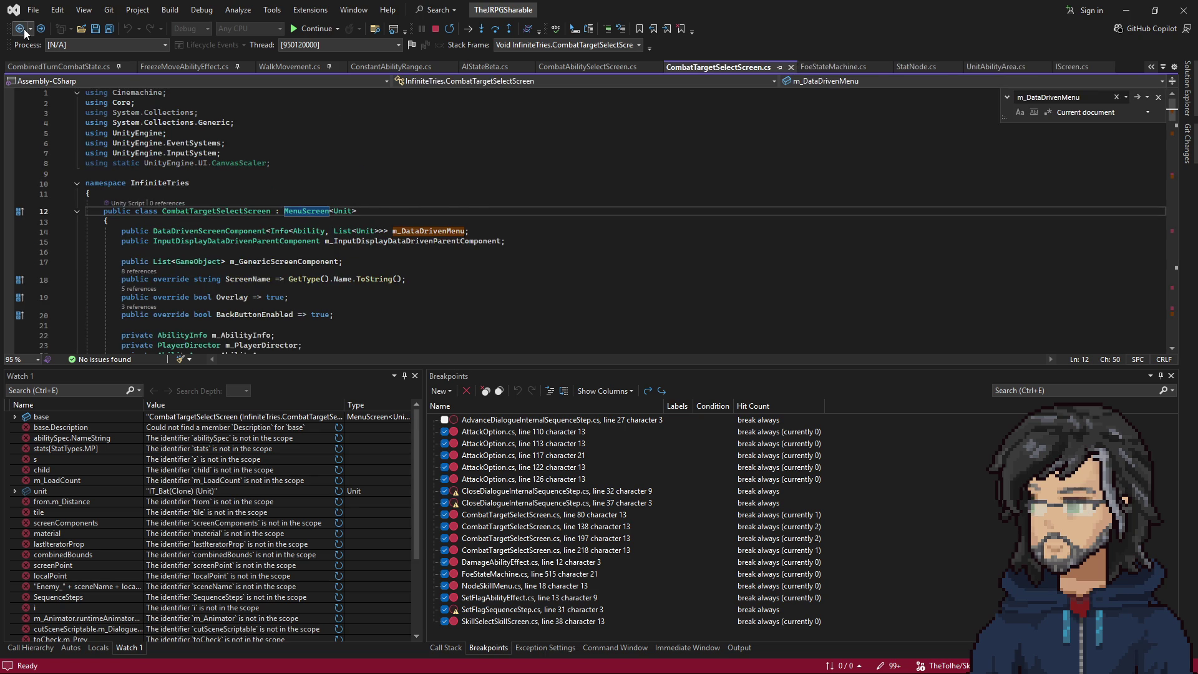
{"action": "left_click", "coordinate": [24, 29]}
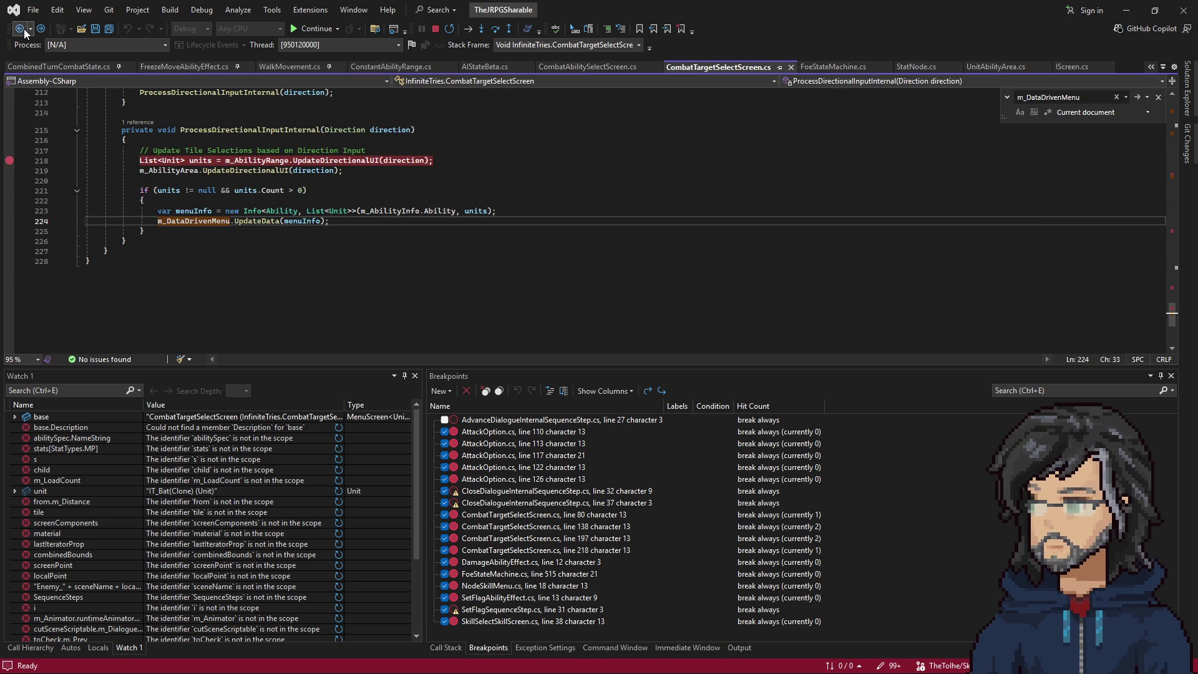
{"action": "left_click", "coordinate": [24, 29]}
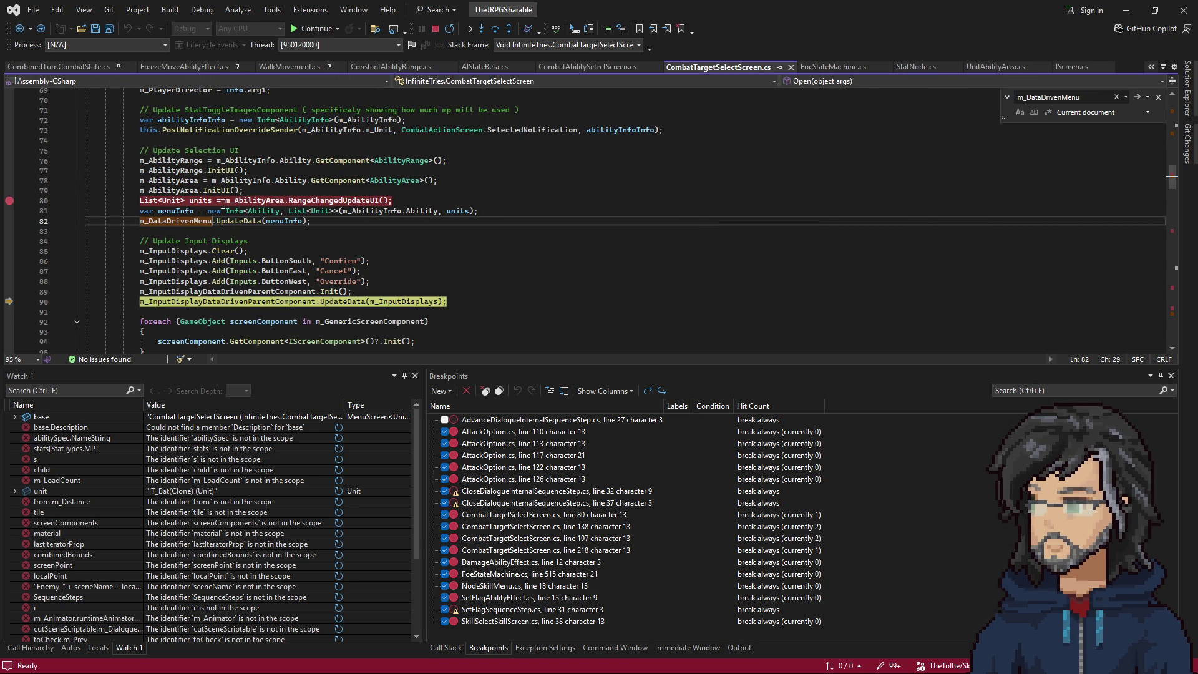
{"action": "scroll", "coordinate": [224, 229], "scroll_direction": "down", "scroll_amount": 2}
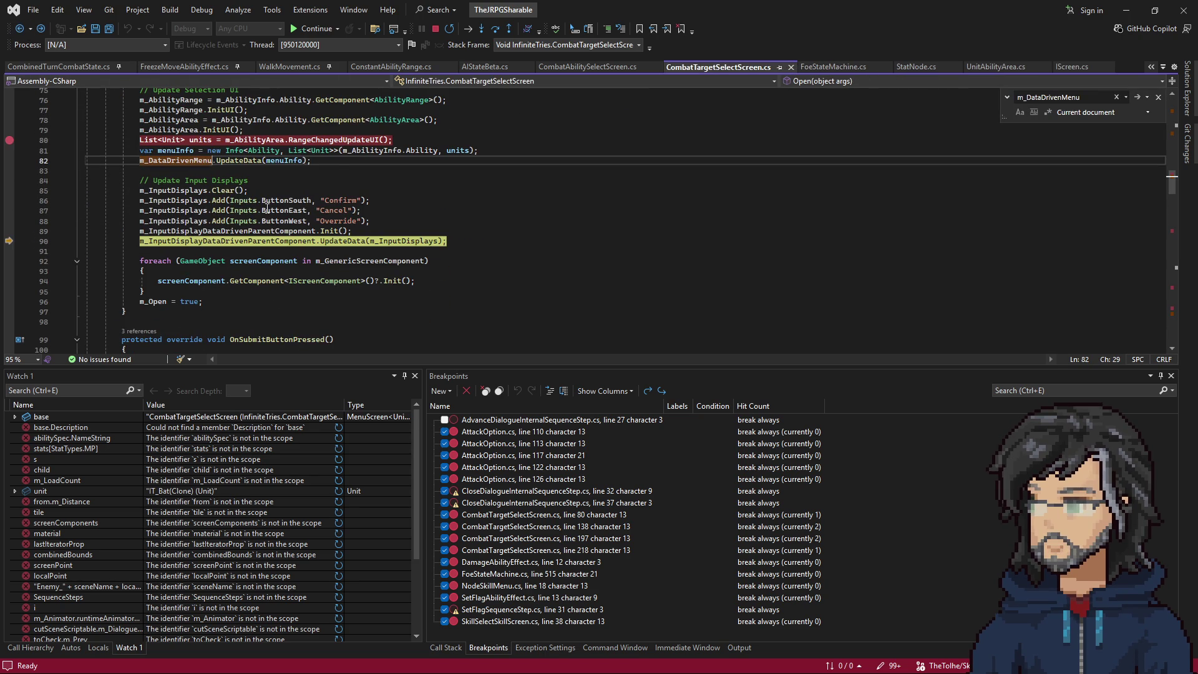
{"action": "scroll", "coordinate": [250, 197], "scroll_direction": "down", "scroll_amount": 1}
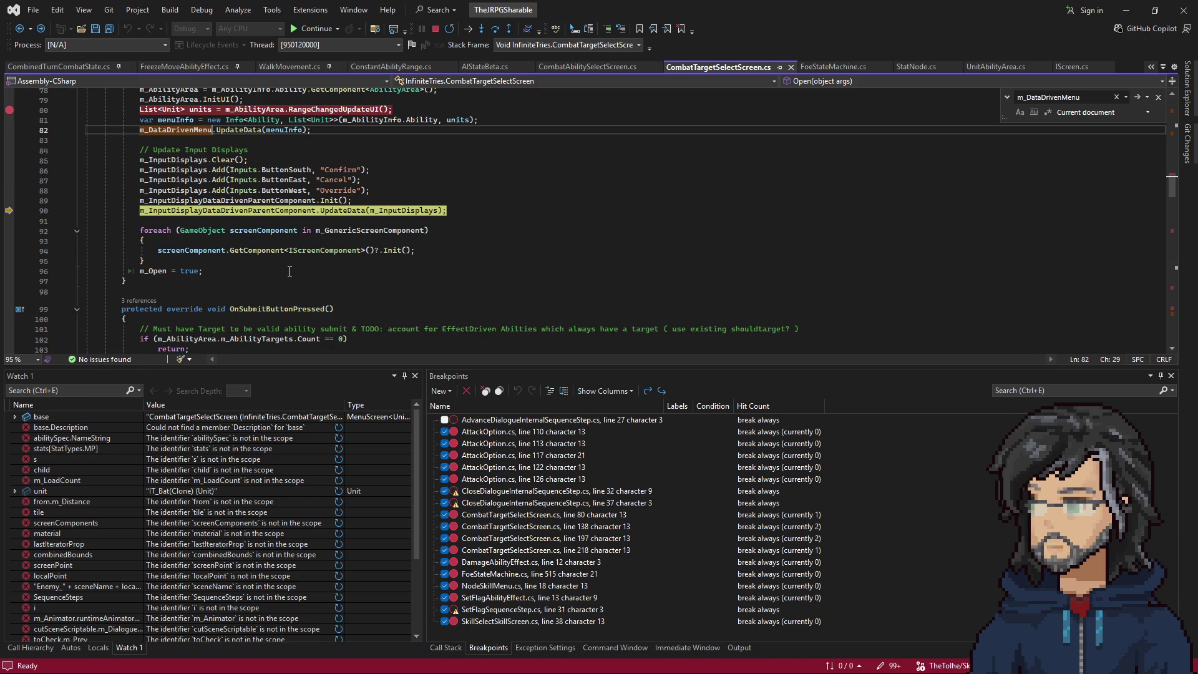
{"action": "scroll", "coordinate": [271, 226], "scroll_direction": "down", "scroll_amount": 1}
{"action": "scroll", "coordinate": [225, 218], "scroll_direction": "up", "scroll_amount": 2}
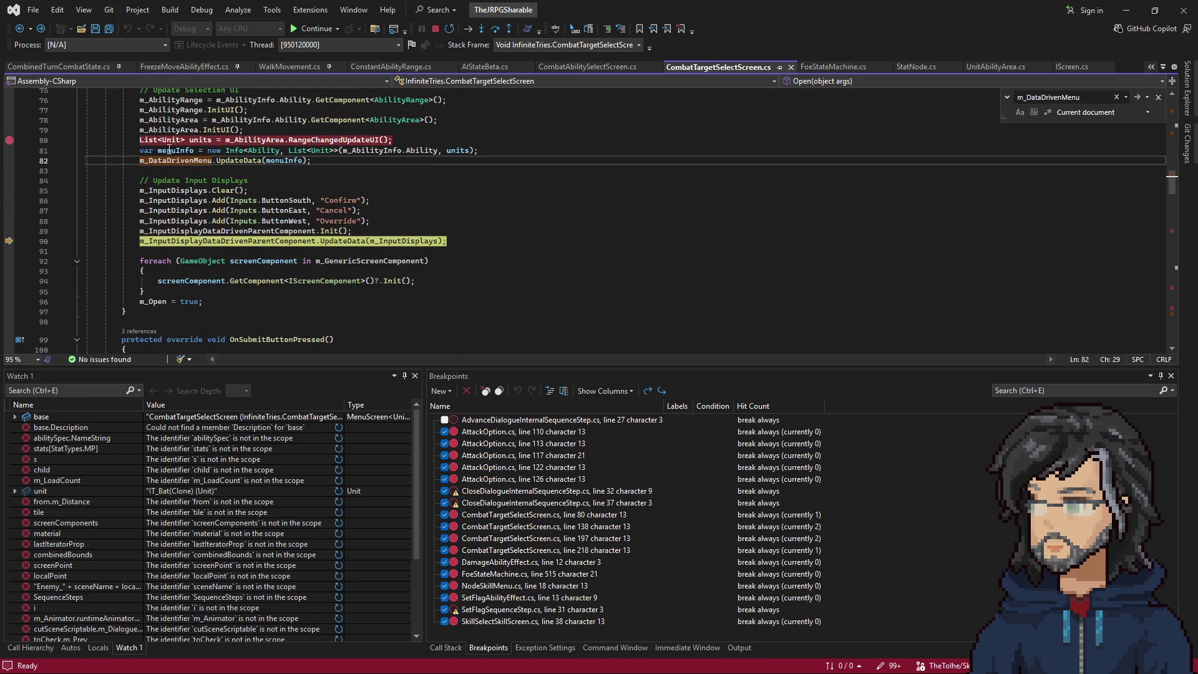
{"action": "left_click", "coordinate": [239, 142]}
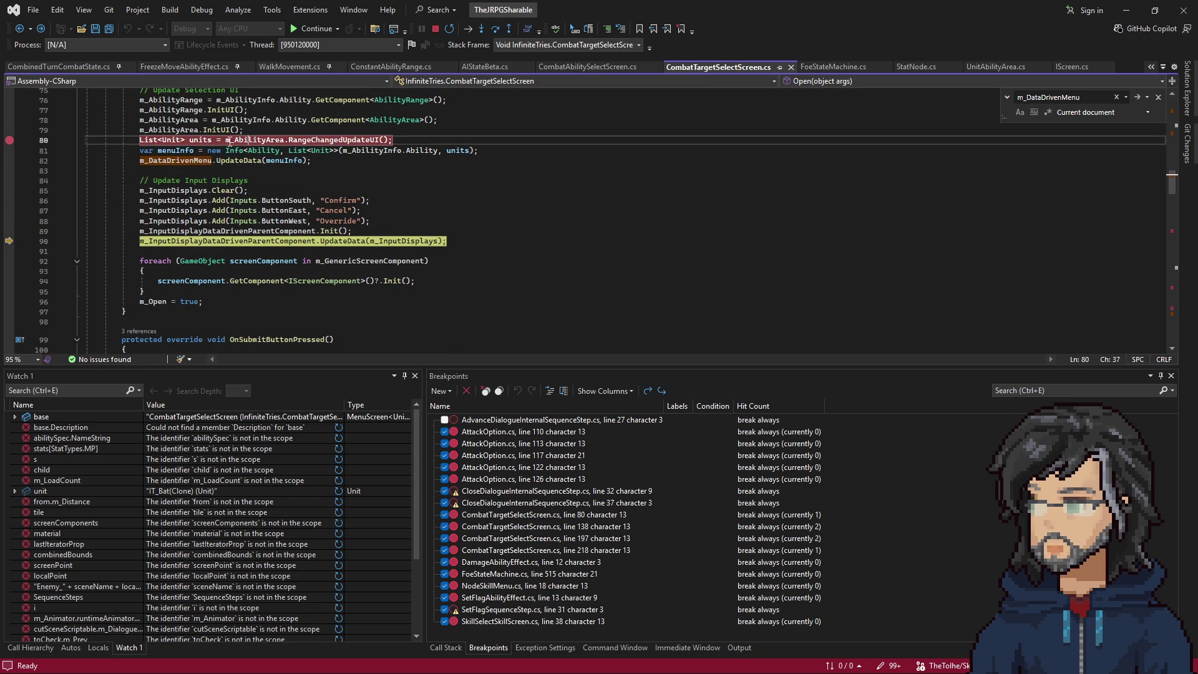
{"action": "double_click", "coordinate": [204, 141]}
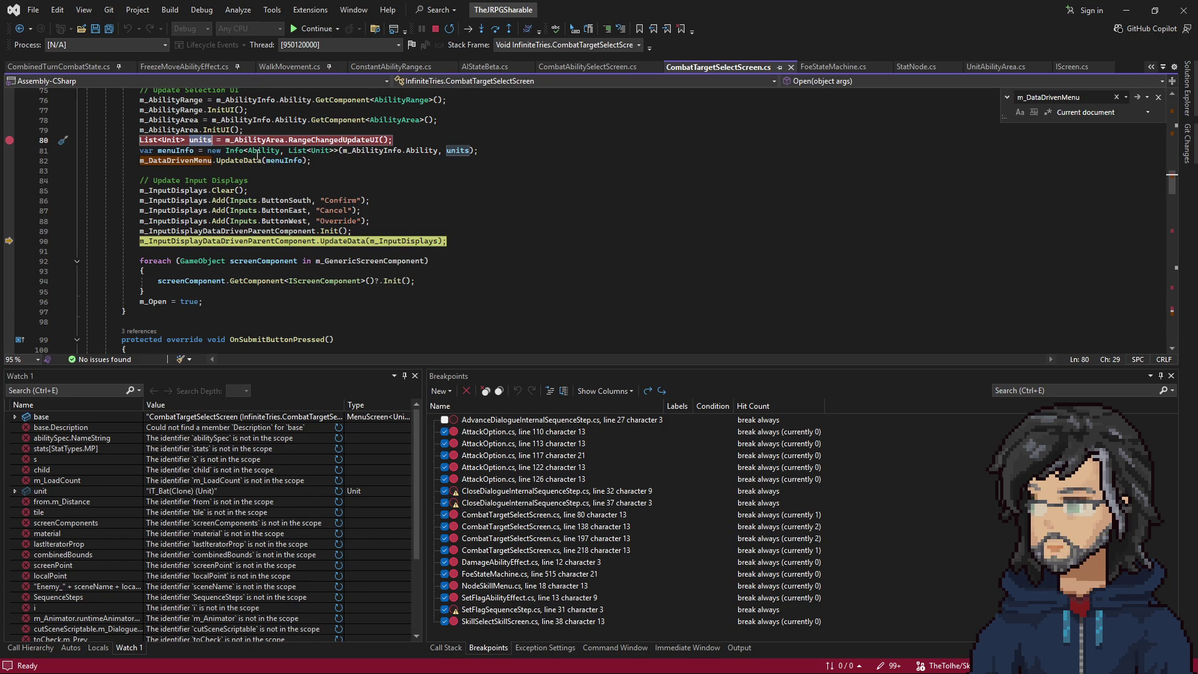
{"action": "mouse_move", "coordinate": [428, 152]}
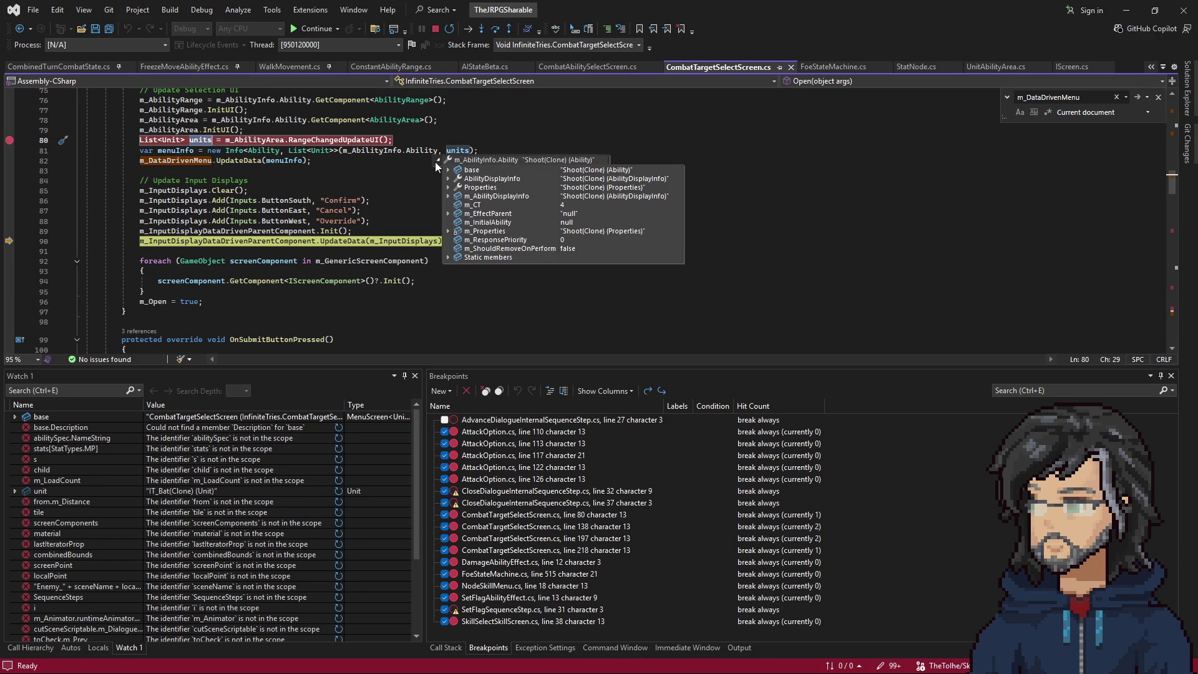
{"action": "left_click", "coordinate": [291, 221]}
{"action": "scroll", "coordinate": [320, 280], "scroll_direction": "down", "scroll_amount": 14}
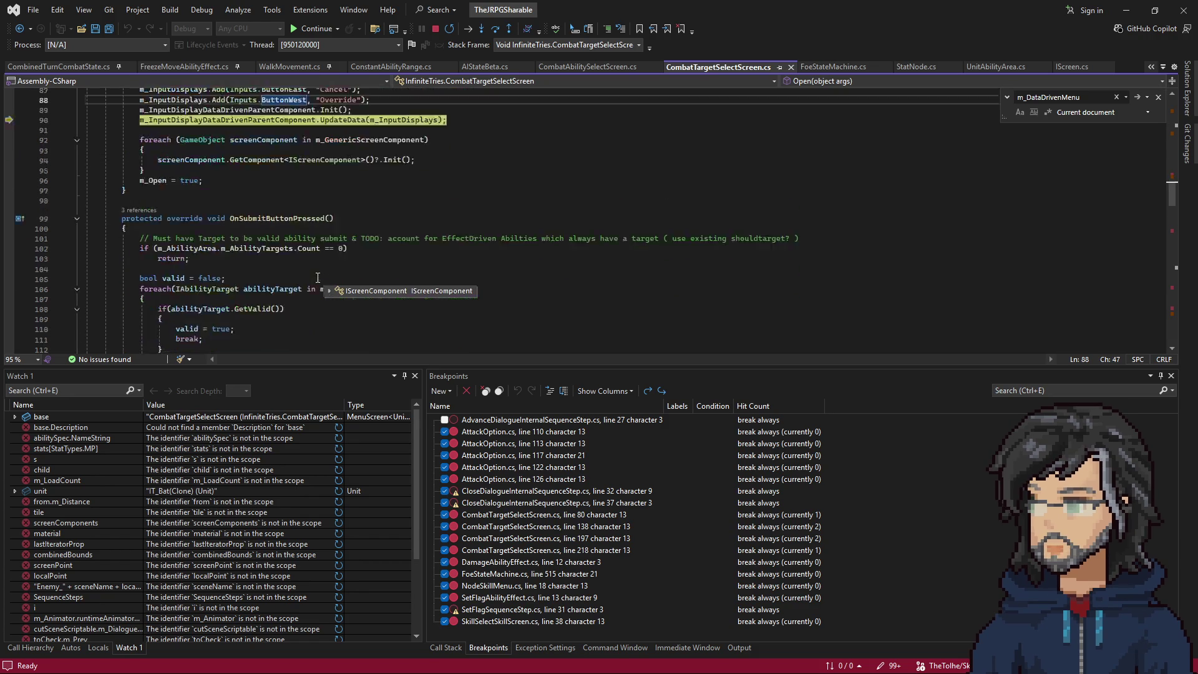
{"action": "scroll", "coordinate": [297, 254], "scroll_direction": "down", "scroll_amount": 5}
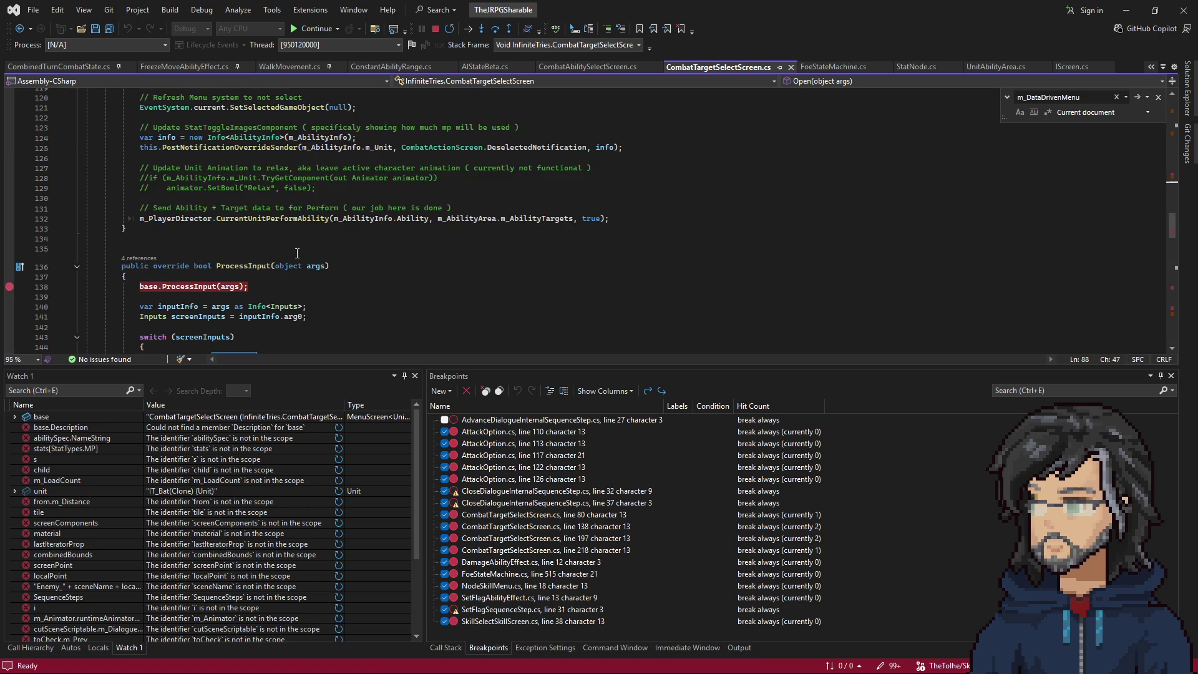
{"action": "left_click", "coordinate": [249, 166]}
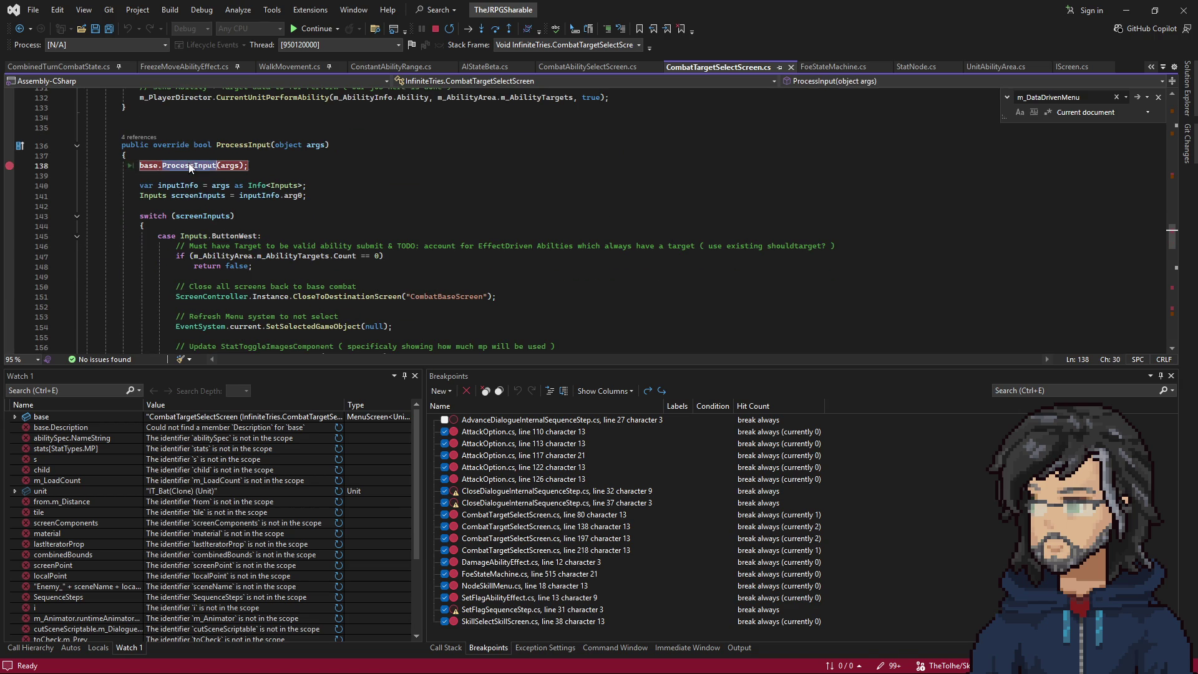
{"action": "scroll", "coordinate": [326, 294], "scroll_direction": "up", "scroll_amount": 20}
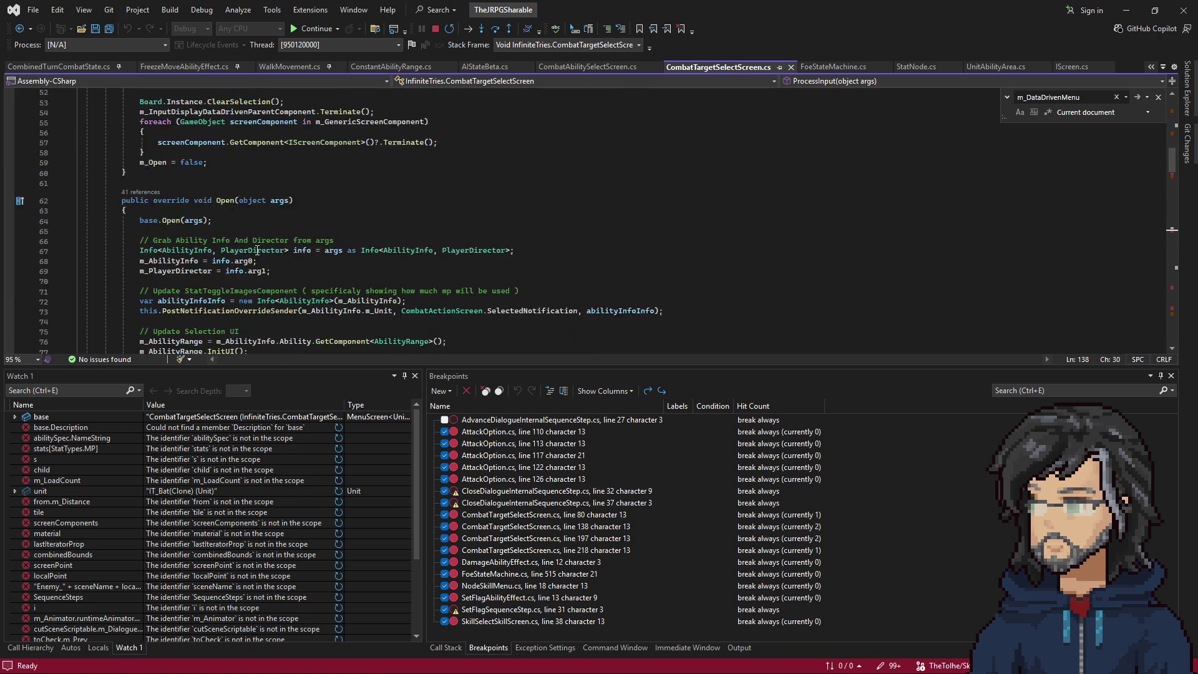
{"action": "right_click", "coordinate": [309, 211]}
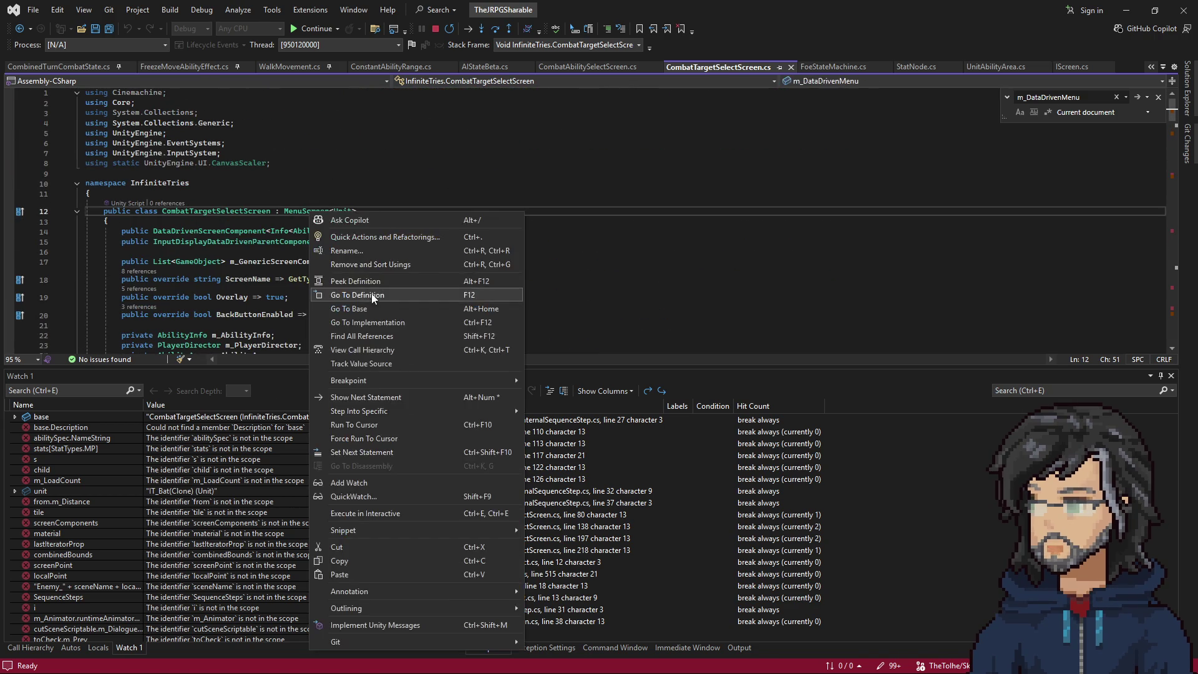
{"action": "left_click", "coordinate": [365, 298]}
{"action": "left_click", "coordinate": [370, 241]}
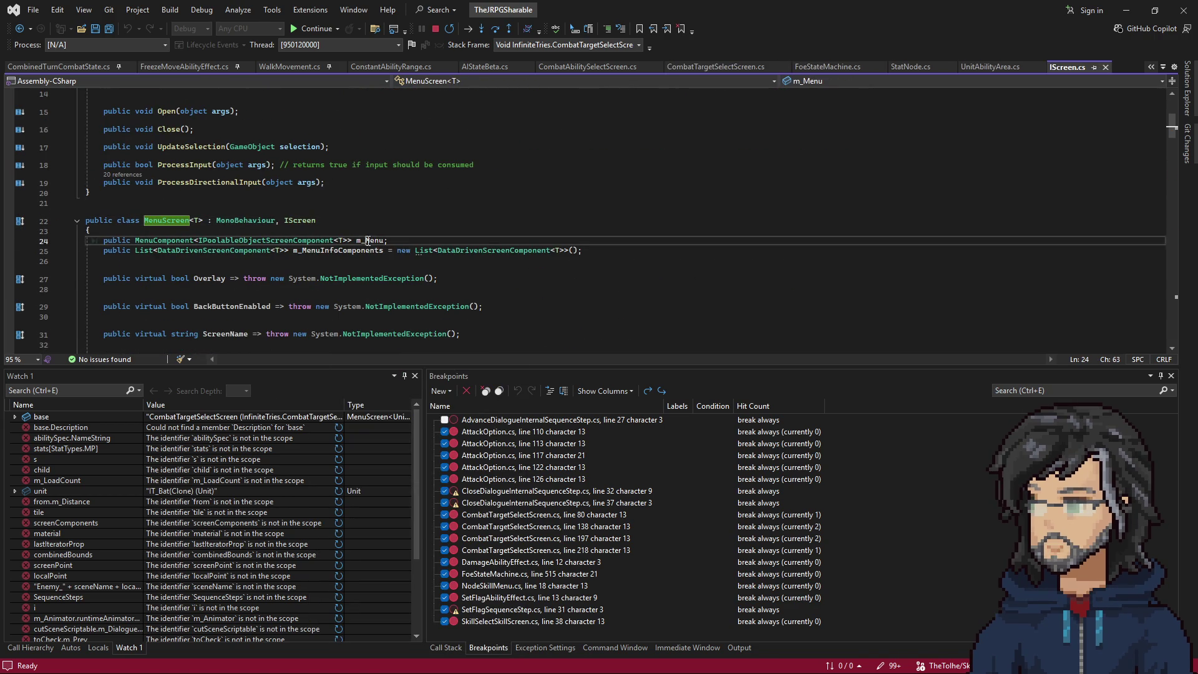
{"action": "key", "text": "ctrl+f"}
{"action": "key", "text": "Return"}
{"action": "key", "text": "Return"}
{"action": "key", "text": "Return"}
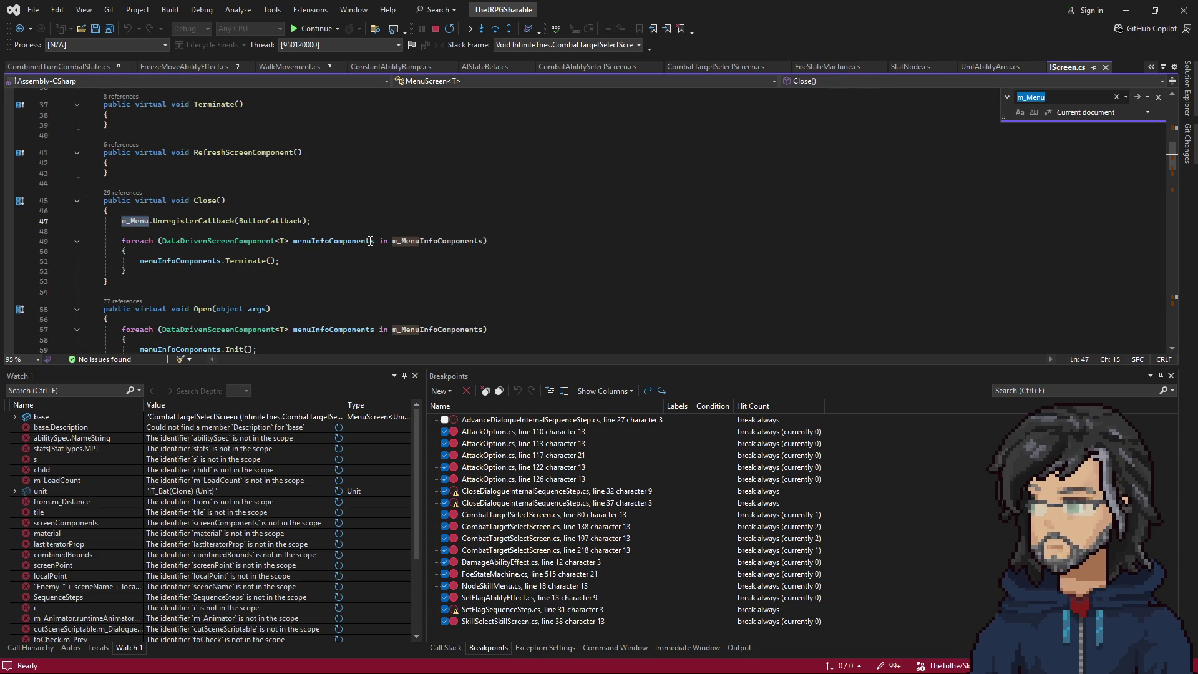
{"action": "key", "text": "Return"}
{"action": "key", "text": "Return"}
{"action": "key", "text": "Return"}
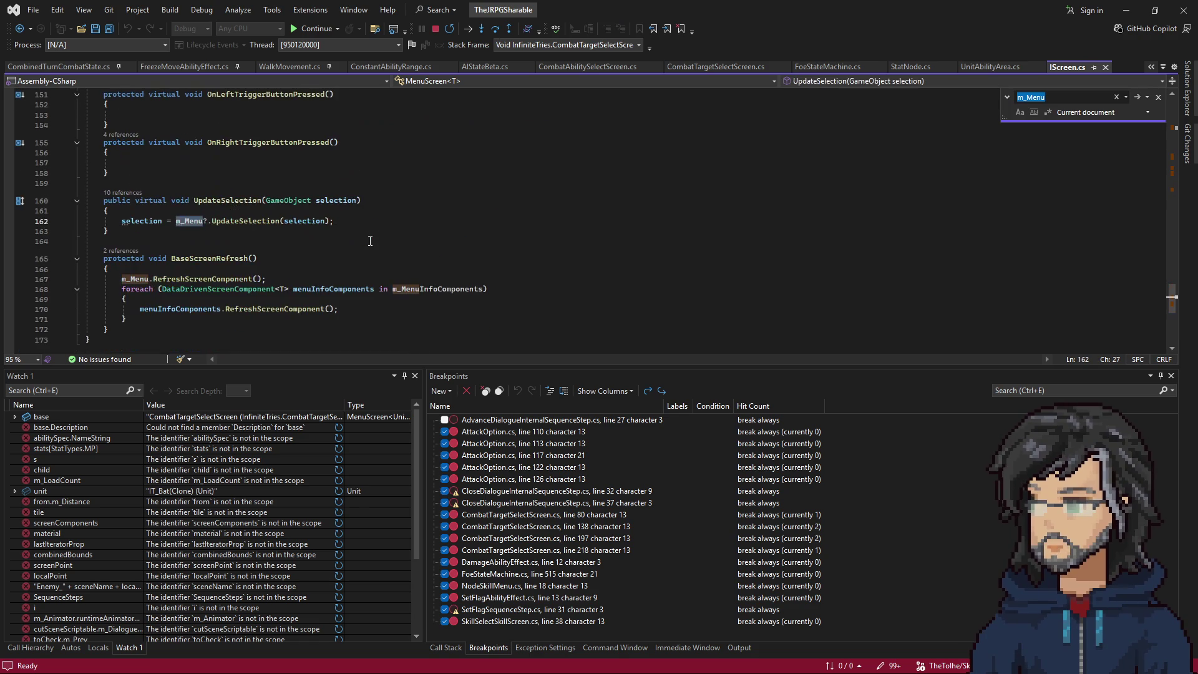
{"action": "scroll", "coordinate": [370, 241], "scroll_direction": "up", "scroll_amount": 19}
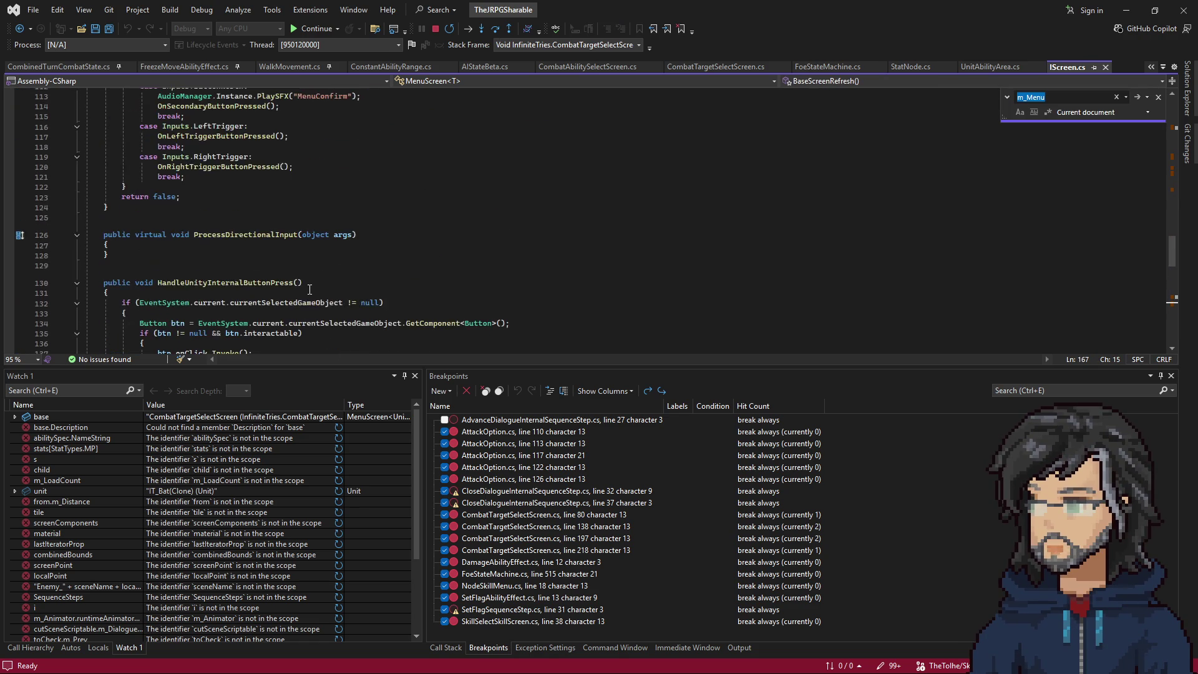
{"action": "scroll", "coordinate": [308, 295], "scroll_direction": "down", "scroll_amount": 20}
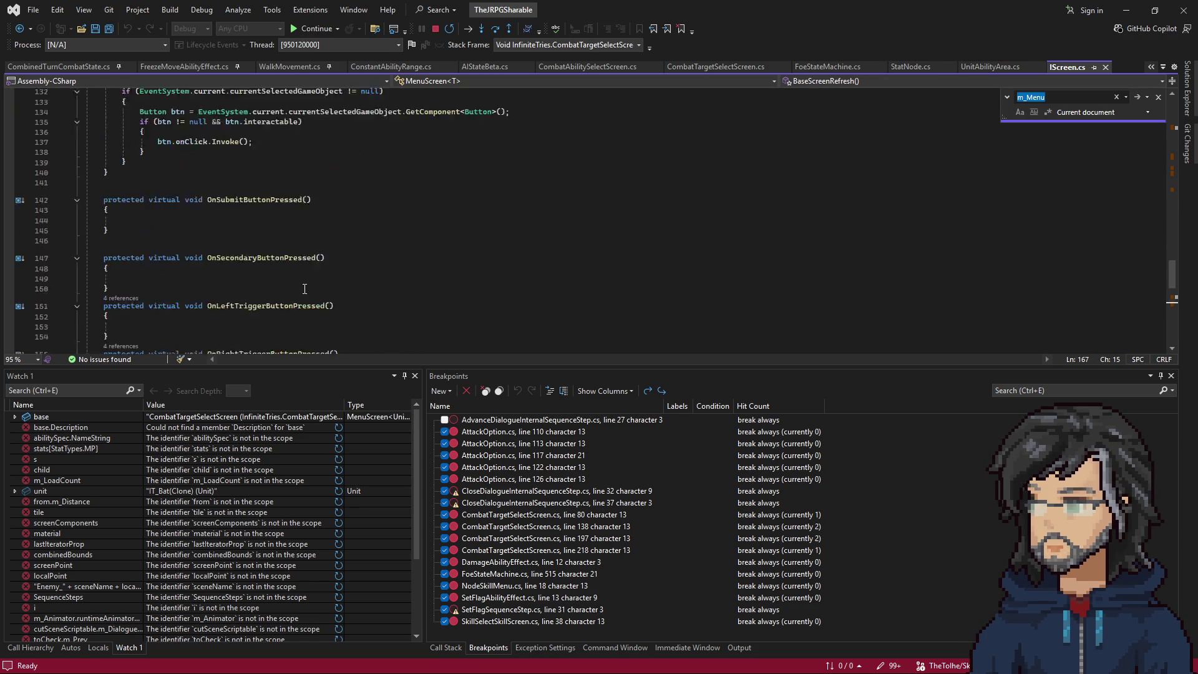
{"action": "scroll", "coordinate": [196, 228], "scroll_direction": "up", "scroll_amount": 3}
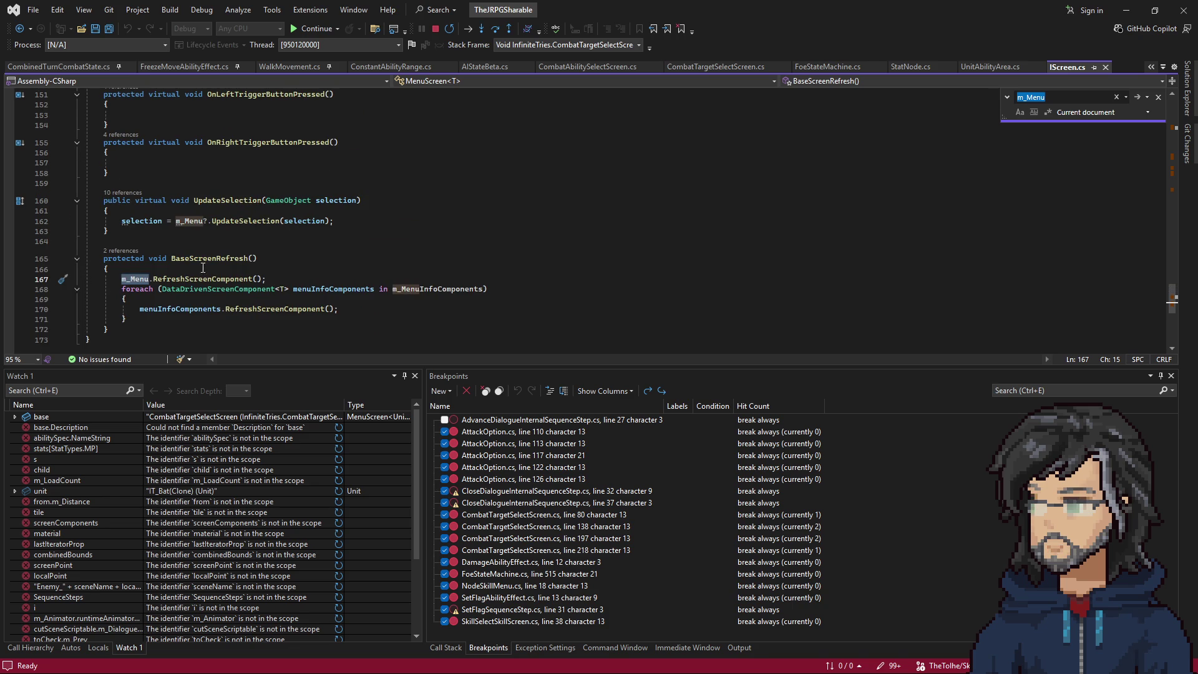
{"action": "scroll", "coordinate": [325, 295], "scroll_direction": "up", "scroll_amount": 20}
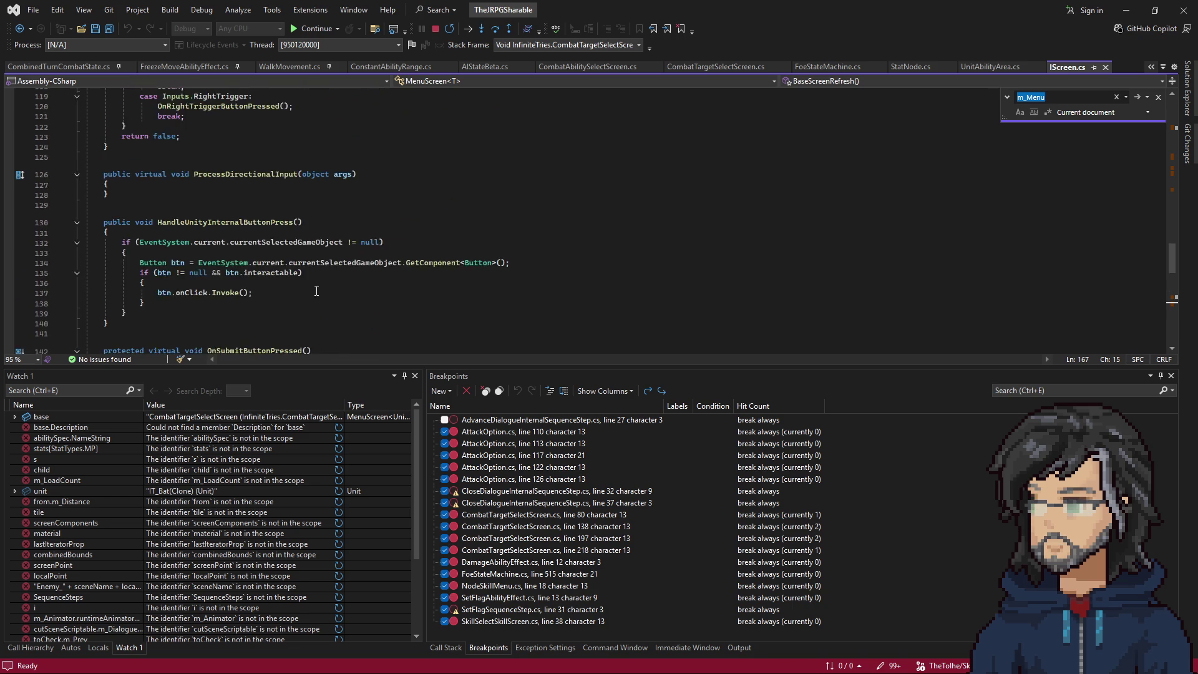
{"action": "scroll", "coordinate": [318, 291], "scroll_direction": "up", "scroll_amount": 9}
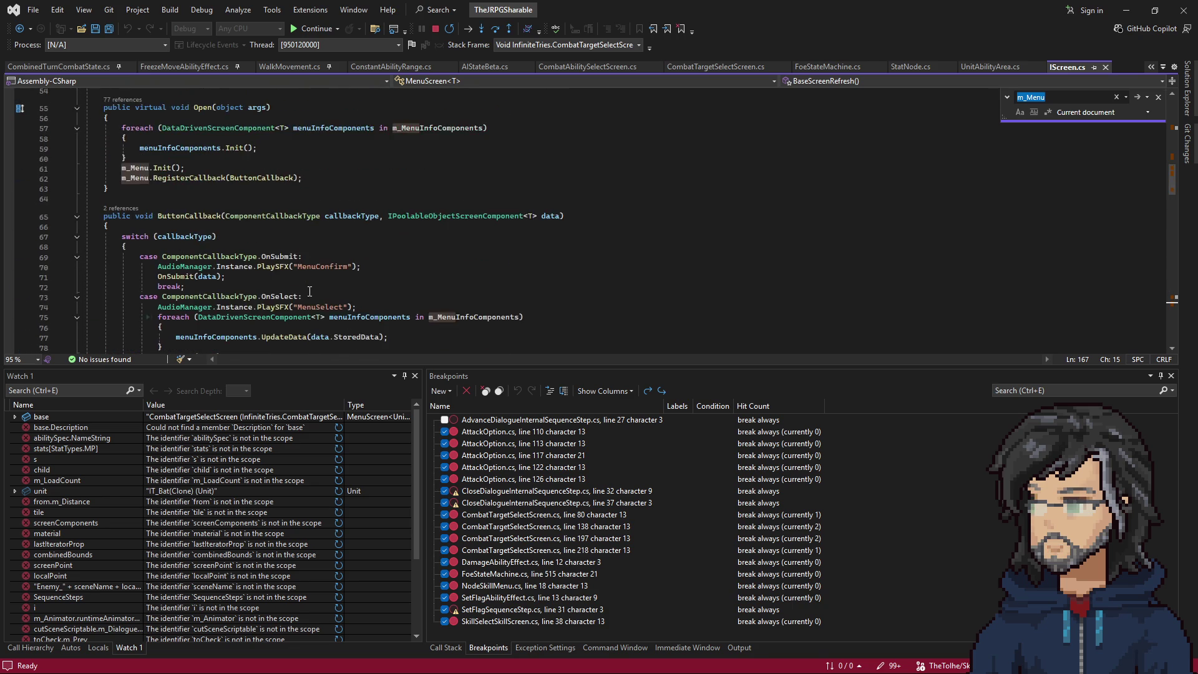
{"action": "scroll", "coordinate": [333, 290], "scroll_direction": "down", "scroll_amount": 1}
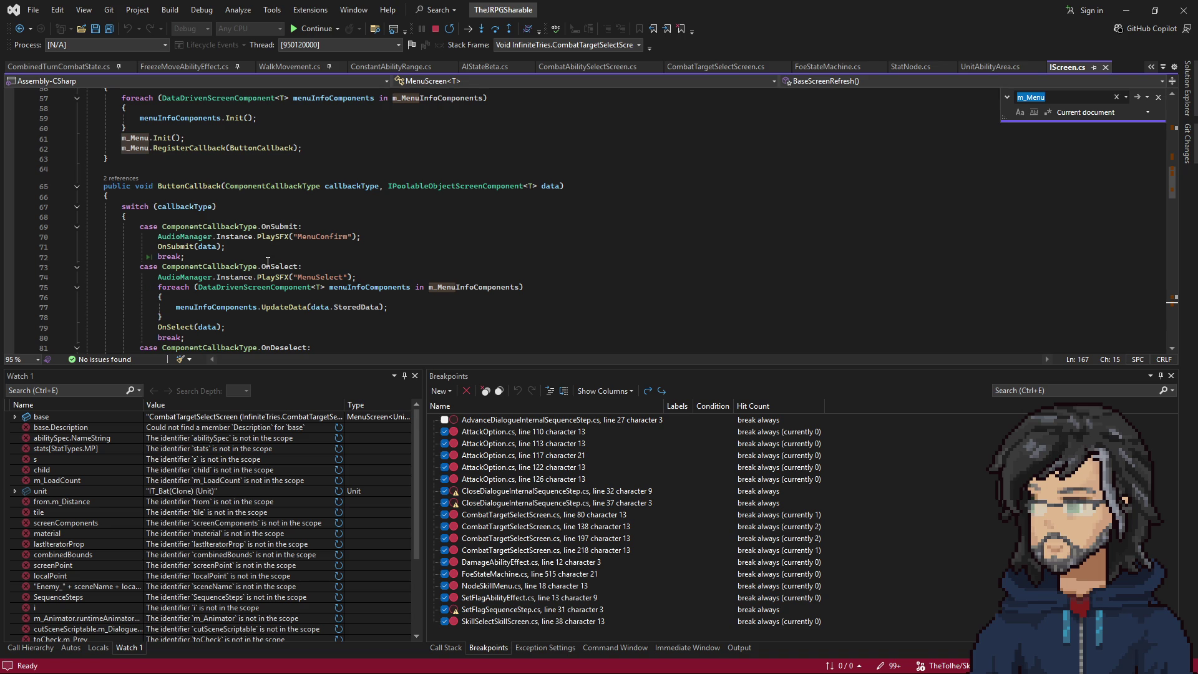
{"action": "left_click", "coordinate": [19, 28]}
{"action": "left_click", "coordinate": [21, 27]}
{"action": "left_click", "coordinate": [21, 28]}
{"action": "left_click", "coordinate": [21, 28]}
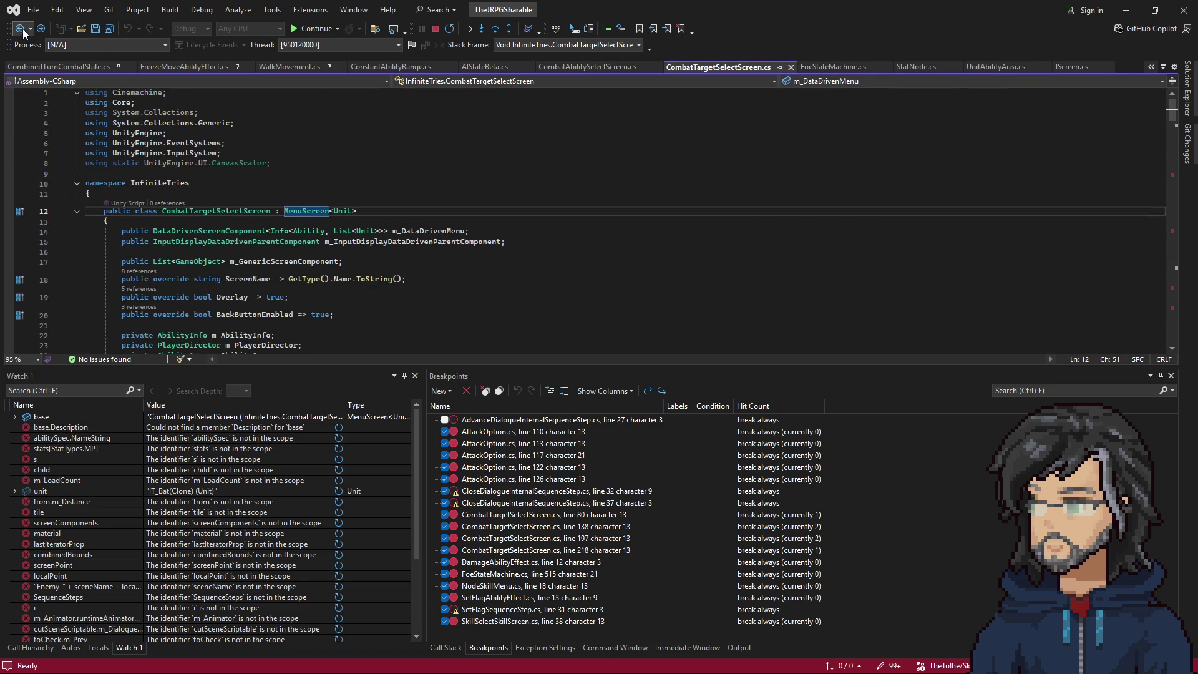
Search CombatTargetSelectScreen.cs for m_menu and find it doesn't exist there.
{"action": "left_click", "coordinate": [418, 265]}
{"action": "key", "text": "ctrl+f"}
{"action": "type", "text": "m_"}
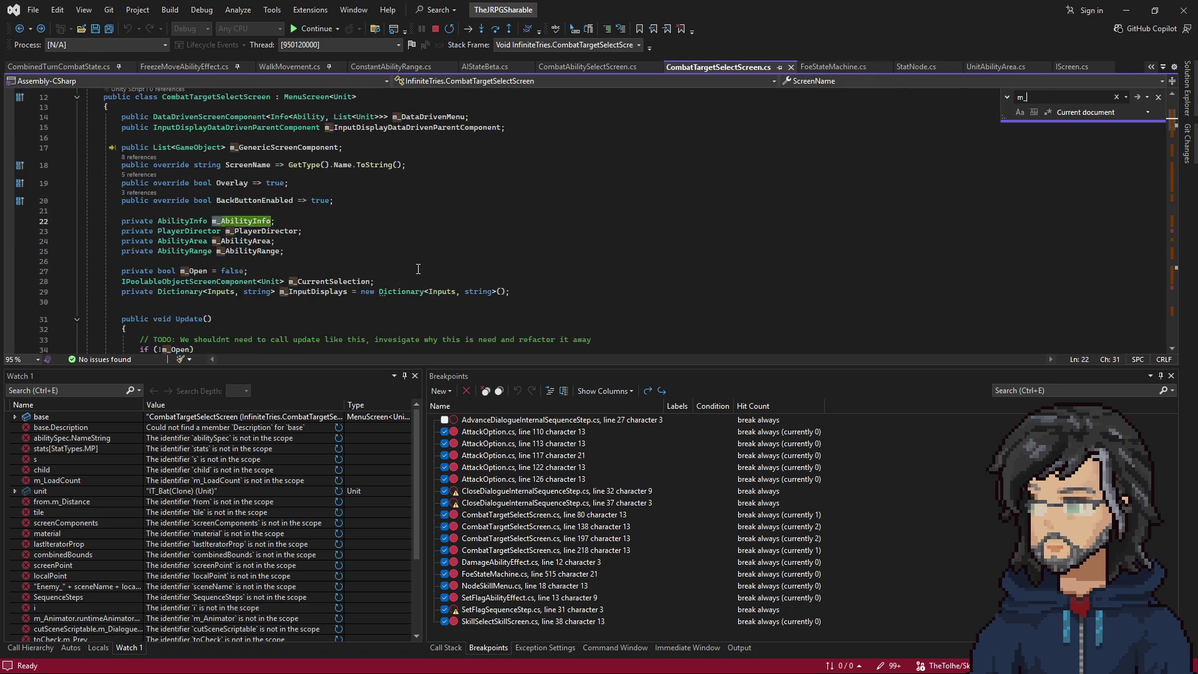
{"action": "type", "text": "menu"}
{"action": "key", "text": "Return"}
{"action": "key", "text": "Return"}
{"action": "scroll", "coordinate": [418, 268], "scroll_direction": "down", "scroll_amount": 3}
{"action": "scroll", "coordinate": [277, 239], "scroll_direction": "up", "scroll_amount": 12}
Search for m_DataDrivenMenu and bring up its UpdateData call with the units list on line 82.
{"action": "double_click", "coordinate": [417, 232]}
{"action": "key", "text": "ctrl+f"}
{"action": "scroll", "coordinate": [283, 261], "scroll_direction": "down", "scroll_amount": 16}
{"action": "scroll", "coordinate": [283, 261], "scroll_direction": "down", "scroll_amount": 3}
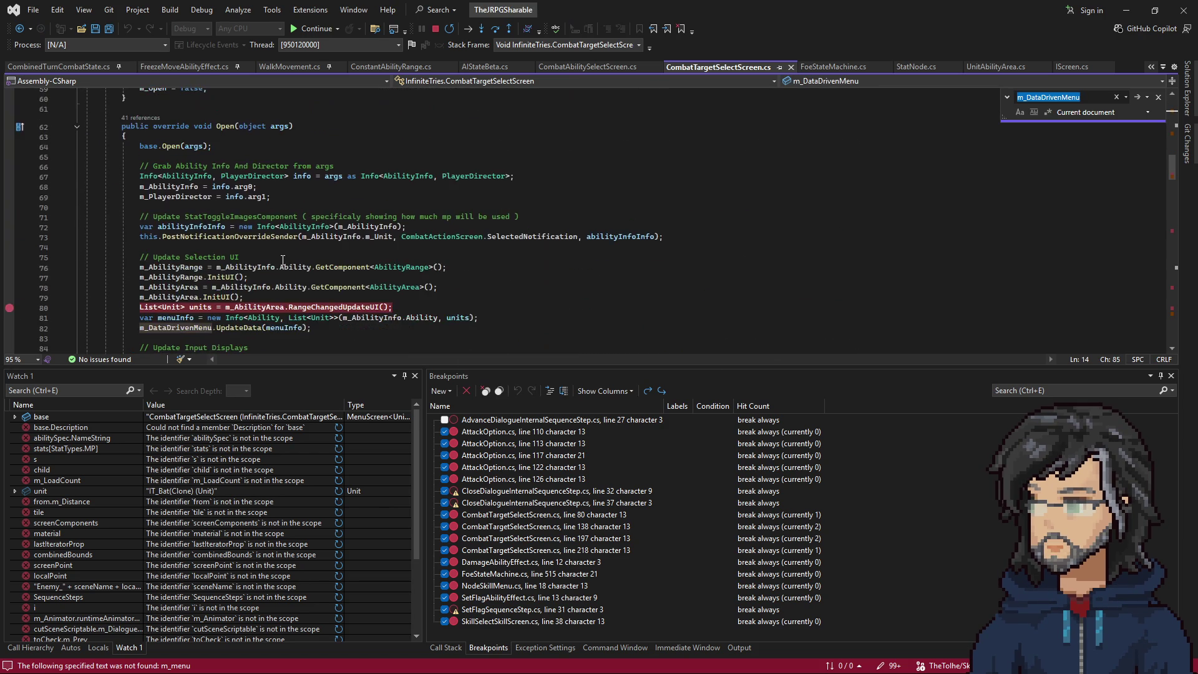
{"action": "scroll", "coordinate": [283, 261], "scroll_direction": "down", "scroll_amount": 13}
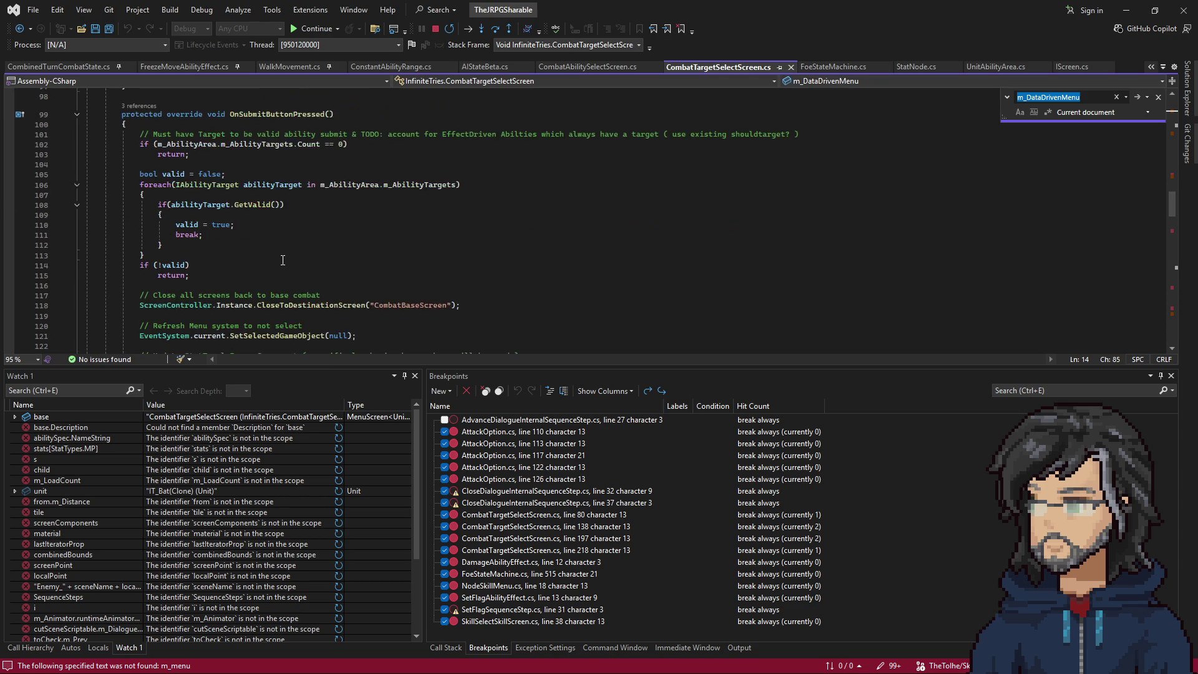
{"action": "scroll", "coordinate": [283, 260], "scroll_direction": "down", "scroll_amount": 9}
{"action": "scroll", "coordinate": [290, 255], "scroll_direction": "up", "scroll_amount": 7}
{"action": "scroll", "coordinate": [289, 256], "scroll_direction": "up", "scroll_amount": 15}
{"action": "scroll", "coordinate": [289, 265], "scroll_direction": "down", "scroll_amount": 1}
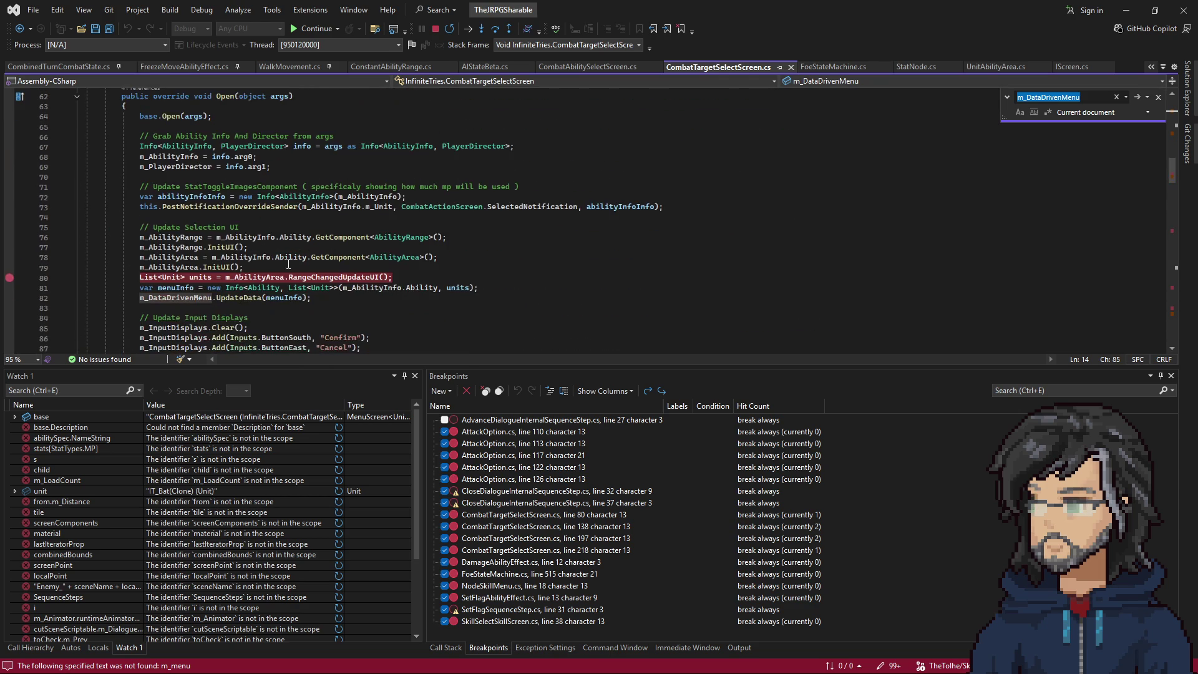
{"action": "scroll", "coordinate": [201, 298], "scroll_direction": "down", "scroll_amount": 1}
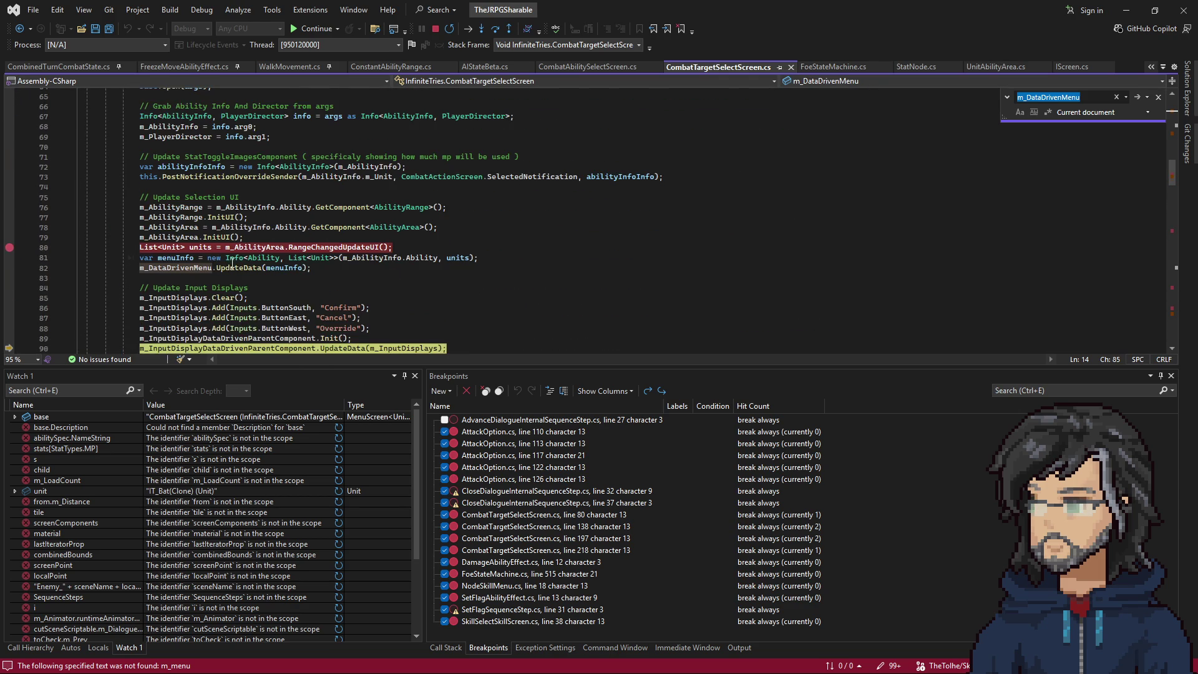
{"action": "left_click", "coordinate": [219, 267]}
{"action": "right_click", "coordinate": [219, 268]}
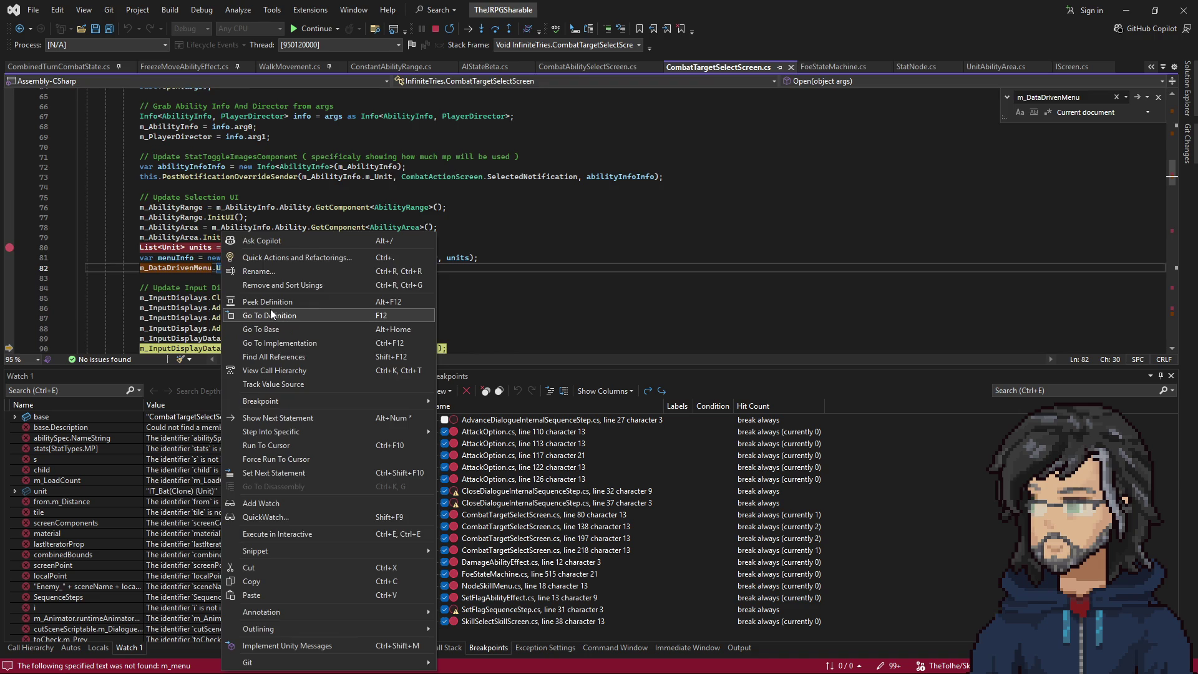
Look up UpdateData's definition in IMenuScreenComponent.cs, then return to CombatTargetSelectScreen.cs.
{"action": "left_click", "coordinate": [271, 314]}
{"action": "scroll", "coordinate": [187, 248], "scroll_direction": "down", "scroll_amount": 8}
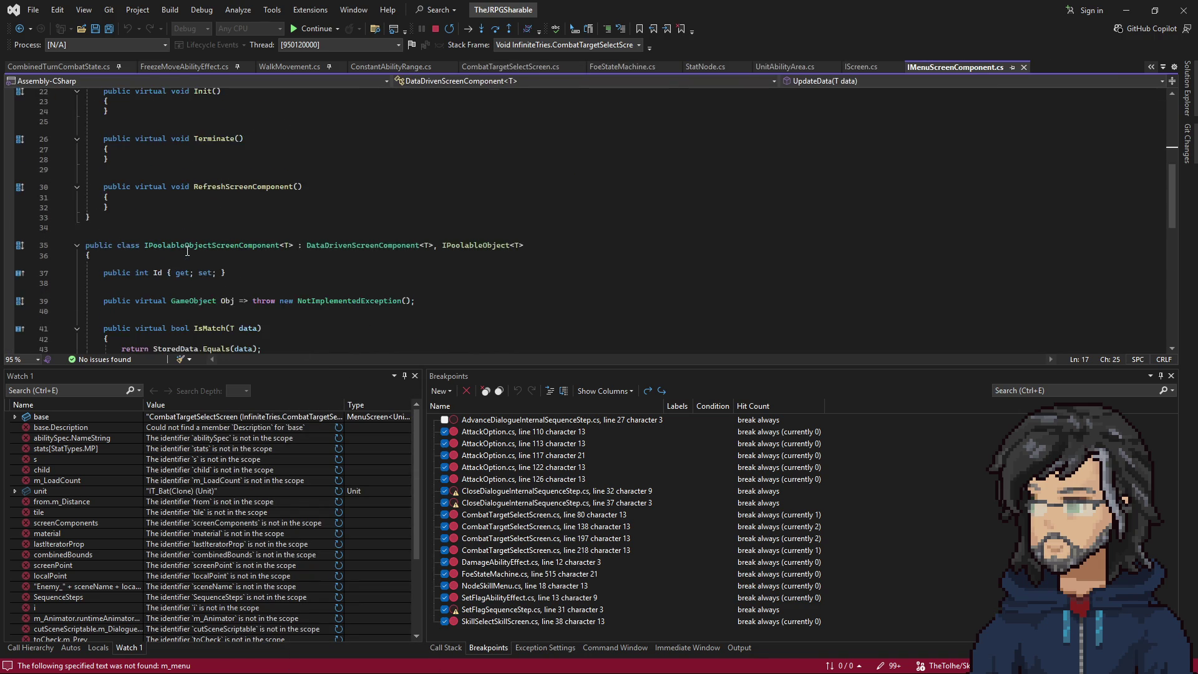
{"action": "scroll", "coordinate": [187, 248], "scroll_direction": "up", "scroll_amount": 6}
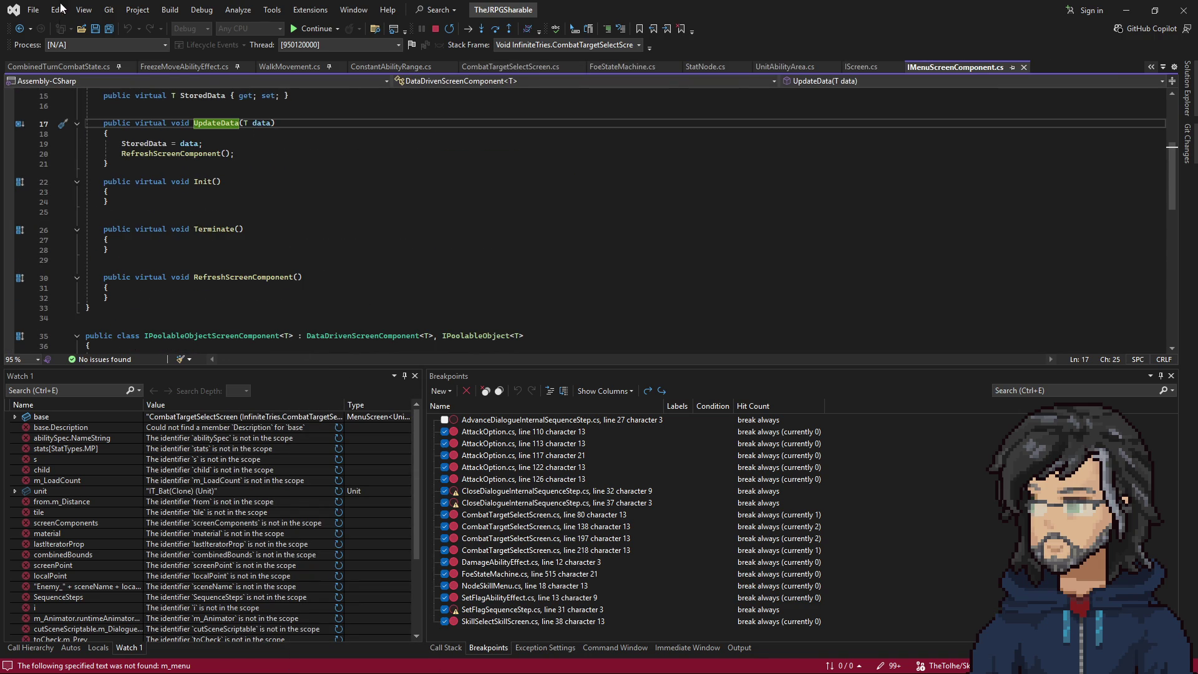
{"action": "left_click", "coordinate": [22, 28]}
{"action": "left_click", "coordinate": [22, 28]}
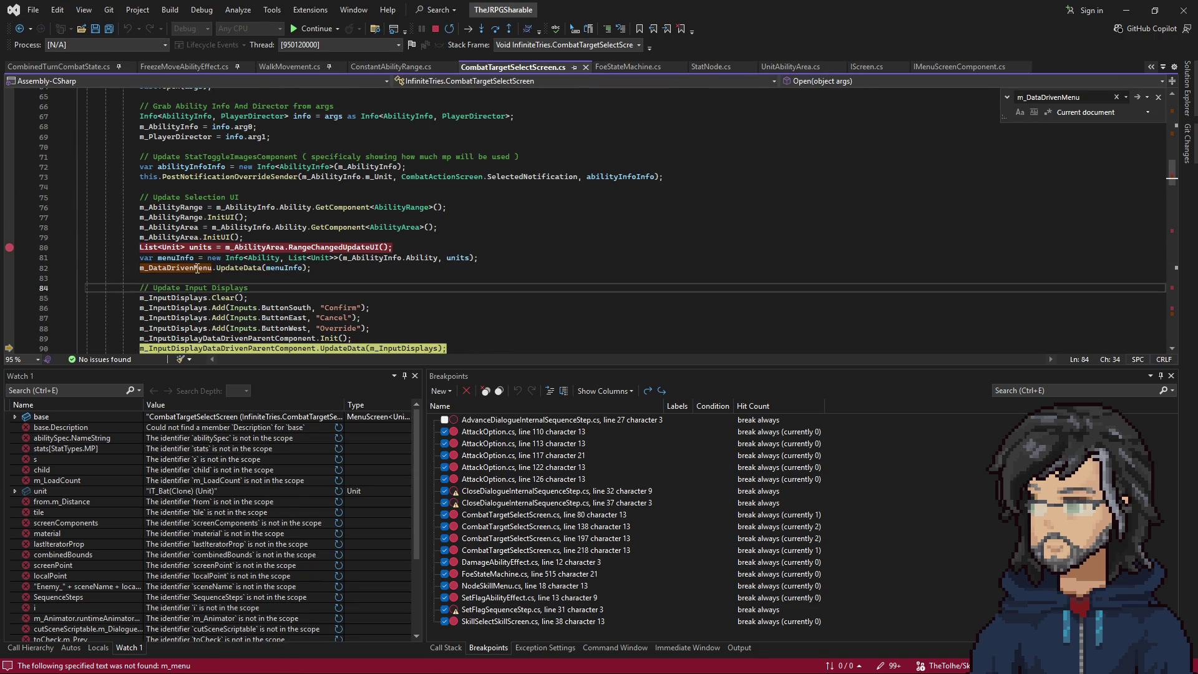
Show the call stack and jump to the paused Open frame called from ScreenController.UpdateScreens.
{"action": "left_click", "coordinate": [445, 647]}
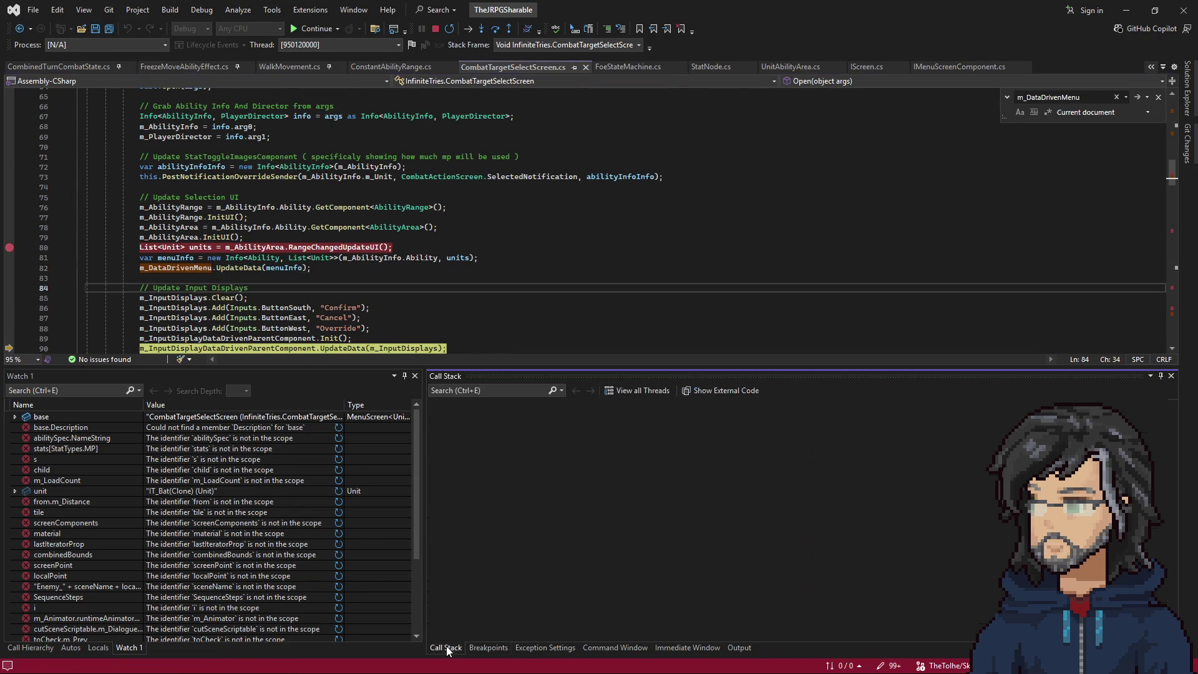
{"action": "double_click", "coordinate": [499, 418]}
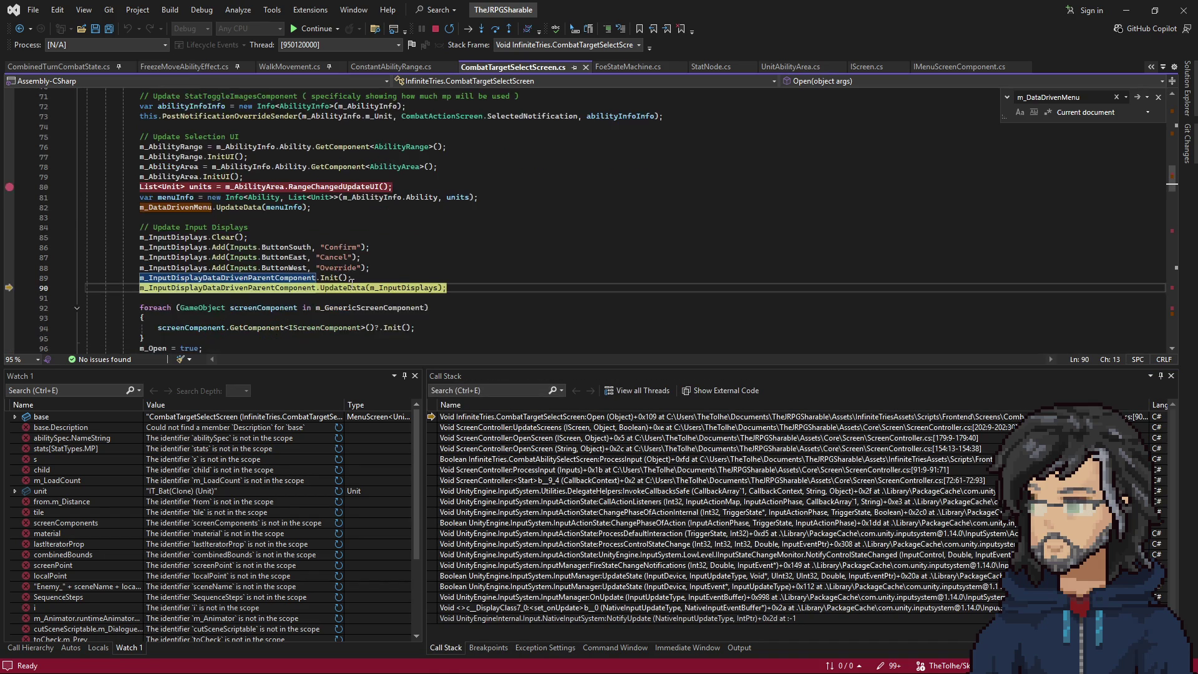
{"action": "scroll", "coordinate": [312, 287], "scroll_direction": "down", "scroll_amount": 5}
{"action": "scroll", "coordinate": [311, 259], "scroll_direction": "down", "scroll_amount": 4}
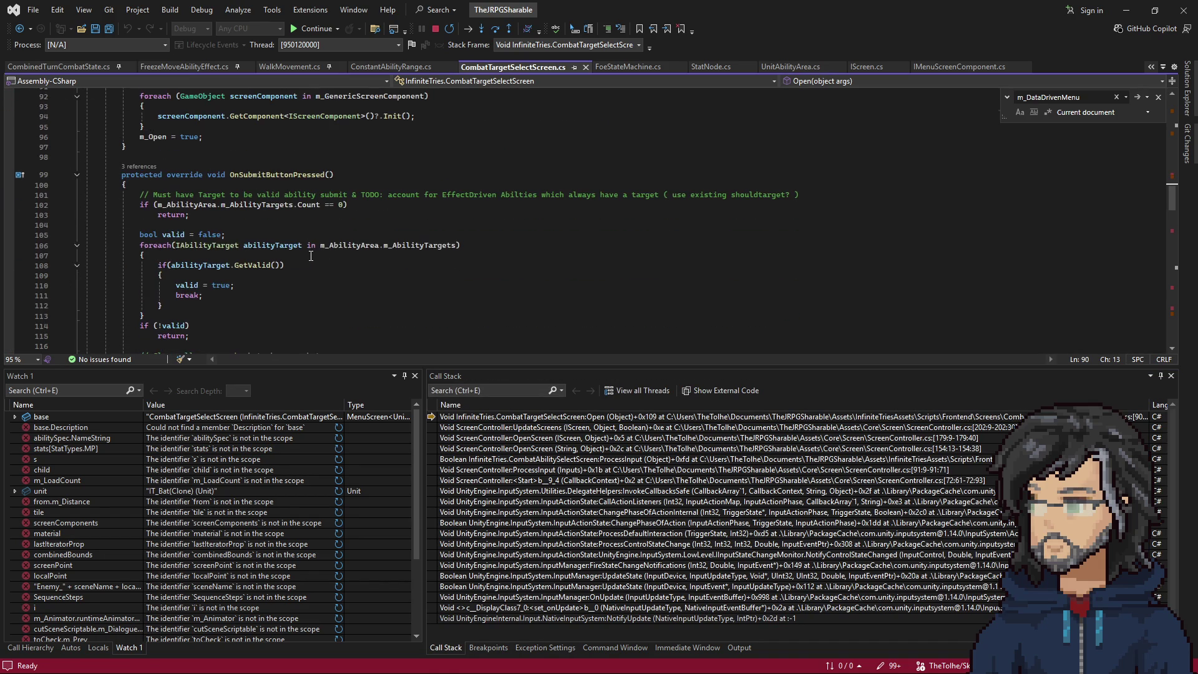
{"action": "scroll", "coordinate": [311, 256], "scroll_direction": "down", "scroll_amount": 4}
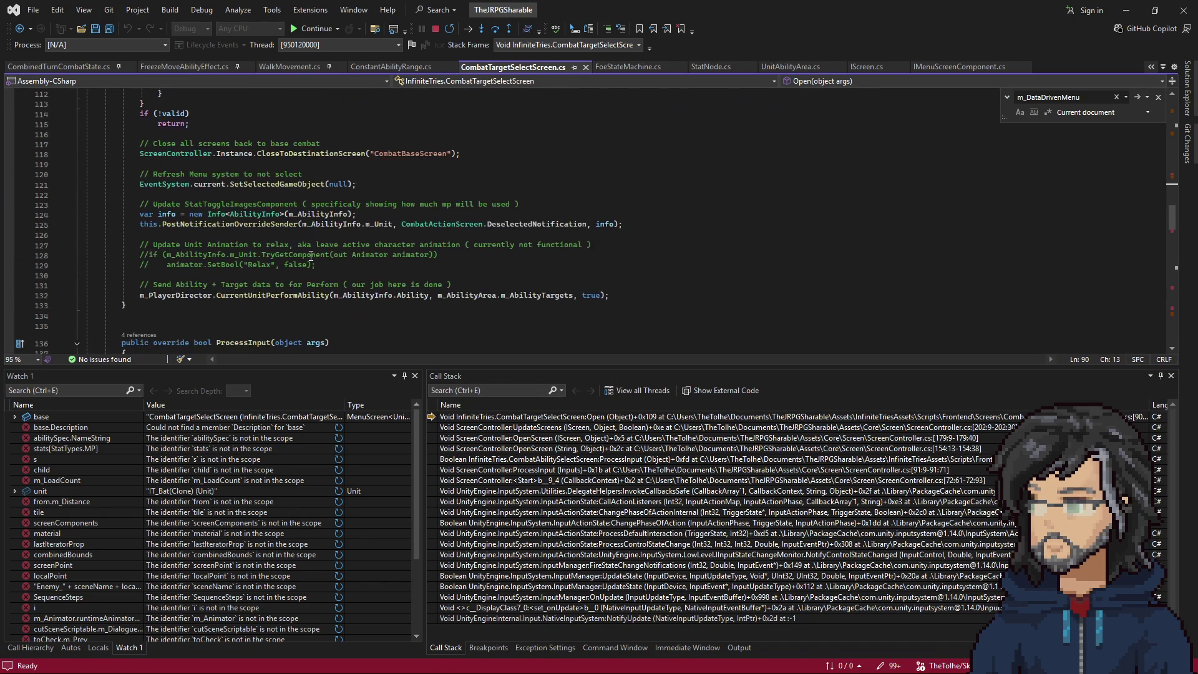
{"action": "scroll", "coordinate": [311, 256], "scroll_direction": "up", "scroll_amount": 4}
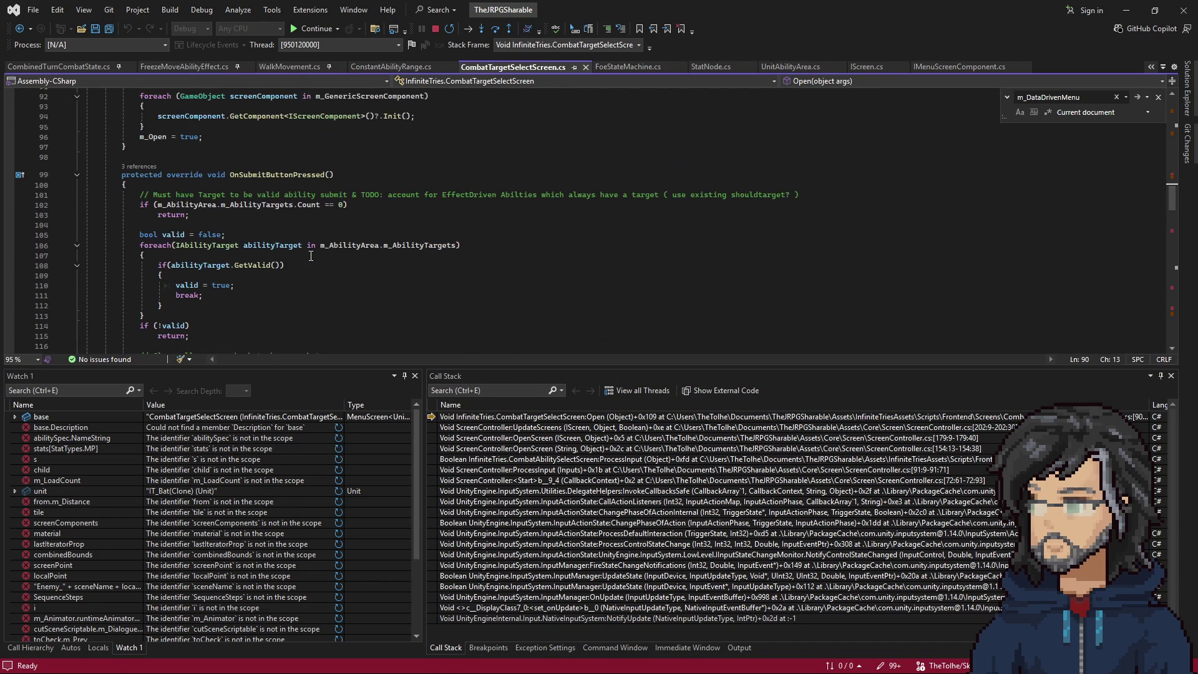
{"action": "scroll", "coordinate": [312, 254], "scroll_direction": "down", "scroll_amount": 6}
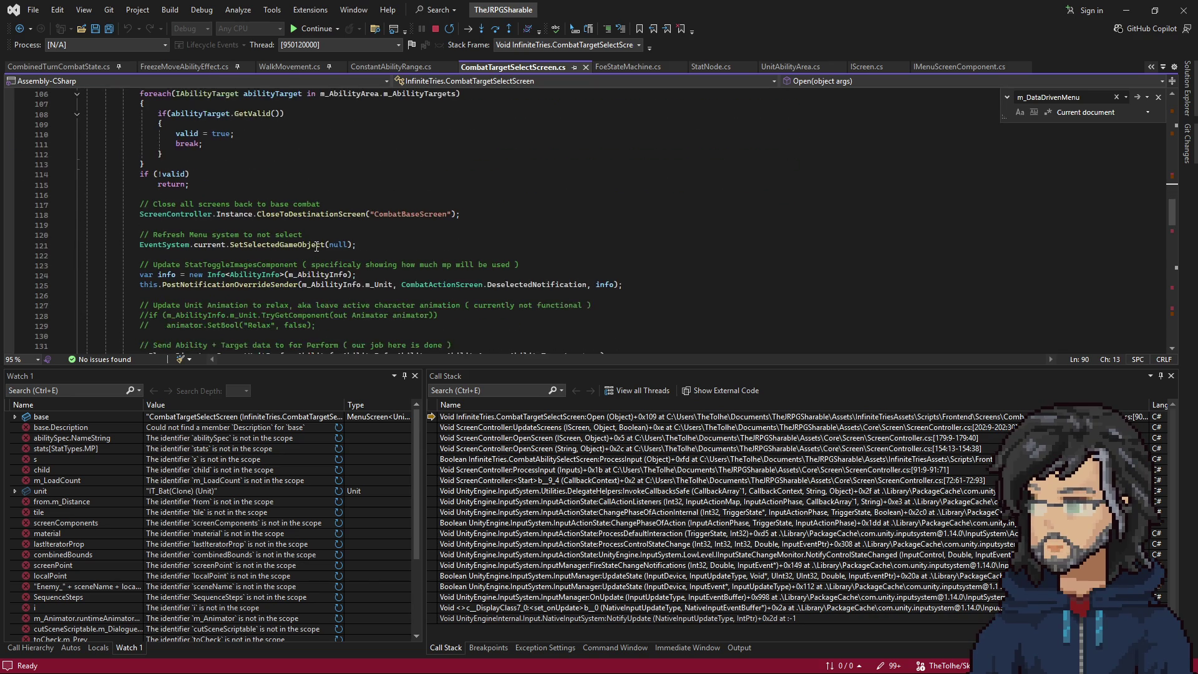
{"action": "scroll", "coordinate": [318, 248], "scroll_direction": "down", "scroll_amount": 5}
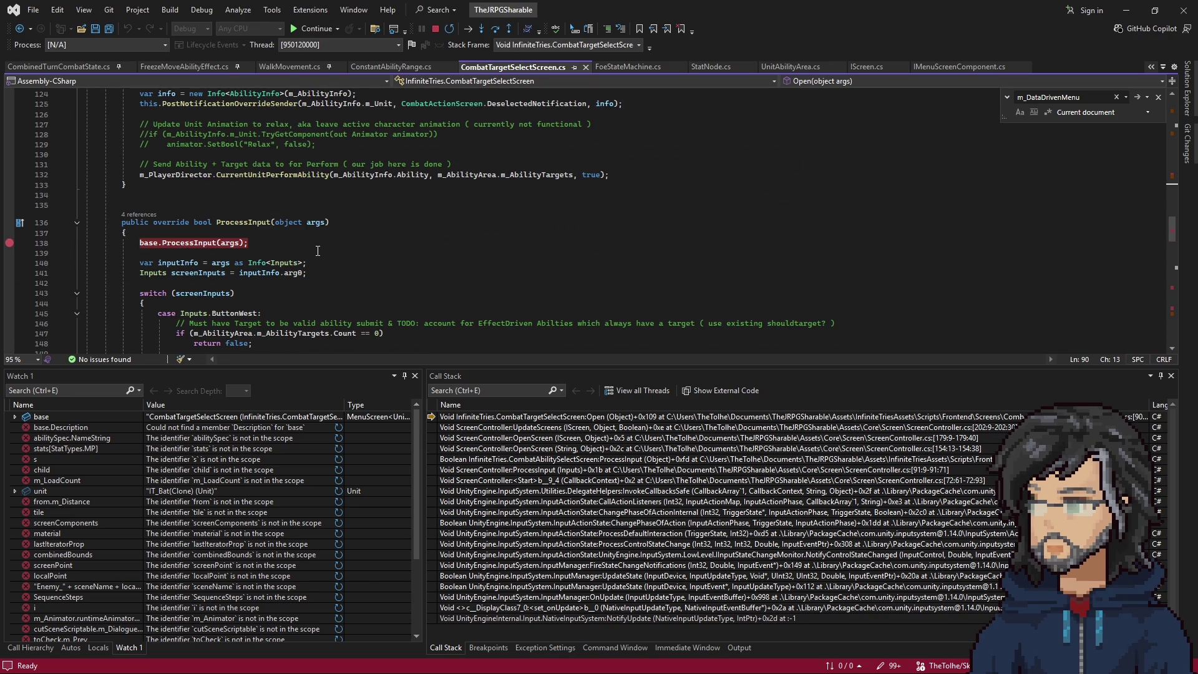
{"action": "scroll", "coordinate": [317, 251], "scroll_direction": "down", "scroll_amount": 2}
{"action": "scroll", "coordinate": [316, 250], "scroll_direction": "down", "scroll_amount": 12}
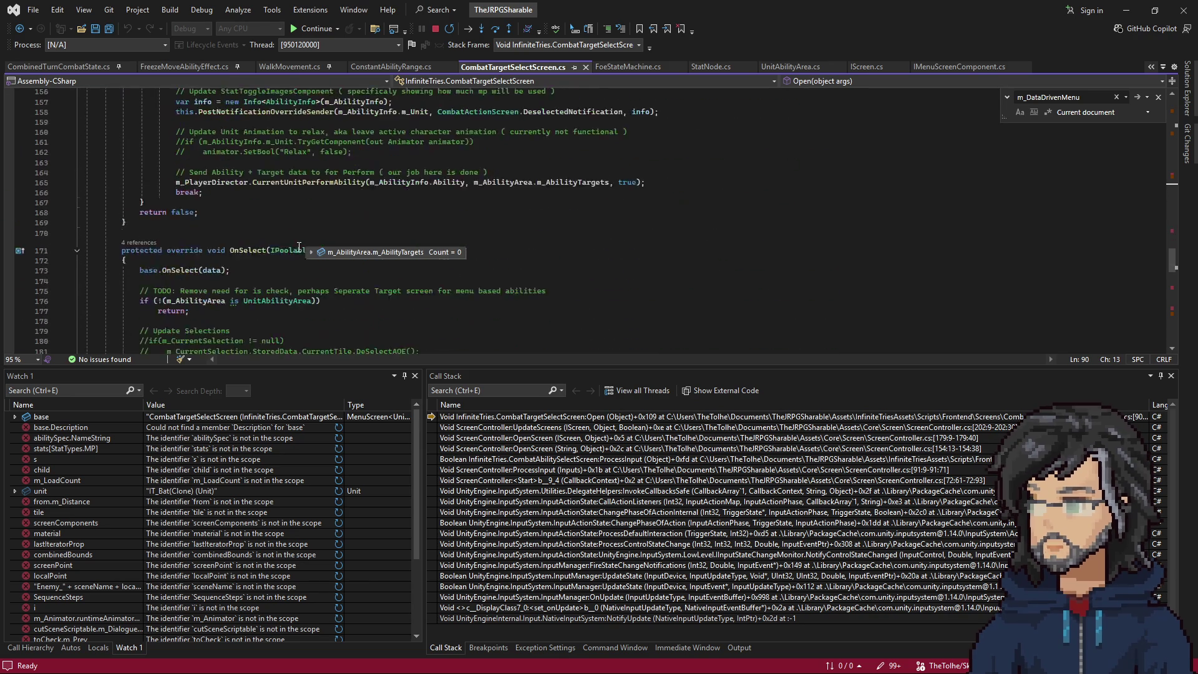
Set a breakpoint on base.OnSelect(data) at line 173 and run until it's hit.
{"action": "left_click", "coordinate": [274, 180]}
{"action": "key", "text": "F9"}
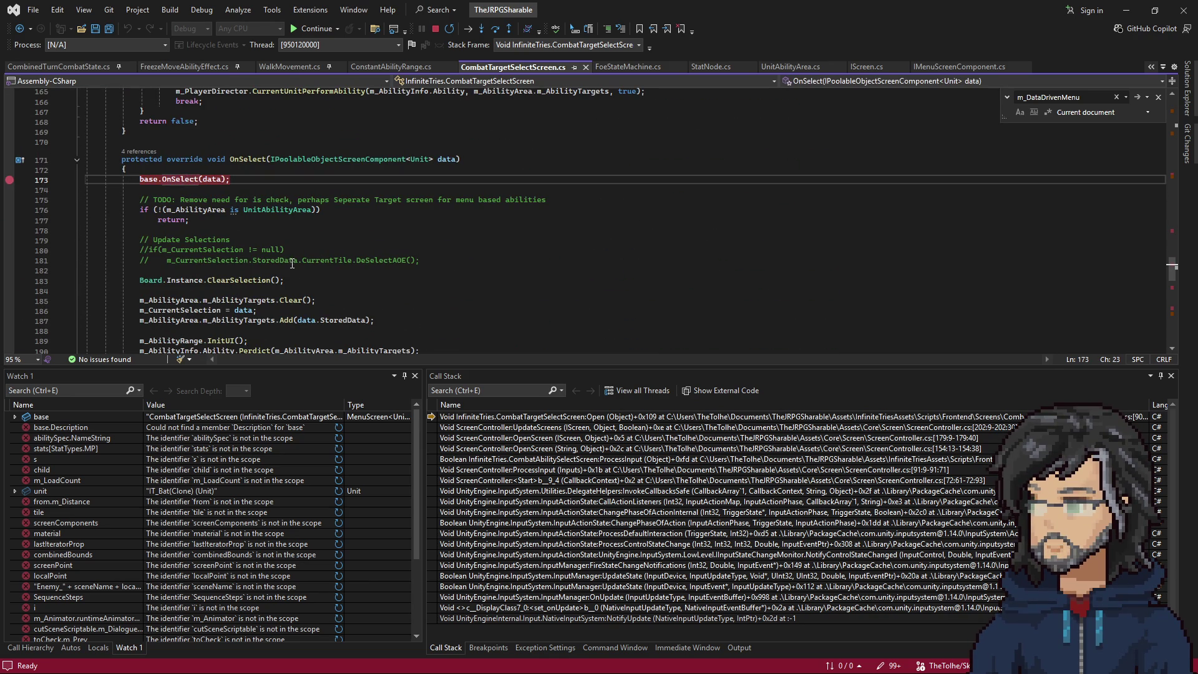
{"action": "key", "text": "F5"}
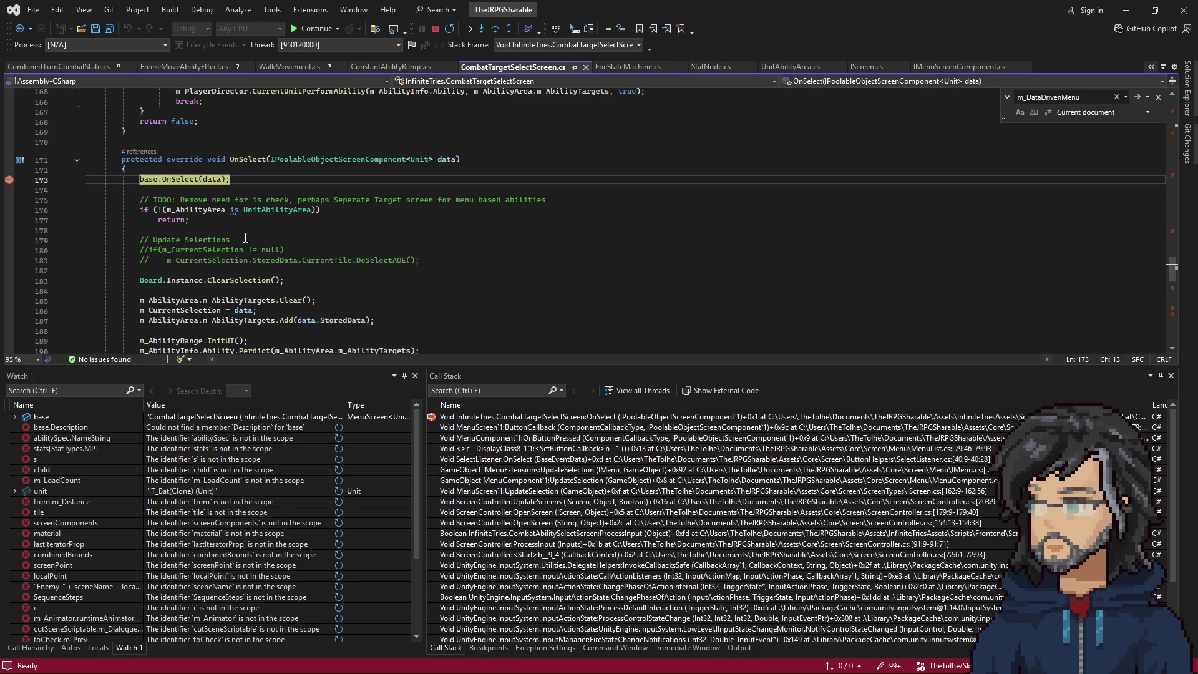
Step through OnSelect past the ability area check to line 190, then resume.
{"action": "scroll", "coordinate": [259, 220], "scroll_direction": "up", "scroll_amount": 1}
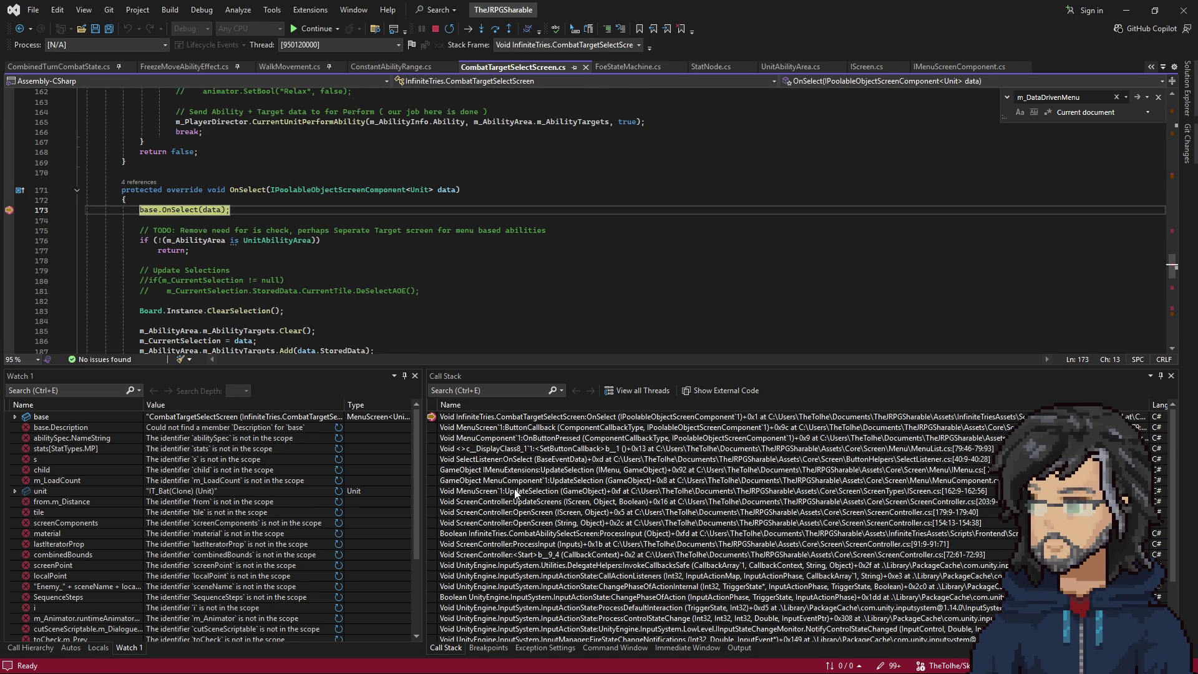
{"action": "key", "text": "F10"}
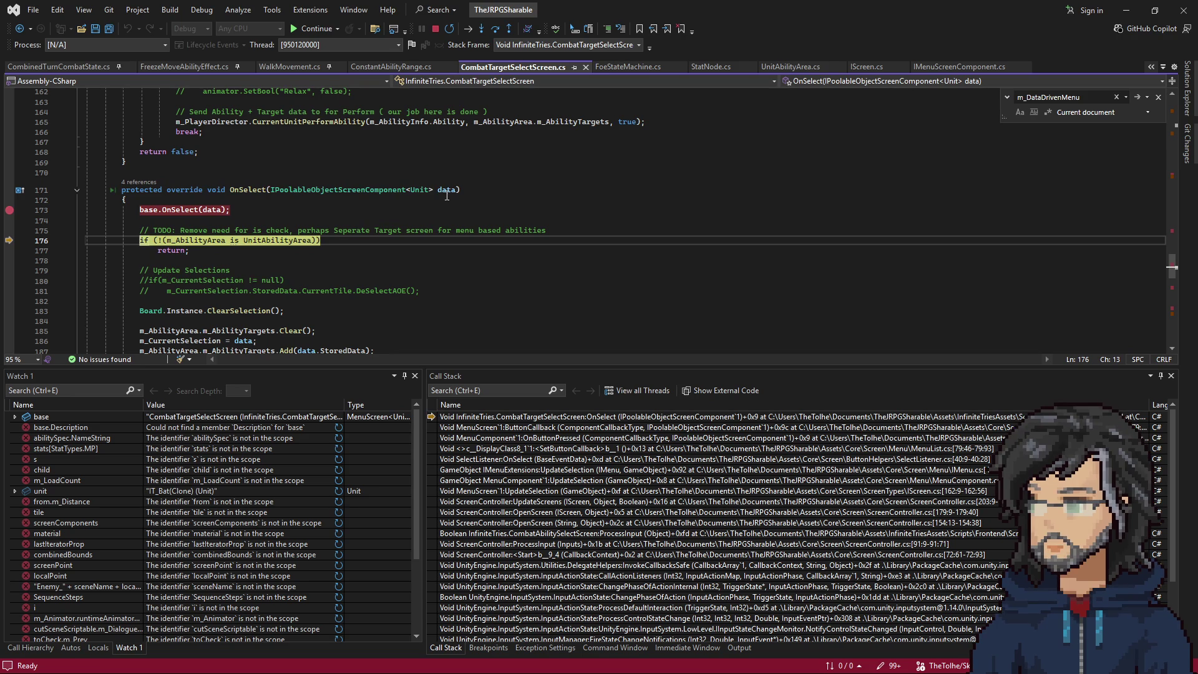
{"action": "mouse_move", "coordinate": [452, 193]}
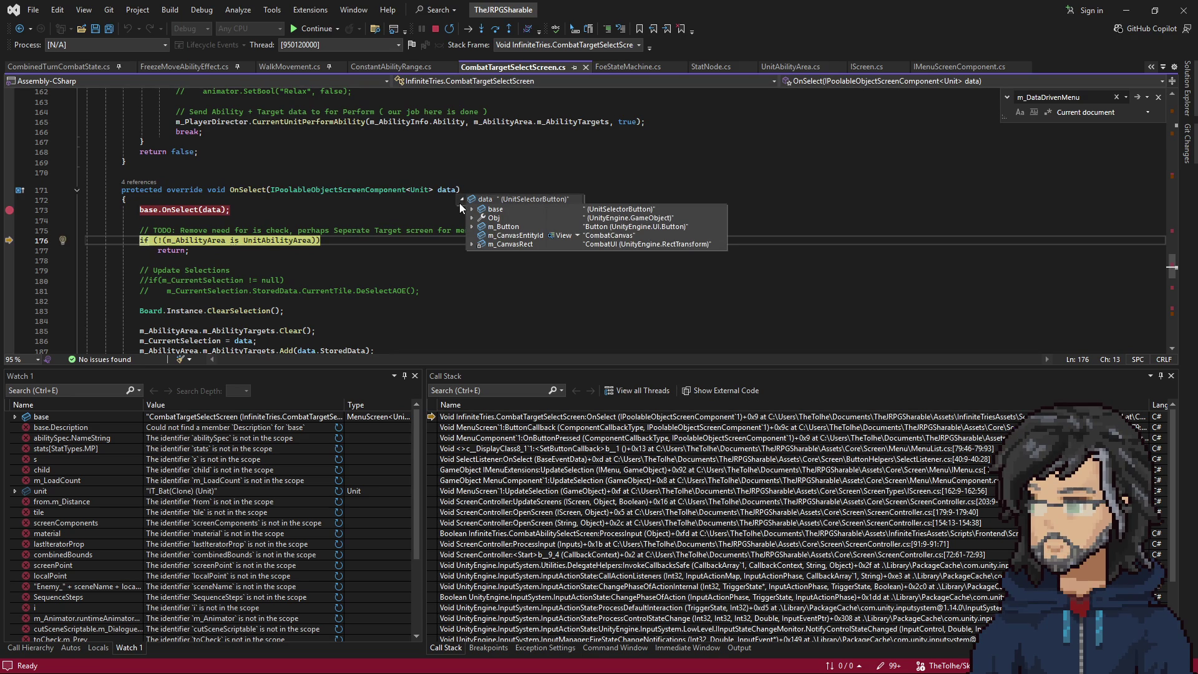
{"action": "key", "text": "F10"}
{"action": "key", "text": "F10"}
{"action": "key", "text": "F10"}
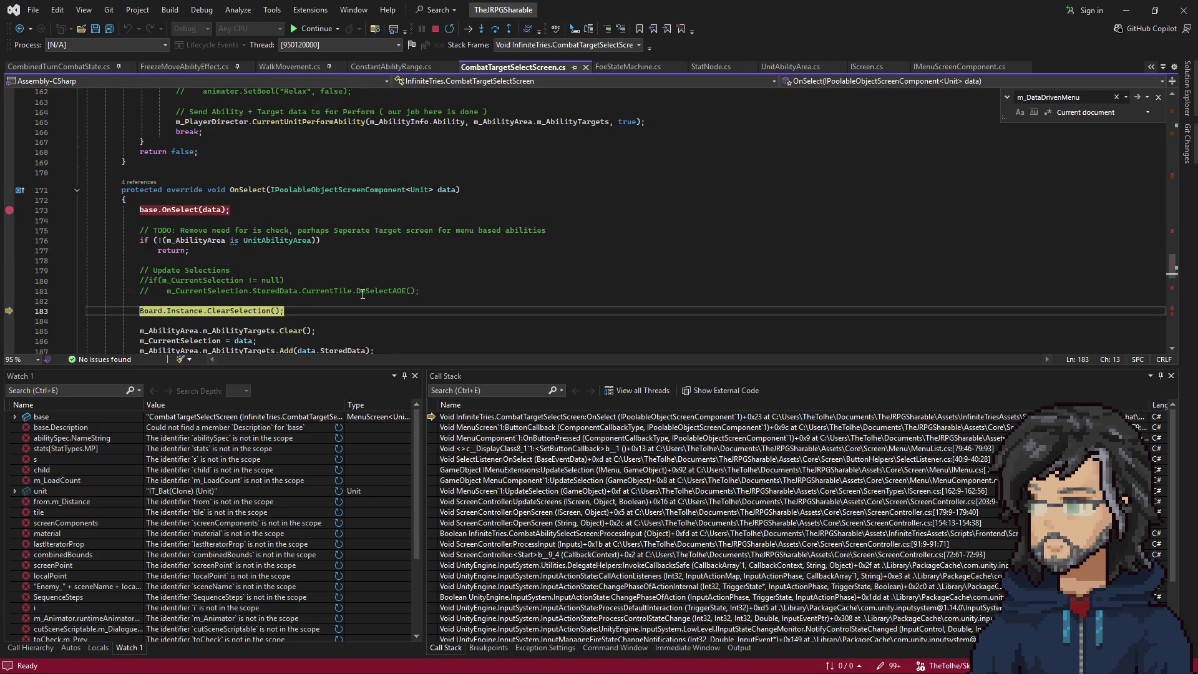
{"action": "key", "text": "F10"}
{"action": "key", "text": "F10"}
{"action": "key", "text": "F10"}
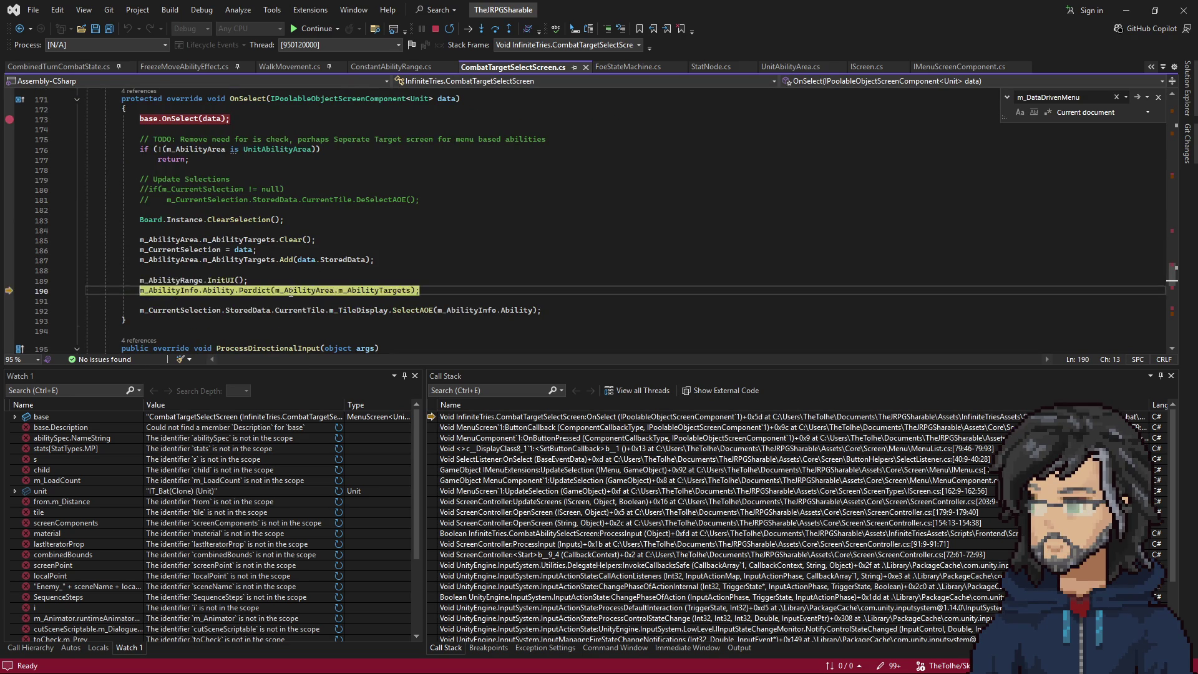
{"action": "key", "text": "F5"}
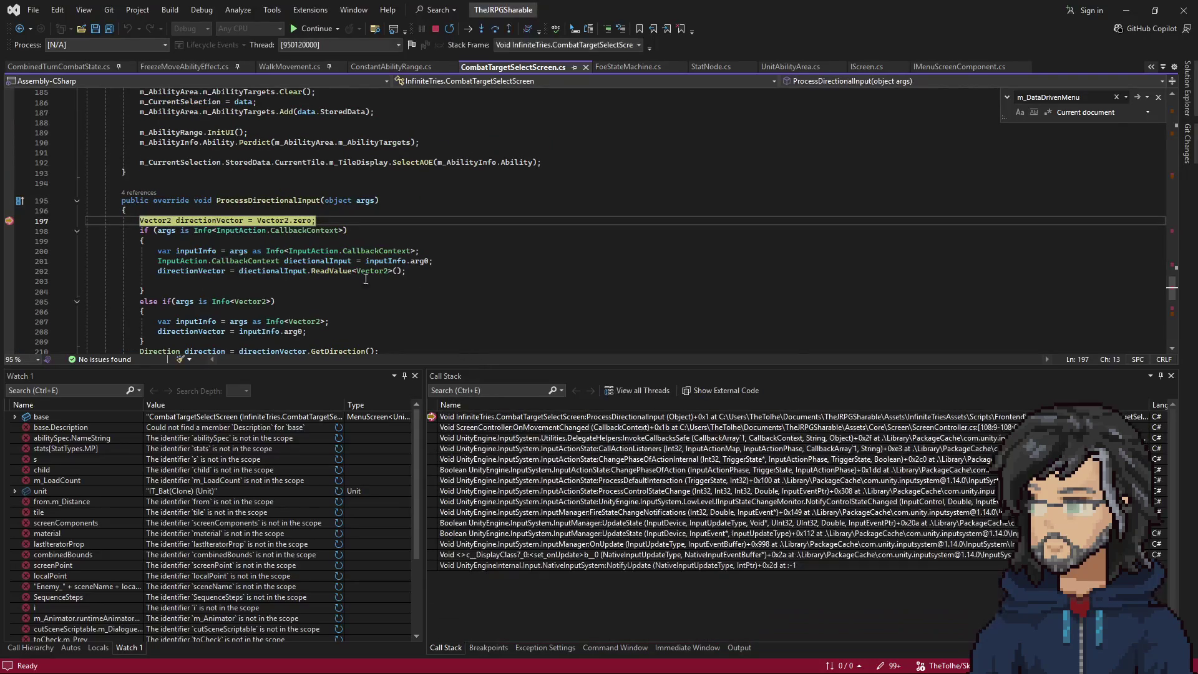
Run to the line-218 breakpoint, step over the directional range update, and resume the game.
{"action": "key", "text": "F5"}
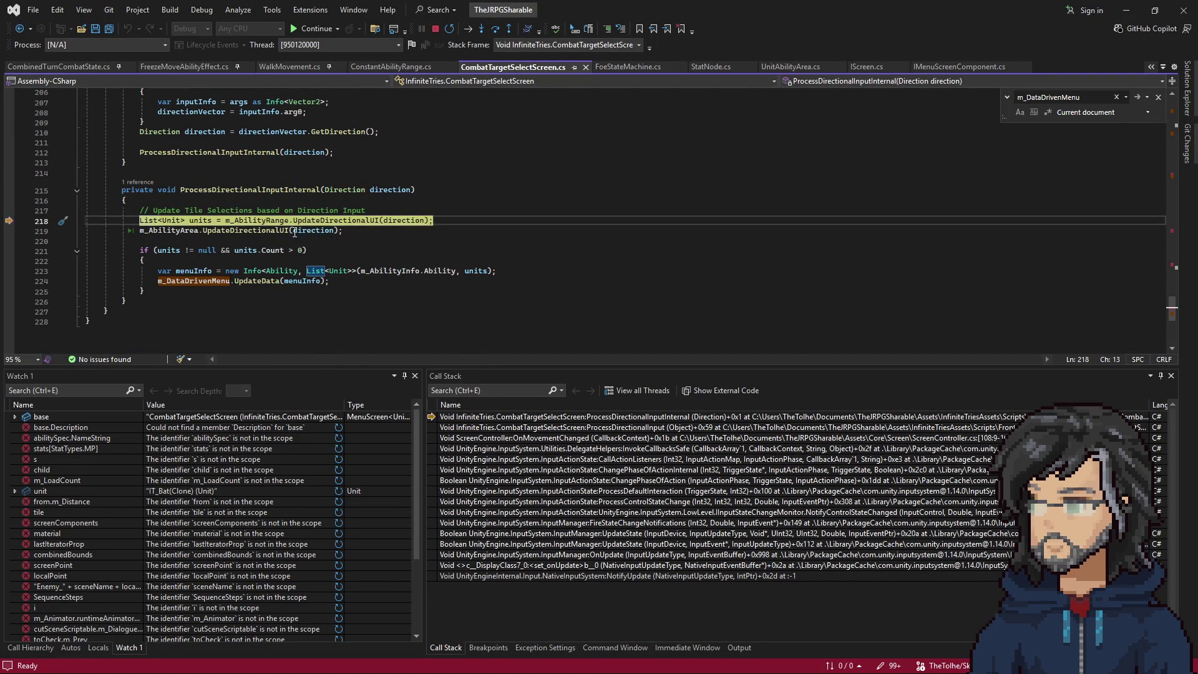
{"action": "key", "text": "F10"}
{"action": "key", "text": "F5"}
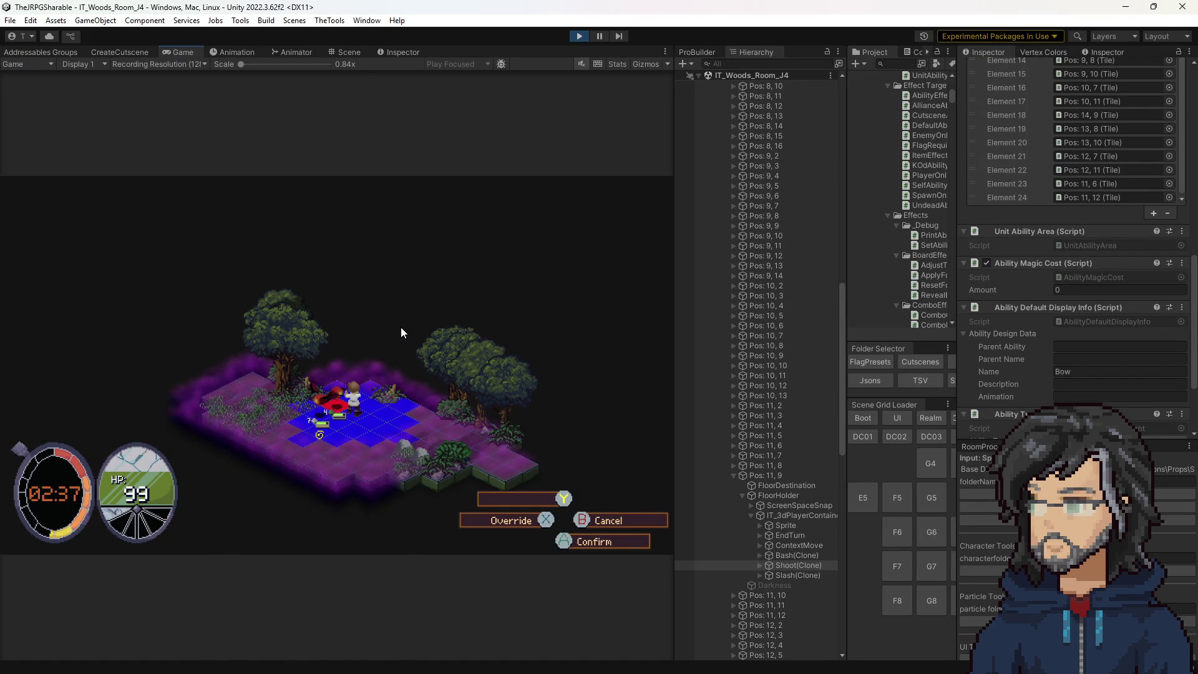
Clear the Hierarchy filter and expand IT_FrontendSandbox > CombatUI > Combat > Screens > CombatTargetSelect > Compontents > UnitSelectorMenu.
{"action": "left_click", "coordinate": [747, 65]}
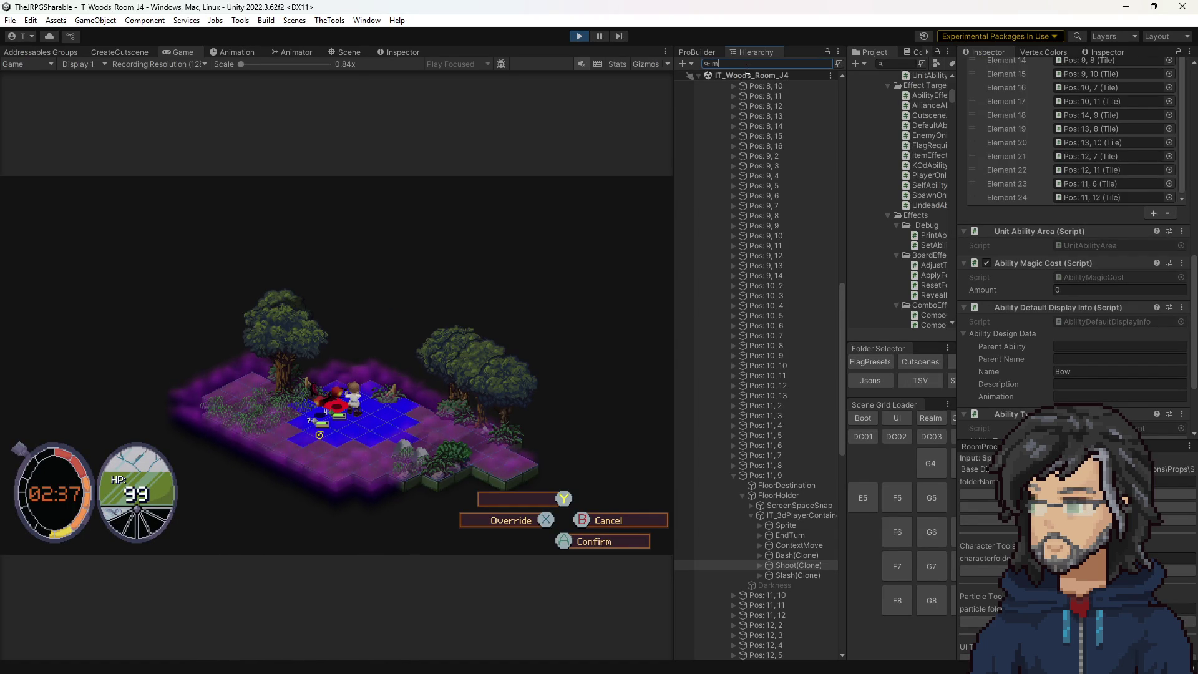
{"action": "key", "text": "BackSpace"}
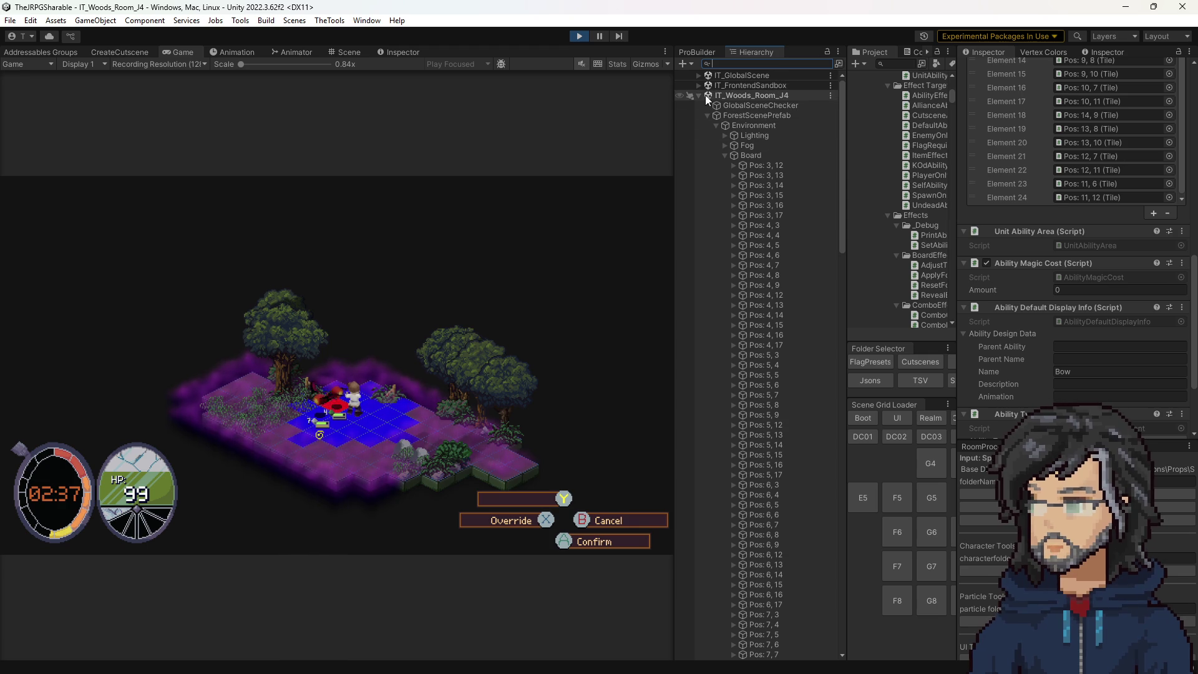
{"action": "left_click", "coordinate": [699, 96]}
{"action": "left_click", "coordinate": [699, 86]}
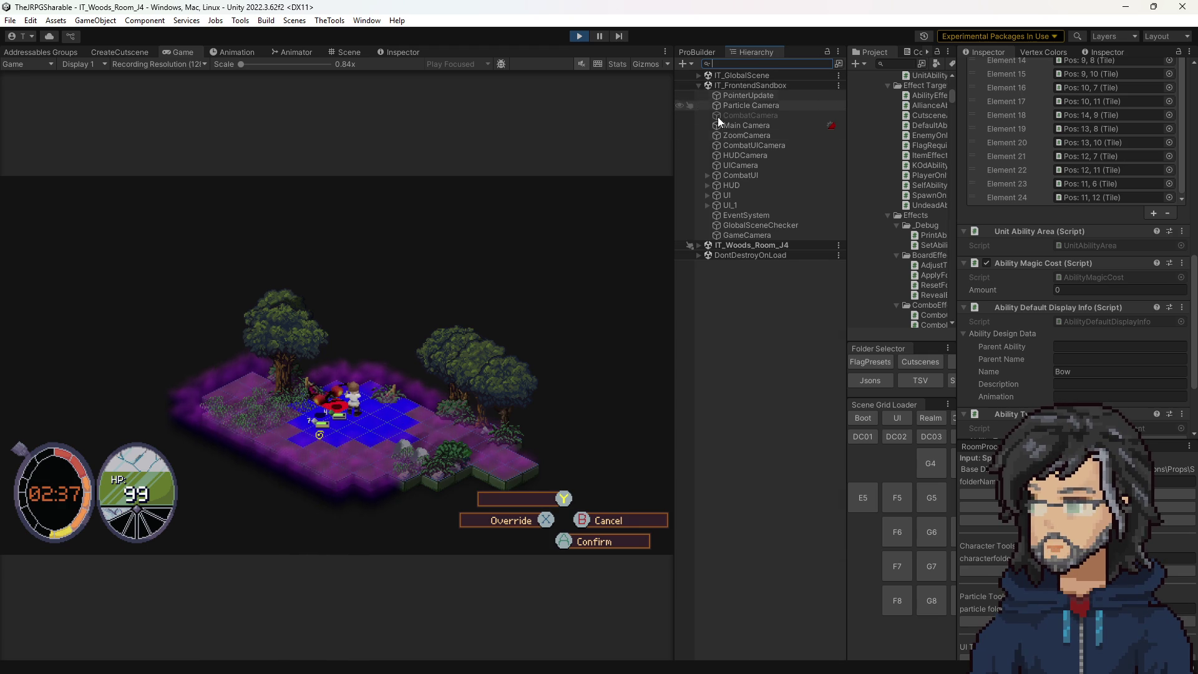
{"action": "left_click", "coordinate": [708, 176]}
{"action": "left_click", "coordinate": [716, 186]}
{"action": "left_click", "coordinate": [725, 195]}
{"action": "left_click", "coordinate": [735, 224]}
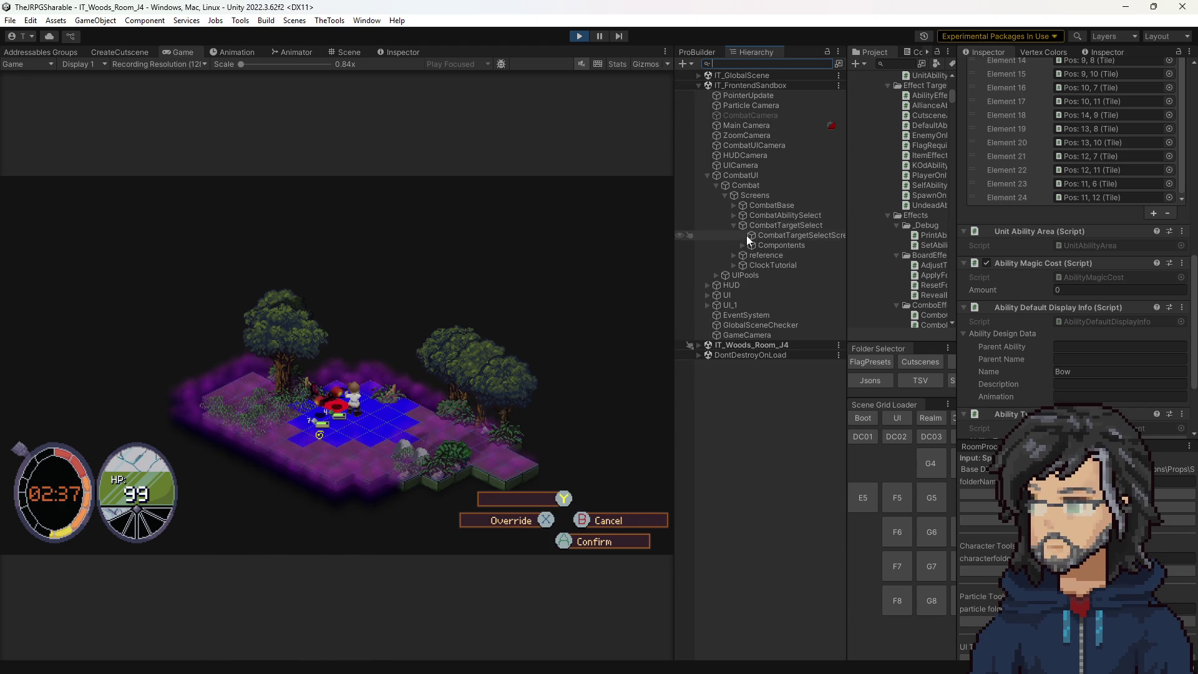
{"action": "left_click", "coordinate": [743, 246]}
{"action": "left_click", "coordinate": [752, 265]}
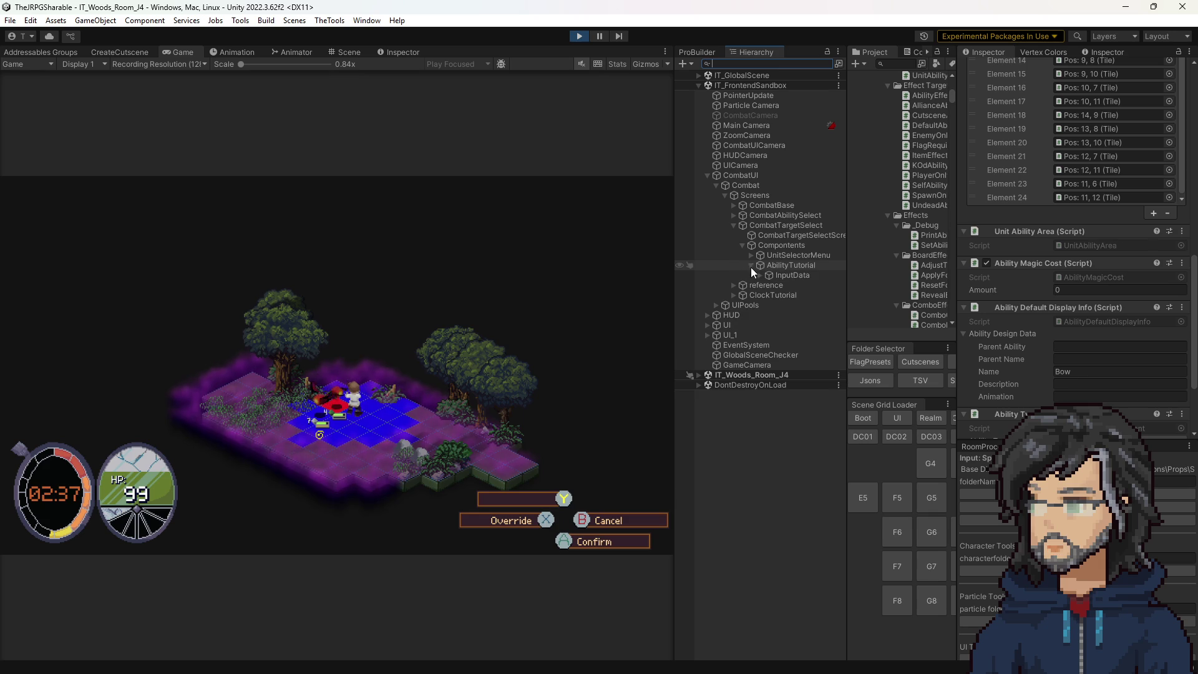
{"action": "left_click", "coordinate": [751, 255]}
Widen the Hierarchy and expand both unnamed selector entries to reveal their Button children.
{"action": "left_click", "coordinate": [776, 276]}
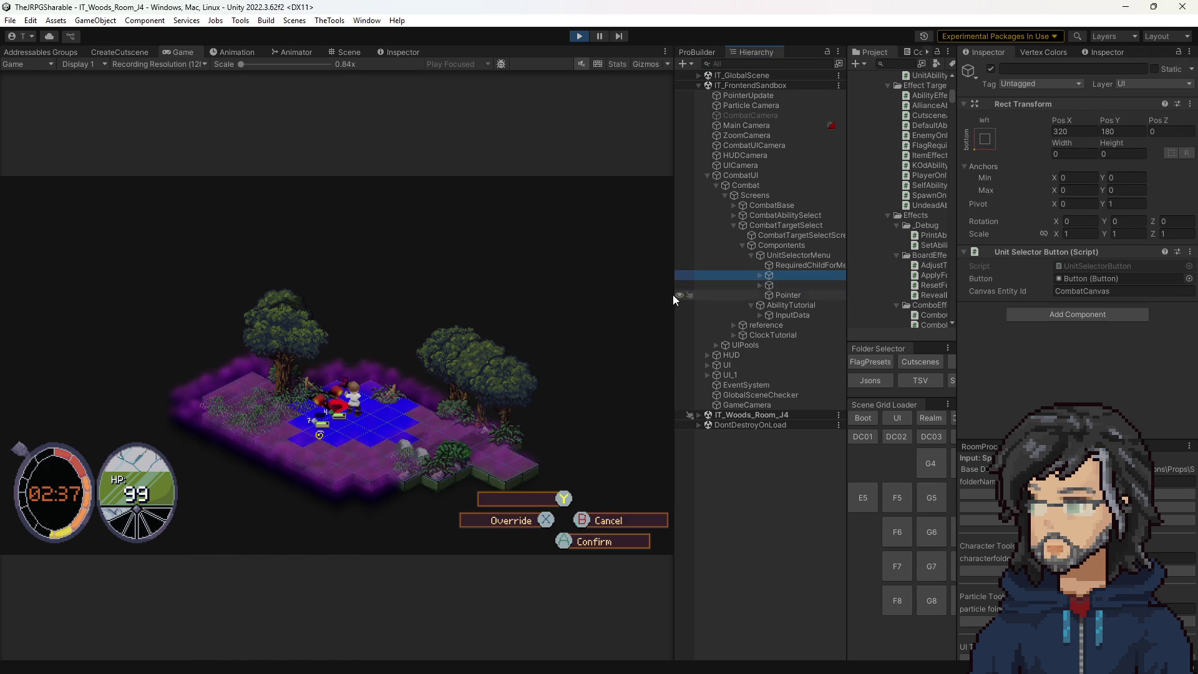
{"action": "left_click_drag", "start_coordinate": [672, 293], "coordinate": [577, 293]}
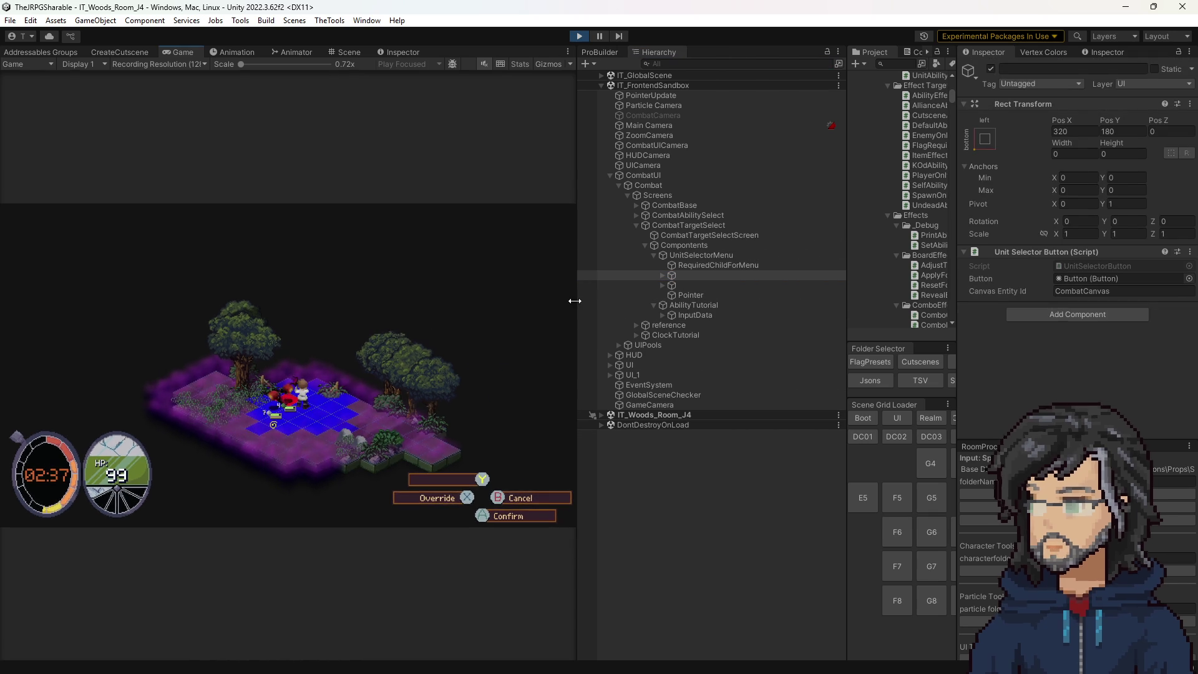
{"action": "left_click", "coordinate": [661, 287]}
{"action": "left_click", "coordinate": [663, 285]}
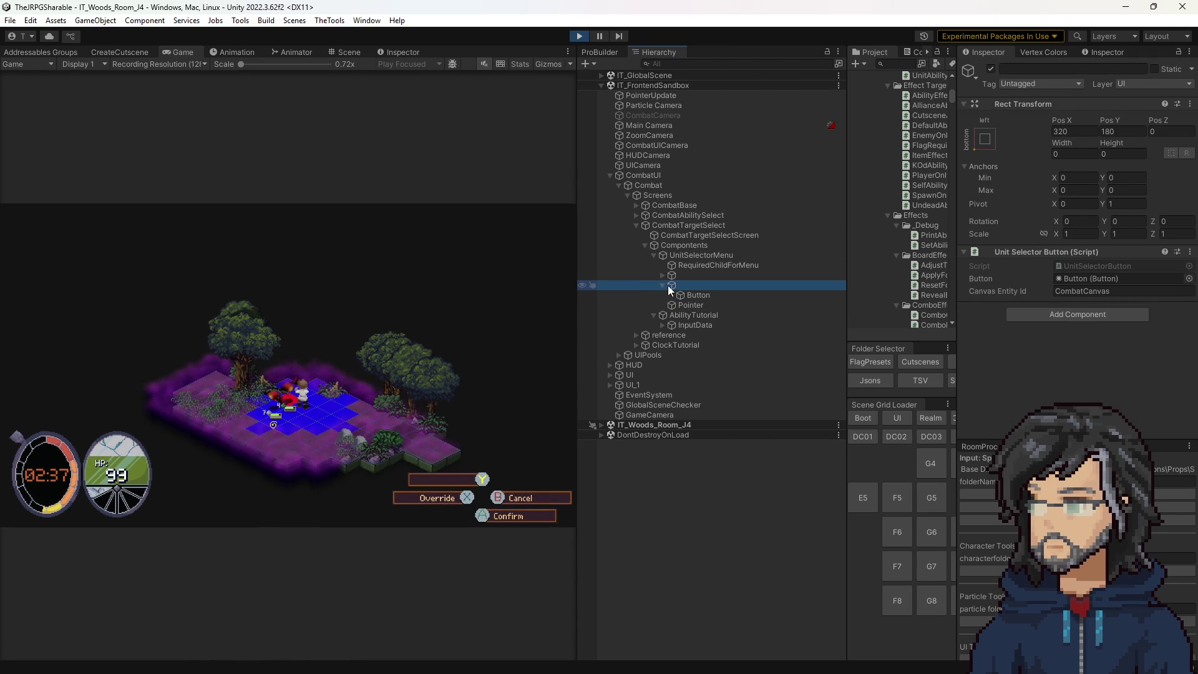
{"action": "left_click", "coordinate": [673, 275]}
{"action": "left_click", "coordinate": [662, 275]}
{"action": "left_click", "coordinate": [699, 285]}
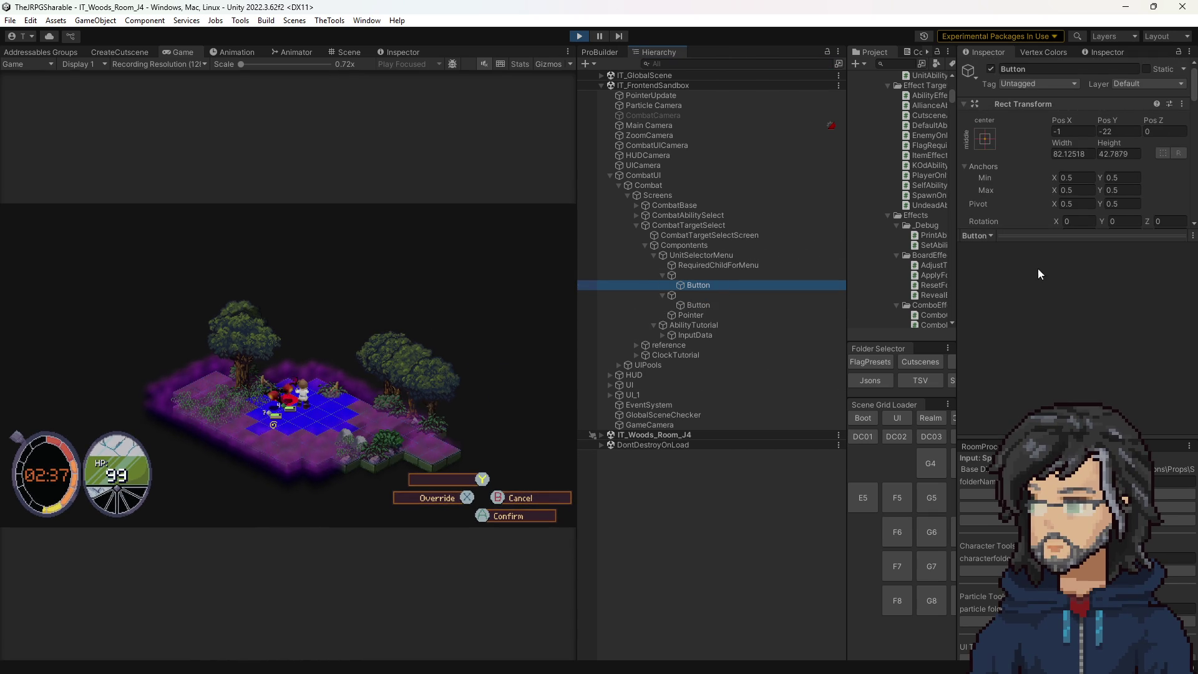
Inspect the Button's components, locating the SelectListener script and leaving navigation on Automatic.
{"action": "scroll", "coordinate": [1061, 213], "scroll_direction": "down", "scroll_amount": 8}
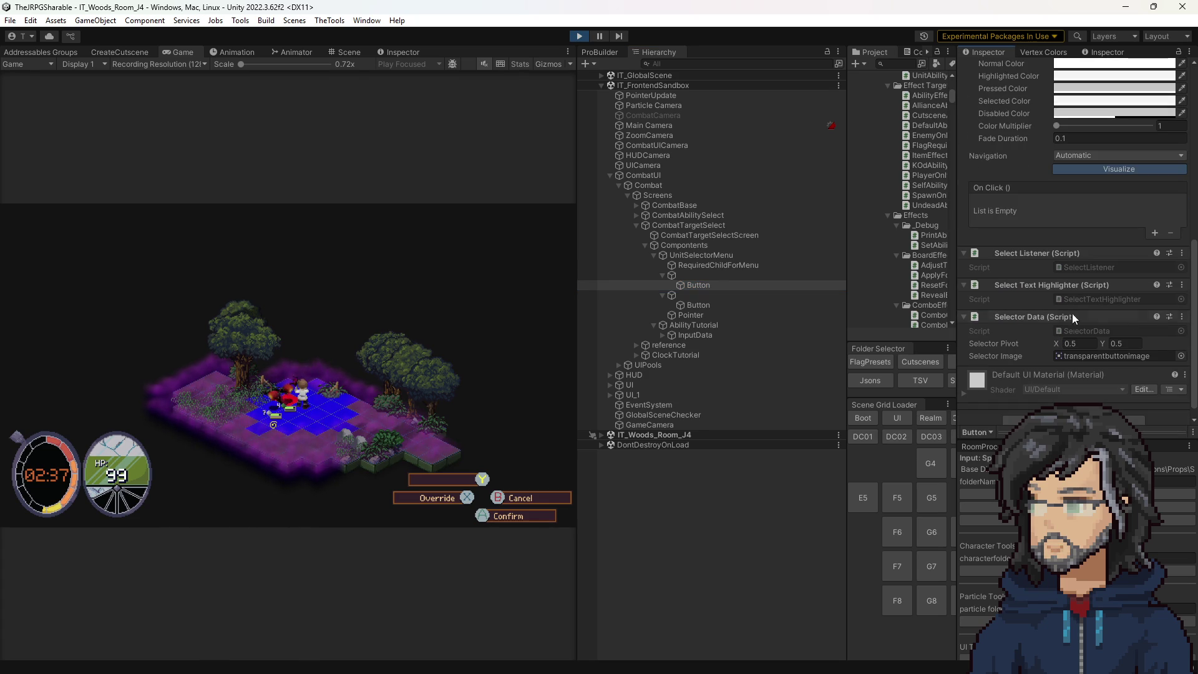
{"action": "scroll", "coordinate": [1030, 347], "scroll_direction": "up", "scroll_amount": 2}
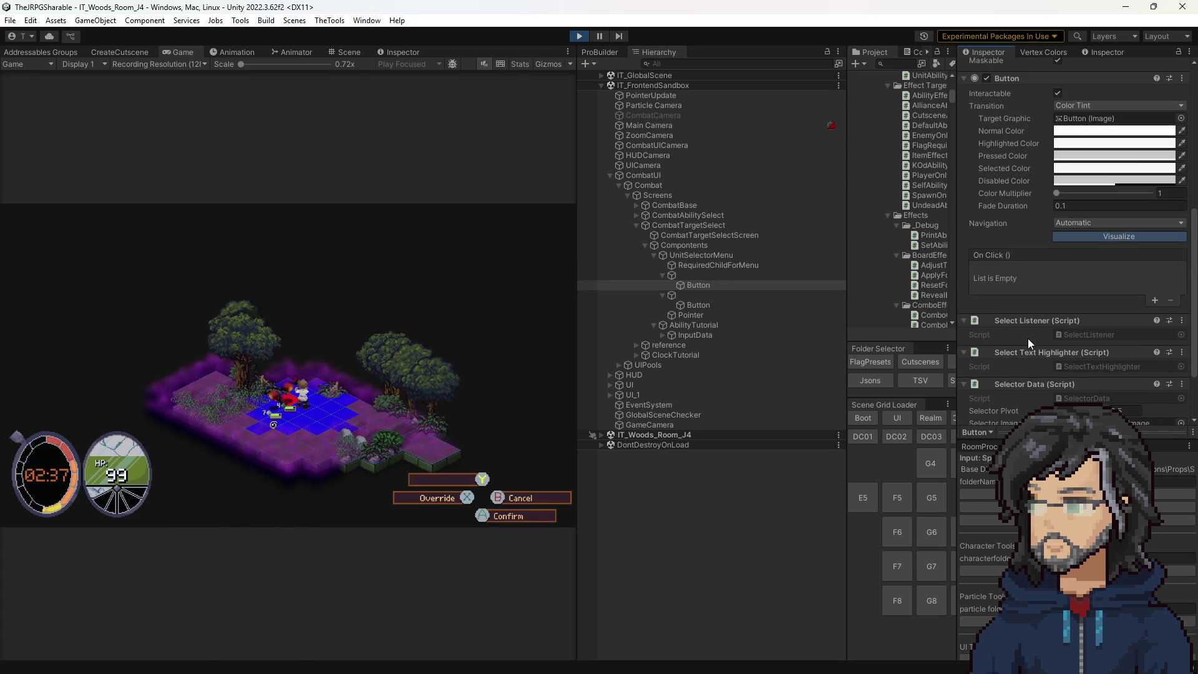
{"action": "scroll", "coordinate": [1030, 340], "scroll_direction": "down", "scroll_amount": 2}
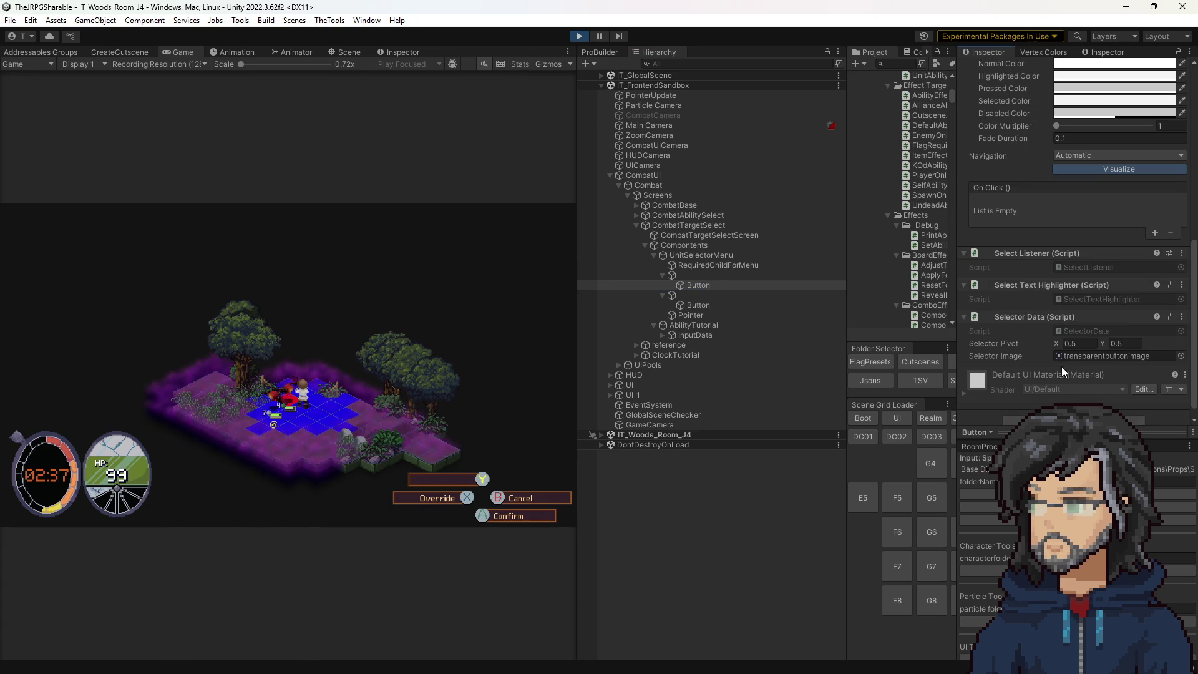
{"action": "left_click", "coordinate": [1078, 270]}
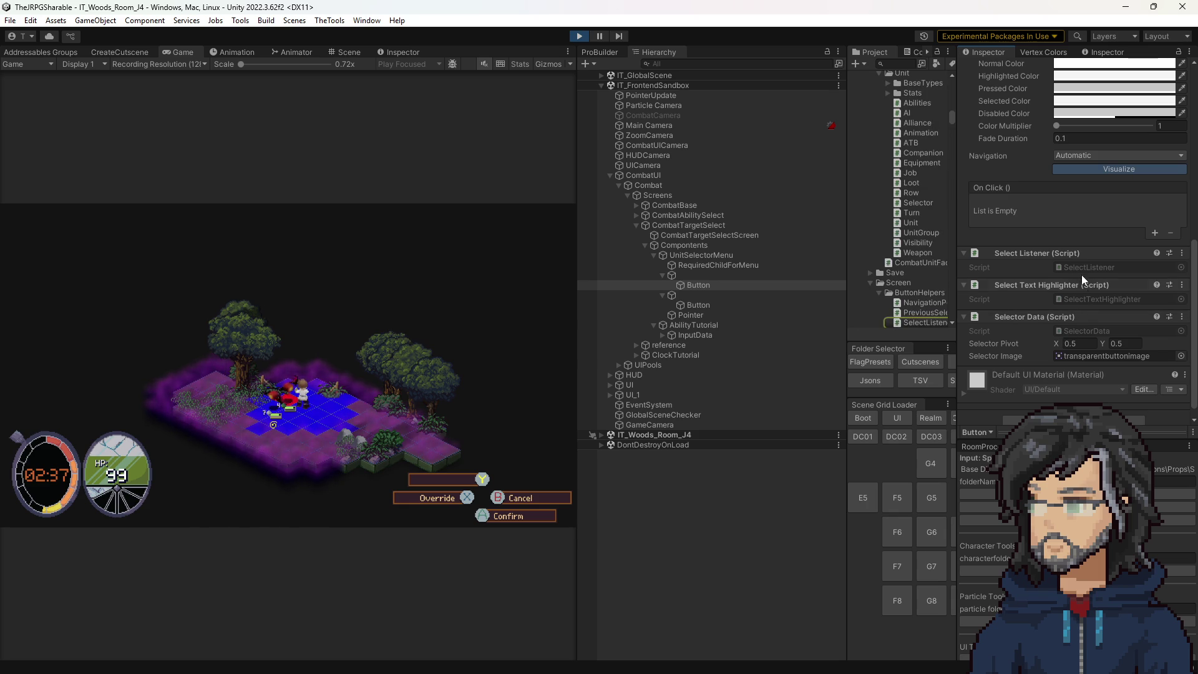
{"action": "scroll", "coordinate": [1074, 312], "scroll_direction": "up", "scroll_amount": 8}
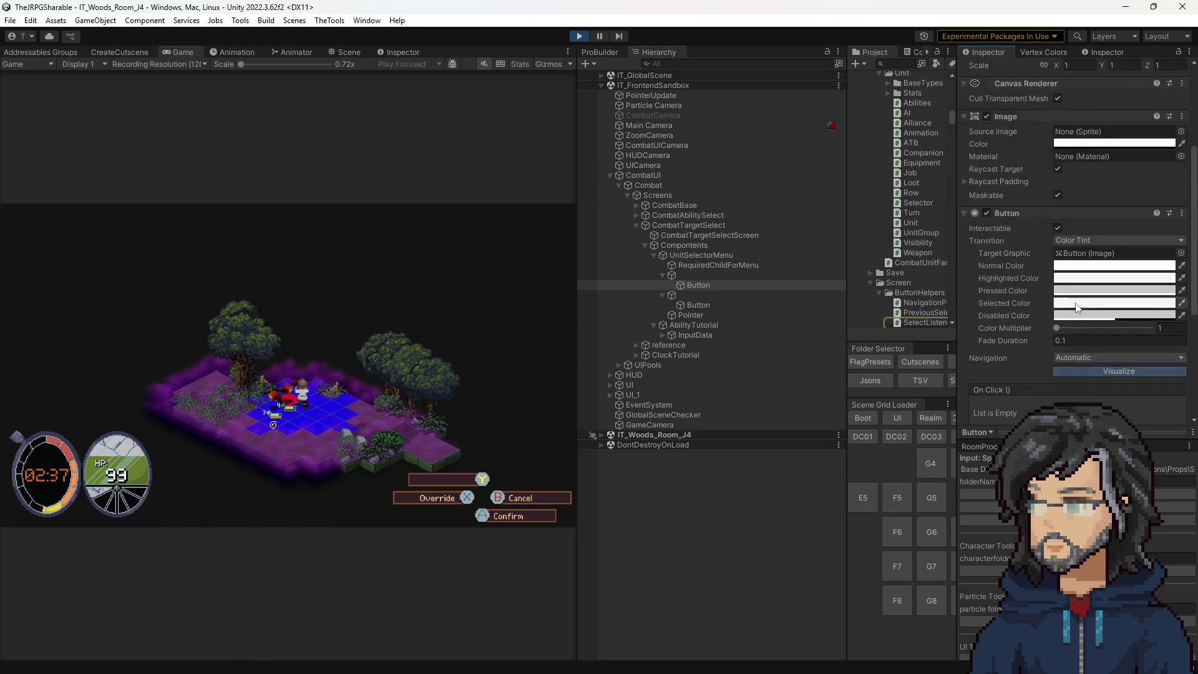
{"action": "scroll", "coordinate": [1054, 309], "scroll_direction": "down", "scroll_amount": 4}
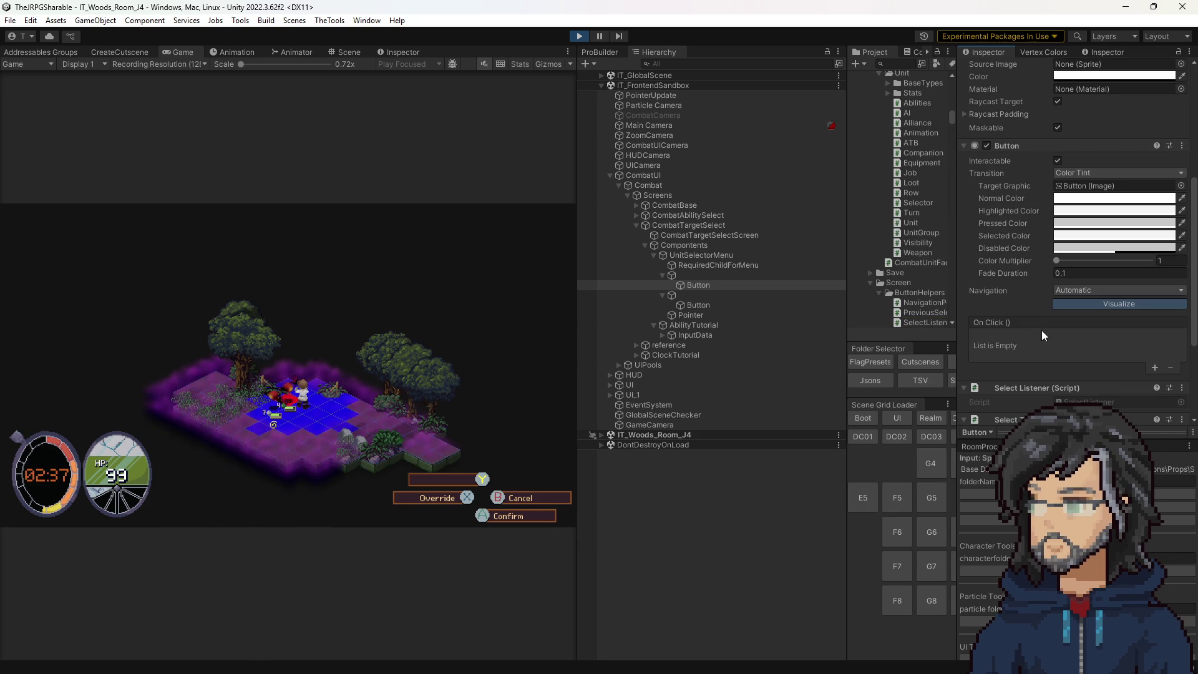
{"action": "left_click", "coordinate": [1087, 290]}
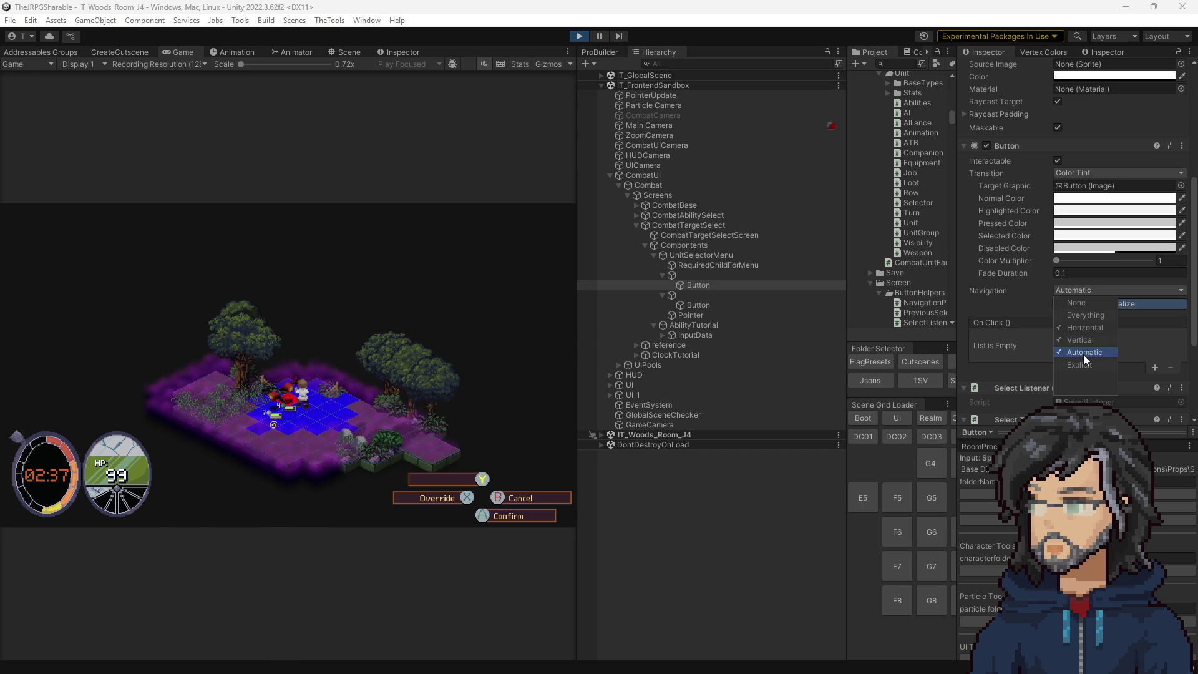
{"action": "left_click", "coordinate": [1066, 297]}
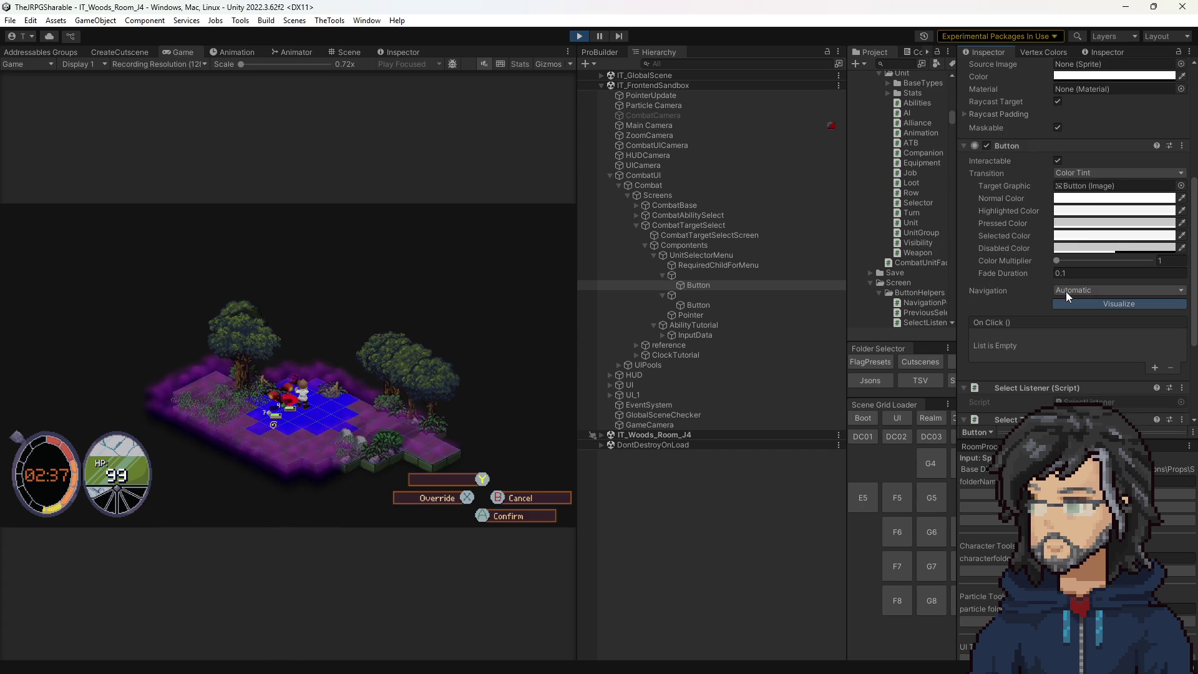
Select the unnamed selector entry and open its UnitSelectorButton script in Visual Studio.
{"action": "left_click", "coordinate": [690, 297]}
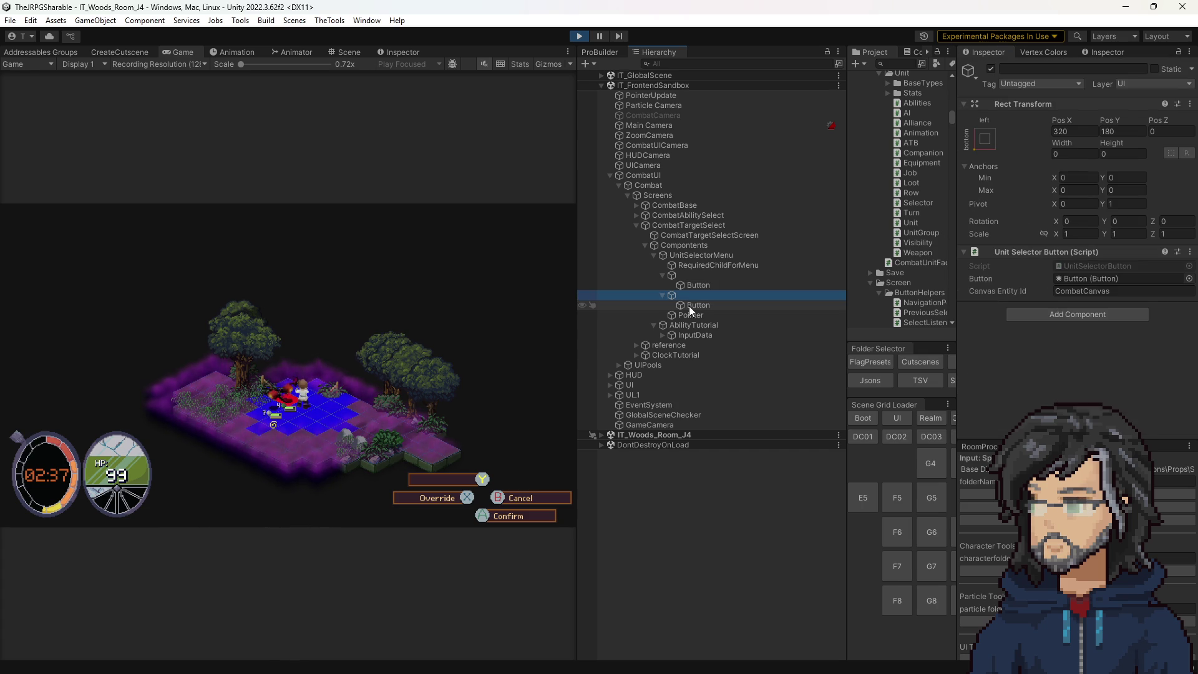
{"action": "left_click", "coordinate": [689, 306]}
{"action": "key", "text": "Up"}
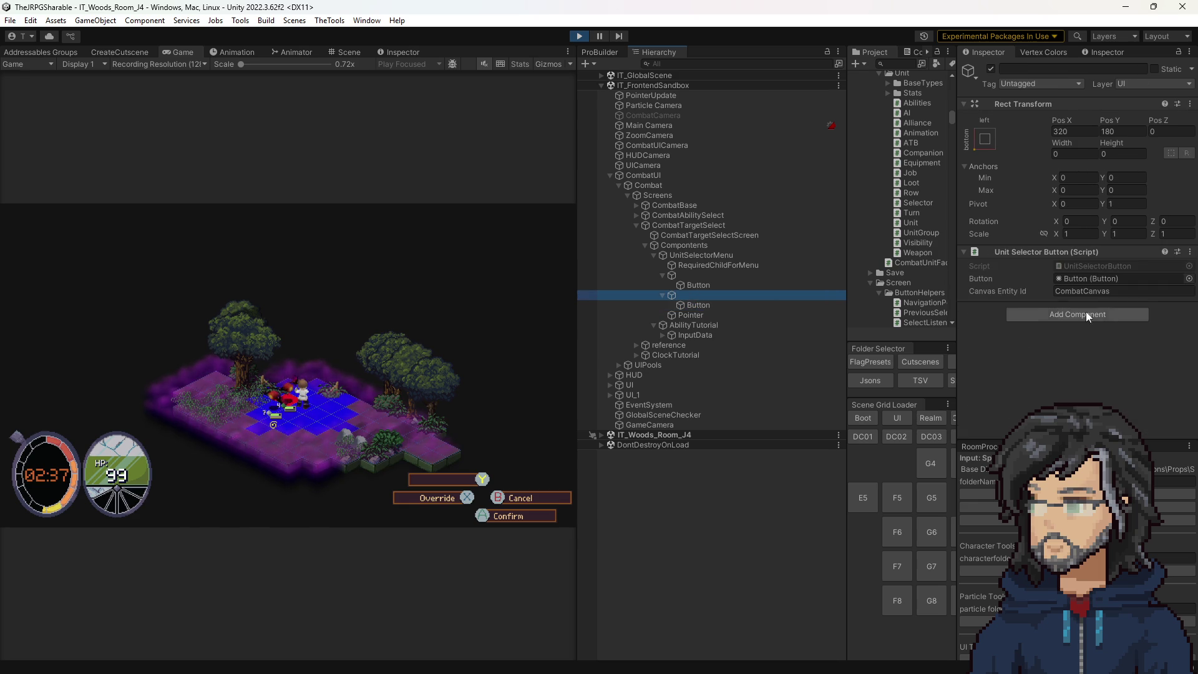
{"action": "double_click", "coordinate": [1080, 263]}
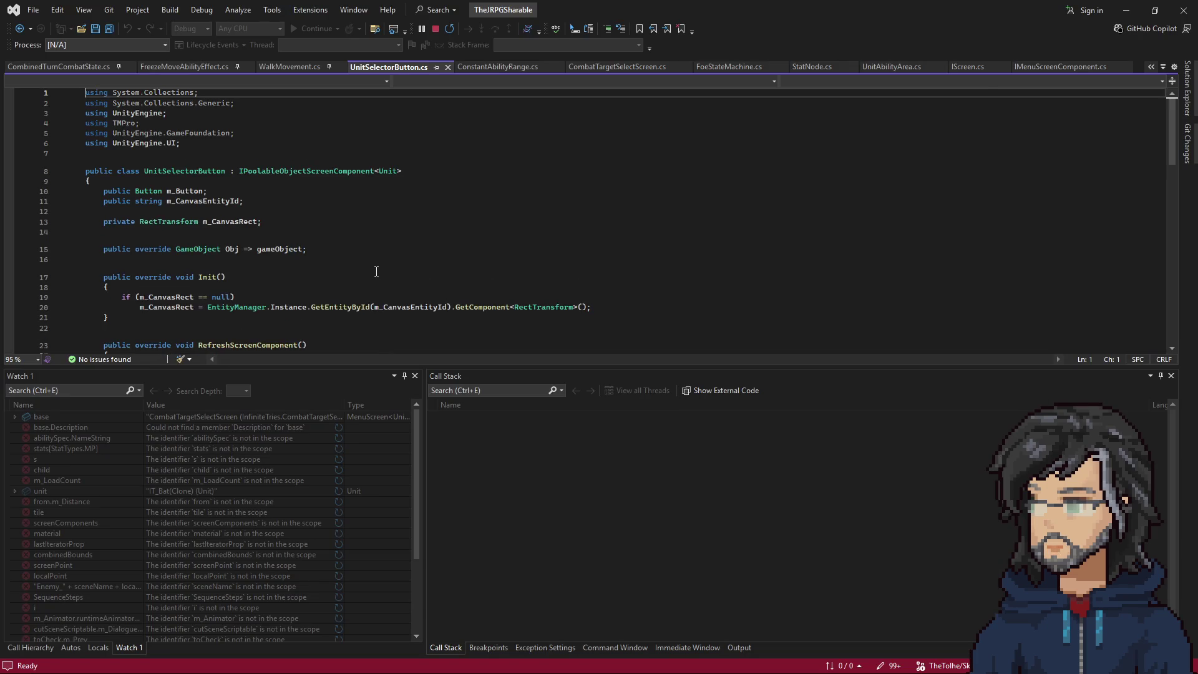
Read UnitSelectorButton's RefreshScreenComponent, then return to Unity and select the first selector entry.
{"action": "scroll", "coordinate": [290, 259], "scroll_direction": "down", "scroll_amount": 8}
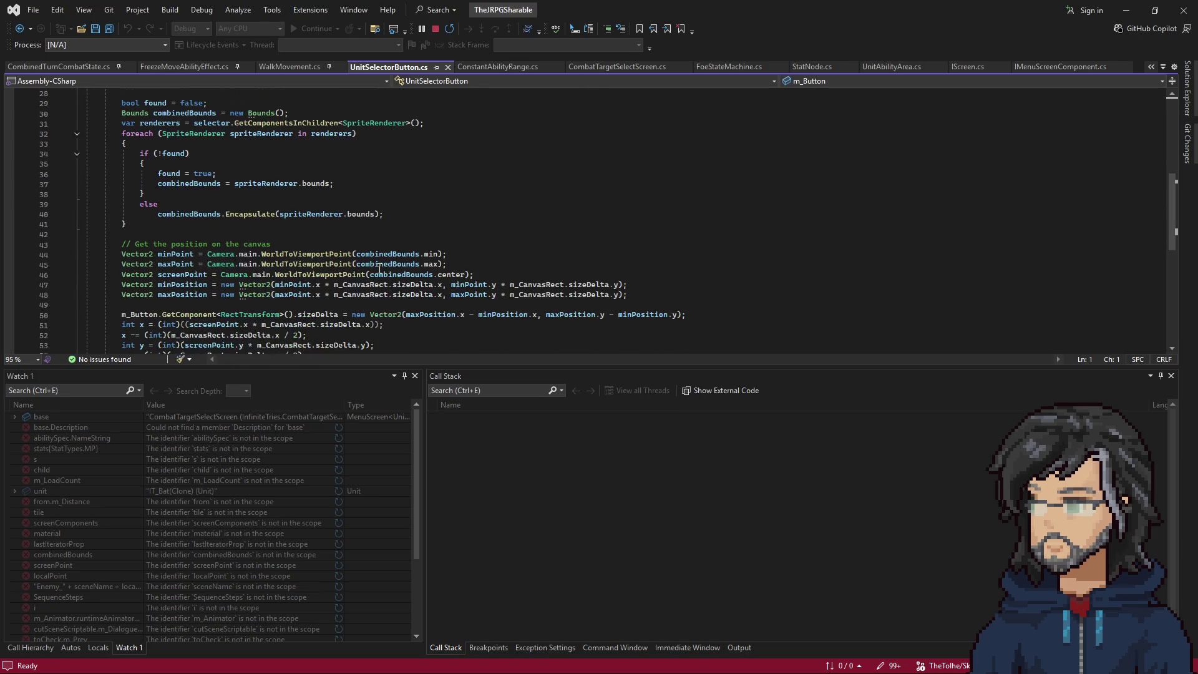
{"action": "scroll", "coordinate": [380, 269], "scroll_direction": "up", "scroll_amount": 11}
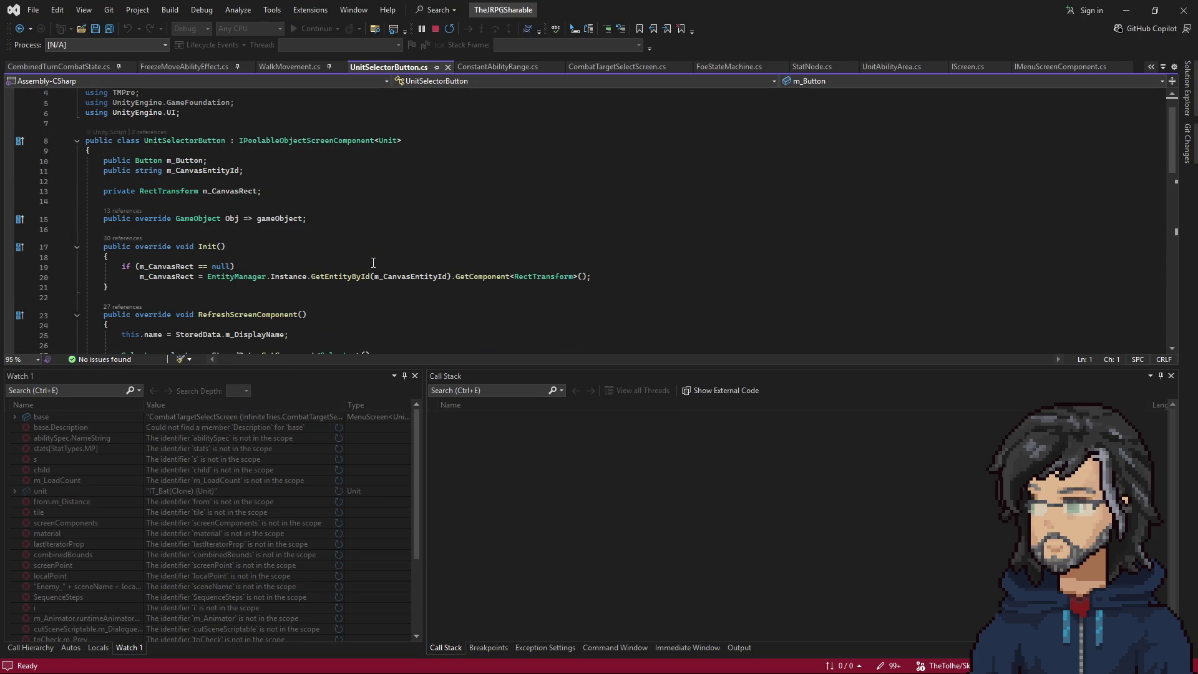
{"action": "scroll", "coordinate": [373, 263], "scroll_direction": "down", "scroll_amount": 2}
{"action": "scroll", "coordinate": [372, 264], "scroll_direction": "down", "scroll_amount": 2}
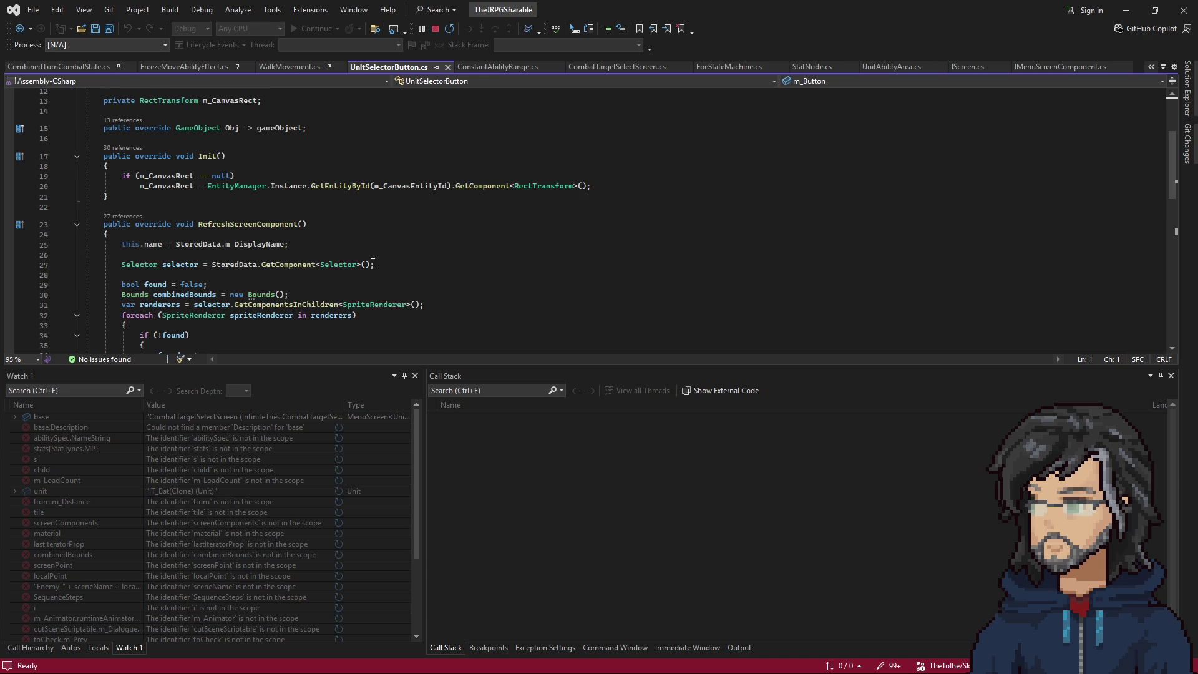
{"action": "scroll", "coordinate": [373, 264], "scroll_direction": "down", "scroll_amount": 3}
{"action": "scroll", "coordinate": [373, 264], "scroll_direction": "down", "scroll_amount": 5}
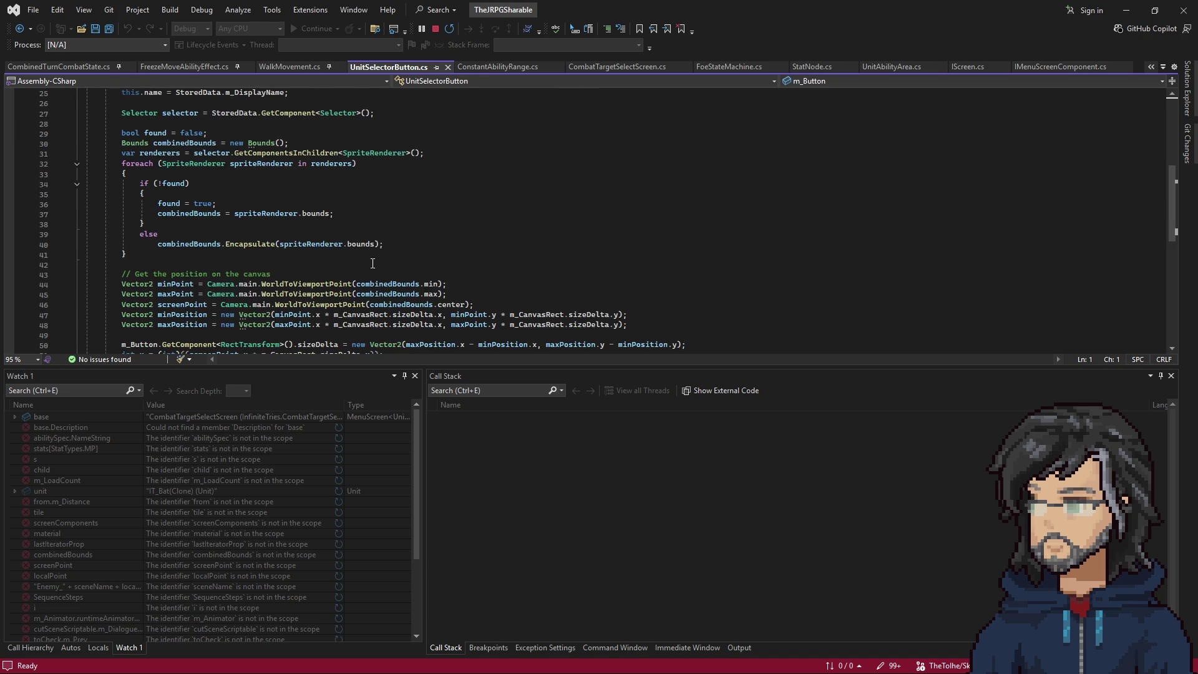
{"action": "scroll", "coordinate": [372, 264], "scroll_direction": "down", "scroll_amount": 1}
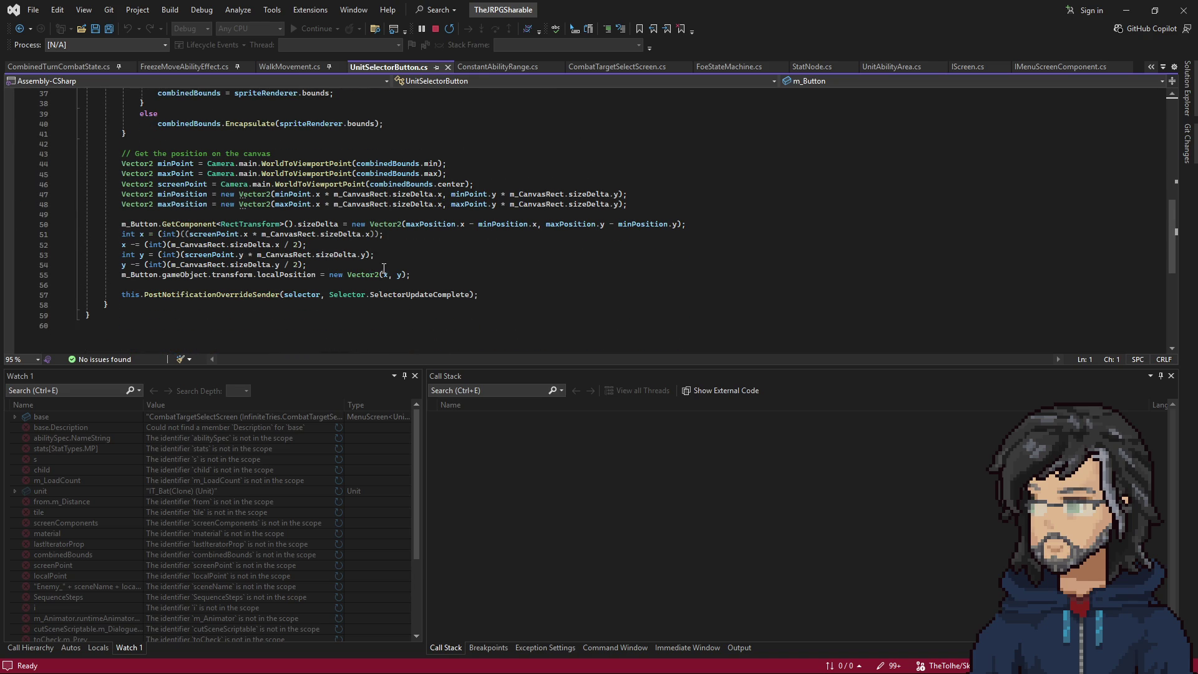
{"action": "scroll", "coordinate": [462, 286], "scroll_direction": "up", "scroll_amount": 2}
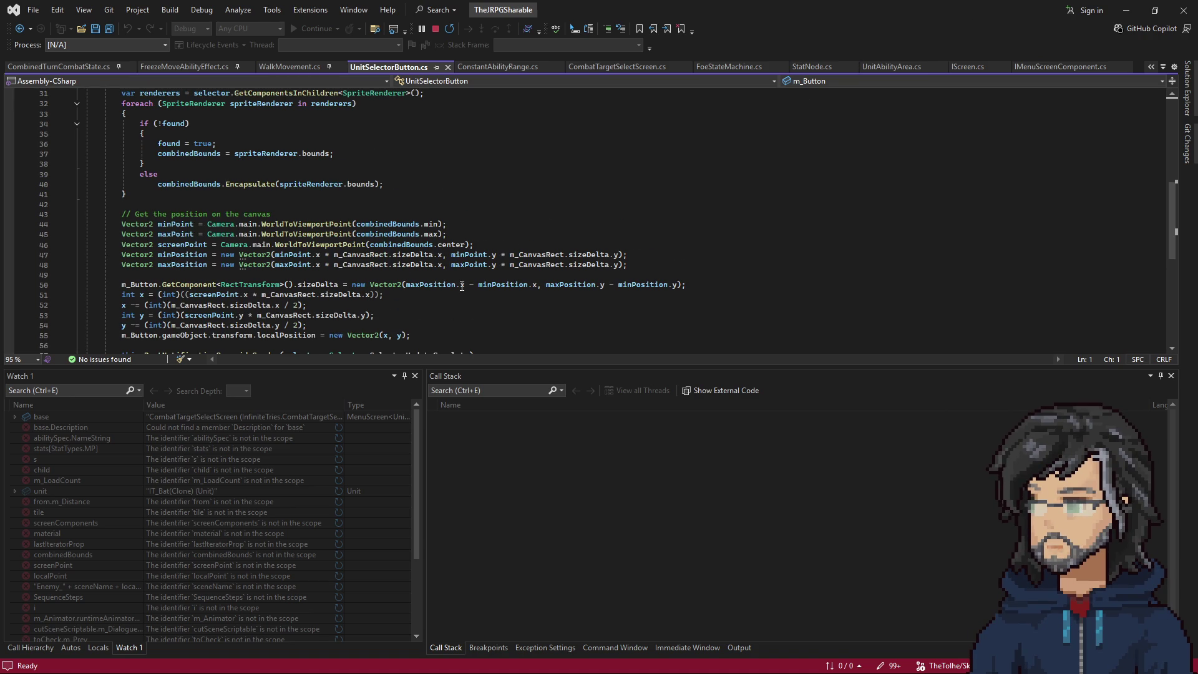
{"action": "scroll", "coordinate": [462, 286], "scroll_direction": "up", "scroll_amount": 5}
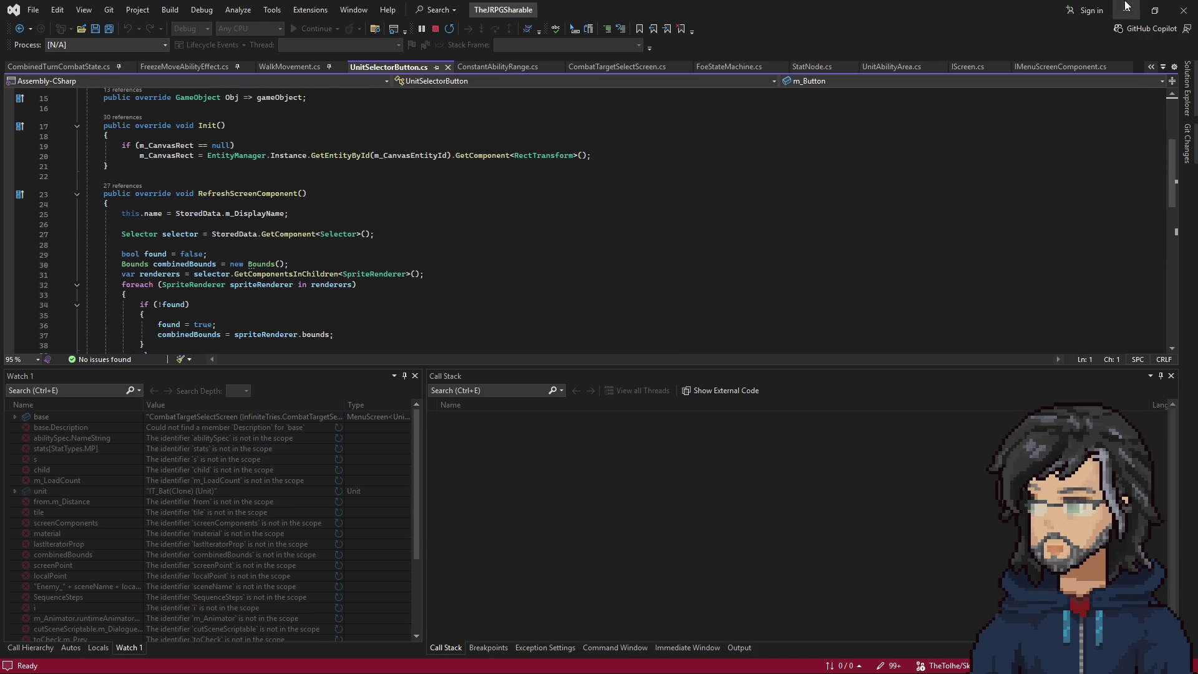
{"action": "key", "text": "alt+Tab"}
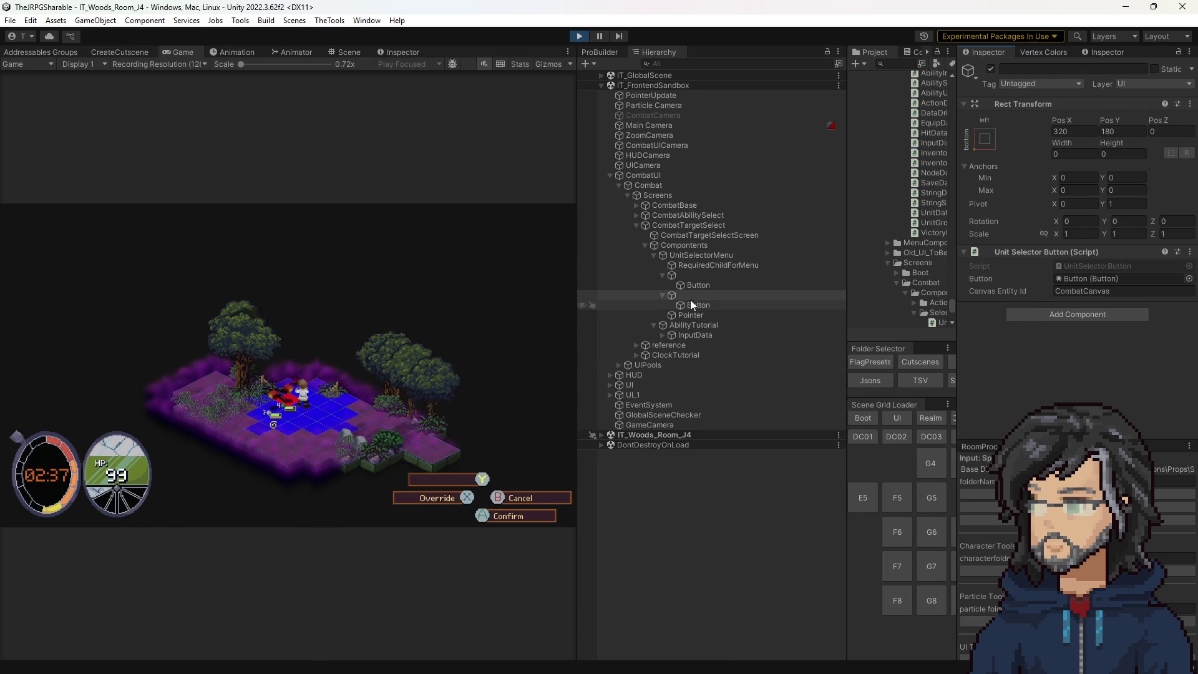
{"action": "left_click", "coordinate": [687, 275]}
{"action": "left_click", "coordinate": [702, 294]}
{"action": "left_click", "coordinate": [703, 277]}
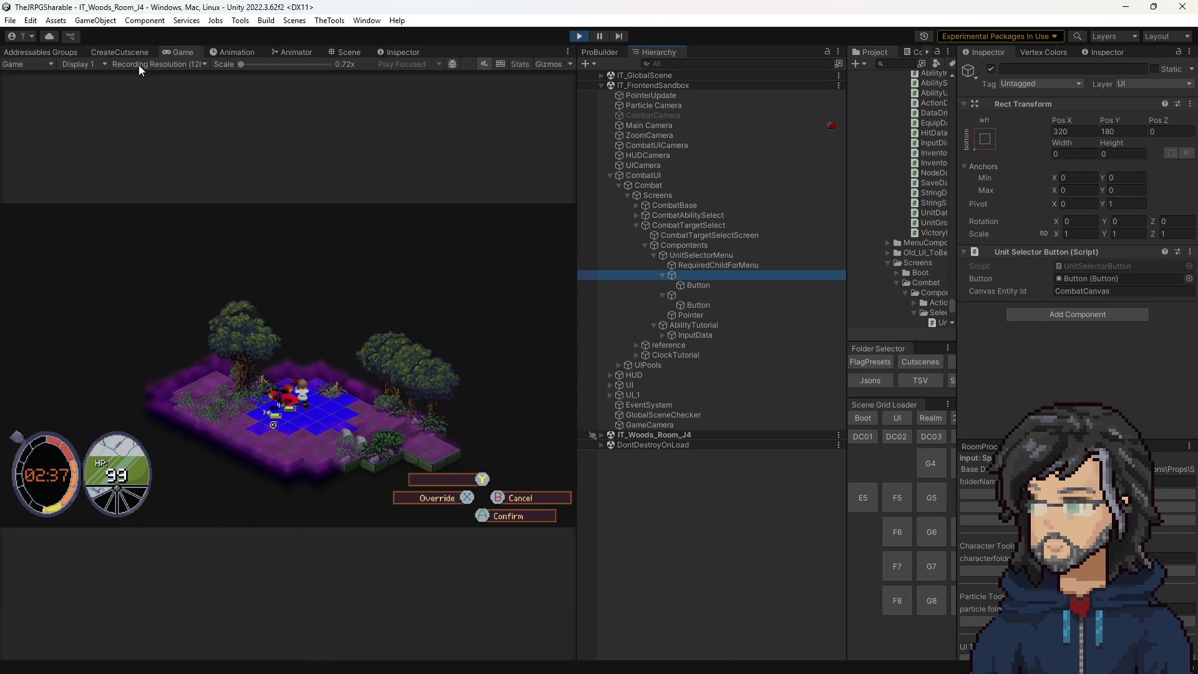
{"action": "left_click", "coordinate": [345, 53]}
{"action": "key", "text": "f"}
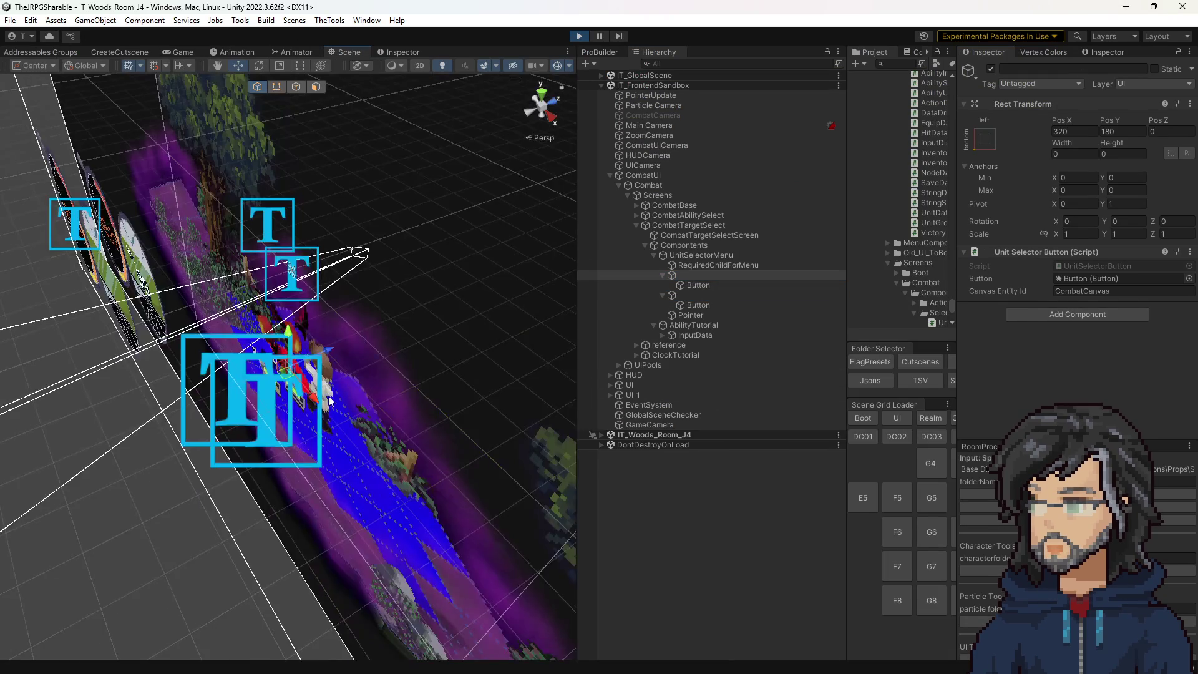
{"action": "left_click", "coordinate": [553, 100]}
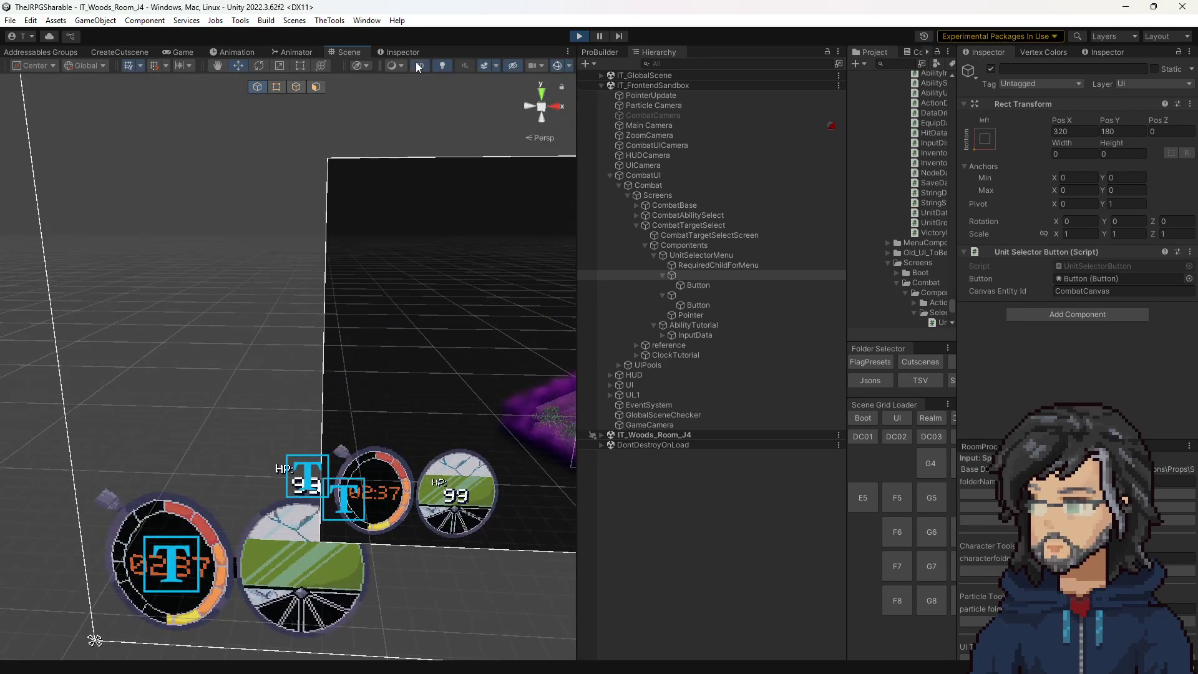
{"action": "left_click", "coordinate": [418, 65]}
{"action": "scroll", "coordinate": [350, 344], "scroll_direction": "down", "scroll_amount": 2}
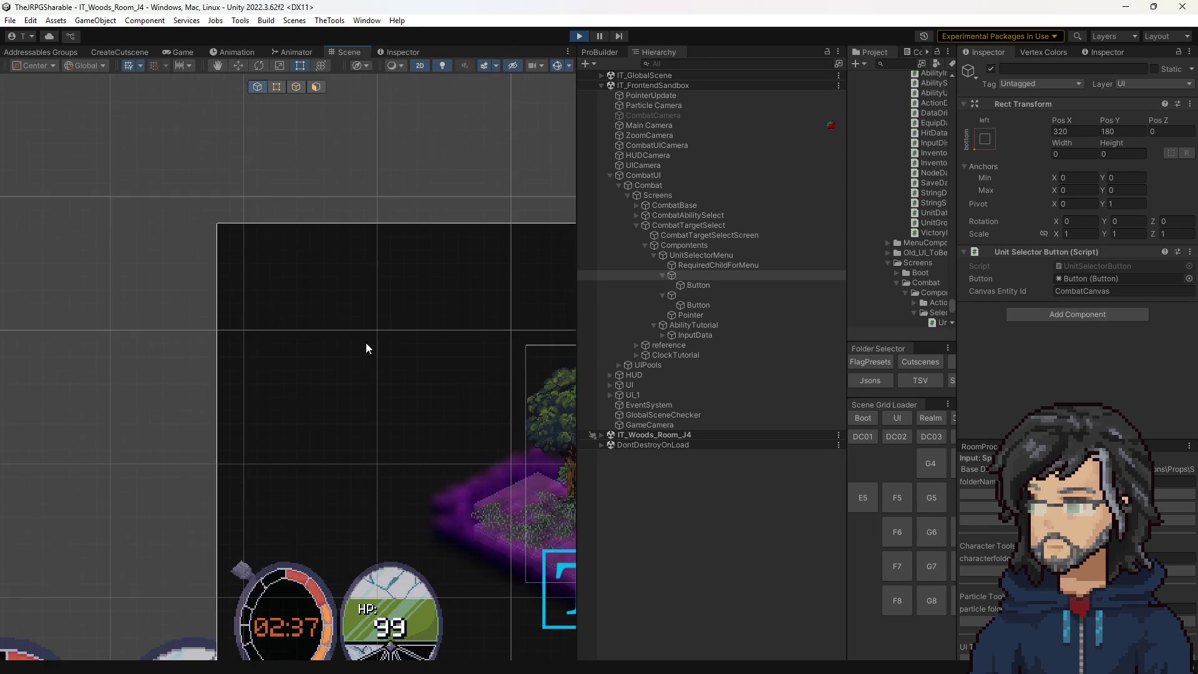
{"action": "scroll", "coordinate": [176, 253], "scroll_direction": "down", "scroll_amount": 2}
{"action": "scroll", "coordinate": [288, 314], "scroll_direction": "down", "scroll_amount": 1}
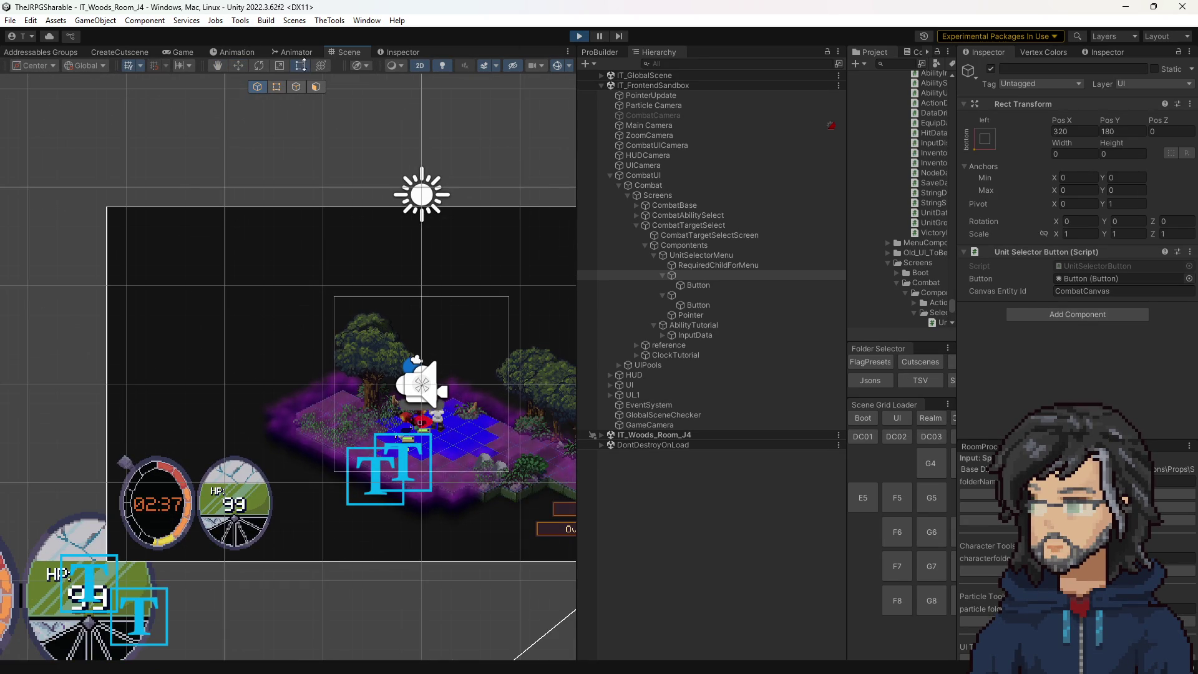
{"action": "key", "text": "w"}
{"action": "key", "text": "f"}
{"action": "scroll", "coordinate": [332, 331], "scroll_direction": "up", "scroll_amount": 1}
{"action": "left_click", "coordinate": [691, 296]}
{"action": "left_click", "coordinate": [689, 276]}
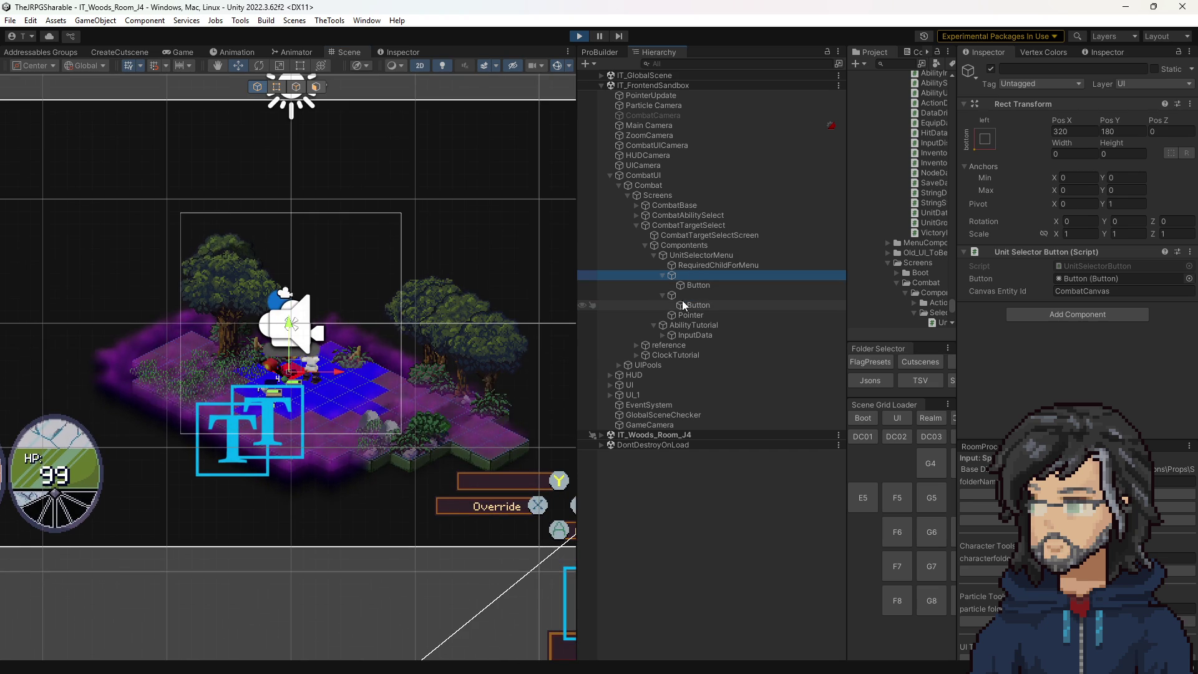
{"action": "left_click", "coordinate": [685, 304]}
{"action": "scroll", "coordinate": [554, 317], "scroll_direction": "up", "scroll_amount": 2}
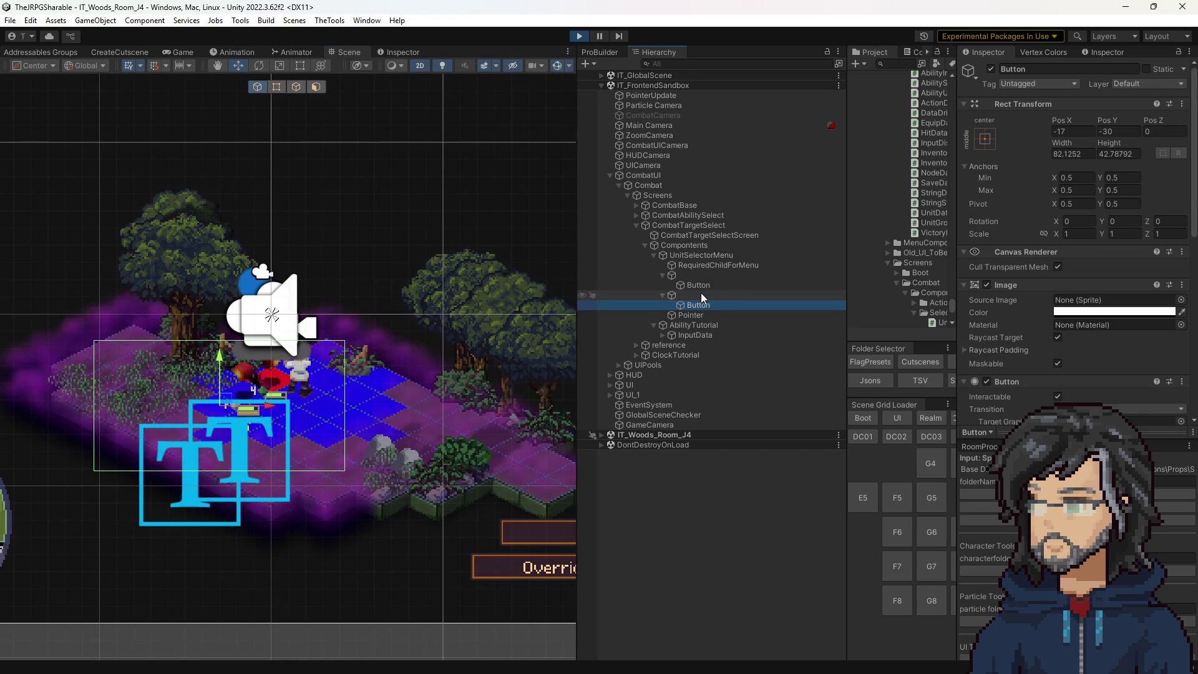
{"action": "left_click", "coordinate": [702, 296]}
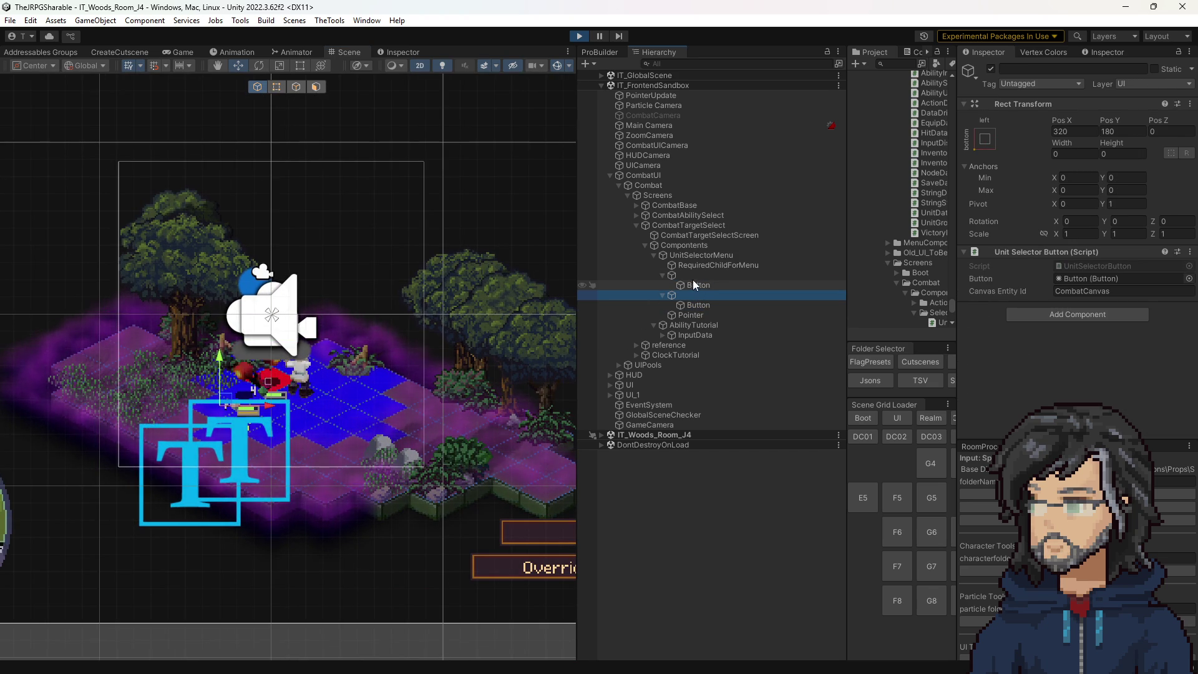
{"action": "left_click", "coordinate": [693, 276]}
{"action": "left_click", "coordinate": [689, 284]}
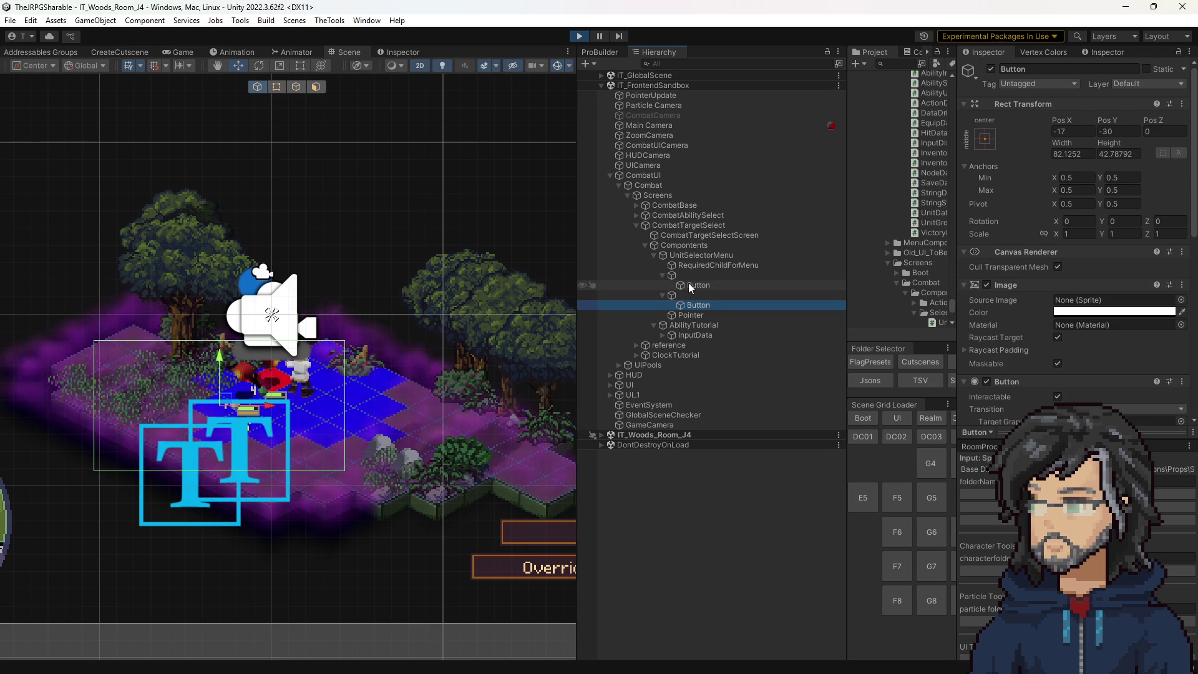
{"action": "left_click", "coordinate": [688, 305]}
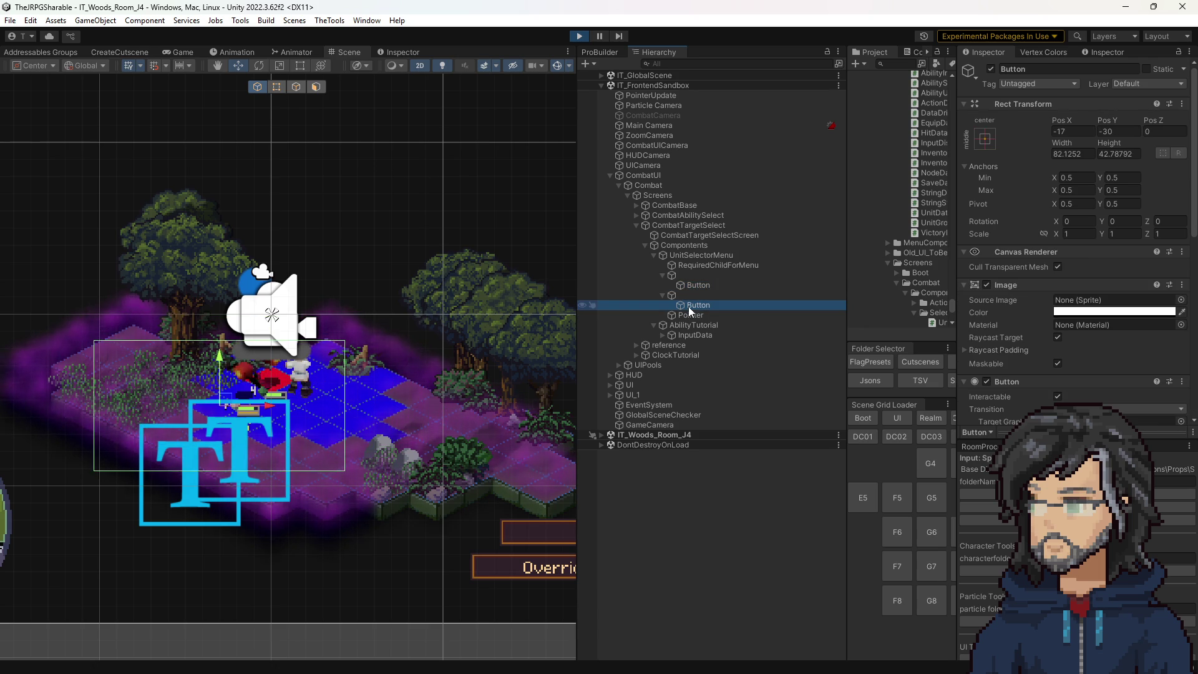
{"action": "left_click", "coordinate": [699, 286]}
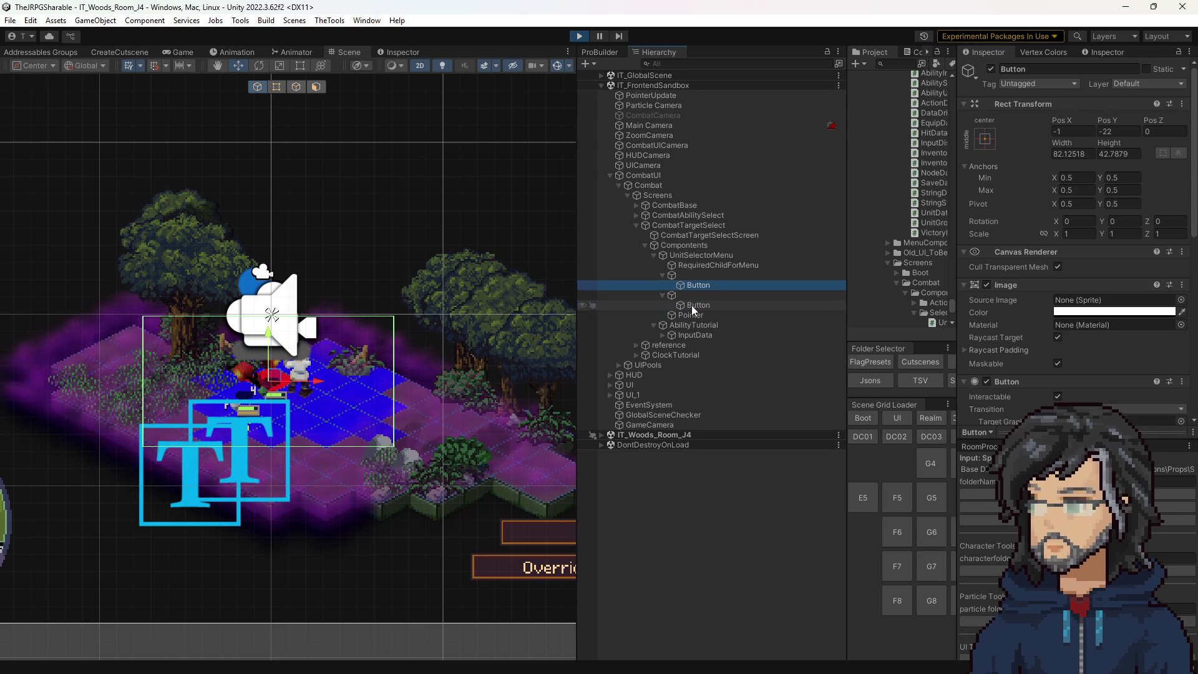
{"action": "left_click", "coordinate": [692, 305]}
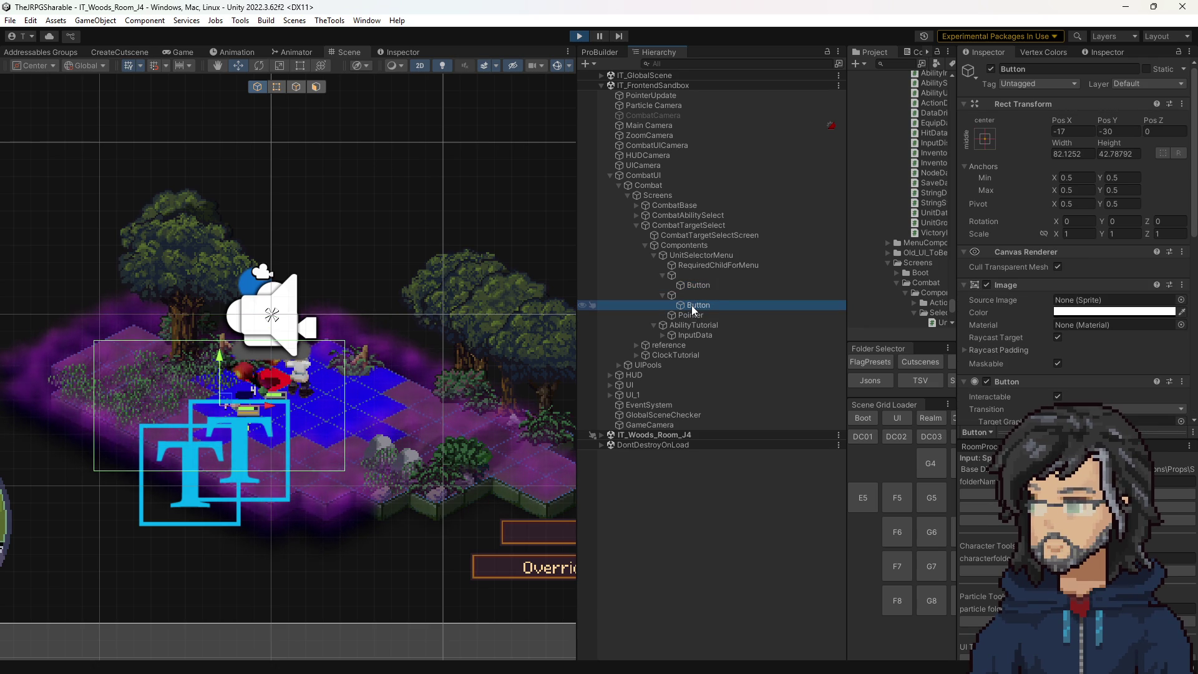
{"action": "scroll", "coordinate": [1092, 249], "scroll_direction": "down", "scroll_amount": 3}
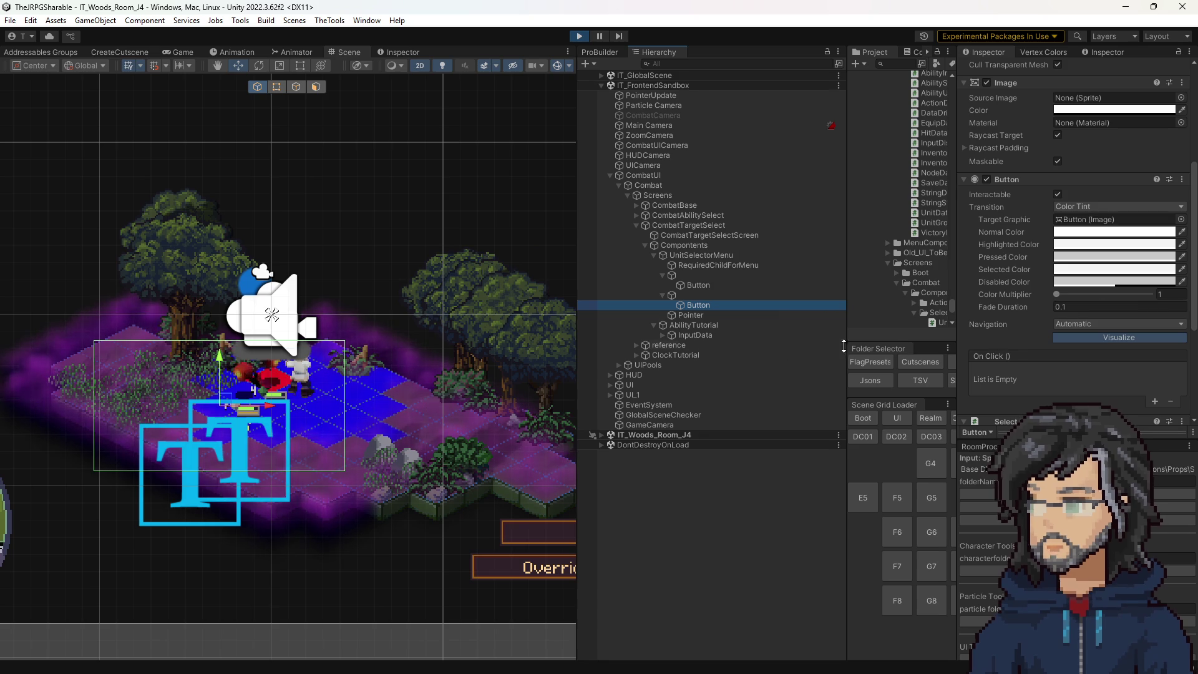
{"action": "scroll", "coordinate": [564, 378], "scroll_direction": "down", "scroll_amount": 2}
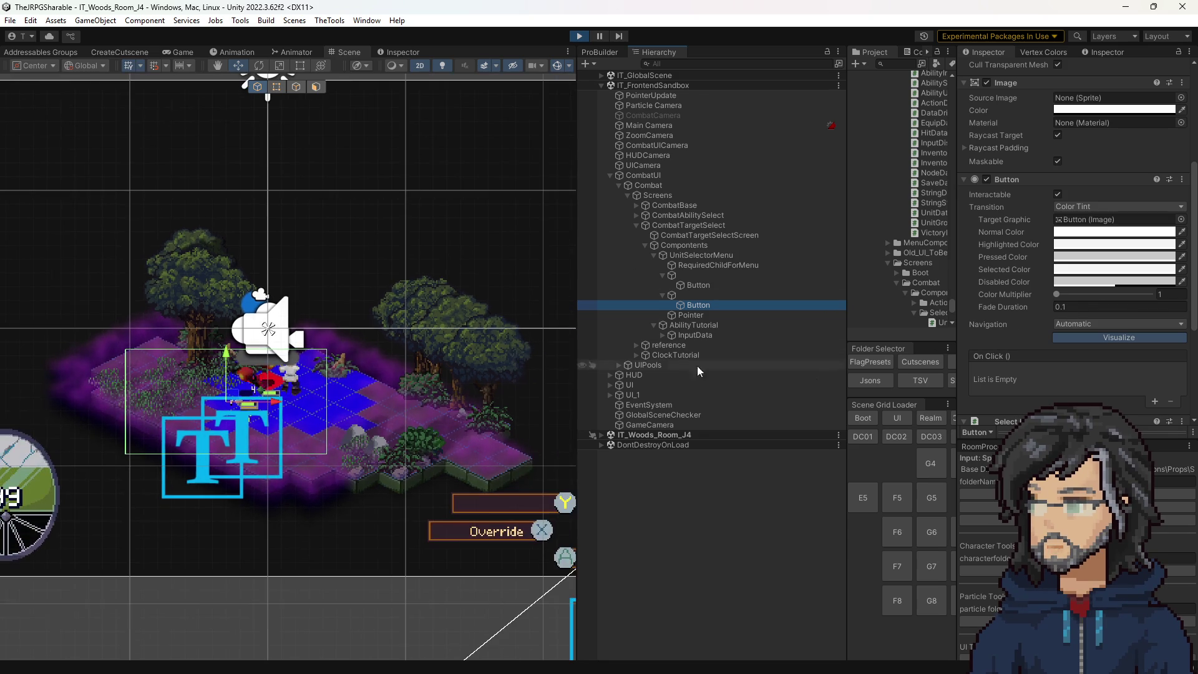
{"action": "left_click", "coordinate": [1093, 324]}
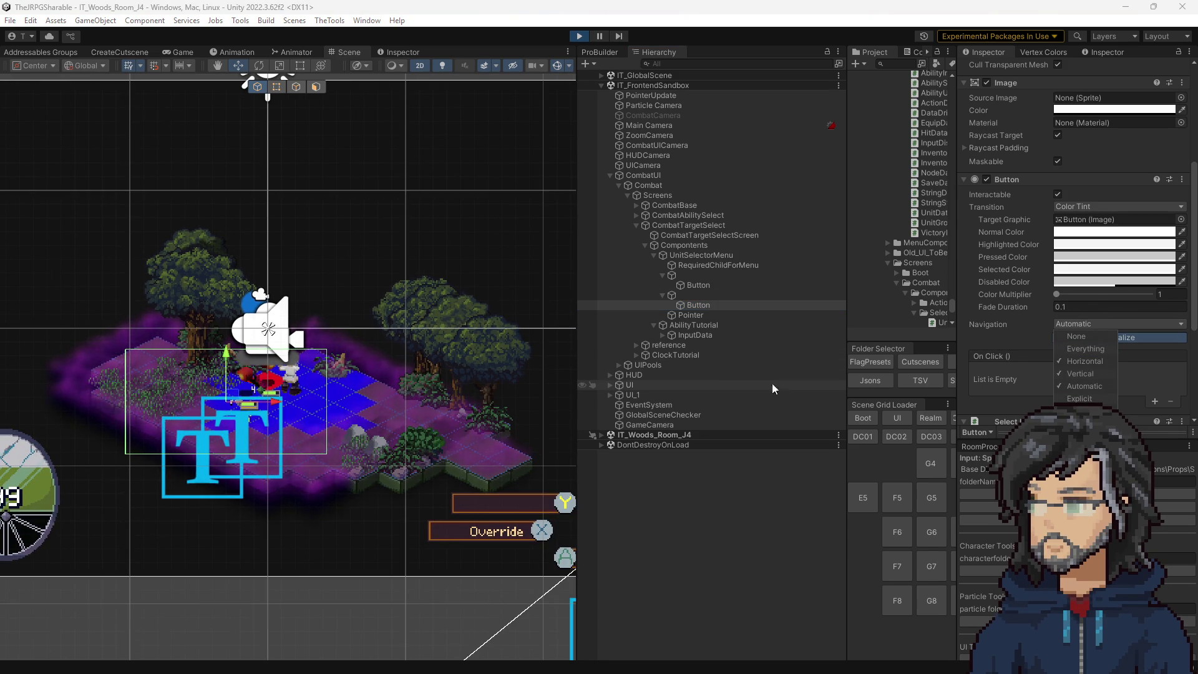
{"action": "left_click", "coordinate": [700, 286]}
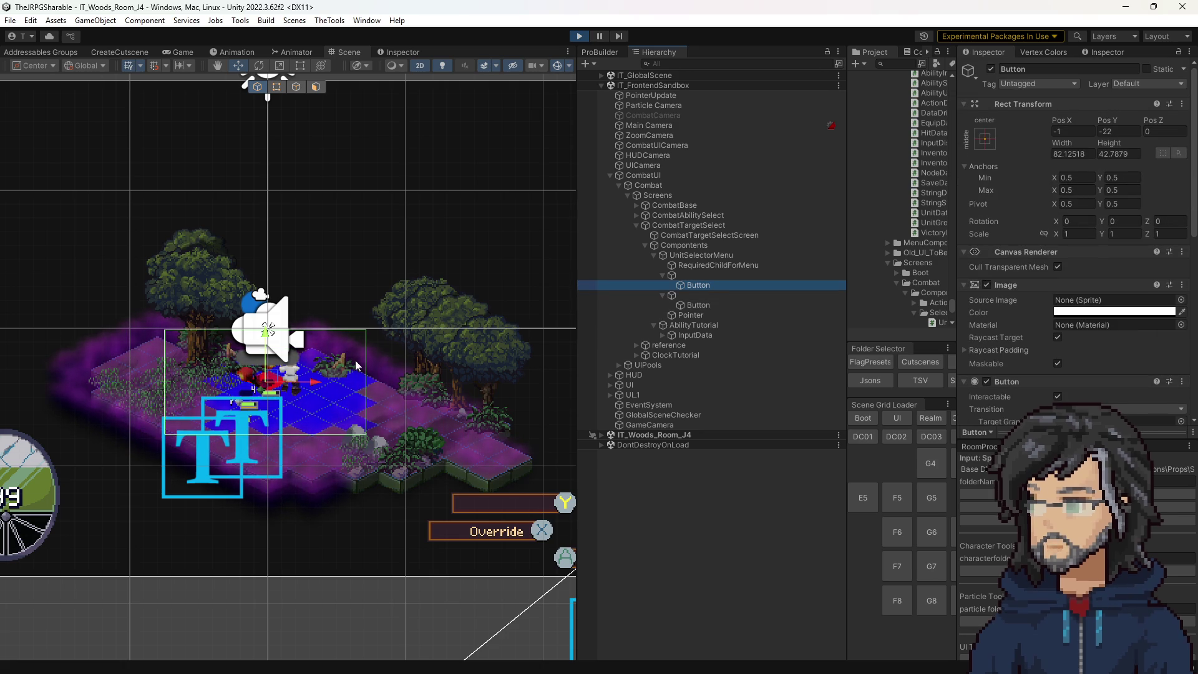
{"action": "left_click", "coordinate": [1071, 154]}
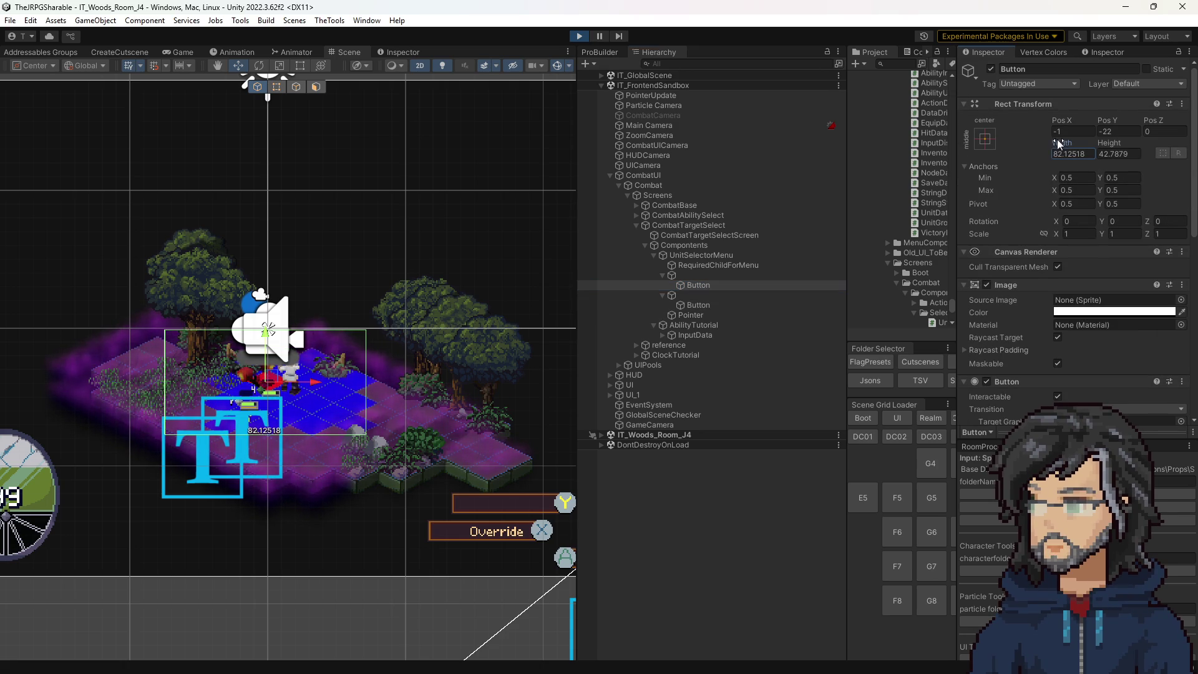
{"action": "scroll", "coordinate": [59, 166], "scroll_direction": "down", "scroll_amount": 2}
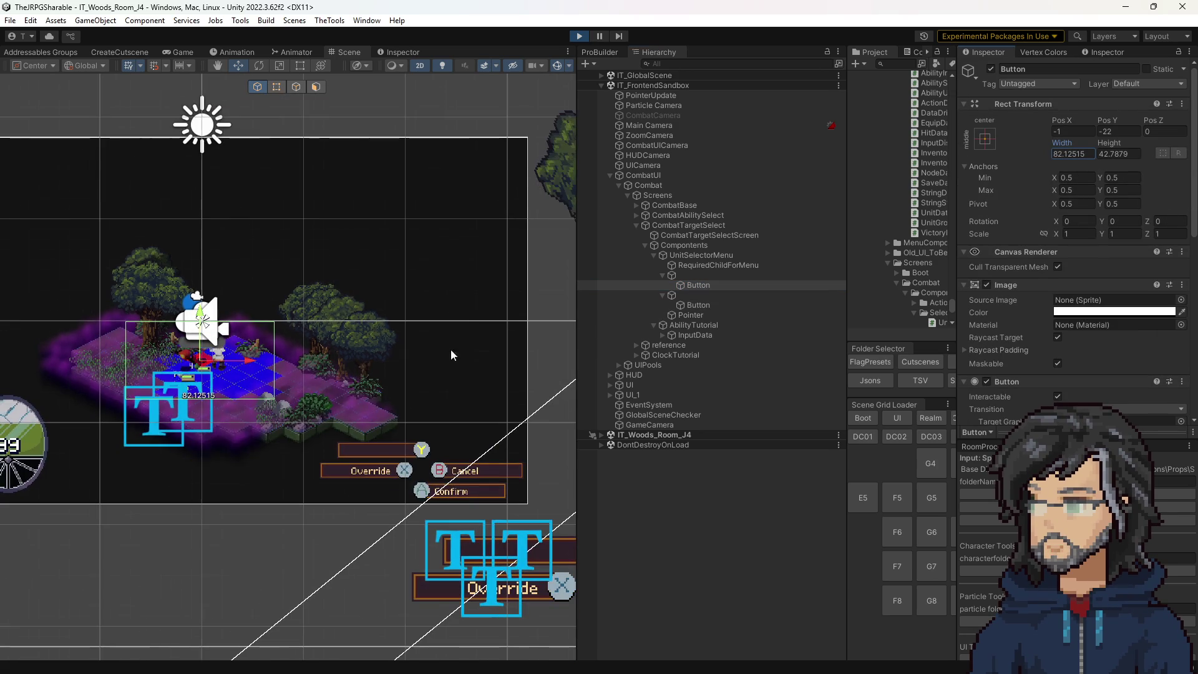
{"action": "scroll", "coordinate": [990, 331], "scroll_direction": "down", "scroll_amount": 5}
{"action": "scroll", "coordinate": [1082, 327], "scroll_direction": "up", "scroll_amount": 1}
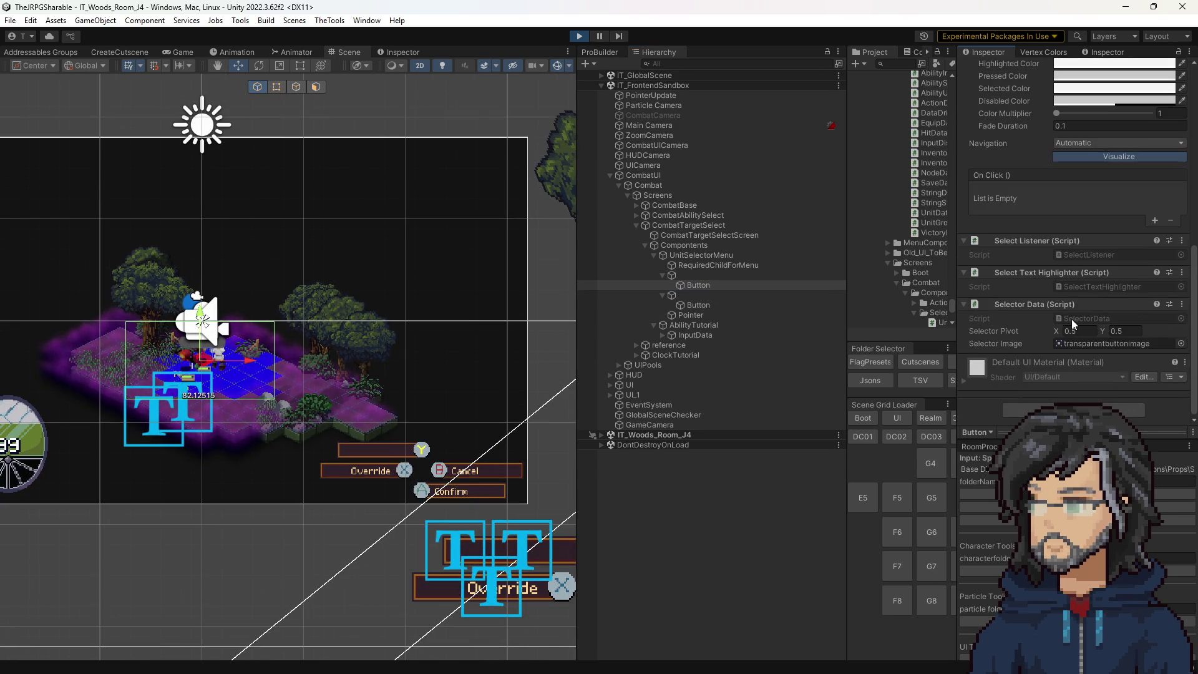
{"action": "scroll", "coordinate": [921, 250], "scroll_direction": "up", "scroll_amount": 2}
{"action": "scroll", "coordinate": [412, 198], "scroll_direction": "up", "scroll_amount": 2}
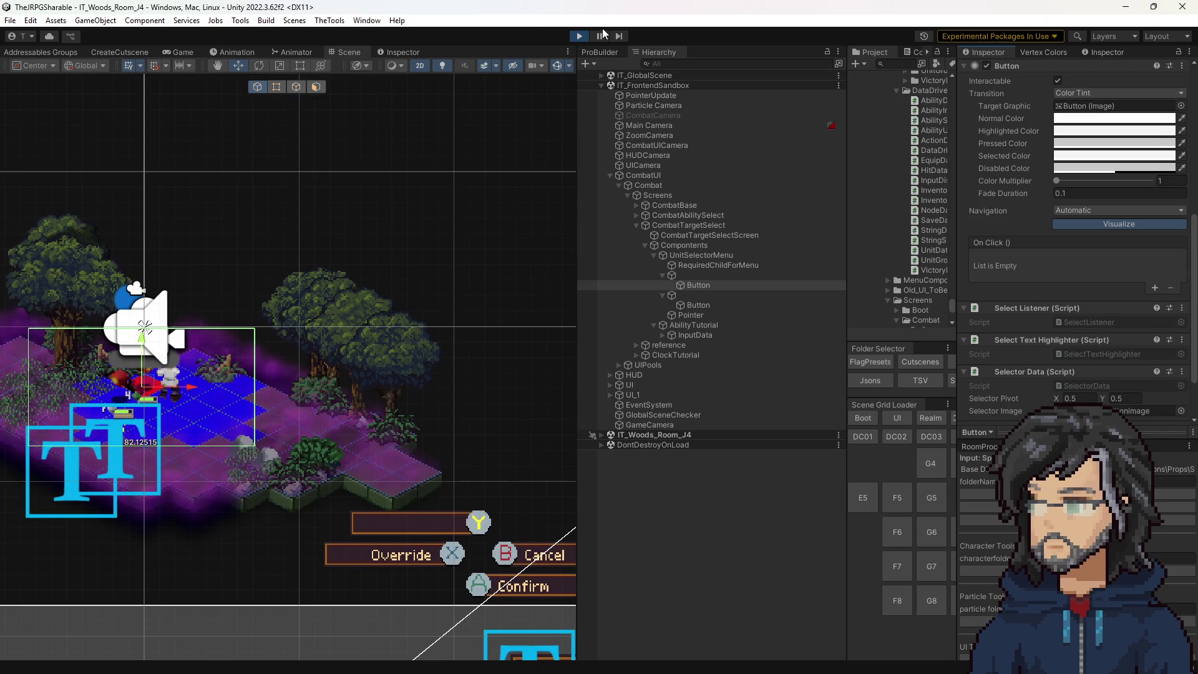
{"action": "scroll", "coordinate": [1065, 192], "scroll_direction": "up", "scroll_amount": 5}
Shrink the first selector Button to about 11×10 and the second to about 12×12.
{"action": "mouse_move", "coordinate": [1057, 143]}
{"action": "left_mouse_down"}
{"action": "mouse_move", "coordinate": [876, 146]}
{"action": "mouse_move", "coordinate": [948, 155]}
{"action": "left_mouse_up"}
{"action": "mouse_move", "coordinate": [1112, 149]}
{"action": "left_mouse_down"}
{"action": "mouse_move", "coordinate": [1156, 154]}
{"action": "mouse_move", "coordinate": [1039, 148]}
{"action": "left_mouse_up"}
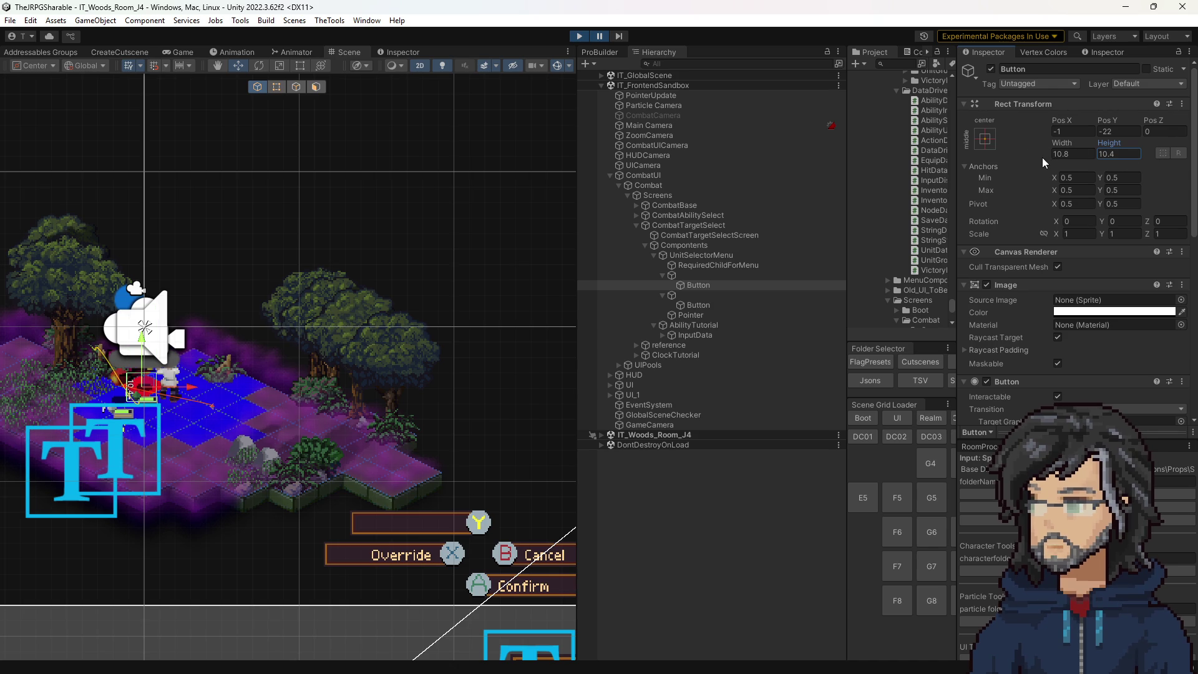
{"action": "left_click", "coordinate": [695, 304]}
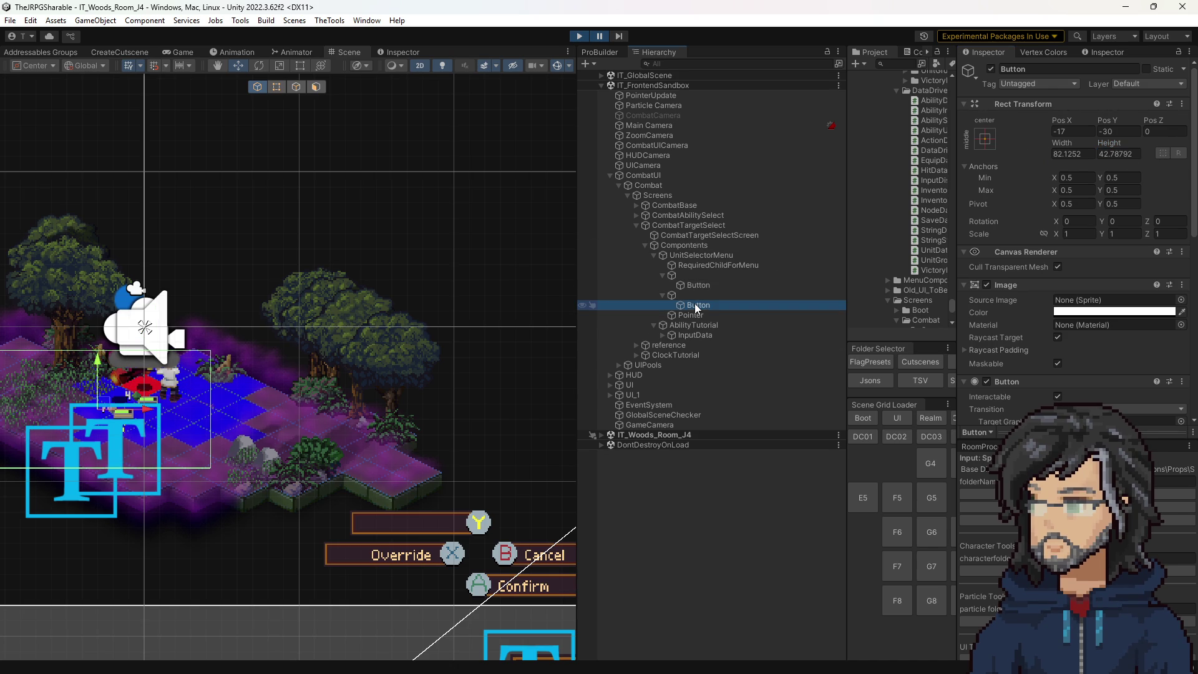
{"action": "left_click_drag", "start_coordinate": [1062, 143], "coordinate": [840, 171]}
{"action": "left_click_drag", "start_coordinate": [1102, 148], "coordinate": [1046, 155]}
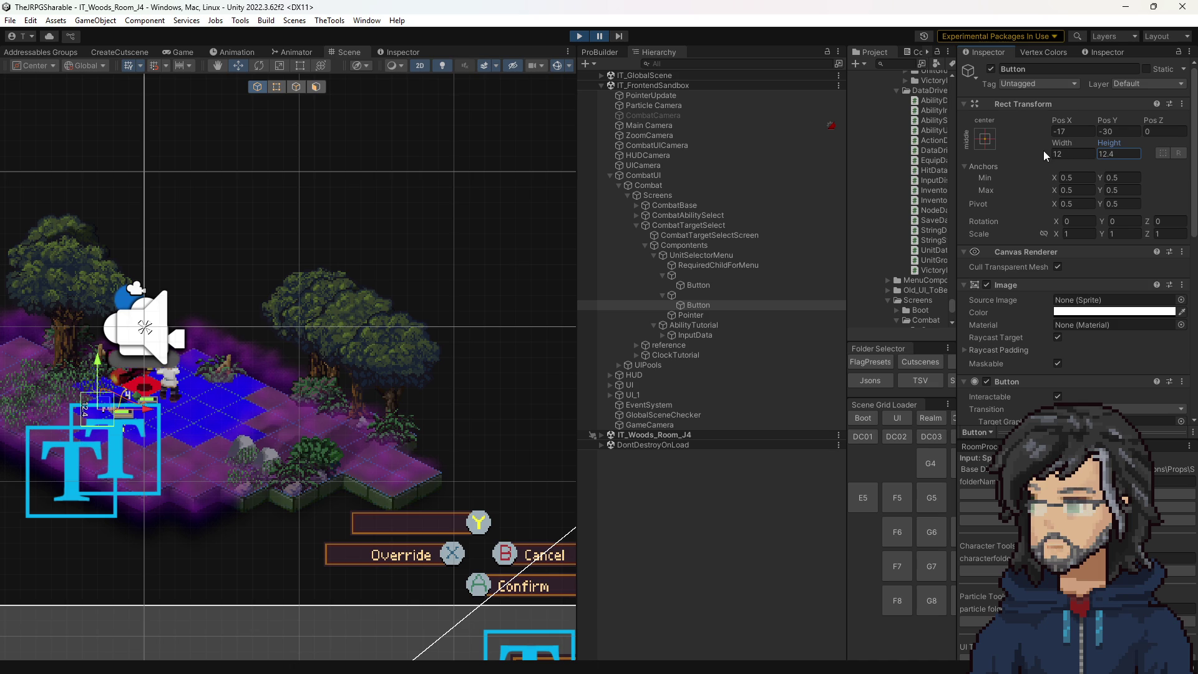
{"action": "left_click", "coordinate": [697, 284]}
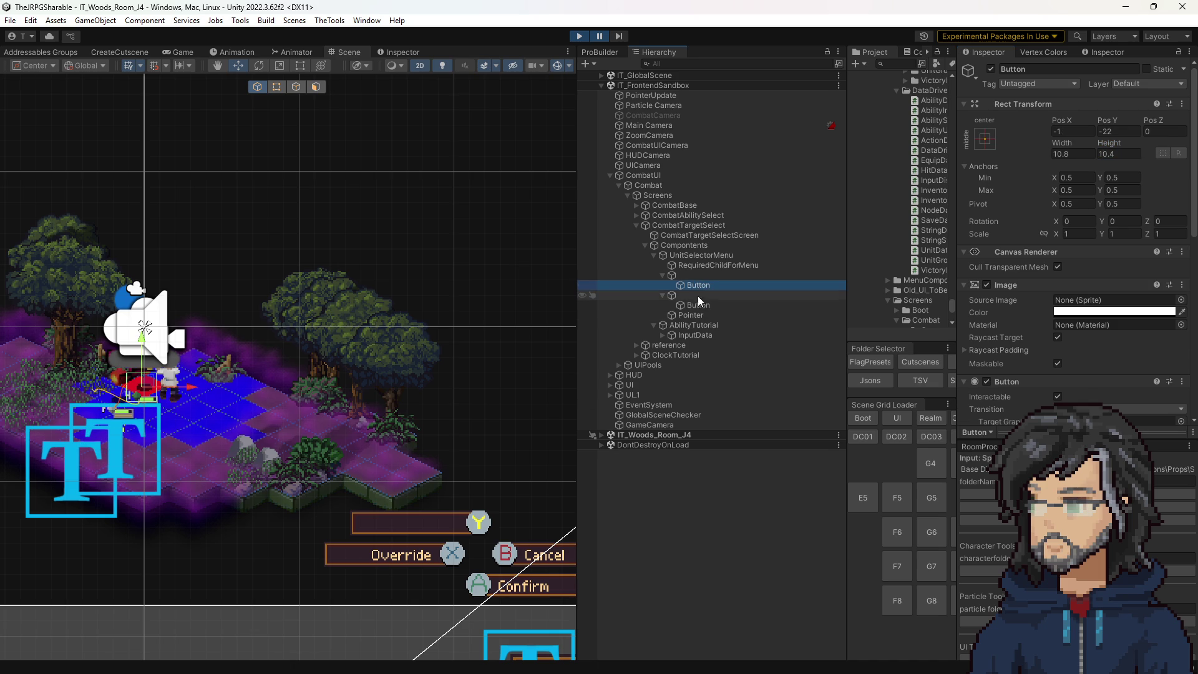
{"action": "left_click", "coordinate": [694, 305]}
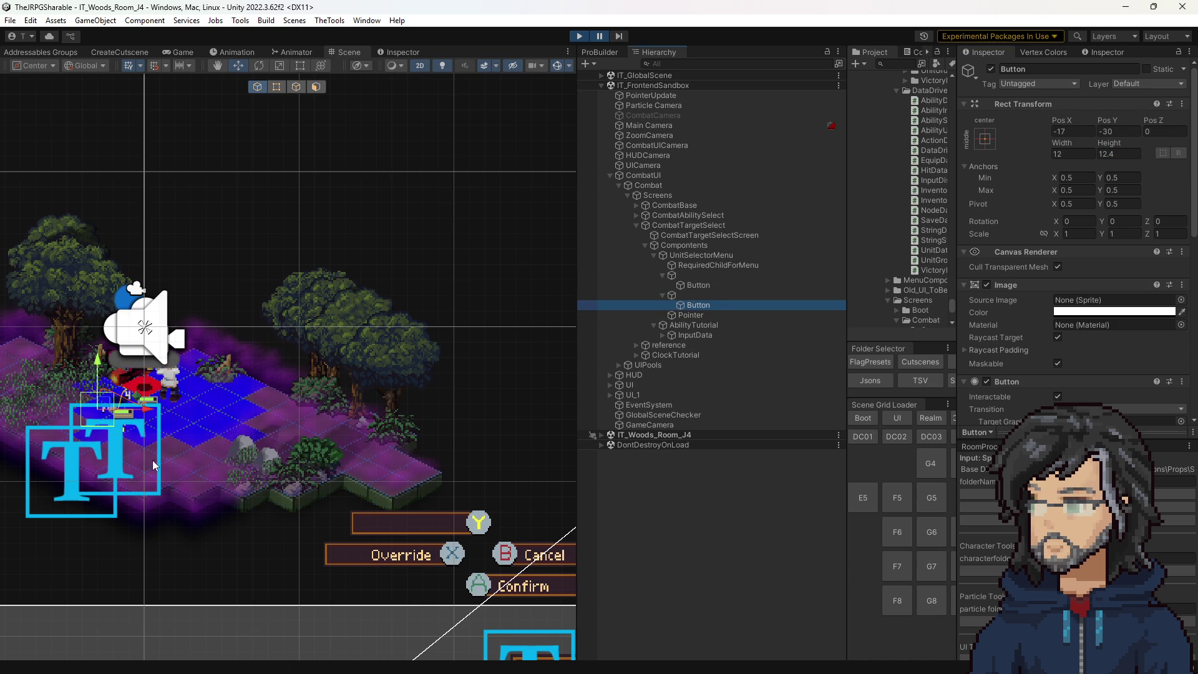
Move the second Button to -9.3, -21.8 and the first to -1, -16.8, then view the Game.
{"action": "key", "text": "f"}
{"action": "scroll", "coordinate": [269, 464], "scroll_direction": "up", "scroll_amount": 5}
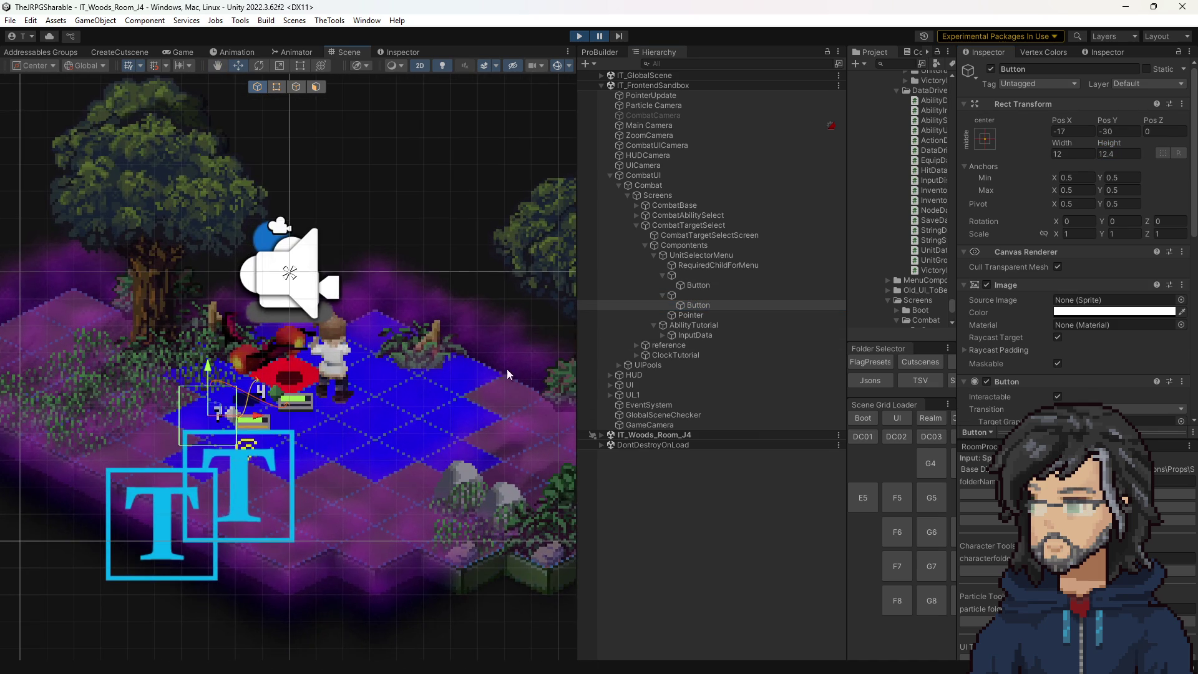
{"action": "left_click_drag", "start_coordinate": [1062, 120], "coordinate": [1155, 120]}
{"action": "left_click", "coordinate": [701, 286]}
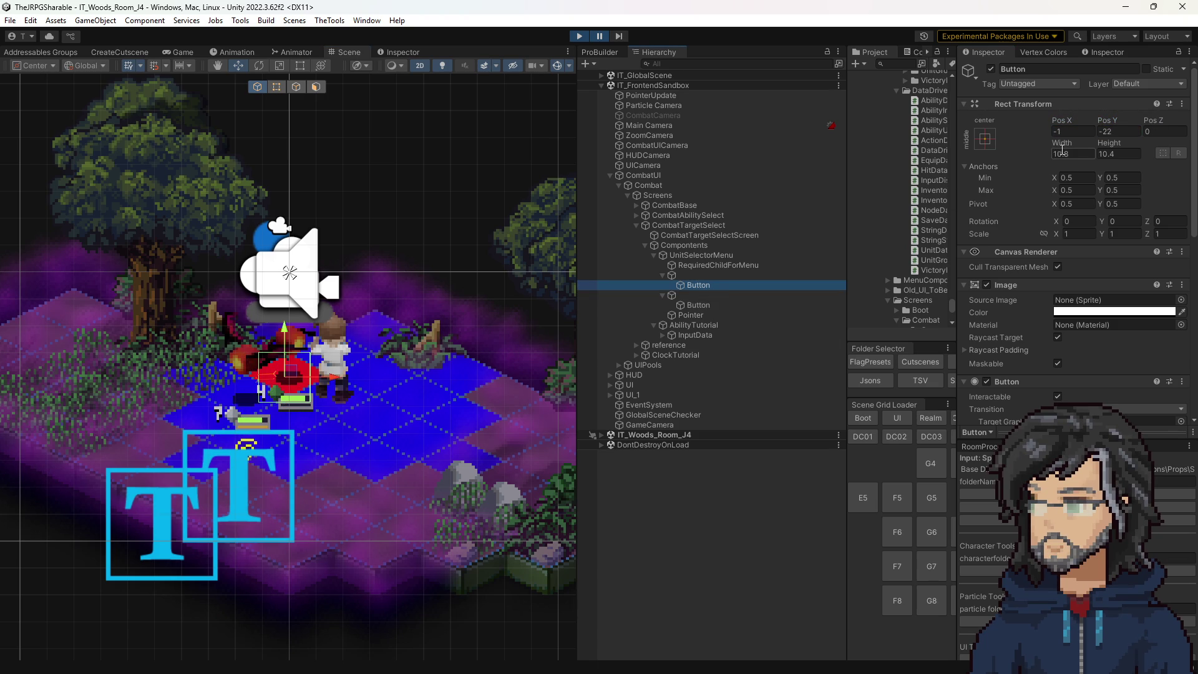
{"action": "left_click_drag", "start_coordinate": [1122, 122], "coordinate": [1133, 113]}
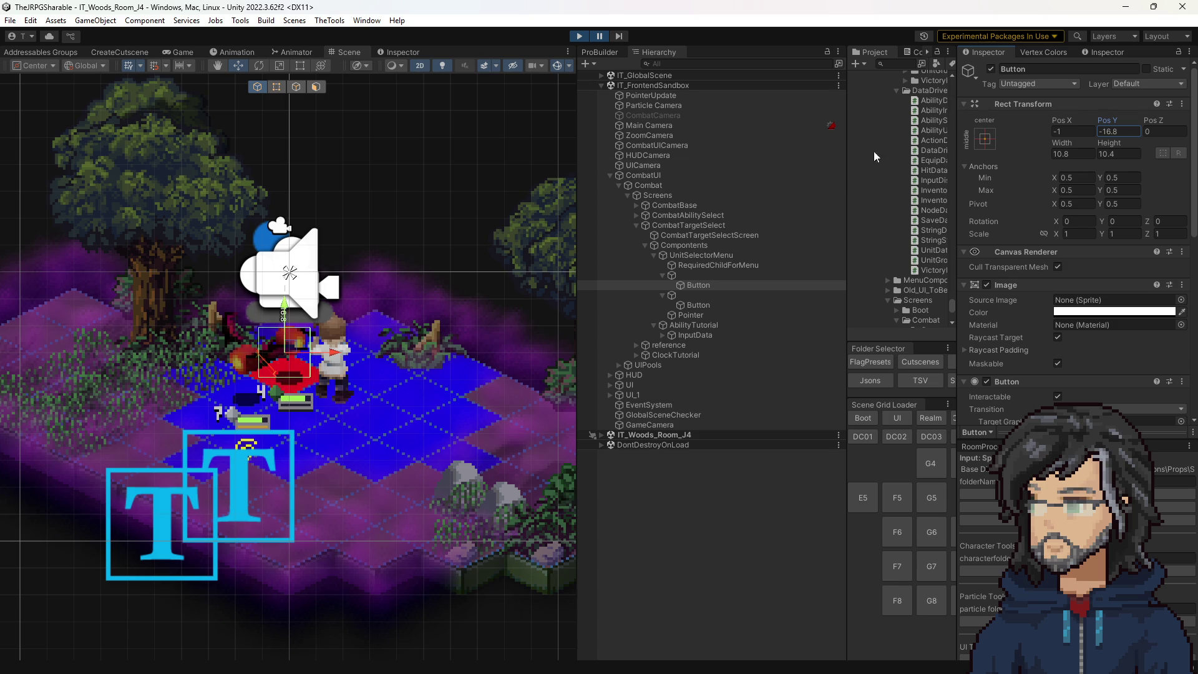
{"action": "left_click", "coordinate": [183, 52]}
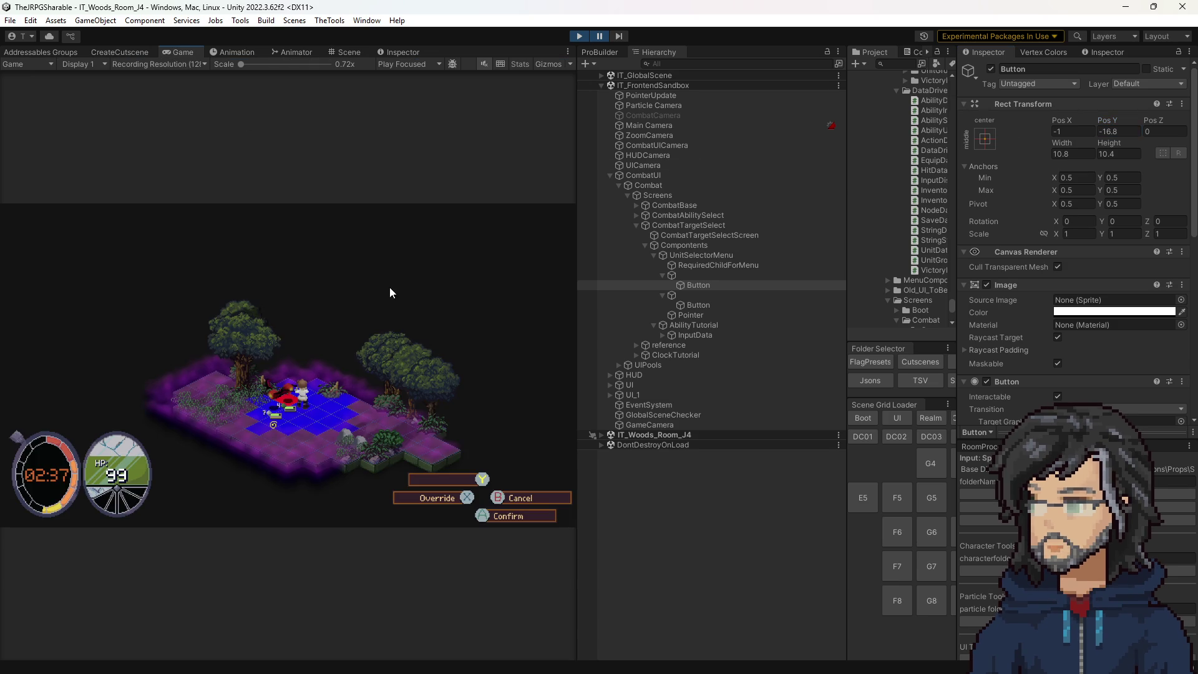
Resume play mode and open SelectorData.cs from the Inspector's Selector Data script field.
{"action": "left_click", "coordinate": [602, 37]}
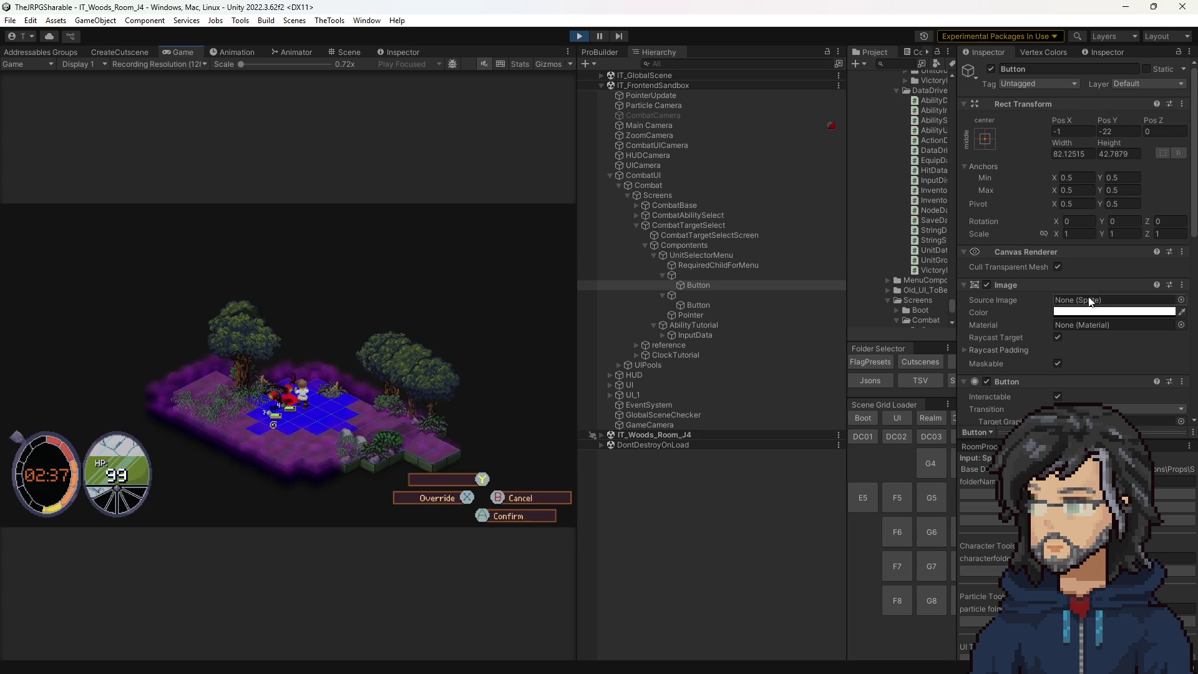
{"action": "scroll", "coordinate": [1036, 290], "scroll_direction": "down", "scroll_amount": 10}
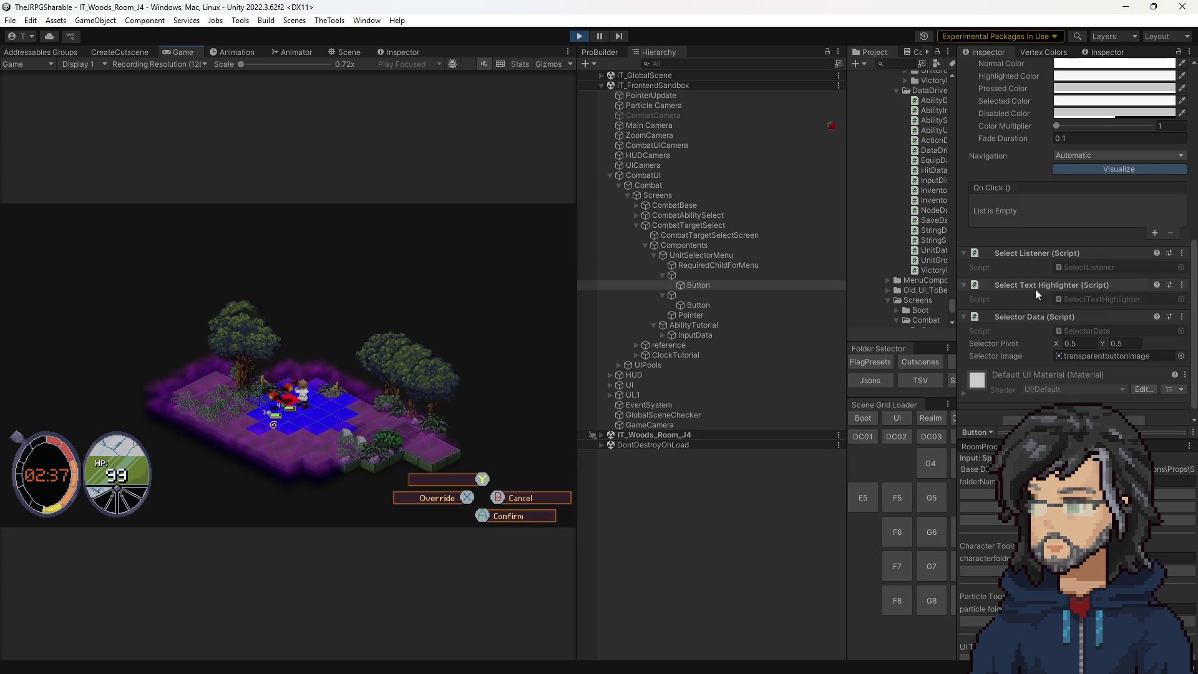
{"action": "left_click", "coordinate": [1077, 319]}
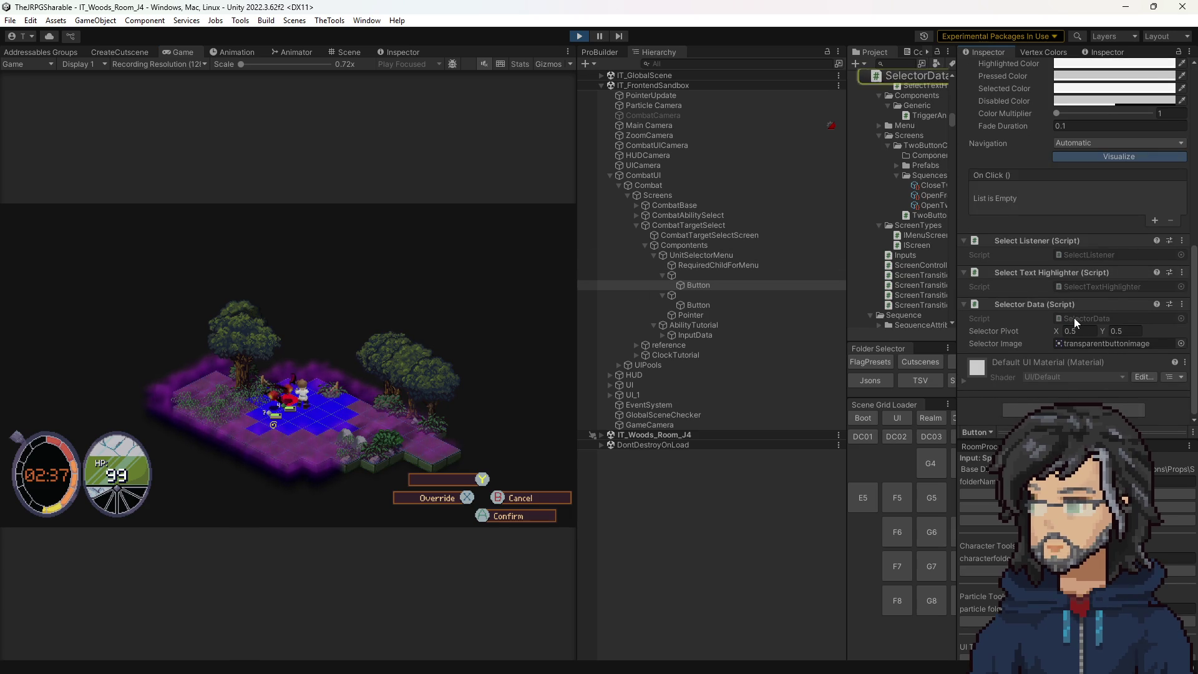
{"action": "double_click", "coordinate": [1074, 317]}
{"action": "scroll", "coordinate": [344, 258], "scroll_direction": "down", "scroll_amount": 6}
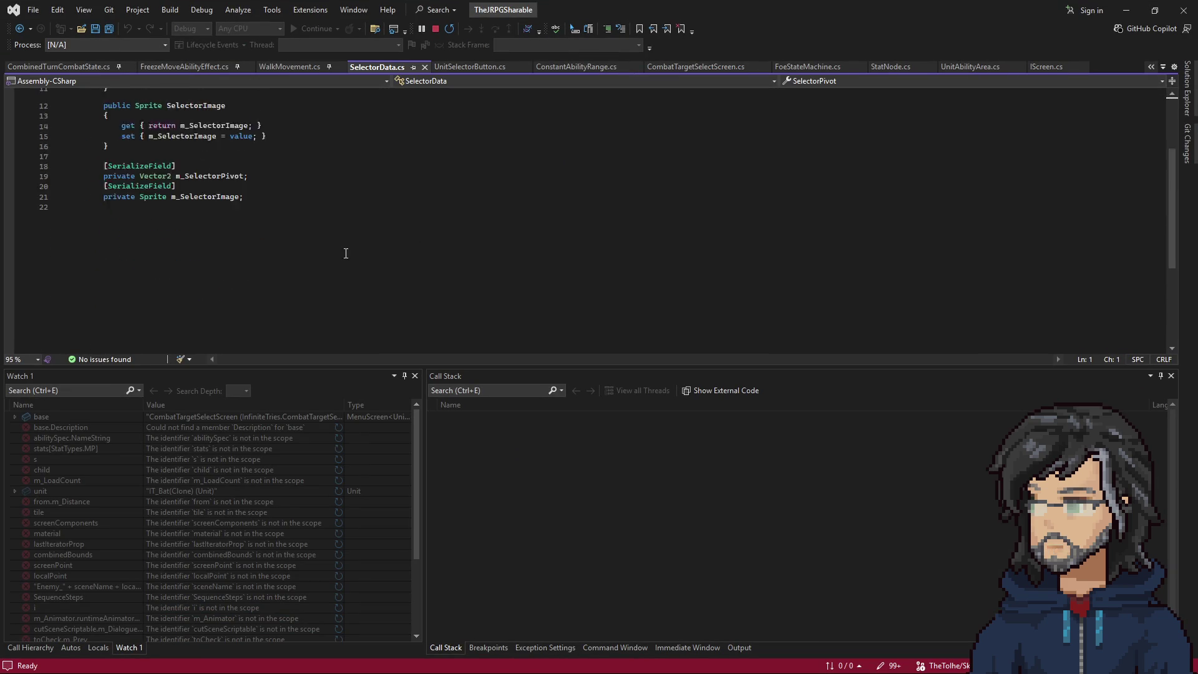
In Unity, select the UnitSelectorMenu child and open its UnitSelectorButton script.
{"action": "scroll", "coordinate": [345, 258], "scroll_direction": "up", "scroll_amount": 6}
{"action": "left_click", "coordinate": [1126, 10]}
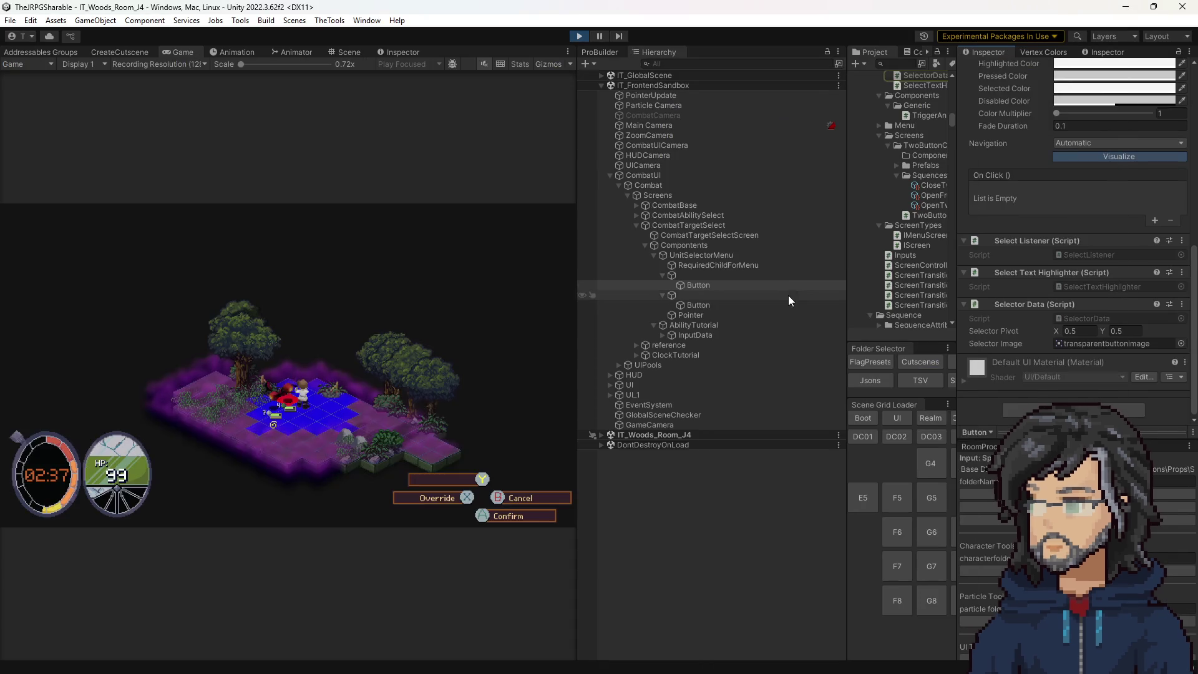
{"action": "left_click", "coordinate": [663, 275]}
{"action": "double_click", "coordinate": [1087, 265]}
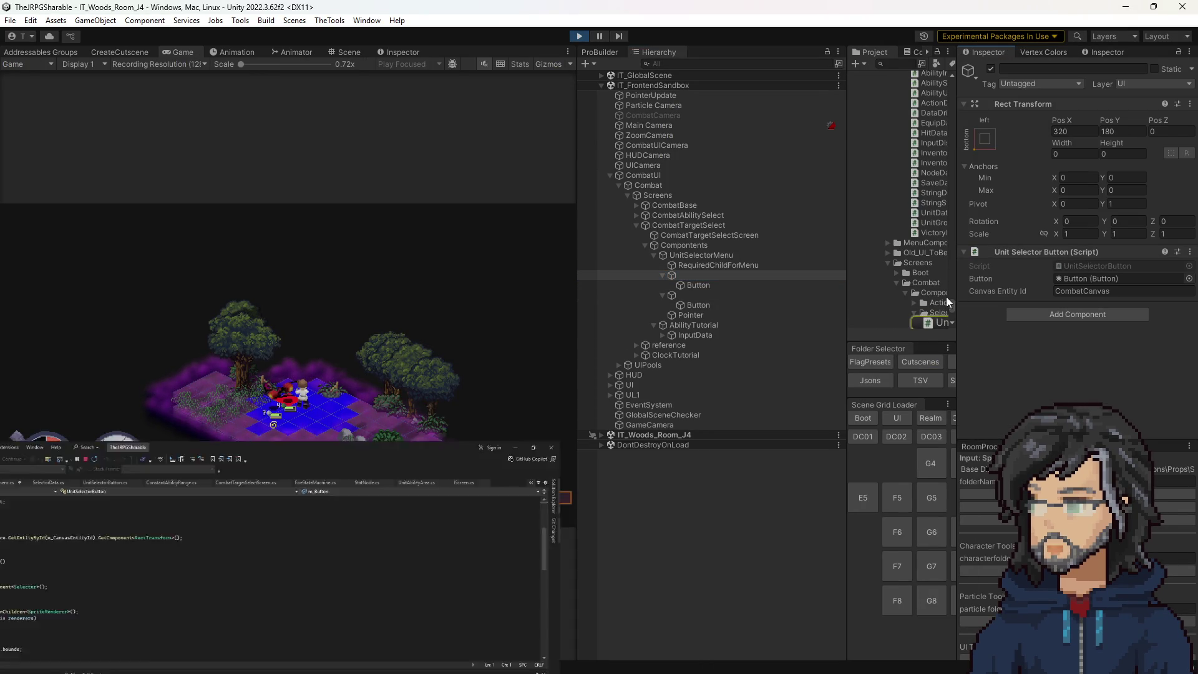
Review RefreshScreenComponent's sizeDelta calculation on line 50 and the localPosition line, then return to Unity.
{"action": "scroll", "coordinate": [376, 238], "scroll_direction": "down", "scroll_amount": 2}
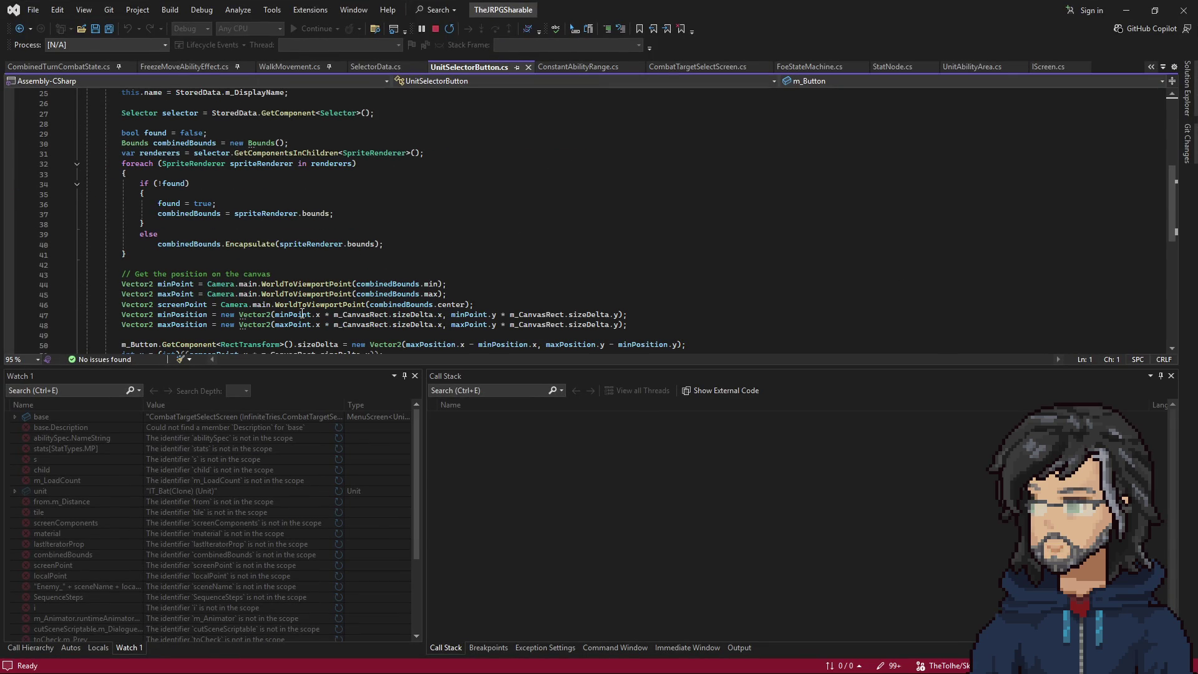
{"action": "scroll", "coordinate": [294, 310], "scroll_direction": "down", "scroll_amount": 3}
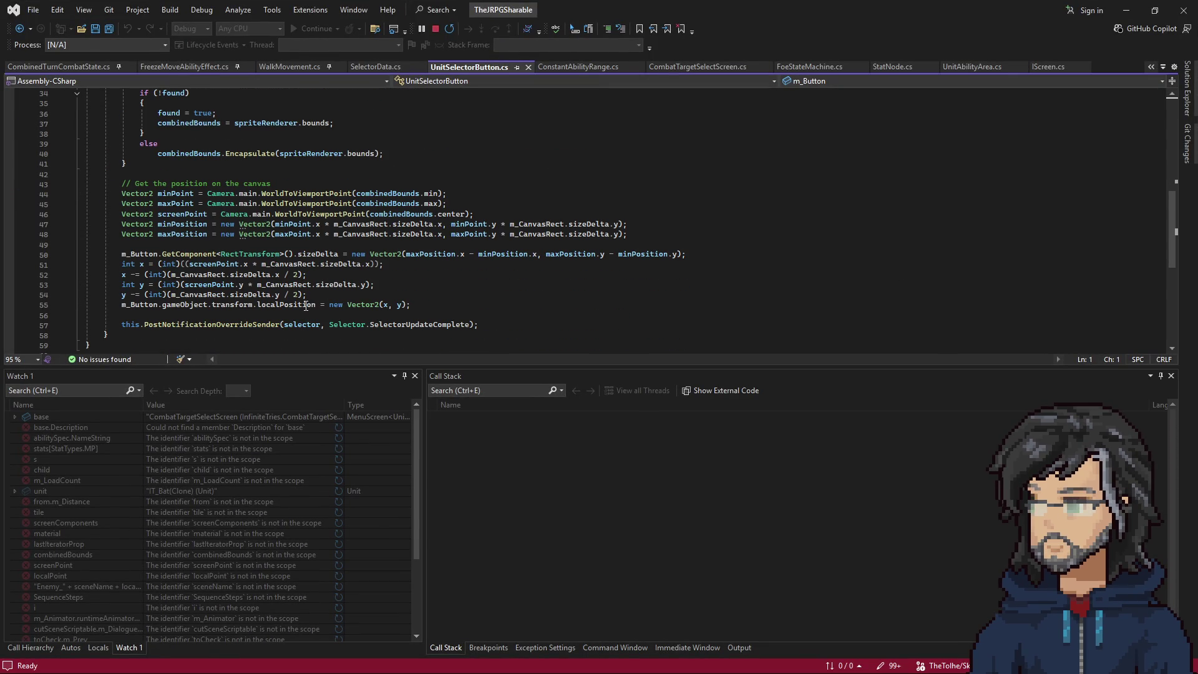
{"action": "left_click_drag", "start_coordinate": [141, 308], "coordinate": [366, 310]}
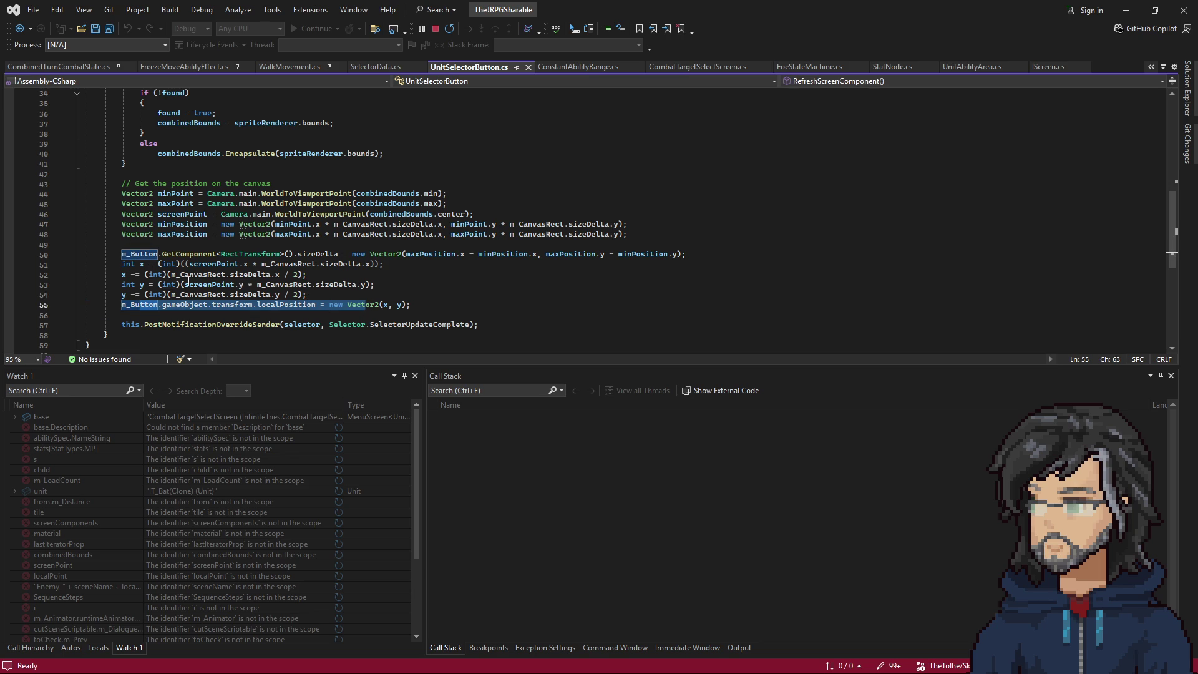
{"action": "left_click_drag", "start_coordinate": [291, 252], "coordinate": [671, 258]}
{"action": "scroll", "coordinate": [388, 297], "scroll_direction": "up", "scroll_amount": 8}
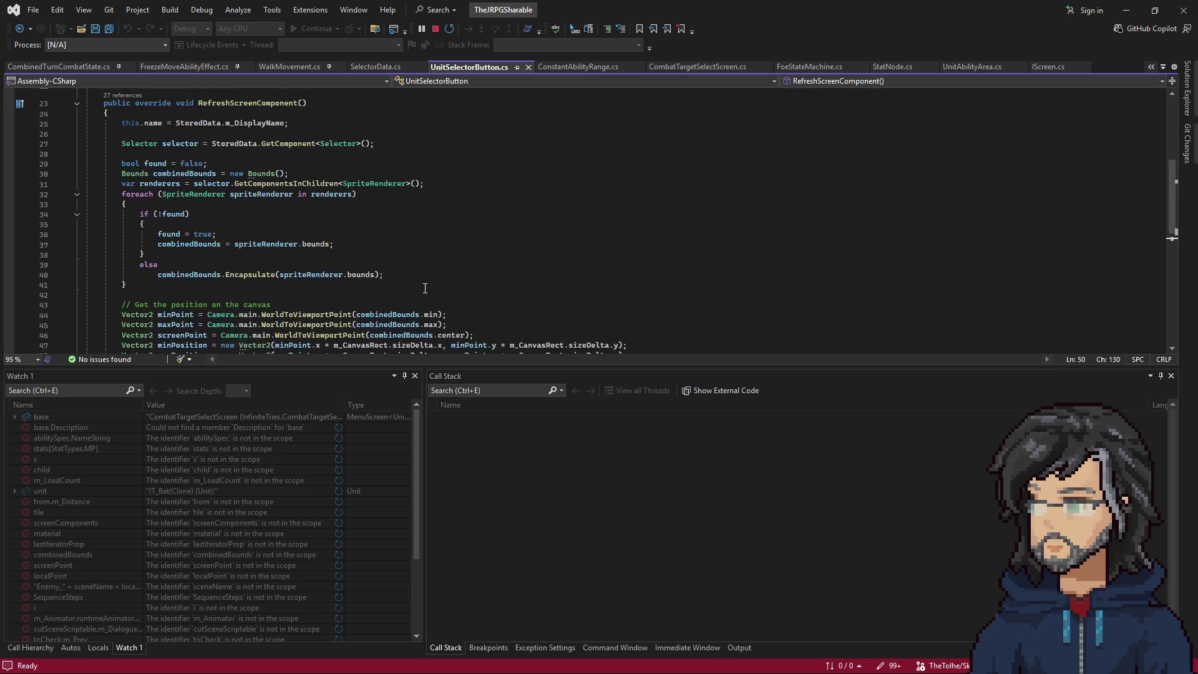
{"action": "scroll", "coordinate": [388, 297], "scroll_direction": "down", "scroll_amount": 4}
{"action": "scroll", "coordinate": [388, 297], "scroll_direction": "down", "scroll_amount": 4}
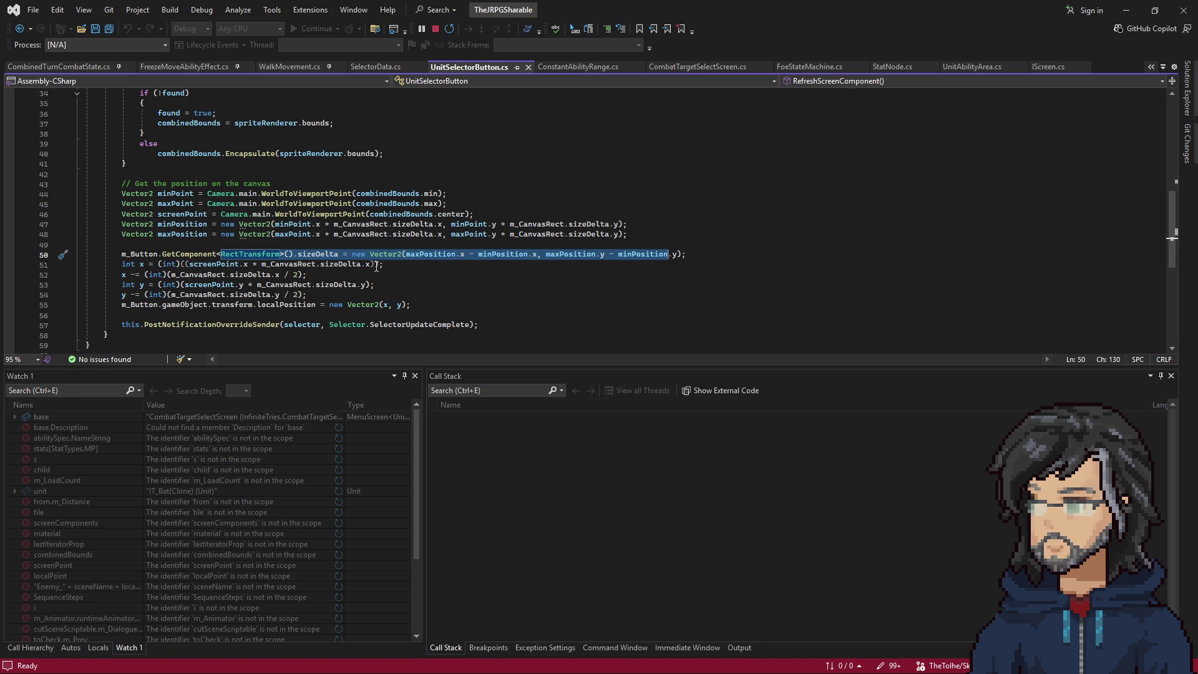
{"action": "key", "text": "alt+Tab"}
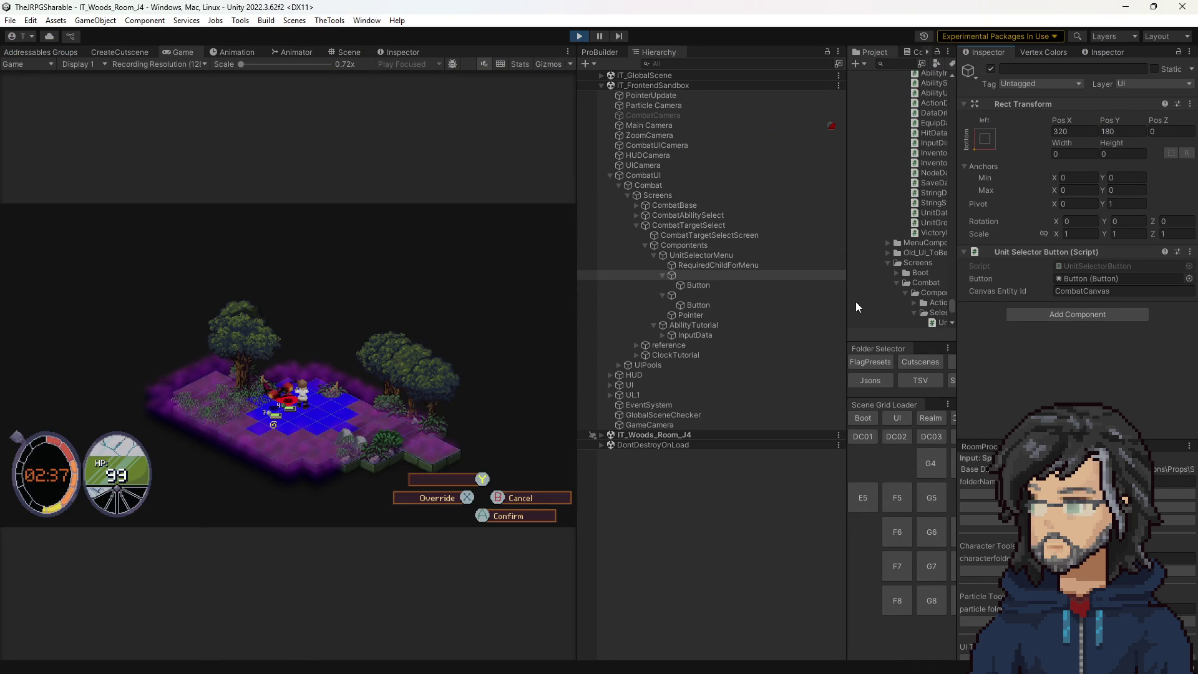
Check the Button child's components, then open the parent's Unit Selector Button script.
{"action": "left_click", "coordinate": [687, 285]}
{"action": "scroll", "coordinate": [1118, 348], "scroll_direction": "down", "scroll_amount": 5}
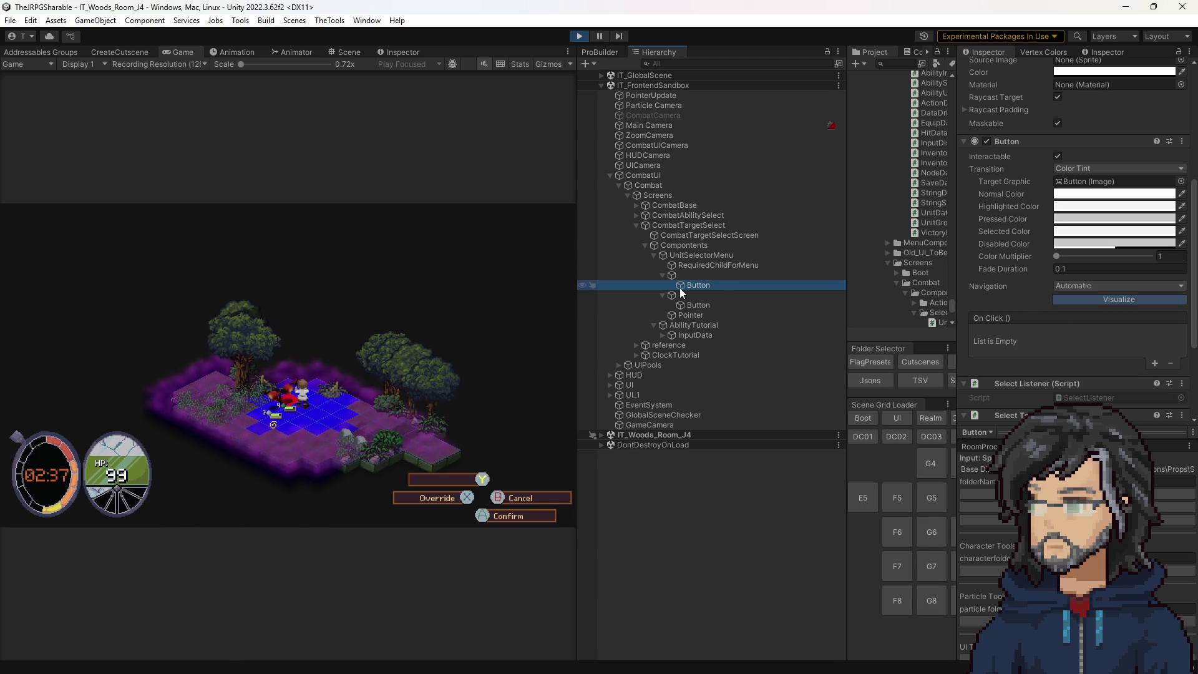
{"action": "left_click", "coordinate": [694, 275]}
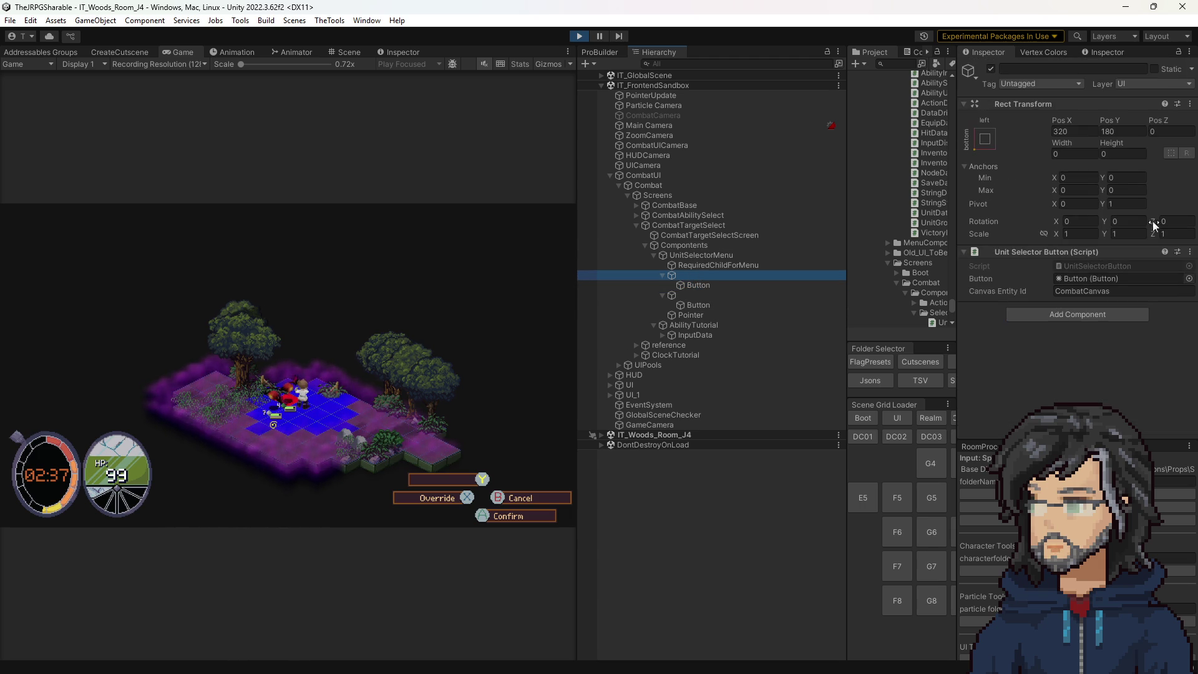
{"action": "double_click", "coordinate": [1088, 267]}
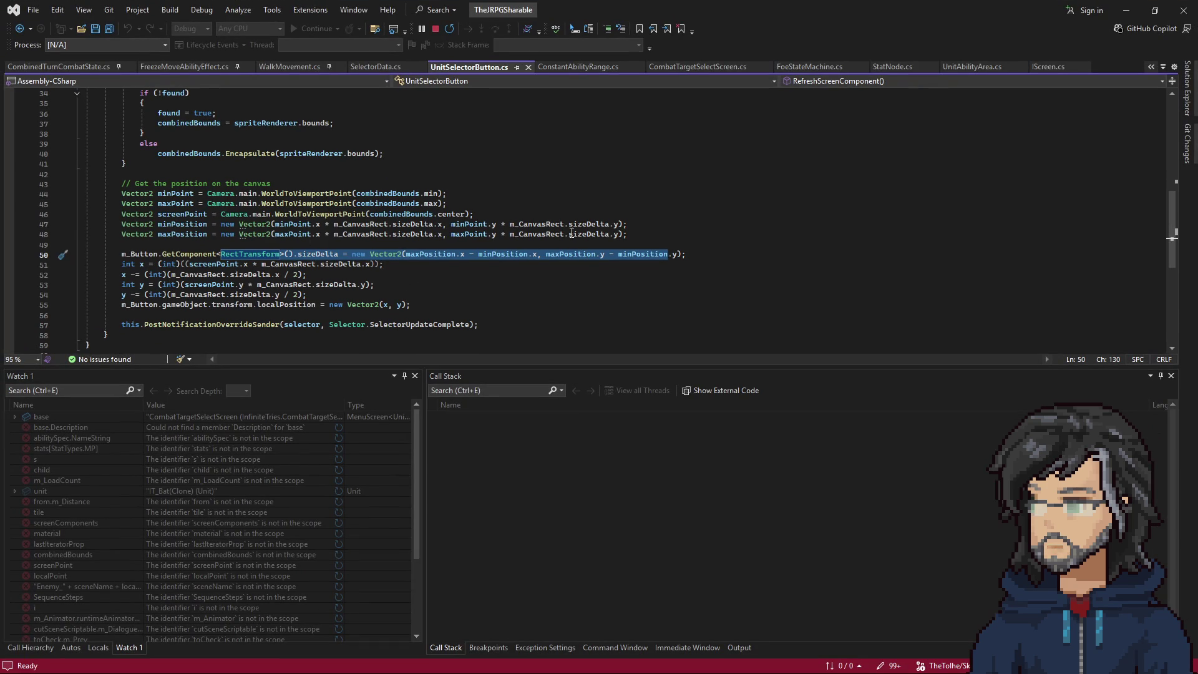
Review the sizeDelta uses and the minPosition/maxPosition lines 47–48 in RefreshScreenComponent.
{"action": "scroll", "coordinate": [575, 226], "scroll_direction": "up", "scroll_amount": 6}
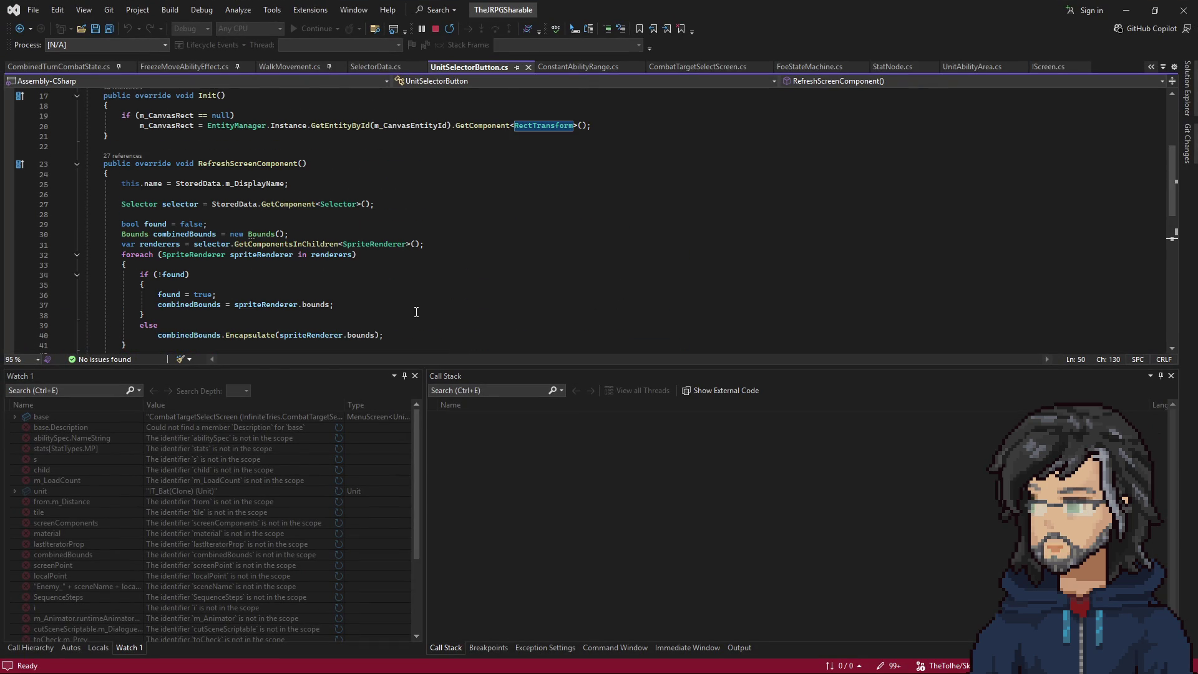
{"action": "scroll", "coordinate": [414, 307], "scroll_direction": "up", "scroll_amount": 3}
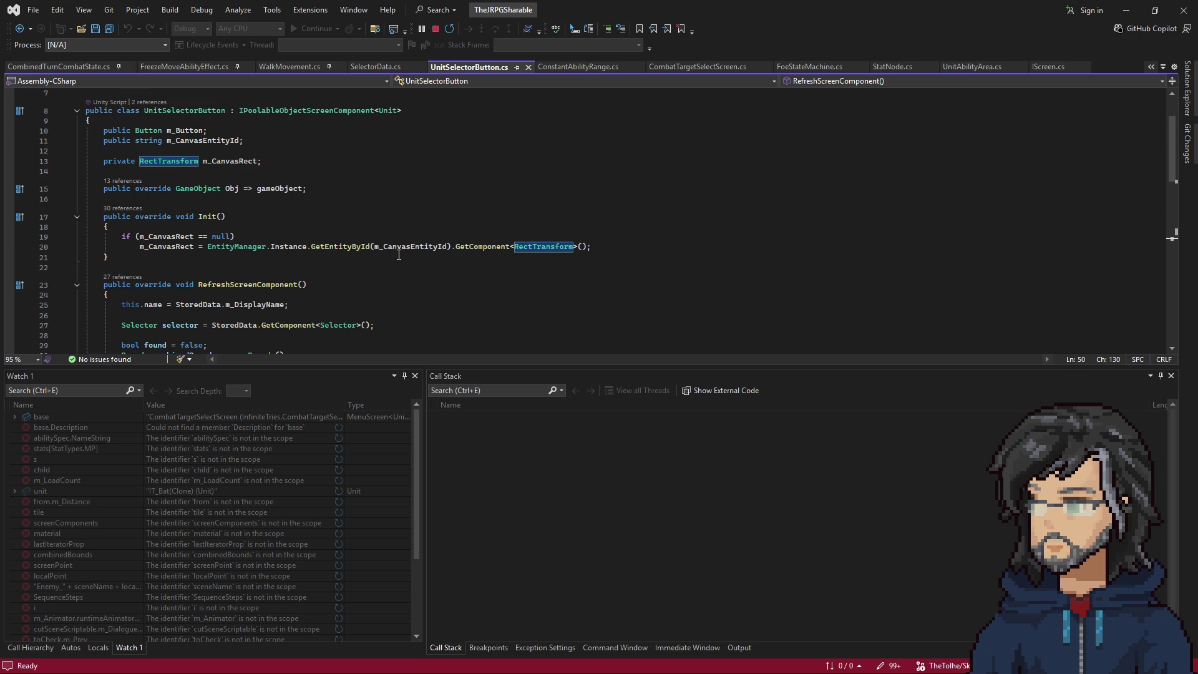
{"action": "scroll", "coordinate": [402, 293], "scroll_direction": "down", "scroll_amount": 9}
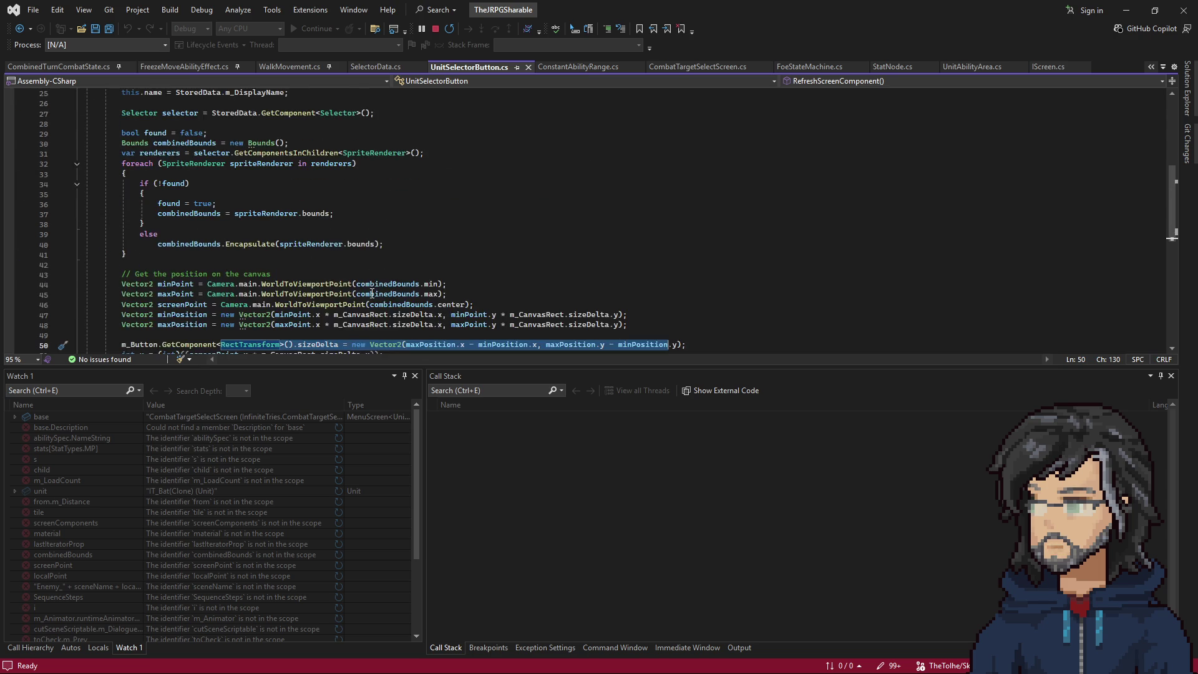
{"action": "scroll", "coordinate": [373, 293], "scroll_direction": "up", "scroll_amount": 6}
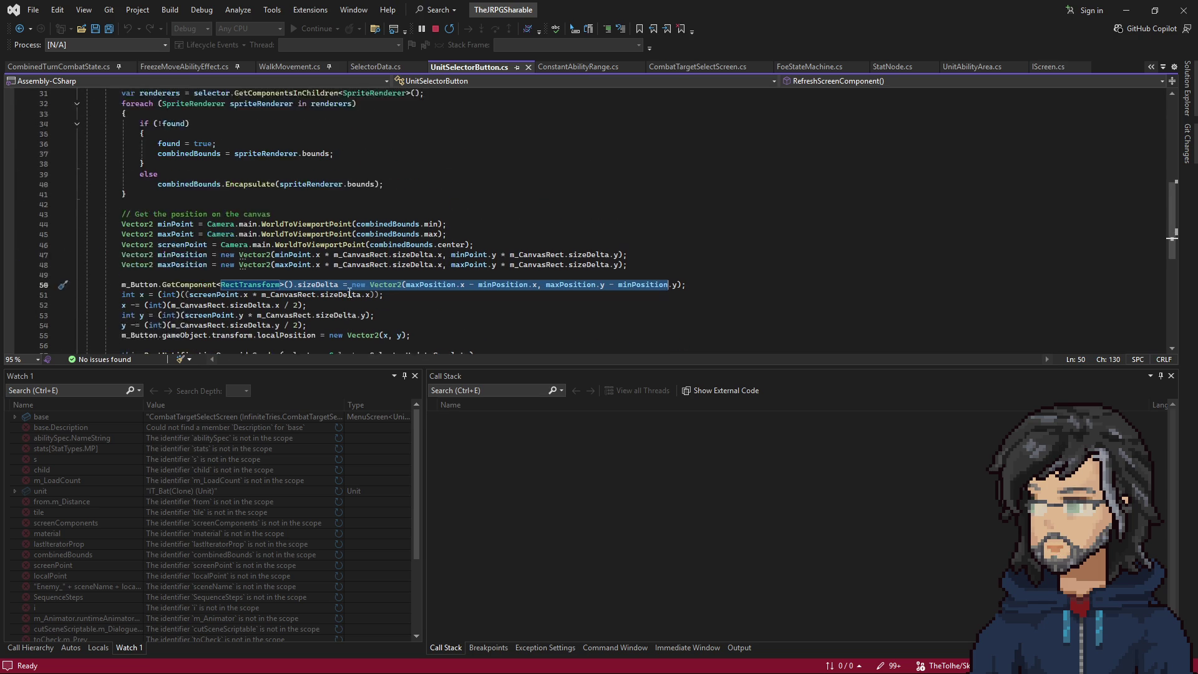
{"action": "scroll", "coordinate": [339, 304], "scroll_direction": "down", "scroll_amount": 5}
{"action": "left_click", "coordinate": [363, 302]}
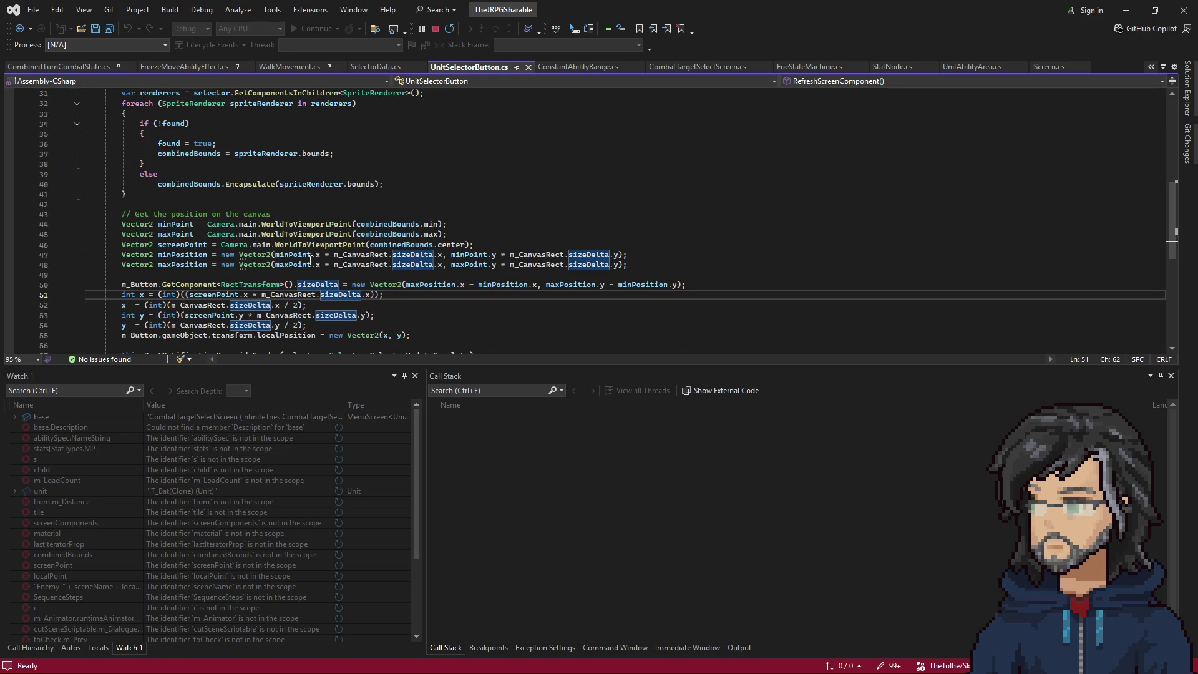
{"action": "left_click_drag", "start_coordinate": [122, 254], "coordinate": [630, 265]}
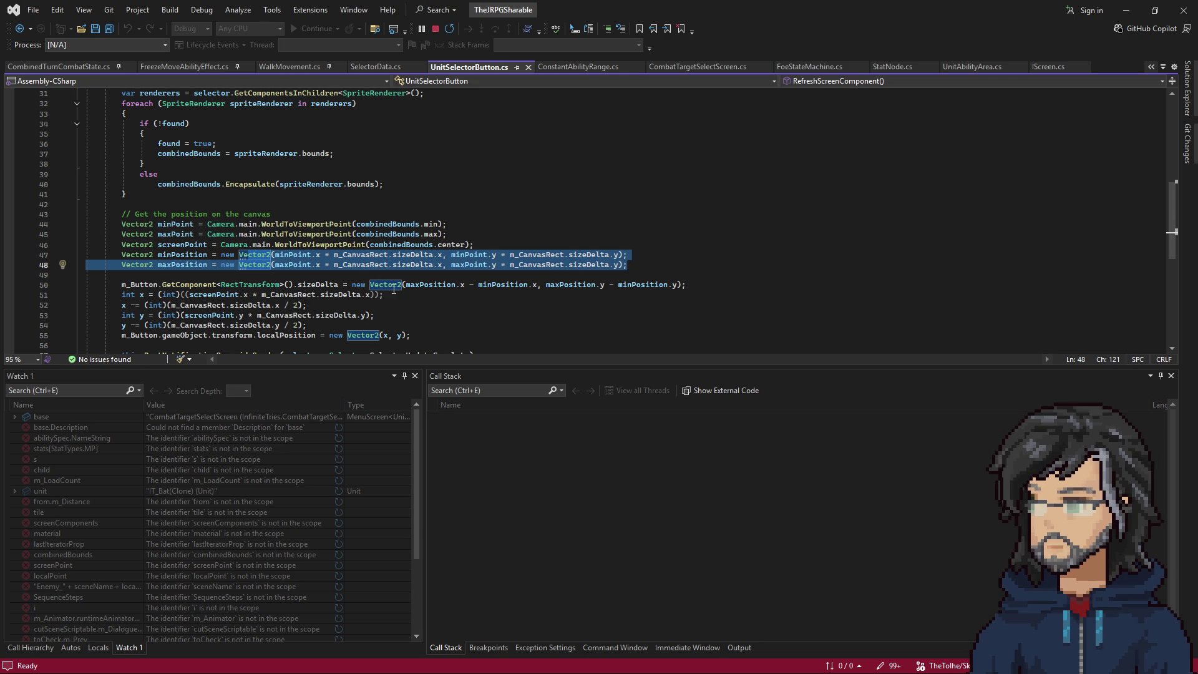
Back in Unity, check the button's Canvas Entity Id, CombatCanvas.
{"action": "scroll", "coordinate": [405, 292], "scroll_direction": "down", "scroll_amount": 3}
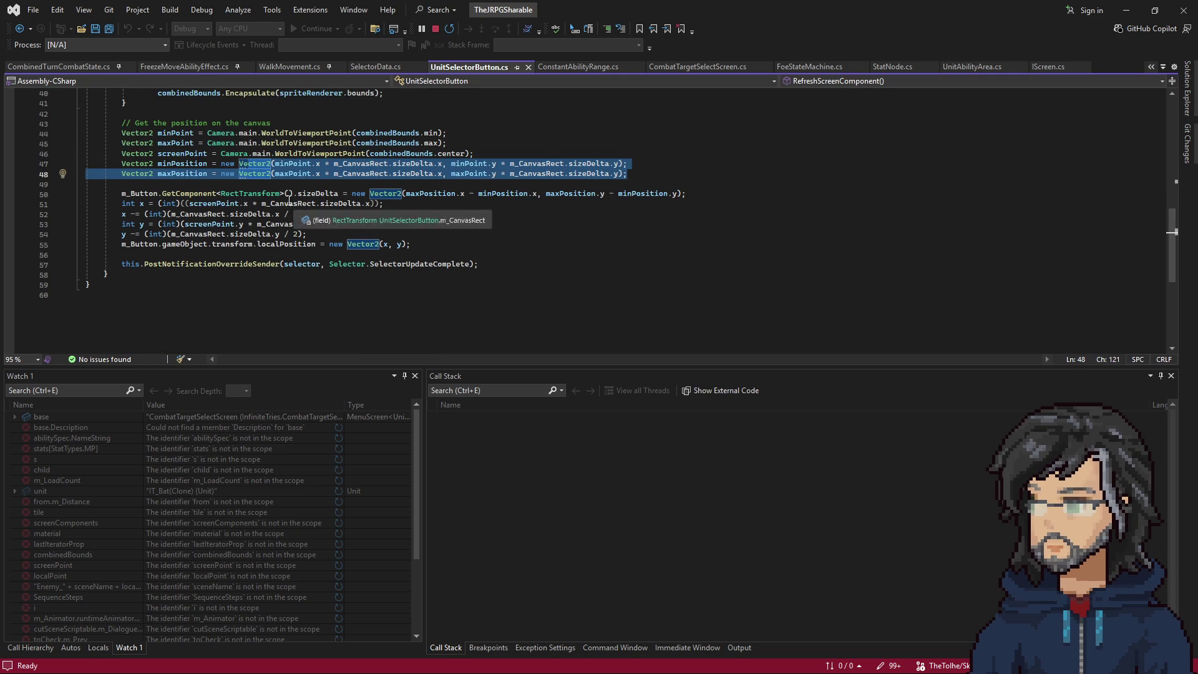
{"action": "left_click", "coordinate": [1127, 10]}
{"action": "left_click", "coordinate": [1092, 290]}
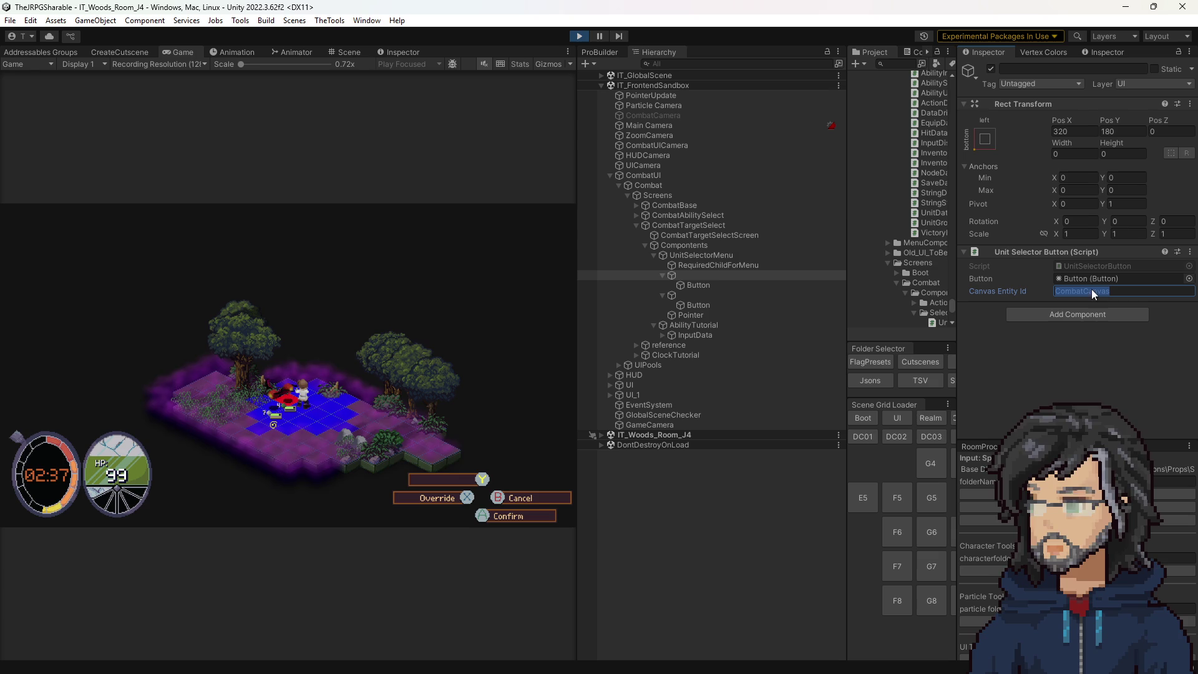
Inspect CombatUI's Canvas, 640×360 Canvas Scaler and Entity settings, then return to Visual Studio.
{"action": "left_click", "coordinate": [654, 177]}
{"action": "scroll", "coordinate": [1105, 362], "scroll_direction": "down", "scroll_amount": 5}
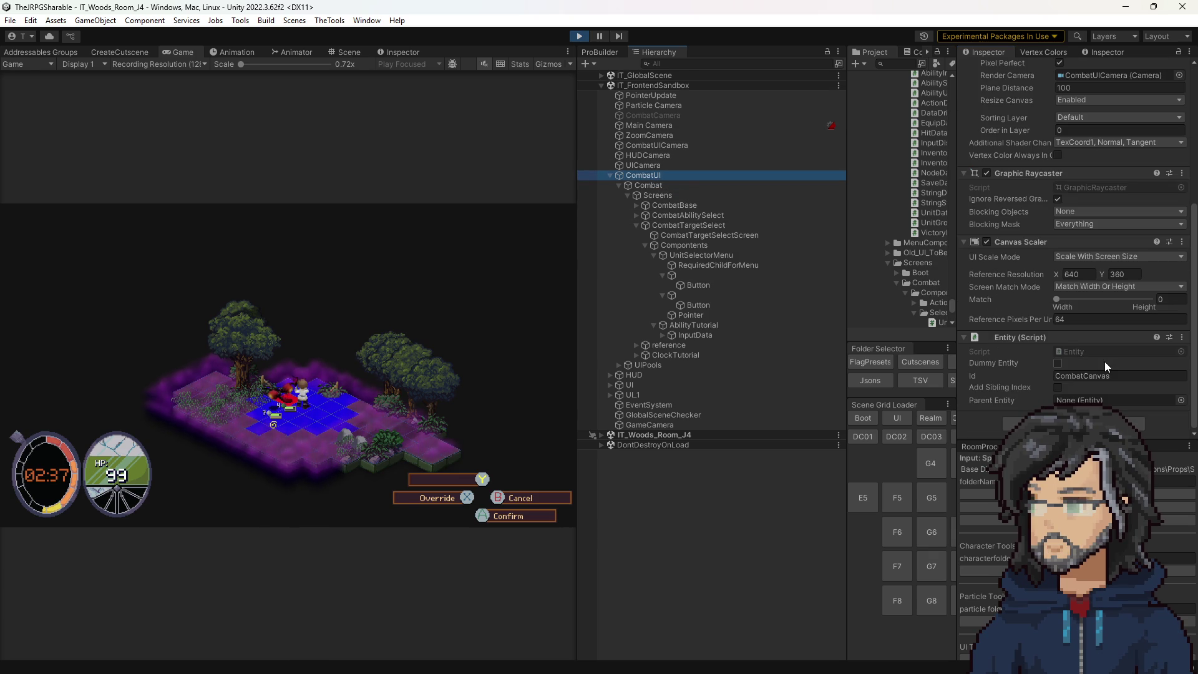
{"action": "scroll", "coordinate": [1105, 361], "scroll_direction": "up", "scroll_amount": 5}
{"action": "scroll", "coordinate": [1096, 257], "scroll_direction": "down", "scroll_amount": 1}
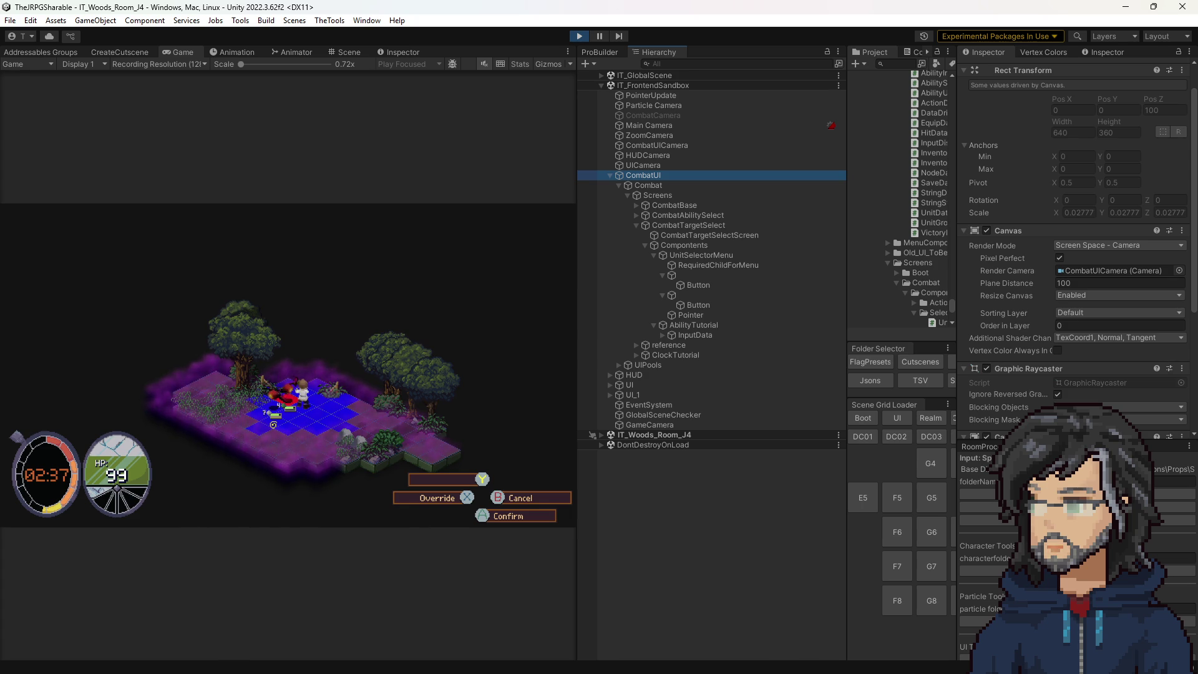
{"action": "key", "text": "alt+Tab"}
{"action": "scroll", "coordinate": [298, 270], "scroll_direction": "up", "scroll_amount": 1}
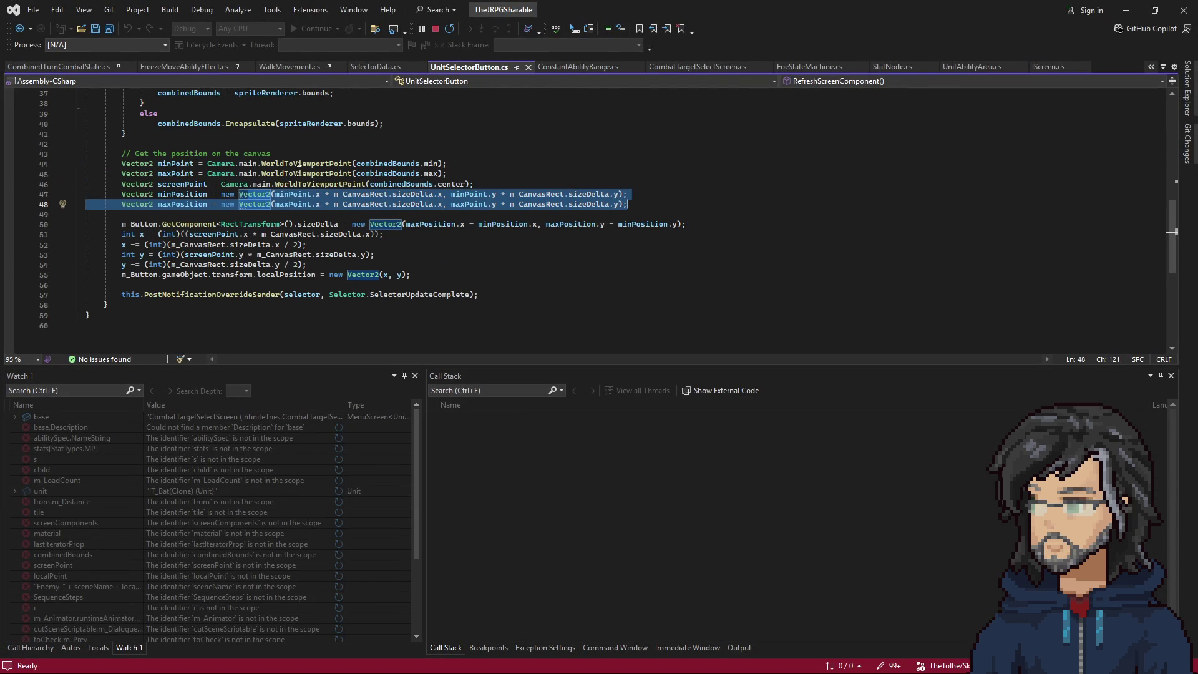
Highlight the minPoint, maxPoint, screenPoint and combinedBounds references in RefreshScreenComponent.
{"action": "left_click", "coordinate": [164, 164]}
{"action": "left_click", "coordinate": [164, 174]}
{"action": "left_click", "coordinate": [166, 184]}
{"action": "left_click", "coordinate": [166, 174]}
{"action": "double_click", "coordinate": [377, 164]}
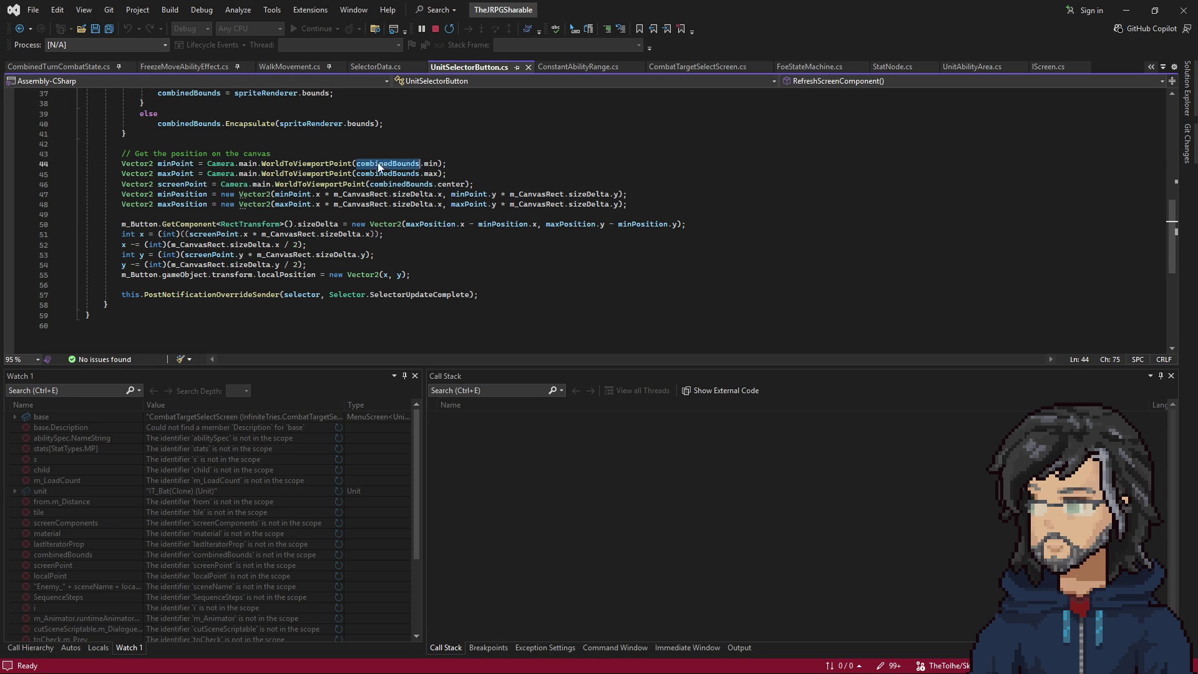
{"action": "scroll", "coordinate": [412, 247], "scroll_direction": "up", "scroll_amount": 4}
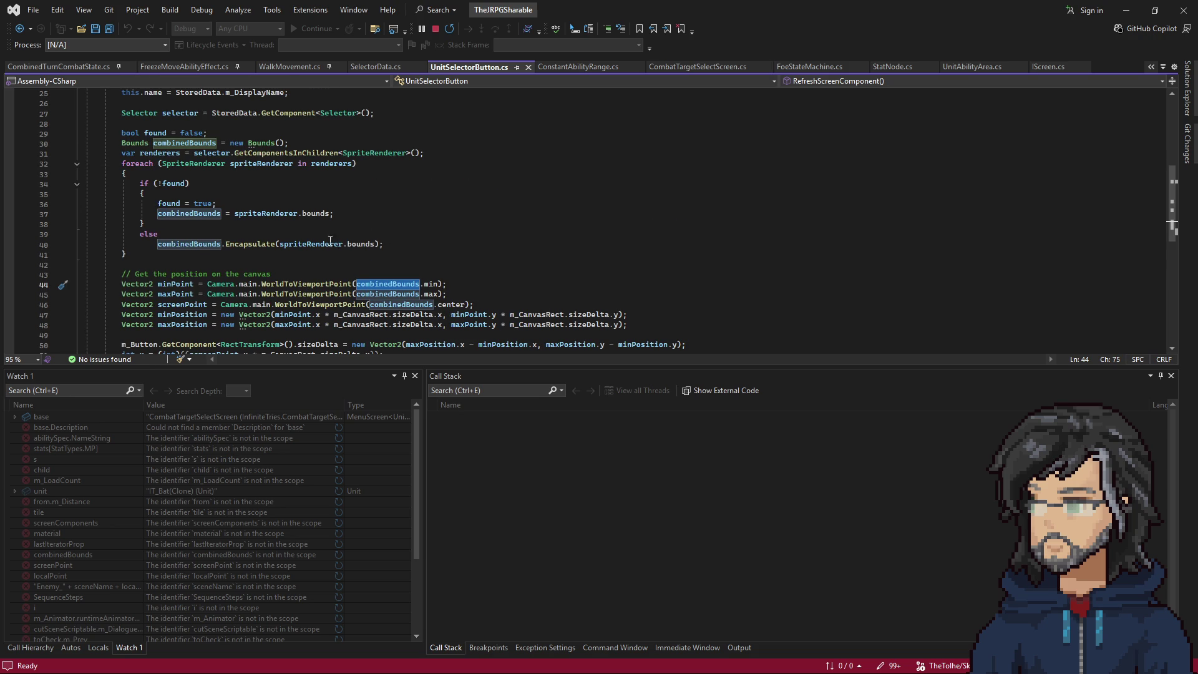
Set a breakpoint on the renderers lookup and step through the loop building combinedBounds.
{"action": "left_click", "coordinate": [197, 151]}
{"action": "key", "text": "F9"}
{"action": "key", "text": "F10"}
{"action": "key", "text": "F10"}
{"action": "key", "text": "F10"}
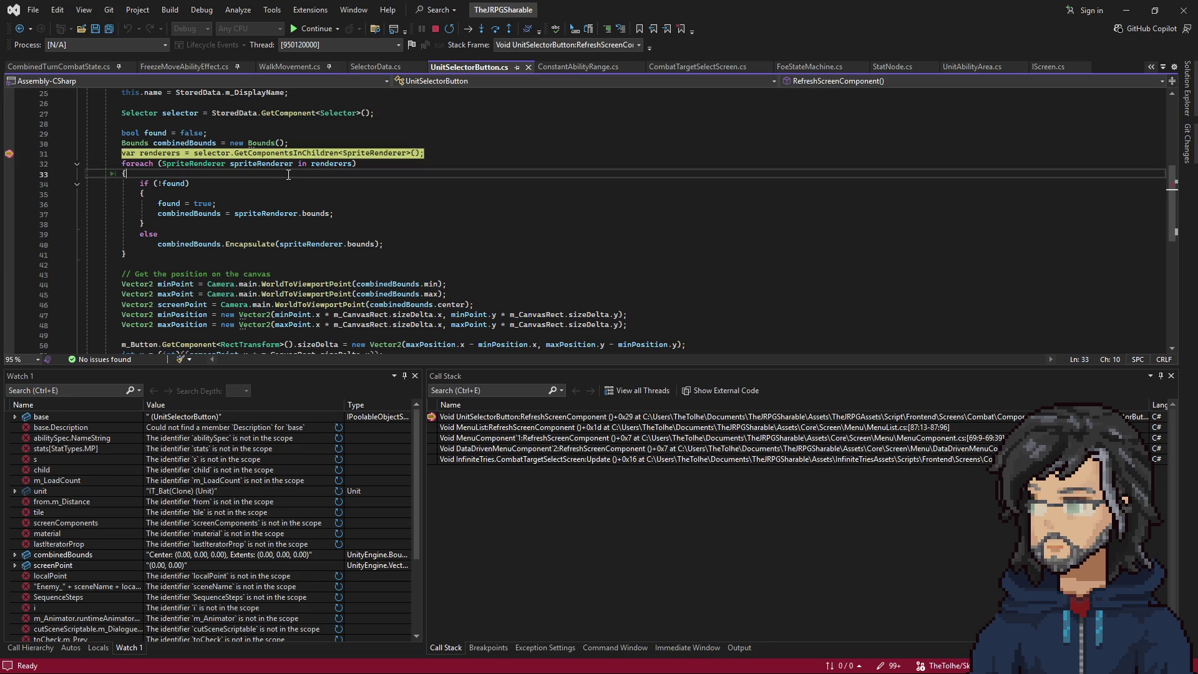
{"action": "mouse_move", "coordinate": [273, 168]}
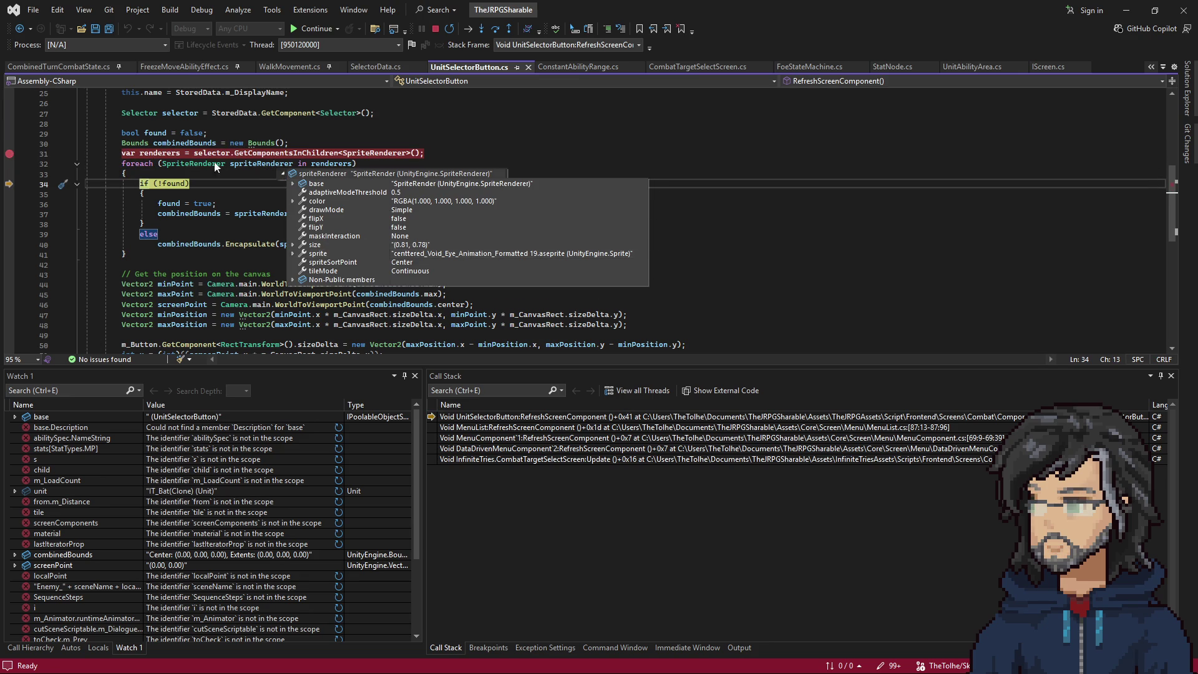
{"action": "key", "text": "F10"}
{"action": "key", "text": "F10"}
{"action": "key", "text": "F10"}
{"action": "mouse_move", "coordinate": [194, 213]}
{"action": "key", "text": "F10"}
{"action": "key", "text": "F10"}
{"action": "key", "text": "F10"}
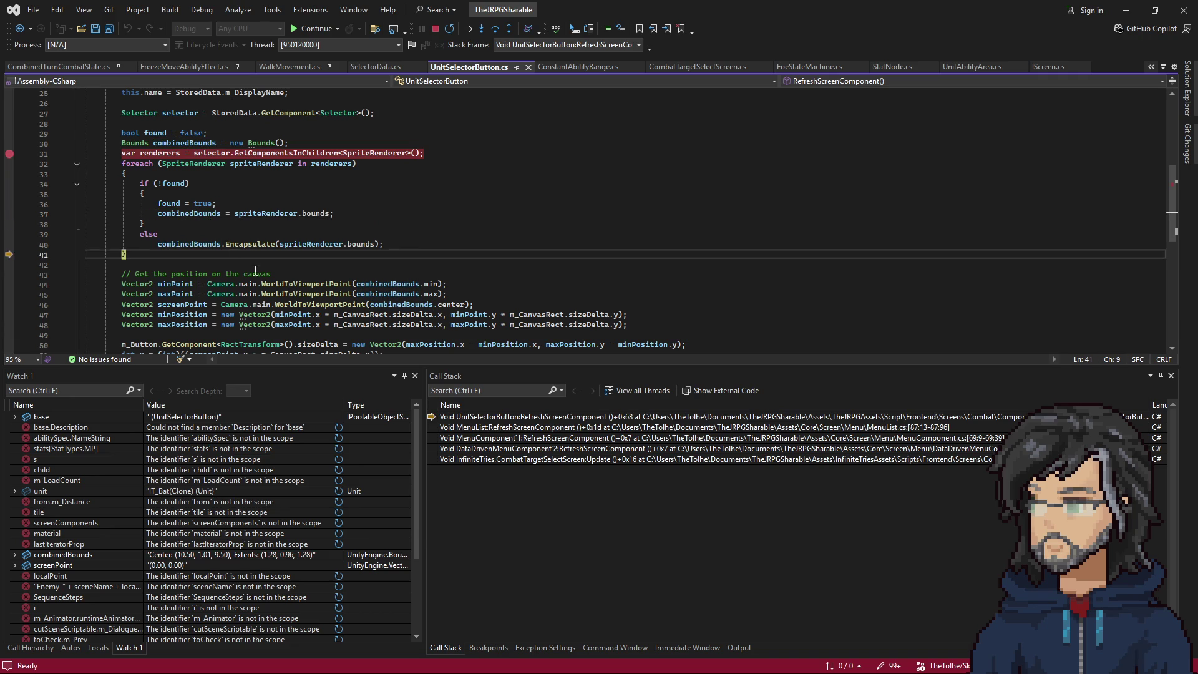
{"action": "key", "text": "F10"}
{"action": "key", "text": "F10"}
{"action": "key", "text": "F10"}
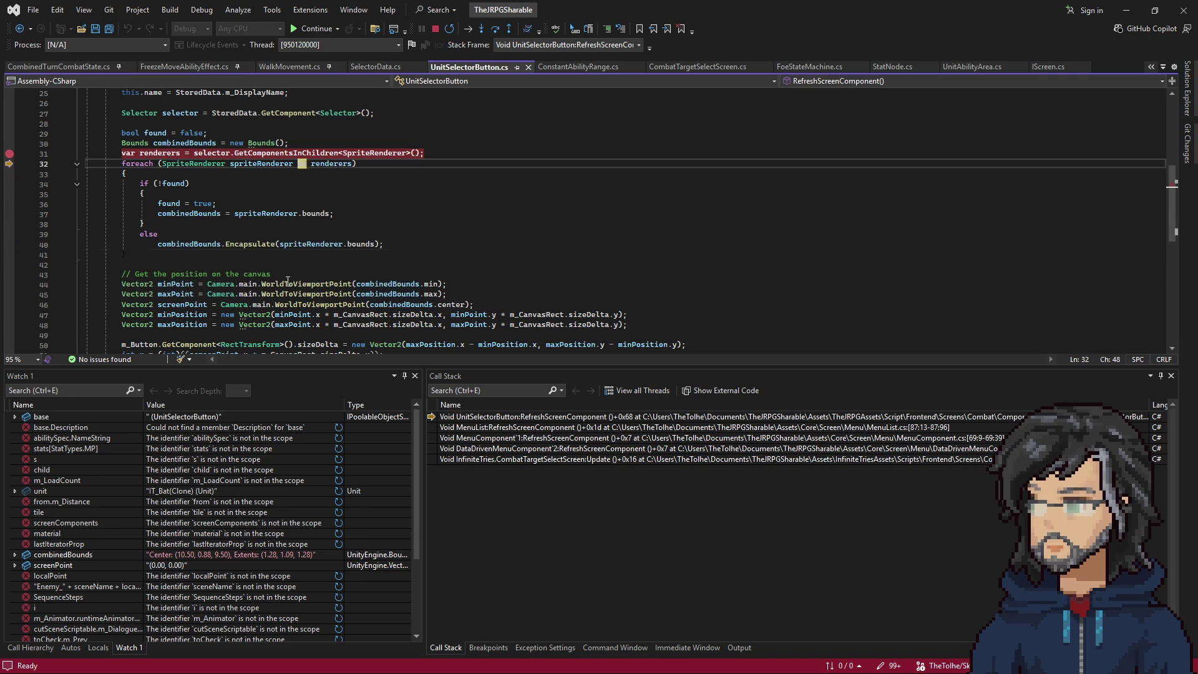
{"action": "mouse_move", "coordinate": [177, 284]}
{"action": "key", "text": "F10"}
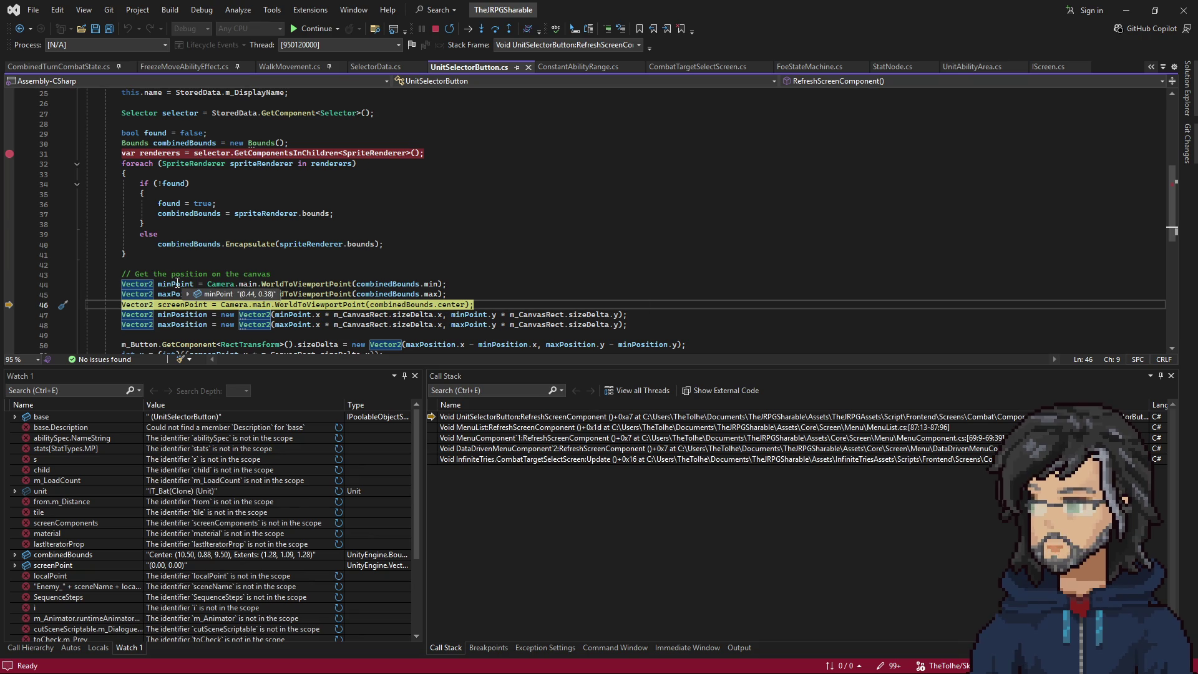
Step past screenPoint, minPosition, maxPosition and the size assignment, inspecting screenPoint (0.50, 0.44), then continue.
{"action": "scroll", "coordinate": [343, 262], "scroll_direction": "down", "scroll_amount": 2}
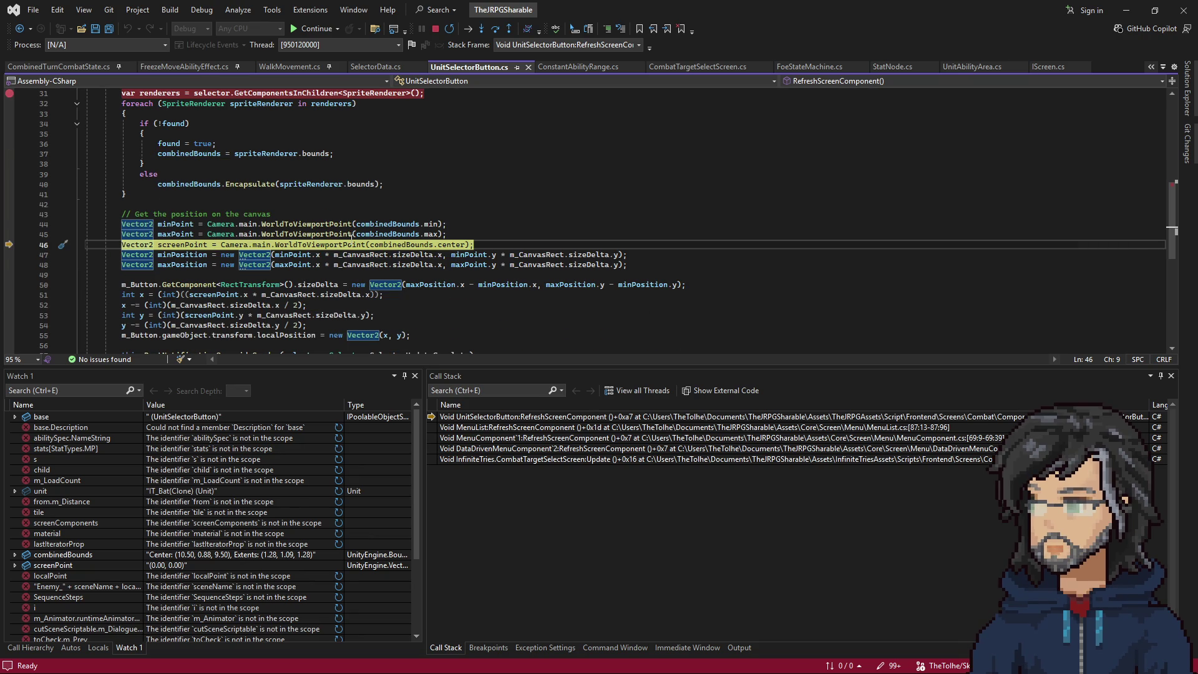
{"action": "key", "text": "F10"}
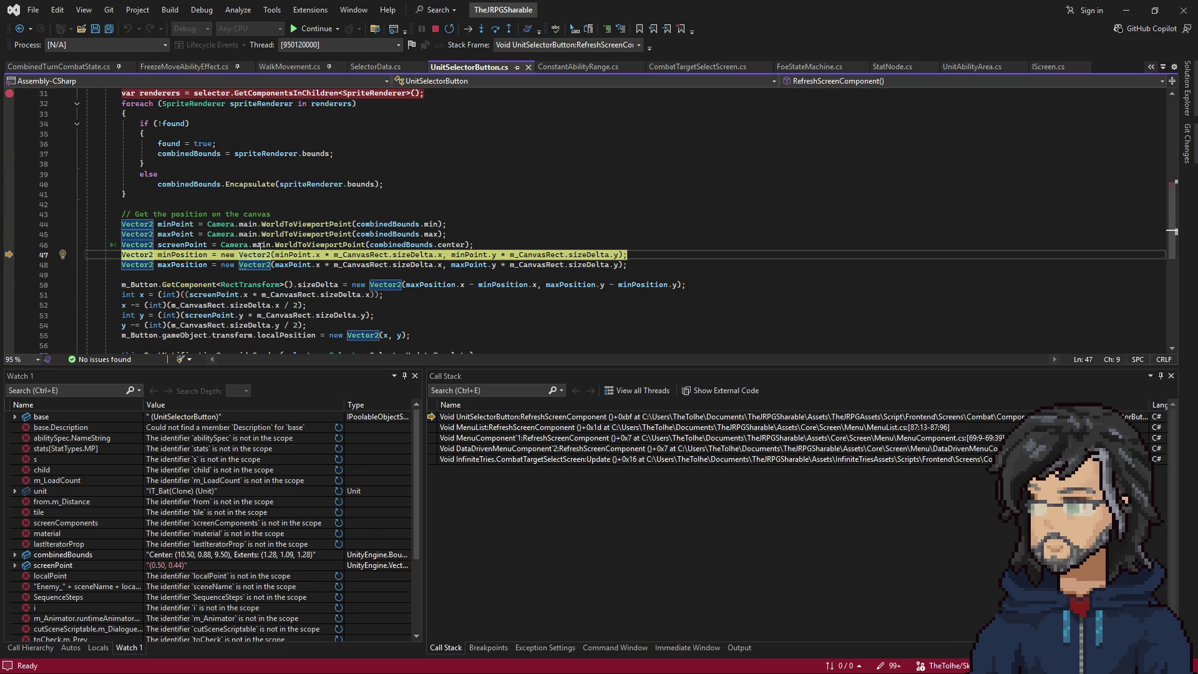
{"action": "mouse_move", "coordinate": [177, 244]}
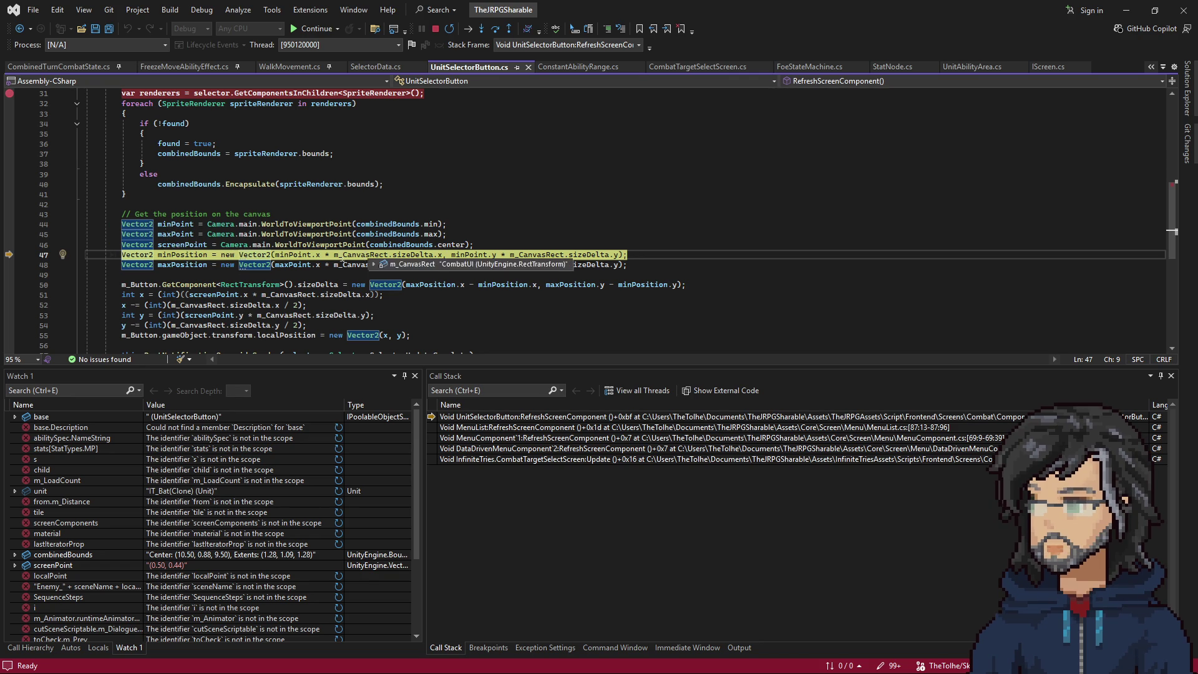
{"action": "key", "text": "F10"}
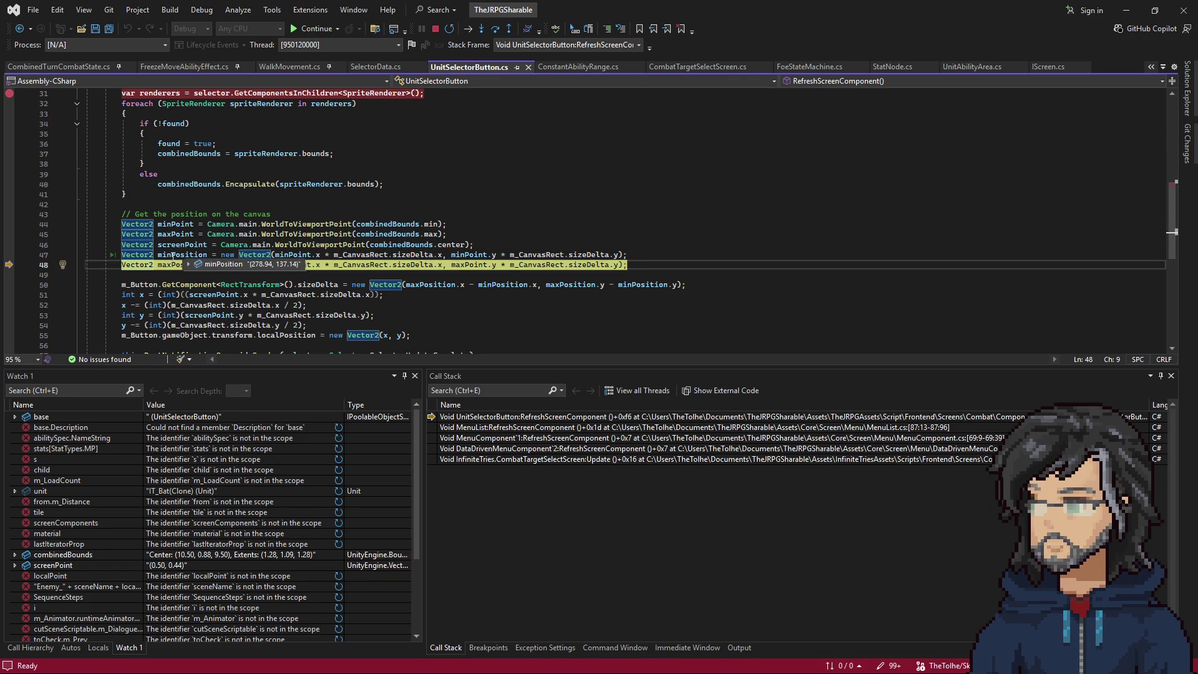
{"action": "key", "text": "F10"}
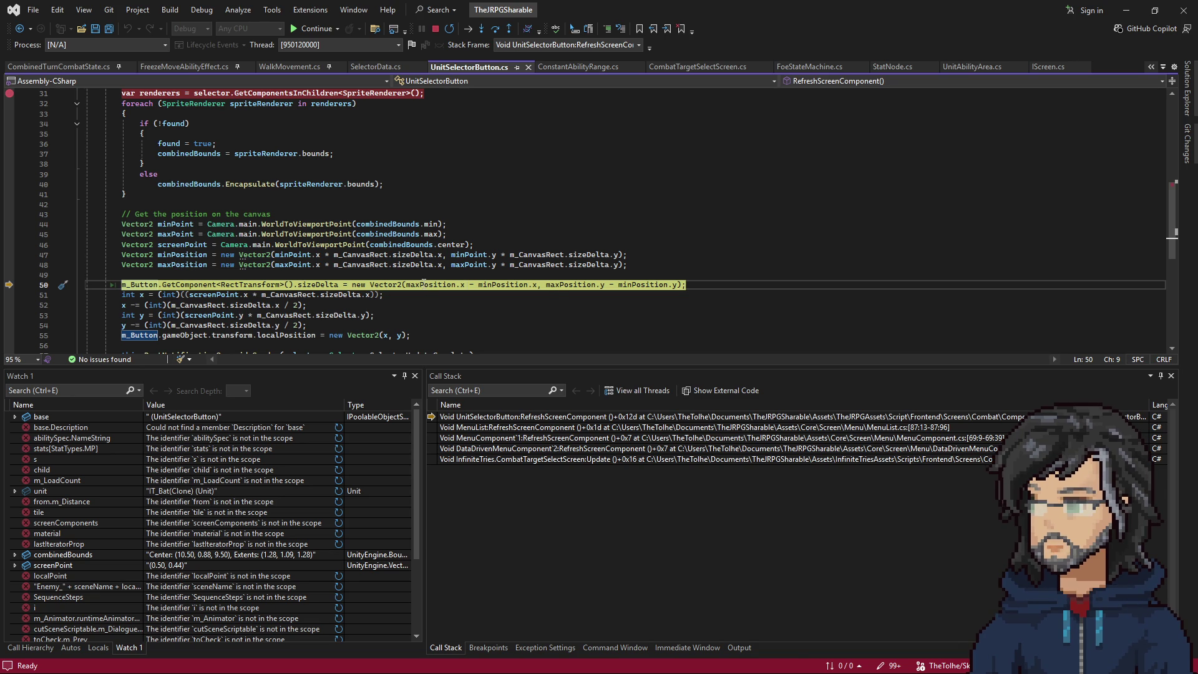
{"action": "key", "text": "F10"}
{"action": "mouse_move", "coordinate": [330, 298]}
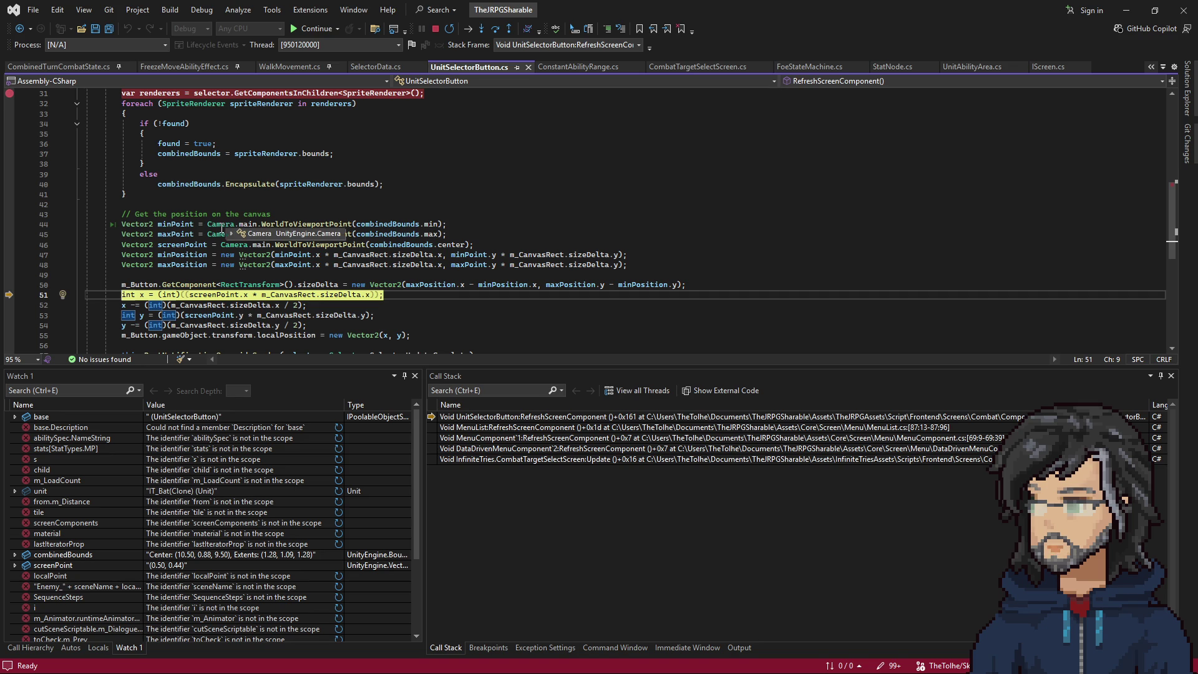
{"action": "mouse_move", "coordinate": [252, 234]}
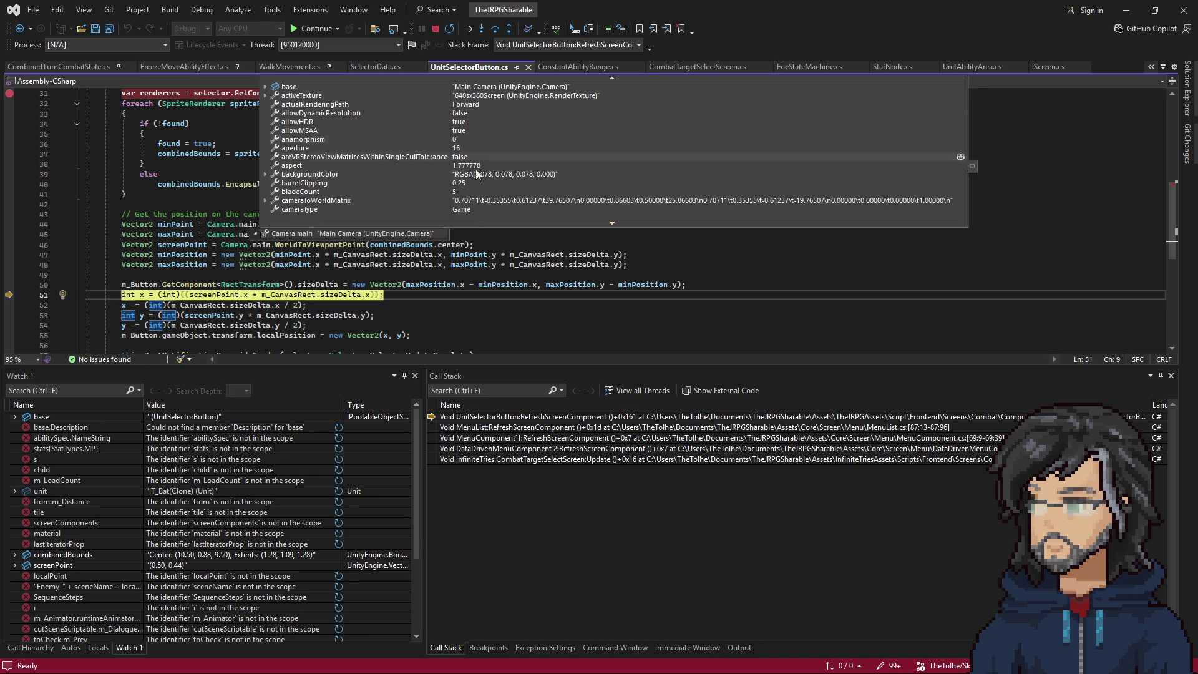
{"action": "scroll", "coordinate": [478, 181], "scroll_direction": "down", "scroll_amount": 5}
{"action": "scroll", "coordinate": [479, 193], "scroll_direction": "up", "scroll_amount": 5}
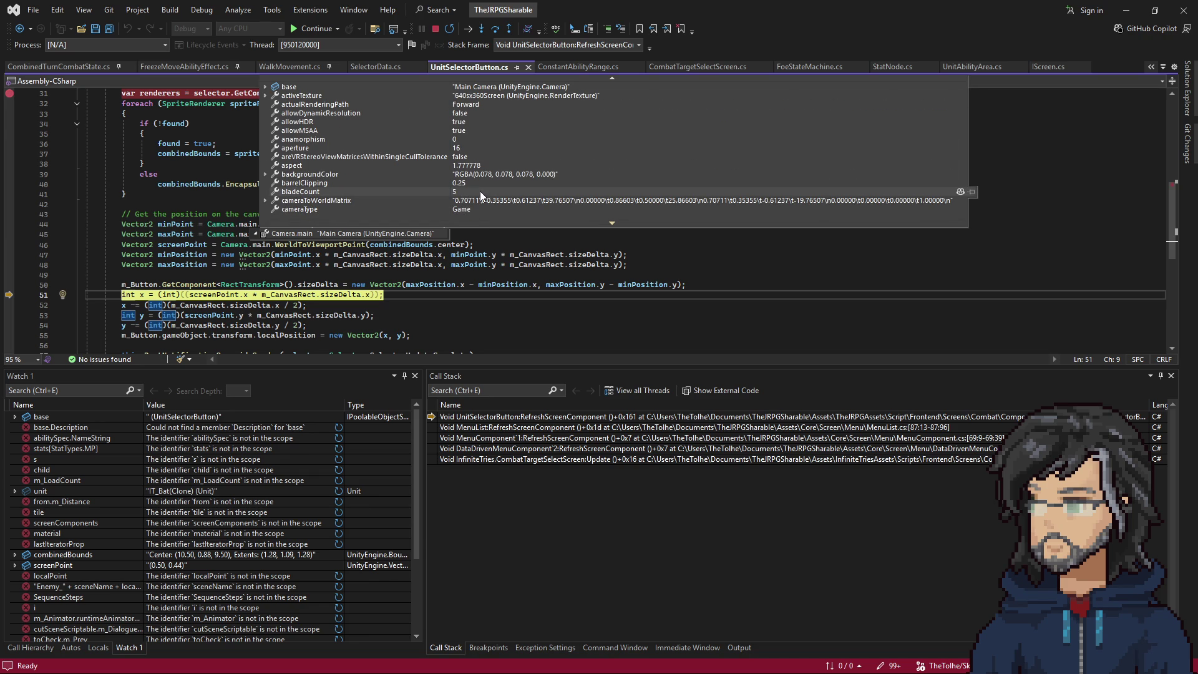
{"action": "key", "text": "F5"}
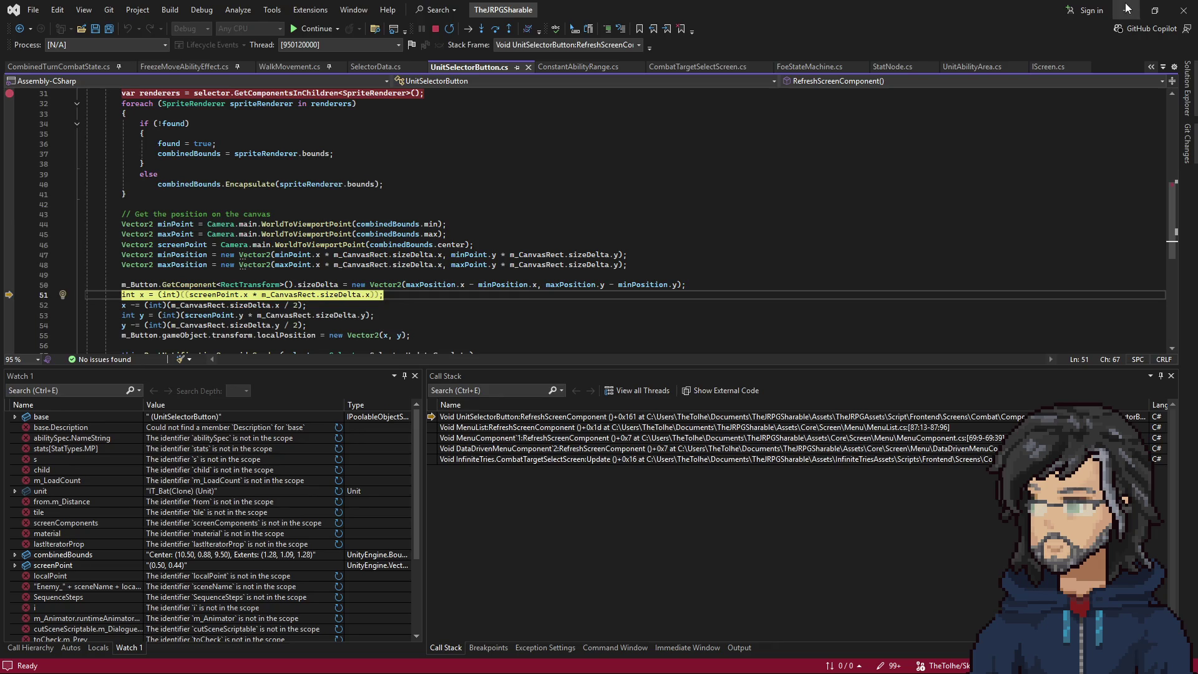
{"action": "key", "text": "alt+Tab"}
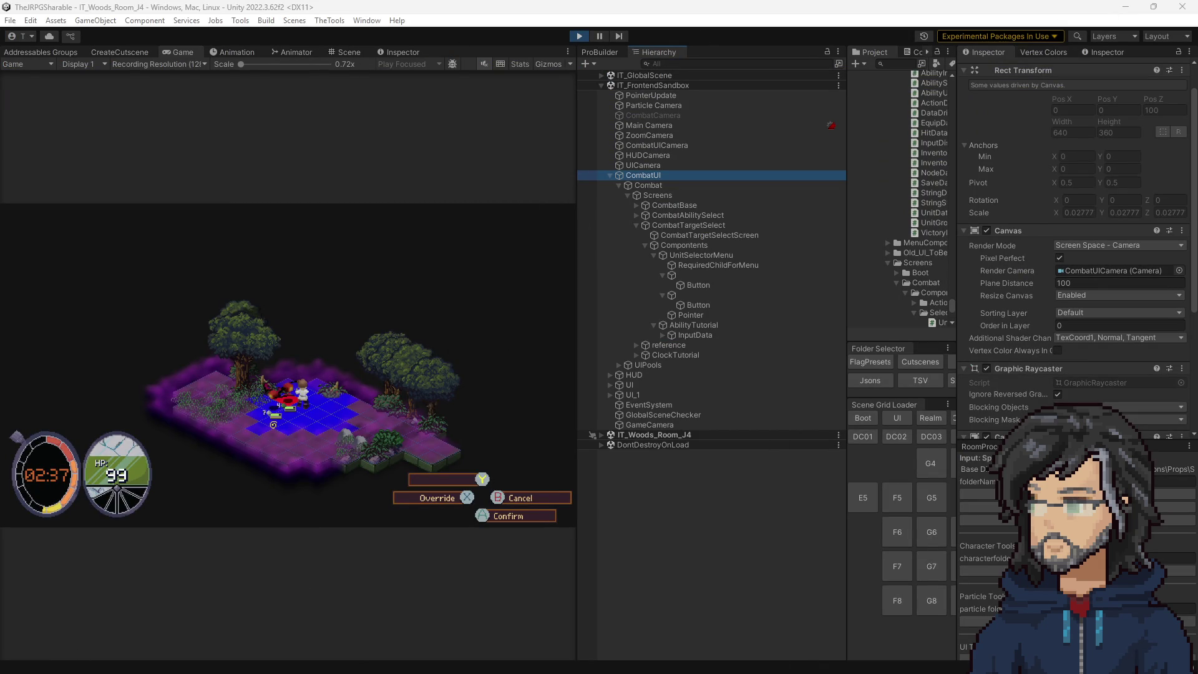
Continue past the line-31 breakpoint twice with F5, then right-click the WorldToViewportPoint call.
{"action": "key", "text": "F5"}
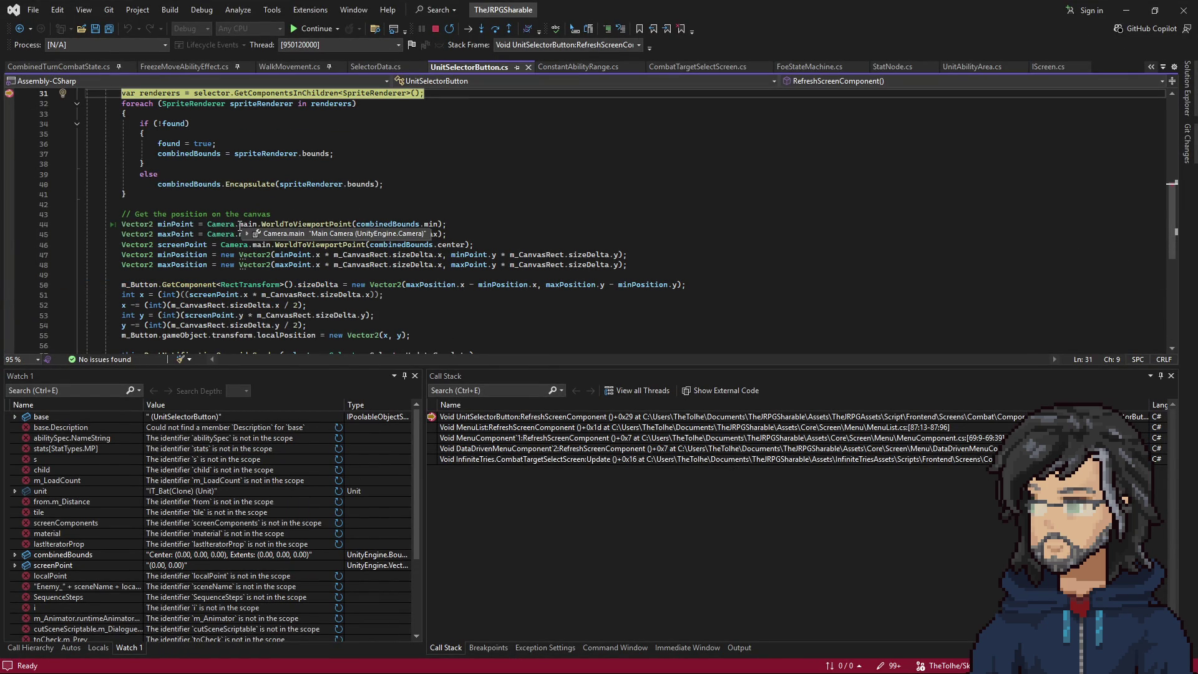
{"action": "key", "text": "F5"}
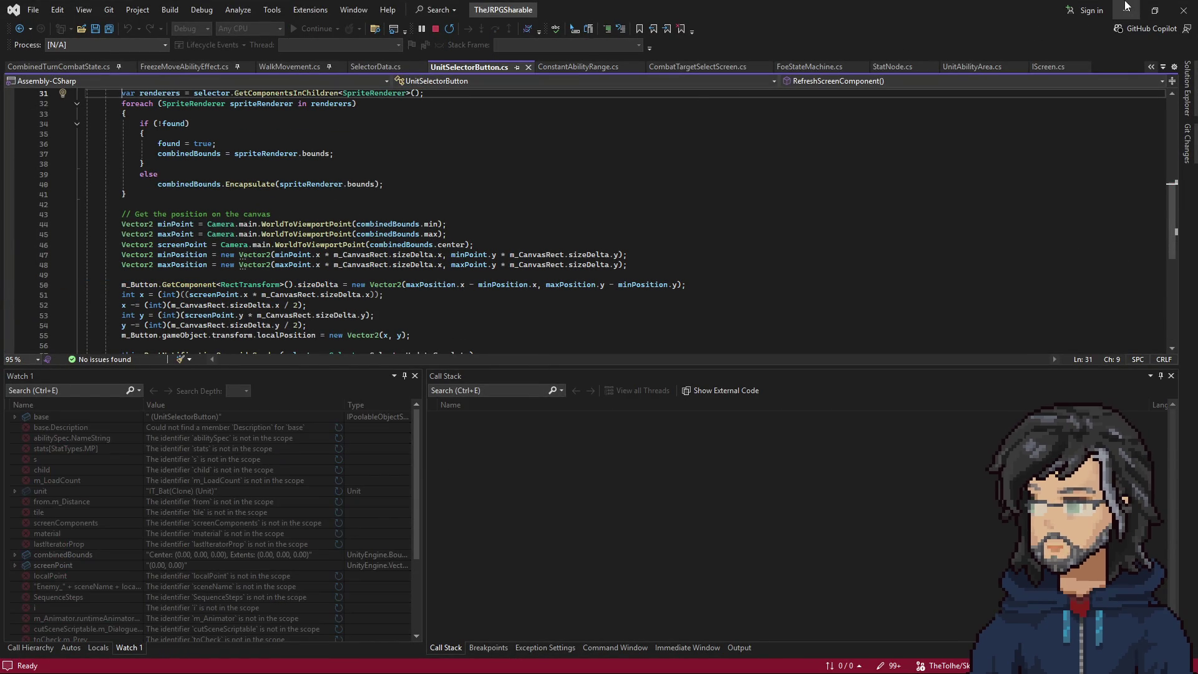
{"action": "right_click", "coordinate": [309, 223]}
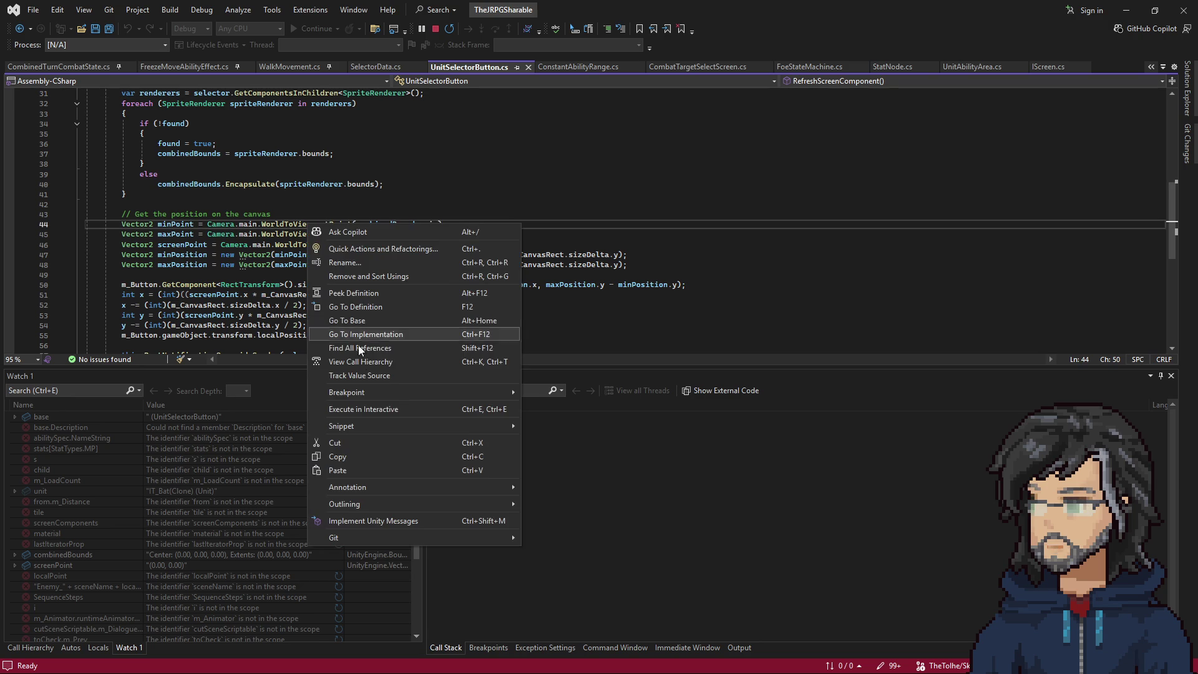
Search the solution for WorldToViewportPoint and open the UIAnchorUtils.cs match at line 14.
{"action": "key", "text": "Escape"}
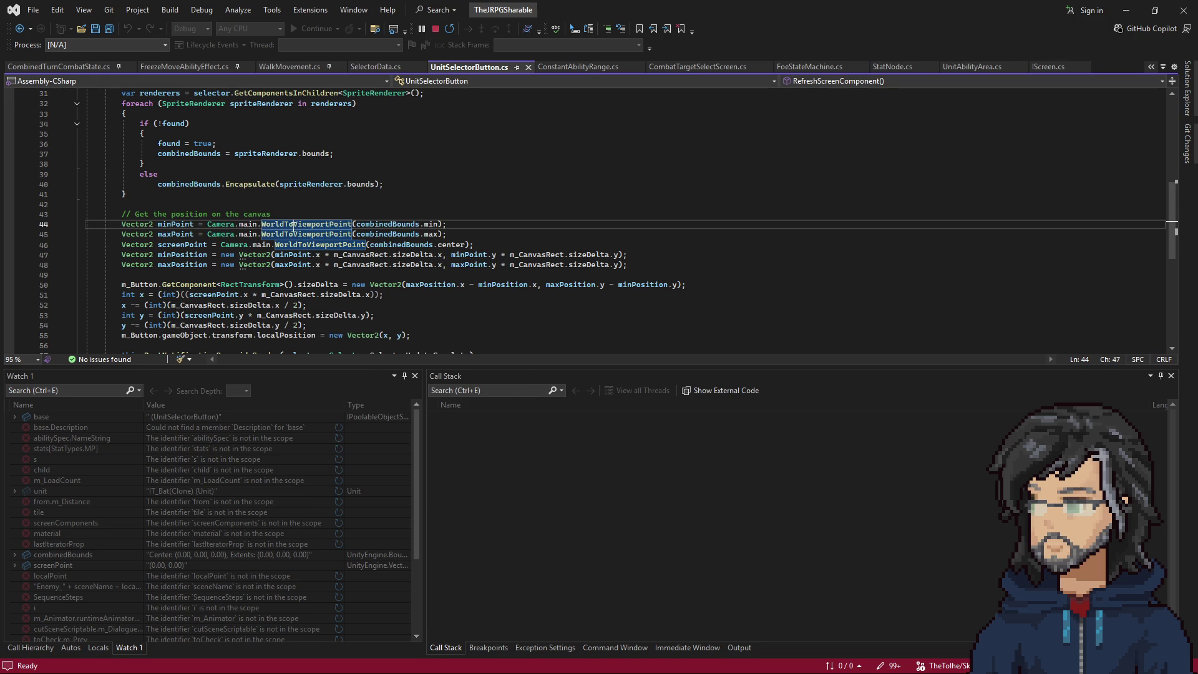
{"action": "left_click", "coordinate": [334, 224]}
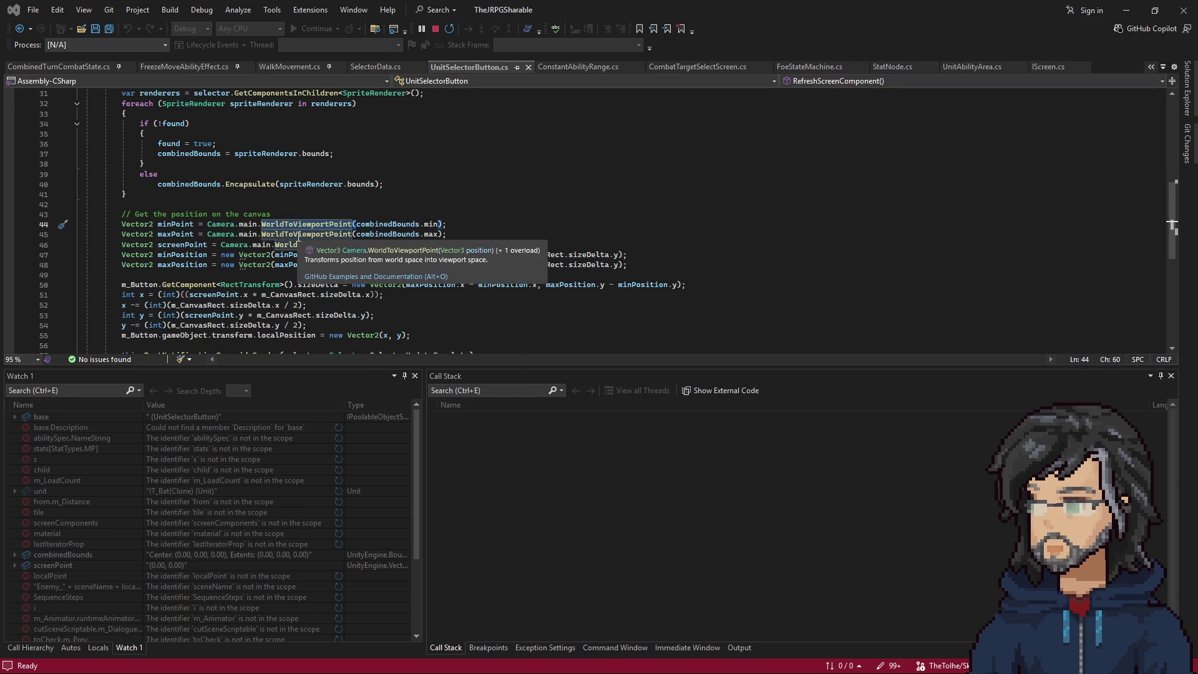
{"action": "key", "text": "ctrl+shift+f"}
{"action": "key", "text": "Return"}
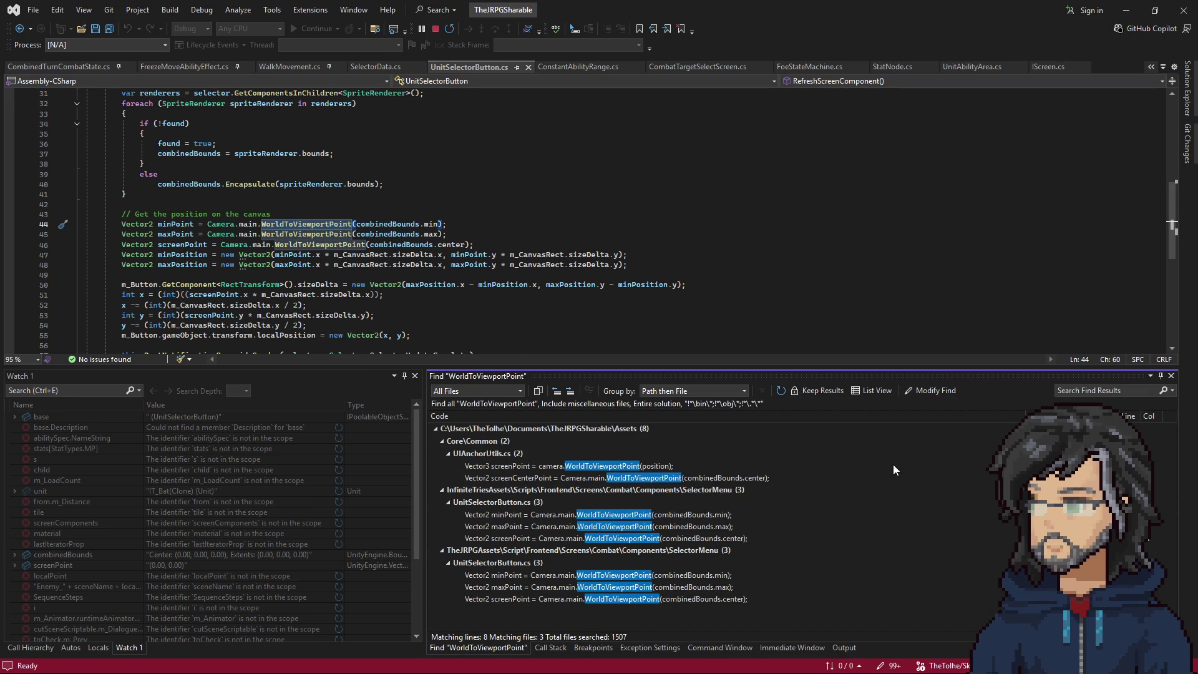
{"action": "double_click", "coordinate": [633, 467]}
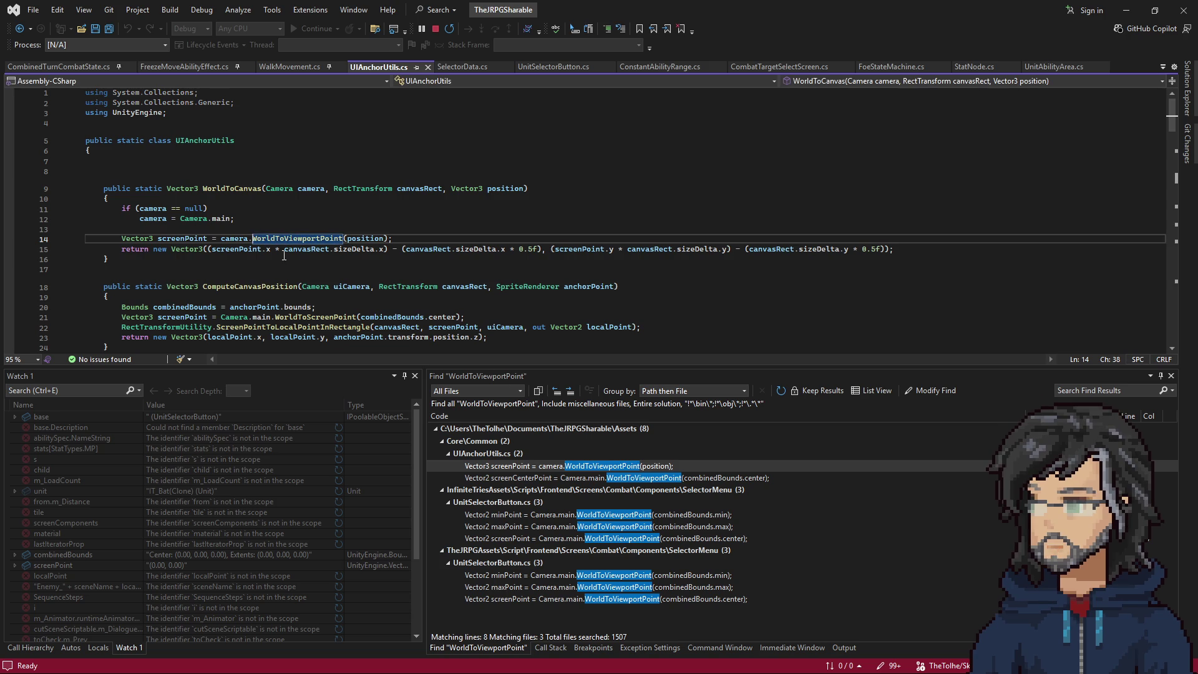
Examine the camera usage and the WorldToCanvas and ComputeCanvasPosition methods in UIAnchorUtils.cs.
{"action": "double_click", "coordinate": [236, 239]}
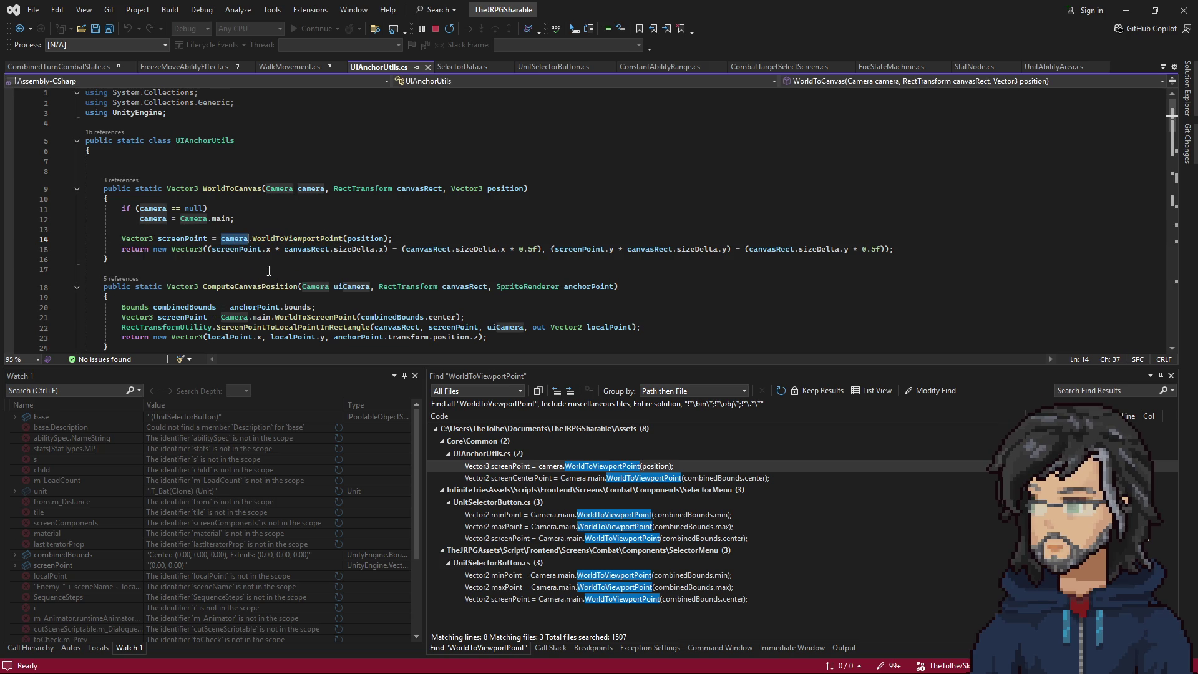
{"action": "left_click", "coordinate": [243, 188]}
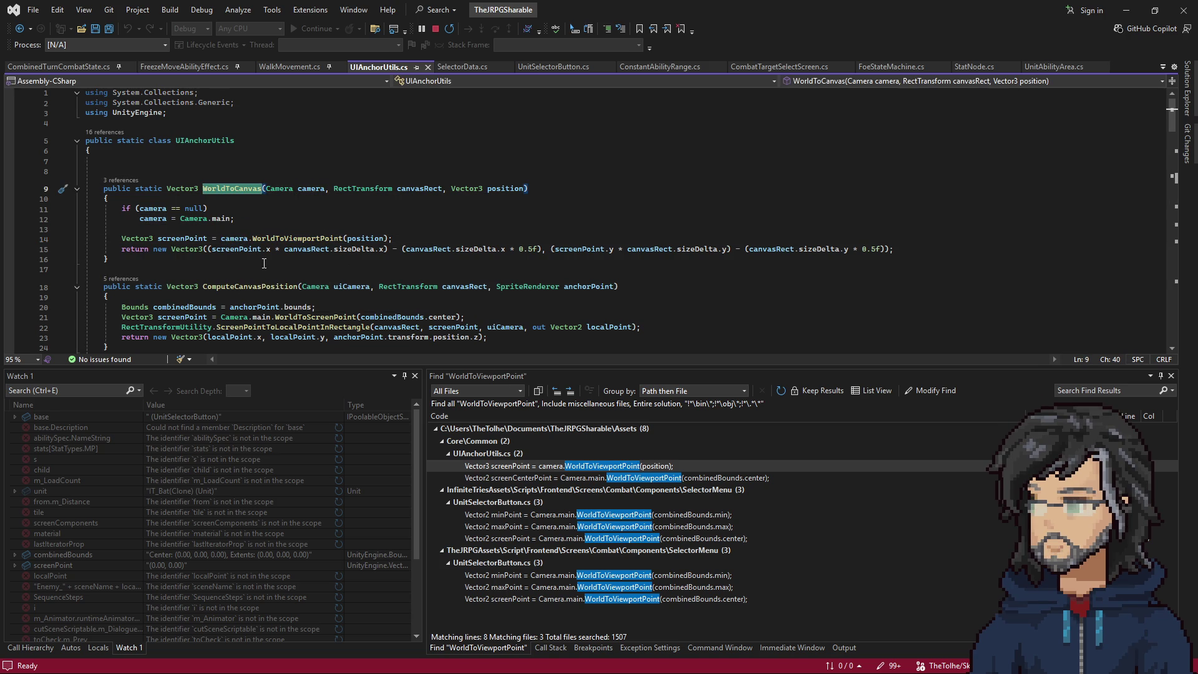
{"action": "scroll", "coordinate": [264, 264], "scroll_direction": "down", "scroll_amount": 1}
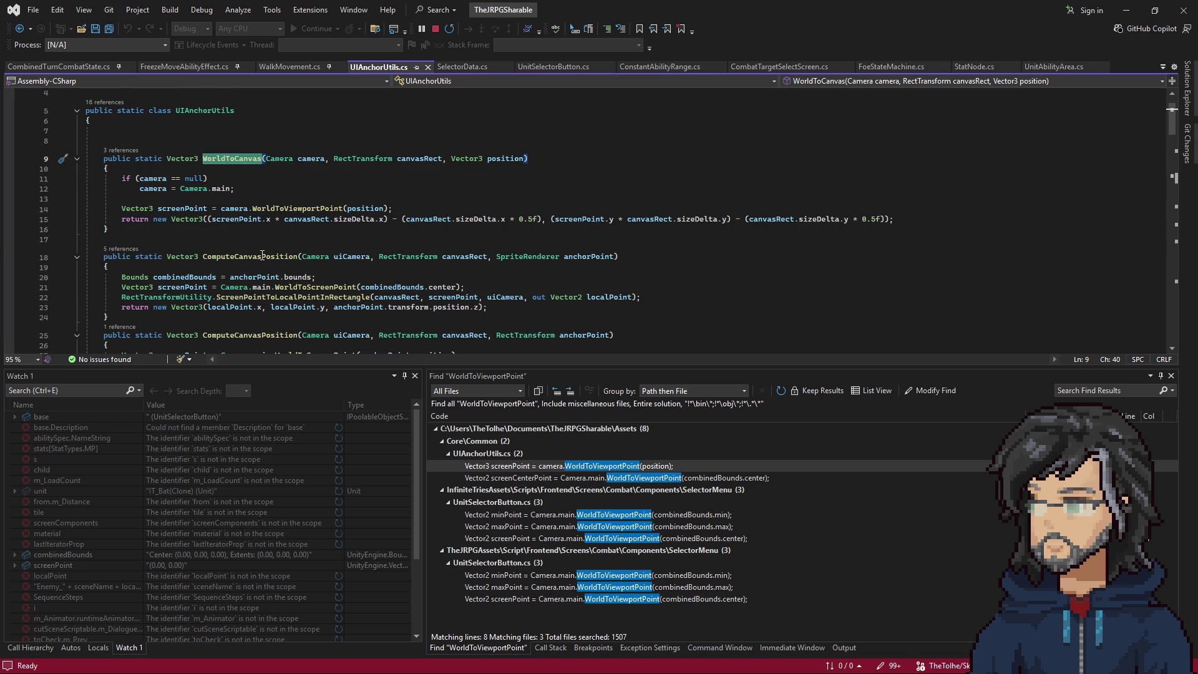
{"action": "left_click", "coordinate": [263, 256]}
{"action": "scroll", "coordinate": [316, 285], "scroll_direction": "down", "scroll_amount": 2}
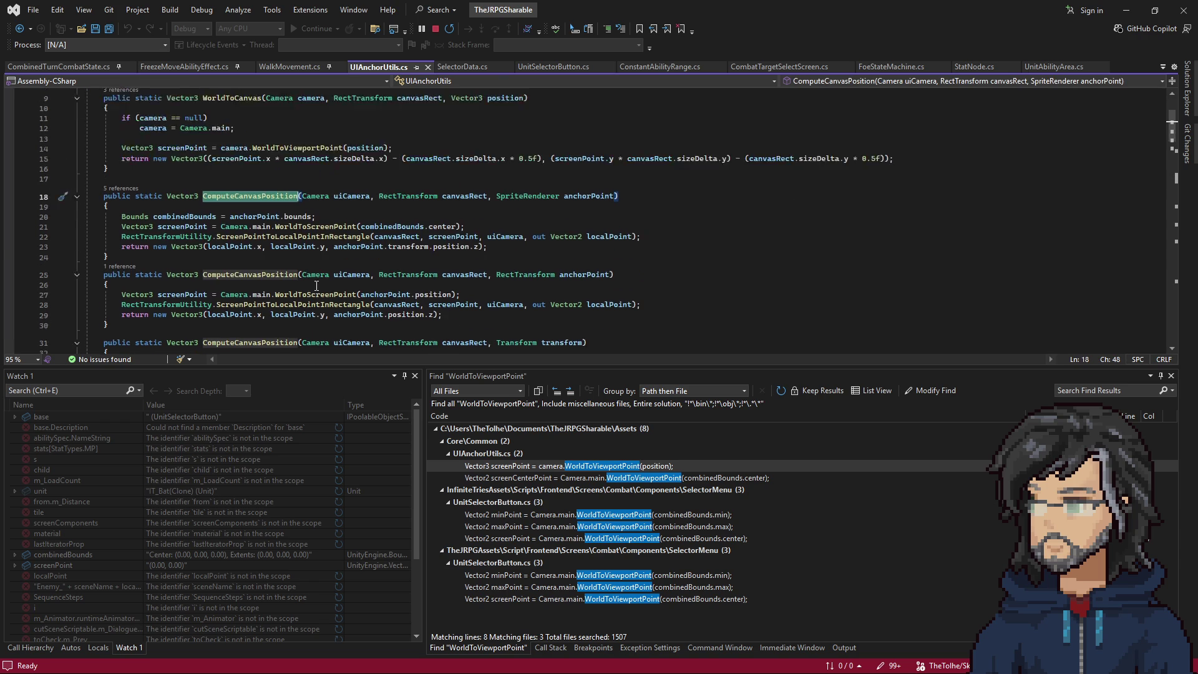
{"action": "scroll", "coordinate": [317, 285], "scroll_direction": "down", "scroll_amount": 1}
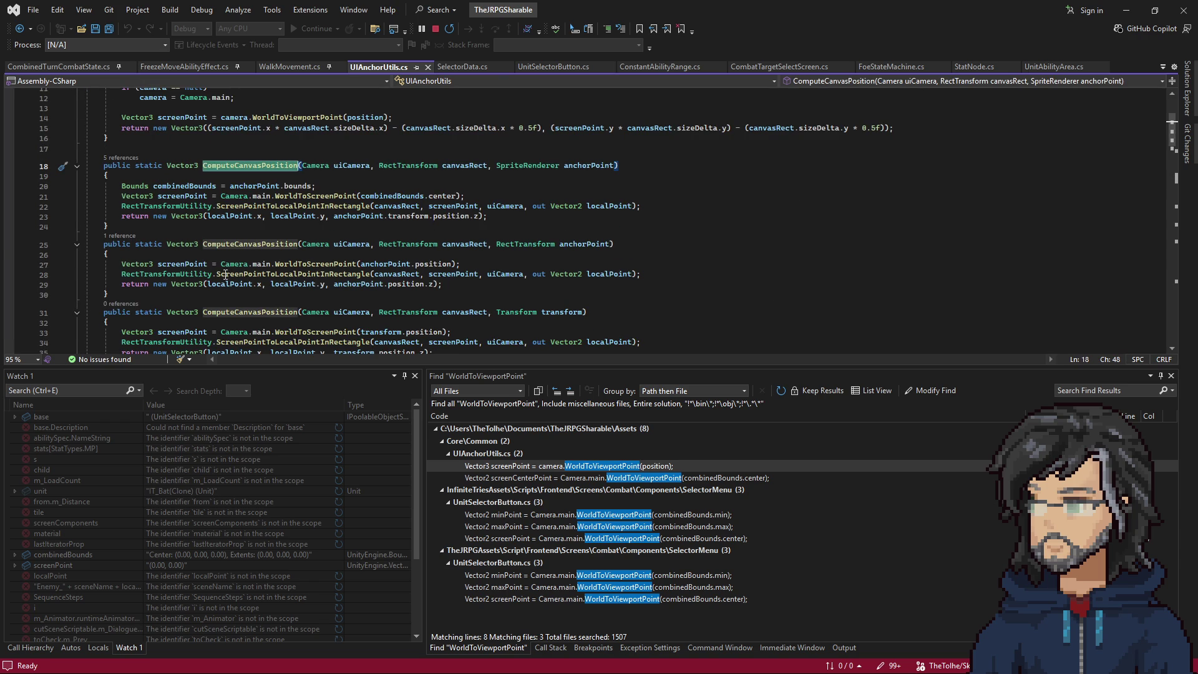
{"action": "mouse_move", "coordinate": [224, 264]}
{"action": "left_mouse_down"}
{"action": "mouse_move", "coordinate": [87, 264]}
{"action": "mouse_move", "coordinate": [272, 264]}
{"action": "left_mouse_up"}
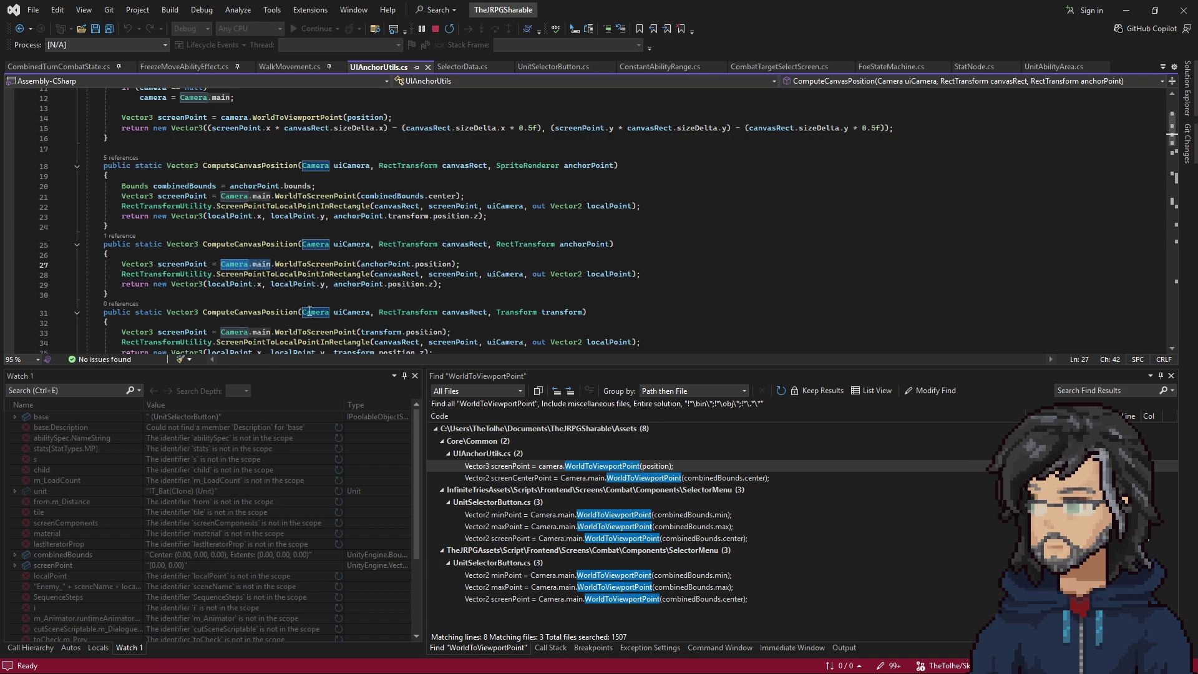
{"action": "scroll", "coordinate": [313, 314], "scroll_direction": "down", "scroll_amount": 1}
{"action": "scroll", "coordinate": [312, 314], "scroll_direction": "down", "scroll_amount": 1}
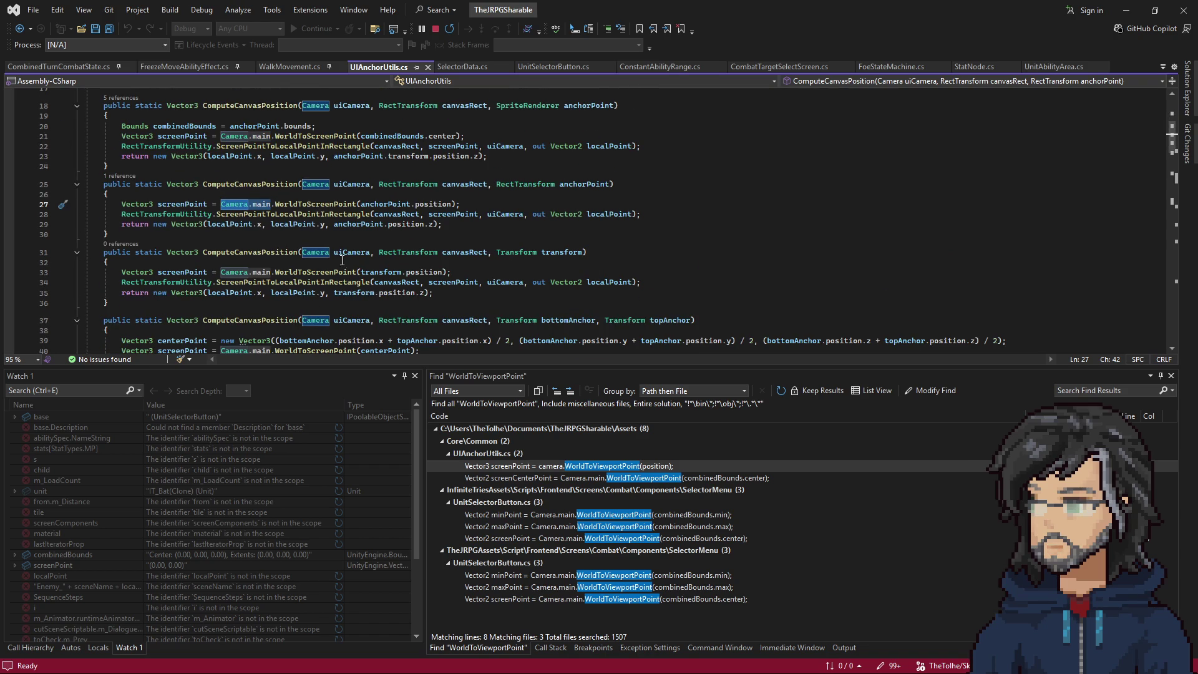
Select the ScreenPointToLocalPointInRectangle call on line 34, then navigate back to UnitSelectorButton.cs and forward again.
{"action": "left_click", "coordinate": [244, 282]}
{"action": "left_click_drag", "start_coordinate": [244, 282], "coordinate": [643, 284]}
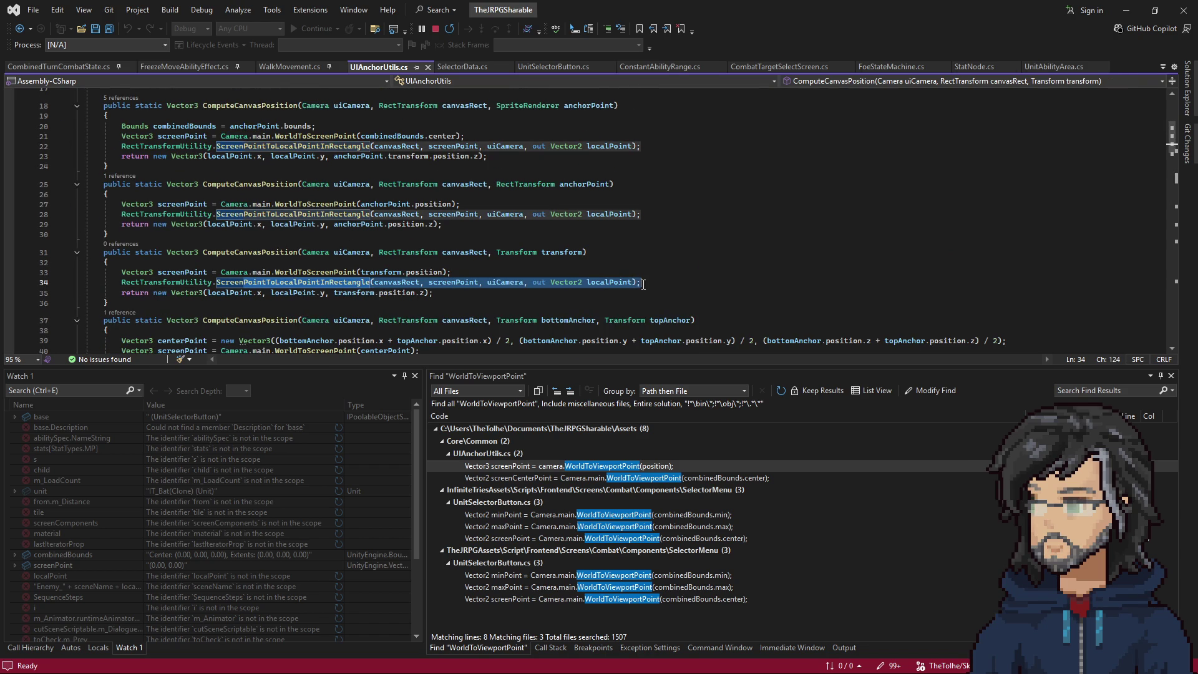
{"action": "scroll", "coordinate": [350, 250], "scroll_direction": "down", "scroll_amount": 5}
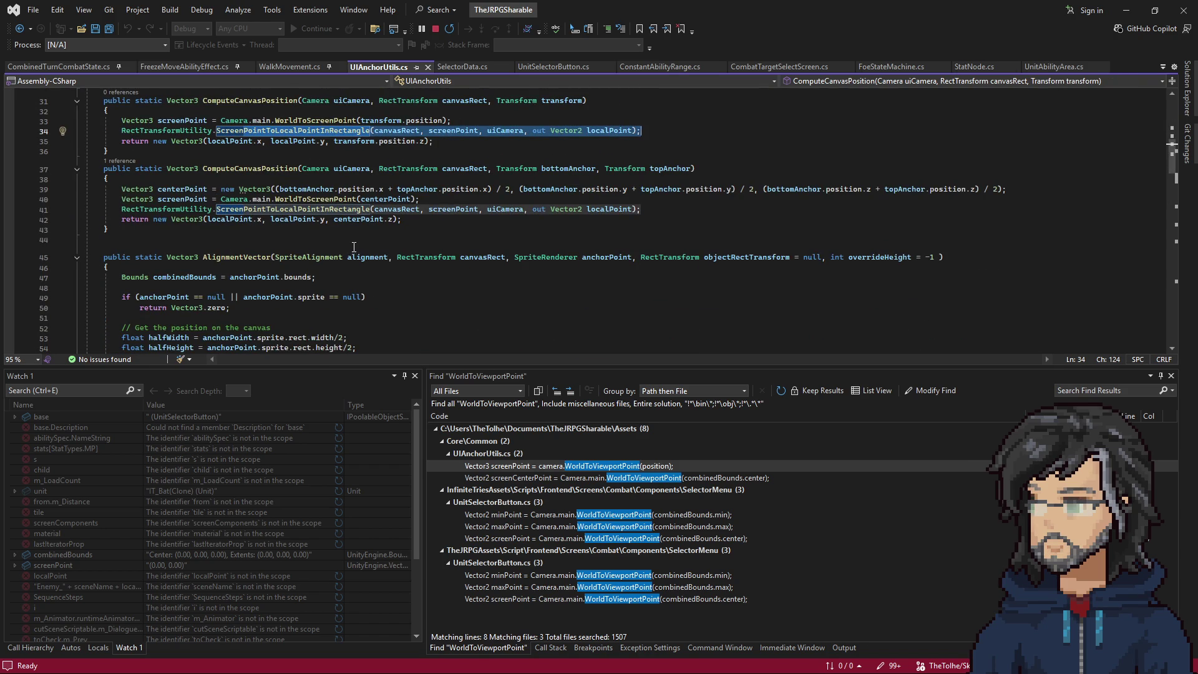
{"action": "scroll", "coordinate": [359, 237], "scroll_direction": "up", "scroll_amount": 6}
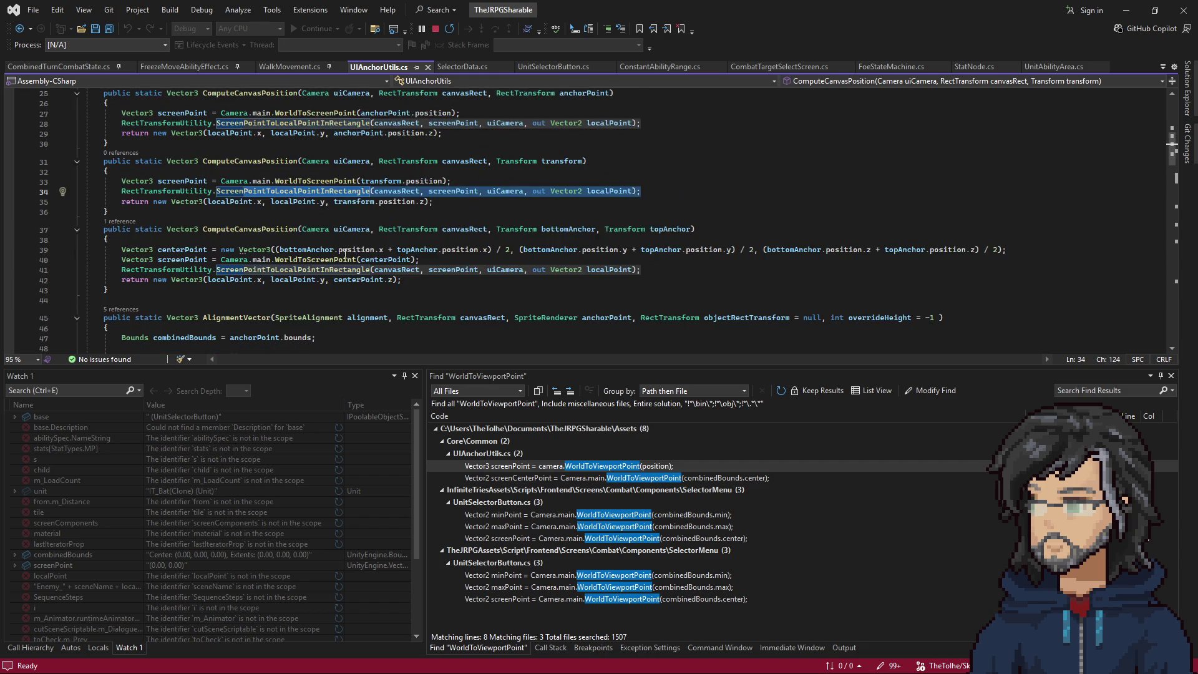
{"action": "scroll", "coordinate": [293, 285], "scroll_direction": "up", "scroll_amount": 3}
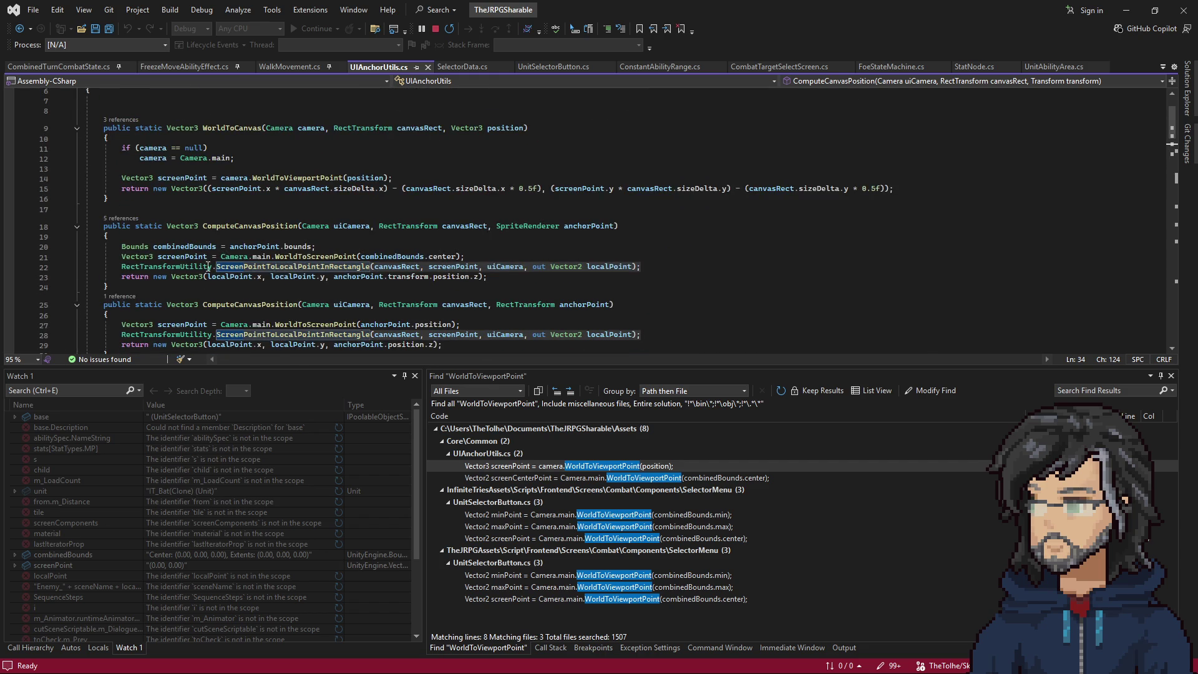
{"action": "scroll", "coordinate": [208, 267], "scroll_direction": "down", "scroll_amount": 1}
{"action": "left_click", "coordinate": [280, 196]}
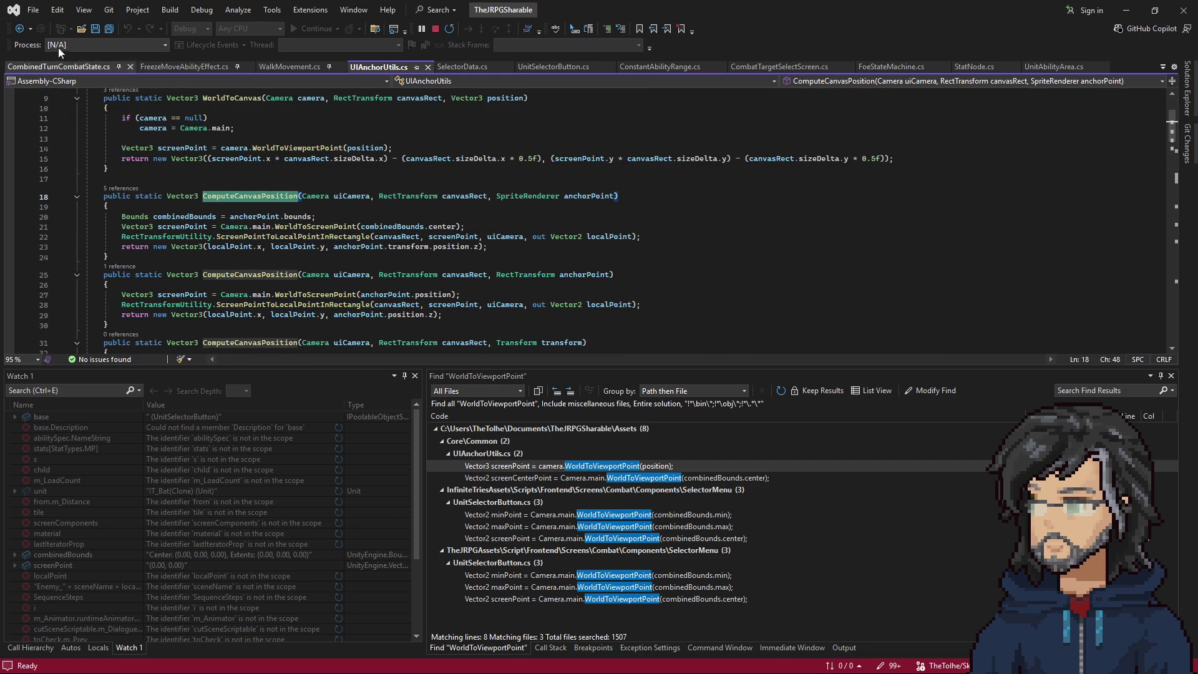
{"action": "left_click", "coordinate": [20, 29]}
{"action": "left_click", "coordinate": [19, 29]}
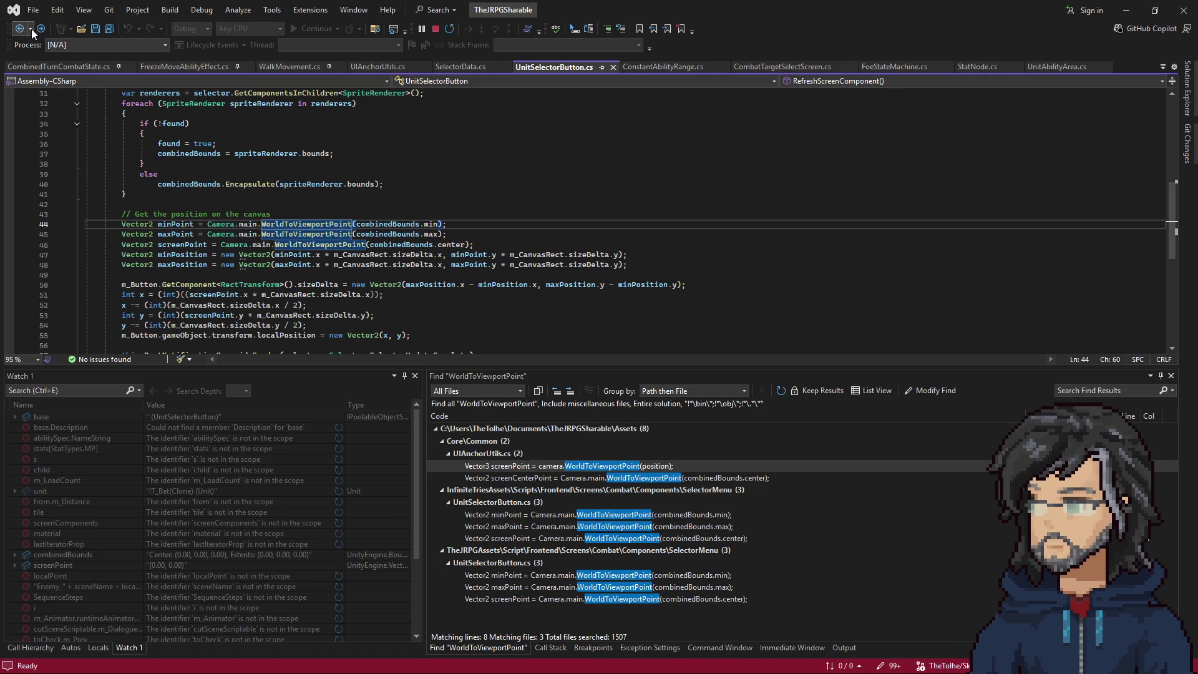
{"action": "left_click", "coordinate": [40, 29]}
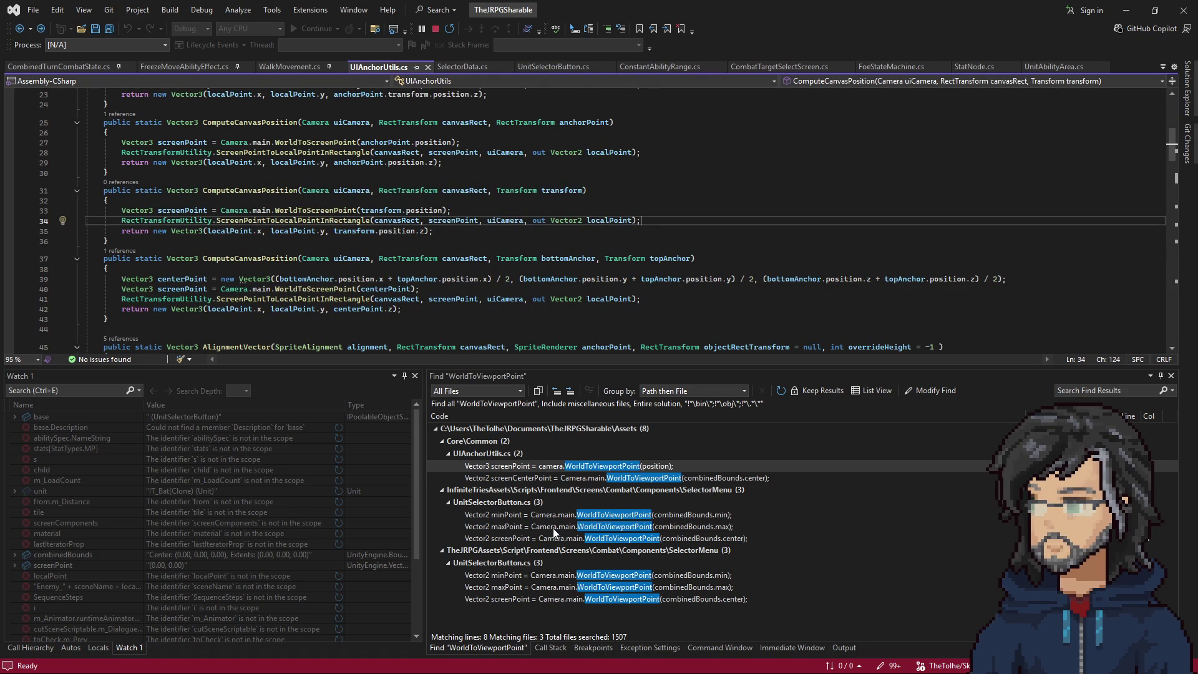
Open the screenCenterPoint match at line 55 and trace where anchorPointHalfSize is used.
{"action": "double_click", "coordinate": [545, 470]}
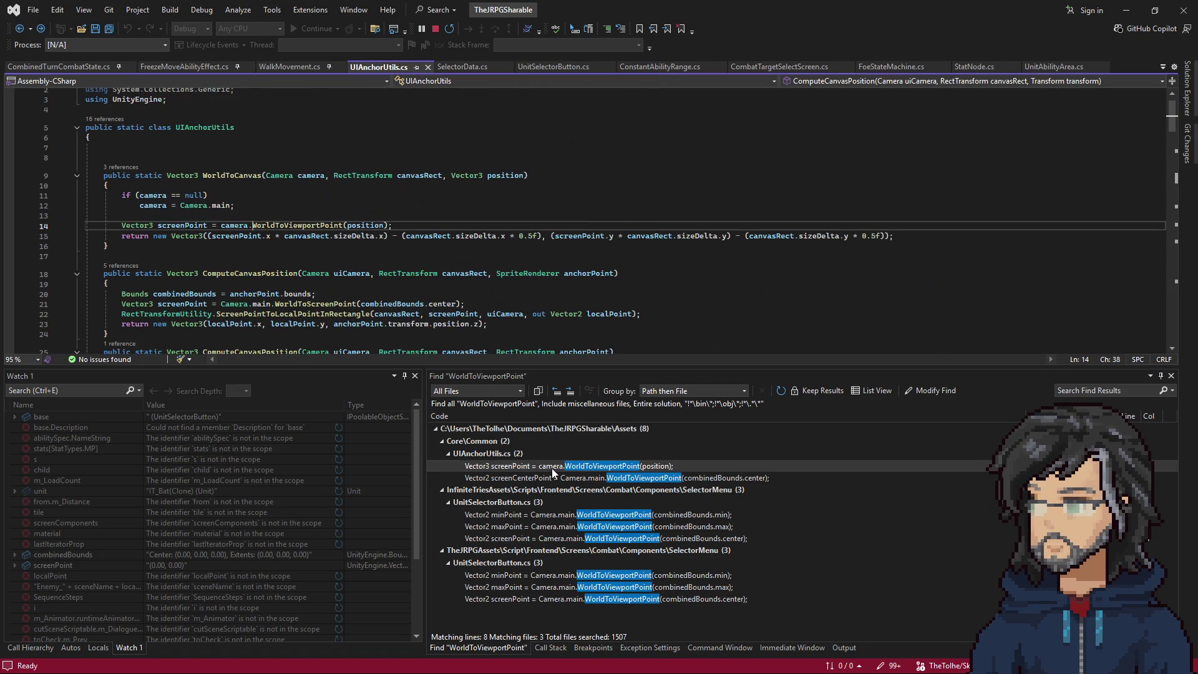
{"action": "left_click", "coordinate": [549, 475]}
{"action": "double_click", "coordinate": [548, 475]}
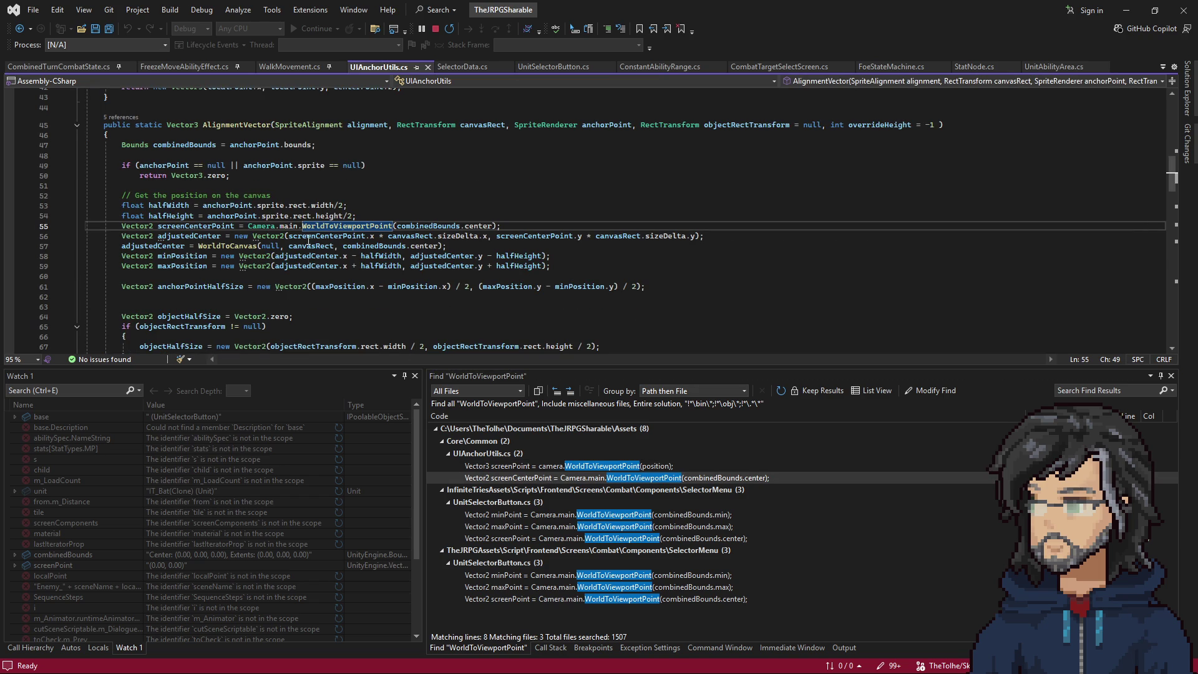
{"action": "scroll", "coordinate": [237, 119], "scroll_direction": "down", "scroll_amount": 1}
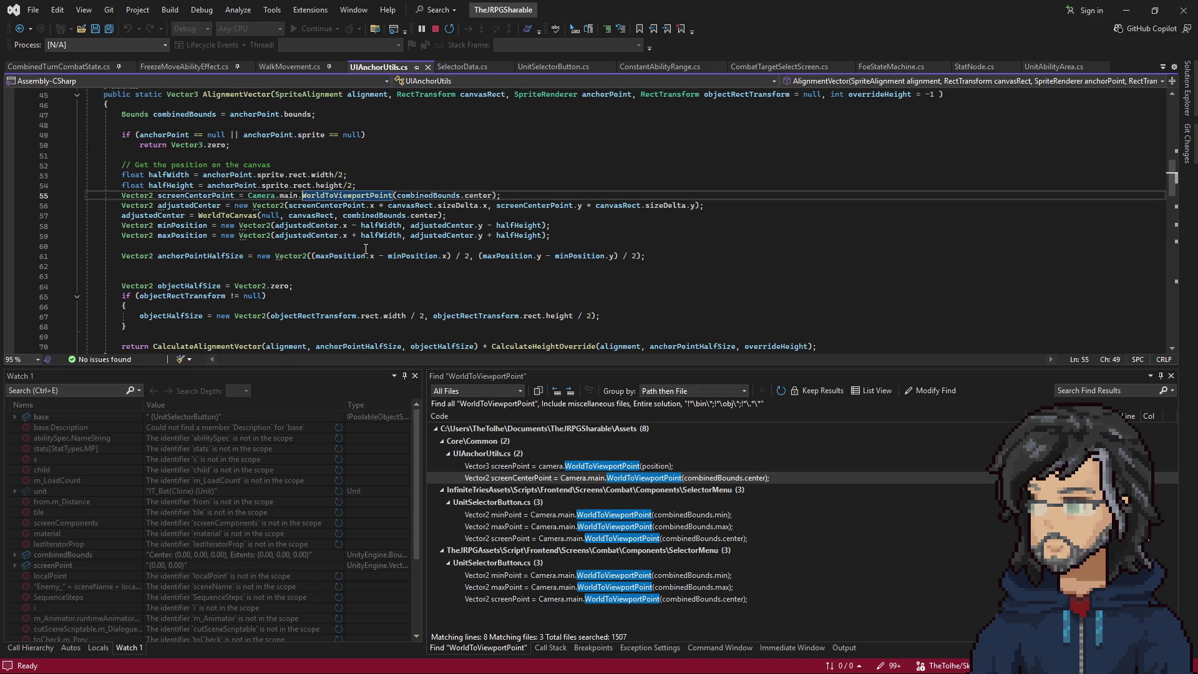
{"action": "double_click", "coordinate": [203, 257]}
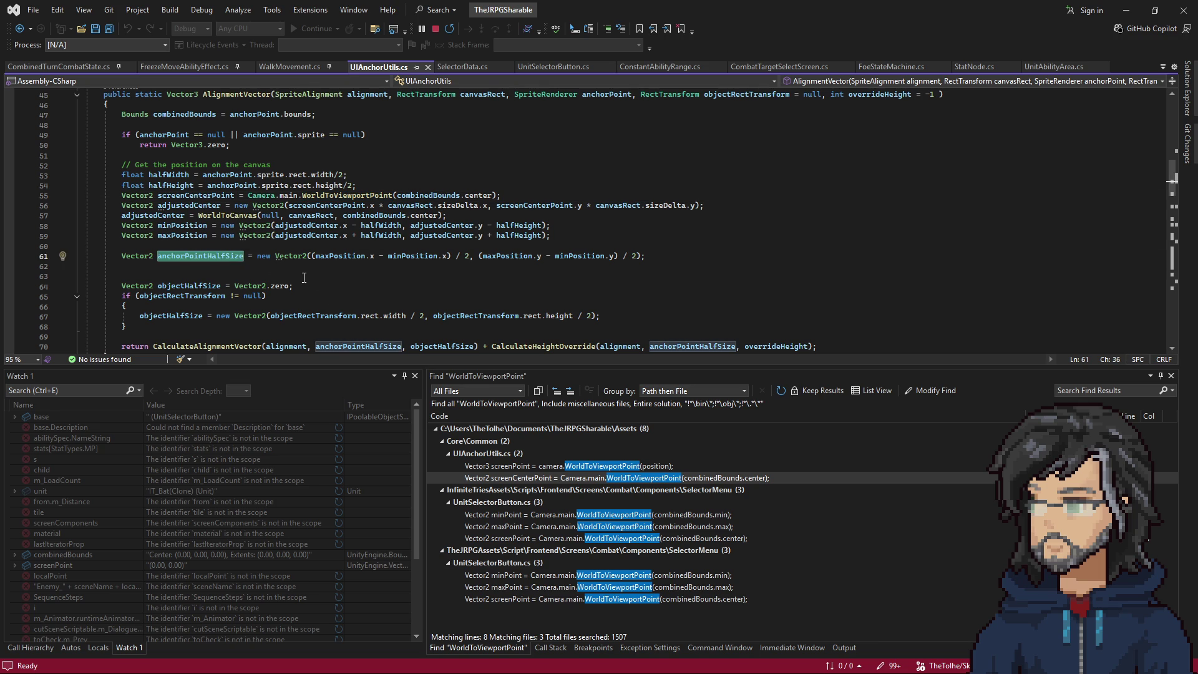
{"action": "scroll", "coordinate": [303, 278], "scroll_direction": "down", "scroll_amount": 2}
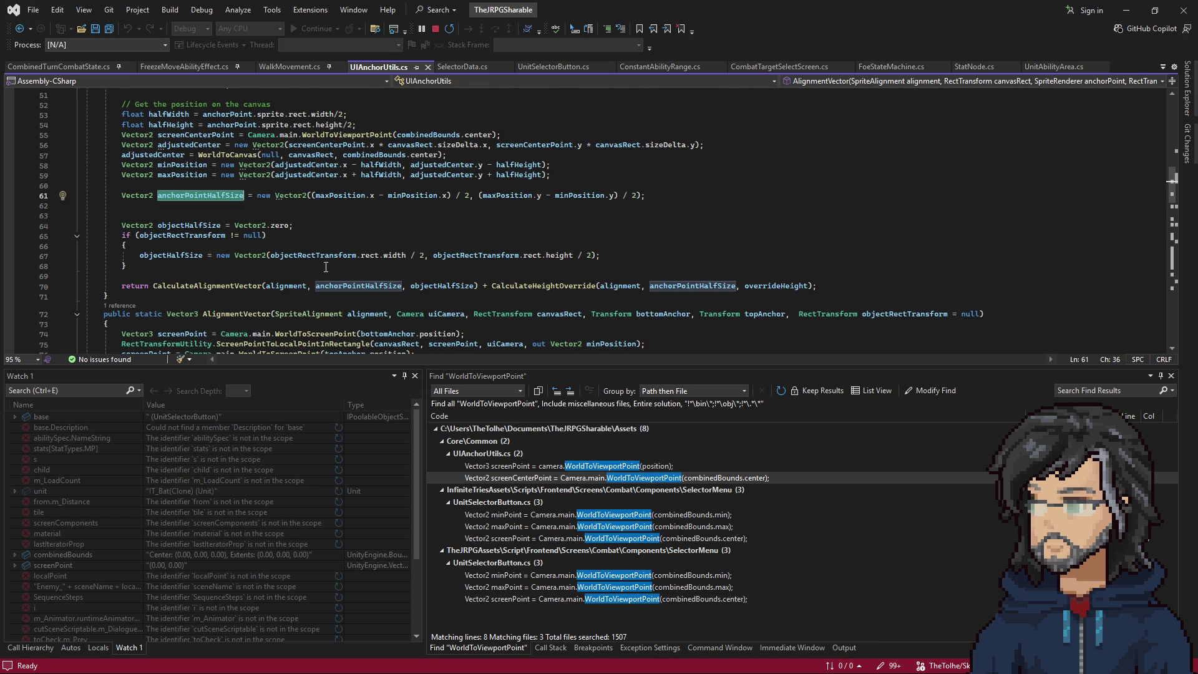
{"action": "scroll", "coordinate": [308, 269], "scroll_direction": "up", "scroll_amount": 3}
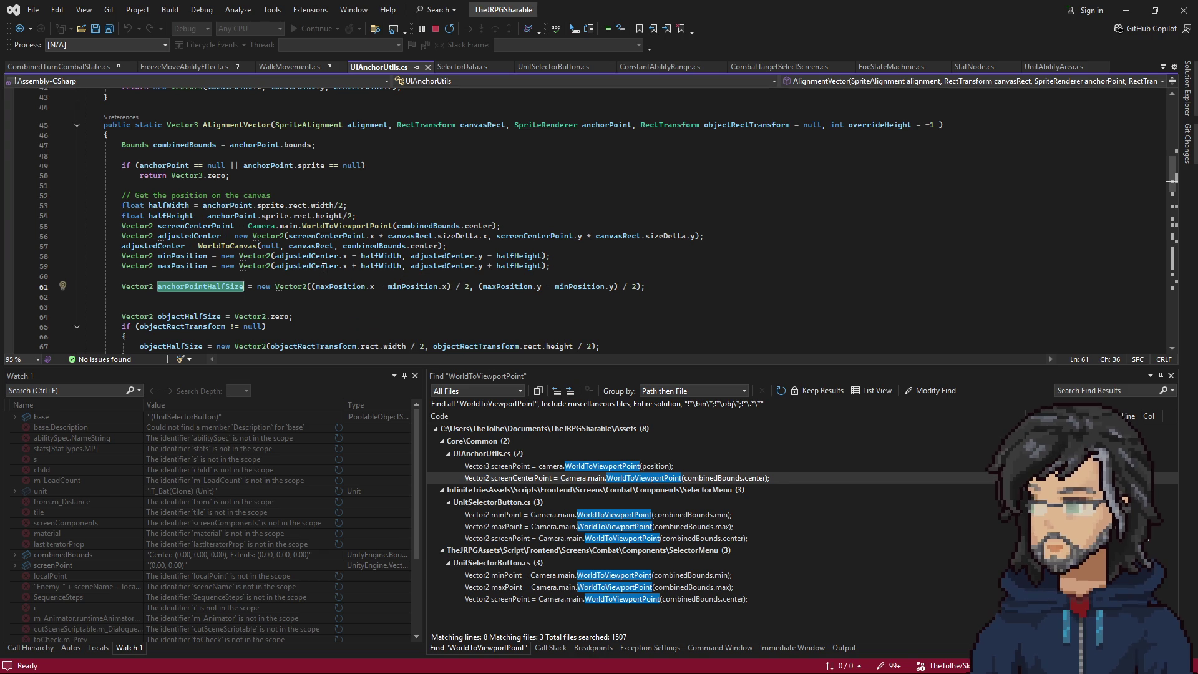
{"action": "mouse_move", "coordinate": [292, 228]}
{"action": "key", "text": "shift+F8"}
{"action": "left_click", "coordinate": [120, 167]}
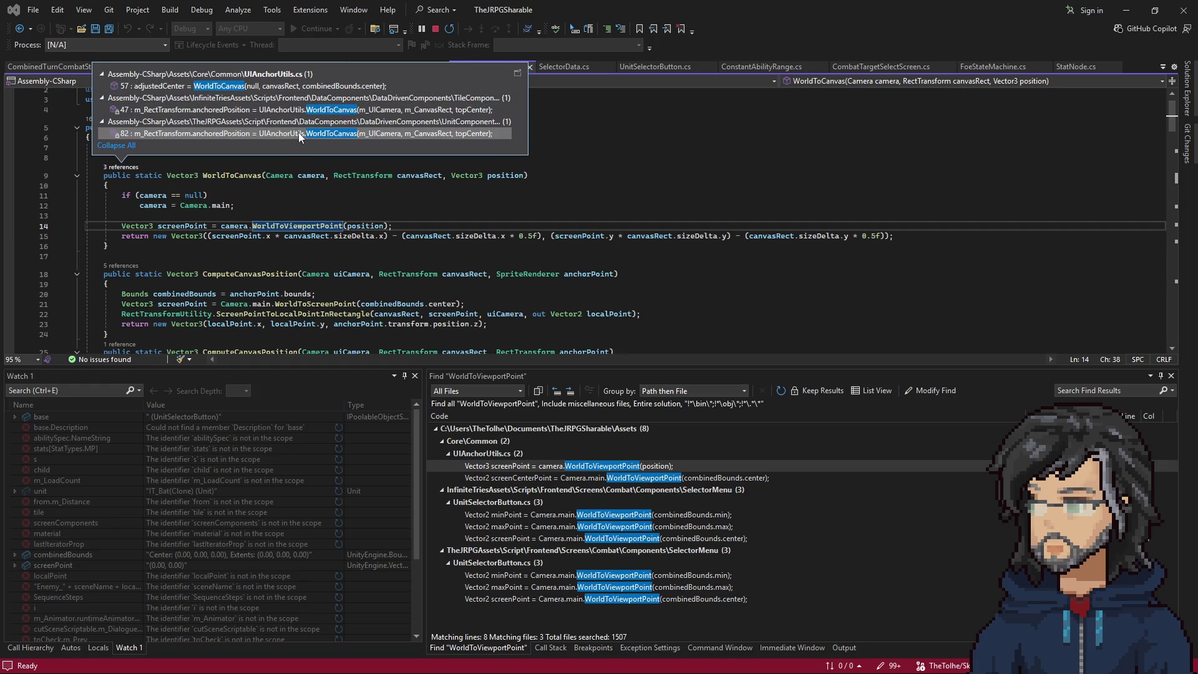
Inspect the anchoredPosition assignment at line 82 of AlignToUnitComponent.cs, then navigate back twice.
{"action": "double_click", "coordinate": [297, 133]}
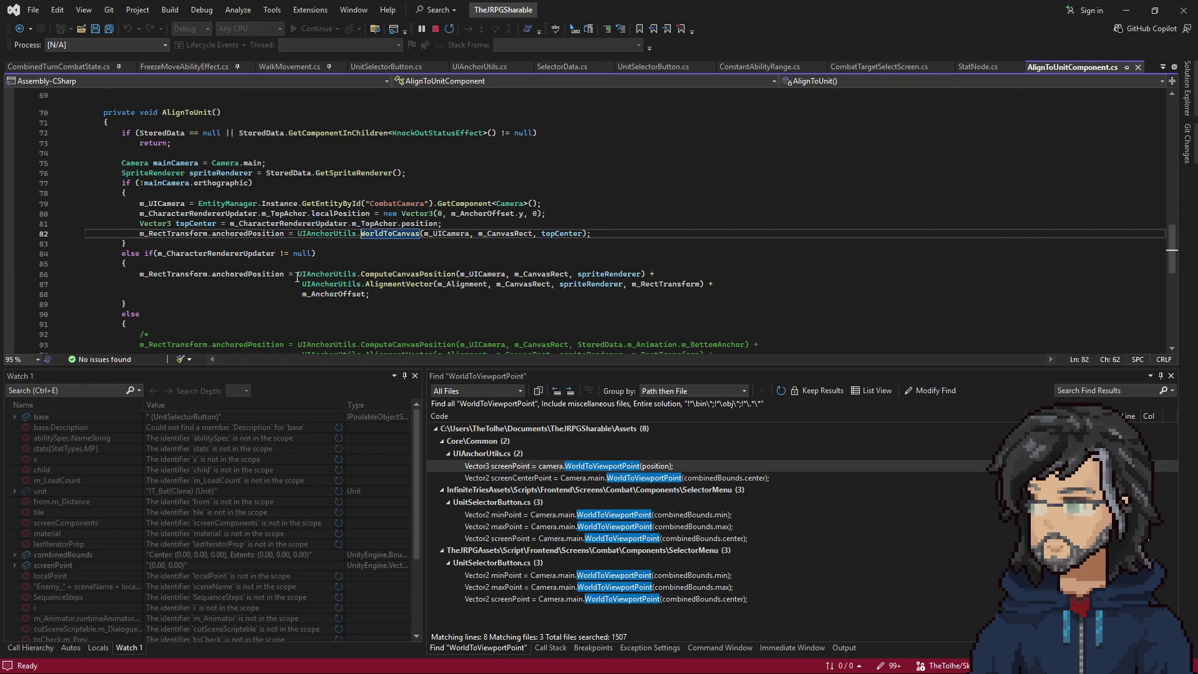
{"action": "scroll", "coordinate": [287, 250], "scroll_direction": "up", "scroll_amount": 2}
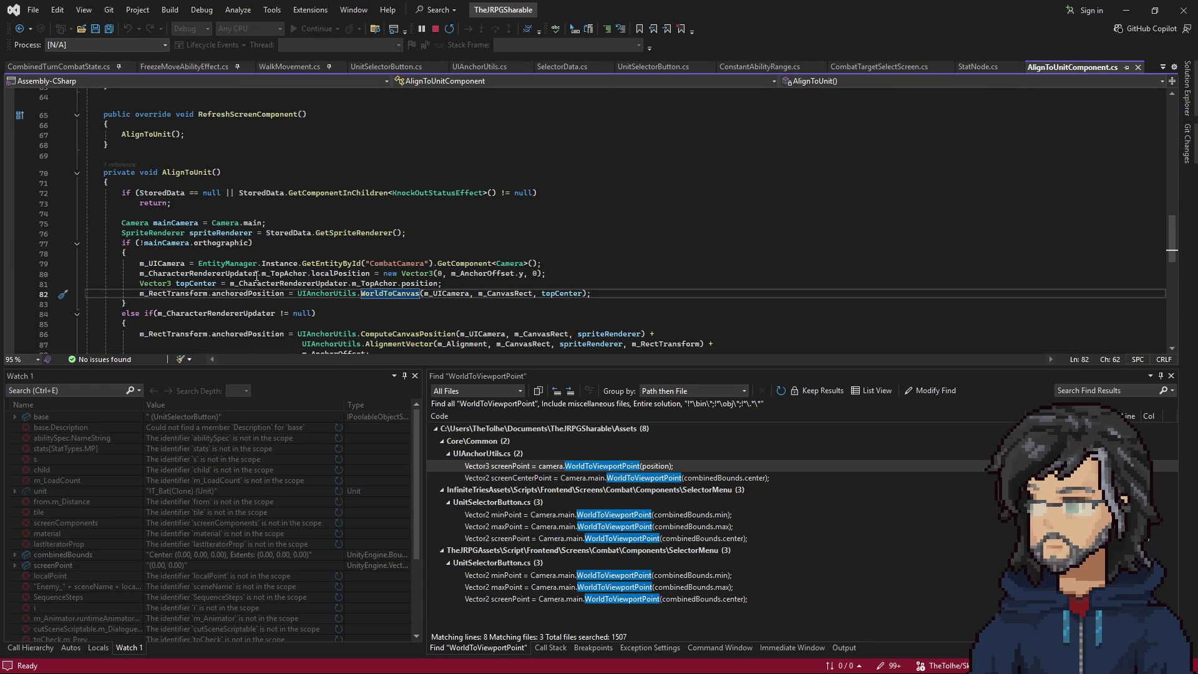
{"action": "left_click", "coordinate": [266, 294]}
{"action": "left_click_drag", "start_coordinate": [266, 294], "coordinate": [433, 293]}
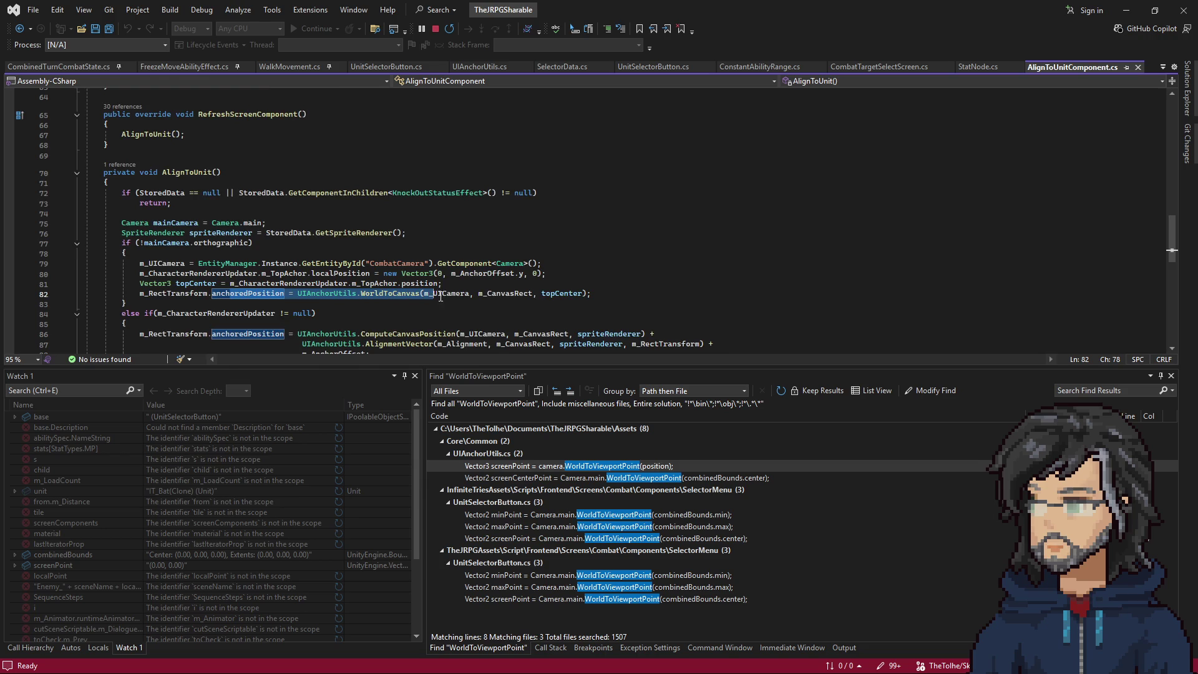
{"action": "scroll", "coordinate": [404, 250], "scroll_direction": "down", "scroll_amount": 3}
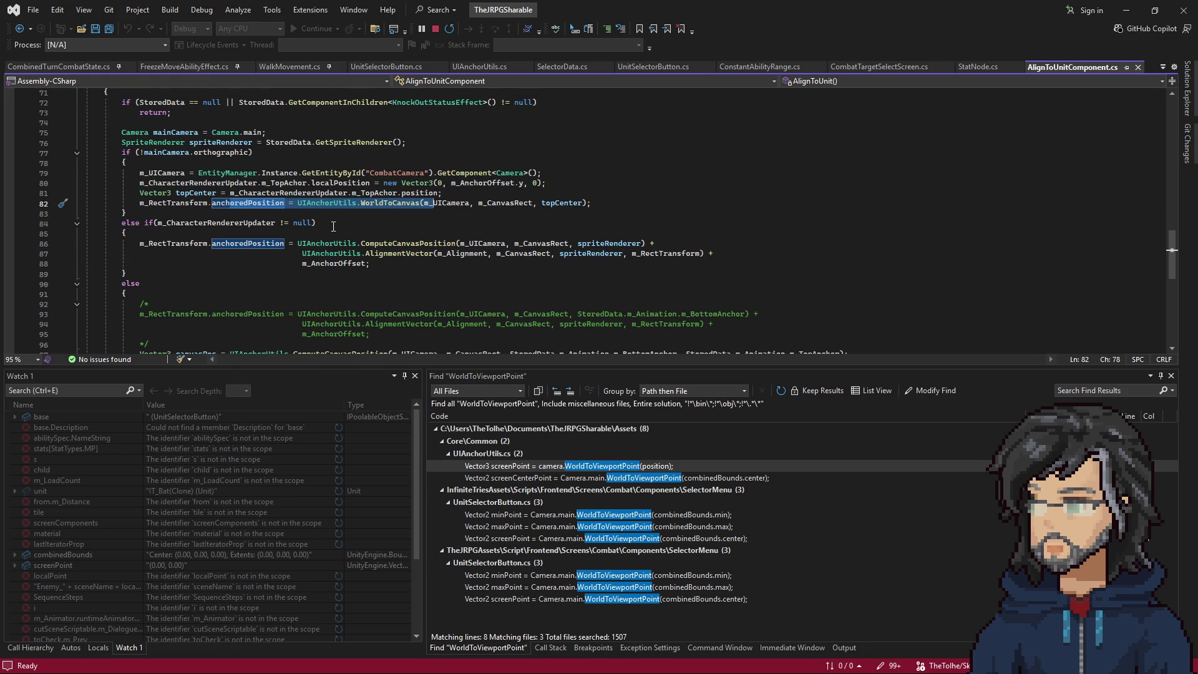
{"action": "scroll", "coordinate": [345, 246], "scroll_direction": "down", "scroll_amount": 3}
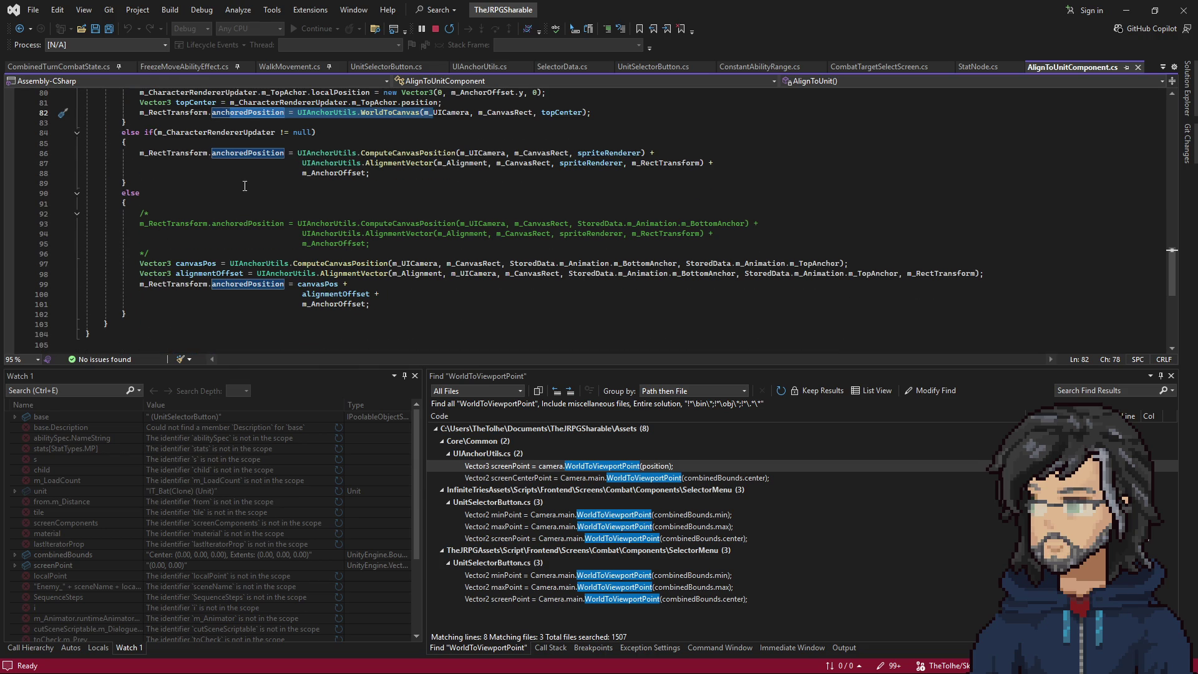
{"action": "left_click", "coordinate": [20, 29]}
{"action": "left_click", "coordinate": [20, 29]}
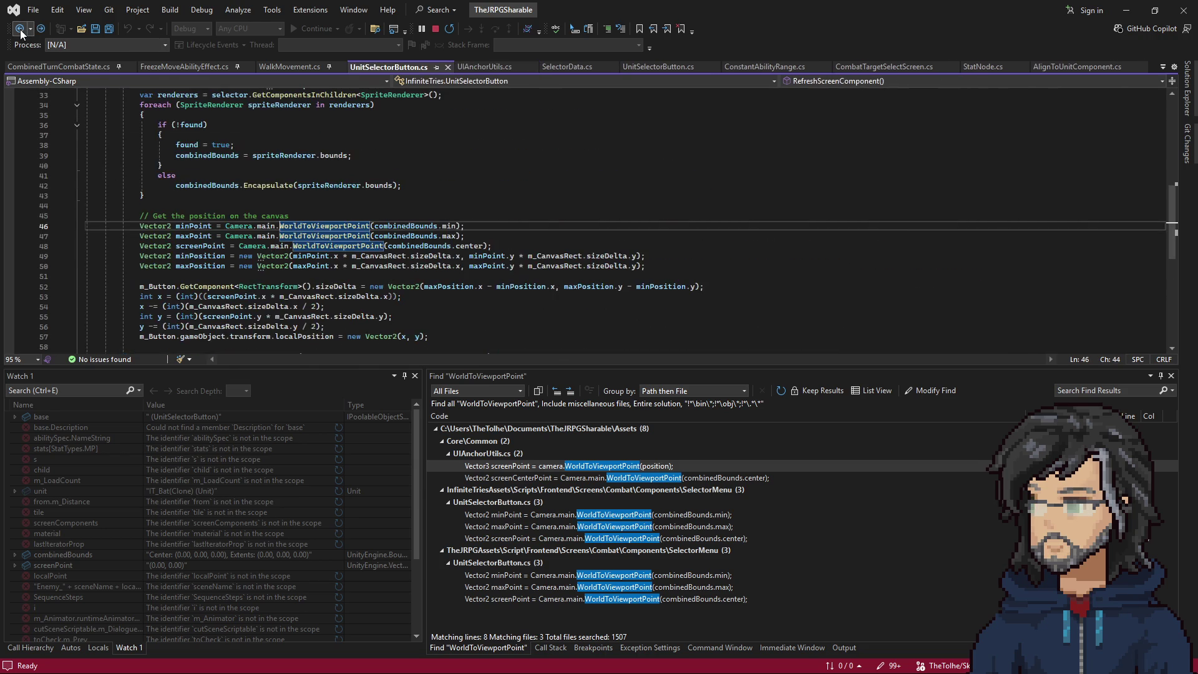
Search the whole solution for sizeDelta, taken from line 52.
{"action": "scroll", "coordinate": [322, 223], "scroll_direction": "down", "scroll_amount": 2}
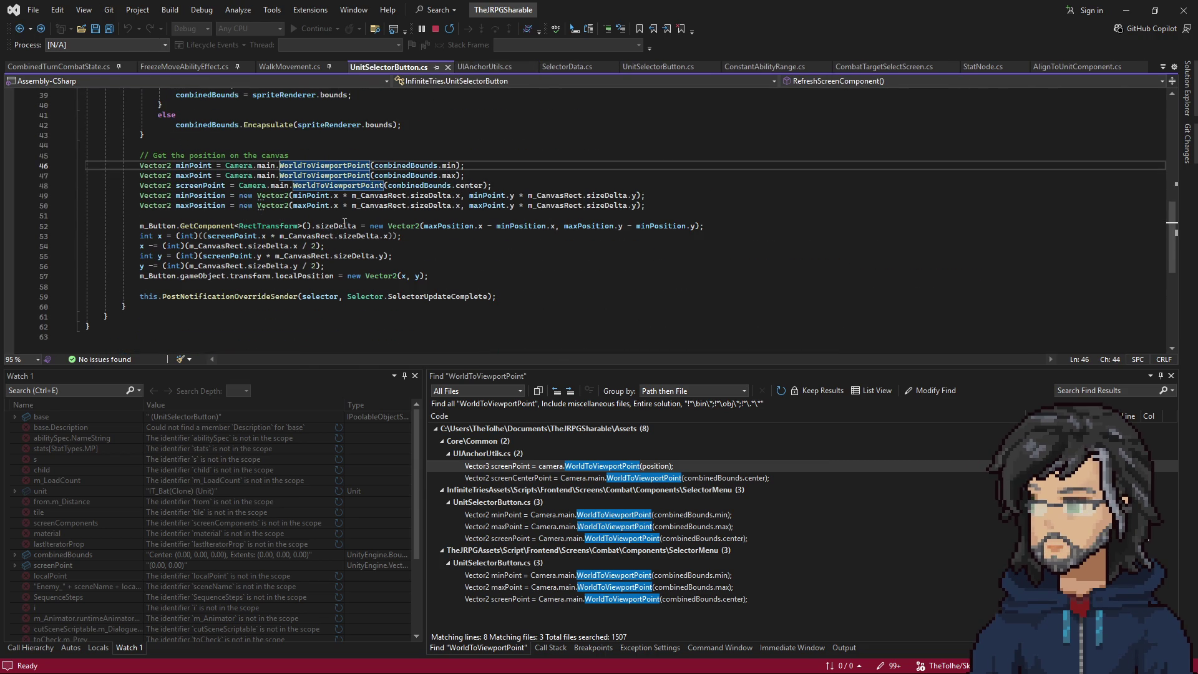
{"action": "double_click", "coordinate": [346, 226]}
{"action": "key", "text": "ctrl+shift+f"}
{"action": "key", "text": "Return"}
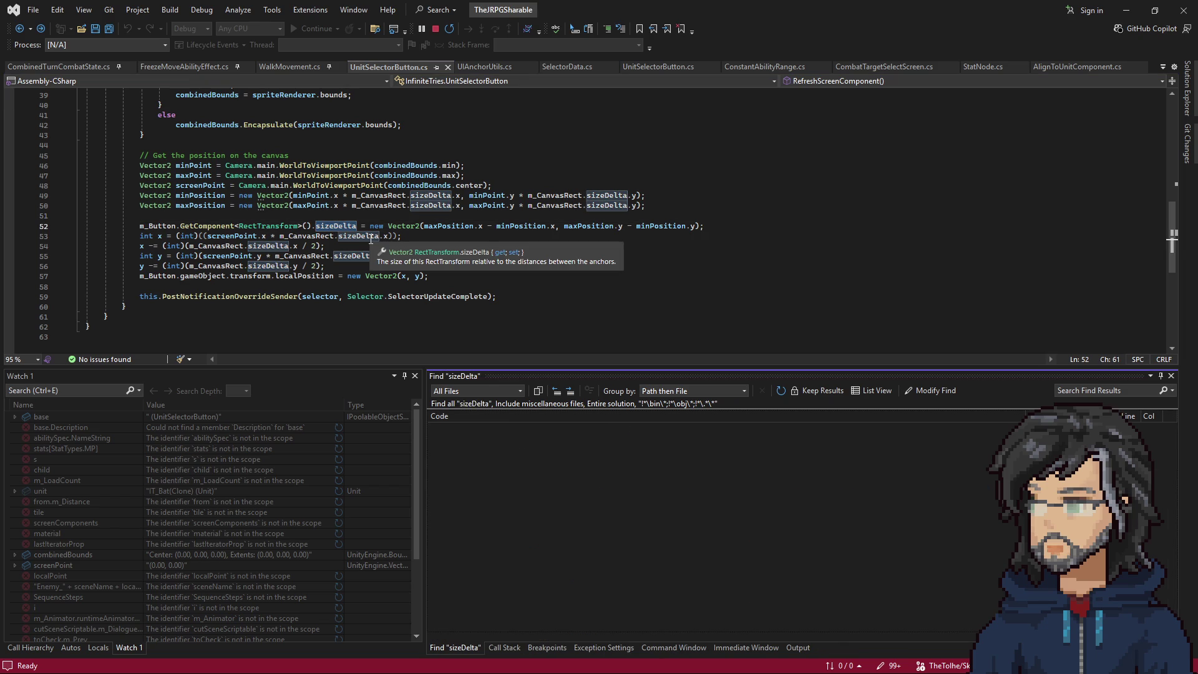
{"action": "scroll", "coordinate": [963, 549], "scroll_direction": "down", "scroll_amount": 3}
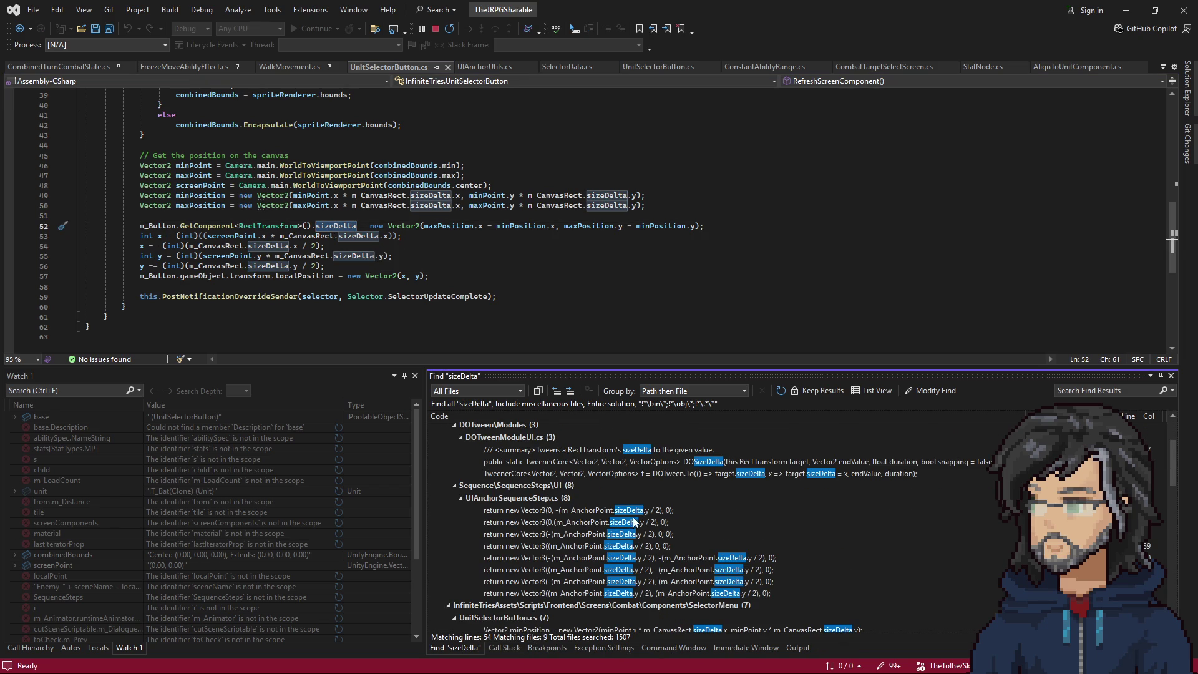
{"action": "scroll", "coordinate": [635, 522], "scroll_direction": "down", "scroll_amount": 1}
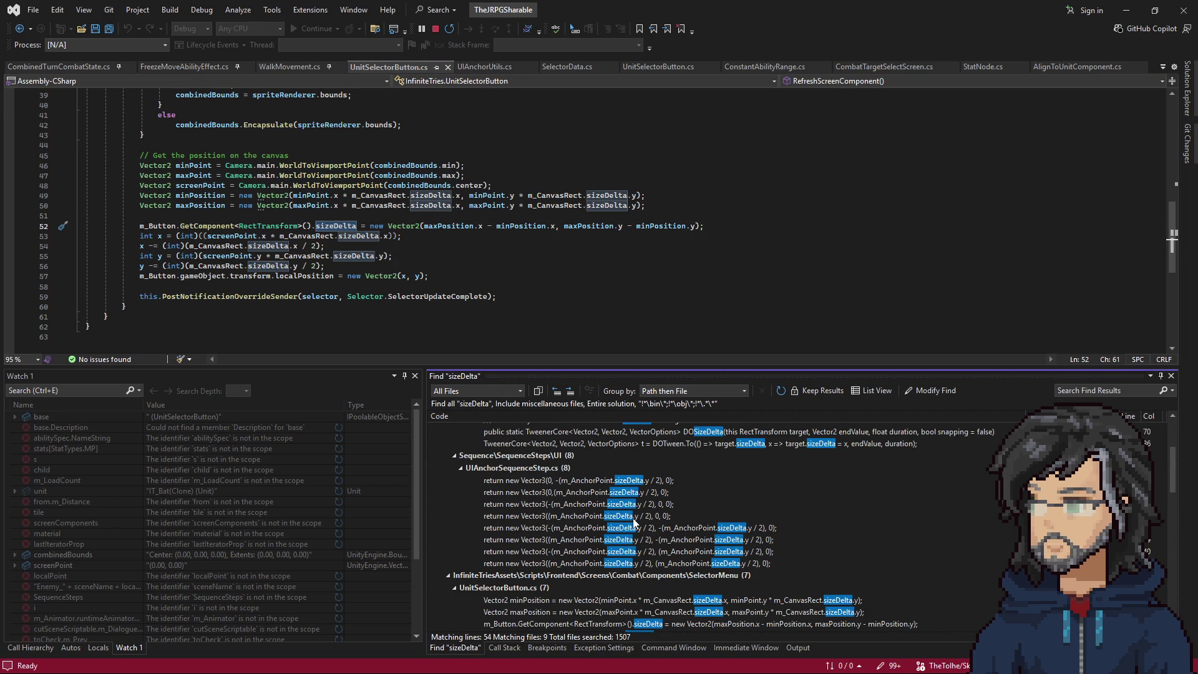
Open the UIAnchorSequenceStep.cs and UnitButtonSizeComponent.cs sizeDelta matches from the results.
{"action": "double_click", "coordinate": [626, 482]}
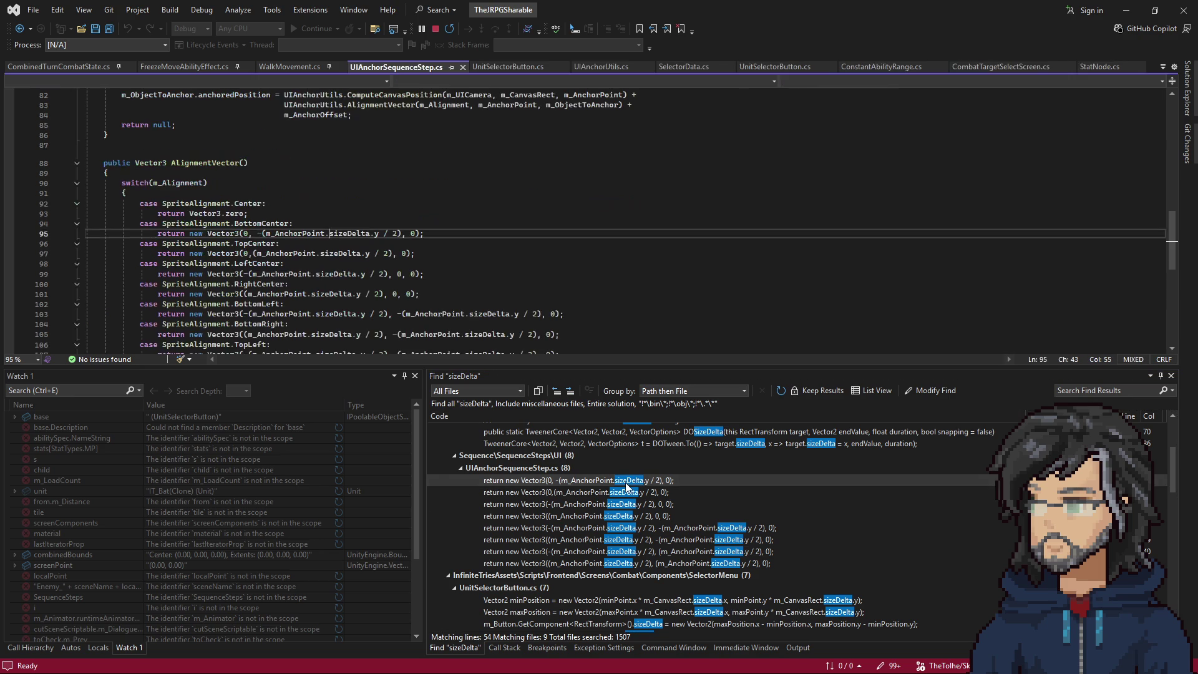
{"action": "scroll", "coordinate": [369, 238], "scroll_direction": "up", "scroll_amount": 4}
{"action": "scroll", "coordinate": [369, 238], "scroll_direction": "up", "scroll_amount": 3}
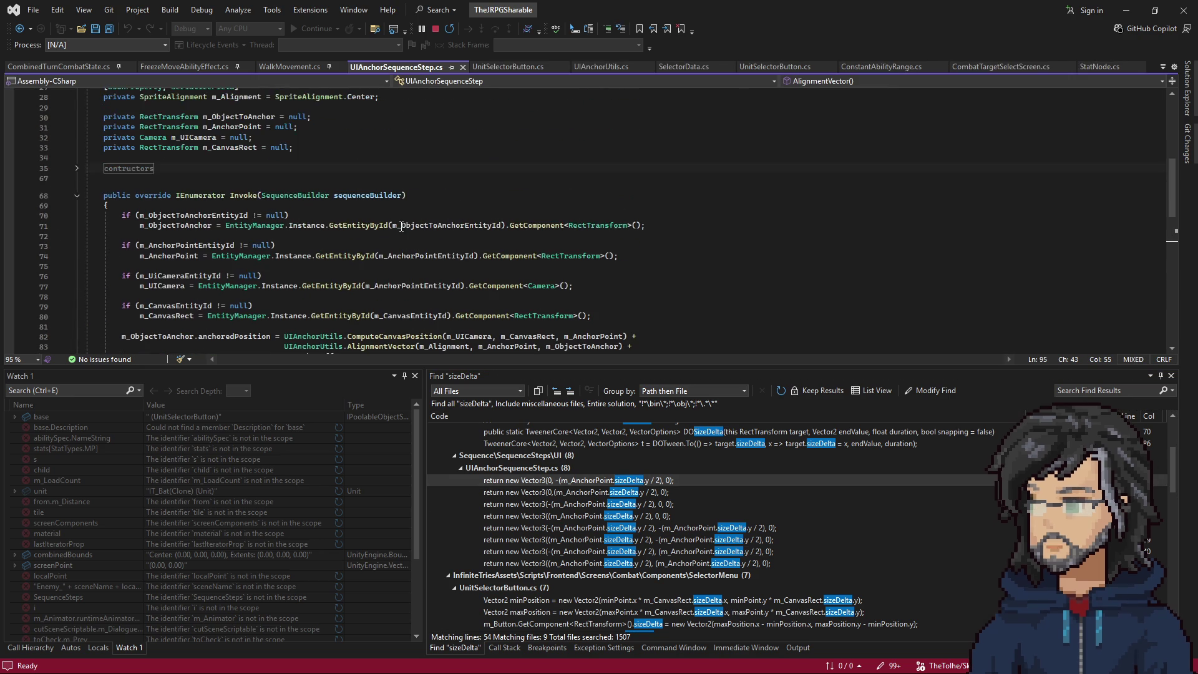
{"action": "scroll", "coordinate": [377, 250], "scroll_direction": "up", "scroll_amount": 2}
{"action": "scroll", "coordinate": [693, 541], "scroll_direction": "down", "scroll_amount": 1}
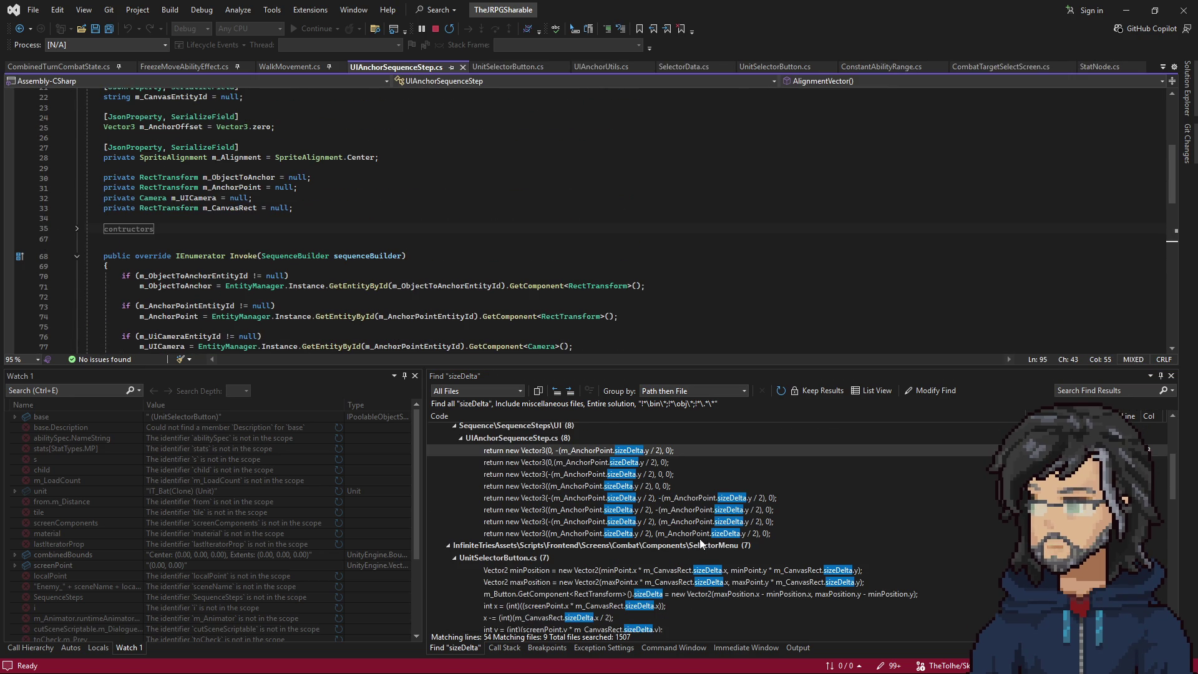
{"action": "scroll", "coordinate": [660, 556], "scroll_direction": "down", "scroll_amount": 2}
{"action": "scroll", "coordinate": [661, 556], "scroll_direction": "down", "scroll_amount": 3}
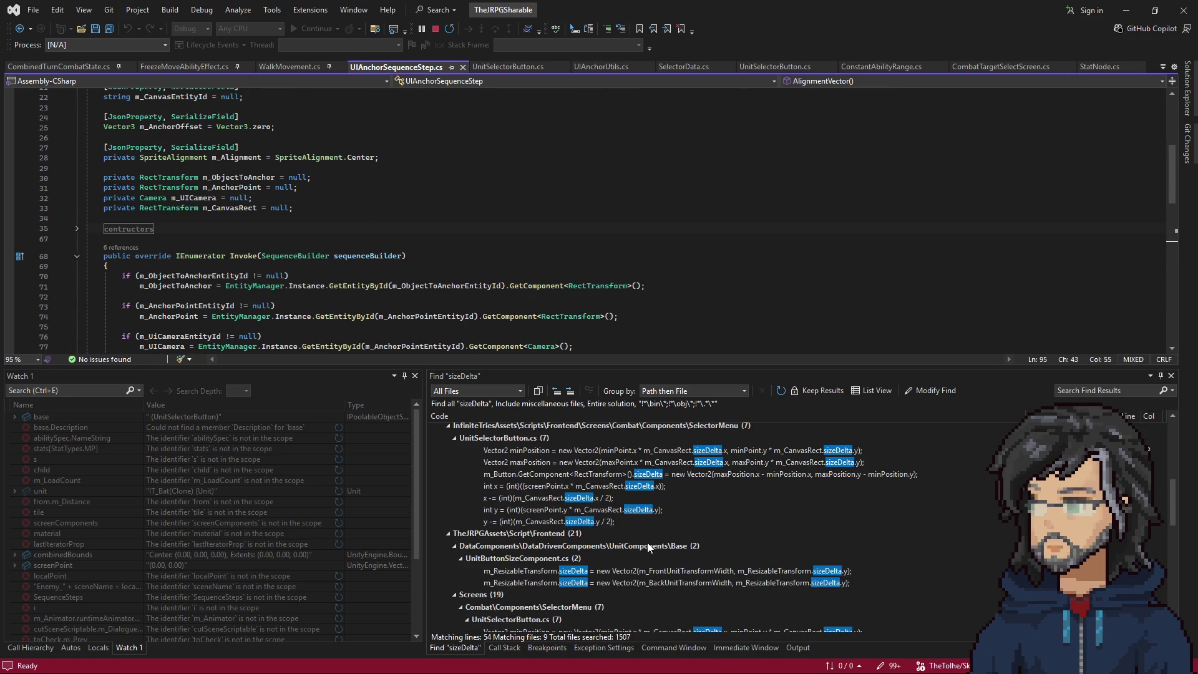
{"action": "scroll", "coordinate": [680, 524], "scroll_direction": "down", "scroll_amount": 1}
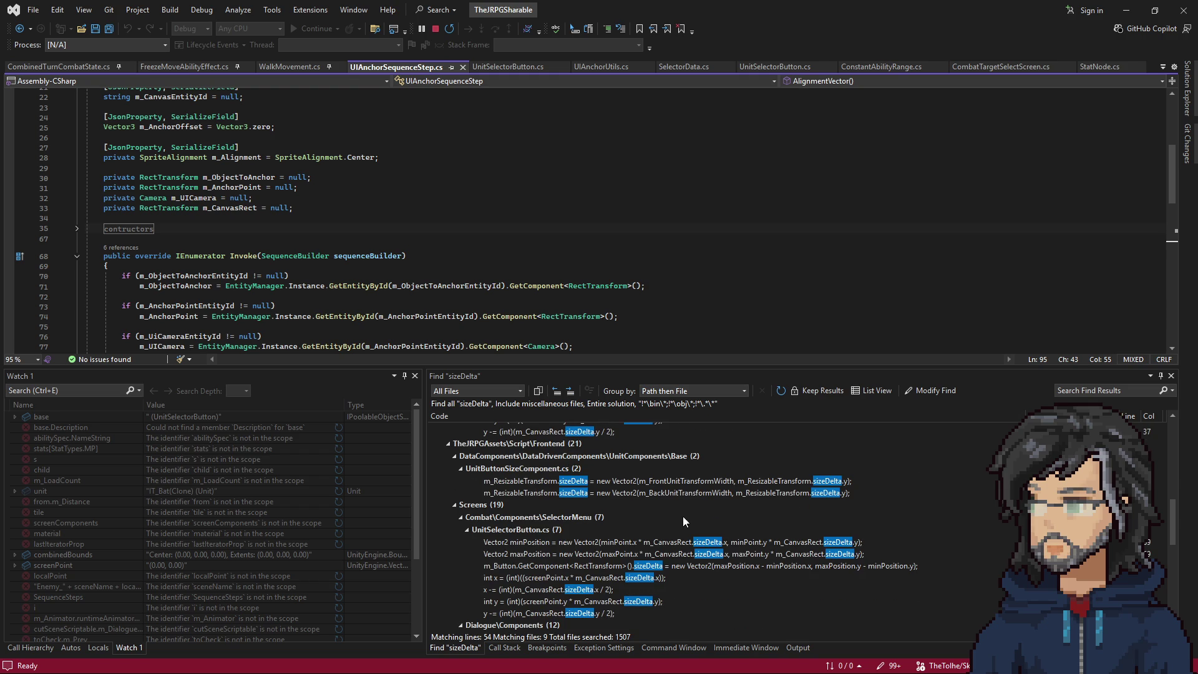
{"action": "double_click", "coordinate": [658, 485]}
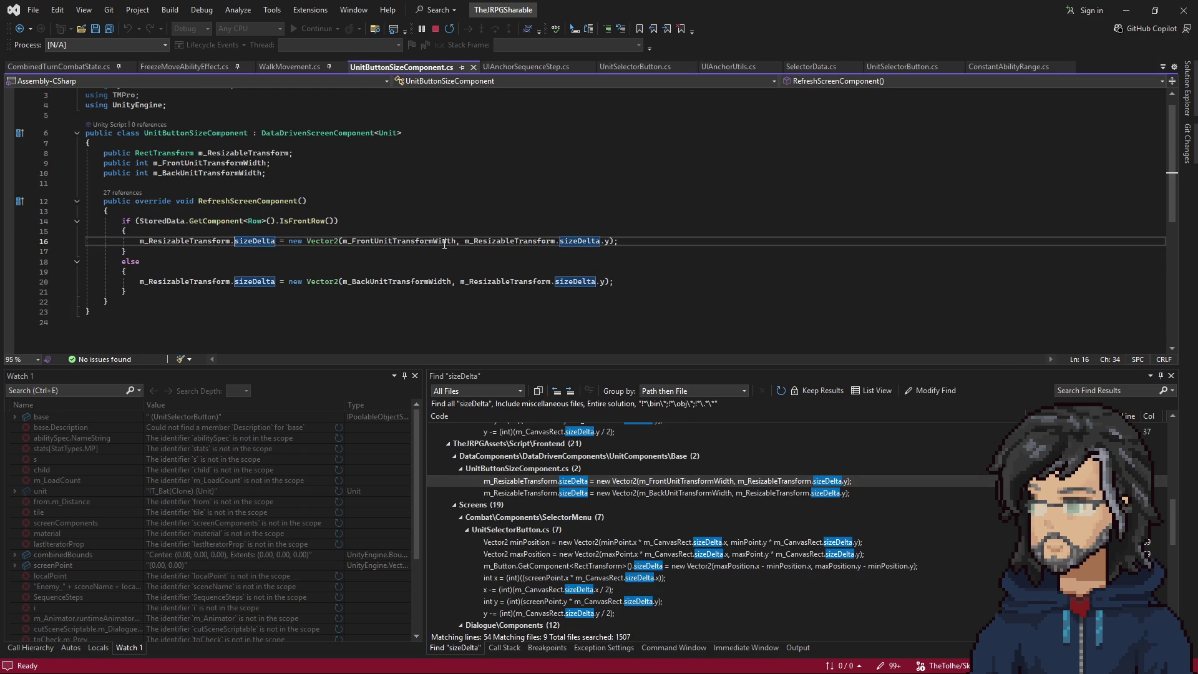
Browse the sizeDelta Find results and open the UIAnchorUtils.cs match in WorldToCanvas.
{"action": "scroll", "coordinate": [621, 604], "scroll_direction": "down", "scroll_amount": 1}
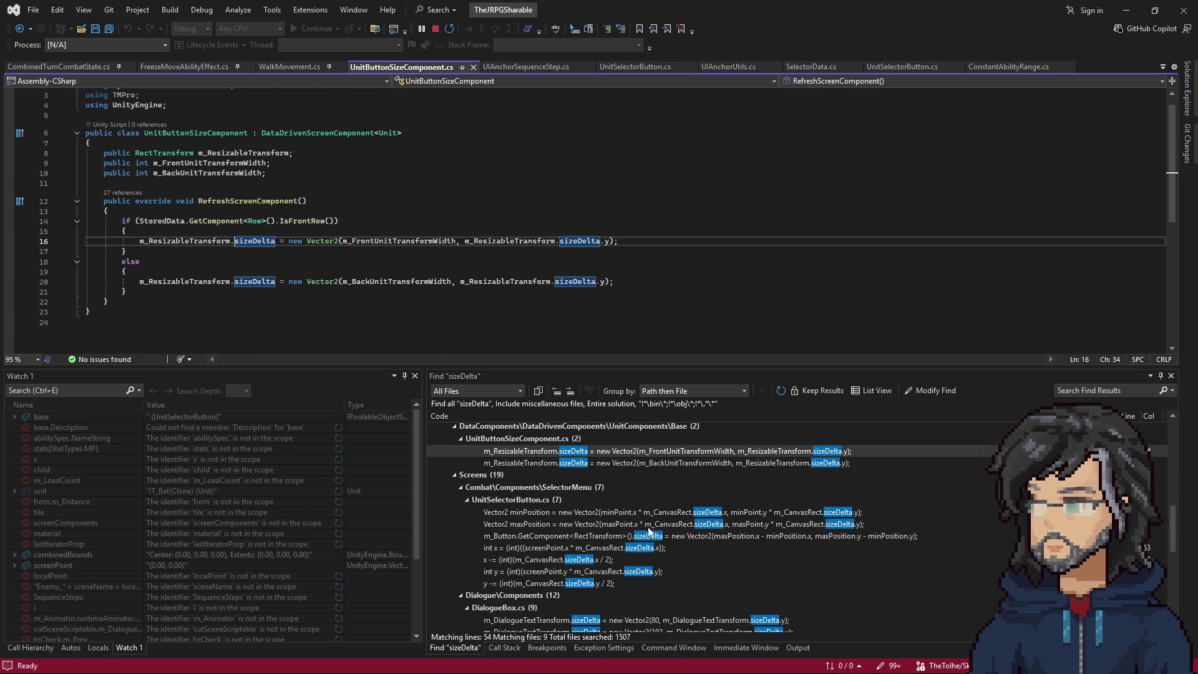
{"action": "scroll", "coordinate": [706, 538], "scroll_direction": "down", "scroll_amount": 5}
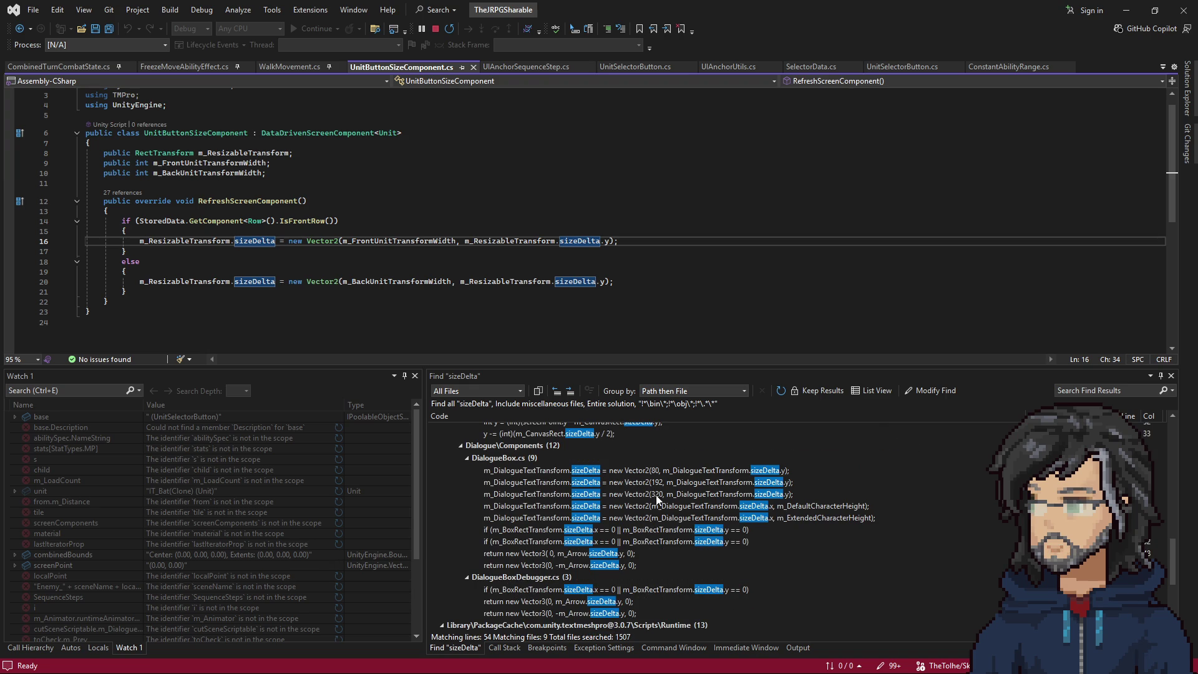
{"action": "scroll", "coordinate": [668, 523], "scroll_direction": "down", "scroll_amount": 2}
{"action": "scroll", "coordinate": [649, 519], "scroll_direction": "down", "scroll_amount": 3}
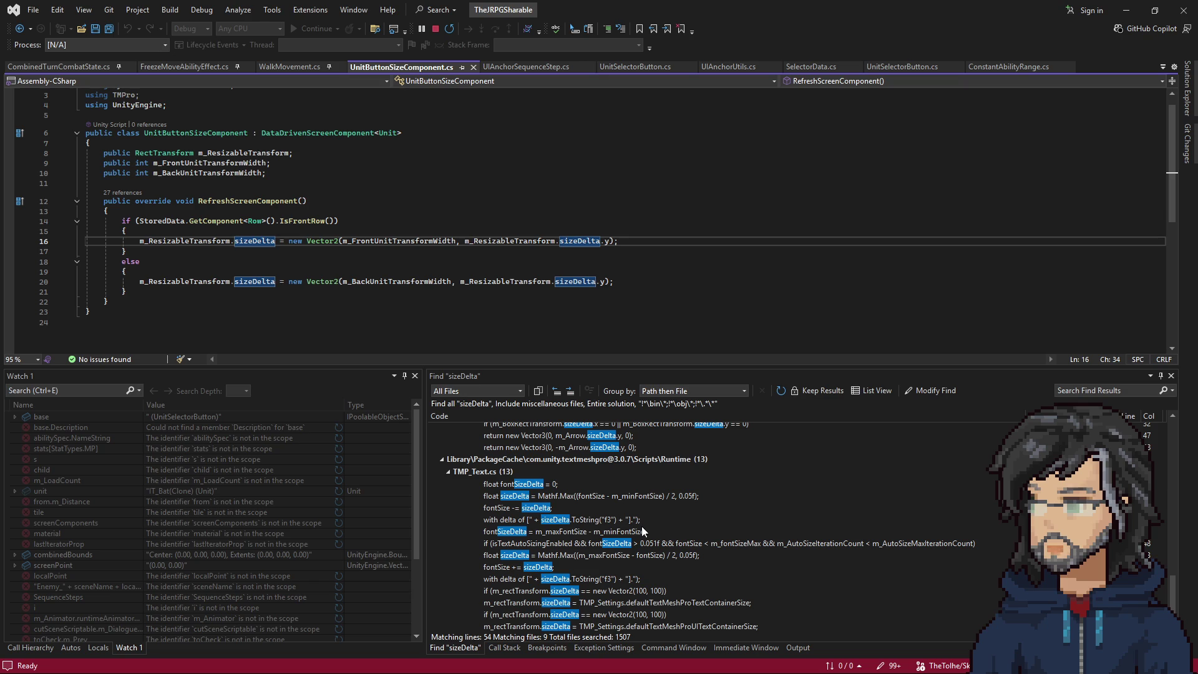
{"action": "scroll", "coordinate": [645, 529], "scroll_direction": "up", "scroll_amount": 10}
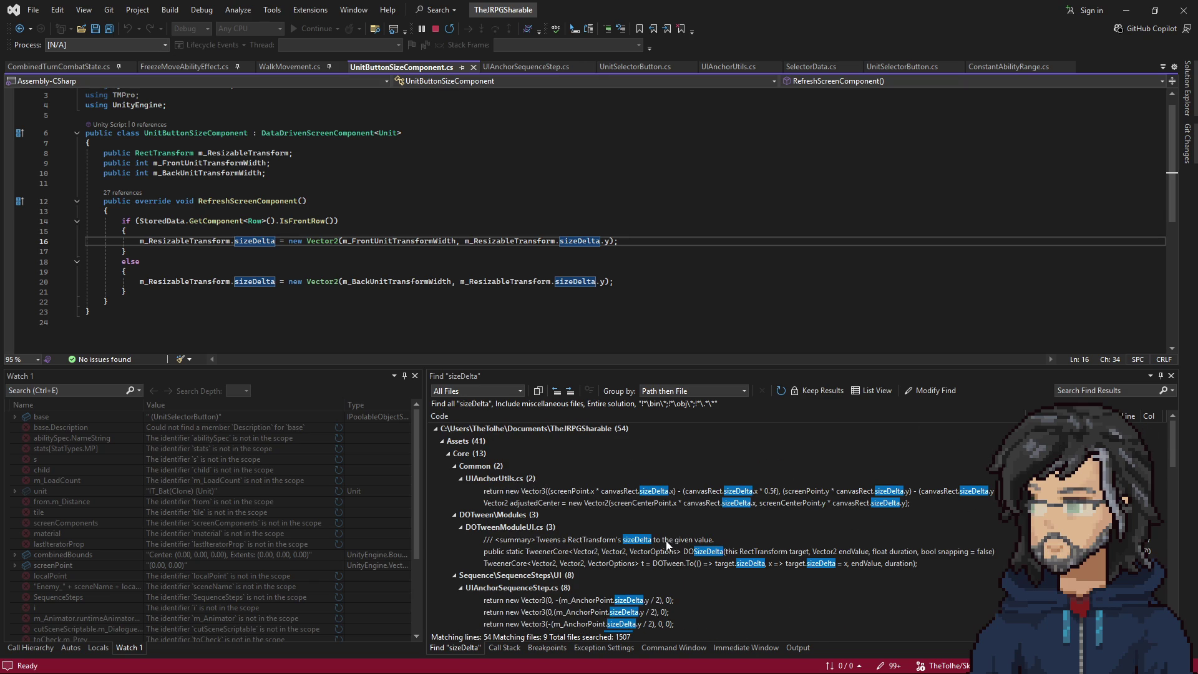
{"action": "double_click", "coordinate": [618, 495]}
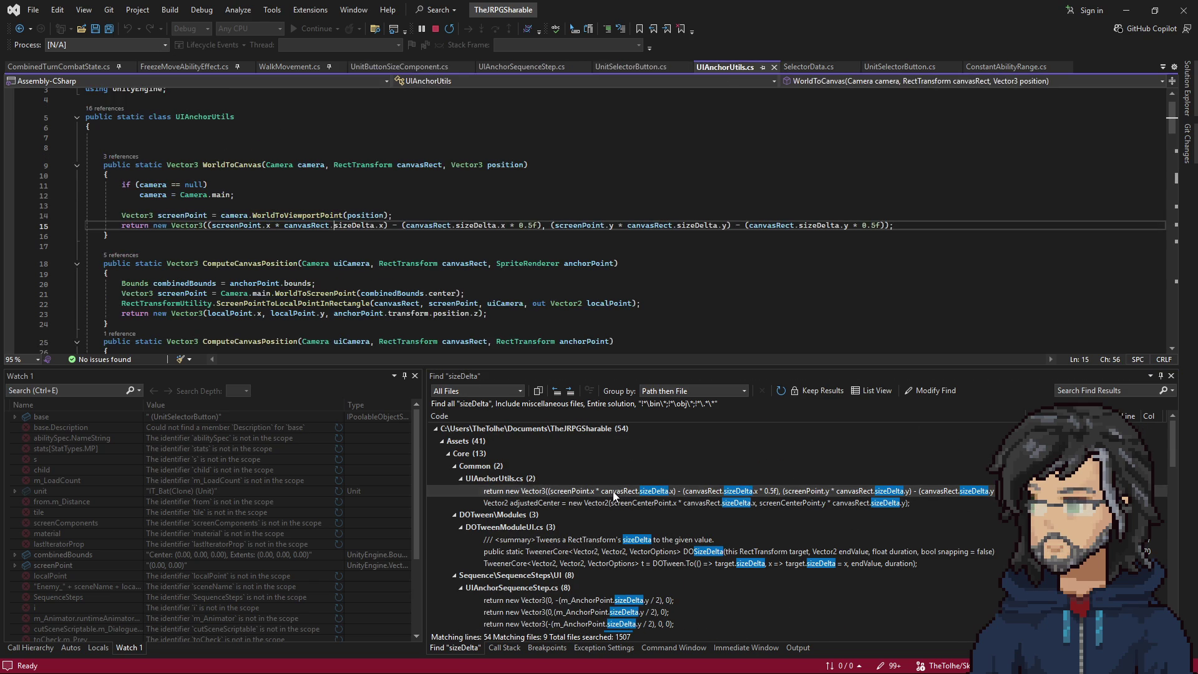
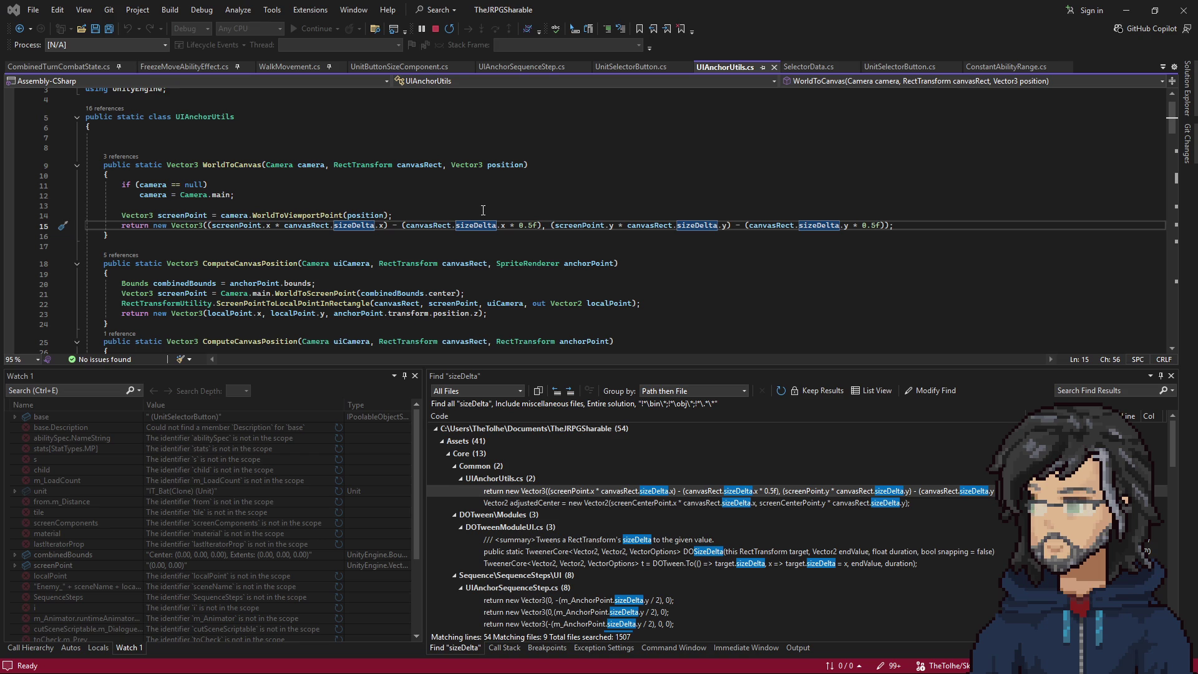
Highlight every use of anchorPoint in UIAnchorUtils.cs, then switch to UnitSelectorButton.cs.
{"action": "mouse_move", "coordinate": [478, 224]}
{"action": "left_click", "coordinate": [569, 259]}
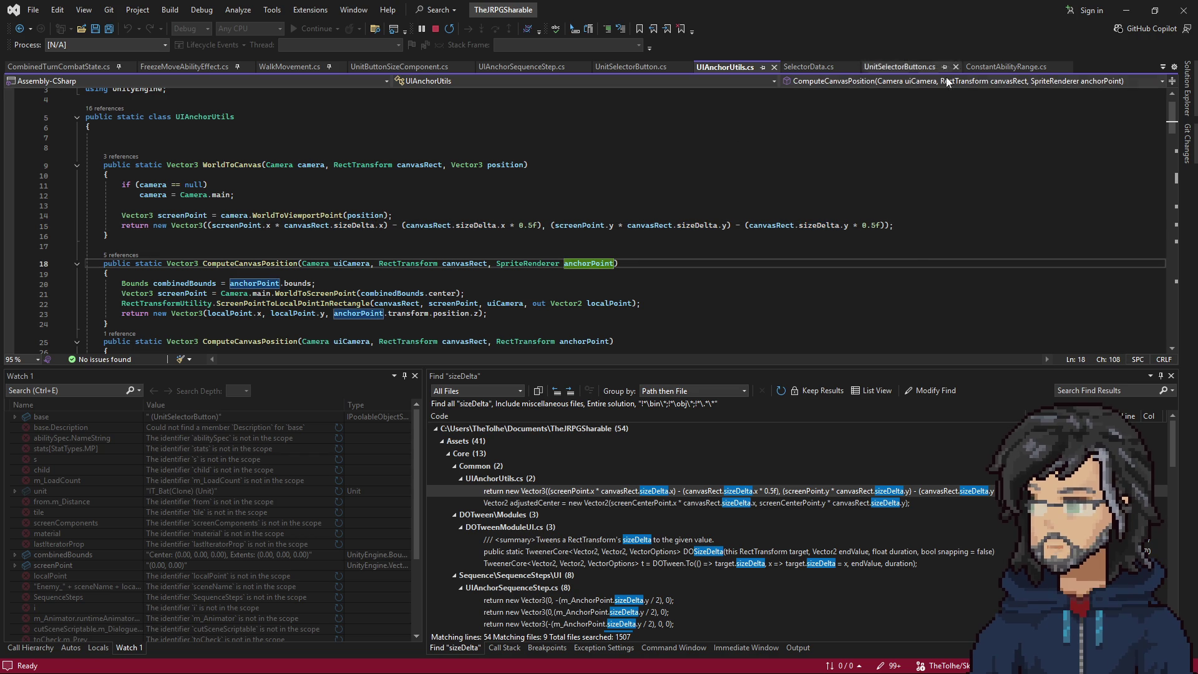
{"action": "left_click", "coordinate": [623, 67]}
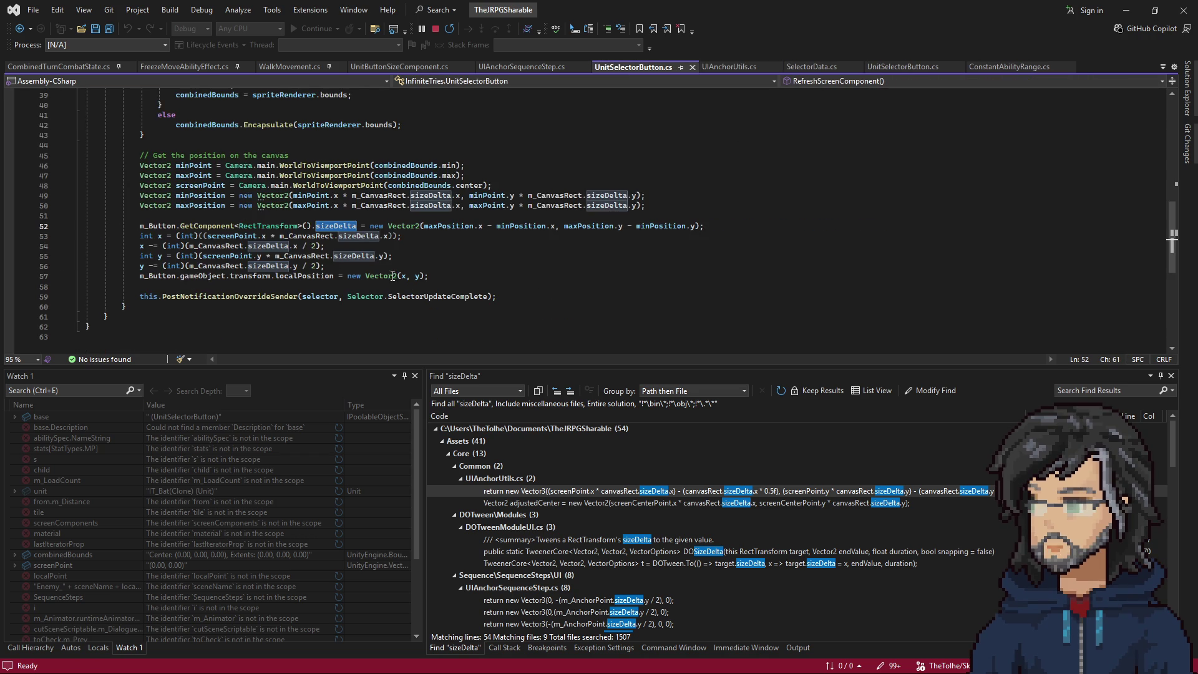
Select lines 46-50 of the canvas-position code, then minimize Visual Studio.
{"action": "scroll", "coordinate": [389, 275], "scroll_direction": "up", "scroll_amount": 2}
{"action": "left_click_drag", "start_coordinate": [140, 226], "coordinate": [375, 266]}
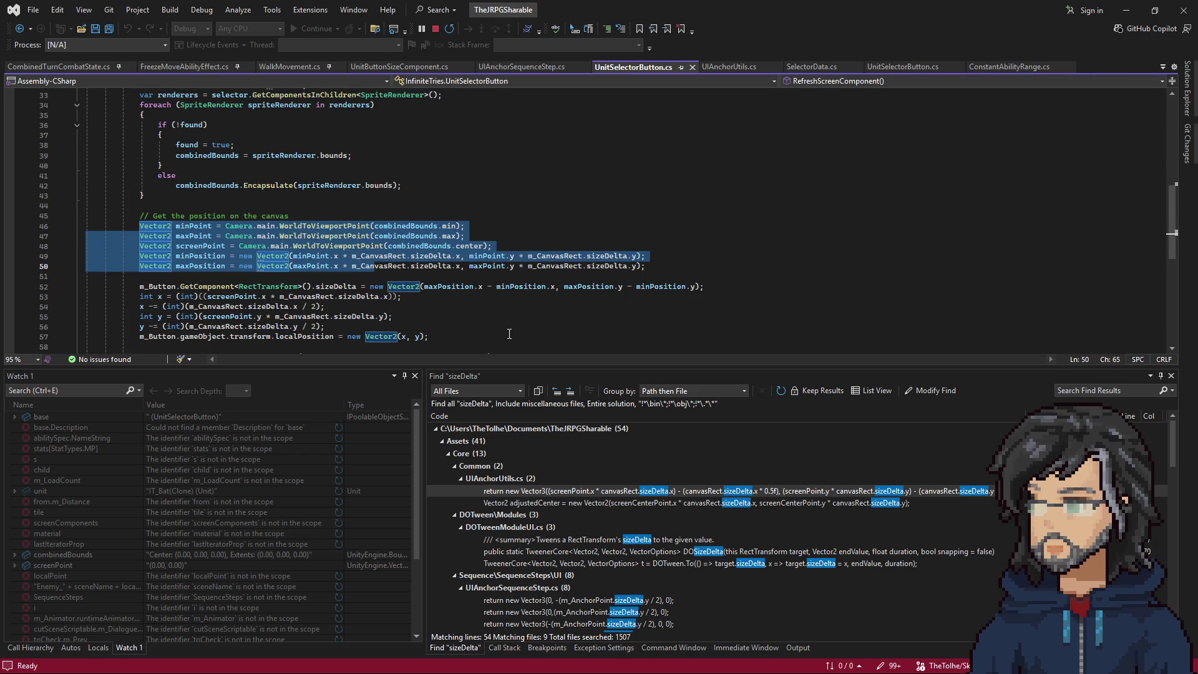
{"action": "scroll", "coordinate": [511, 335], "scroll_direction": "up", "scroll_amount": 6}
{"action": "scroll", "coordinate": [435, 261], "scroll_direction": "down", "scroll_amount": 5}
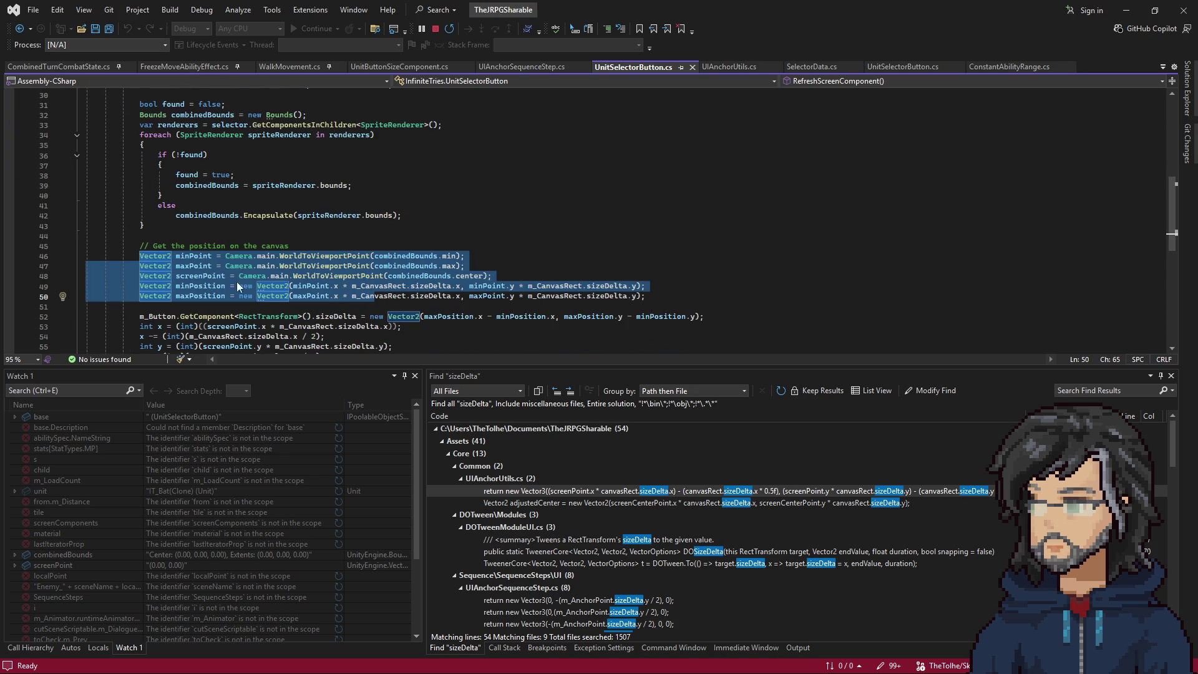
{"action": "left_click", "coordinate": [1127, 10]}
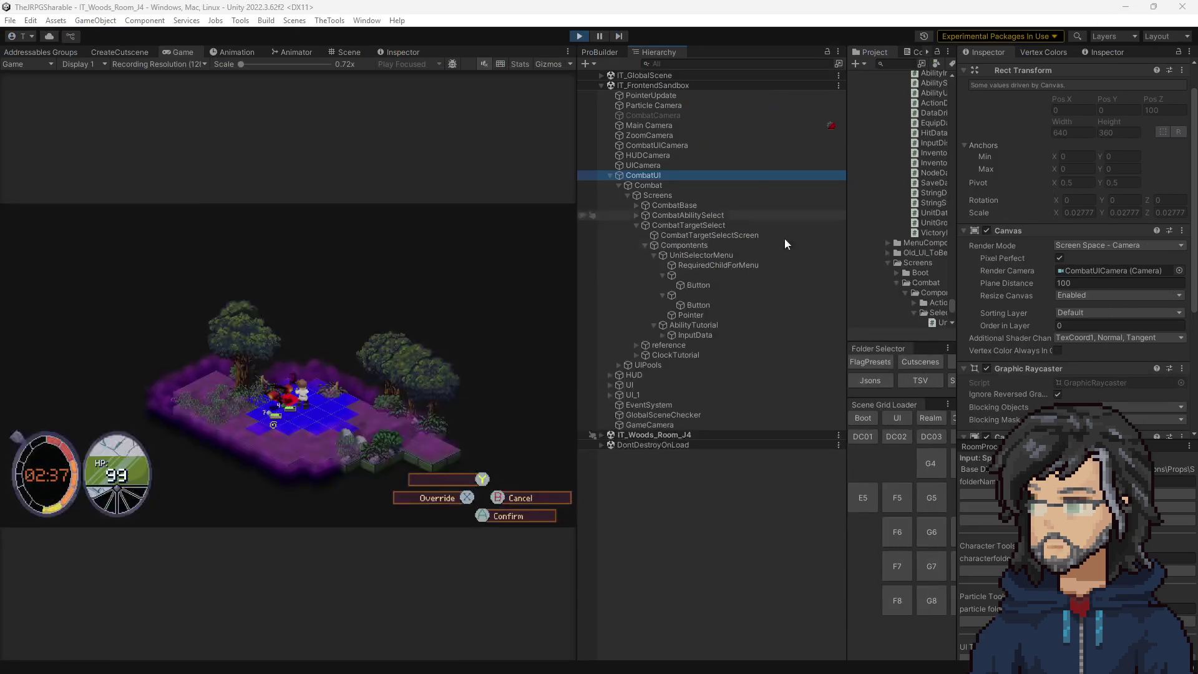
Inspect the components of the Button under UnitSelectorMenu, then return to Visual Studio.
{"action": "left_click", "coordinate": [690, 286]}
{"action": "scroll", "coordinate": [1053, 296], "scroll_direction": "down", "scroll_amount": 10}
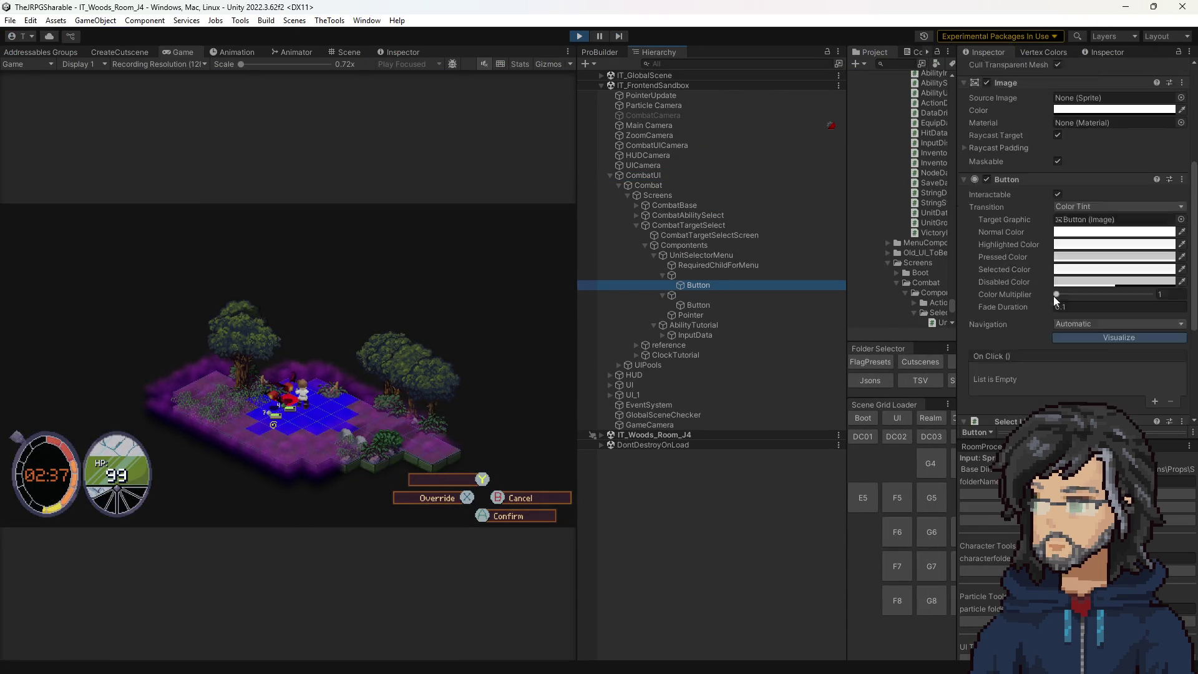
{"action": "scroll", "coordinate": [1065, 365], "scroll_direction": "up", "scroll_amount": 10}
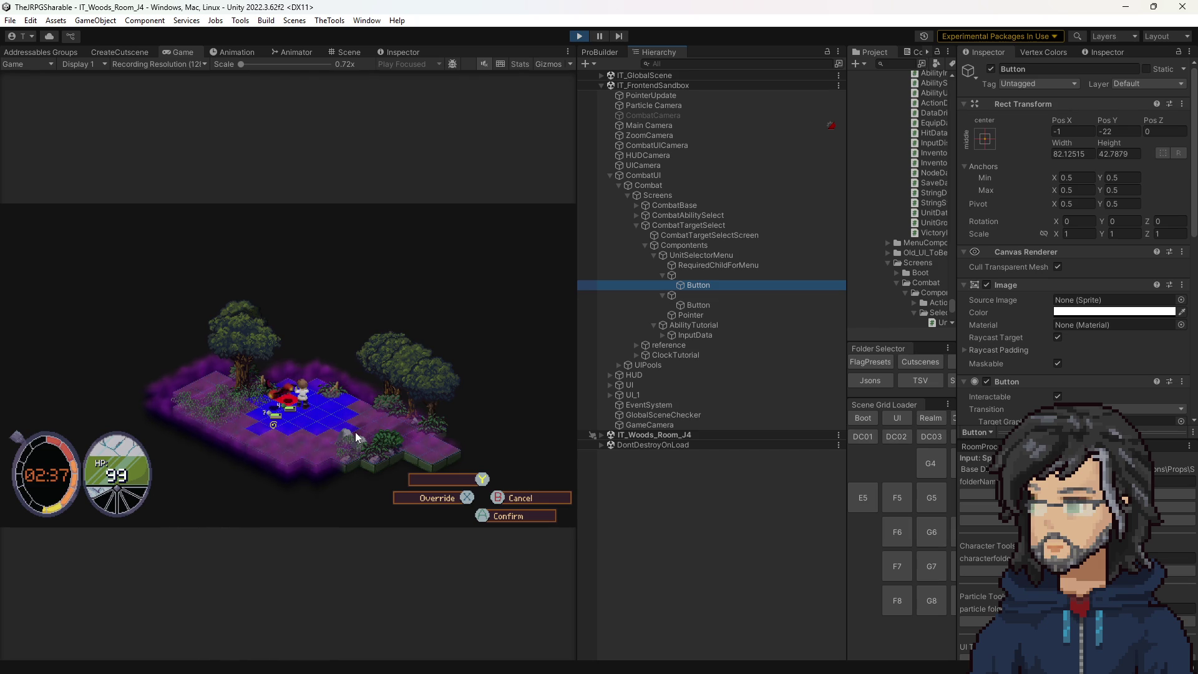
{"action": "scroll", "coordinate": [1080, 245], "scroll_direction": "down", "scroll_amount": 3}
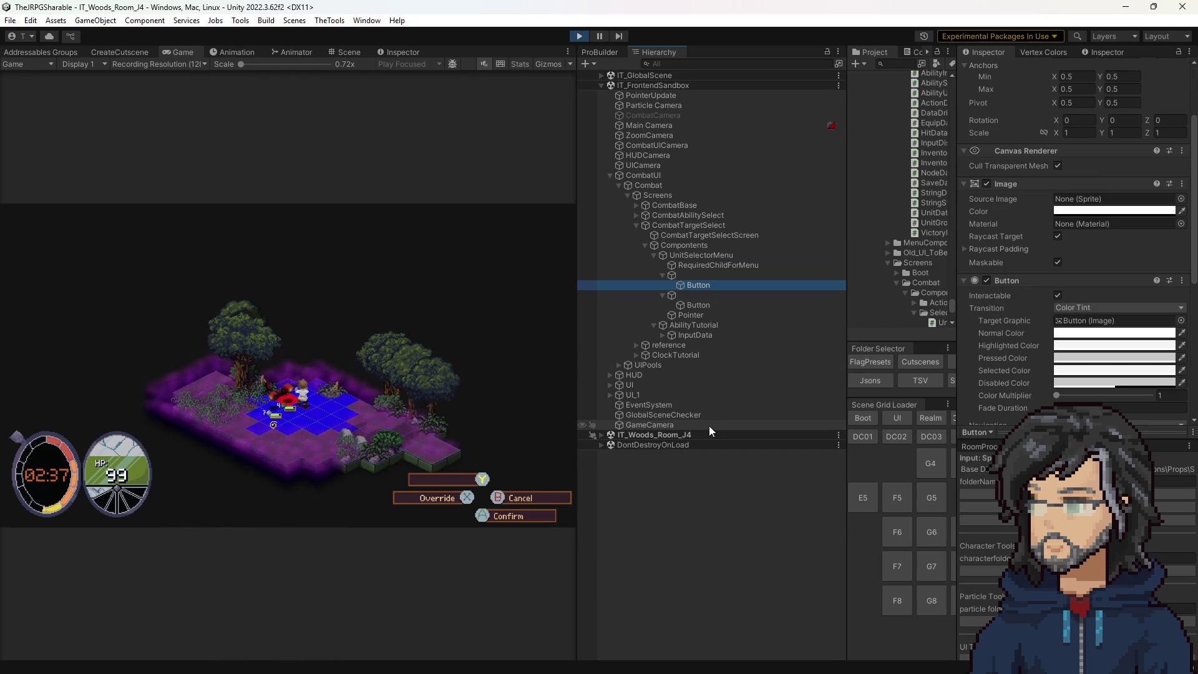
{"action": "key", "text": "alt+Tab"}
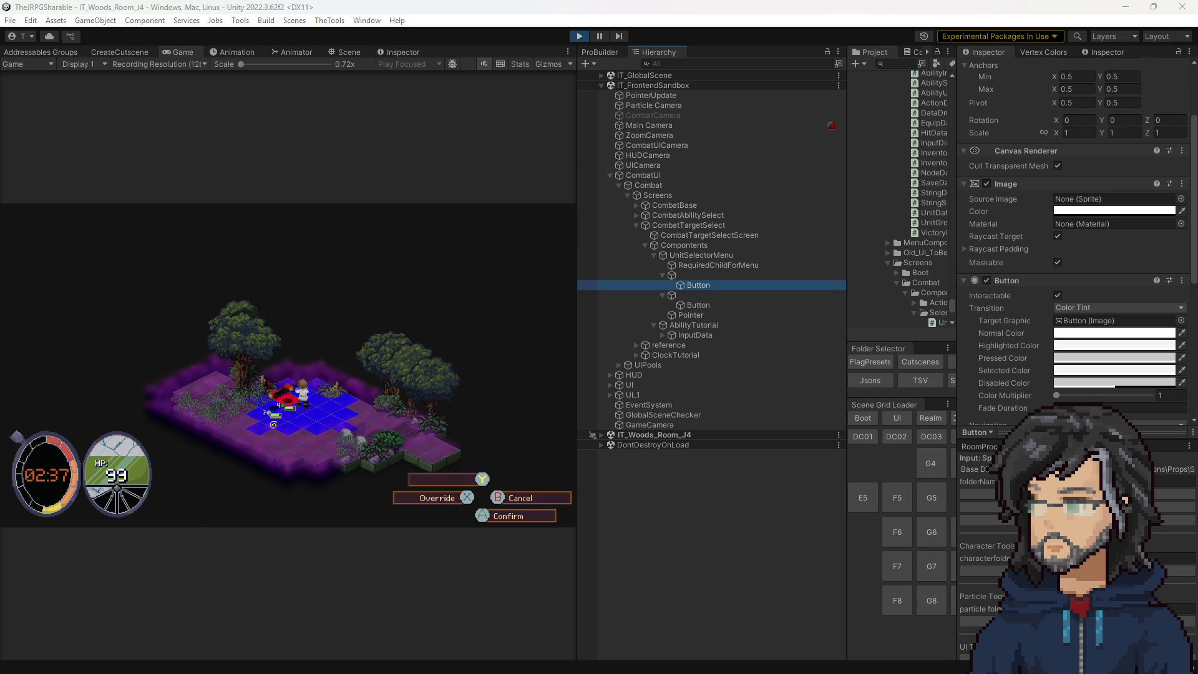
{"action": "scroll", "coordinate": [505, 250], "scroll_direction": "up", "scroll_amount": 5}
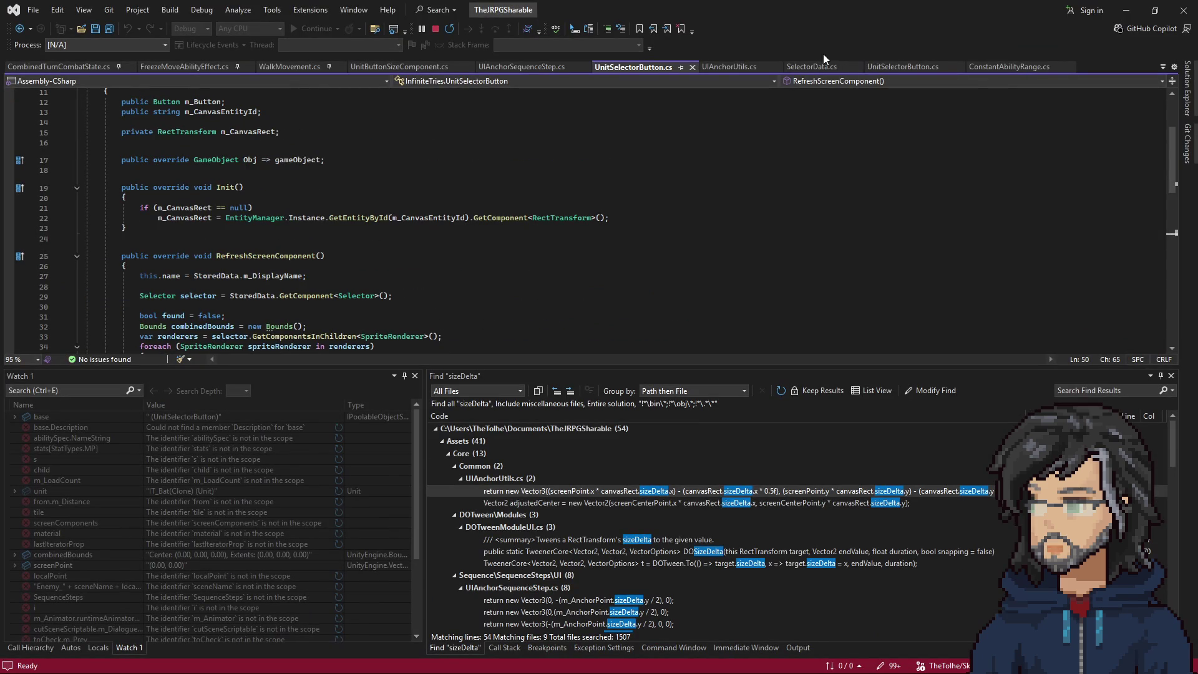
Review the 3 references to WorldToCanvas in UIAnchorUtils.cs.
{"action": "left_click", "coordinate": [727, 66]}
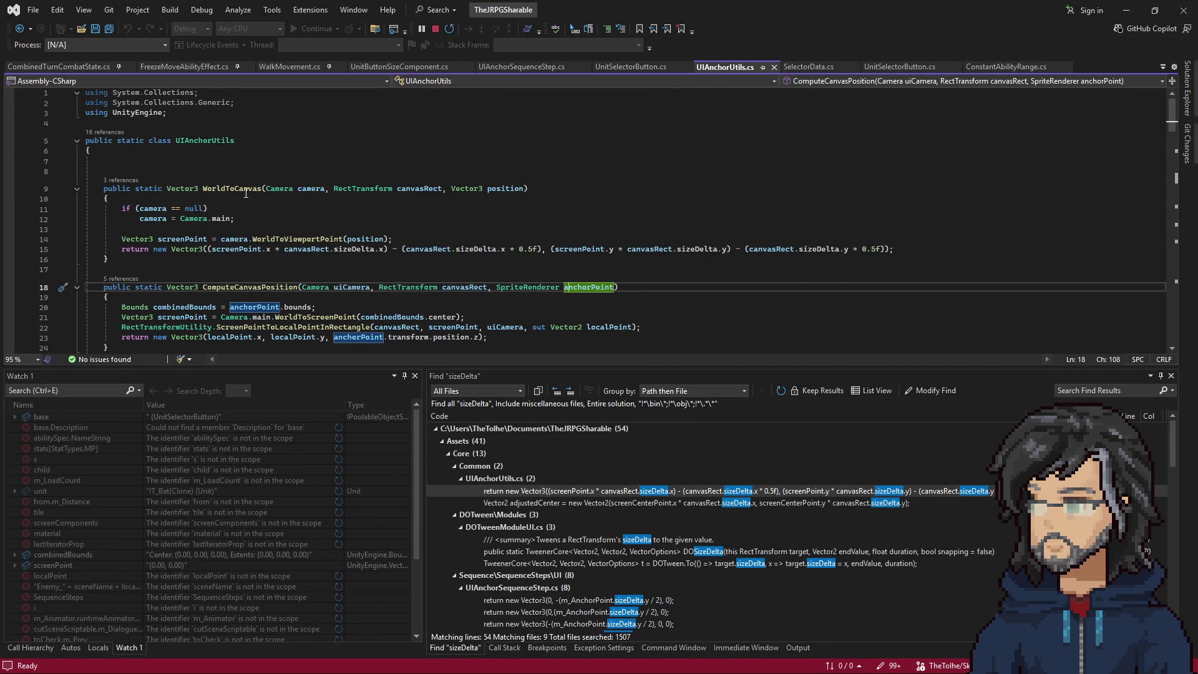
{"action": "left_click", "coordinate": [226, 189]}
{"action": "left_click", "coordinate": [121, 180]}
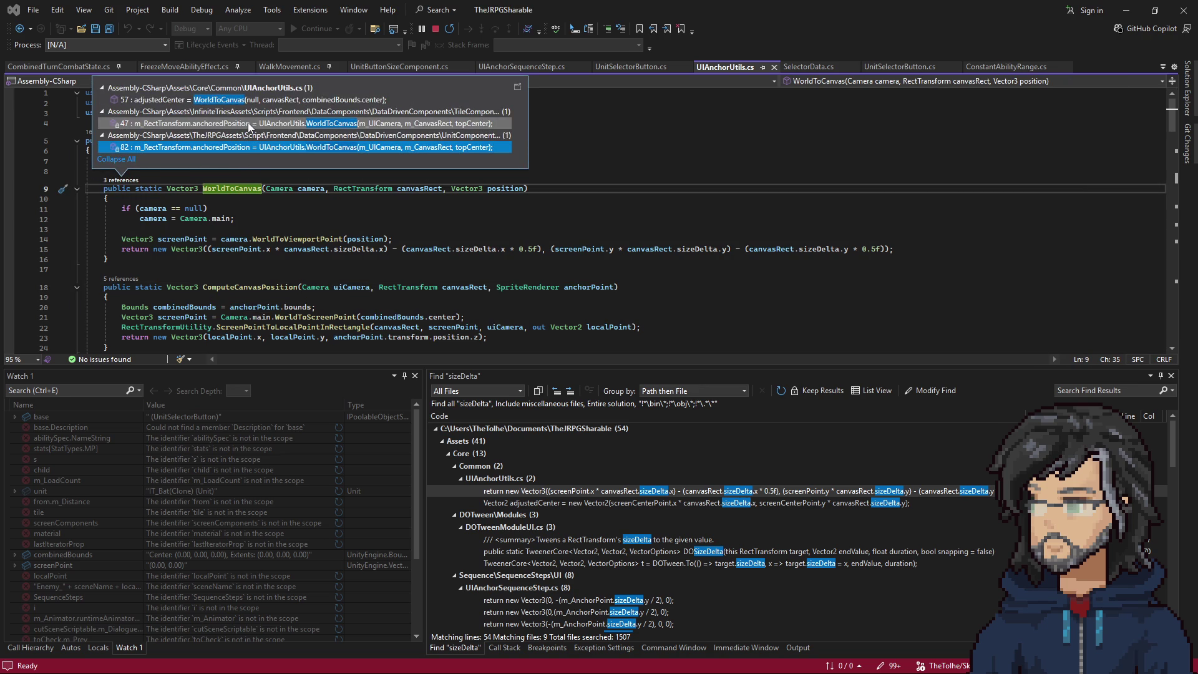
{"action": "mouse_move", "coordinate": [248, 122]}
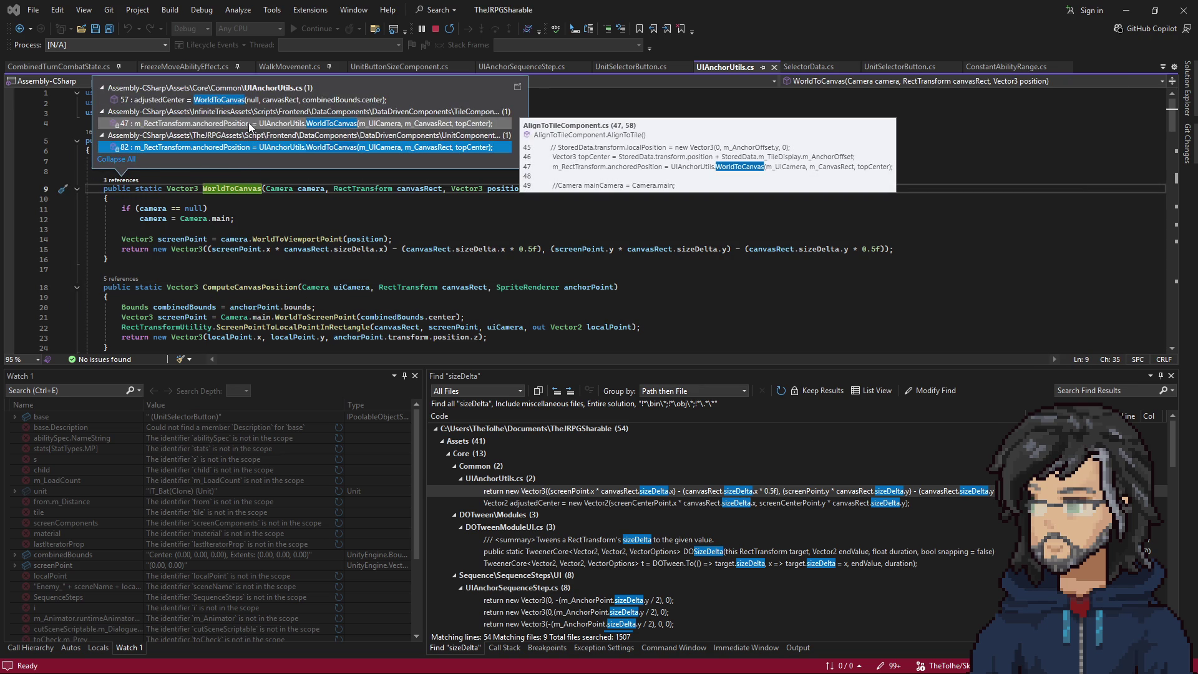
{"action": "left_click", "coordinate": [342, 239]}
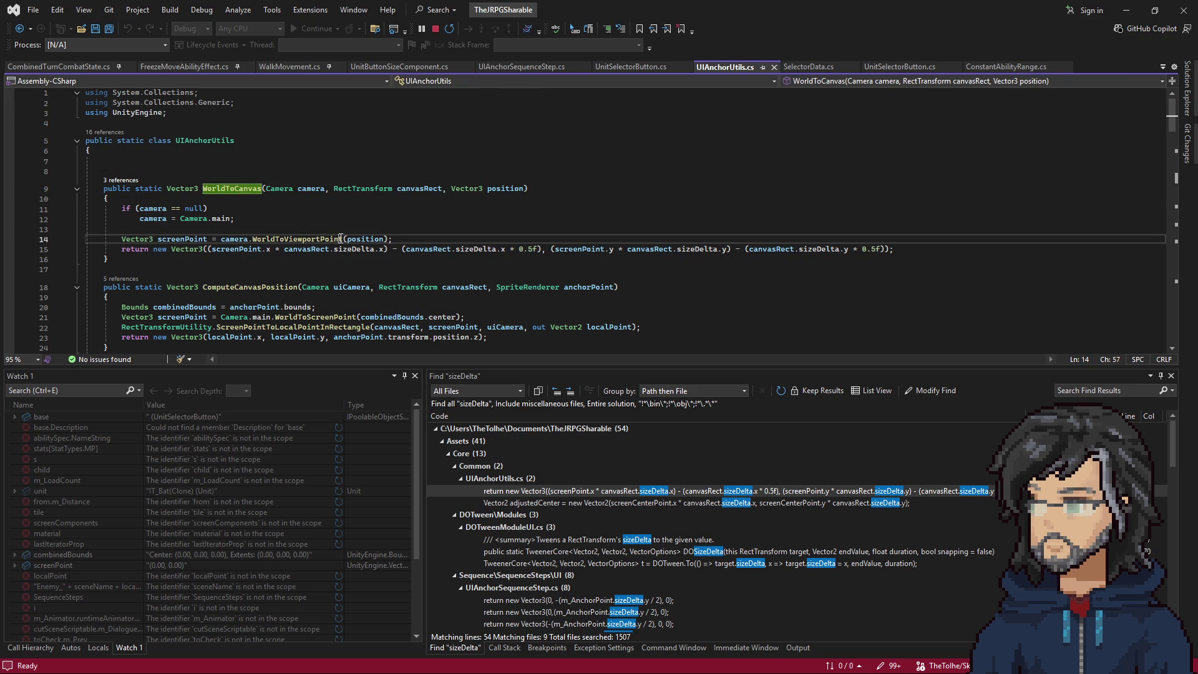
Return to UnitSelectorButton.cs, clear its selection, and minimize Visual Studio.
{"action": "left_click", "coordinate": [616, 66]}
{"action": "scroll", "coordinate": [350, 263], "scroll_direction": "down", "scroll_amount": 6}
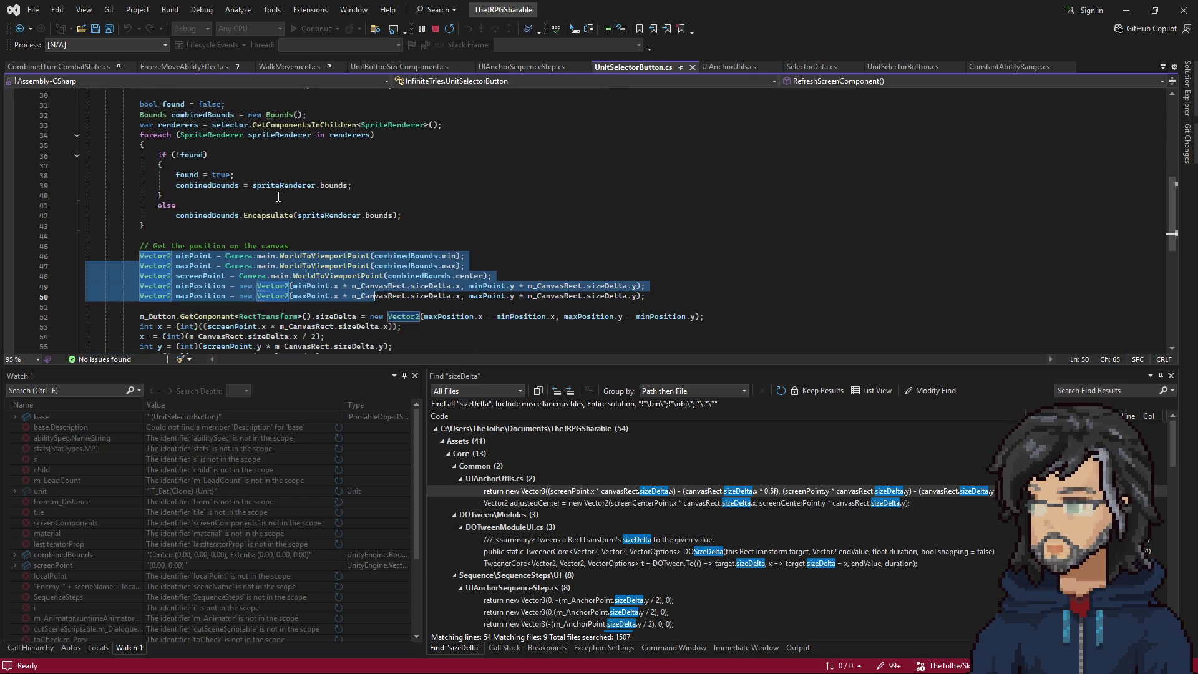
{"action": "left_click", "coordinate": [349, 262]}
{"action": "scroll", "coordinate": [343, 265], "scroll_direction": "down", "scroll_amount": 4}
{"action": "scroll", "coordinate": [340, 267], "scroll_direction": "up", "scroll_amount": 2}
{"action": "scroll", "coordinate": [333, 269], "scroll_direction": "down", "scroll_amount": 2}
{"action": "scroll", "coordinate": [332, 268], "scroll_direction": "up", "scroll_amount": 12}
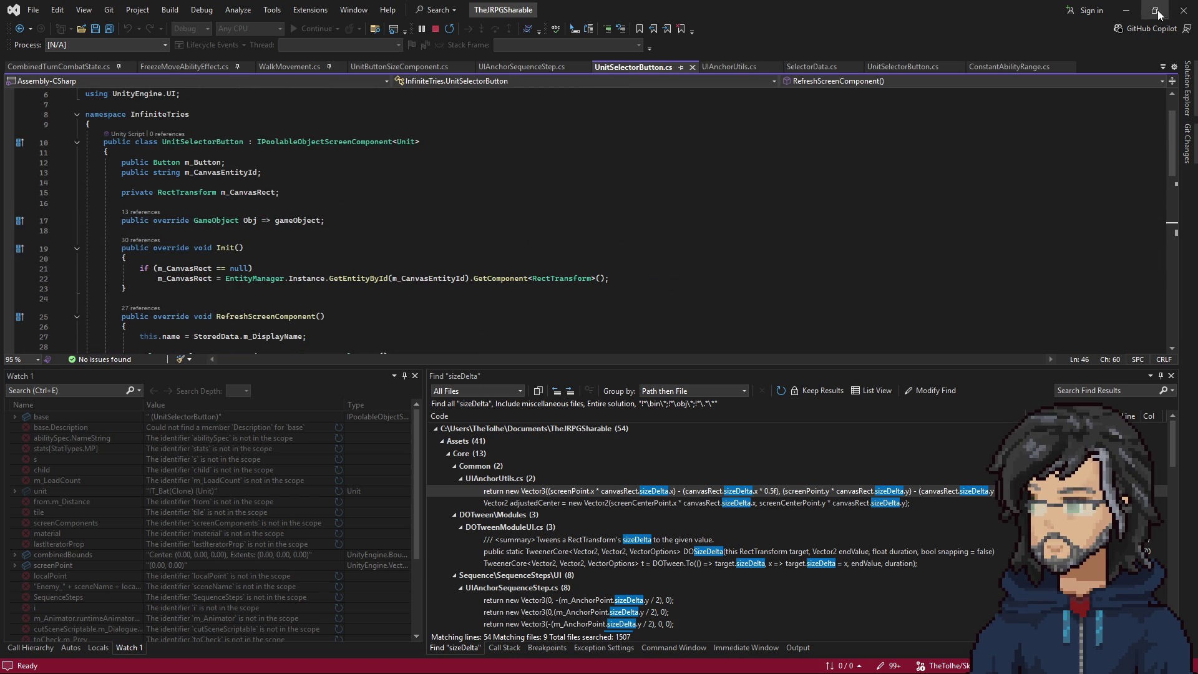
{"action": "left_click", "coordinate": [1127, 10]}
{"action": "scroll", "coordinate": [1123, 332], "scroll_direction": "down", "scroll_amount": 3}
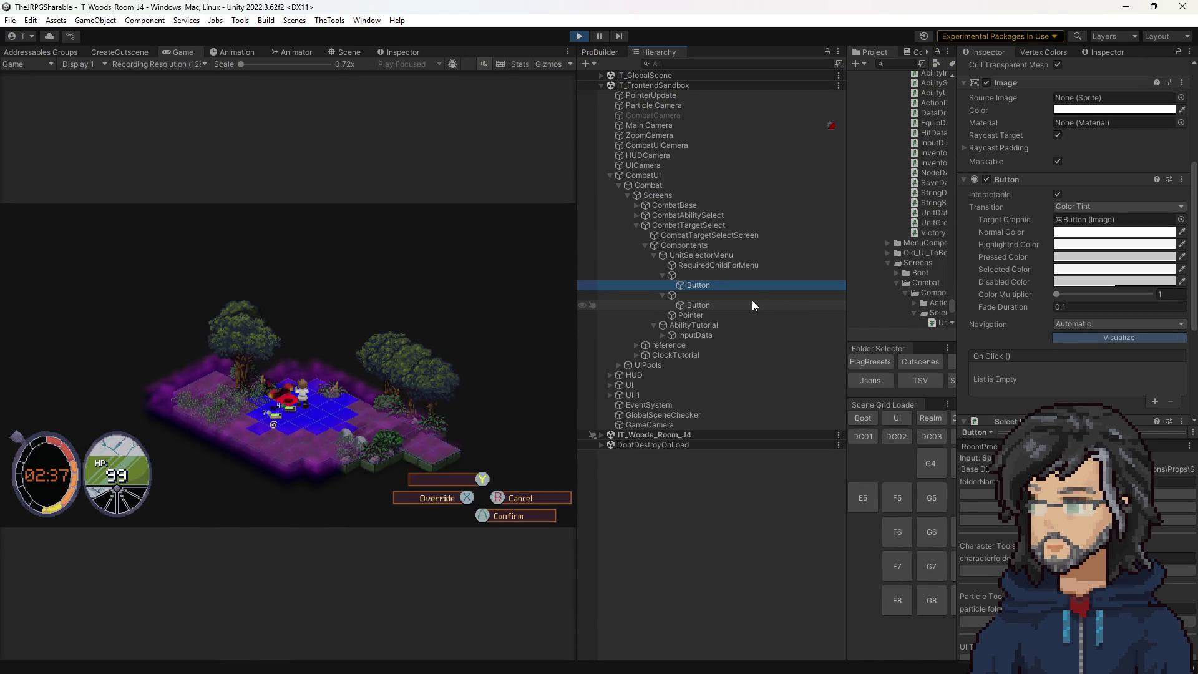
Expand CombatAbilitySelect to inspect CombatAbilitySelectScreen, then open UnitSelectorMenu's script in Visual Studio.
{"action": "left_click", "coordinate": [703, 256]}
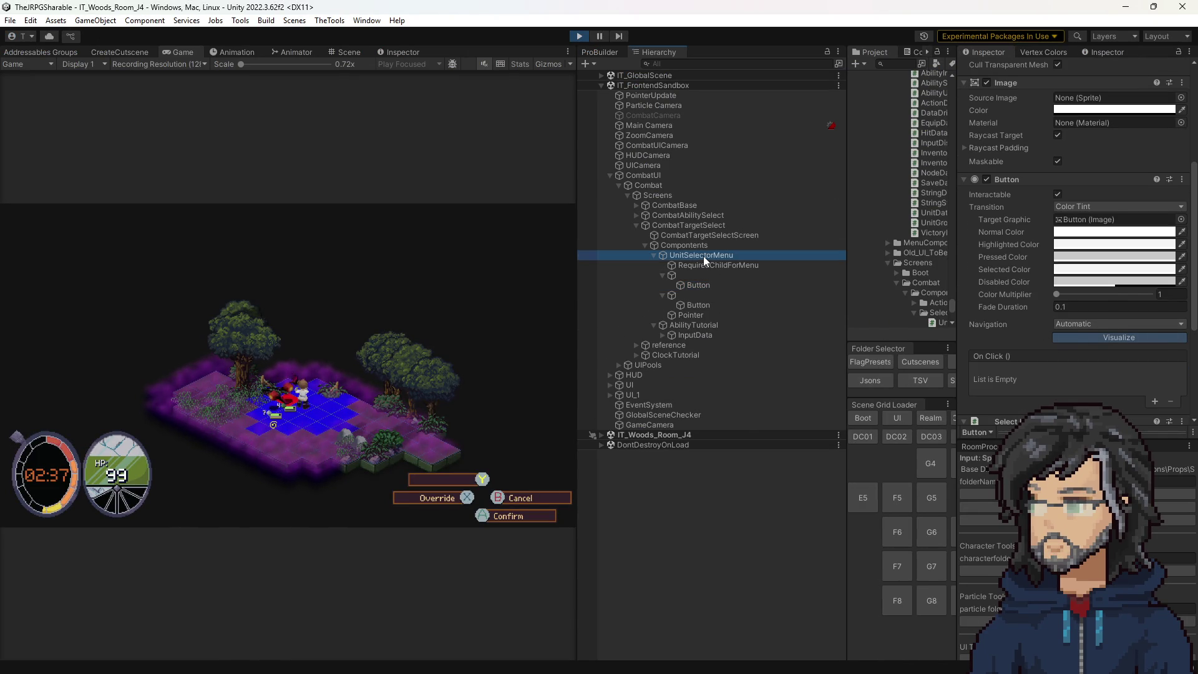
{"action": "left_click", "coordinate": [639, 215]}
{"action": "left_click", "coordinate": [637, 215]}
{"action": "left_click", "coordinate": [669, 226]}
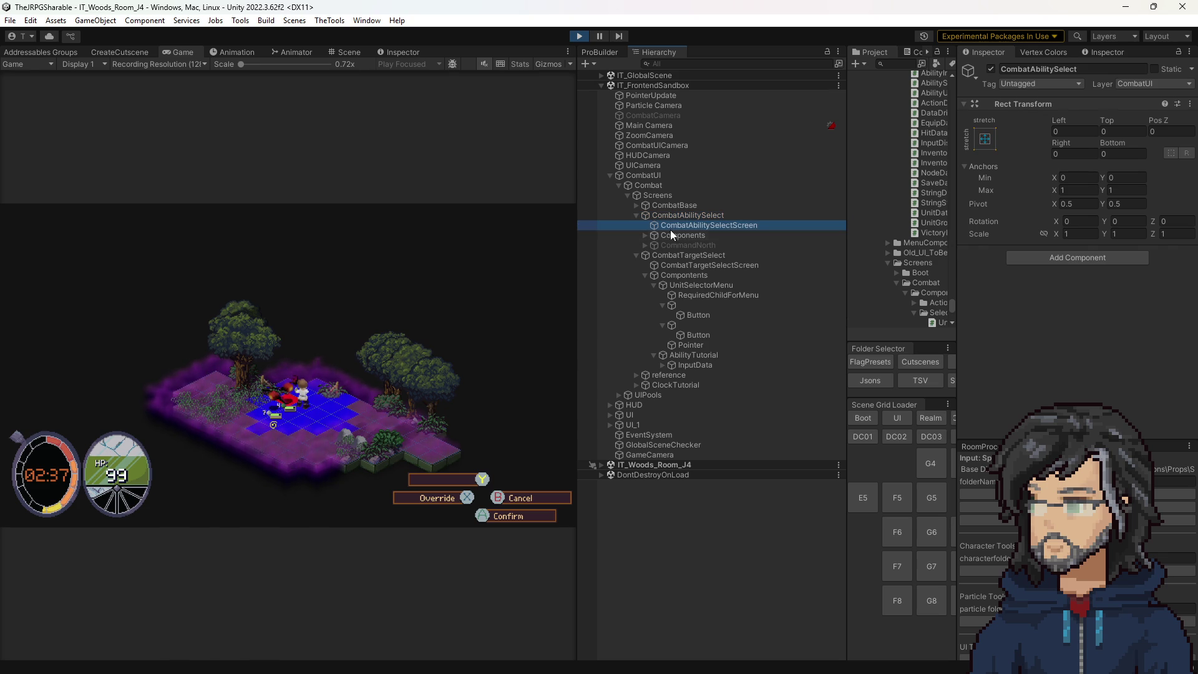
{"action": "left_click", "coordinate": [688, 286]}
{"action": "double_click", "coordinate": [1083, 266]}
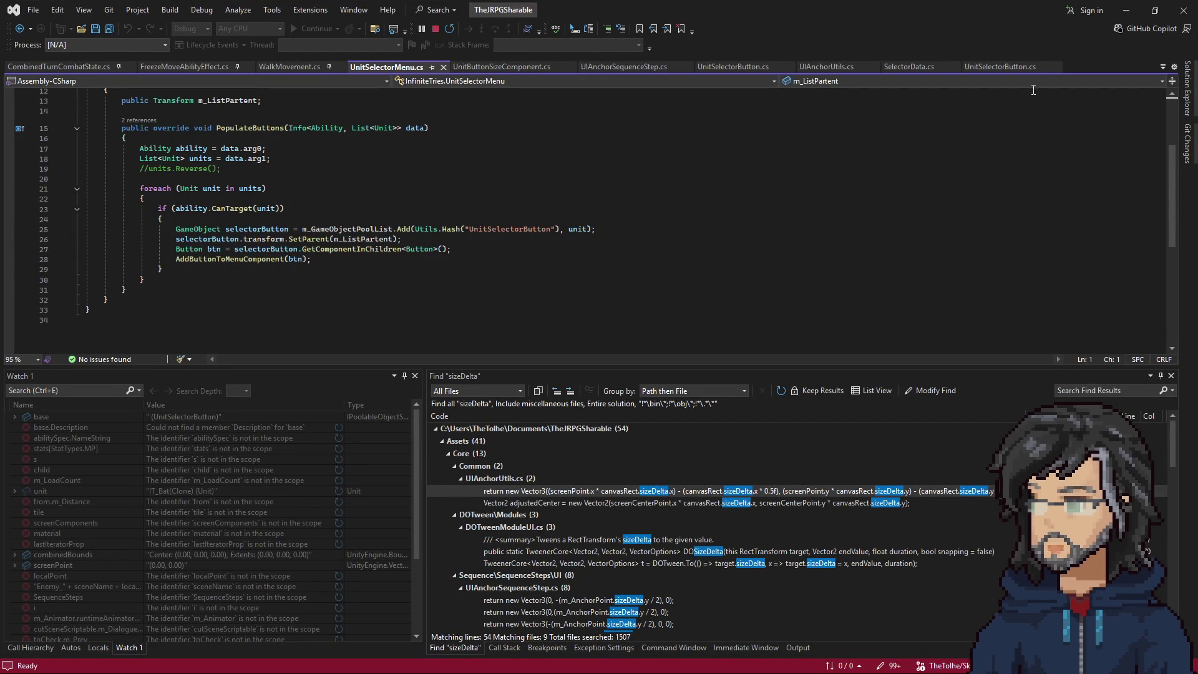
Open the MenuList script from the Inspector in Visual Studio.
{"action": "left_click", "coordinate": [1126, 10]}
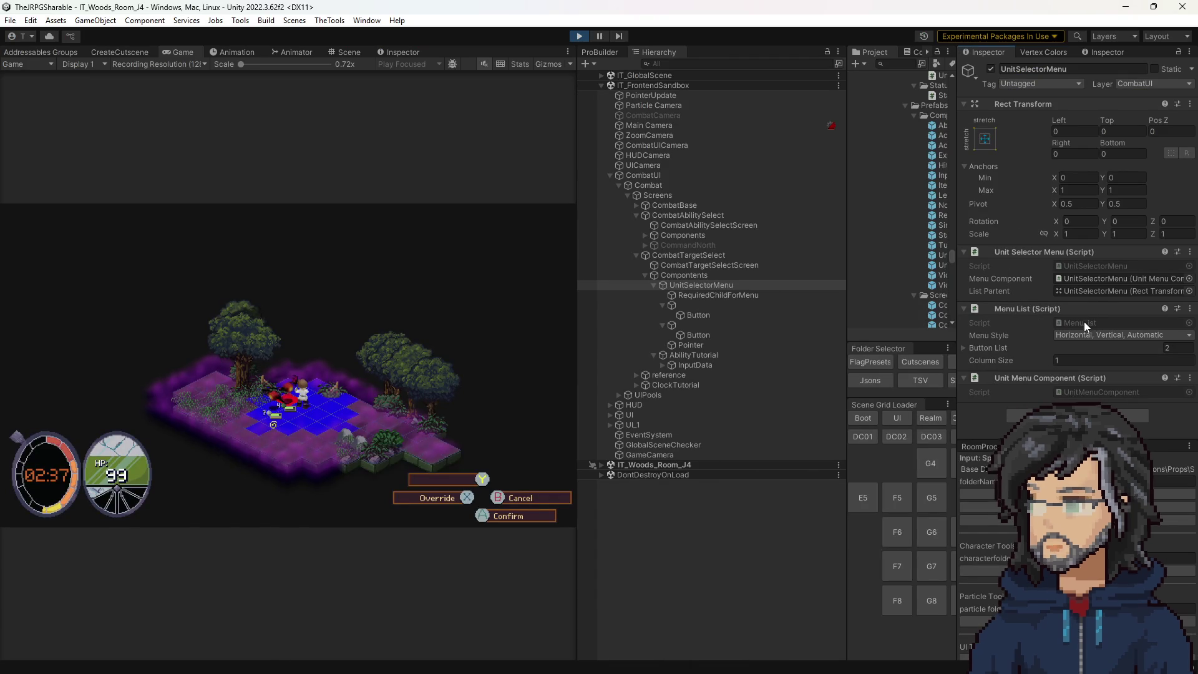
{"action": "double_click", "coordinate": [1088, 323]}
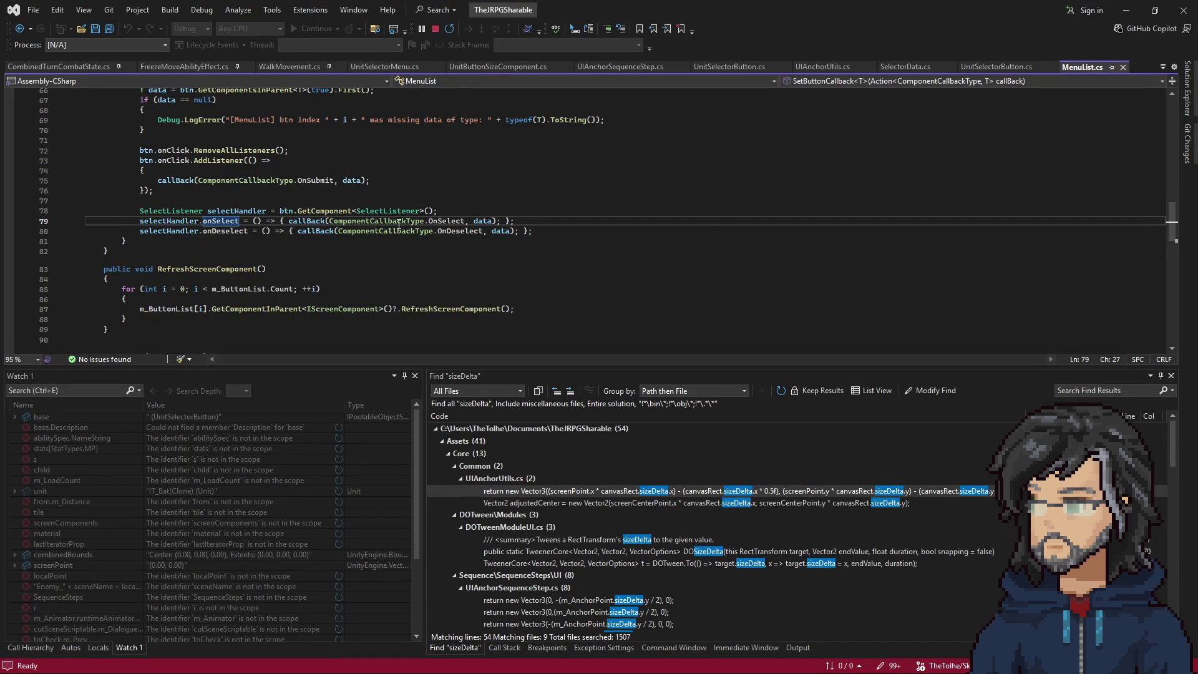
{"action": "scroll", "coordinate": [325, 233], "scroll_direction": "up", "scroll_amount": 11}
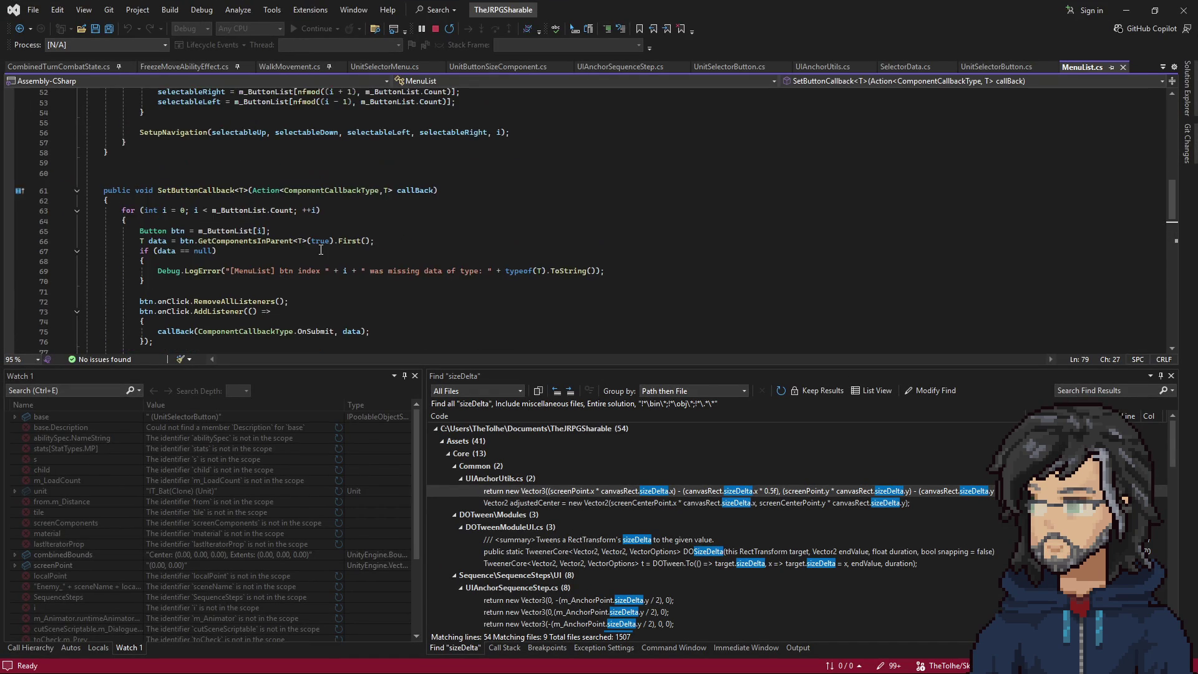
Hit the ProcessInput breakpoint from the game, resume with F5, and pause the game.
{"action": "left_click", "coordinate": [1127, 10]}
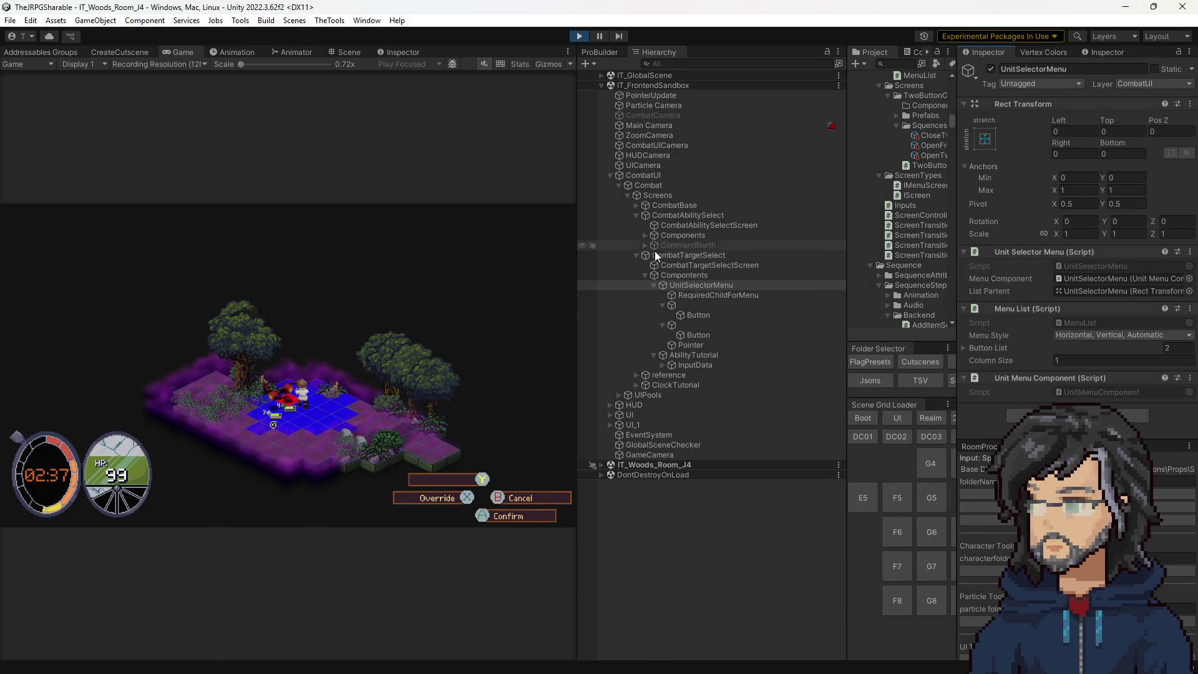
{"action": "left_click", "coordinate": [297, 339]}
{"action": "key", "text": "F5"}
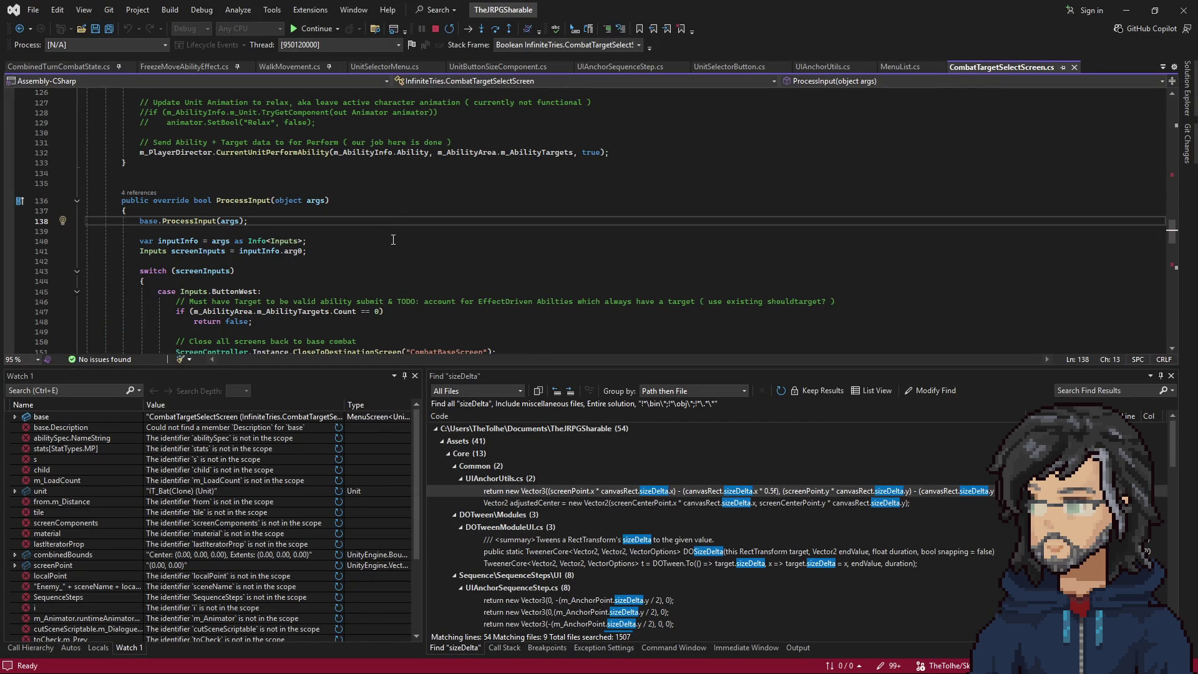
{"action": "left_click", "coordinate": [1127, 10]}
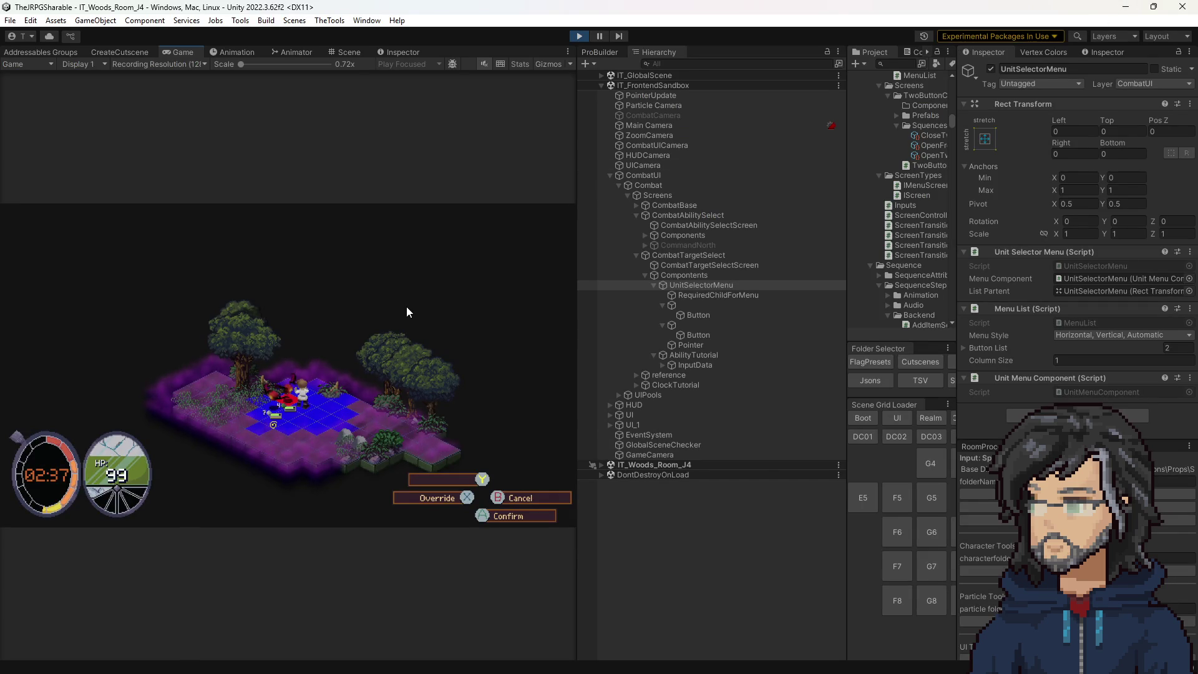
{"action": "key", "text": "Escape"}
{"action": "key", "text": "Escape"}
Move the pause selection between Continue and Options, then collapse CombatTargetSelect and CombatAbilitySelect.
{"action": "key", "text": "Down"}
{"action": "key", "text": "Up"}
{"action": "key", "text": "Down"}
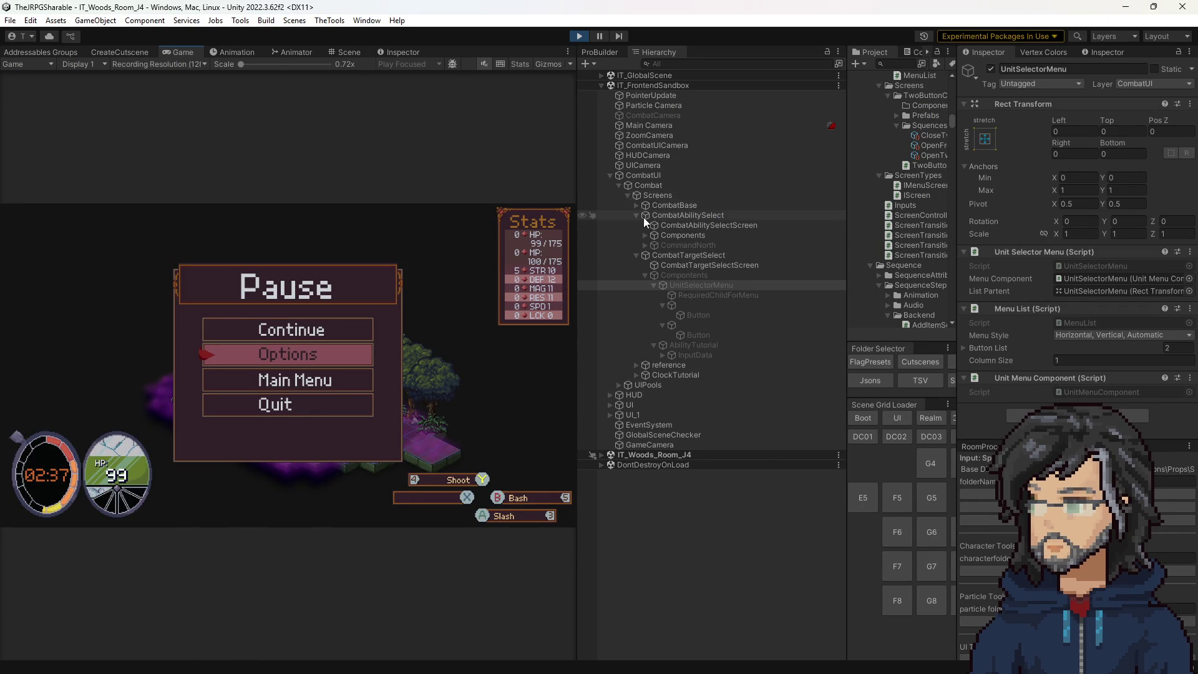
{"action": "left_click", "coordinate": [636, 255]}
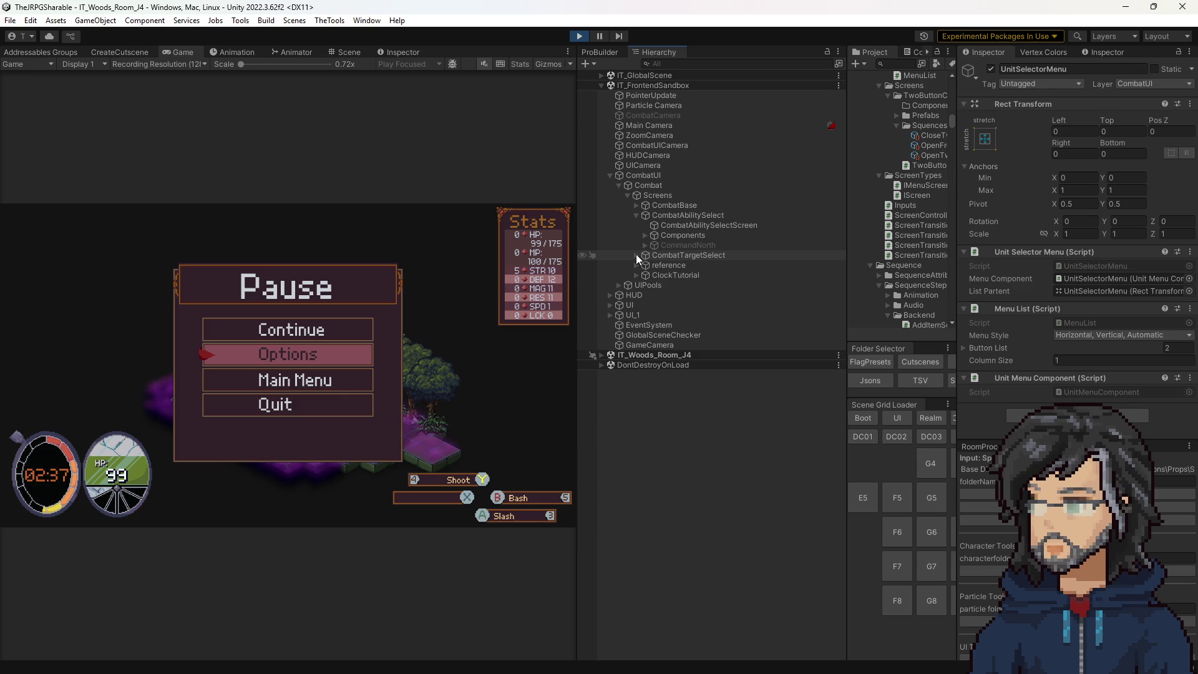
{"action": "left_click", "coordinate": [636, 214]}
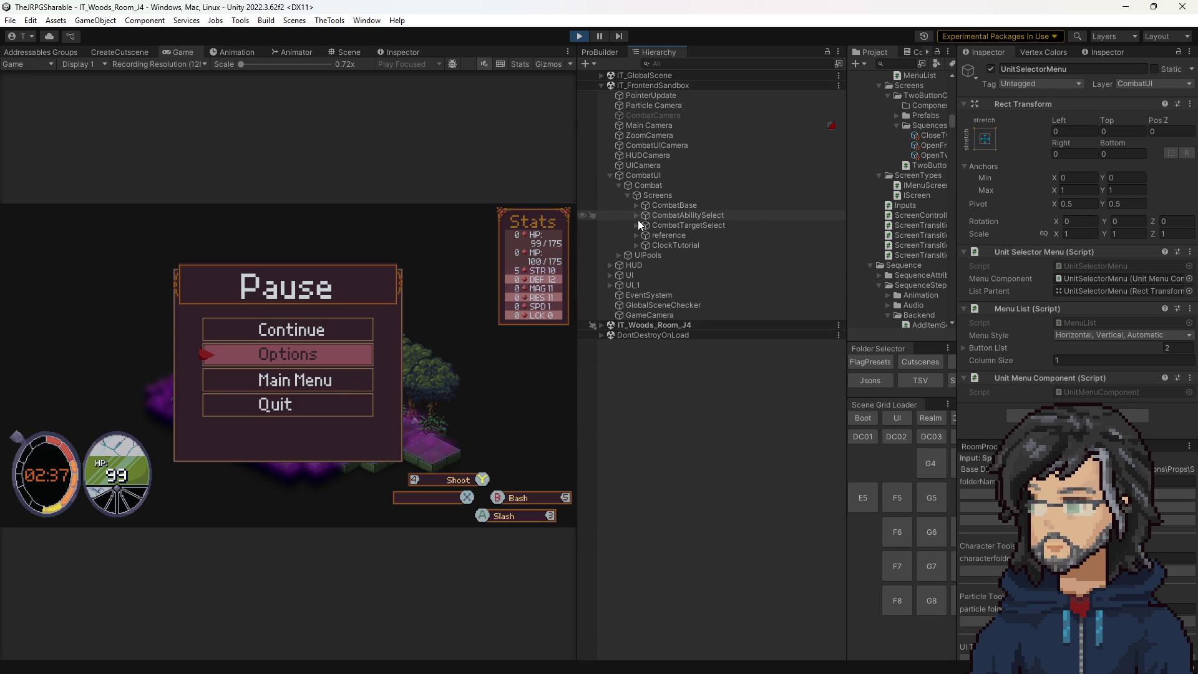
Expand UI > Frontend > Pause > PauseComponents > OptionBG > OptionTabMenuList > ListLayout in the Hierarchy.
{"action": "left_click", "coordinate": [611, 279]}
{"action": "left_click", "coordinate": [620, 295]}
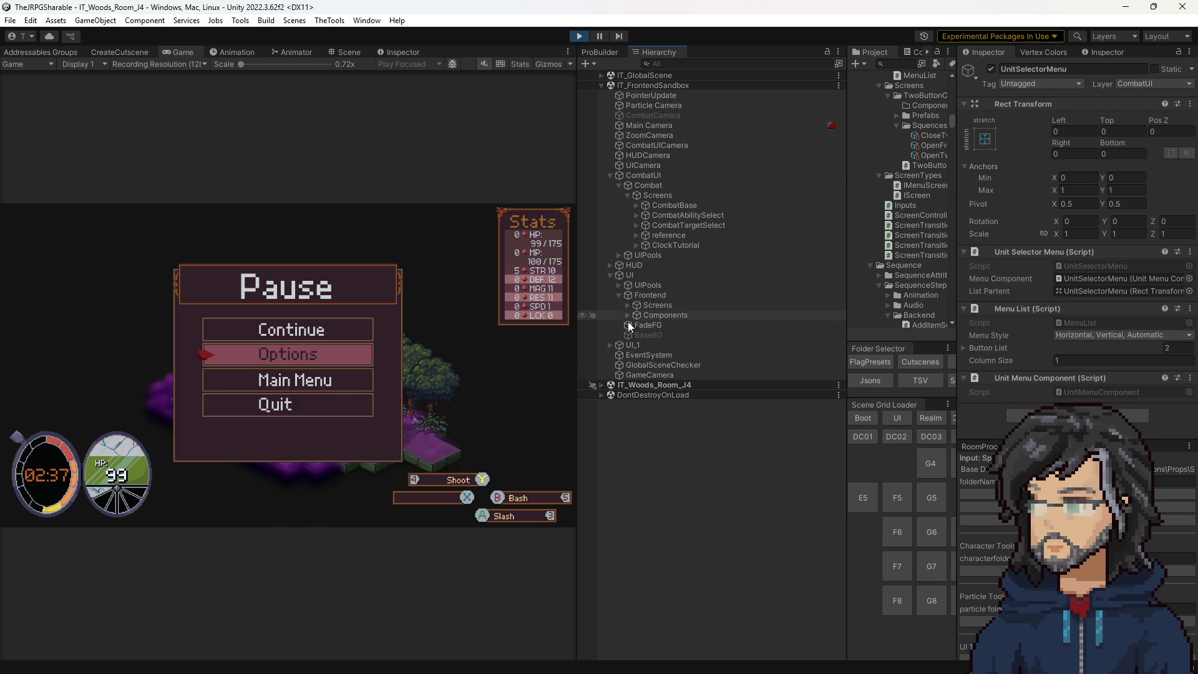
{"action": "left_click", "coordinate": [627, 305]}
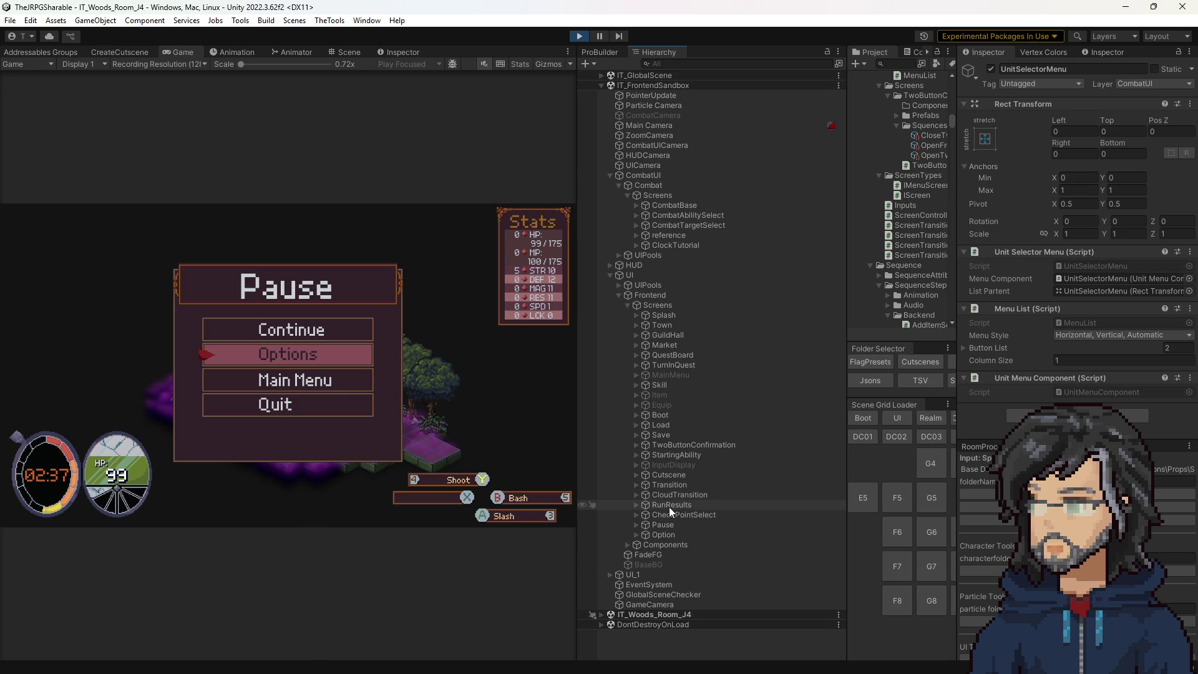
{"action": "left_click", "coordinate": [636, 525]}
{"action": "left_click", "coordinate": [679, 534]}
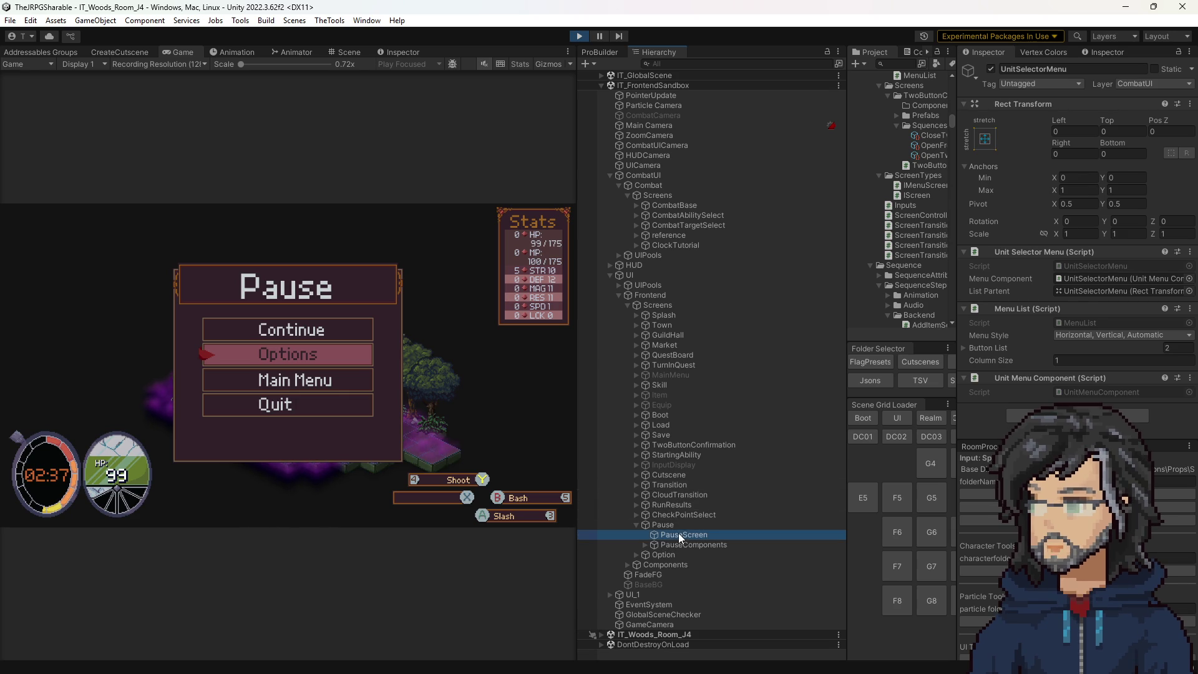
{"action": "left_click", "coordinate": [646, 545]}
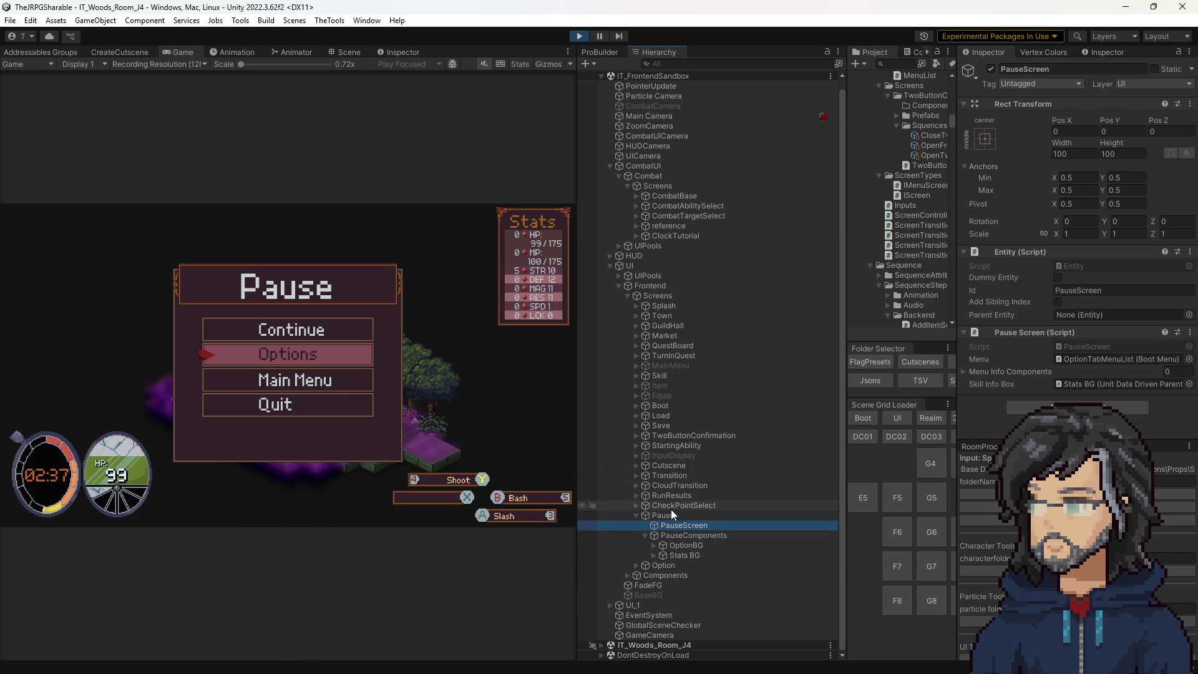
{"action": "left_click", "coordinate": [654, 545]}
{"action": "left_click", "coordinate": [664, 546]}
{"action": "left_click", "coordinate": [671, 545]}
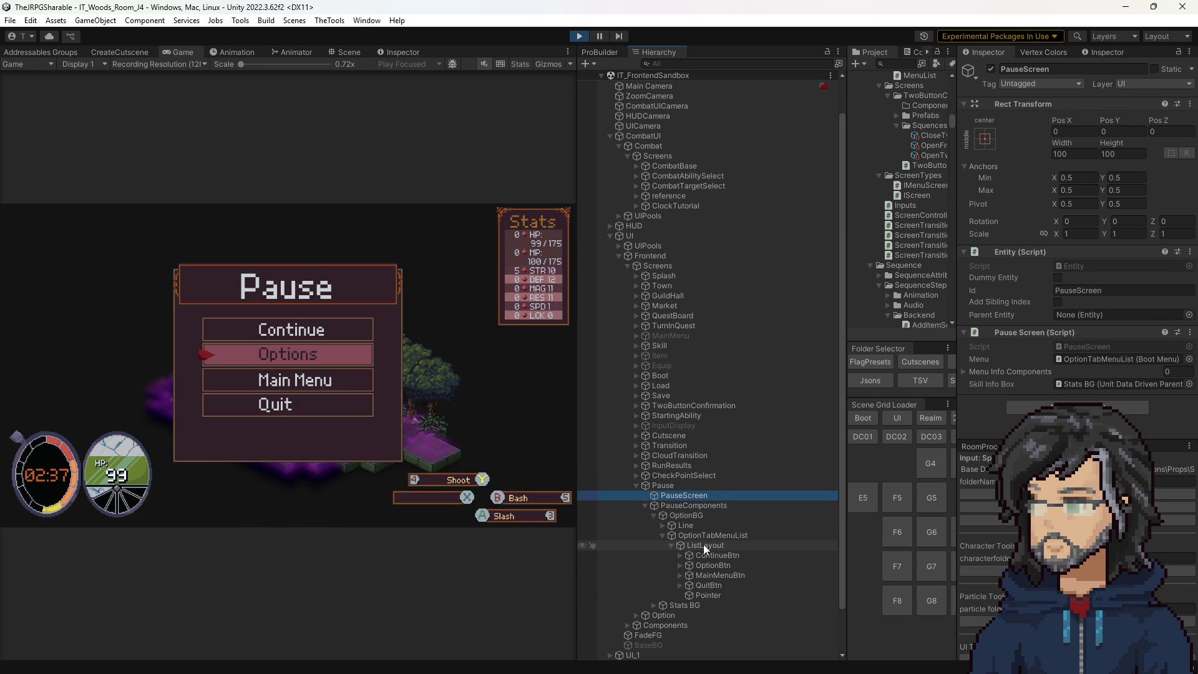
{"action": "left_click", "coordinate": [700, 545]}
Inspect ContinueBtn and its MenuBtn child, revealing its down-navigation target.
{"action": "left_click", "coordinate": [710, 535]}
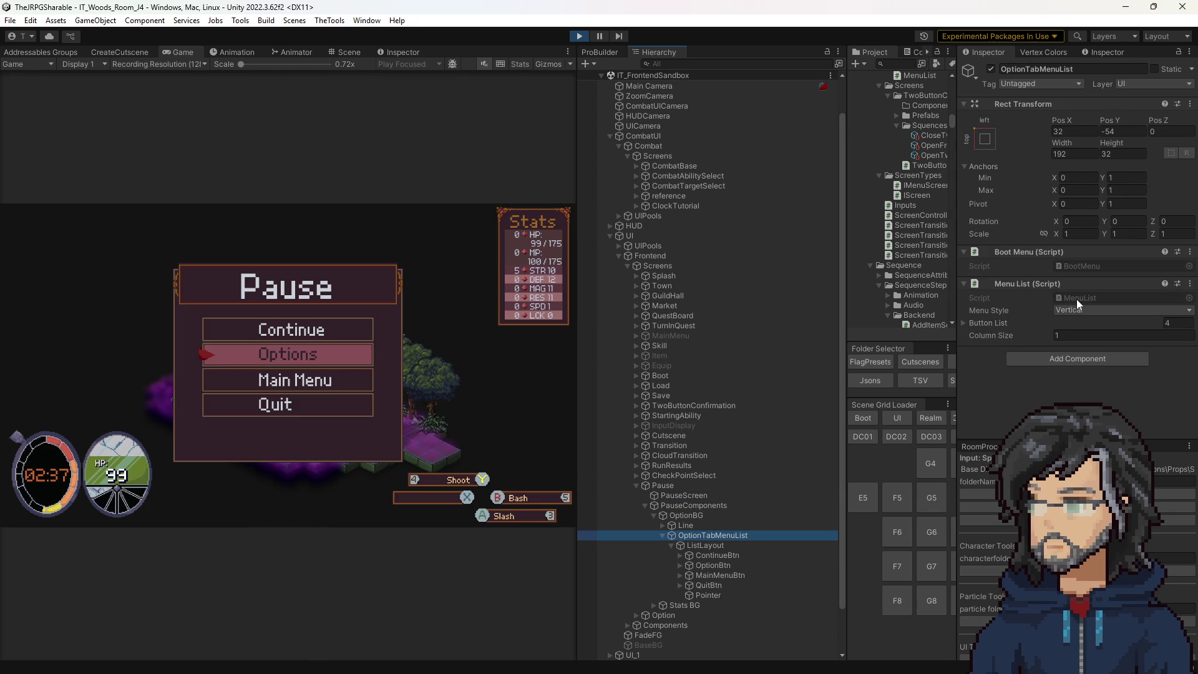
{"action": "left_click", "coordinate": [727, 555]}
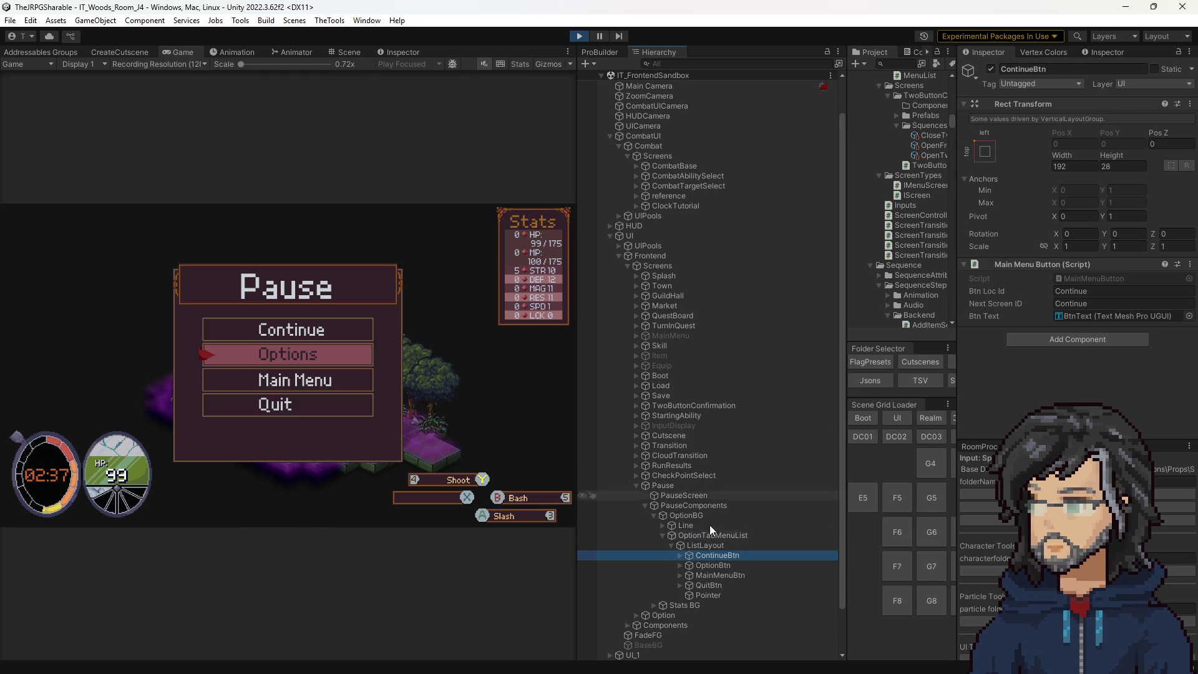
{"action": "left_click", "coordinate": [679, 556]}
{"action": "left_click", "coordinate": [713, 566]}
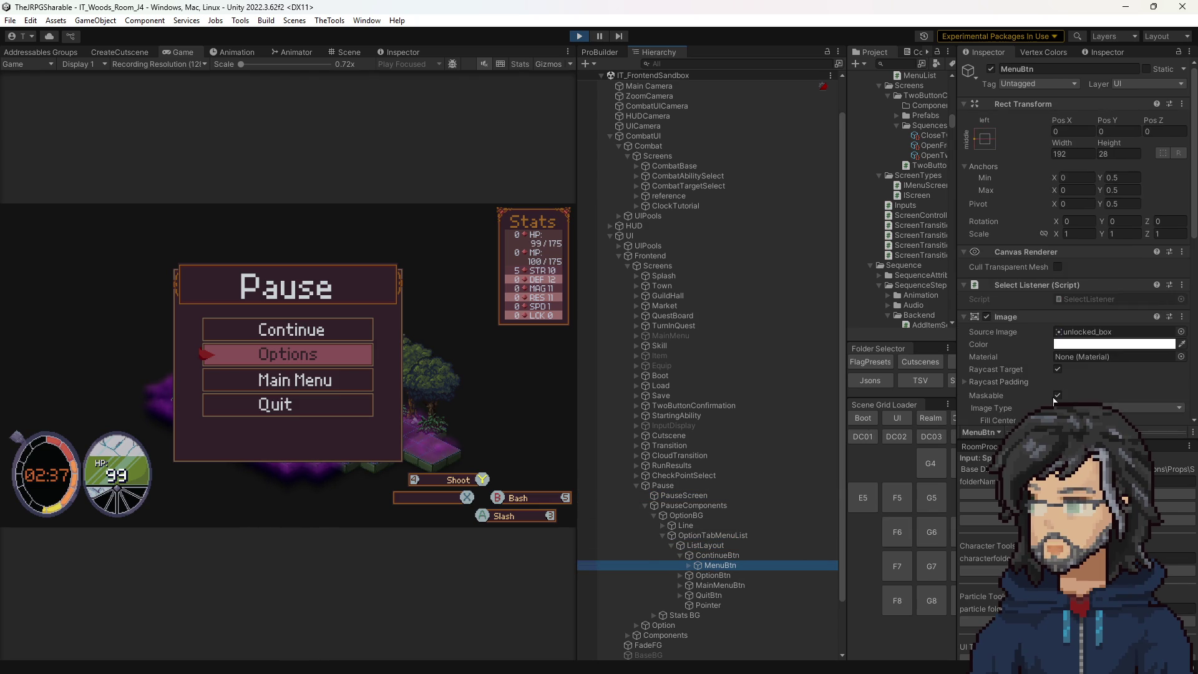
{"action": "scroll", "coordinate": [1053, 402], "scroll_direction": "down", "scroll_amount": 5}
{"action": "left_click", "coordinate": [1085, 380]}
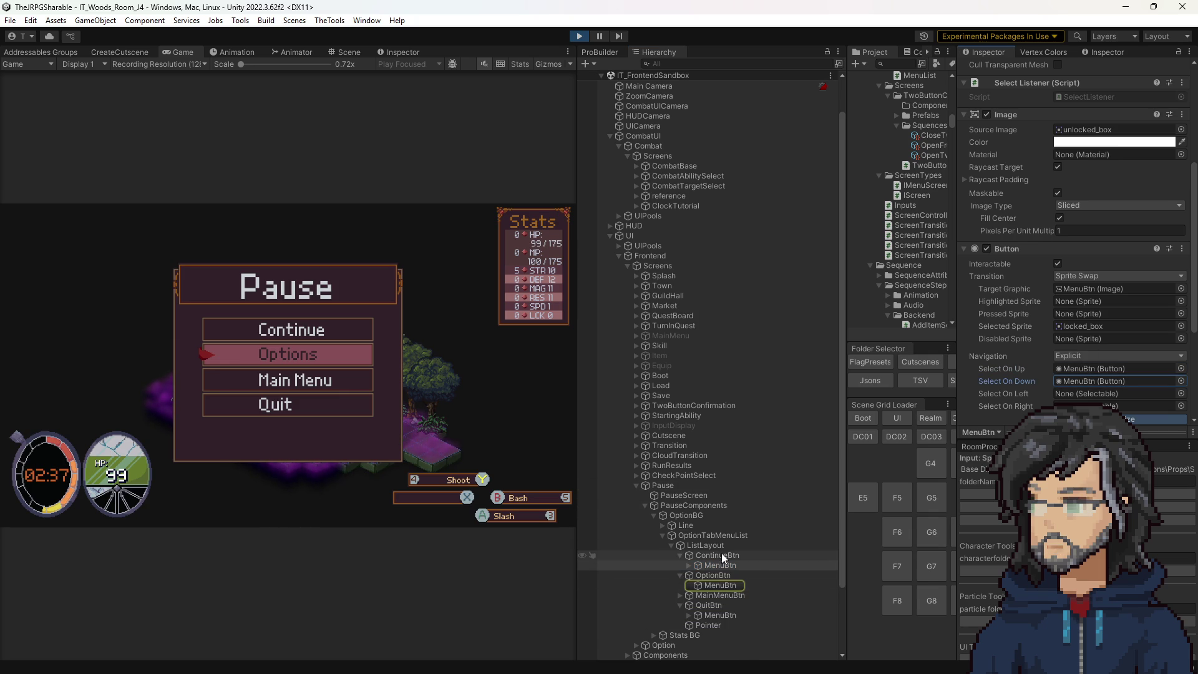
Inspect Line and OptionTabMenuList, open the MenuList script, then select OptionBG.
{"action": "left_click", "coordinate": [702, 528]}
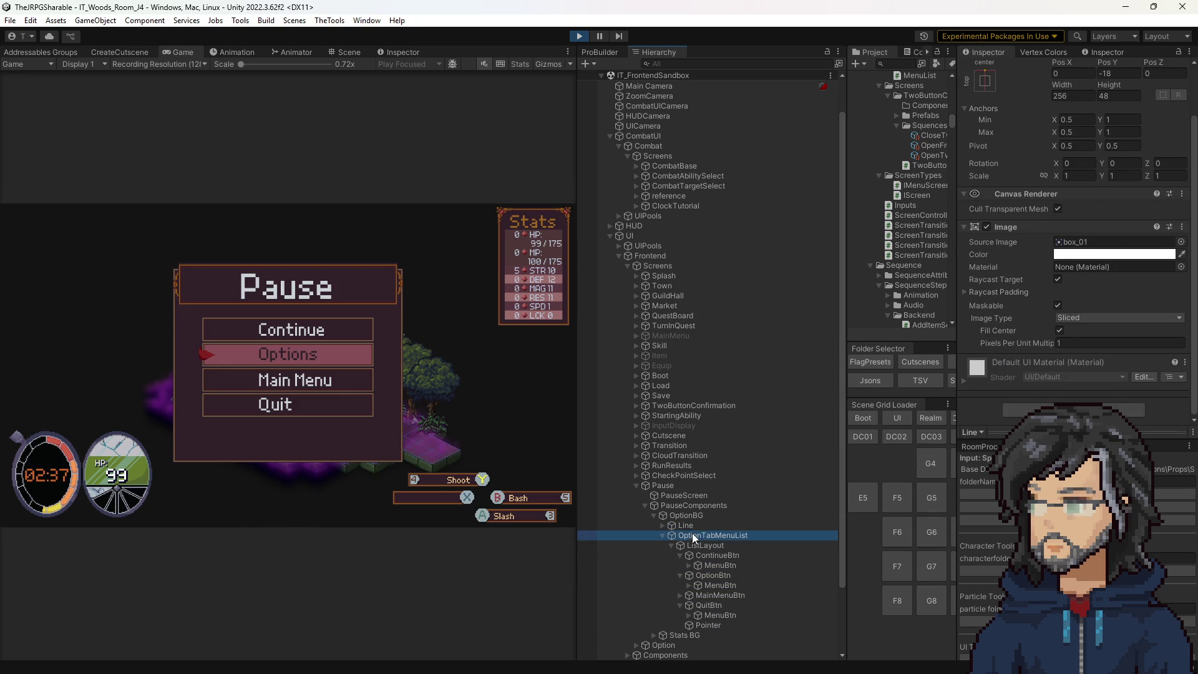
{"action": "left_click", "coordinate": [693, 537]}
{"action": "double_click", "coordinate": [1078, 296]}
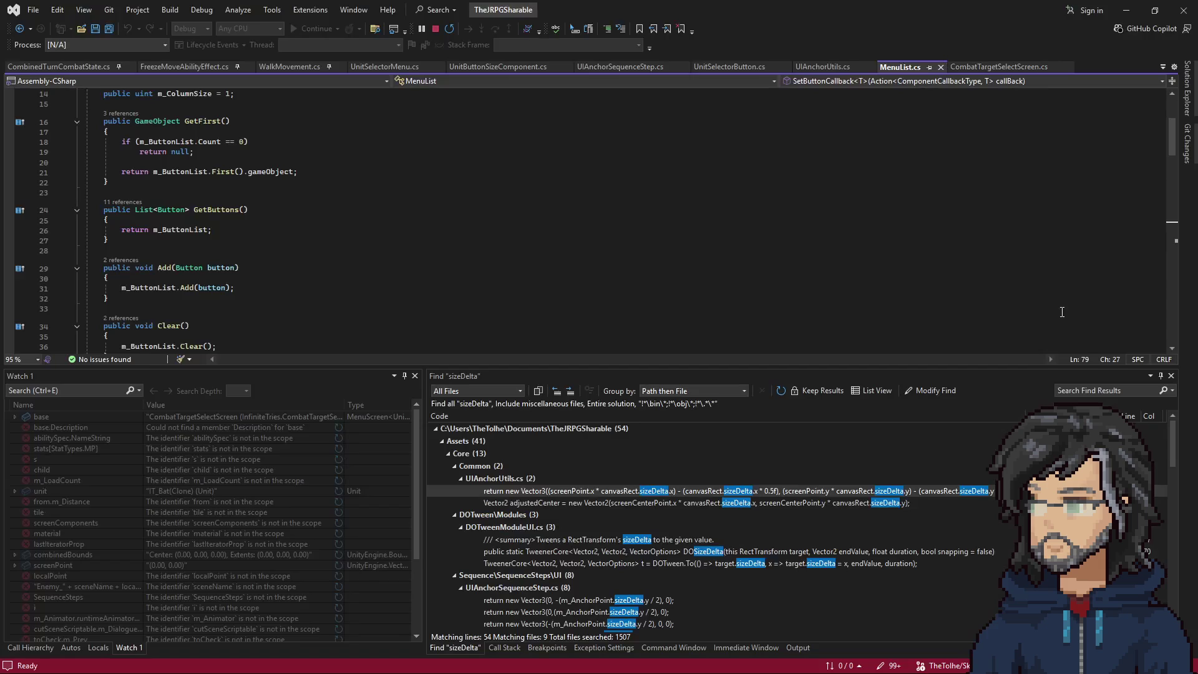
{"action": "scroll", "coordinate": [301, 197], "scroll_direction": "up", "scroll_amount": 5}
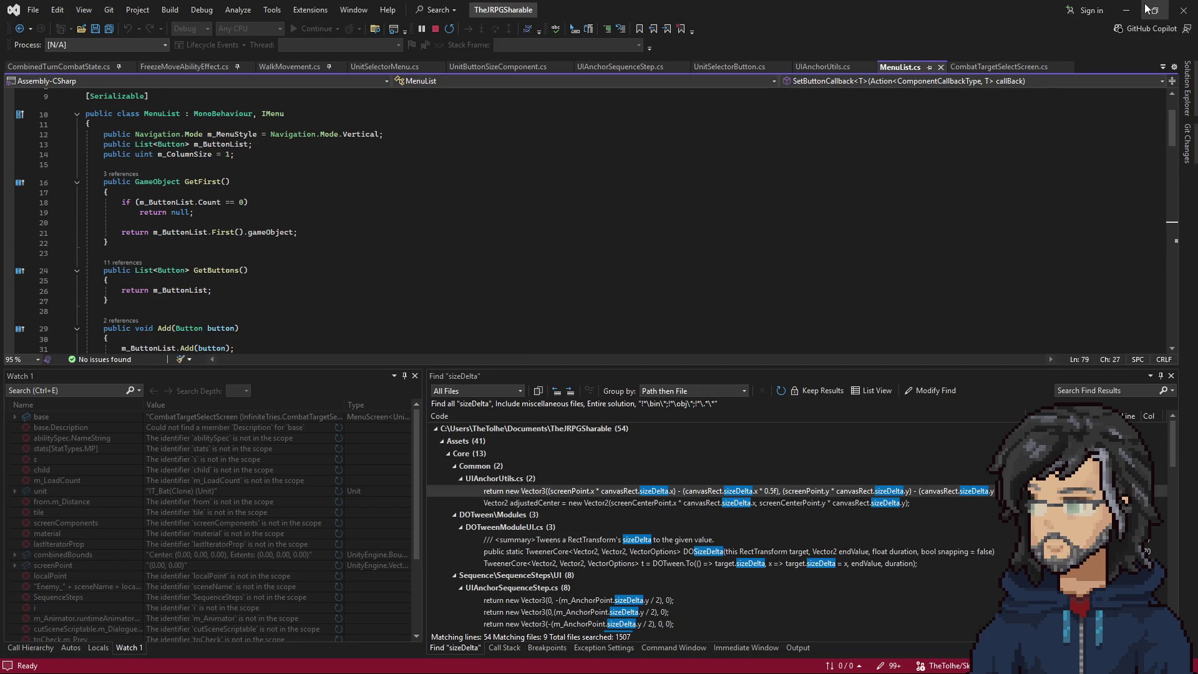
{"action": "key", "text": "alt+Tab"}
{"action": "left_click", "coordinate": [681, 516]}
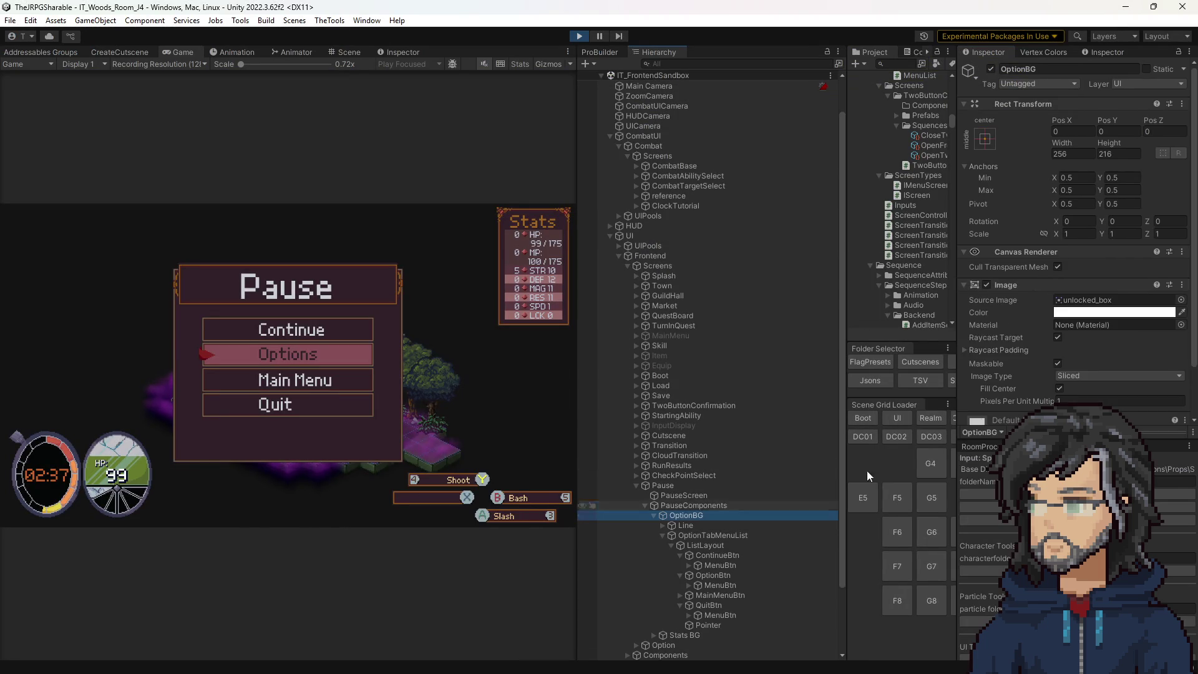
Open OptionTabMenuList's BootMenu.cs and mark the GetComponentsInParent call in its loop.
{"action": "left_click", "coordinate": [688, 536]}
{"action": "double_click", "coordinate": [1092, 267]}
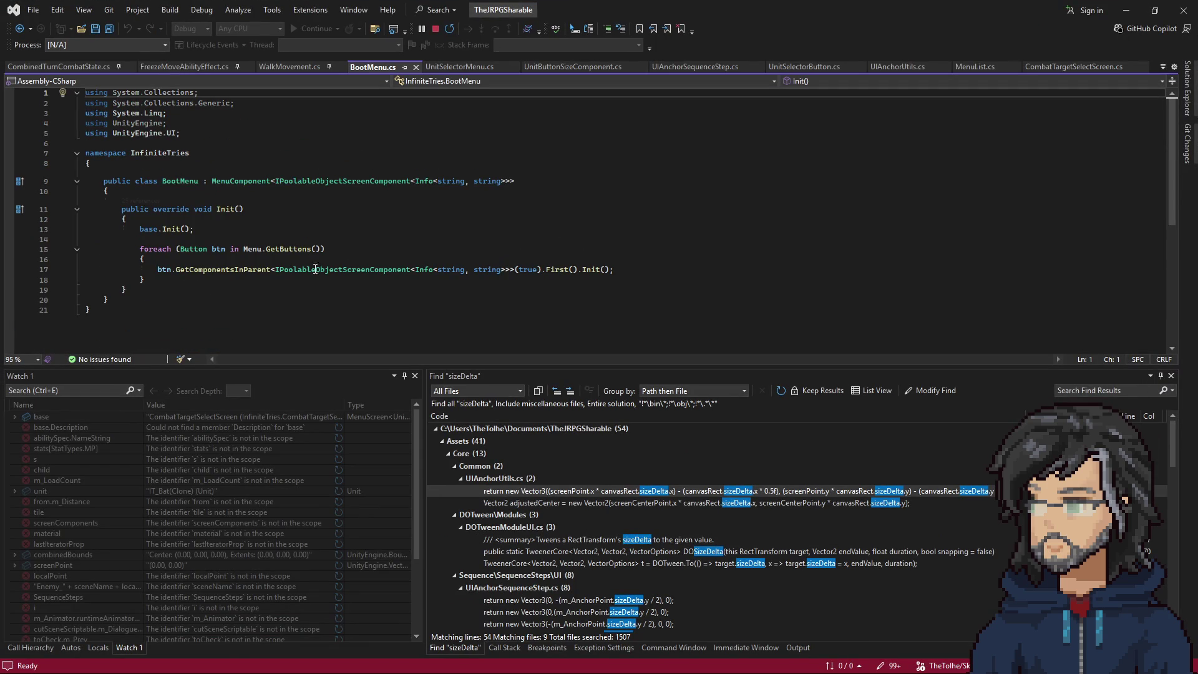
{"action": "left_click_drag", "start_coordinate": [175, 269], "coordinate": [574, 282]}
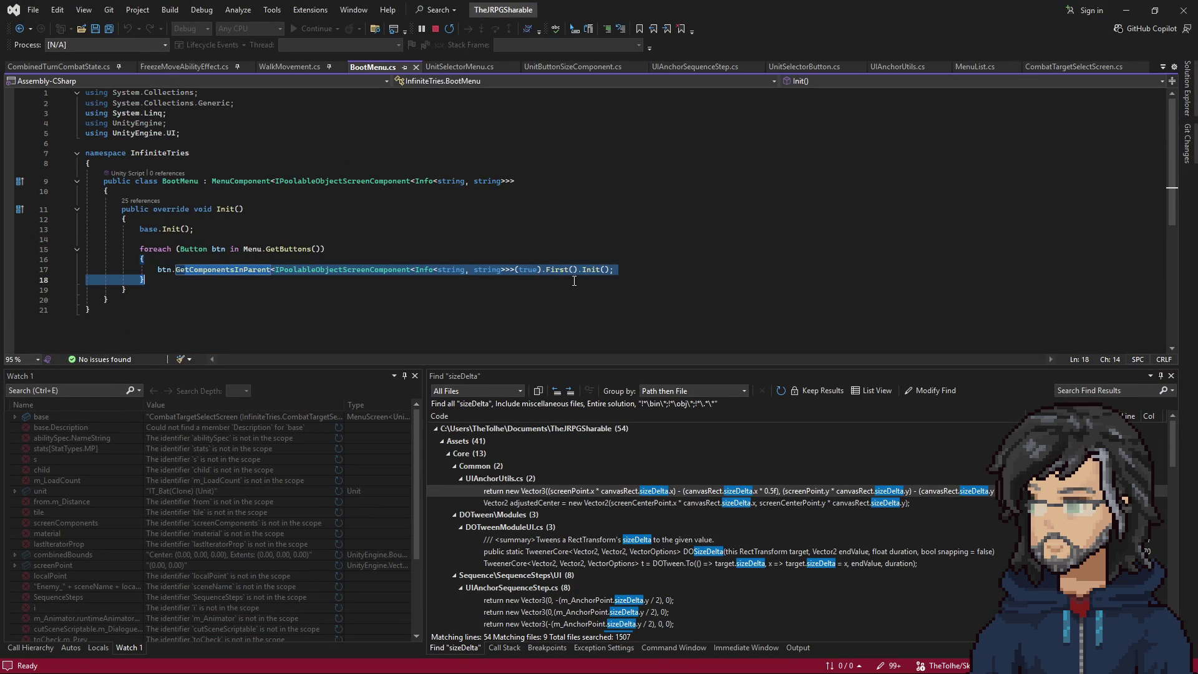
{"action": "left_click", "coordinate": [616, 273]}
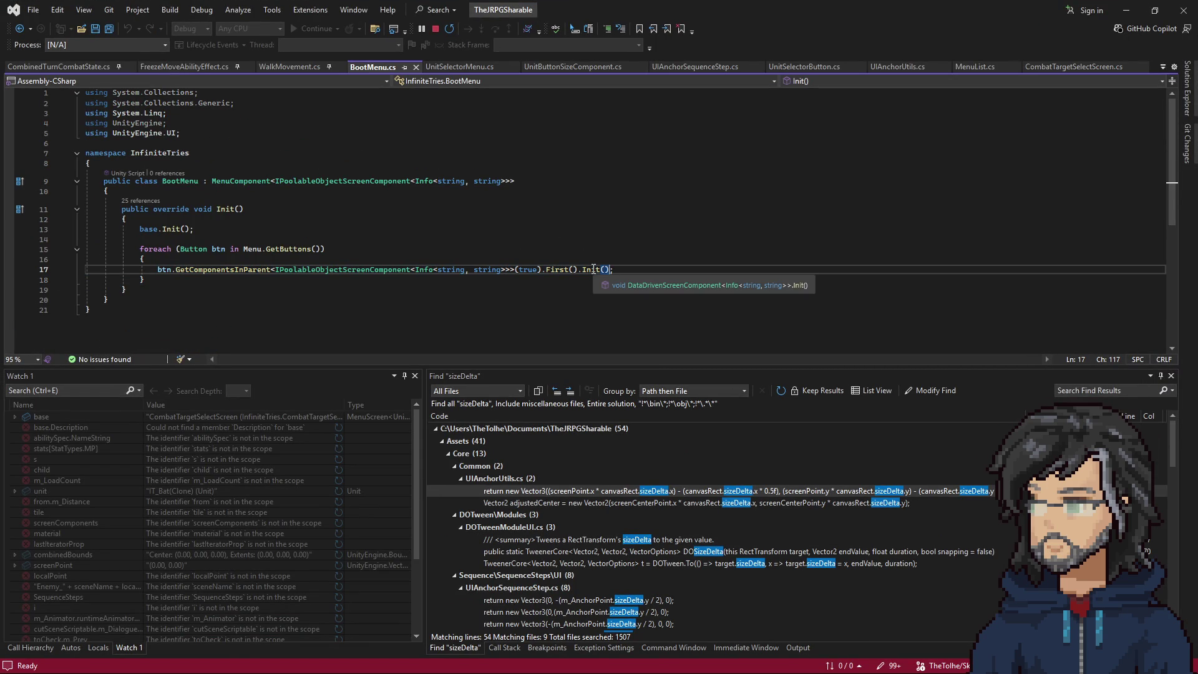
Go to the Init definition in IMenuScreenComponent.cs, then minimize Visual Studio.
{"action": "right_click", "coordinate": [593, 269]}
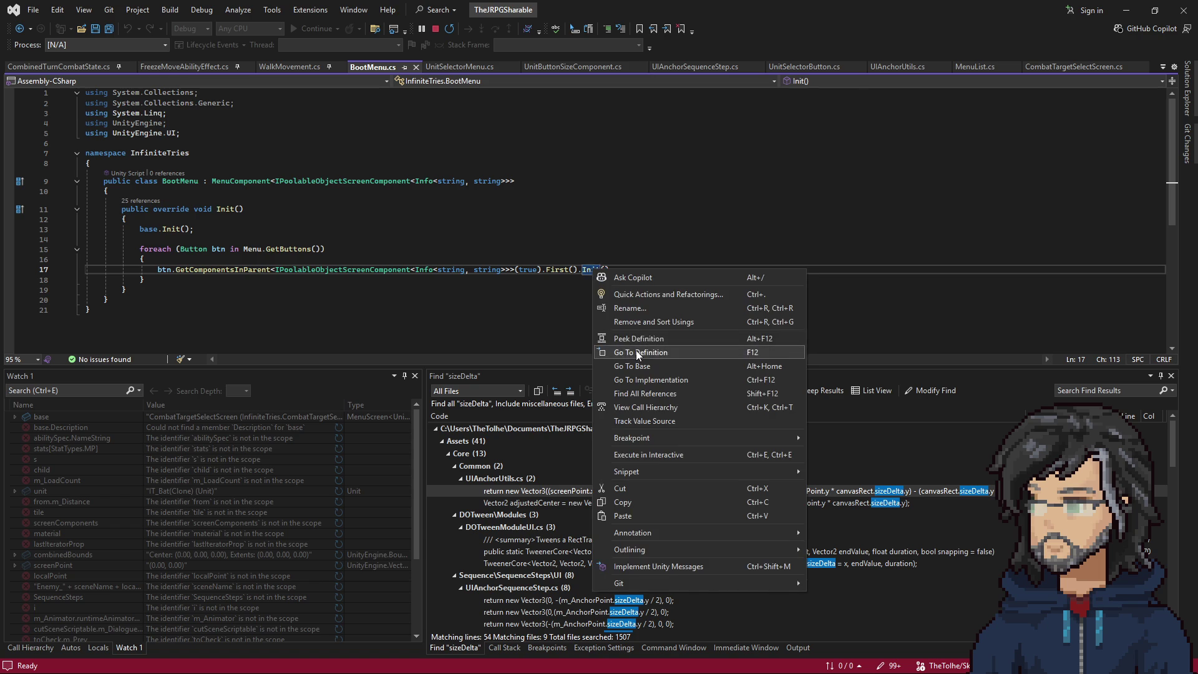
{"action": "left_click", "coordinate": [614, 351]}
{"action": "scroll", "coordinate": [232, 265], "scroll_direction": "down", "scroll_amount": 5}
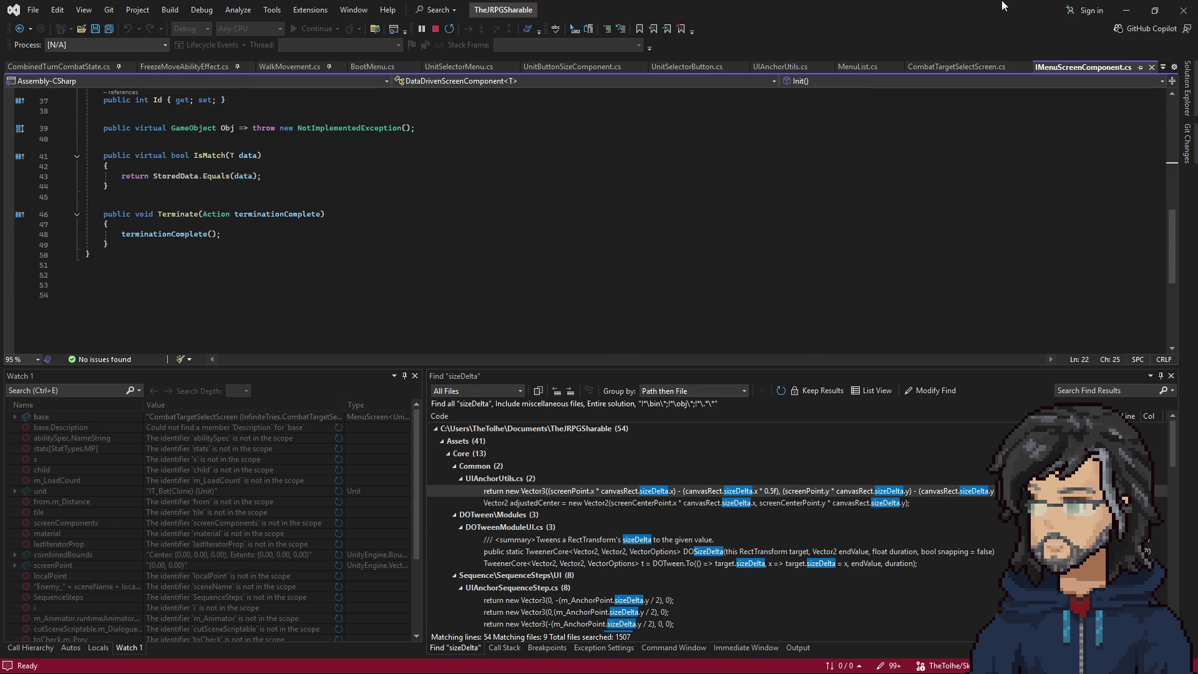
{"action": "left_click", "coordinate": [1127, 10]}
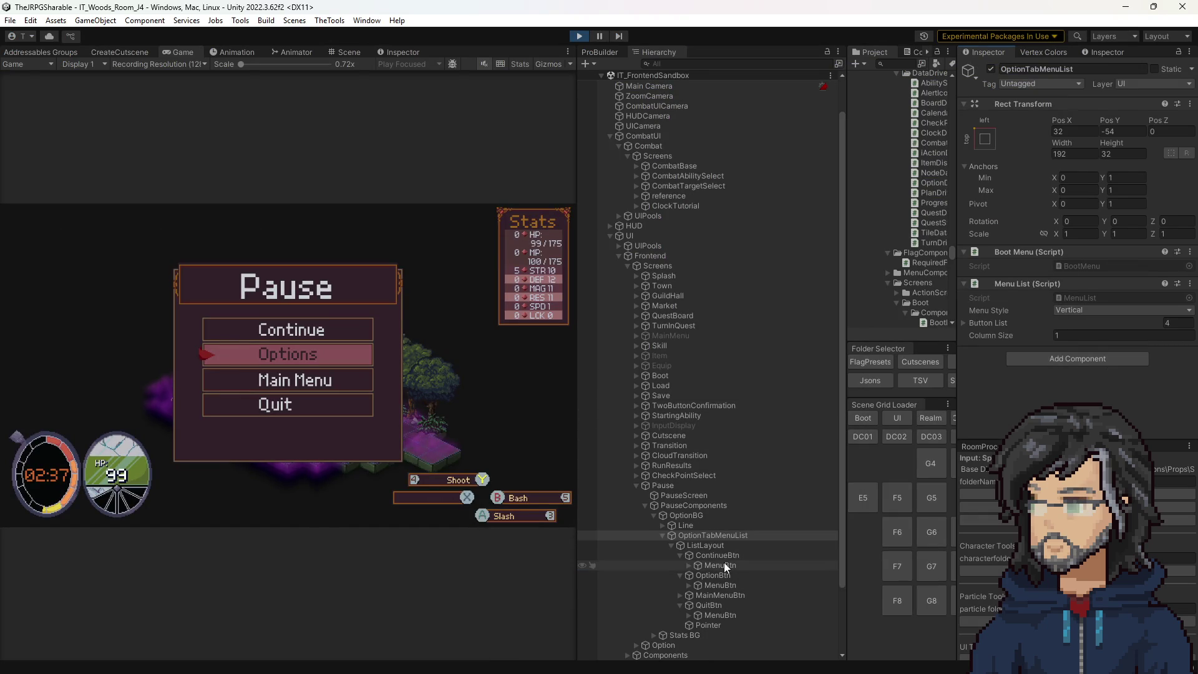
Open ContinueBtn's MainMenuButton.cs and mark the StoredData assignment in Init.
{"action": "left_click", "coordinate": [724, 563]}
{"action": "left_click", "coordinate": [716, 553]}
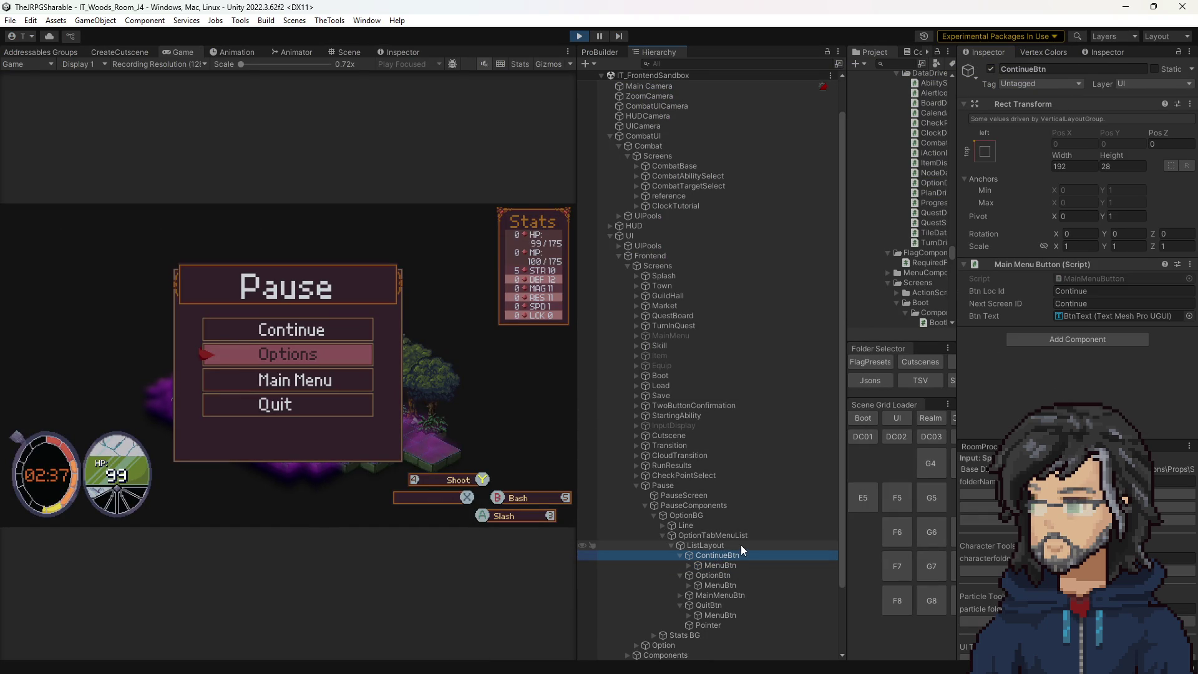
{"action": "left_click", "coordinate": [1076, 279]}
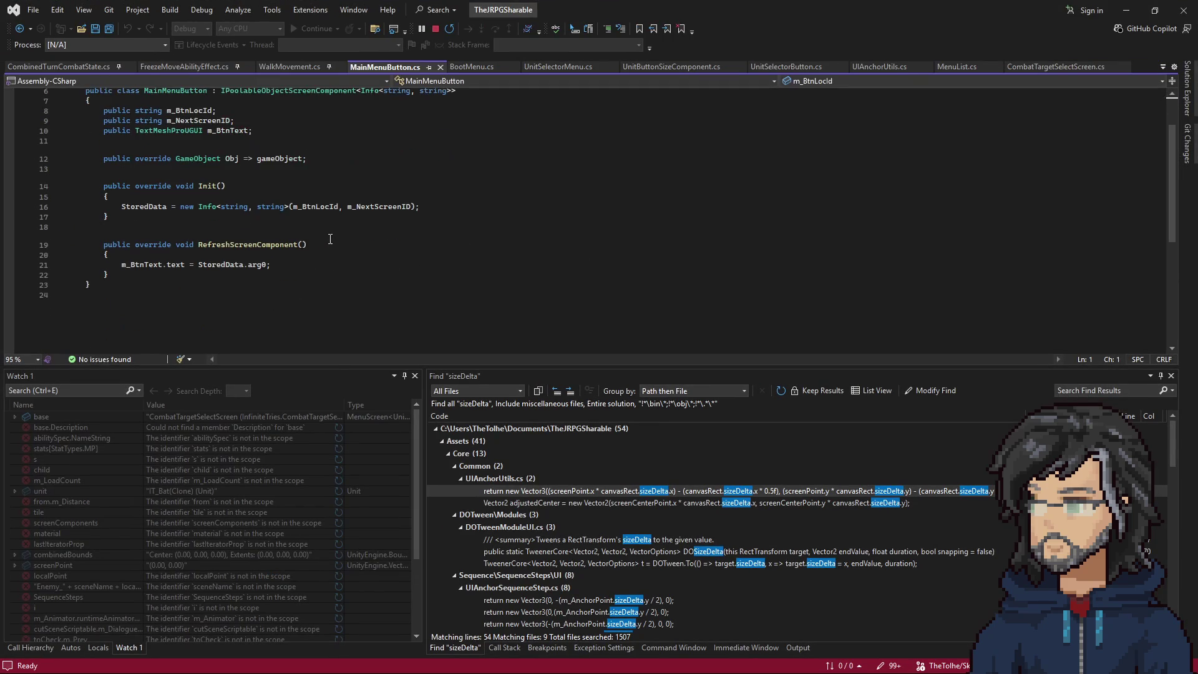
{"action": "mouse_move", "coordinate": [121, 206]}
{"action": "left_mouse_down"}
{"action": "mouse_move", "coordinate": [421, 207]}
{"action": "mouse_move", "coordinate": [108, 217]}
{"action": "left_mouse_up"}
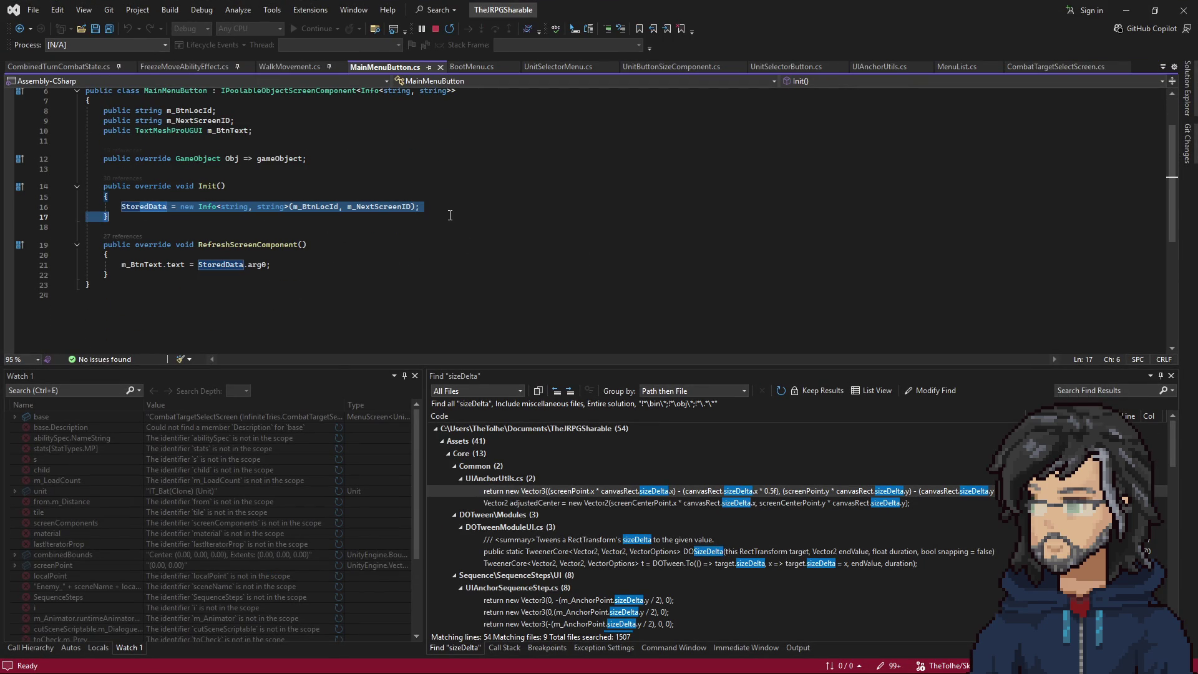
{"action": "left_click", "coordinate": [1127, 12]}
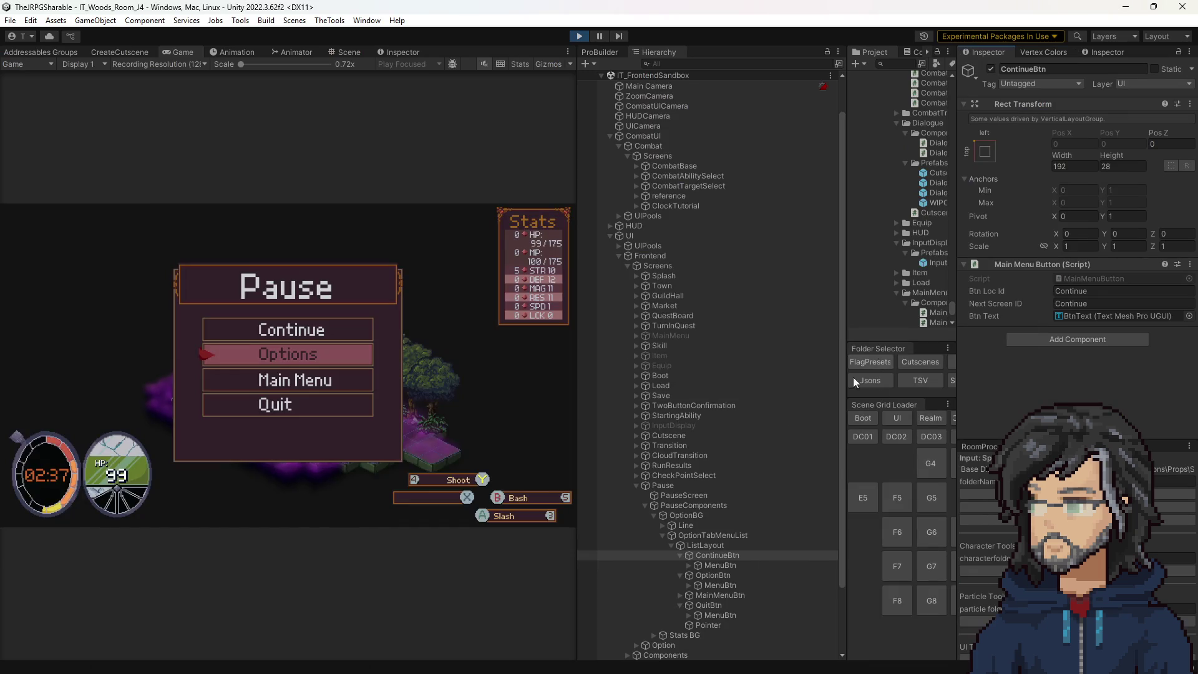
Open OptionTabMenuList's MenuList.cs script in Visual Studio.
{"action": "left_click", "coordinate": [706, 545]}
{"action": "left_click", "coordinate": [590, 536]}
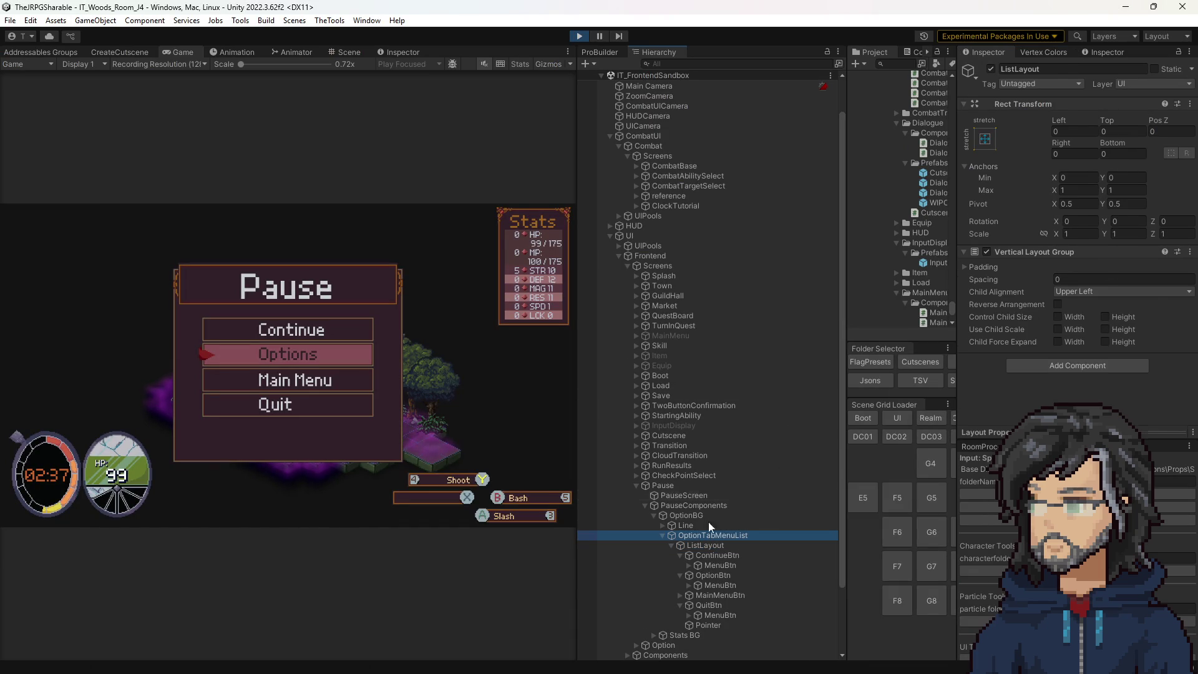
{"action": "left_click", "coordinate": [1082, 298]}
{"action": "double_click", "coordinate": [1080, 295]}
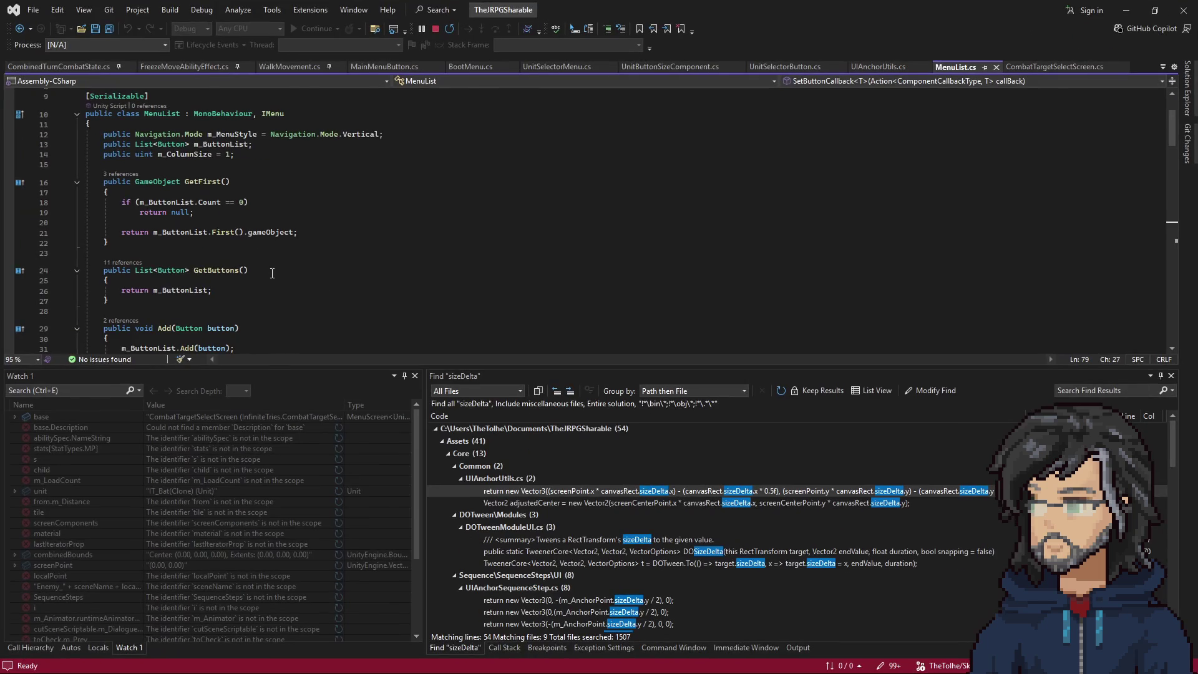
List PopulateNavigation's references and open its call in MenuComponent.cs.
{"action": "scroll", "coordinate": [242, 241], "scroll_direction": "down", "scroll_amount": 11}
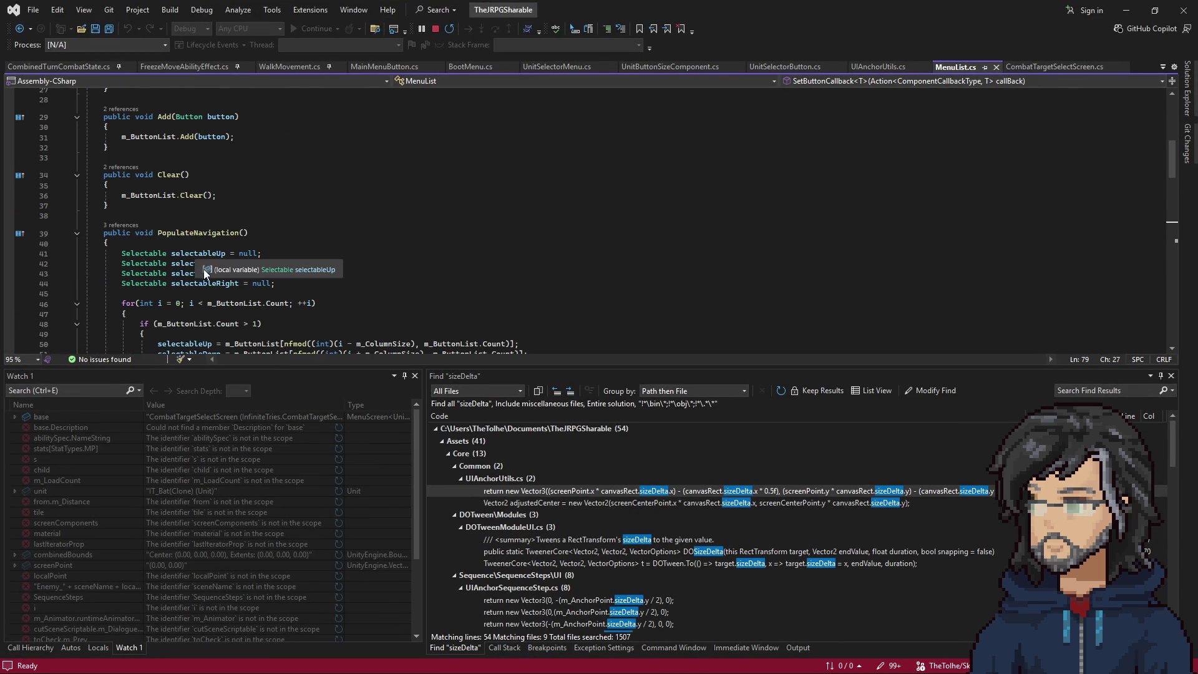
{"action": "scroll", "coordinate": [292, 257], "scroll_direction": "up", "scroll_amount": 3}
{"action": "left_click", "coordinate": [209, 142]}
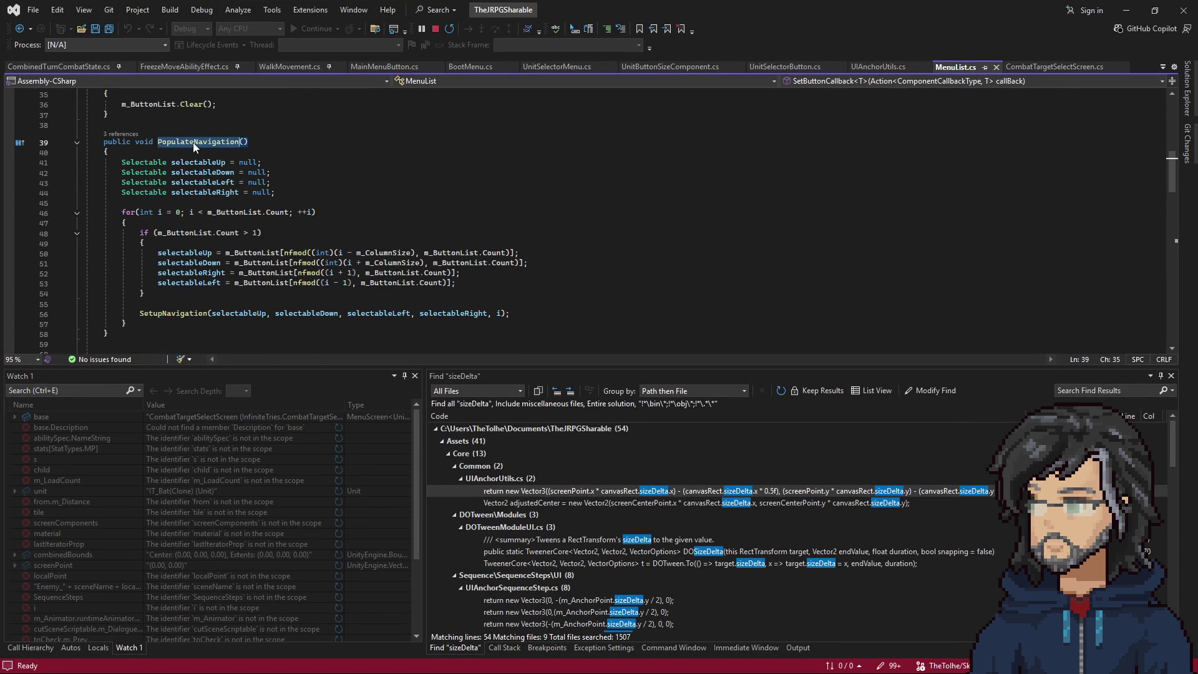
{"action": "left_click", "coordinate": [120, 134]}
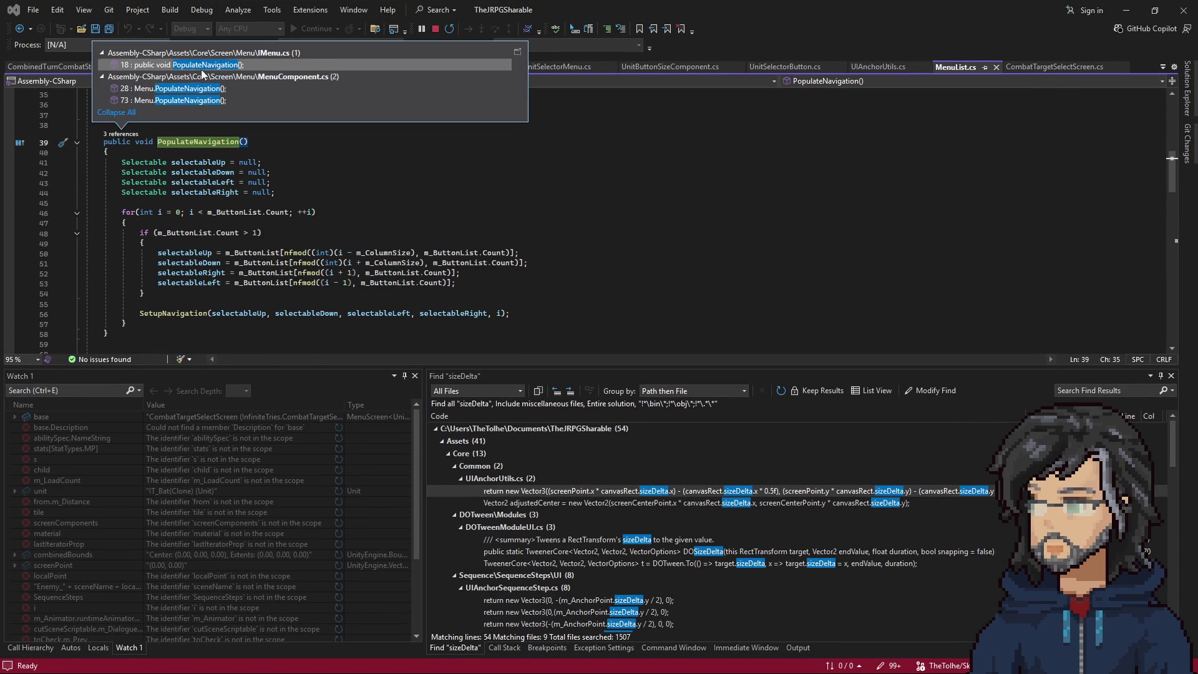
{"action": "left_click", "coordinate": [193, 88]}
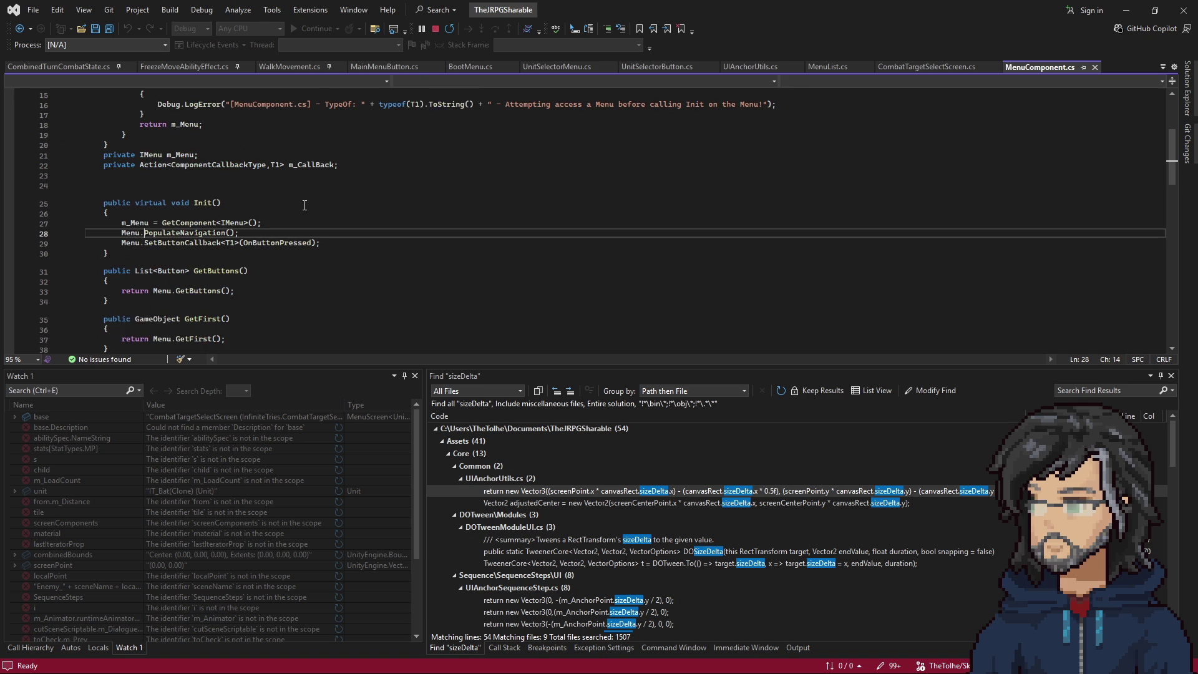
From MenuComponent's Init, go to the PopulateNavigation declaration in IMenu.
{"action": "left_click", "coordinate": [165, 204]}
{"action": "left_click_drag", "start_coordinate": [168, 215], "coordinate": [319, 243]}
{"action": "left_click", "coordinate": [319, 243]}
{"action": "right_click", "coordinate": [208, 234]}
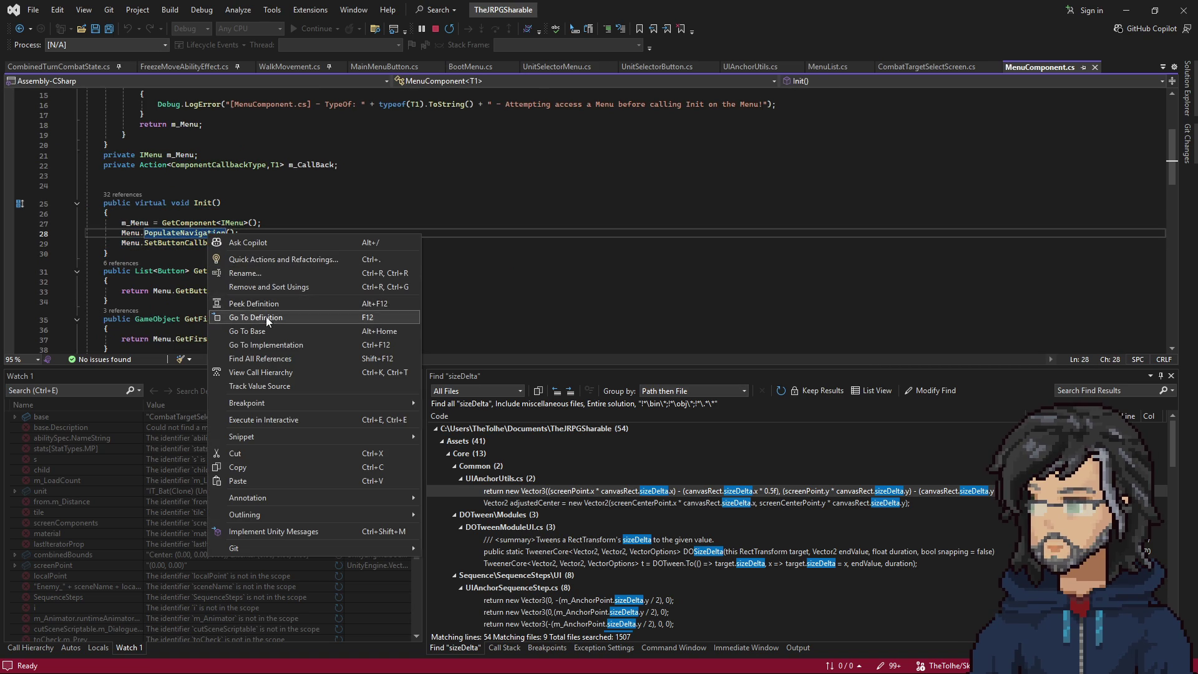
{"action": "left_click", "coordinate": [266, 317]}
Return to MenuList's PopulateNavigation, select the neighbour assignments on lines 50–53, then show UnitSelectorButton.cs.
{"action": "left_click", "coordinate": [19, 28]}
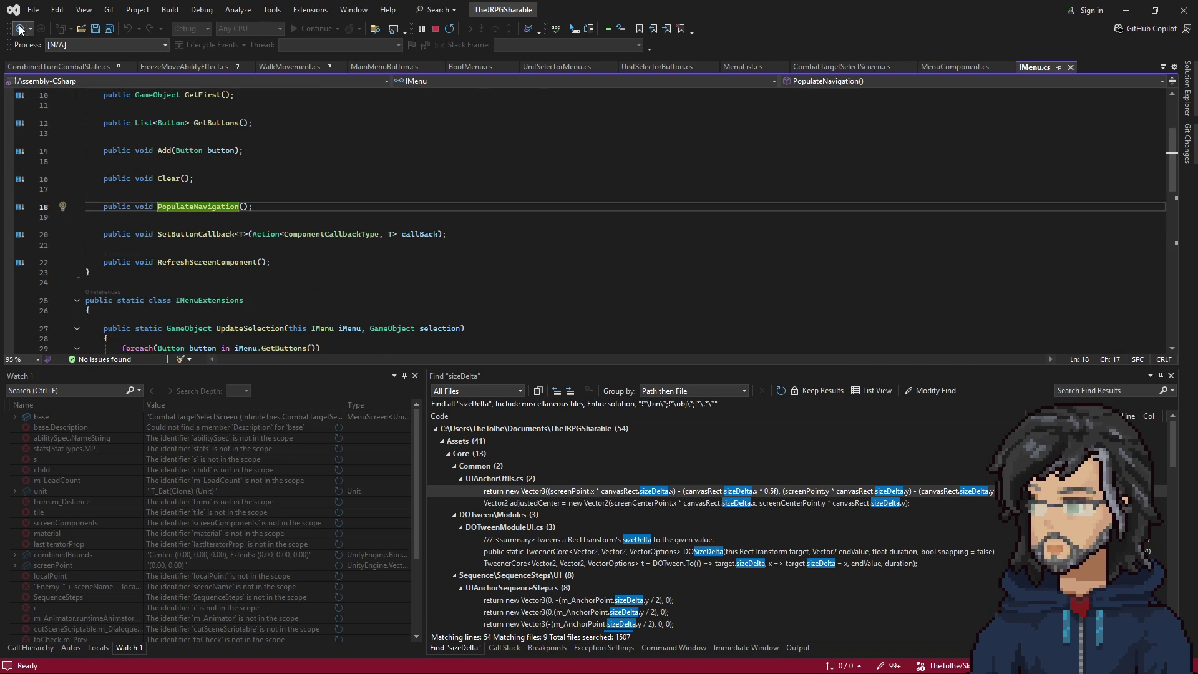
{"action": "key", "text": "ctrl+F12"}
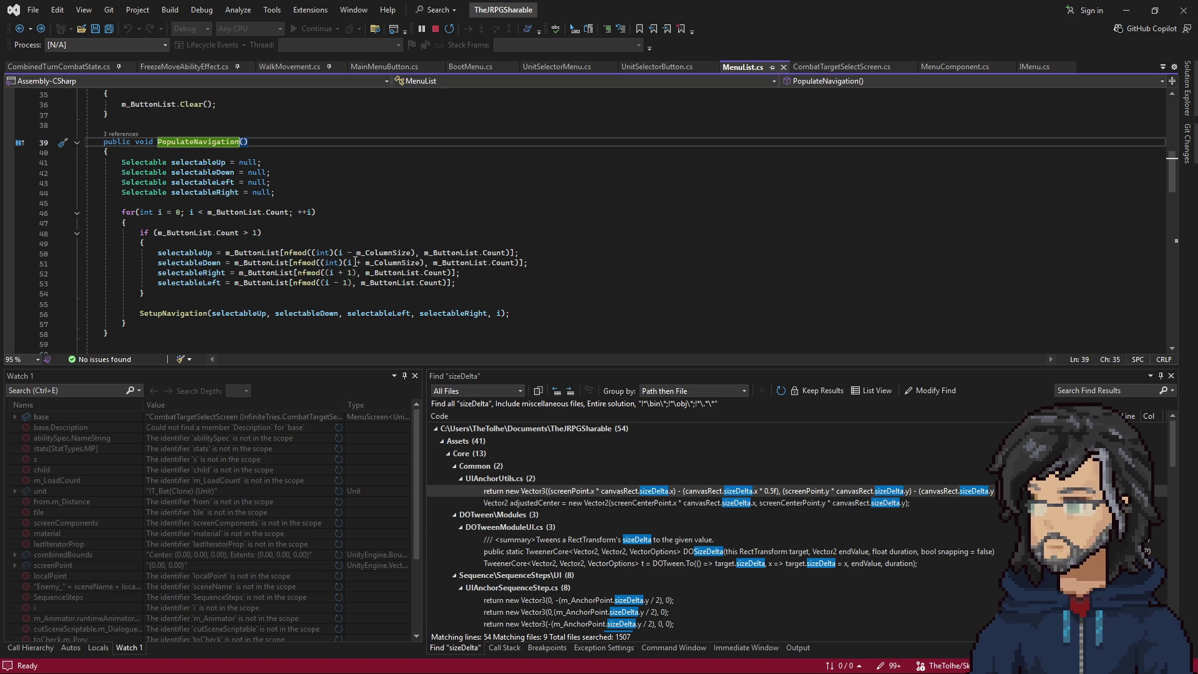
{"action": "left_click_drag", "start_coordinate": [158, 252], "coordinate": [457, 282]}
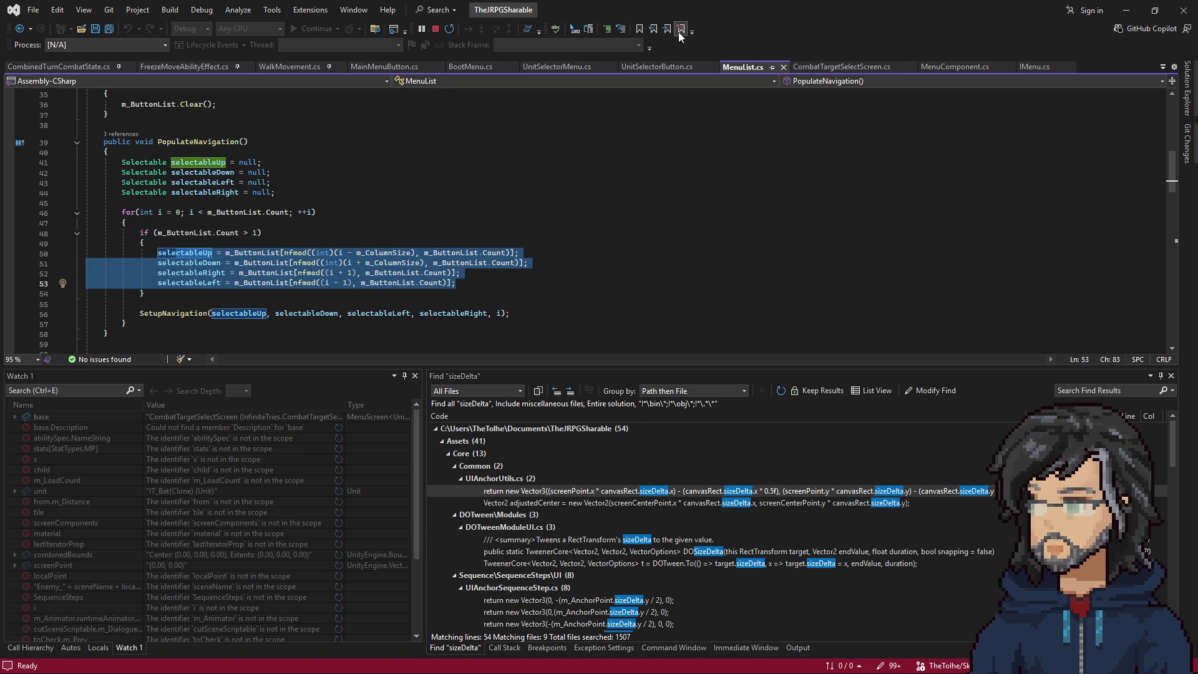
{"action": "left_click", "coordinate": [646, 66]}
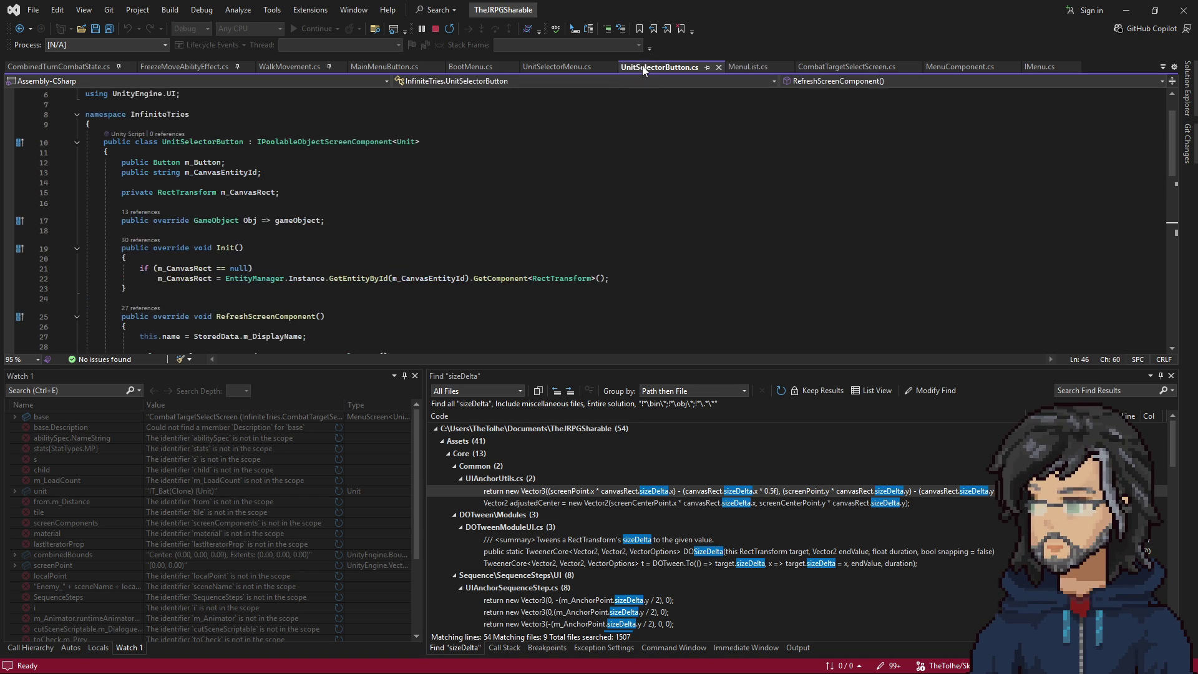
Switch to UnitSelectorMenu.cs and go to its DataDrivenMenuComponent base class definition.
{"action": "scroll", "coordinate": [385, 184], "scroll_direction": "down", "scroll_amount": 4}
{"action": "scroll", "coordinate": [249, 211], "scroll_direction": "up", "scroll_amount": 4}
{"action": "left_click", "coordinate": [534, 68]}
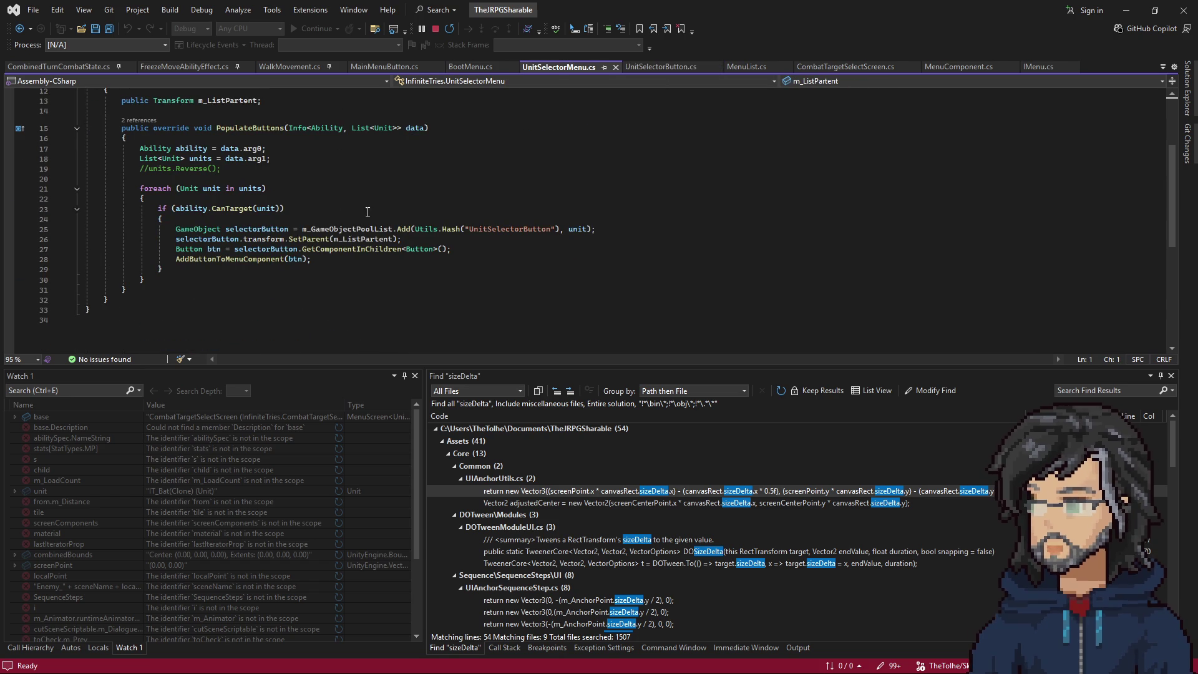
{"action": "scroll", "coordinate": [231, 138], "scroll_direction": "up", "scroll_amount": 2}
{"action": "left_click", "coordinate": [229, 141]}
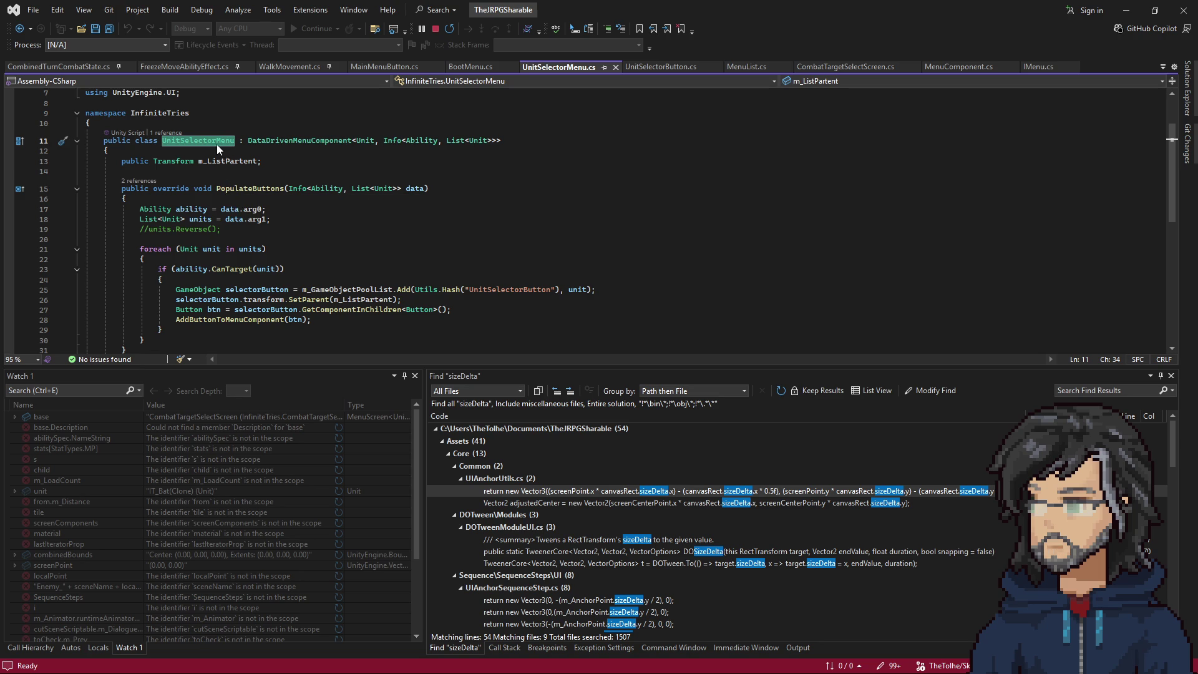
{"action": "right_click", "coordinate": [292, 141]}
{"action": "left_click", "coordinate": [351, 221]}
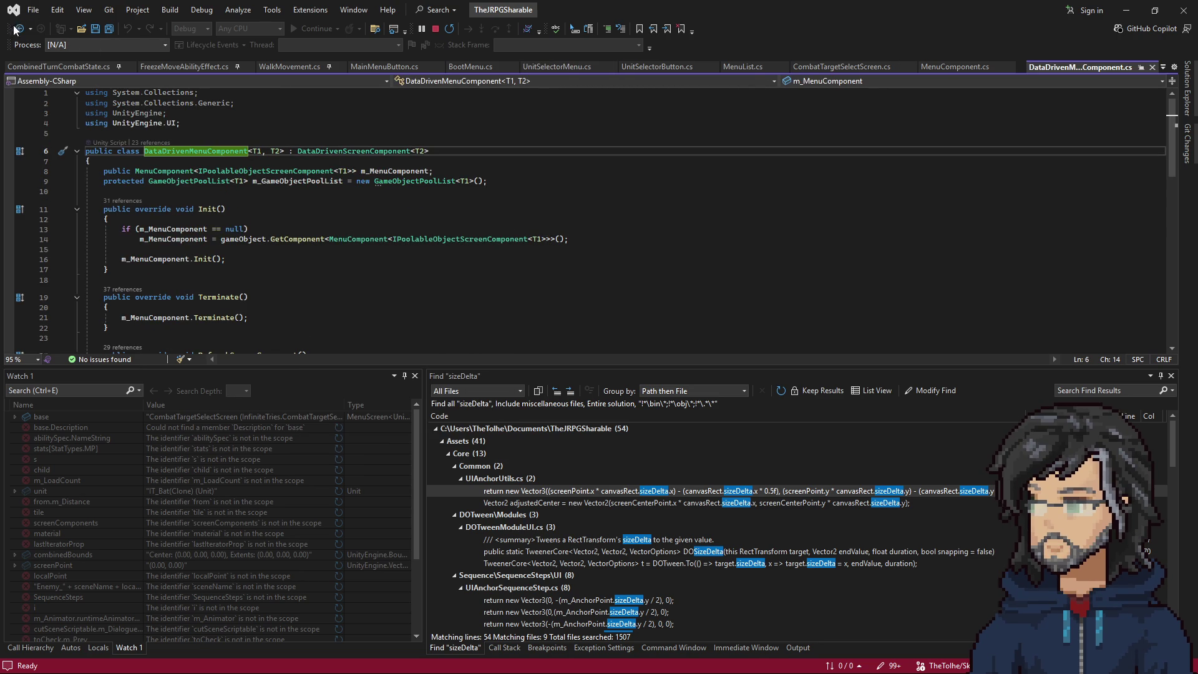
Go to MenuComponent's definition, then navigate back to PopulateButtons in UnitSelectorMenu.cs at line 28.
{"action": "right_click", "coordinate": [168, 171]}
{"action": "left_click", "coordinate": [215, 253]}
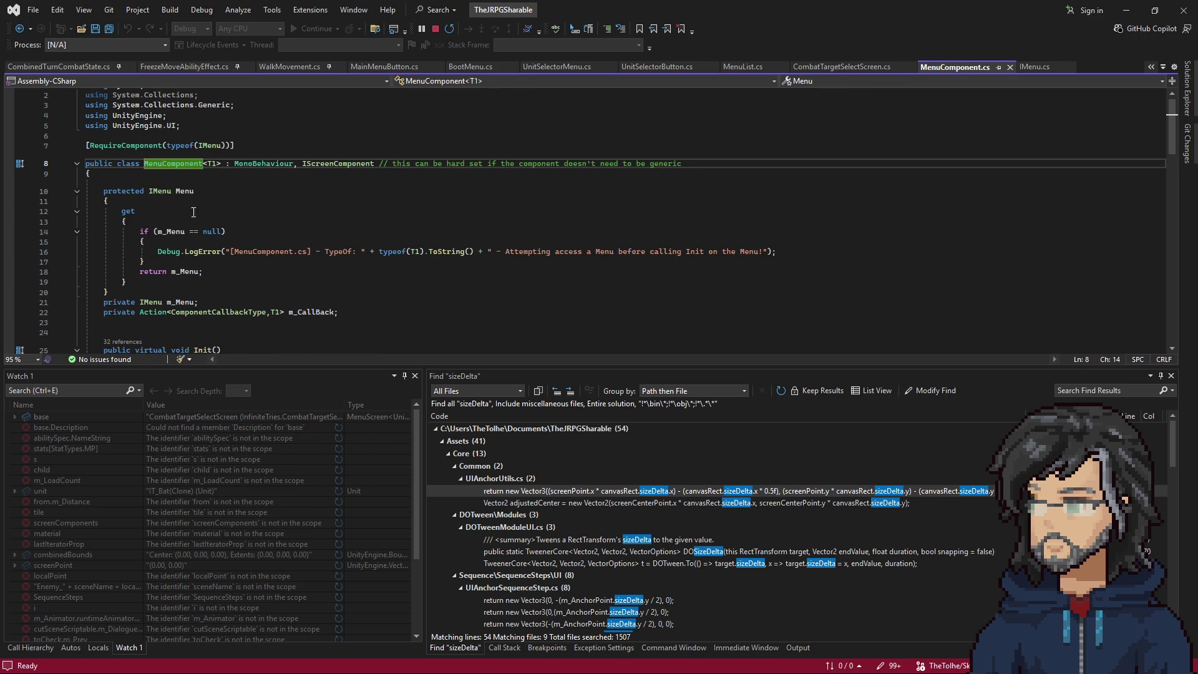
{"action": "scroll", "coordinate": [212, 262], "scroll_direction": "down", "scroll_amount": 5}
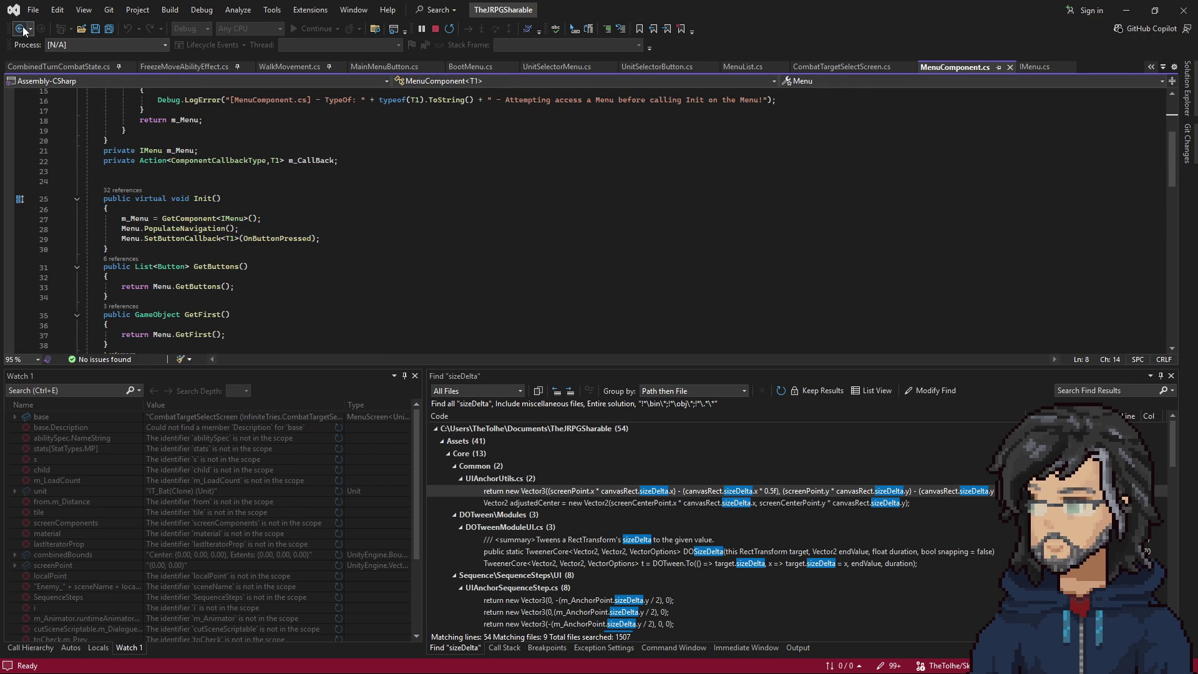
{"action": "left_click", "coordinate": [21, 27]}
{"action": "left_click", "coordinate": [22, 28]}
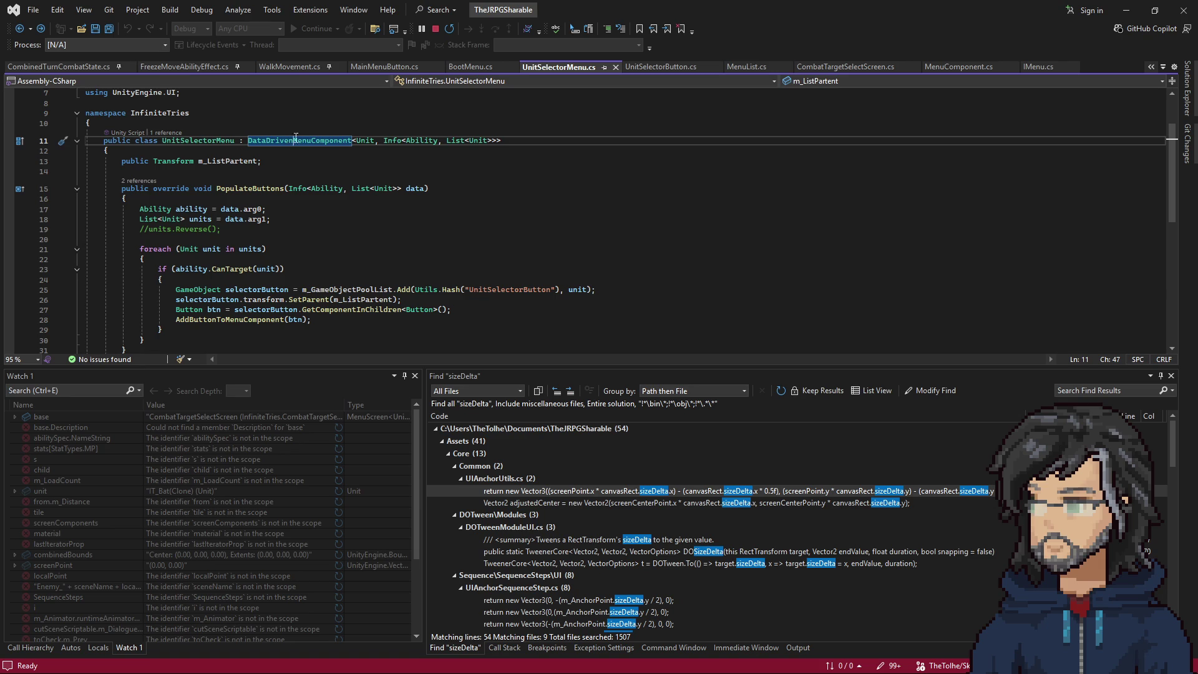
{"action": "scroll", "coordinate": [294, 249], "scroll_direction": "down", "scroll_amount": 1}
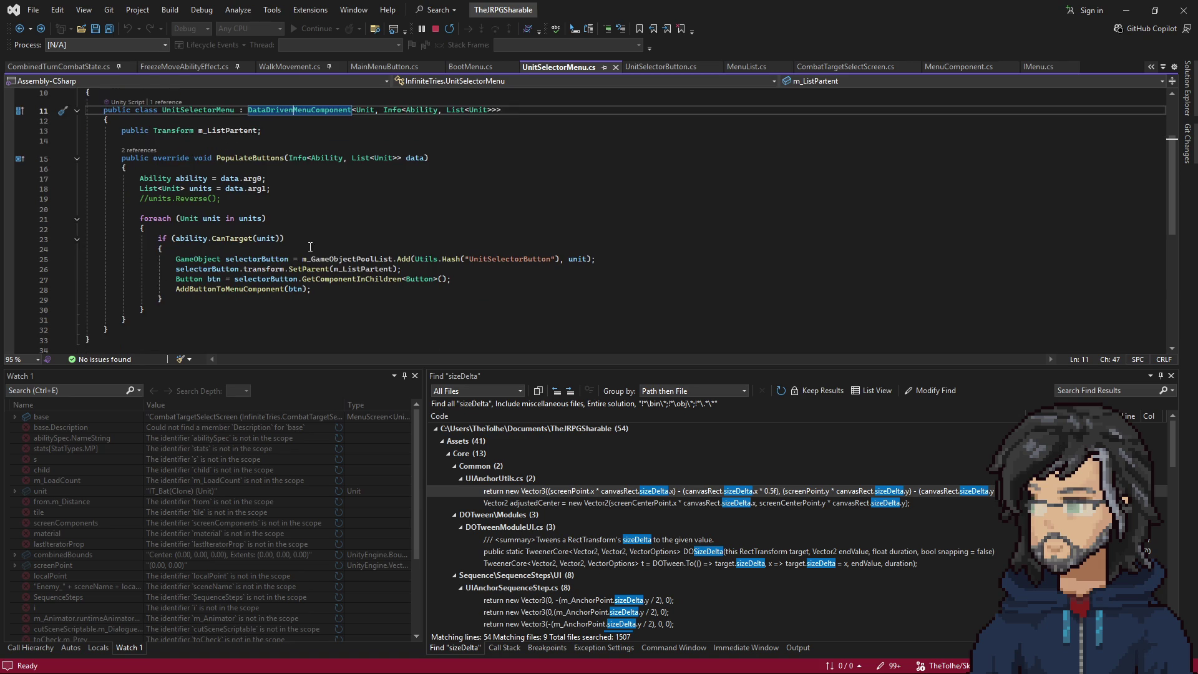
{"action": "left_click", "coordinate": [327, 289]}
Add an Init(); call on a new line after PopulateButtons' foreach loop.
{"action": "key", "text": "Return"}
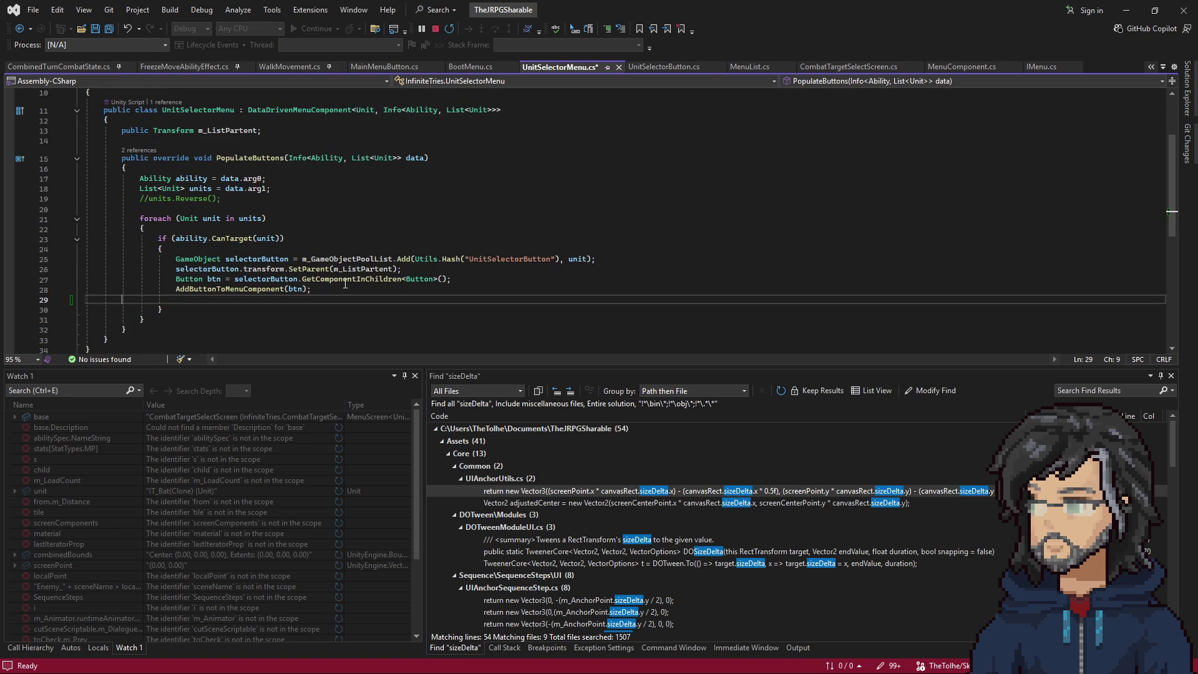
{"action": "key", "text": "BackSpace"}
{"action": "left_click", "coordinate": [204, 299]}
{"action": "left_click", "coordinate": [180, 305]}
{"action": "key", "text": "Return"}
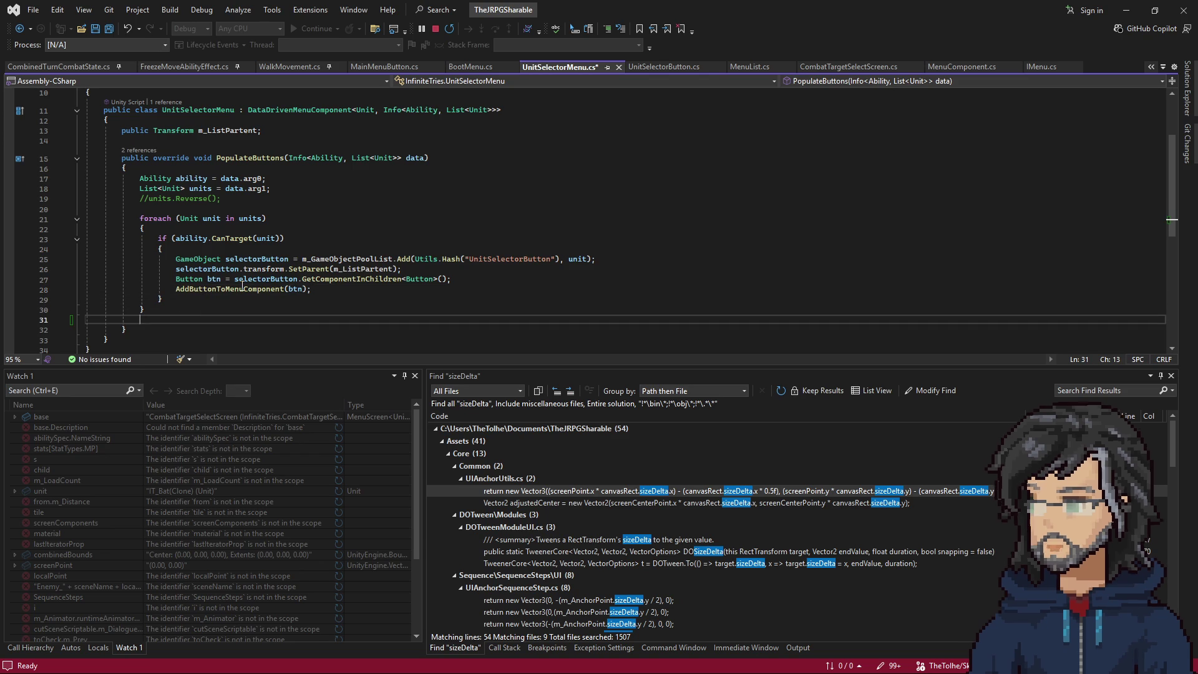
{"action": "type", "text": "Init();"}
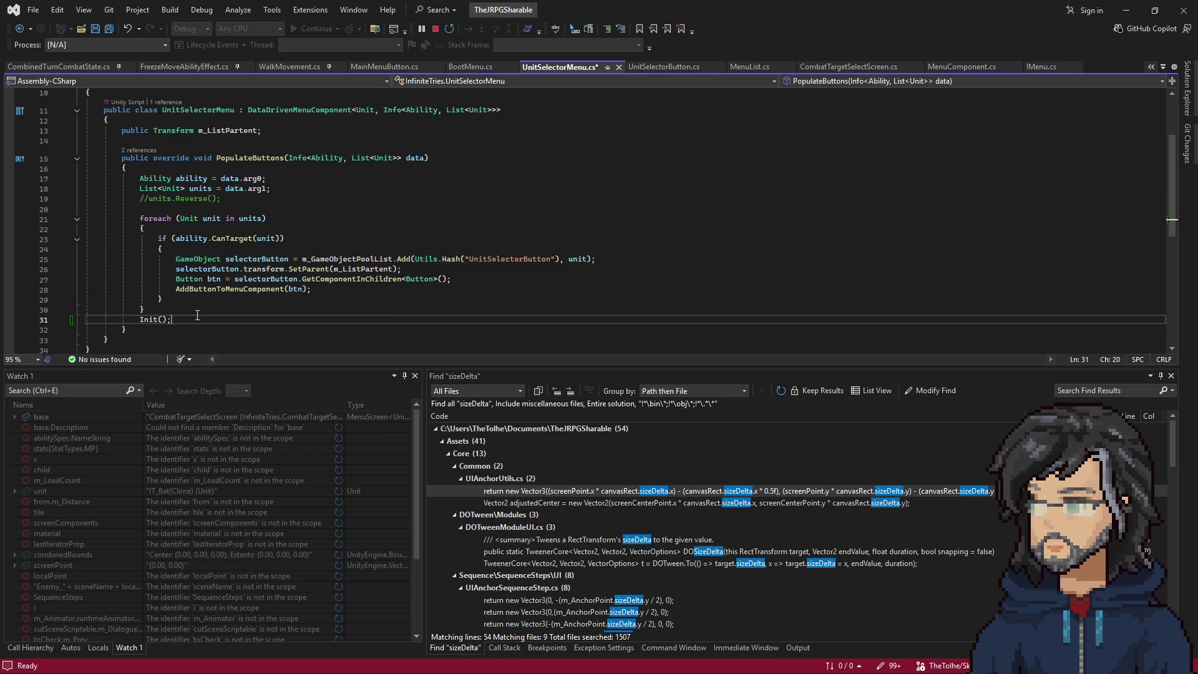
{"action": "key", "text": "Up"}
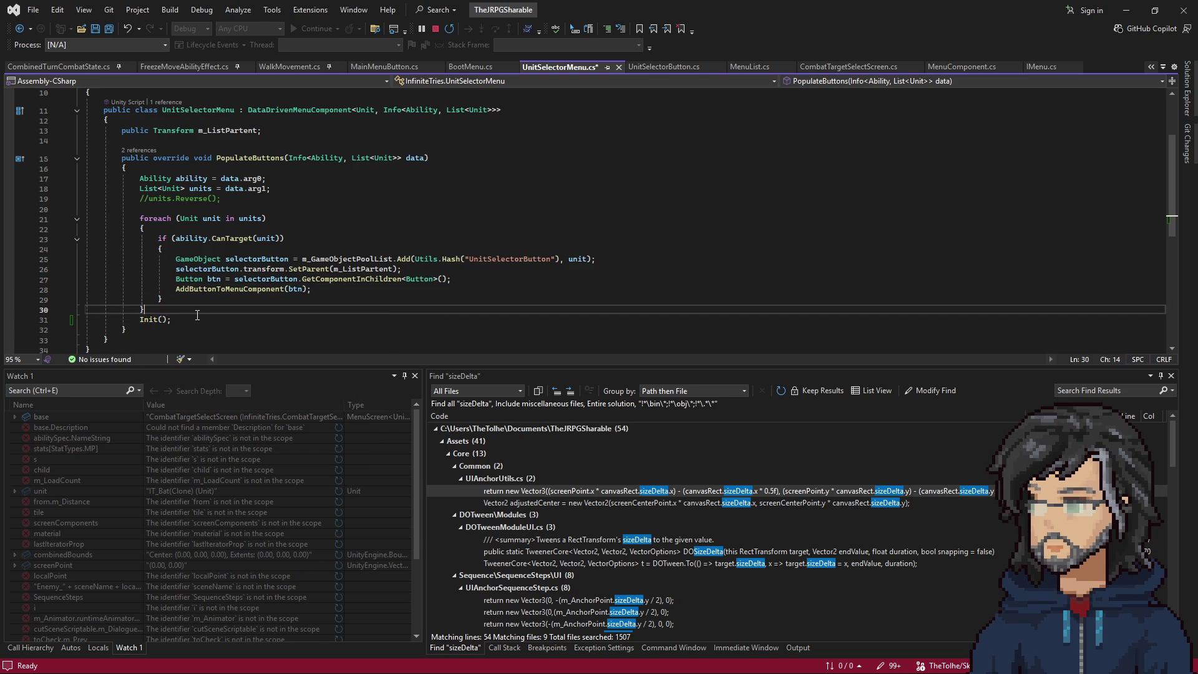
Follow Init to its definitions in DataDrivenMenuComponent and MenuComponent, then navigate back to the new call.
{"action": "right_click", "coordinate": [154, 320]}
{"action": "left_click", "coordinate": [200, 398]}
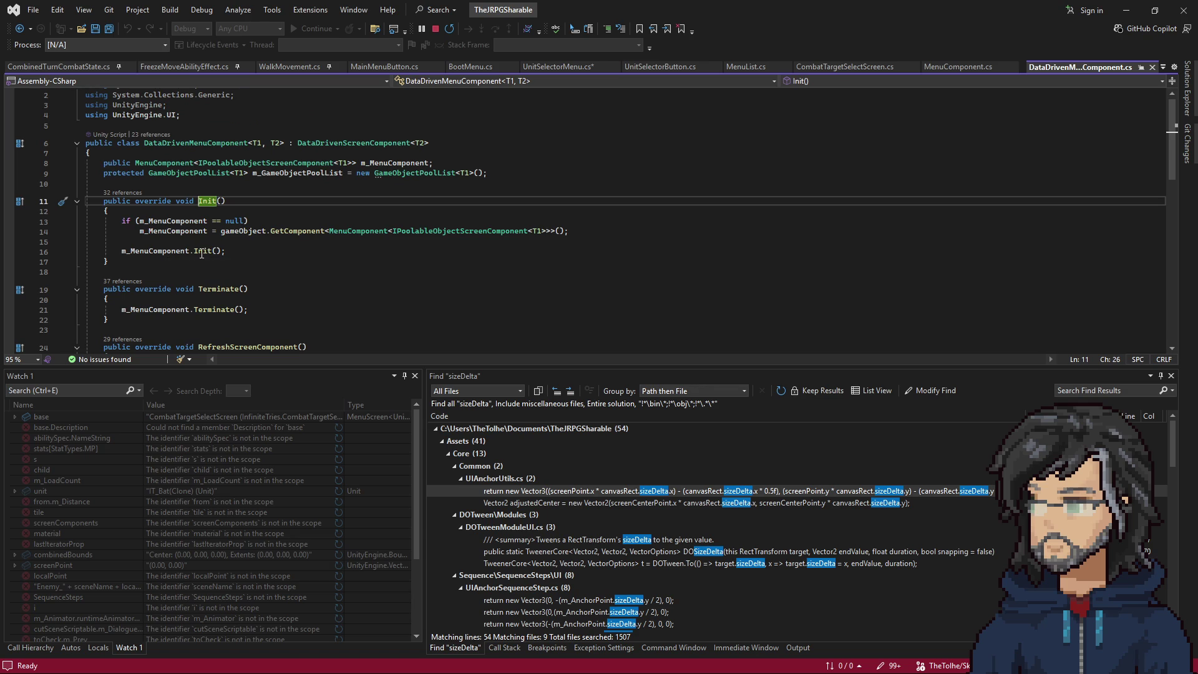
{"action": "right_click", "coordinate": [200, 252]}
{"action": "left_click", "coordinate": [268, 332]}
{"action": "left_click", "coordinate": [183, 240]}
{"action": "left_click_drag", "start_coordinate": [162, 240], "coordinate": [267, 260]}
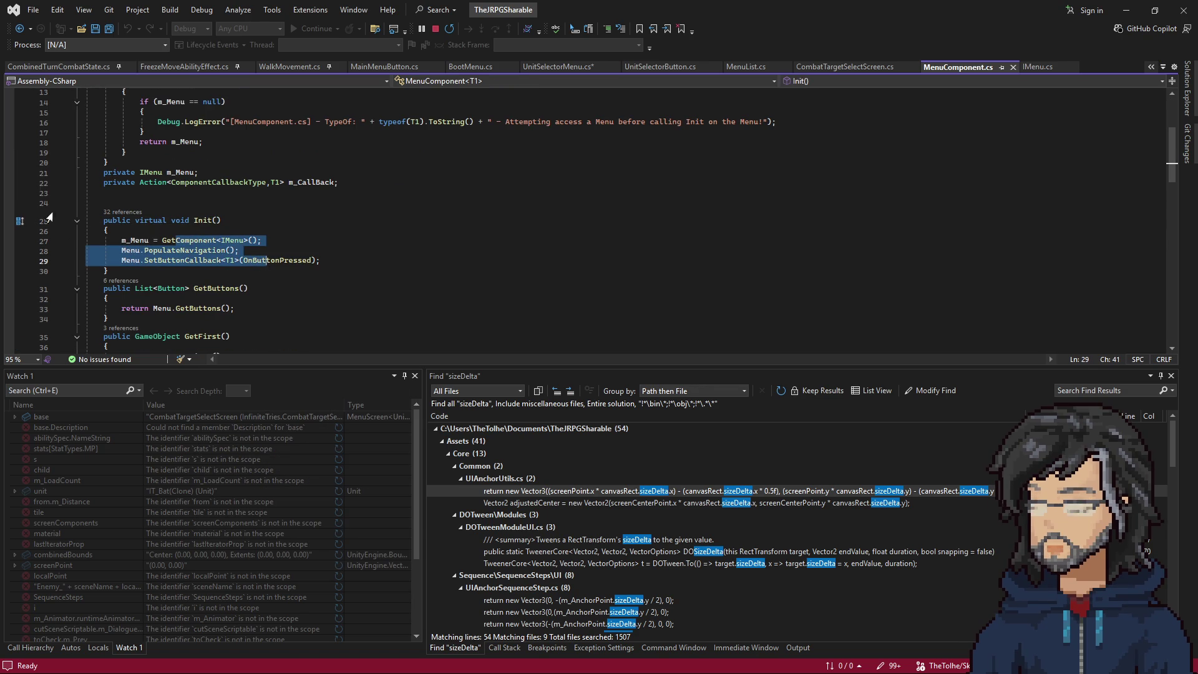
{"action": "left_click", "coordinate": [27, 28]}
{"action": "left_click", "coordinate": [27, 29]}
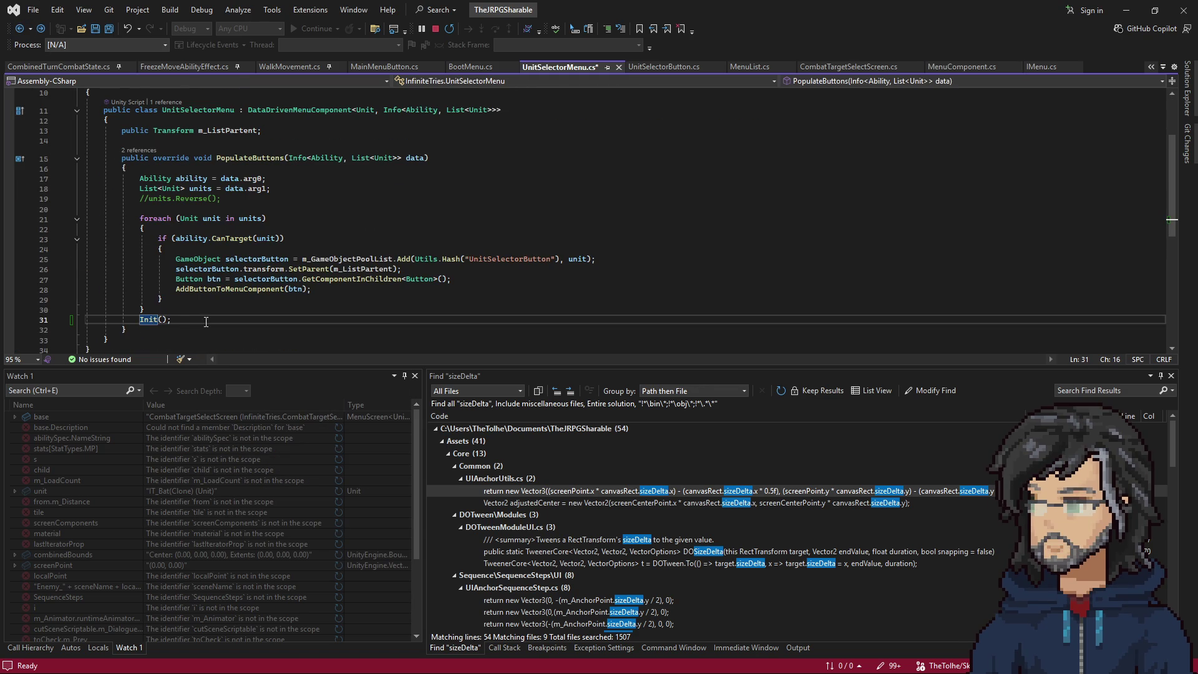
Find all references to Init and open the CombatBaseScreen reference at line 64.
{"action": "right_click", "coordinate": [149, 319]}
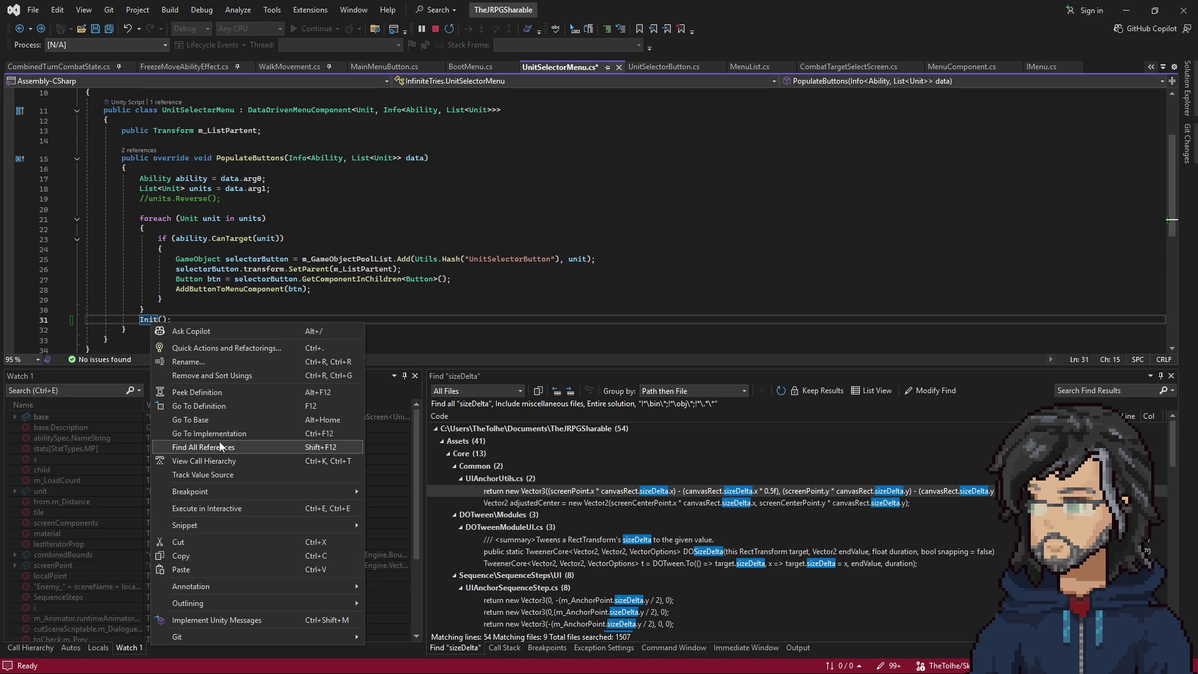
{"action": "left_click", "coordinate": [218, 441]}
{"action": "scroll", "coordinate": [563, 529], "scroll_direction": "down", "scroll_amount": 3}
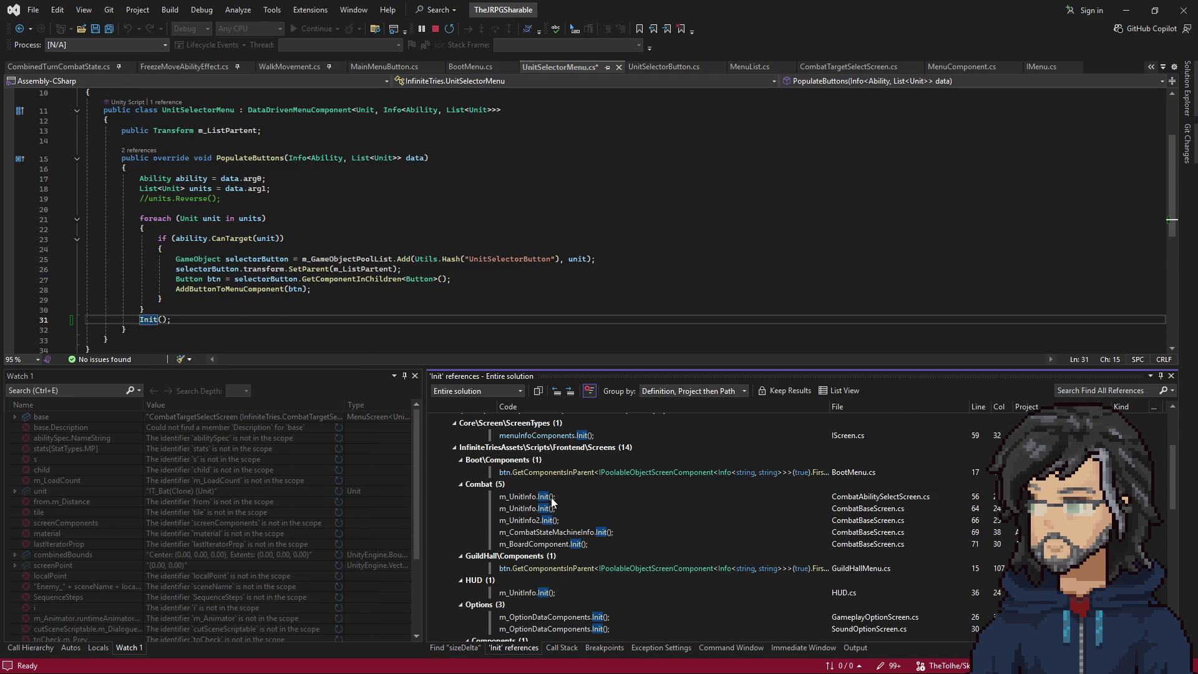
{"action": "left_click", "coordinate": [523, 508]}
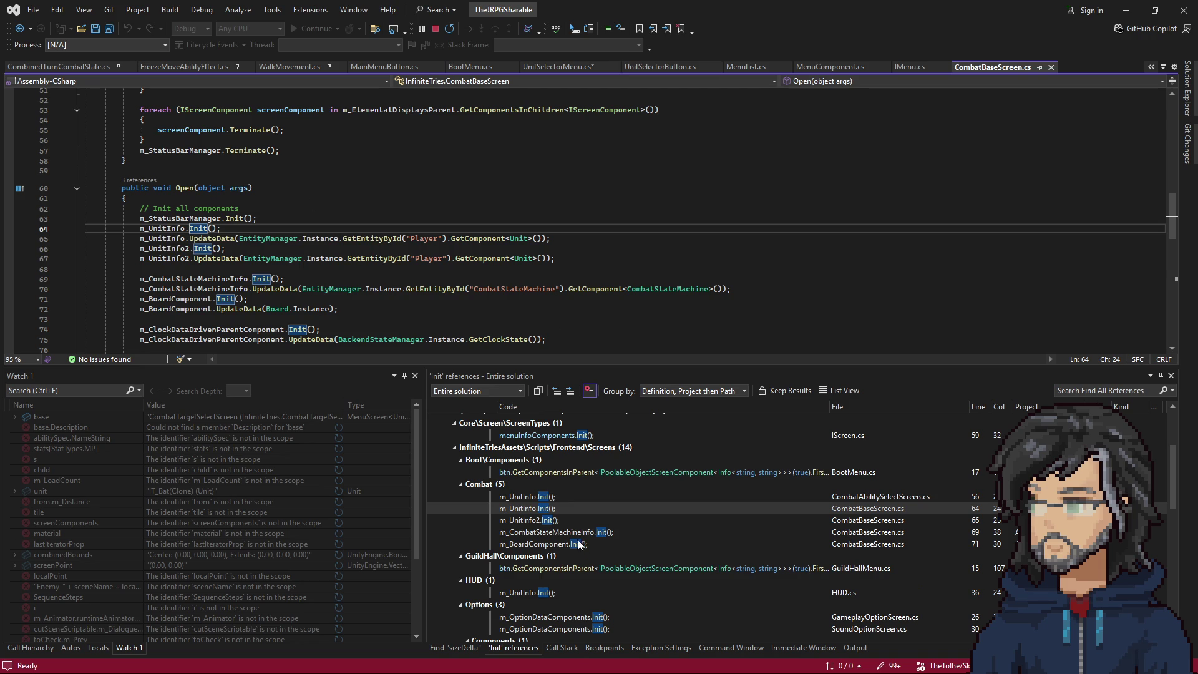
Open the MainMenu.cs reference to Init, then minimize Visual Studio to reveal Unity.
{"action": "scroll", "coordinate": [563, 533], "scroll_direction": "down", "scroll_amount": 4}
{"action": "scroll", "coordinate": [576, 530], "scroll_direction": "down", "scroll_amount": 4}
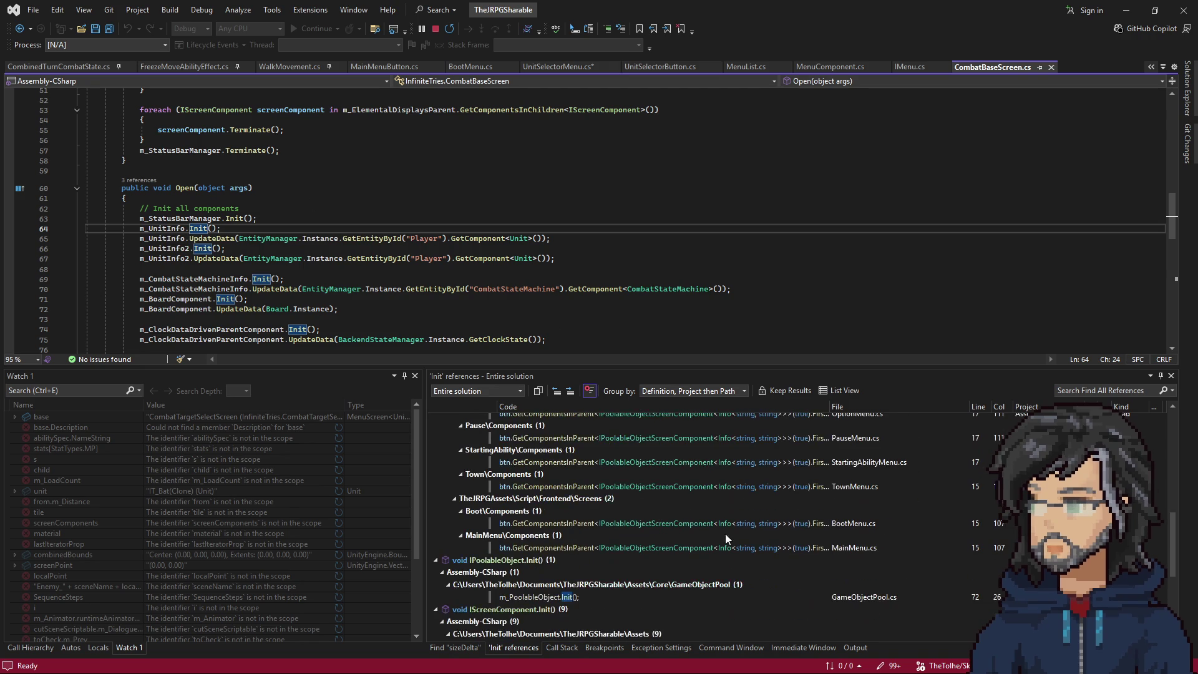
{"action": "double_click", "coordinate": [692, 486]}
{"action": "scroll", "coordinate": [687, 481], "scroll_direction": "up", "scroll_amount": 2}
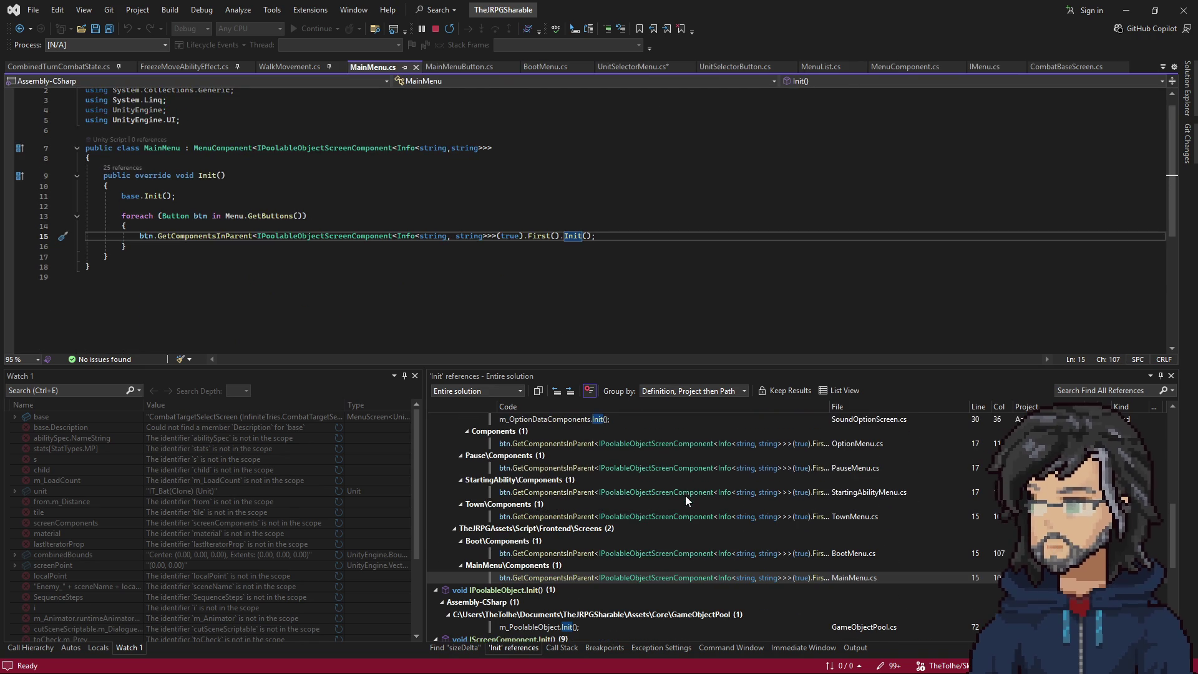
{"action": "scroll", "coordinate": [677, 519], "scroll_direction": "down", "scroll_amount": 3}
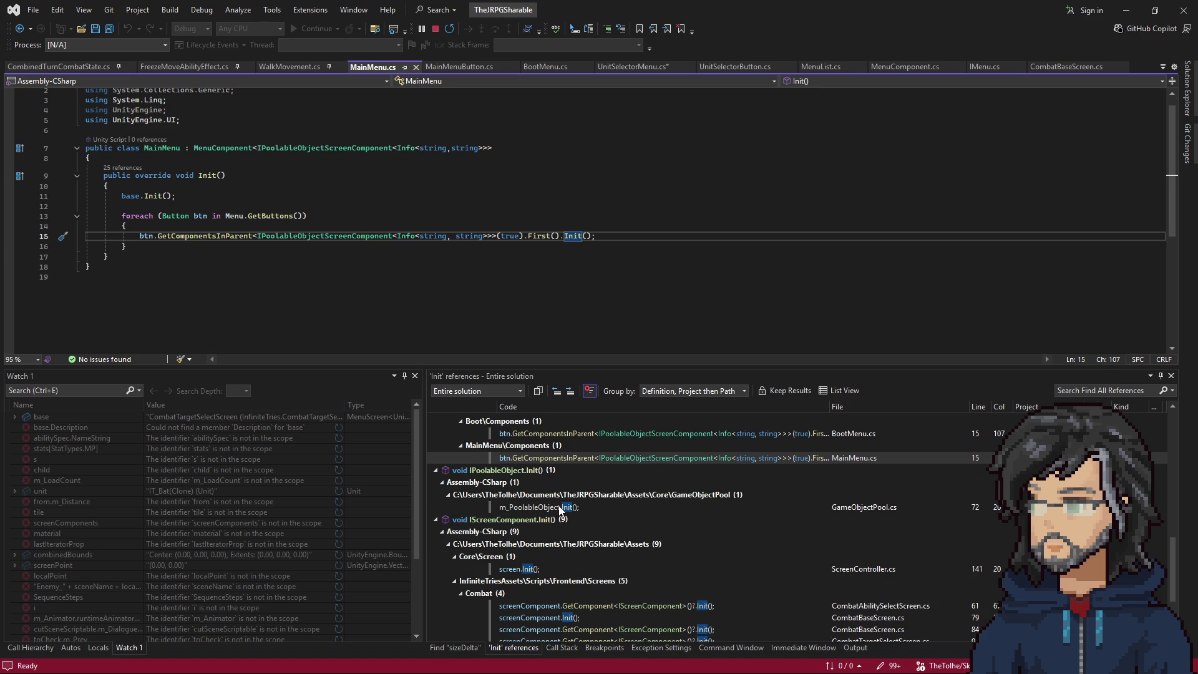
{"action": "scroll", "coordinate": [568, 531], "scroll_direction": "down", "scroll_amount": 3}
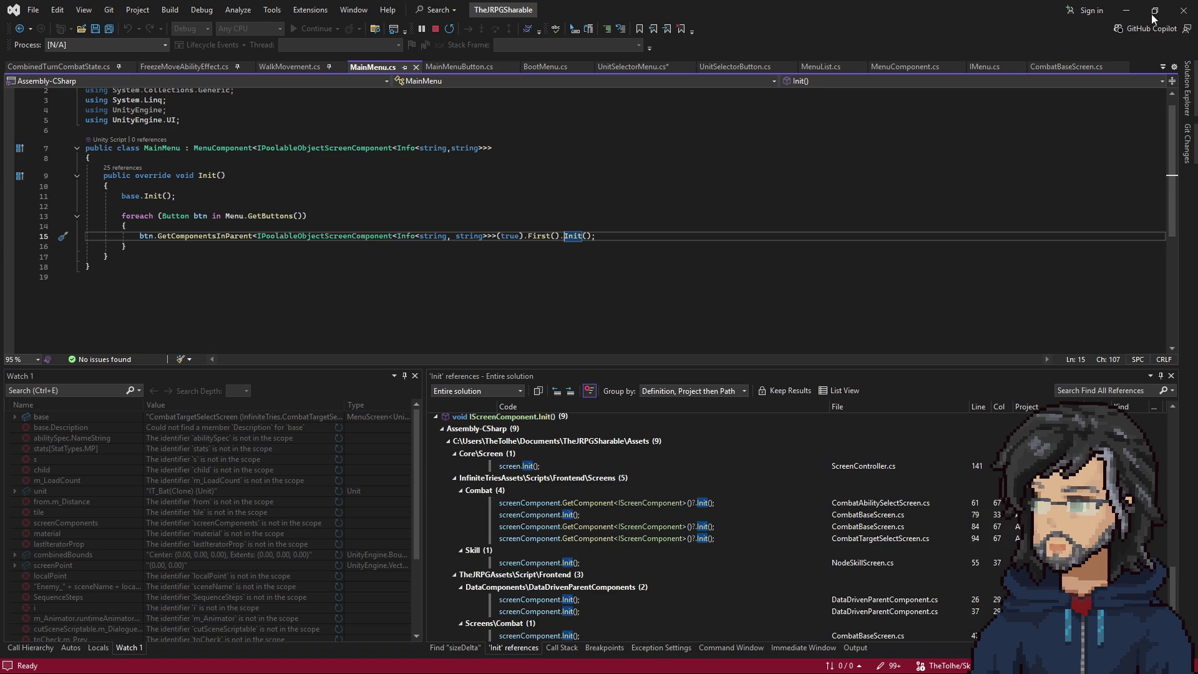
{"action": "left_click", "coordinate": [1117, 10]}
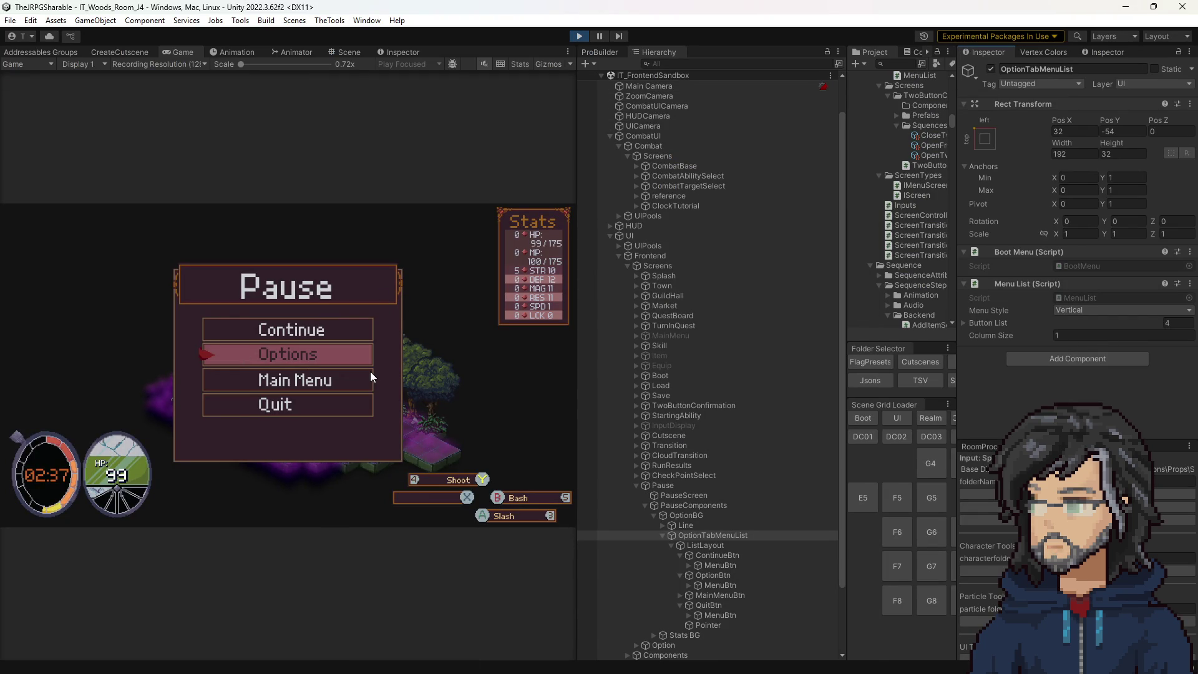
Resume play from the Pause menu, then open SaveDataMetaMenu.cs from the Save screen's MenuList object.
{"action": "left_click", "coordinate": [451, 322]}
{"action": "key", "text": "Escape"}
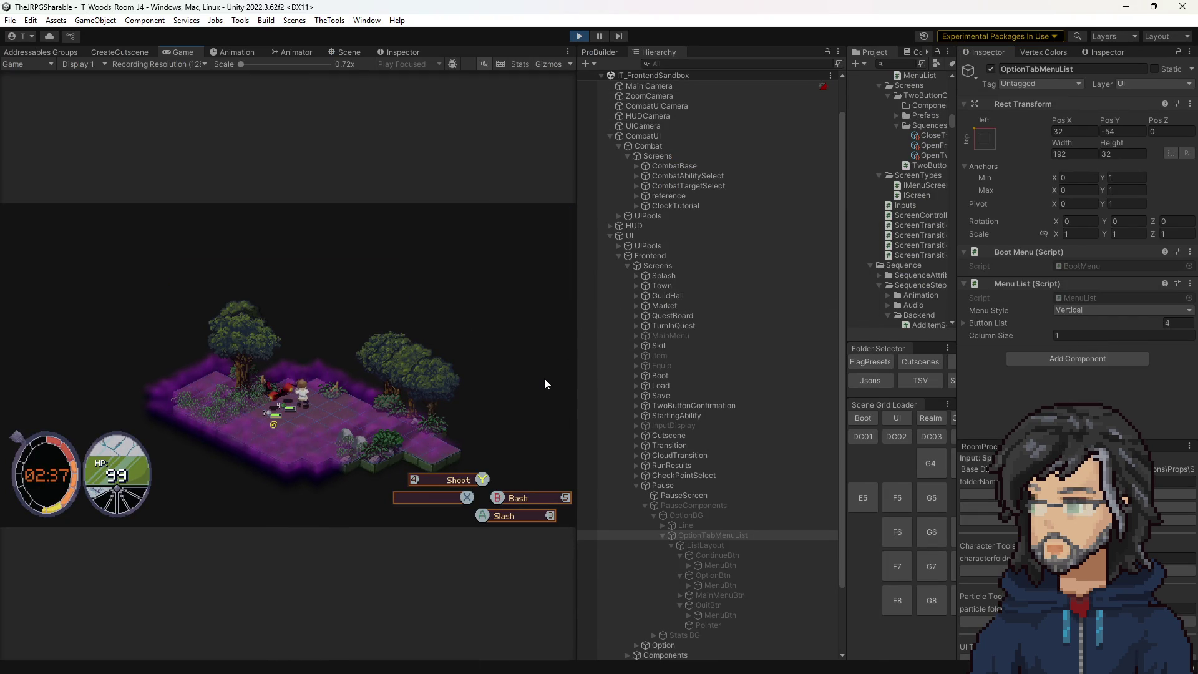
{"action": "scroll", "coordinate": [695, 475], "scroll_direction": "down", "scroll_amount": 3}
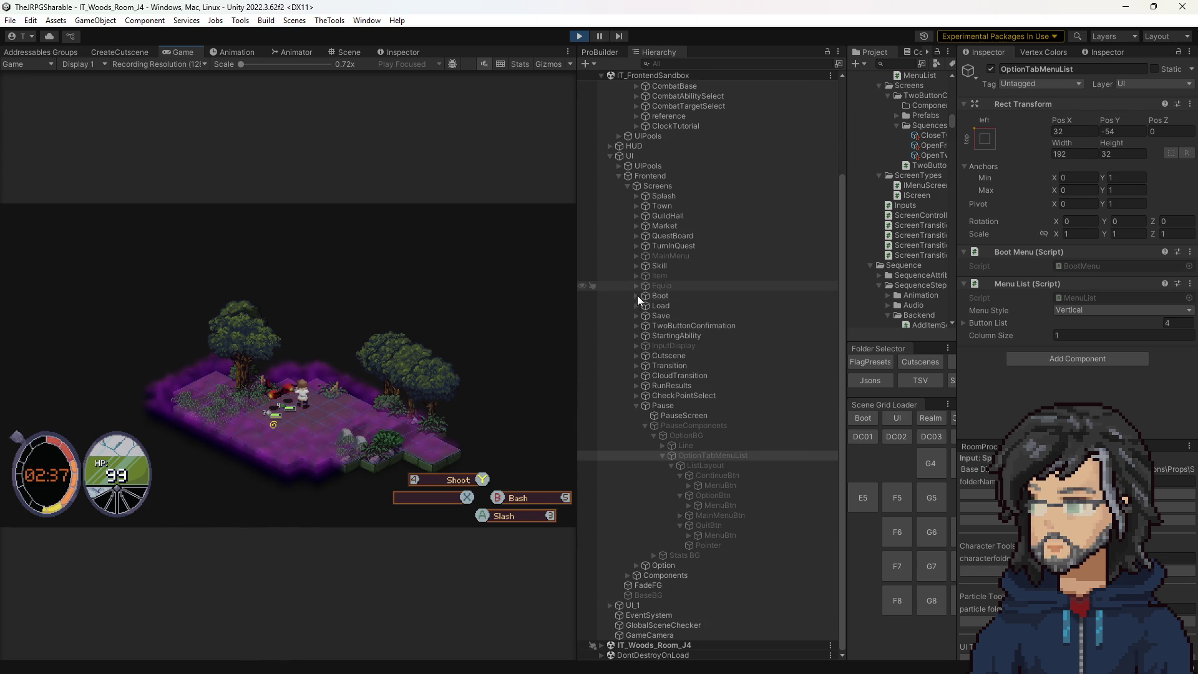
{"action": "left_click", "coordinate": [637, 315]}
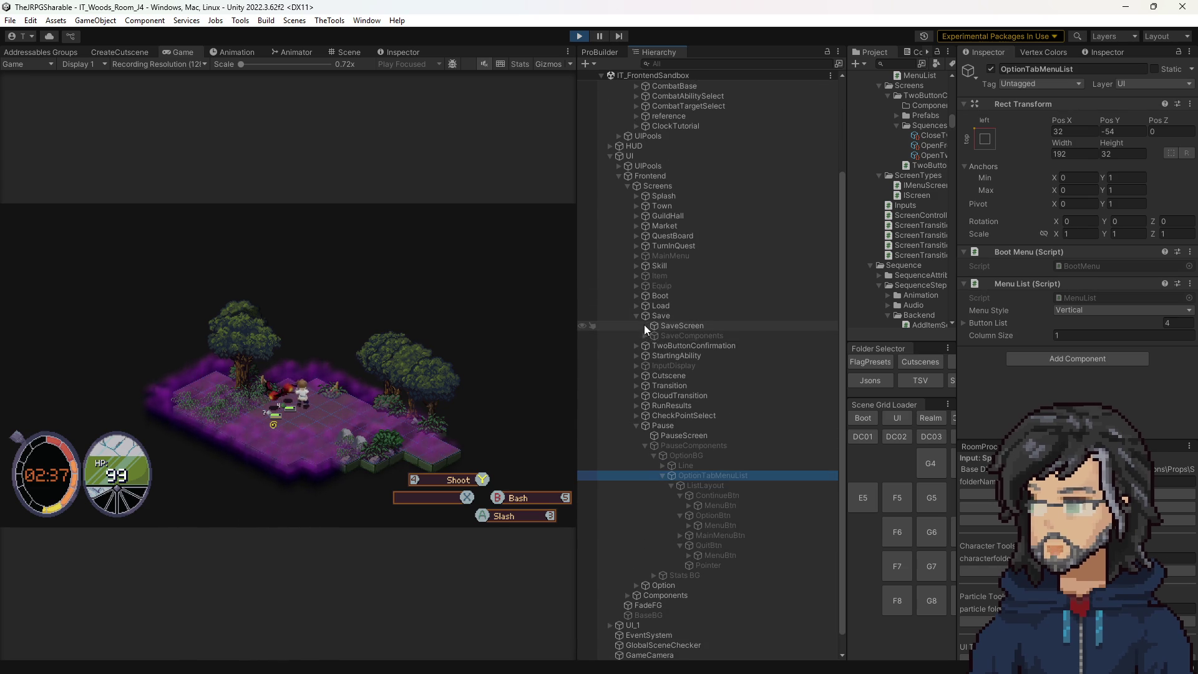
{"action": "left_click", "coordinate": [645, 336]}
{"action": "left_click", "coordinate": [722, 356]}
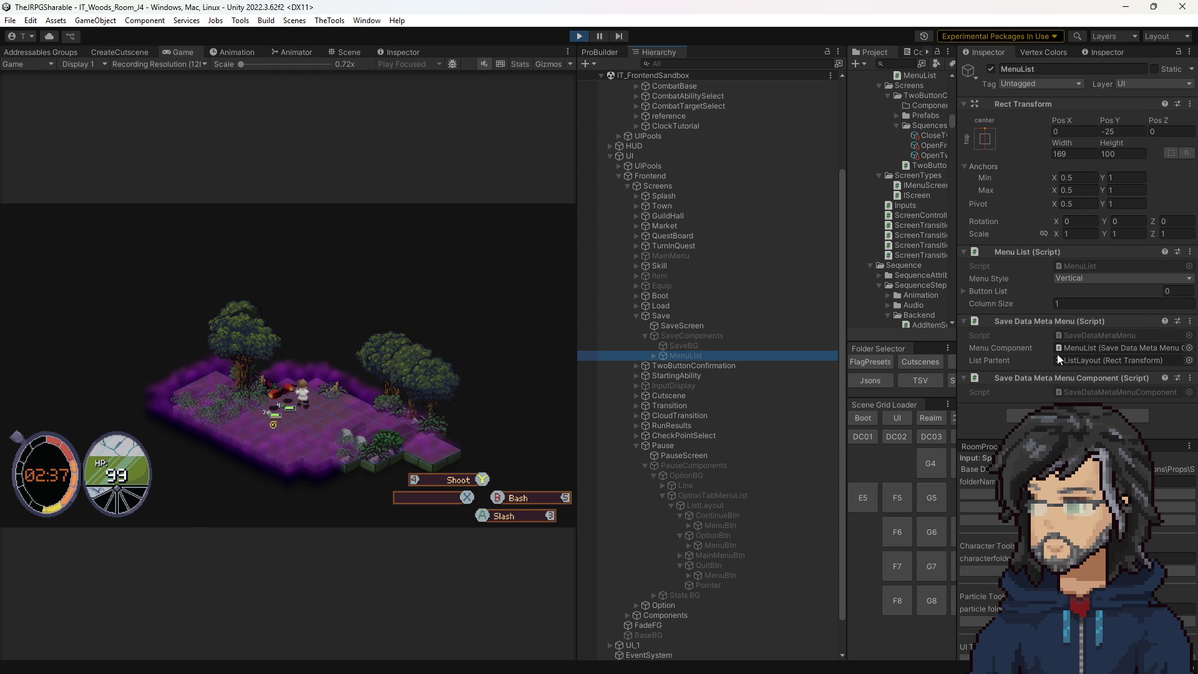
{"action": "double_click", "coordinate": [1084, 336]}
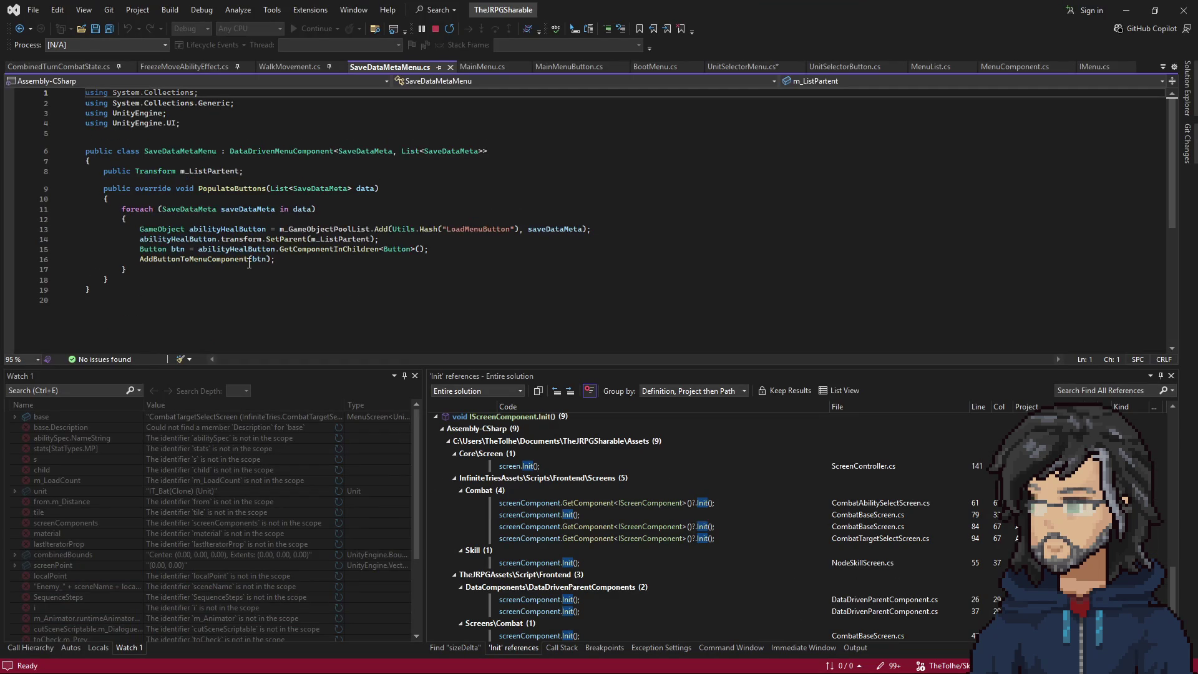
Select the save-button loop body, then open SaveScreen.cs from Unity's SaveScreen object.
{"action": "left_click_drag", "start_coordinate": [139, 229], "coordinate": [127, 270]}
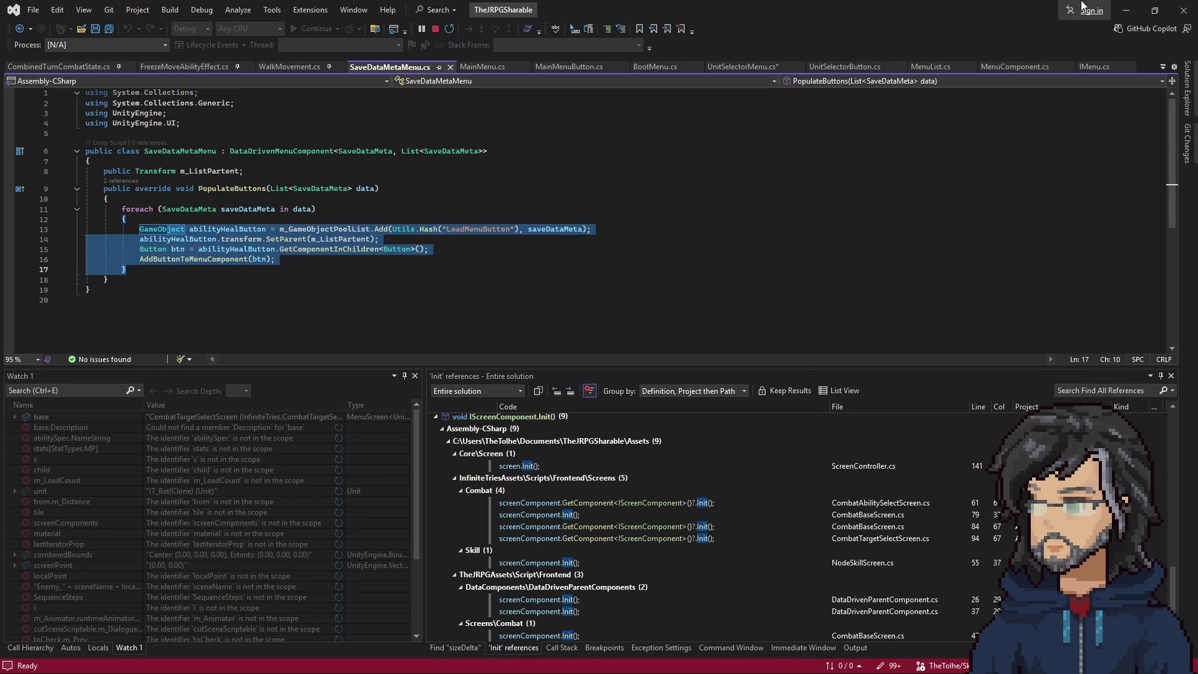
{"action": "key", "text": "alt+Tab"}
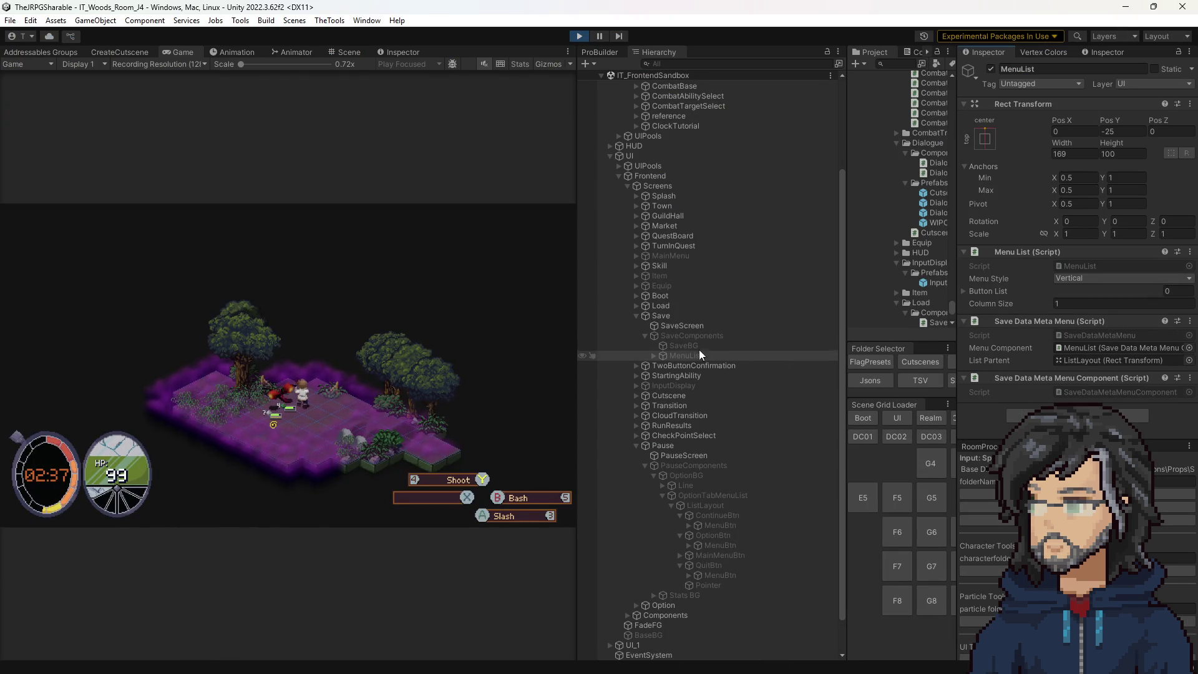
{"action": "left_click", "coordinate": [682, 325]}
{"action": "left_click", "coordinate": [1078, 267]}
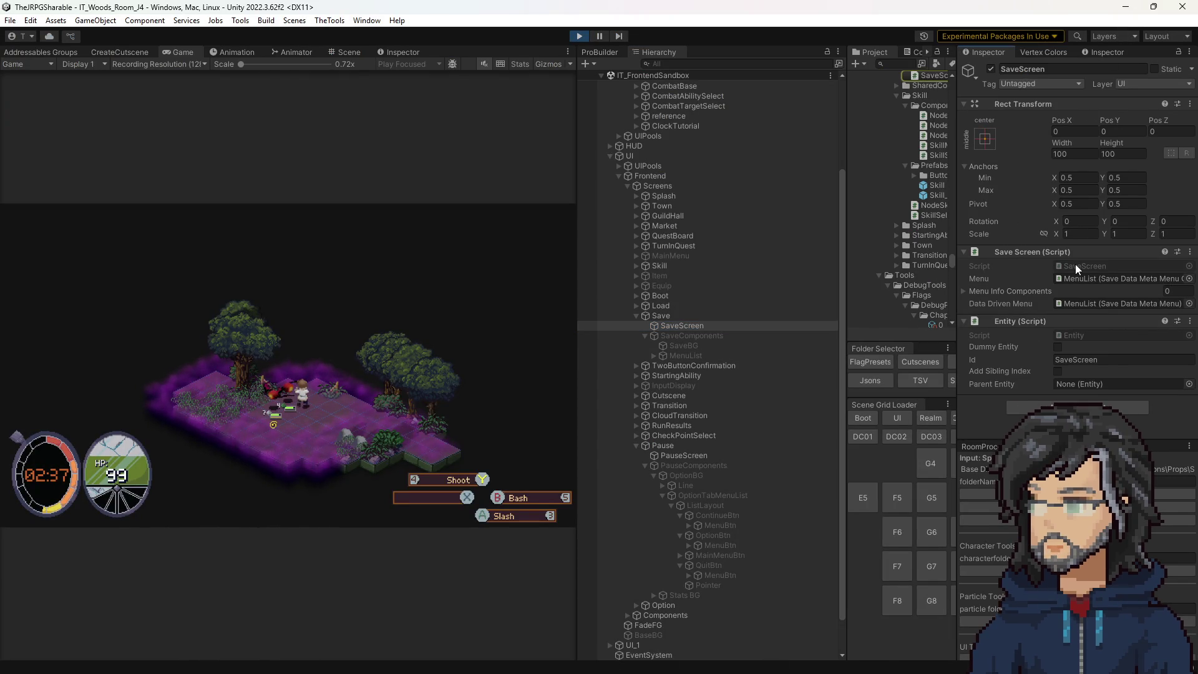
{"action": "double_click", "coordinate": [1078, 268]}
Review SaveScreen.cs, jump to UpdateData's definition, navigate back, and return to Unity.
{"action": "scroll", "coordinate": [269, 230], "scroll_direction": "up", "scroll_amount": 10}
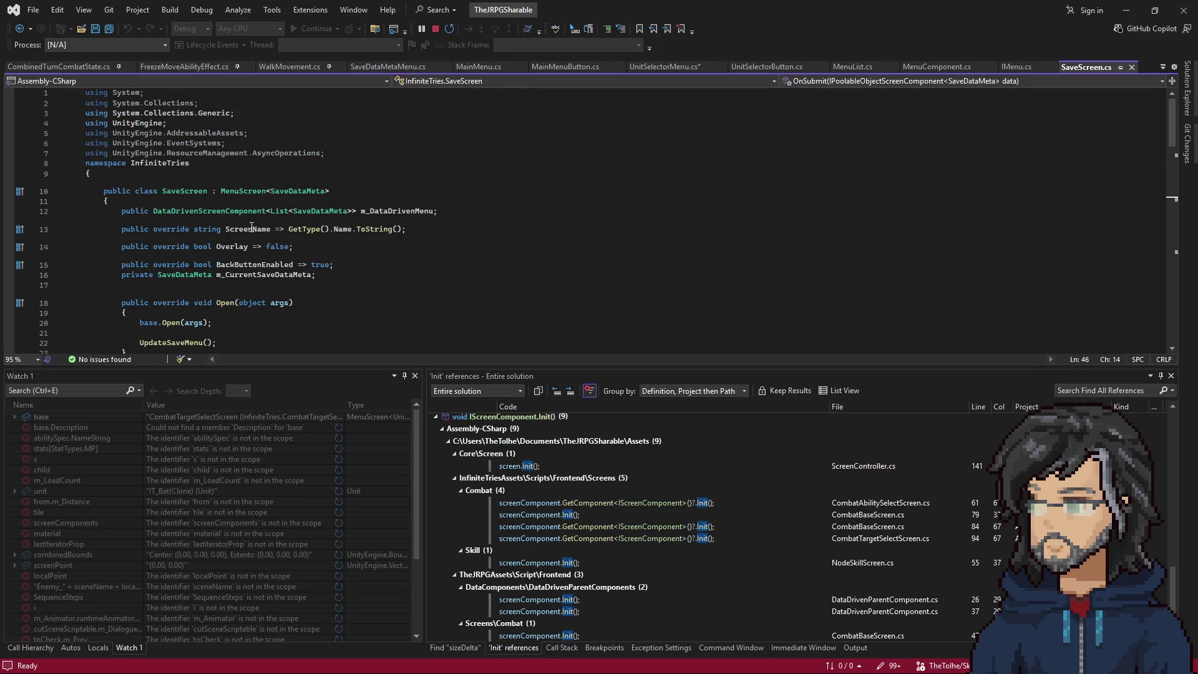
{"action": "double_click", "coordinate": [397, 211]}
{"action": "scroll", "coordinate": [315, 248], "scroll_direction": "down", "scroll_amount": 8}
{"action": "scroll", "coordinate": [315, 247], "scroll_direction": "down", "scroll_amount": 8}
{"action": "scroll", "coordinate": [308, 238], "scroll_direction": "up", "scroll_amount": 8}
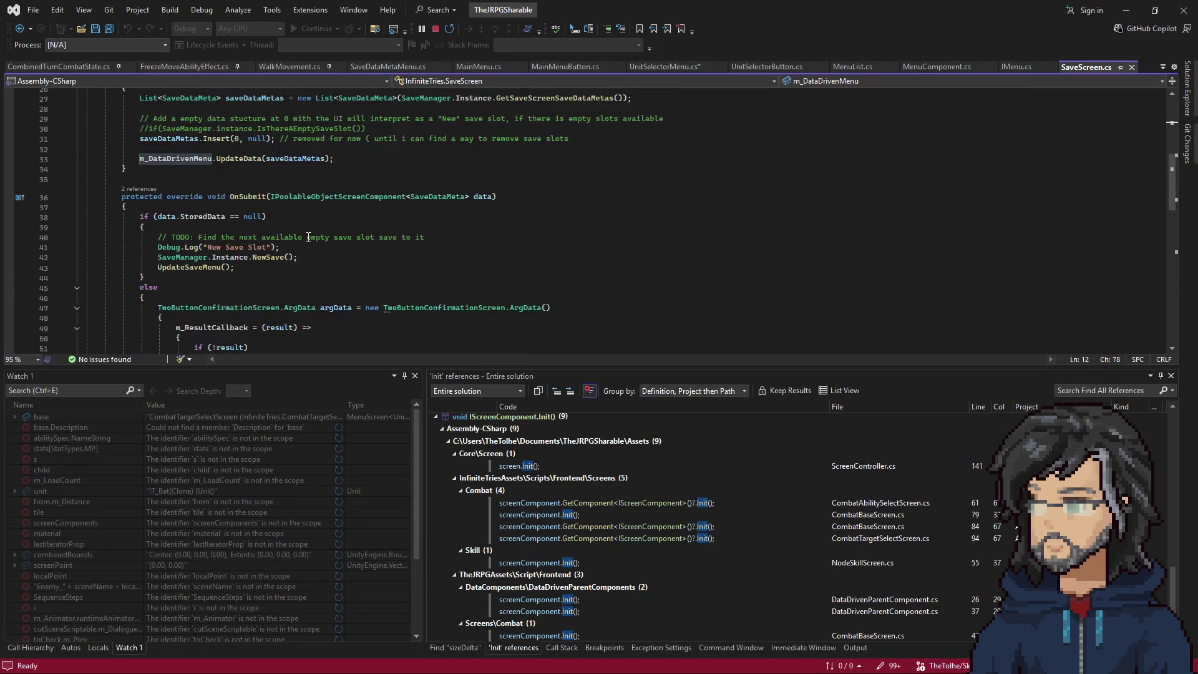
{"action": "scroll", "coordinate": [309, 237], "scroll_direction": "up", "scroll_amount": 3}
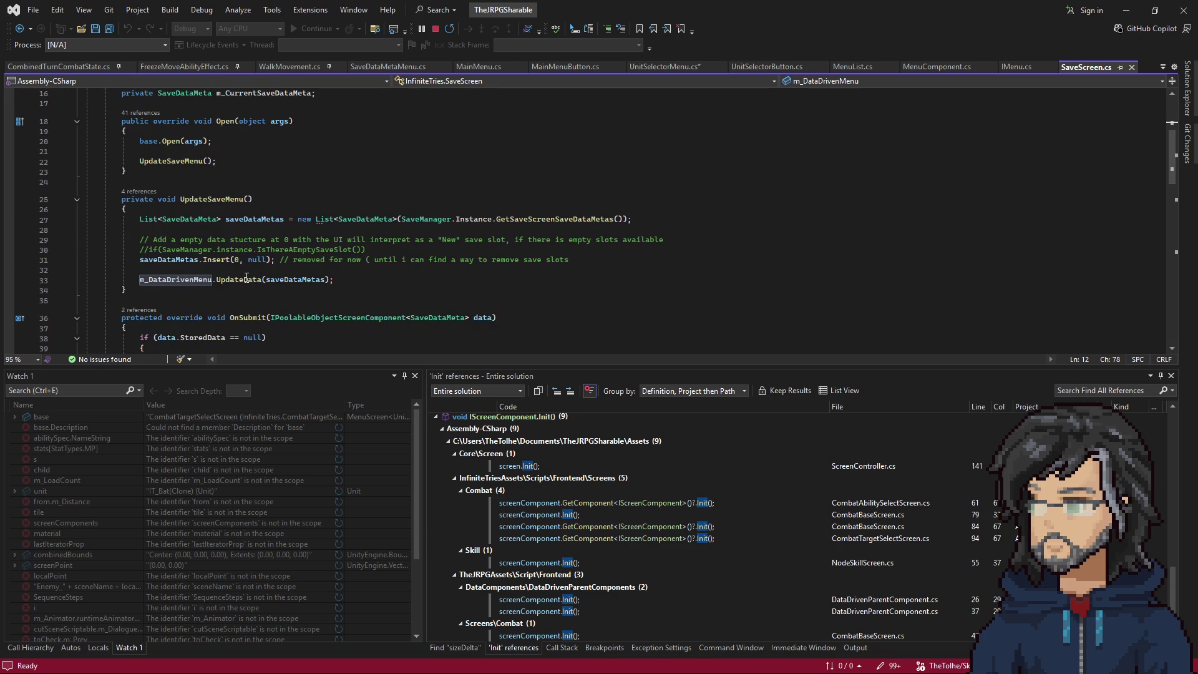
{"action": "scroll", "coordinate": [246, 277], "scroll_direction": "down", "scroll_amount": 1}
{"action": "right_click", "coordinate": [235, 245]}
{"action": "left_click", "coordinate": [269, 318]}
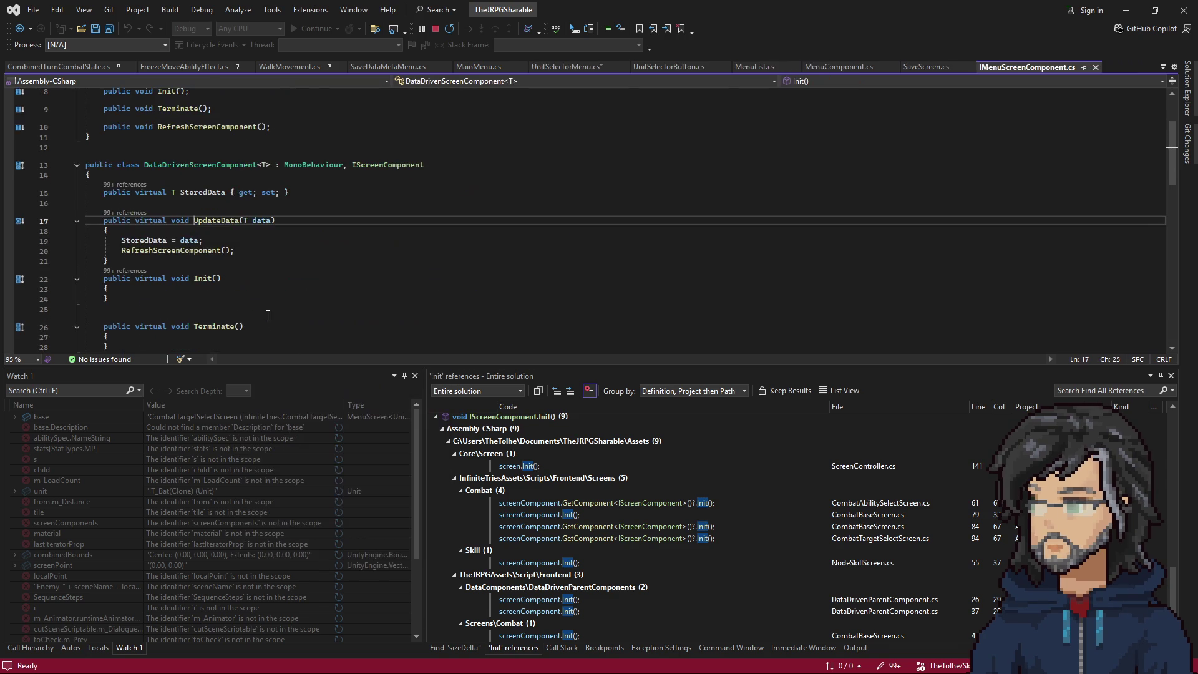
{"action": "left_click", "coordinate": [20, 31]}
{"action": "left_click", "coordinate": [20, 31]}
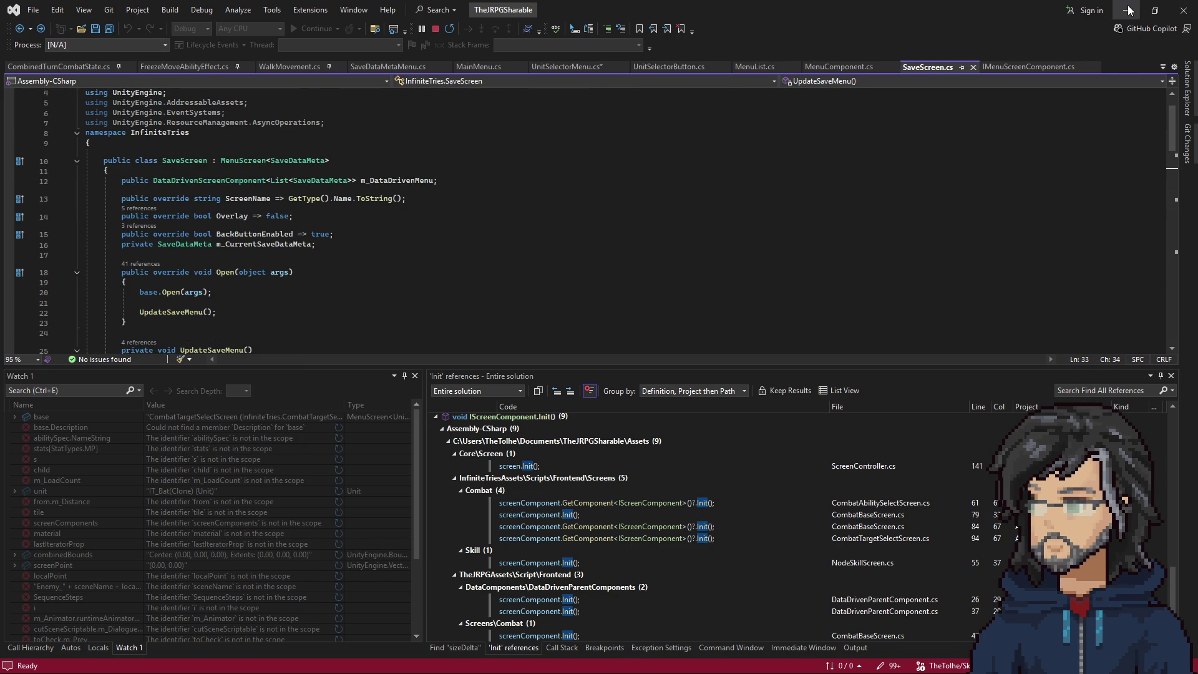
{"action": "left_click", "coordinate": [1126, 10]}
Ping the Save screen's Menu object, then inspect MenuScreen's Open() m_Menu.Init lines in IScreen.cs.
{"action": "left_click", "coordinate": [1087, 278]}
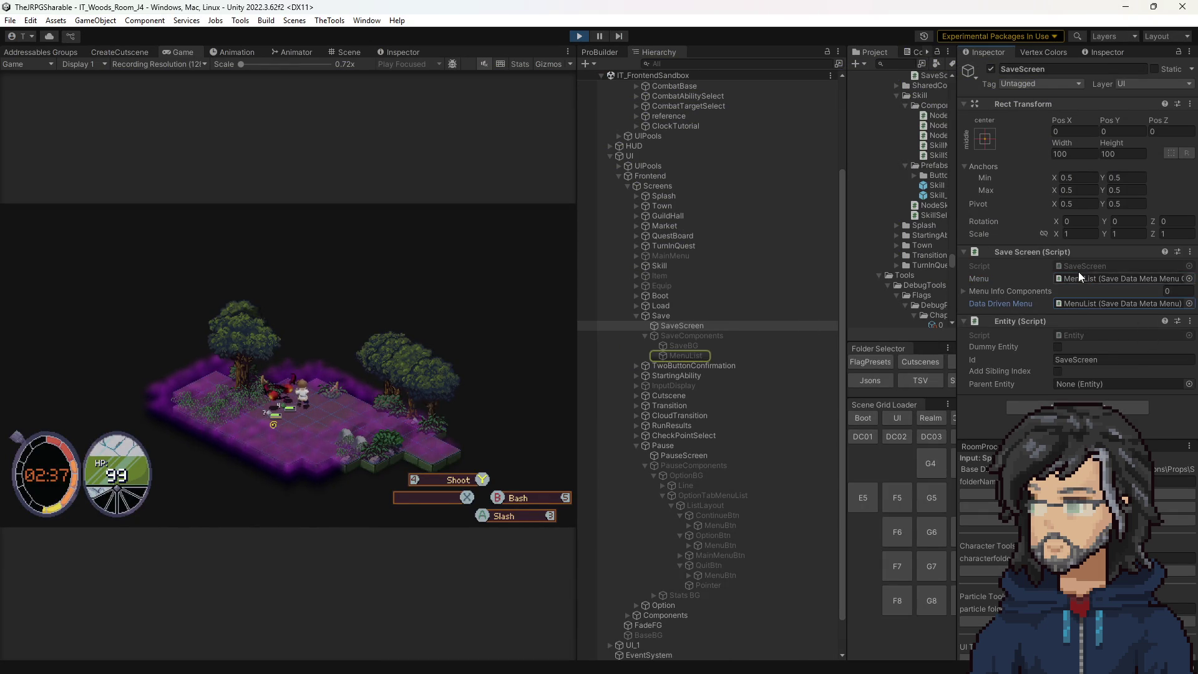
{"action": "key", "text": "alt+Tab"}
{"action": "left_click", "coordinate": [246, 161]}
{"action": "right_click", "coordinate": [245, 161]}
{"action": "left_click", "coordinate": [300, 237]}
{"action": "left_click", "coordinate": [377, 240]}
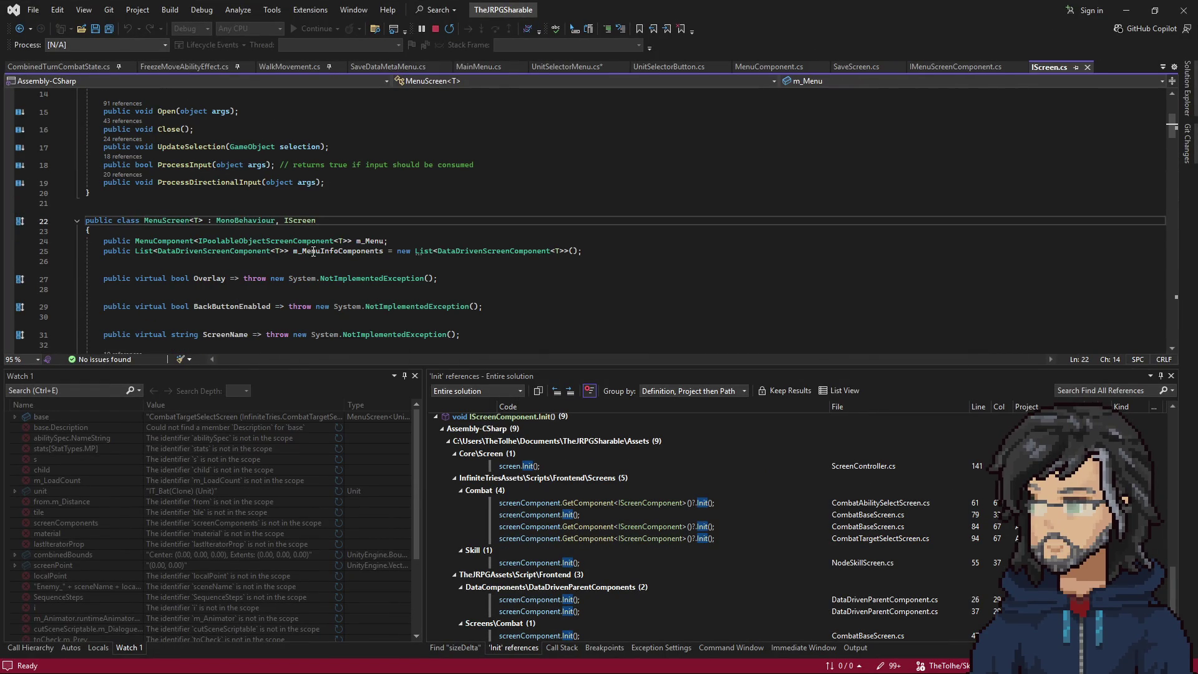
{"action": "scroll", "coordinate": [319, 279], "scroll_direction": "down", "scroll_amount": 6}
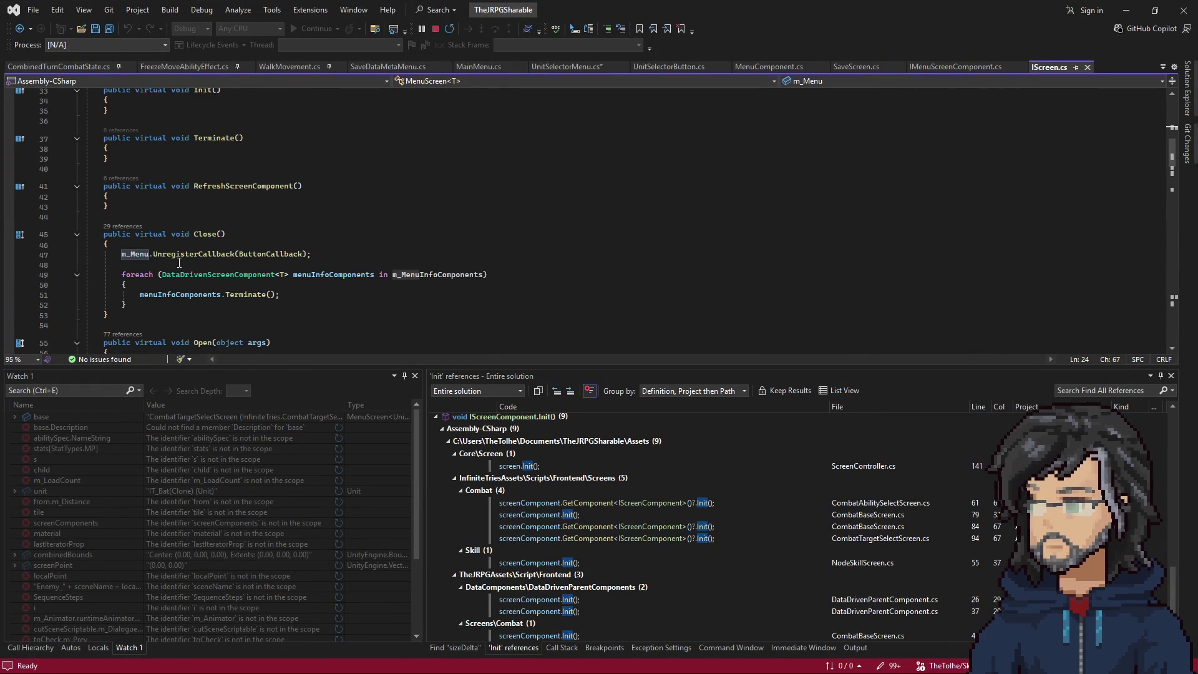
{"action": "scroll", "coordinate": [320, 279], "scroll_direction": "down", "scroll_amount": 4}
{"action": "left_click", "coordinate": [142, 252]}
{"action": "left_click_drag", "start_coordinate": [121, 252], "coordinate": [254, 274]}
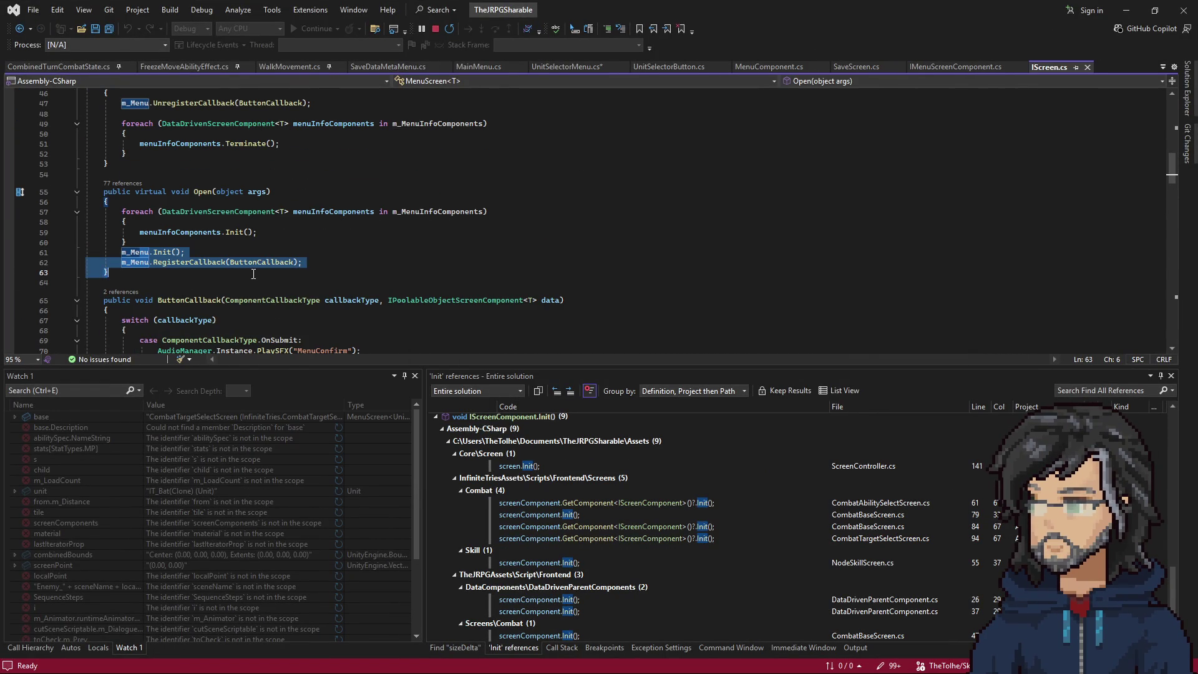
{"action": "left_click", "coordinate": [1127, 10]}
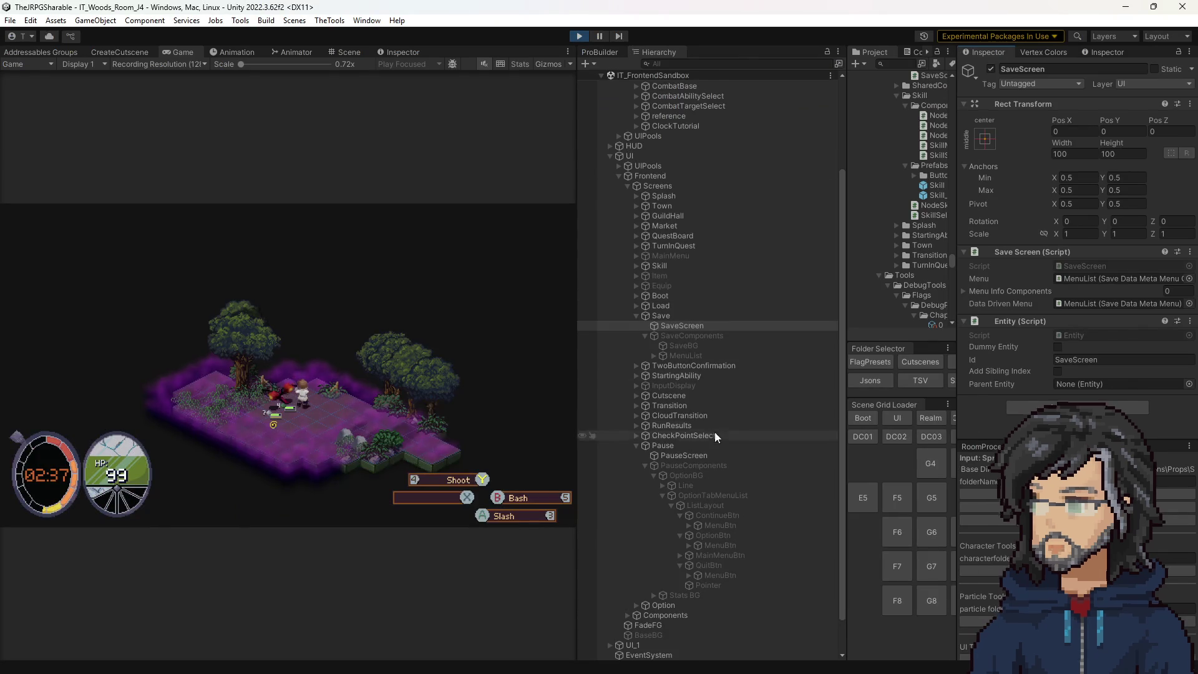
Expand CombatTargetSelect, select CombatTargetSelectScreen, and ping its Menu and Data Driven Menu objects.
{"action": "left_click", "coordinate": [684, 456]}
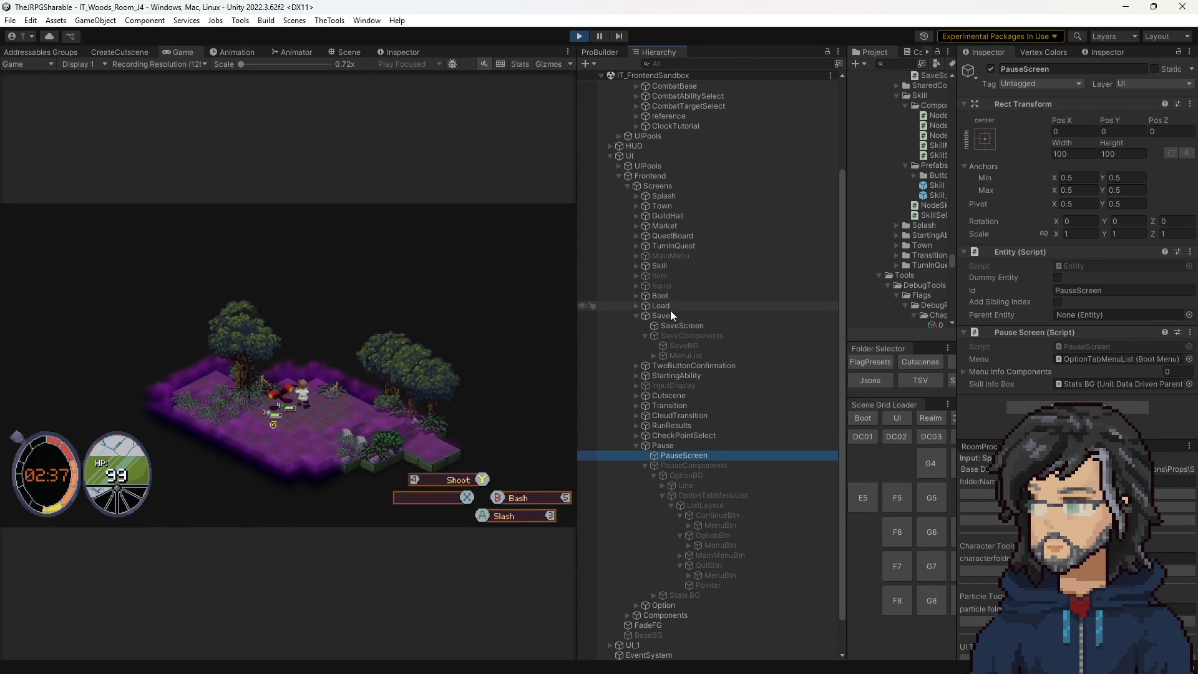
{"action": "scroll", "coordinate": [656, 272], "scroll_direction": "up", "scroll_amount": 4}
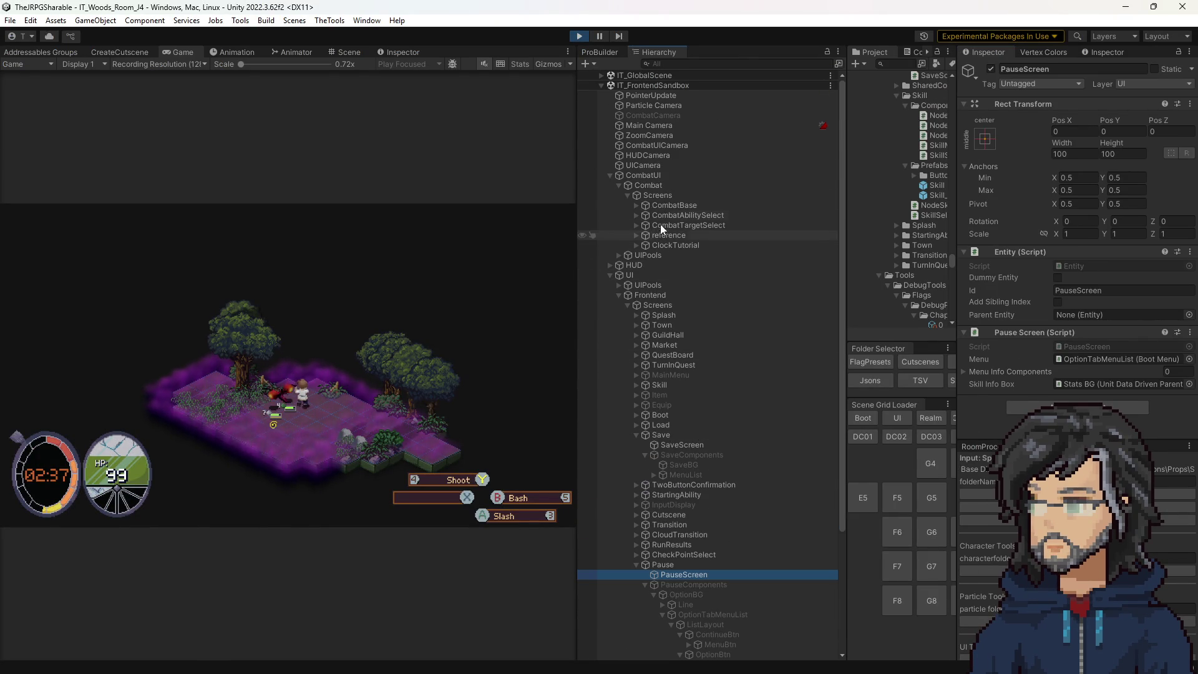
{"action": "left_click", "coordinate": [636, 225]}
{"action": "left_click", "coordinate": [687, 236]}
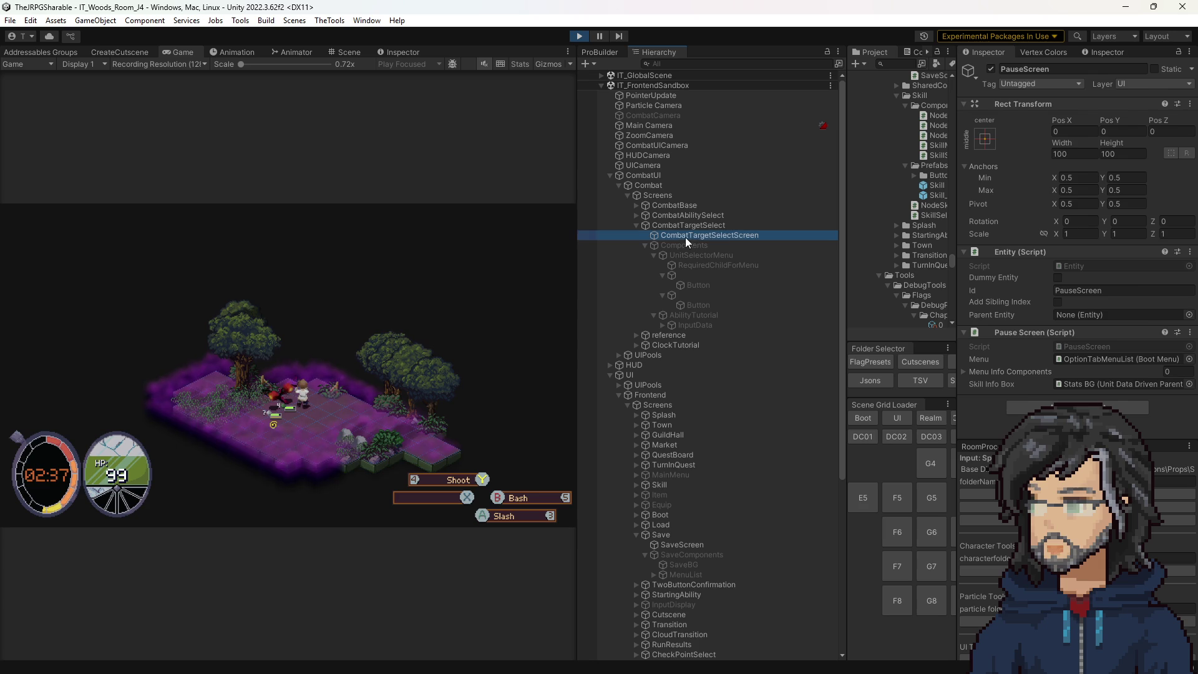
{"action": "scroll", "coordinate": [1087, 350], "scroll_direction": "down", "scroll_amount": 1}
{"action": "left_click", "coordinate": [1087, 350]}
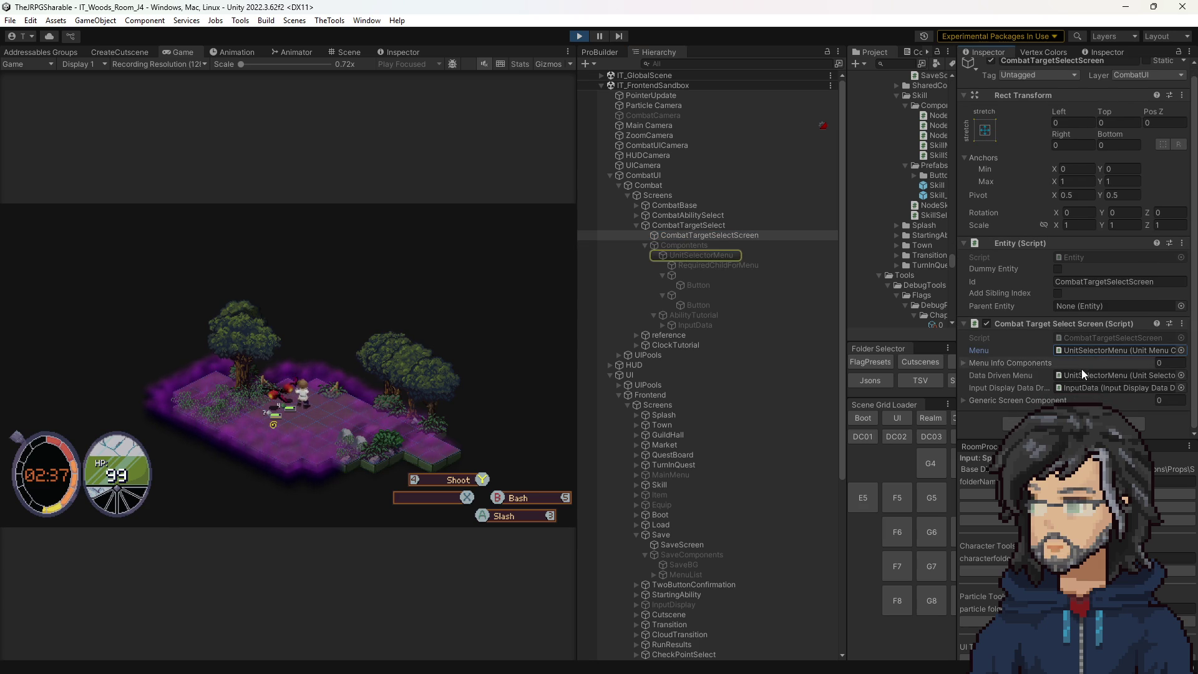
{"action": "left_click", "coordinate": [1080, 375]}
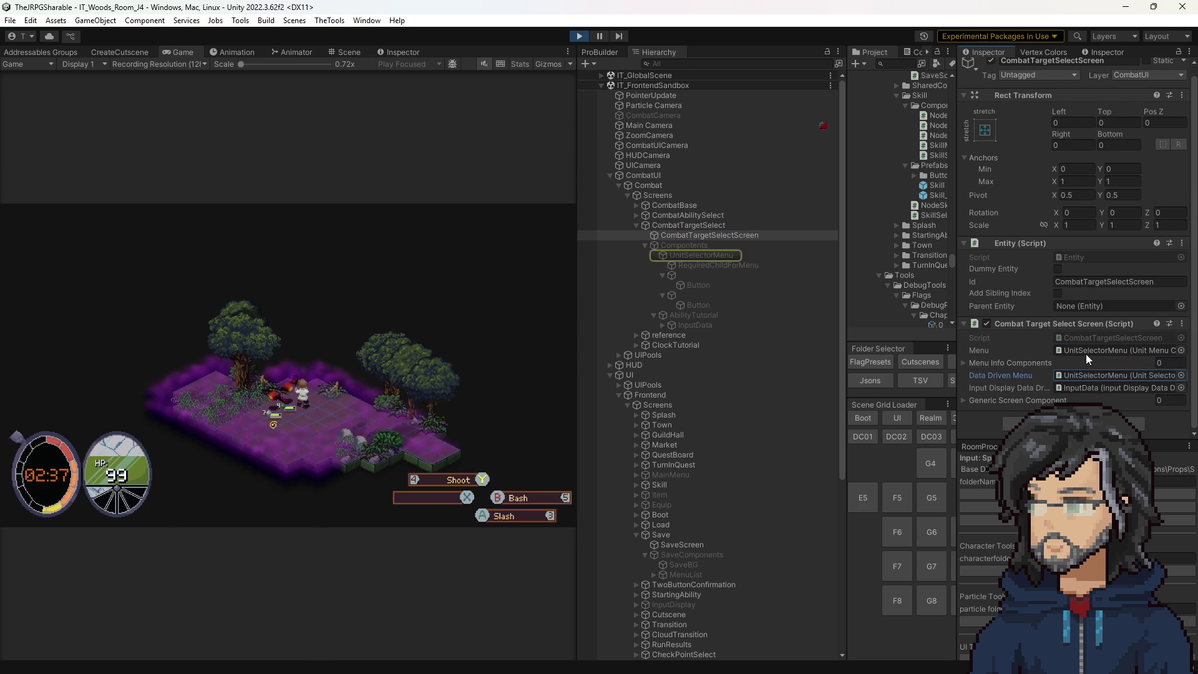
Reselect CombatTargetSelectScreen and open its CombatTargetSelectScreen.cs script in Visual Studio.
{"action": "left_click", "coordinate": [706, 256]}
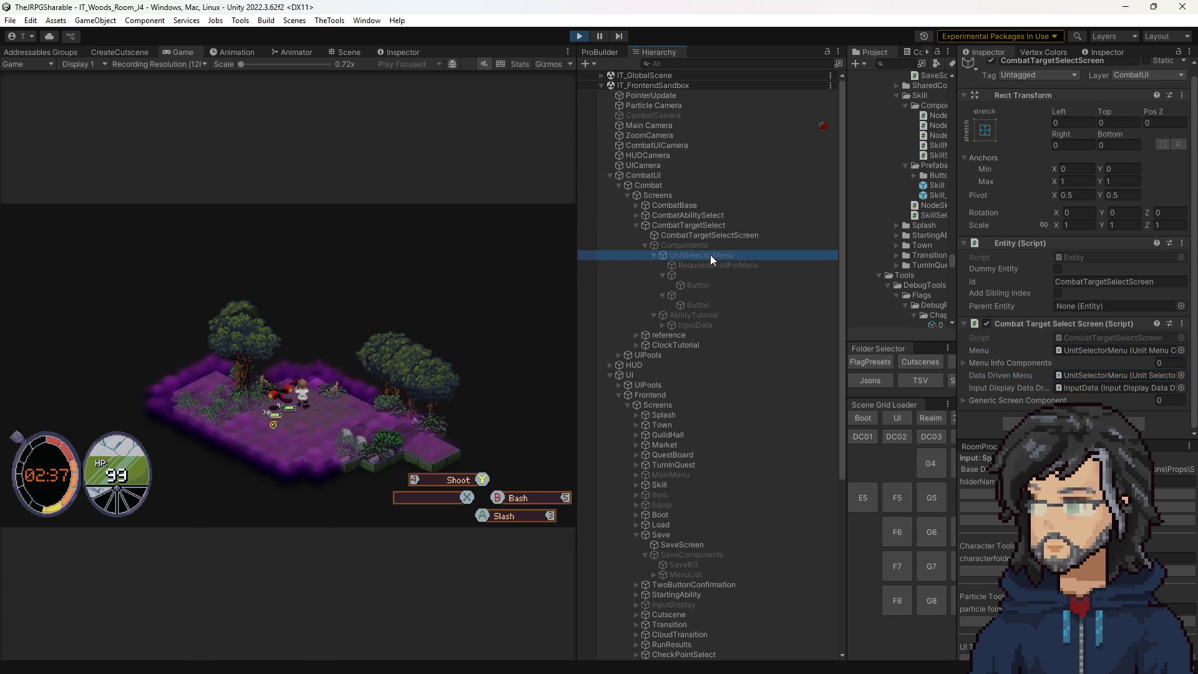
{"action": "left_click", "coordinate": [676, 225]}
{"action": "left_click", "coordinate": [693, 236]}
{"action": "left_click", "coordinate": [1089, 347]}
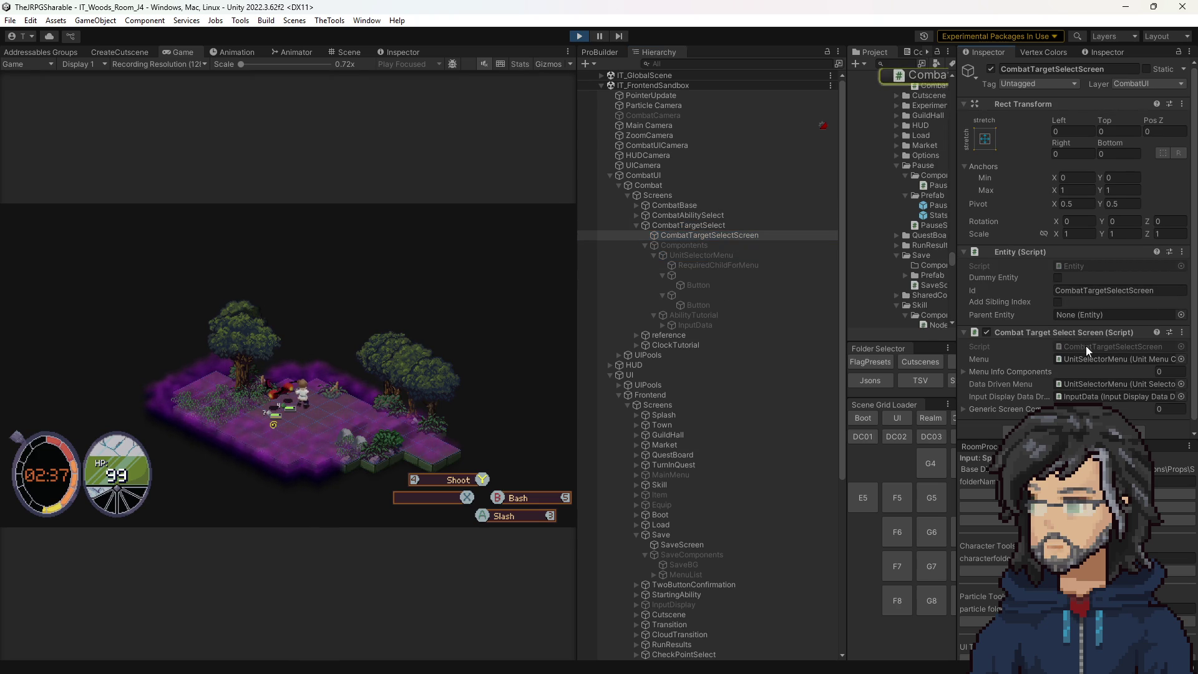
{"action": "double_click", "coordinate": [1088, 345]}
{"action": "scroll", "coordinate": [397, 218], "scroll_direction": "up", "scroll_amount": 20}
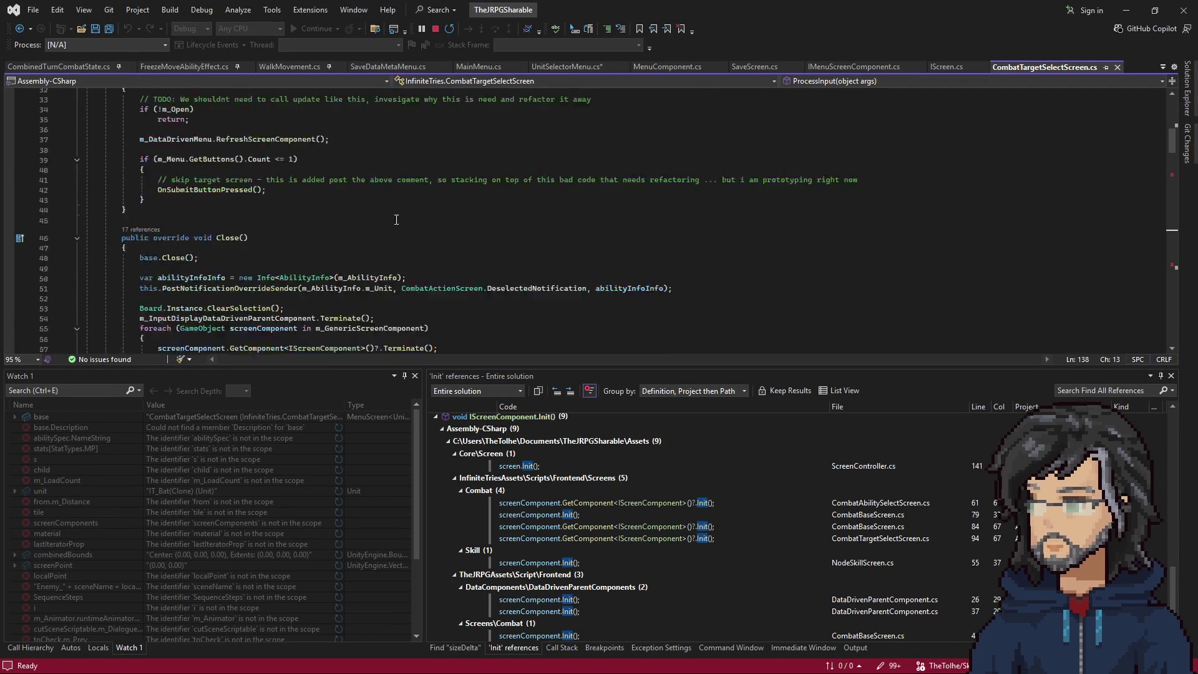
Select the m_DataDrivenMenu declaration and its DataDrivenScreenComponent<Info<Ability, List<Unit>>> type on line 14.
{"action": "scroll", "coordinate": [397, 218], "scroll_direction": "up", "scroll_amount": 12}
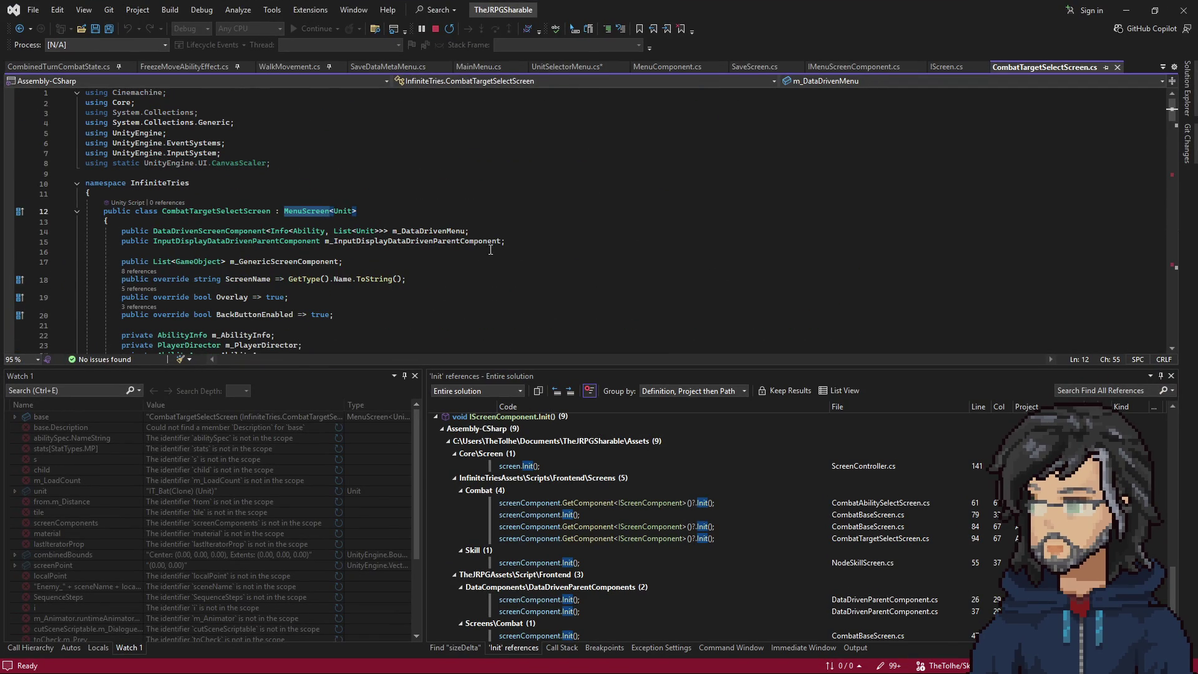
{"action": "left_click", "coordinate": [427, 232]}
{"action": "double_click", "coordinate": [427, 231]}
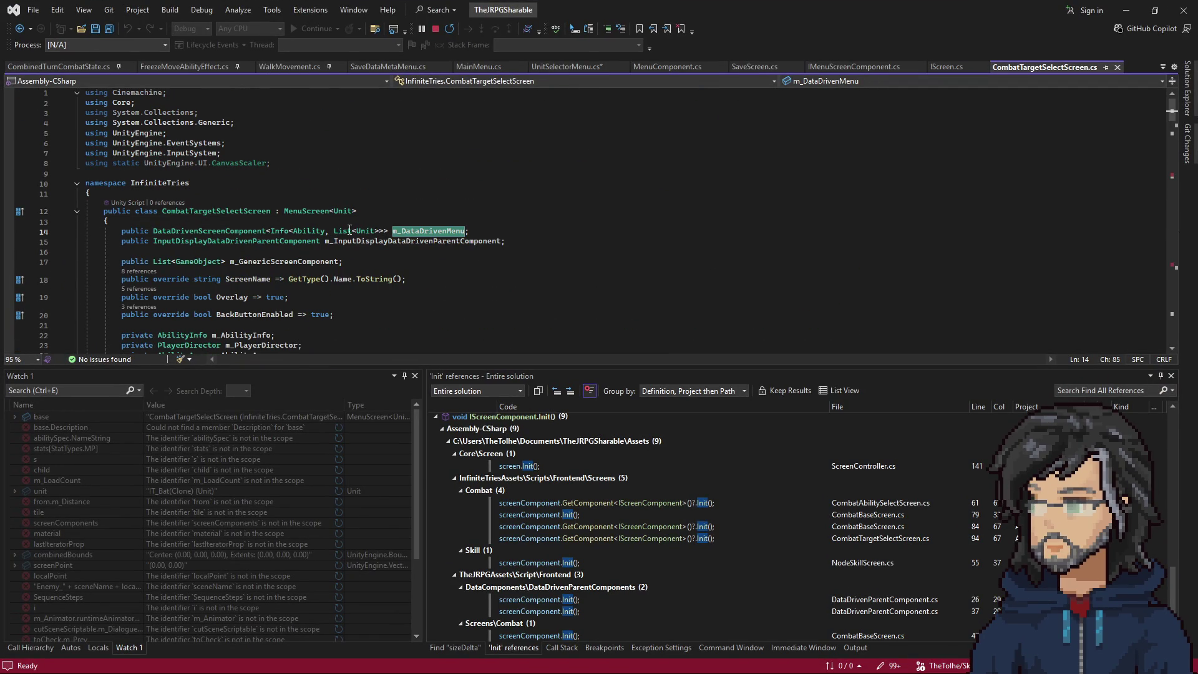
{"action": "left_click_drag", "start_coordinate": [153, 231], "coordinate": [387, 231]}
{"action": "left_click", "coordinate": [153, 231]}
{"action": "left_click_drag", "start_coordinate": [153, 231], "coordinate": [388, 230]}
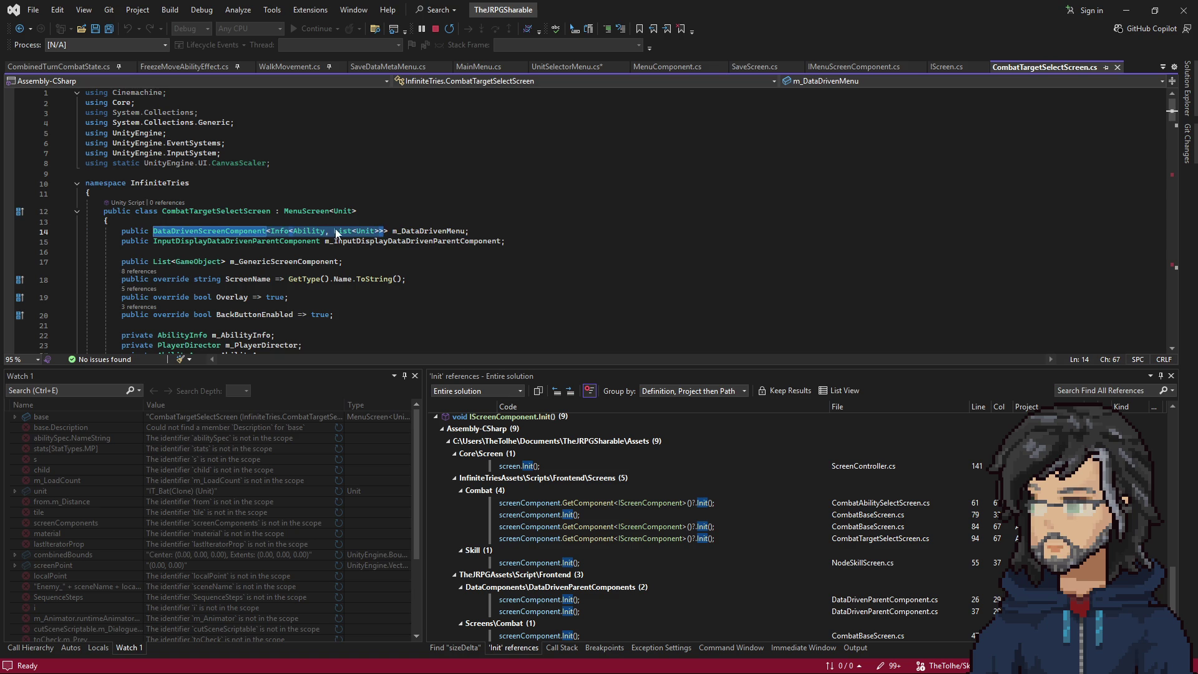
{"action": "left_click_drag", "start_coordinate": [110, 221], "coordinate": [387, 231]}
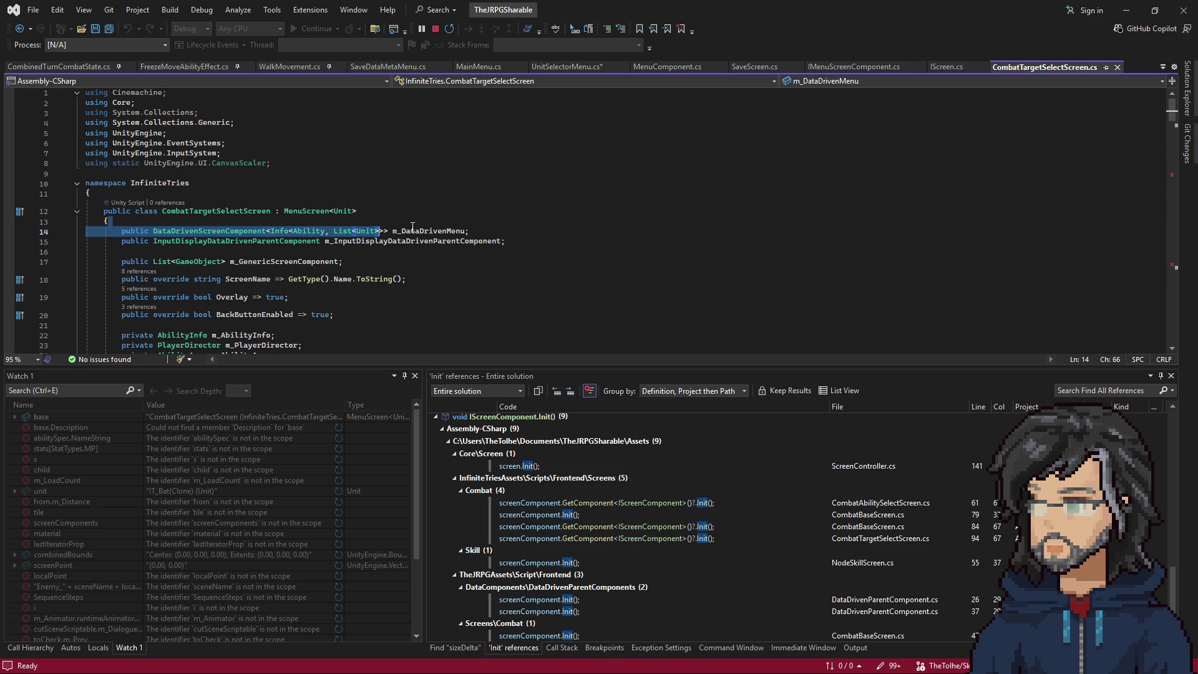
{"action": "key", "text": "Left"}
Jump to MenuScreen's definition to inspect the m_Menu type, then view UnitSelectorMenu in Unity.
{"action": "right_click", "coordinate": [309, 213]}
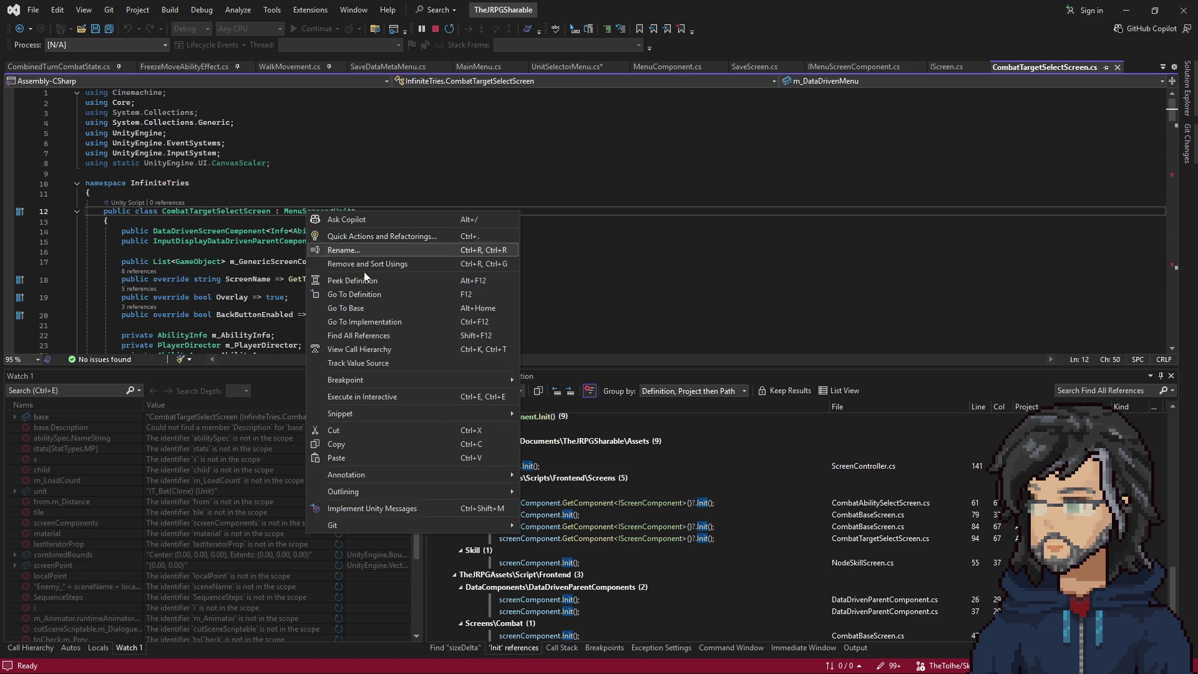
{"action": "left_click", "coordinate": [324, 294]}
{"action": "mouse_move", "coordinate": [151, 244]}
{"action": "left_mouse_down"}
{"action": "mouse_move", "coordinate": [387, 250]}
{"action": "mouse_move", "coordinate": [352, 242]}
{"action": "left_mouse_up"}
{"action": "key", "text": "Right"}
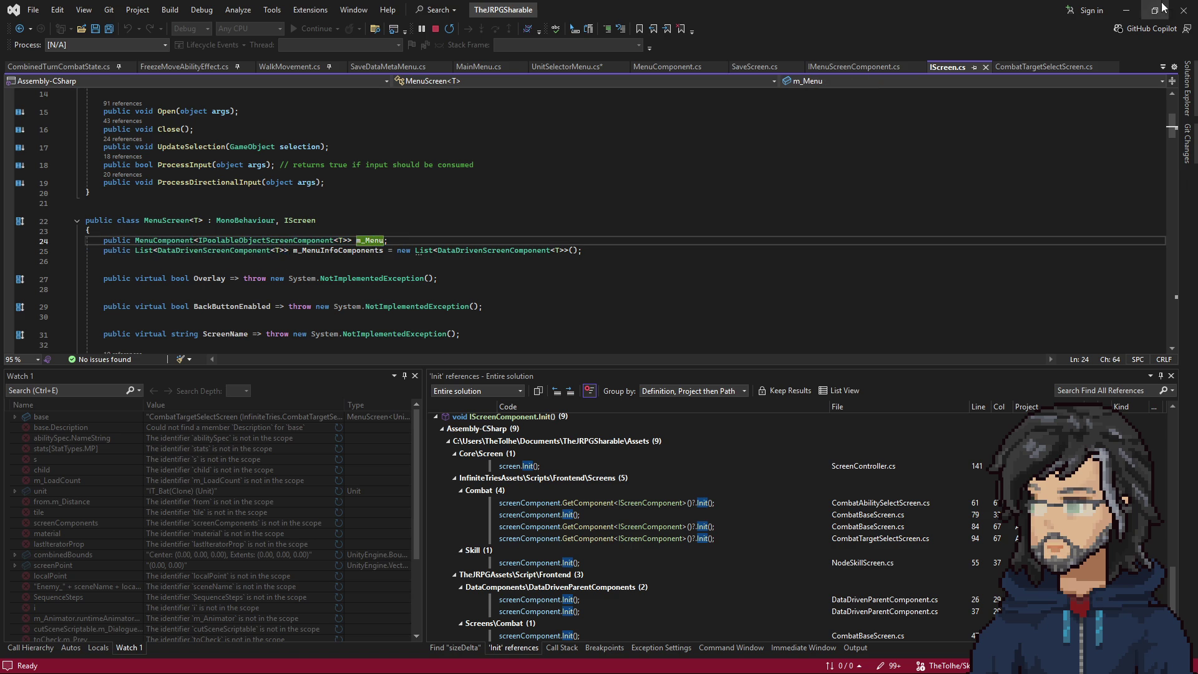
{"action": "left_click", "coordinate": [1127, 10]}
{"action": "left_click", "coordinate": [695, 257]}
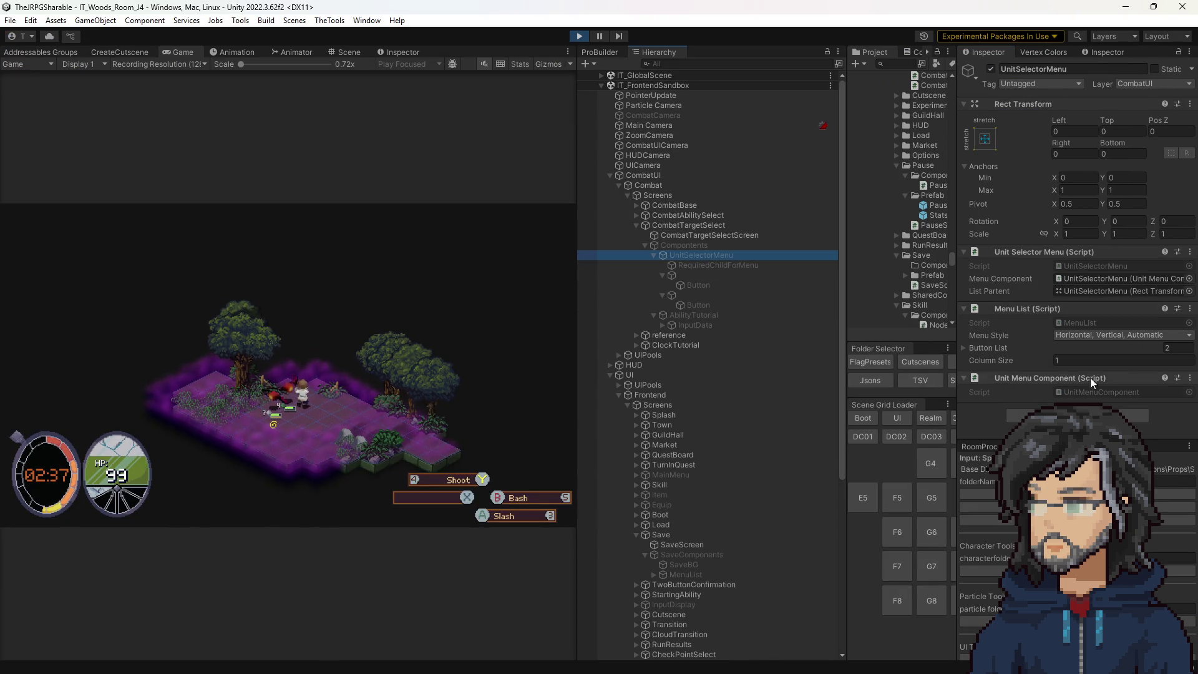
Ping the UnitMenuComponent and UnitSelectorMenu scripts, then open CombatTargetSelectScreen.cs from its object.
{"action": "left_click", "coordinate": [1083, 392]}
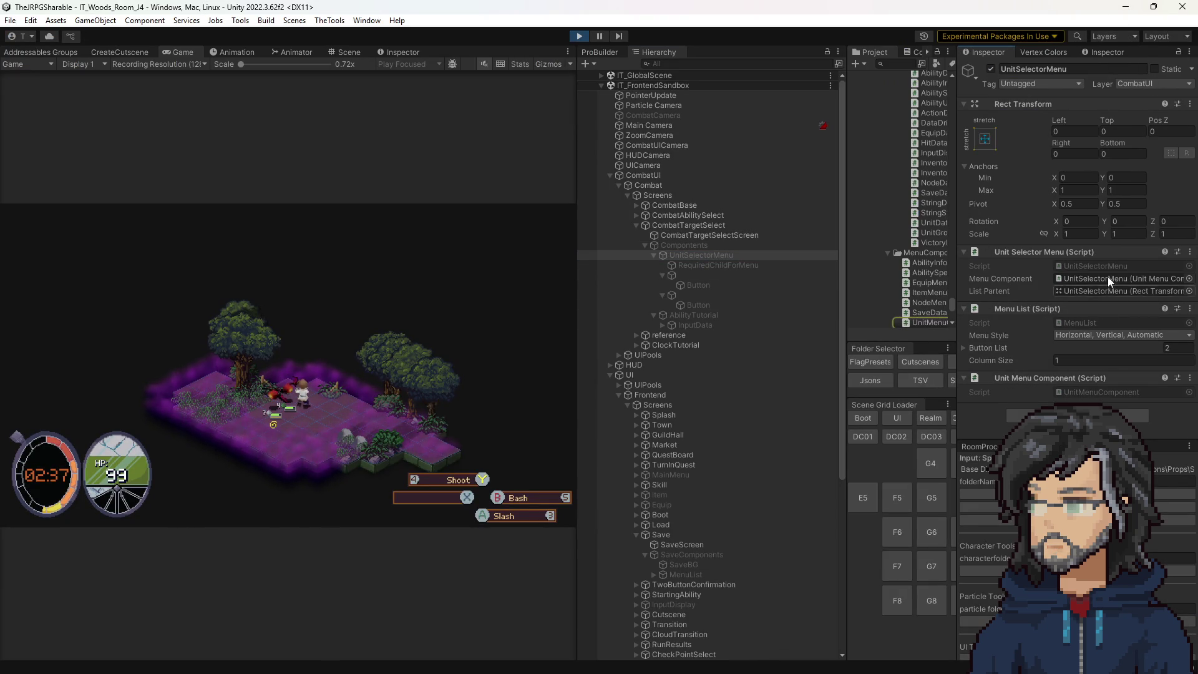
{"action": "left_click", "coordinate": [1086, 266]}
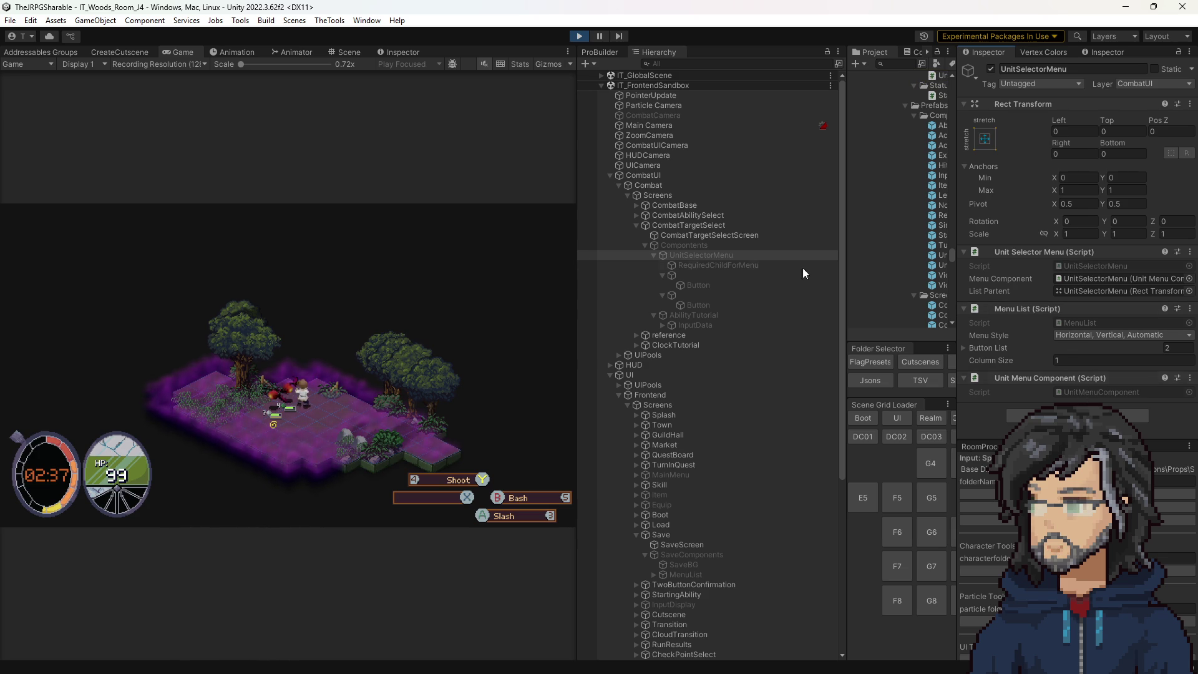
{"action": "left_click", "coordinate": [708, 236]}
{"action": "double_click", "coordinate": [1077, 347]}
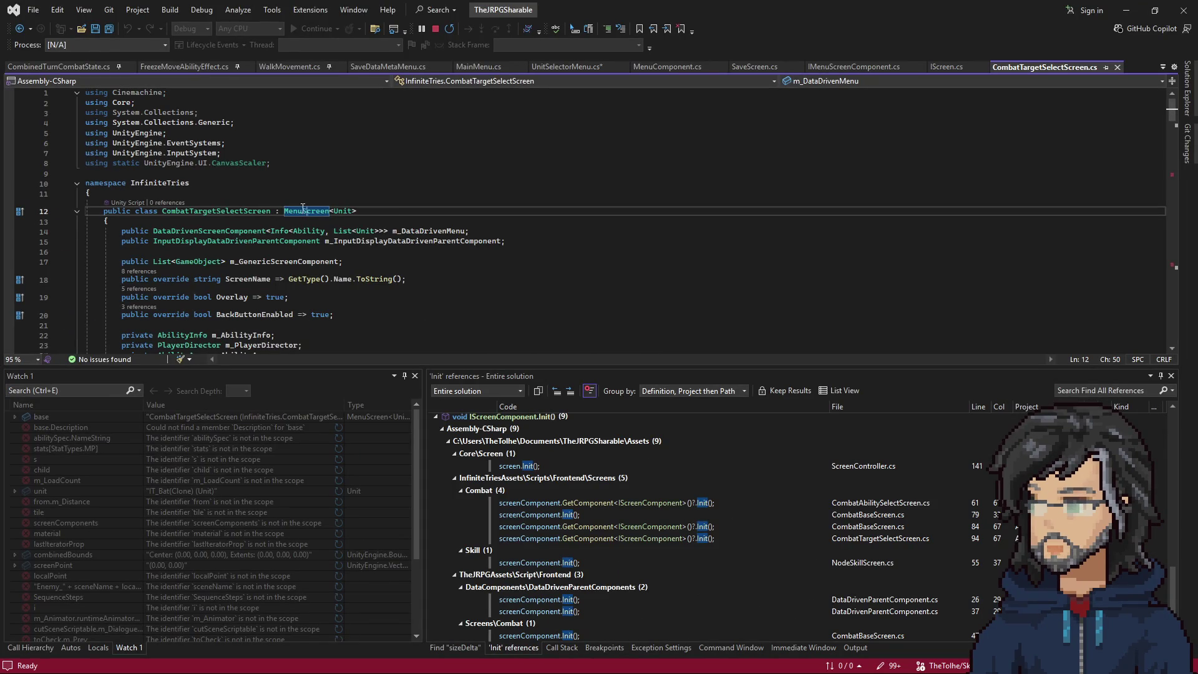
Jump to MenuScreen's definition and review m_Menu's Init and callback lines in Open().
{"action": "right_click", "coordinate": [302, 211]}
{"action": "left_click", "coordinate": [333, 297]}
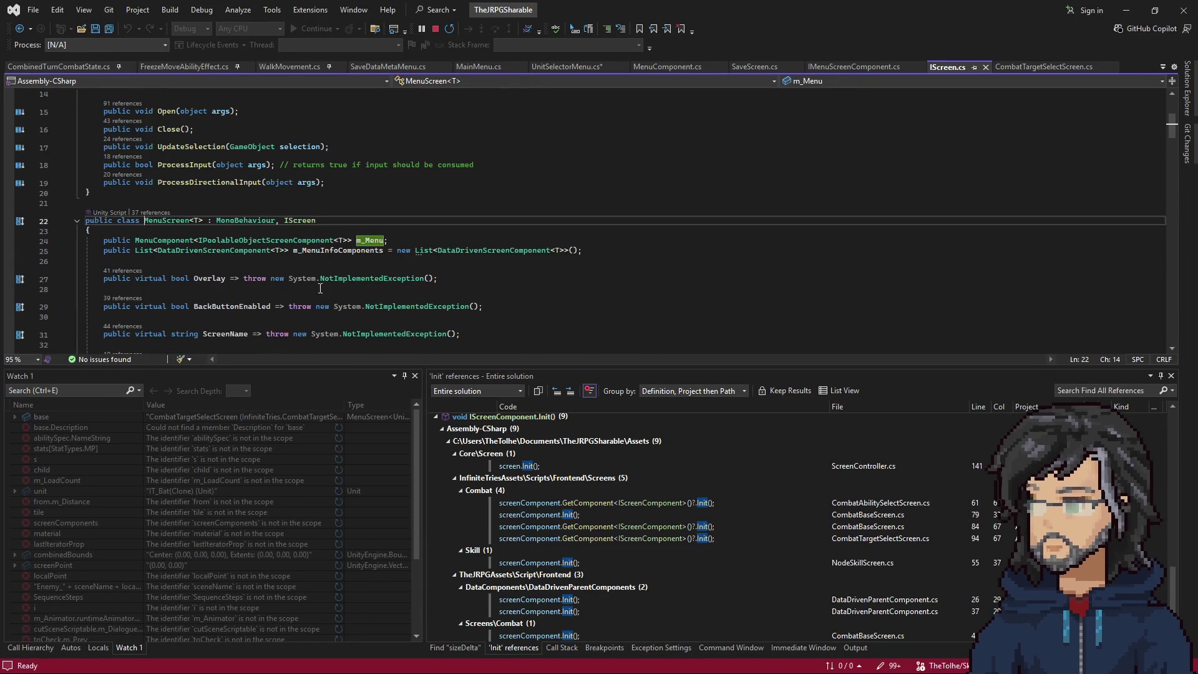
{"action": "left_click", "coordinate": [357, 240]}
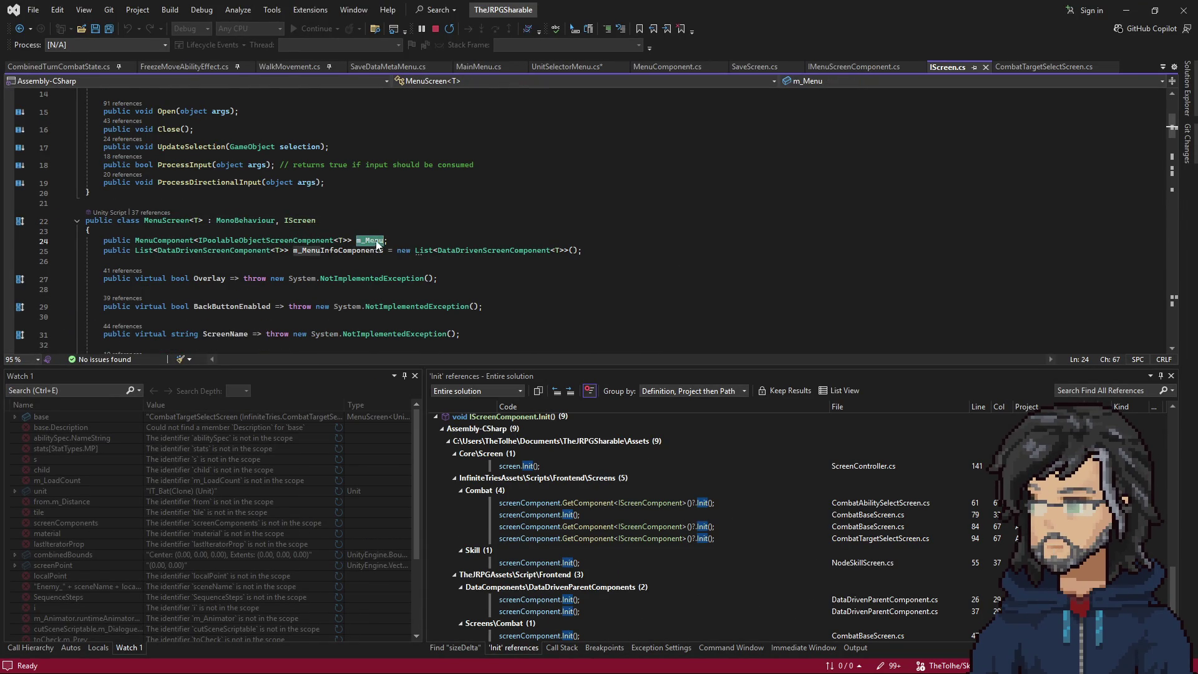
{"action": "scroll", "coordinate": [375, 245], "scroll_direction": "down", "scroll_amount": 10}
{"action": "left_click_drag", "start_coordinate": [122, 252], "coordinate": [239, 262]}
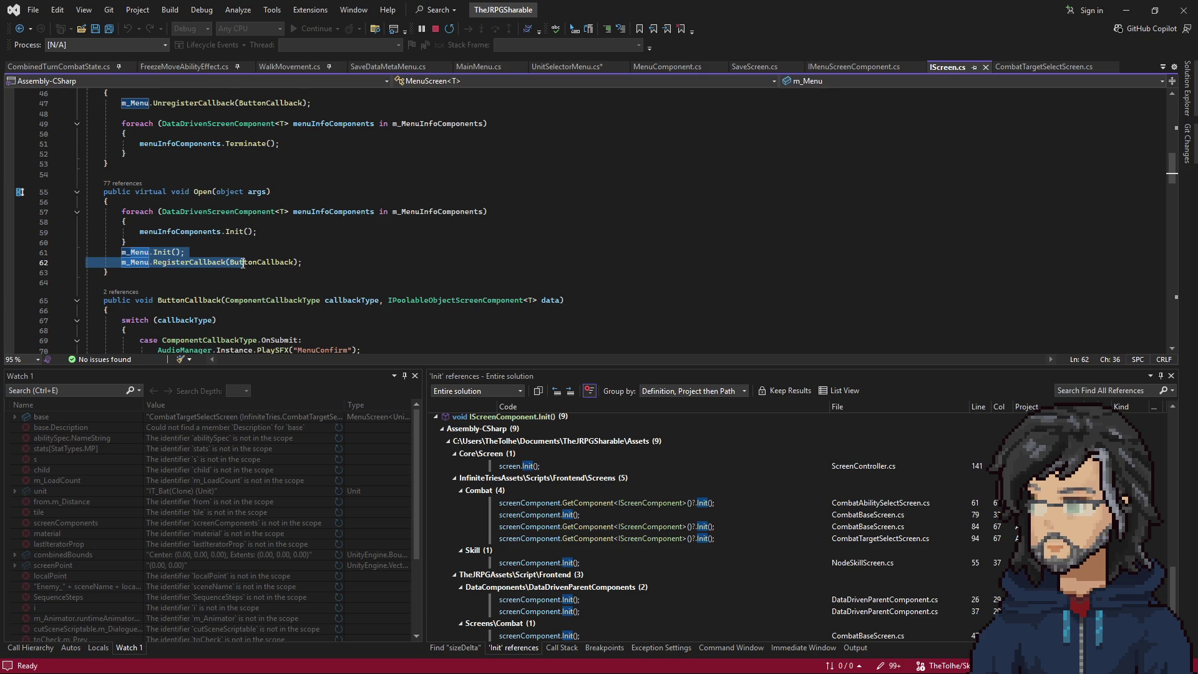
{"action": "left_click", "coordinate": [1127, 10]}
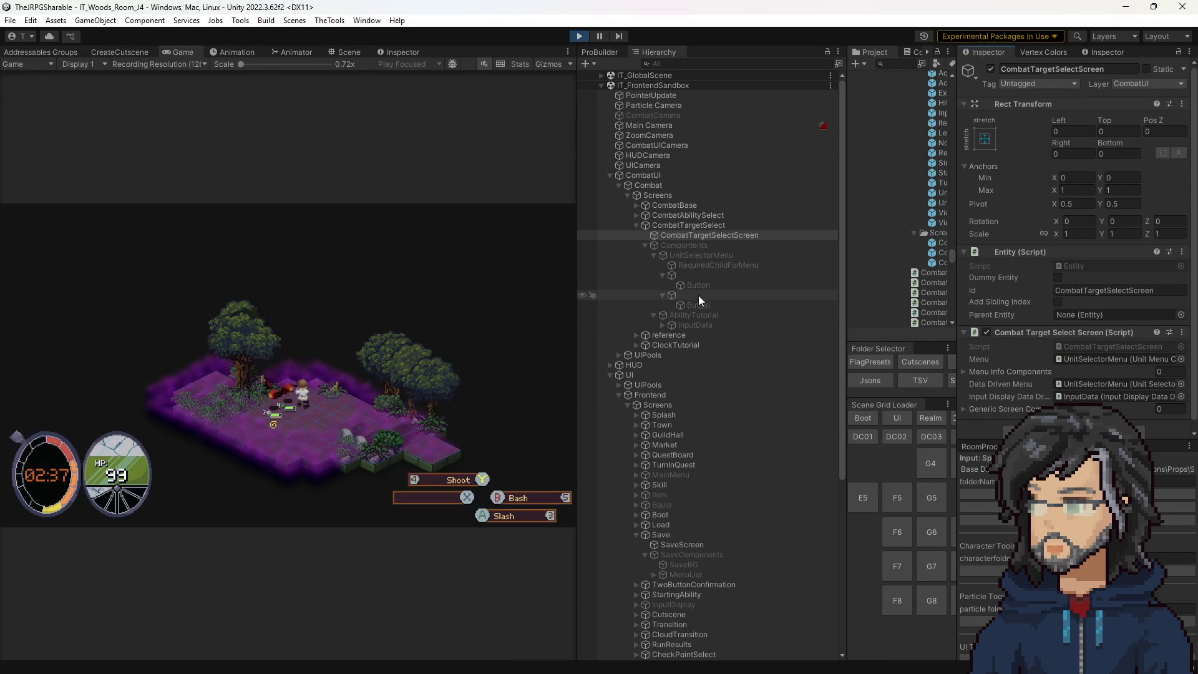
Review MenuList.cs's PopulateNavigation loop, then open UnitMenuComponent.cs from UnitSelectorMenu's Inspector.
{"action": "left_click", "coordinate": [689, 254]}
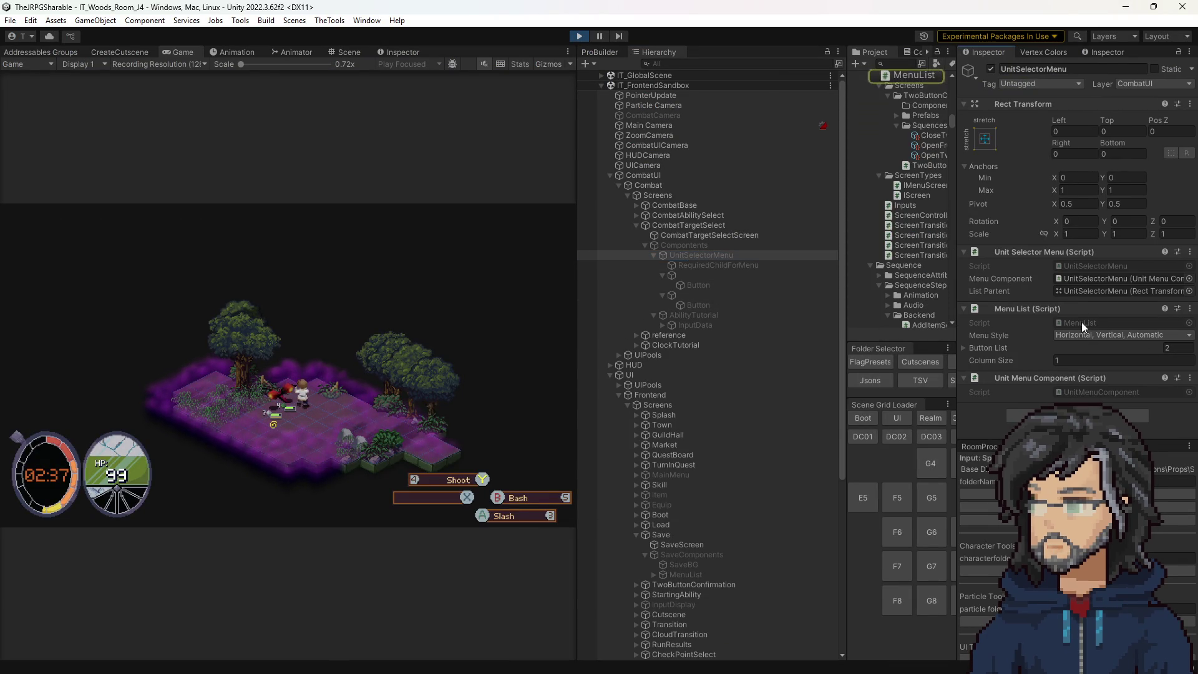
{"action": "double_click", "coordinate": [1081, 322]}
{"action": "left_click", "coordinate": [334, 259]}
{"action": "scroll", "coordinate": [218, 272], "scroll_direction": "up", "scroll_amount": 8}
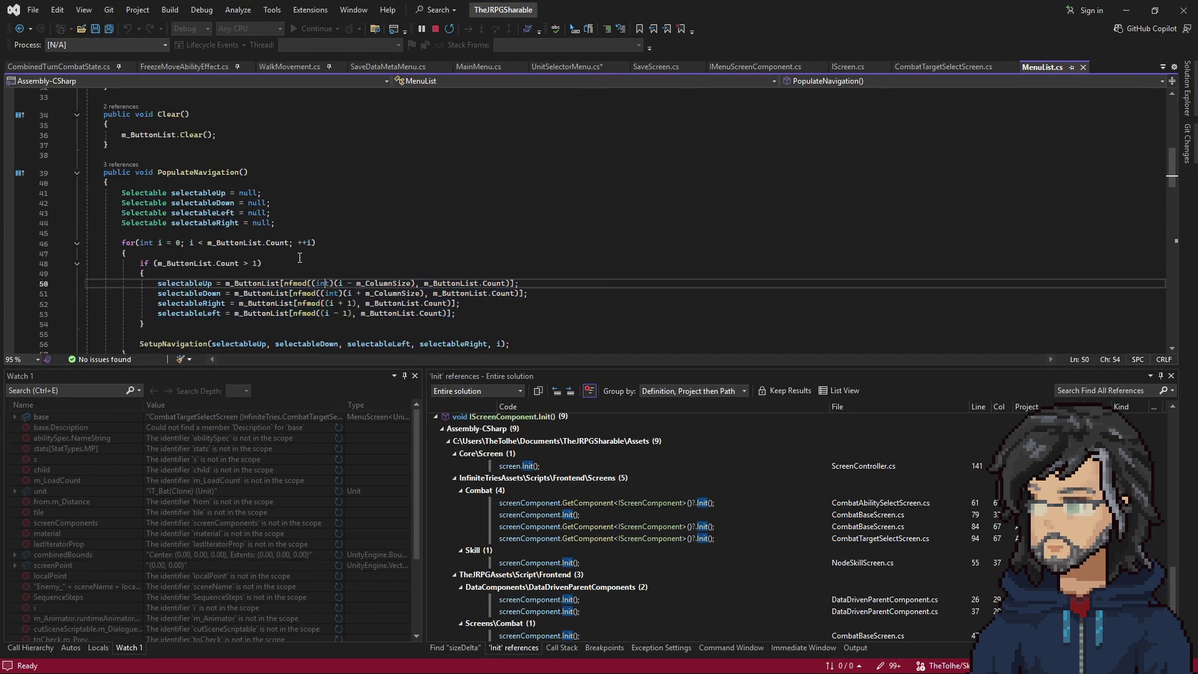
{"action": "scroll", "coordinate": [218, 273], "scroll_direction": "down", "scroll_amount": 20}
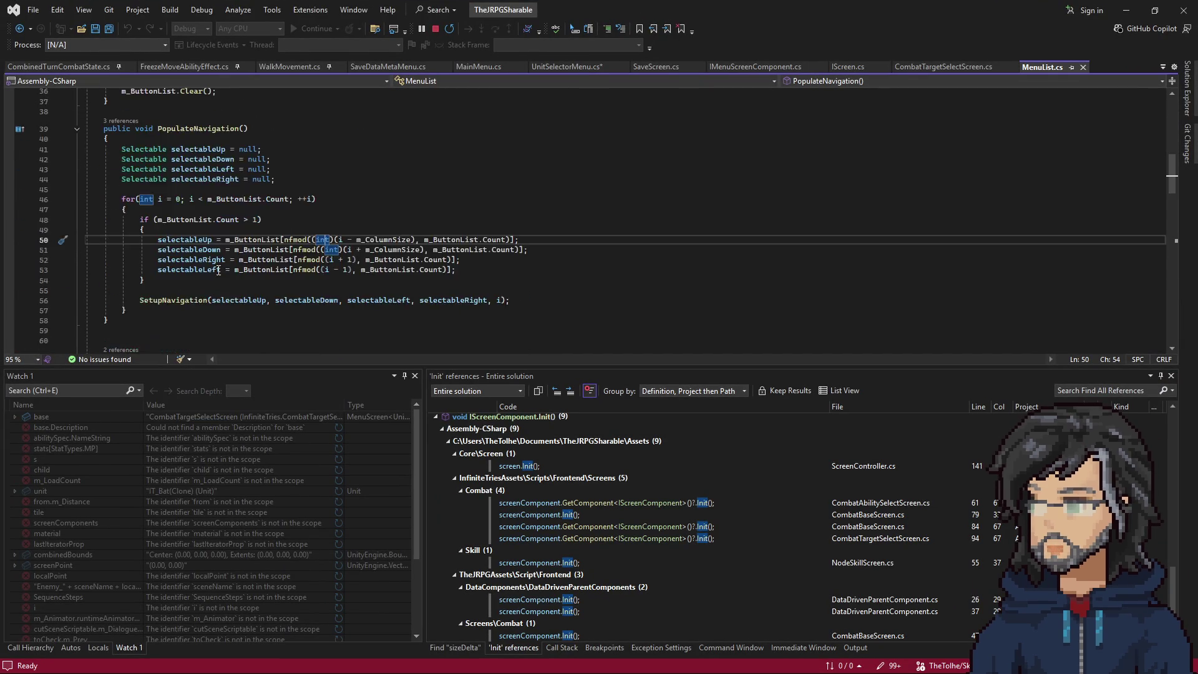
{"action": "scroll", "coordinate": [219, 266], "scroll_direction": "down", "scroll_amount": 15}
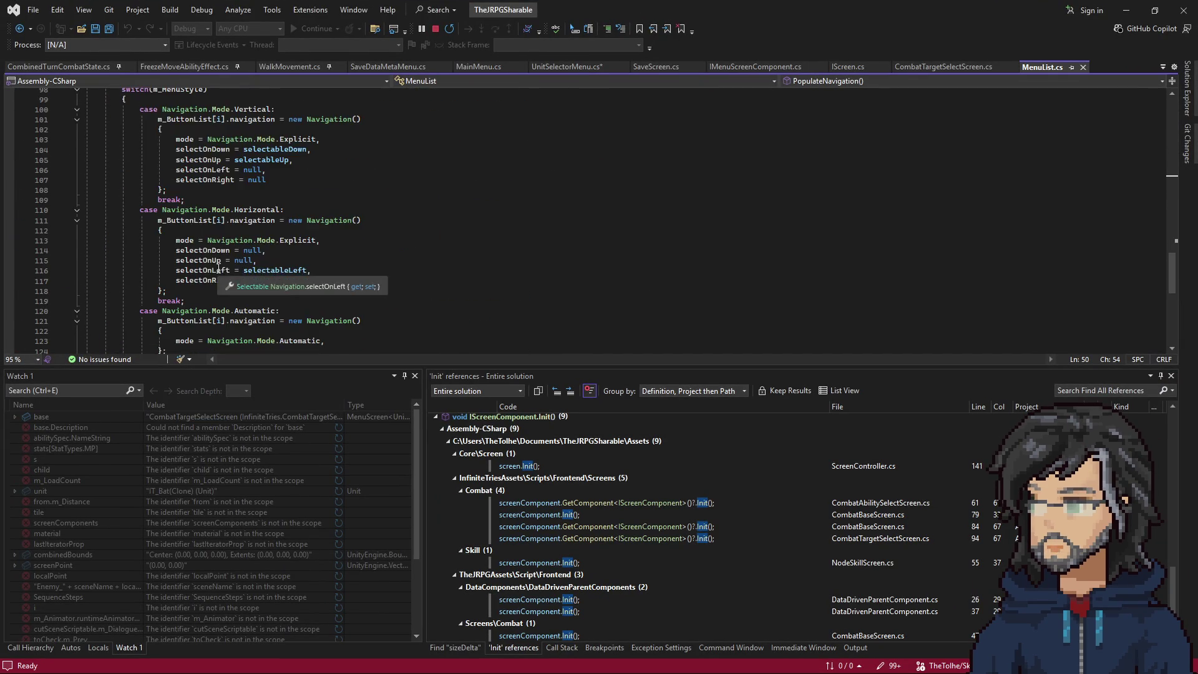
{"action": "left_click", "coordinate": [1127, 10]}
{"action": "double_click", "coordinate": [1099, 392]}
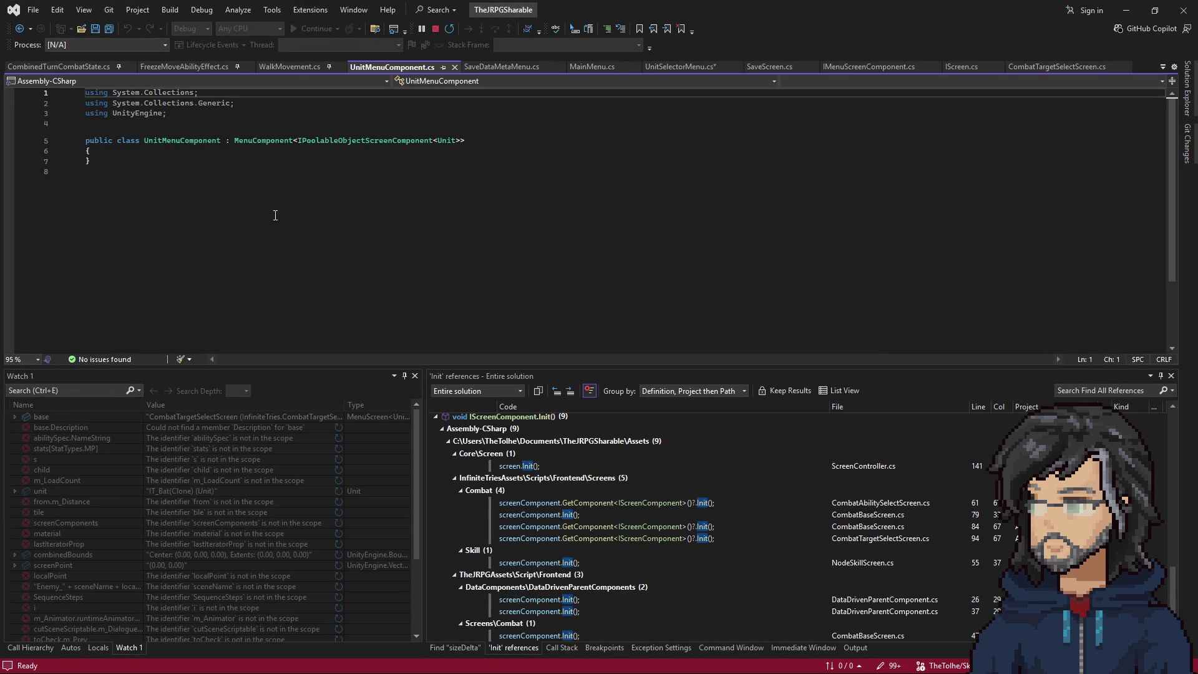
Find all references to MenuComponent and open NodeMenuComponent and QuestMenuComponent from the results.
{"action": "left_click", "coordinate": [217, 148]}
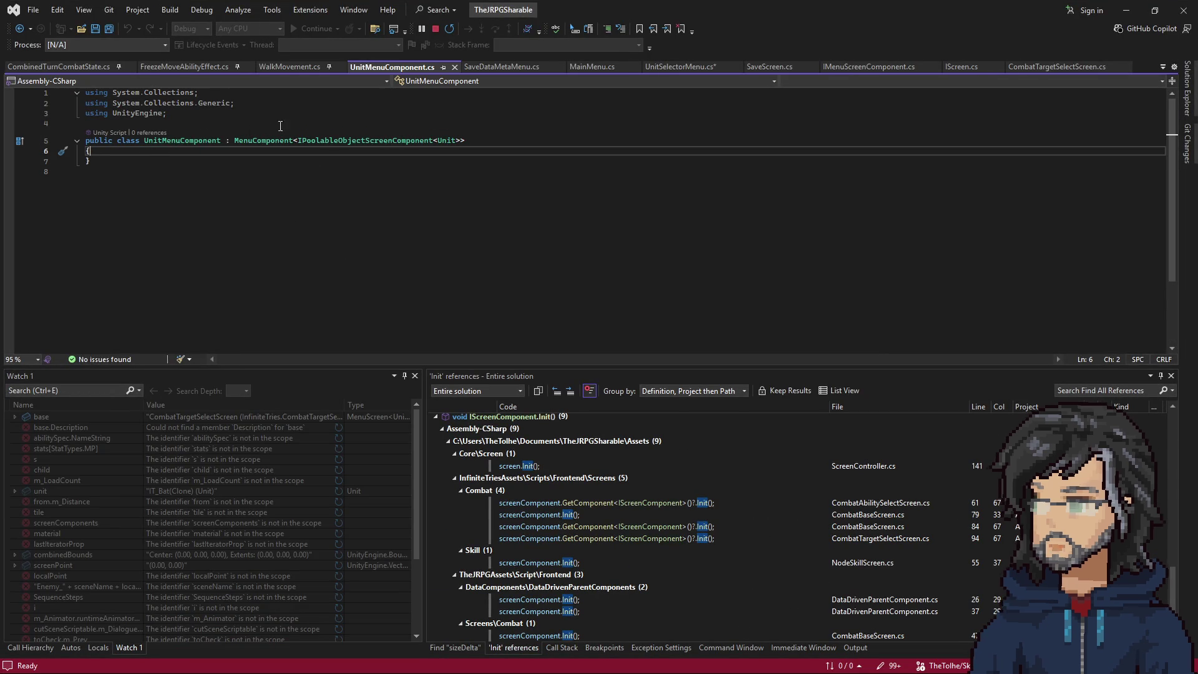
{"action": "right_click", "coordinate": [253, 141]}
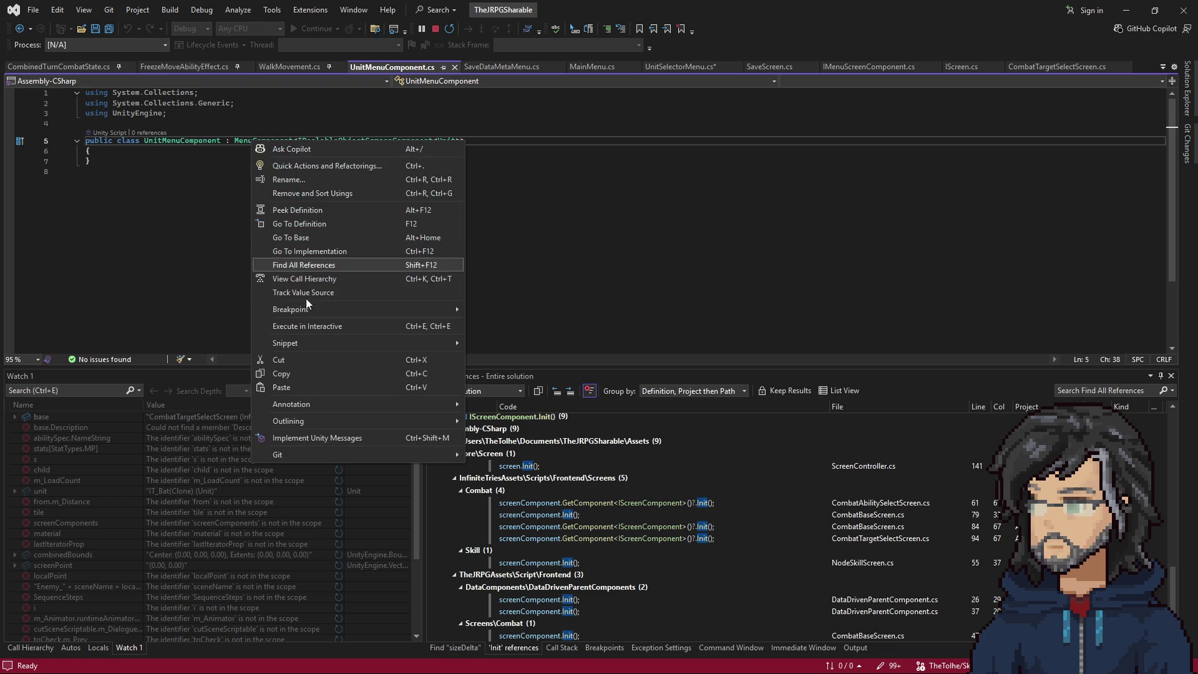
{"action": "left_click", "coordinate": [312, 264]}
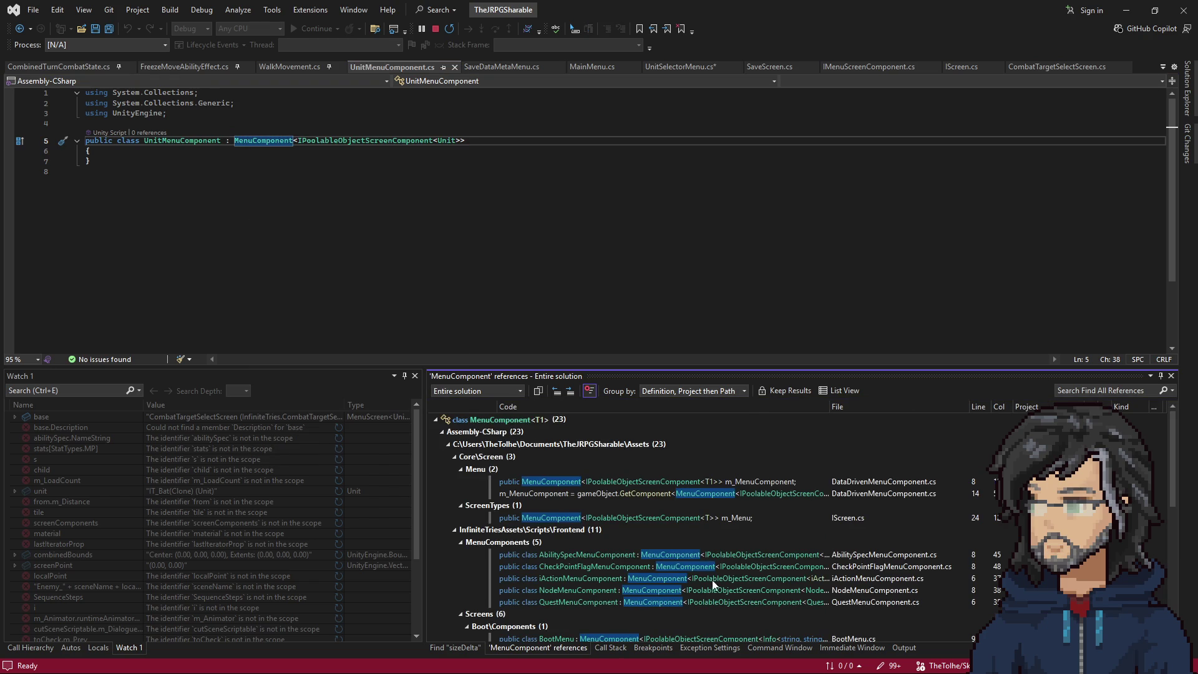
{"action": "scroll", "coordinate": [718, 579], "scroll_direction": "down", "scroll_amount": 2}
{"action": "double_click", "coordinate": [710, 534]}
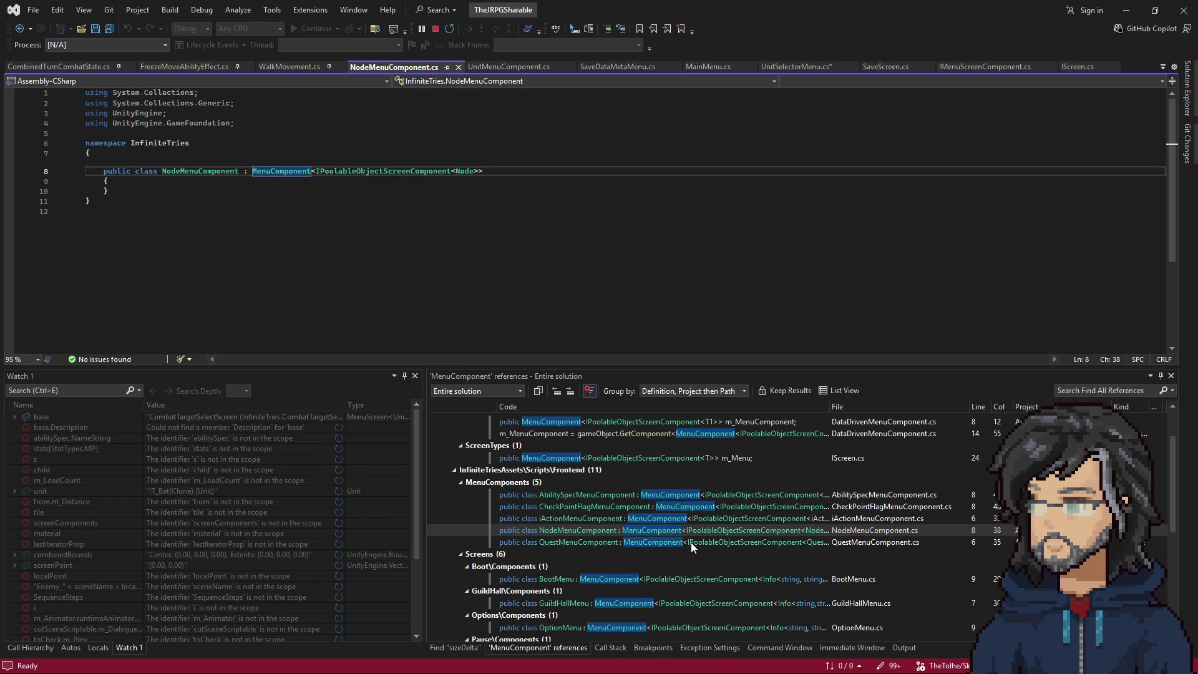
{"action": "double_click", "coordinate": [669, 543]}
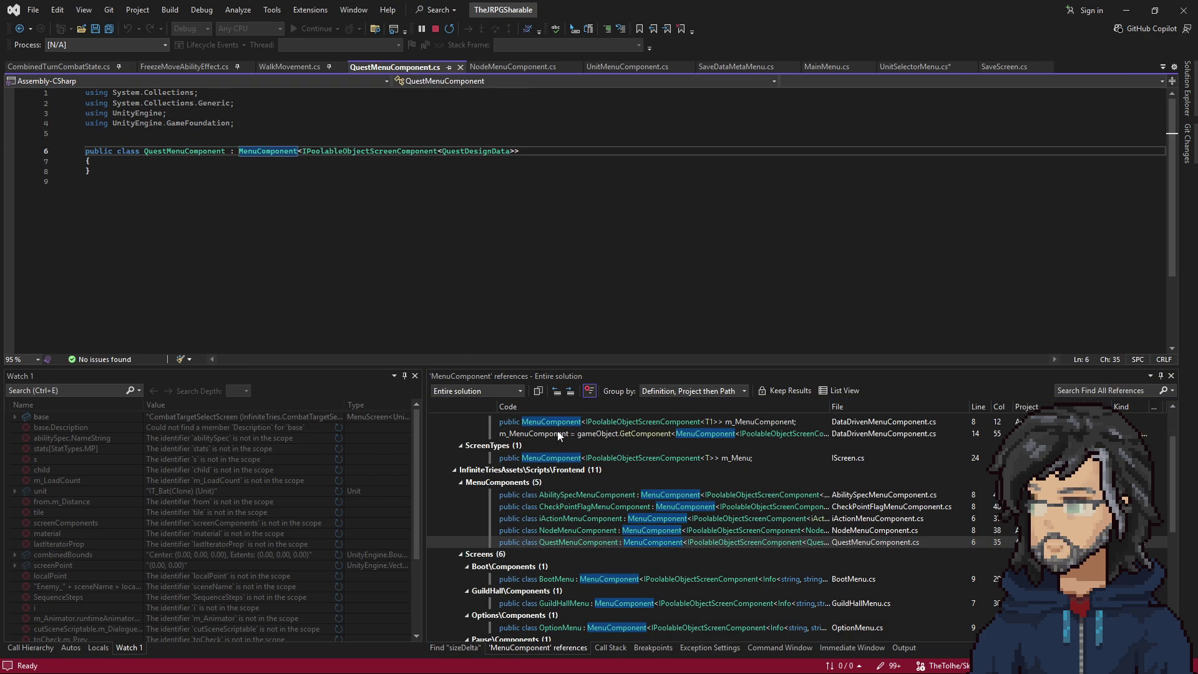
Jump to MenuComponent's Init(), then to IMenu's PopulateNavigation declaration, and return to Unity.
{"action": "right_click", "coordinate": [258, 152]}
{"action": "left_click", "coordinate": [310, 239]}
{"action": "scroll", "coordinate": [174, 199], "scroll_direction": "down", "scroll_amount": 6}
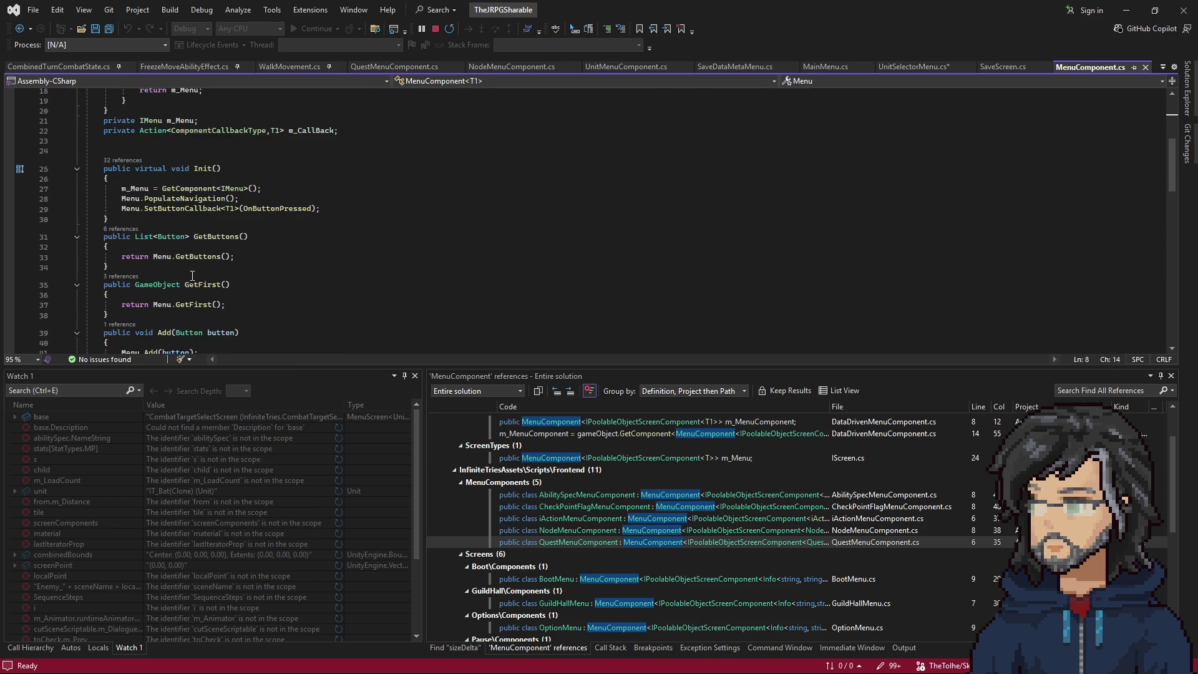
{"action": "left_click_drag", "start_coordinate": [111, 153], "coordinate": [296, 225]}
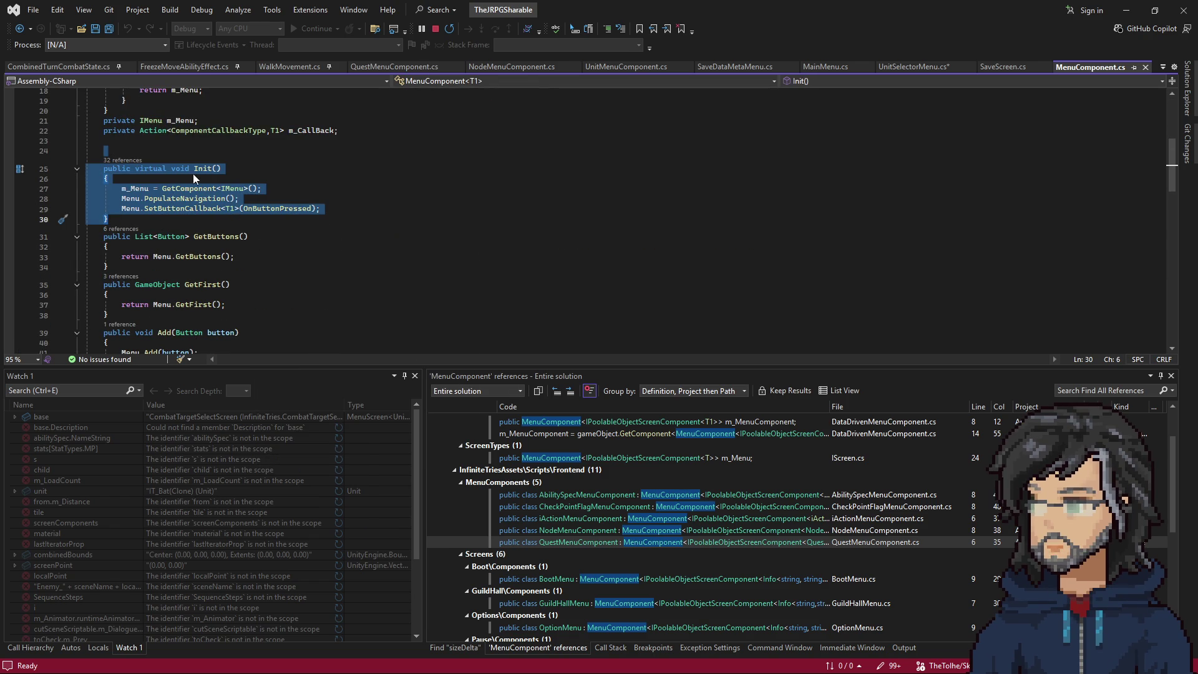
{"action": "left_click_drag", "start_coordinate": [162, 188], "coordinate": [265, 188]}
{"action": "left_click", "coordinate": [250, 188]}
{"action": "double_click", "coordinate": [187, 198]}
{"action": "right_click", "coordinate": [180, 200]}
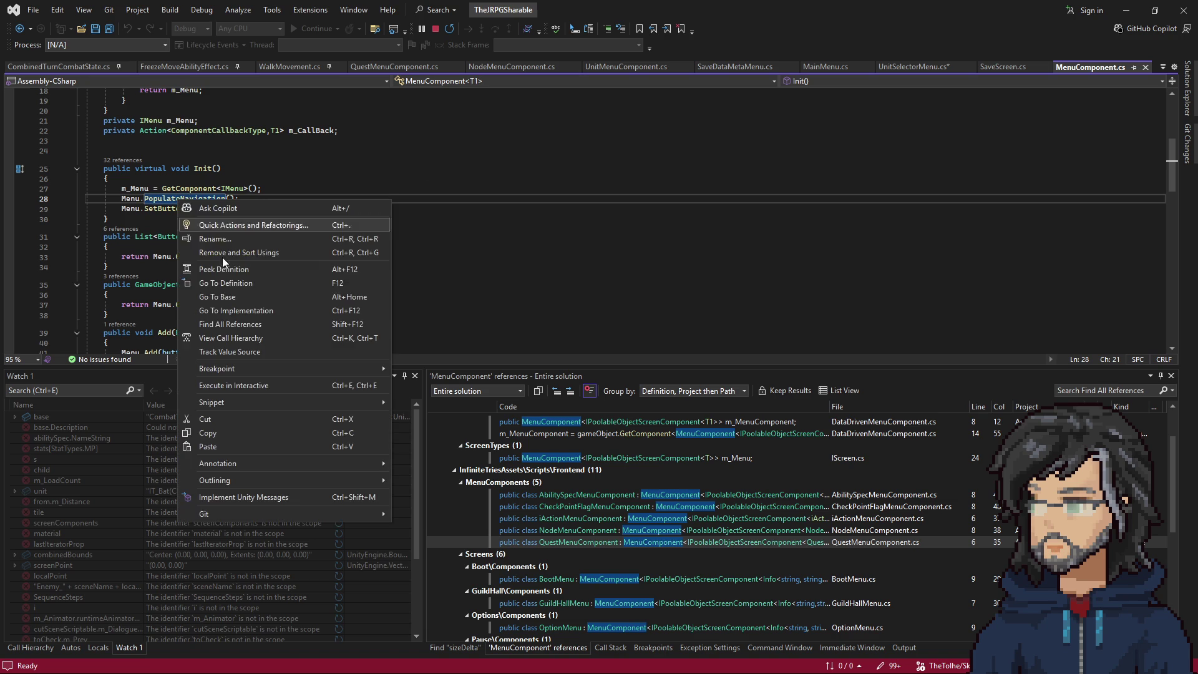
{"action": "left_click", "coordinate": [238, 286]}
{"action": "scroll", "coordinate": [243, 287], "scroll_direction": "down", "scroll_amount": 3}
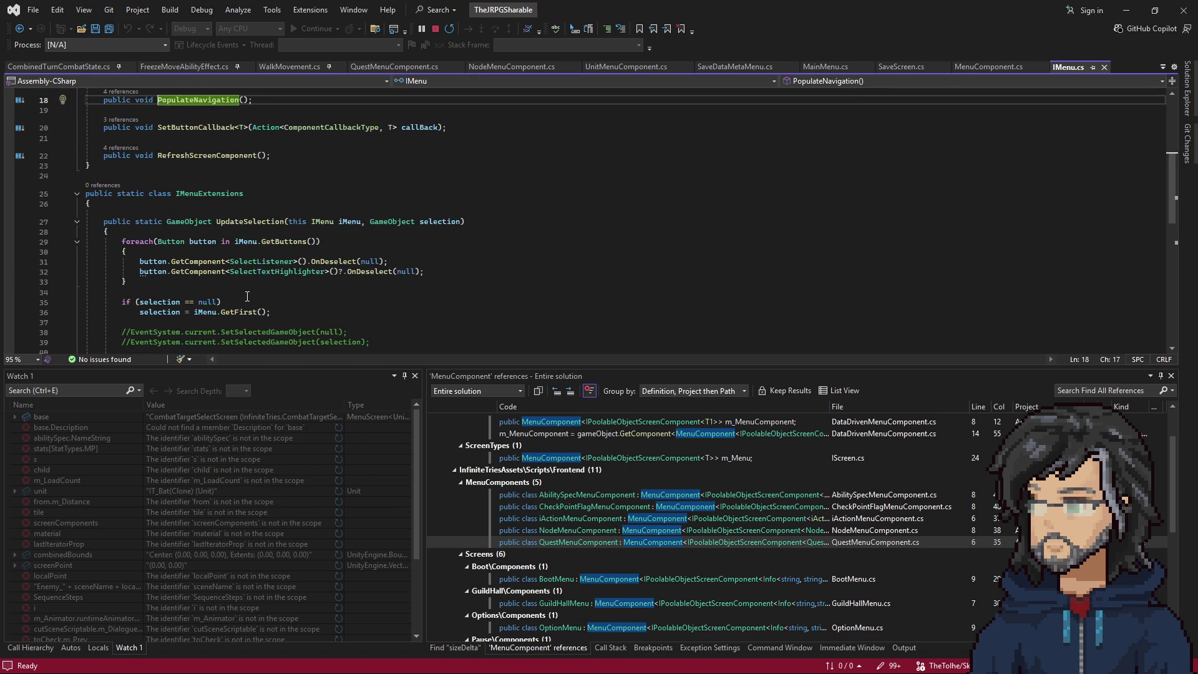
{"action": "left_click", "coordinate": [1126, 10]}
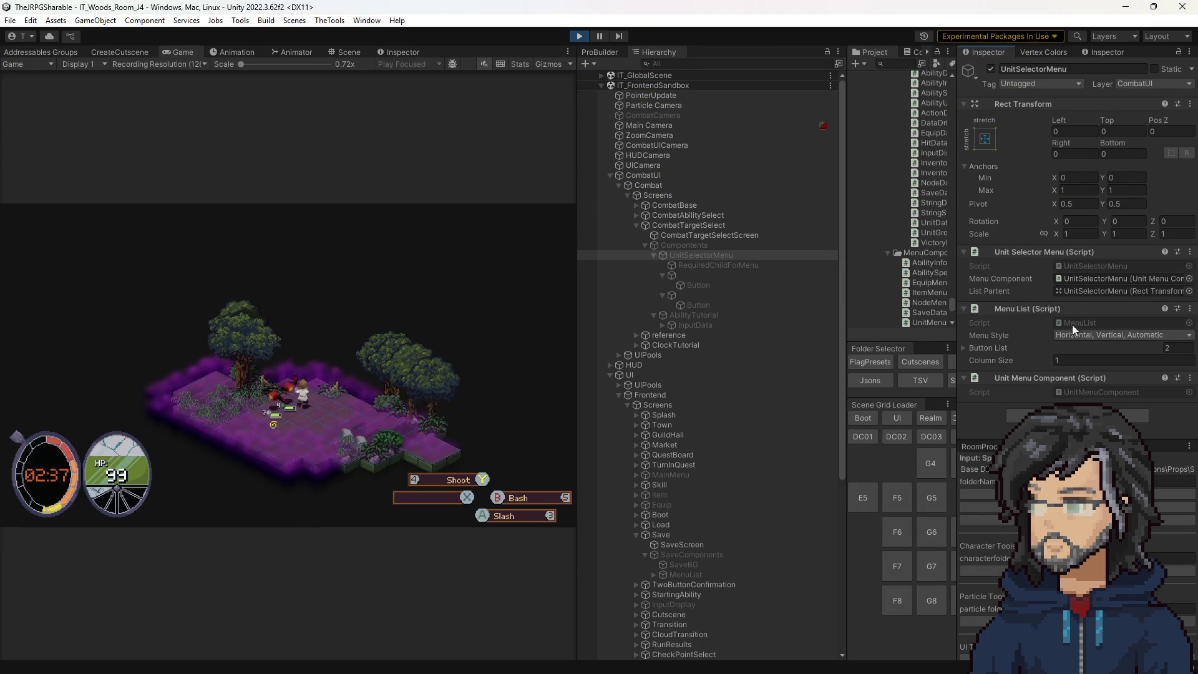
Open MenuList.cs from the Menu List field, scroll through its SetupNavigation code, then return to Unity.
{"action": "double_click", "coordinate": [1073, 324]}
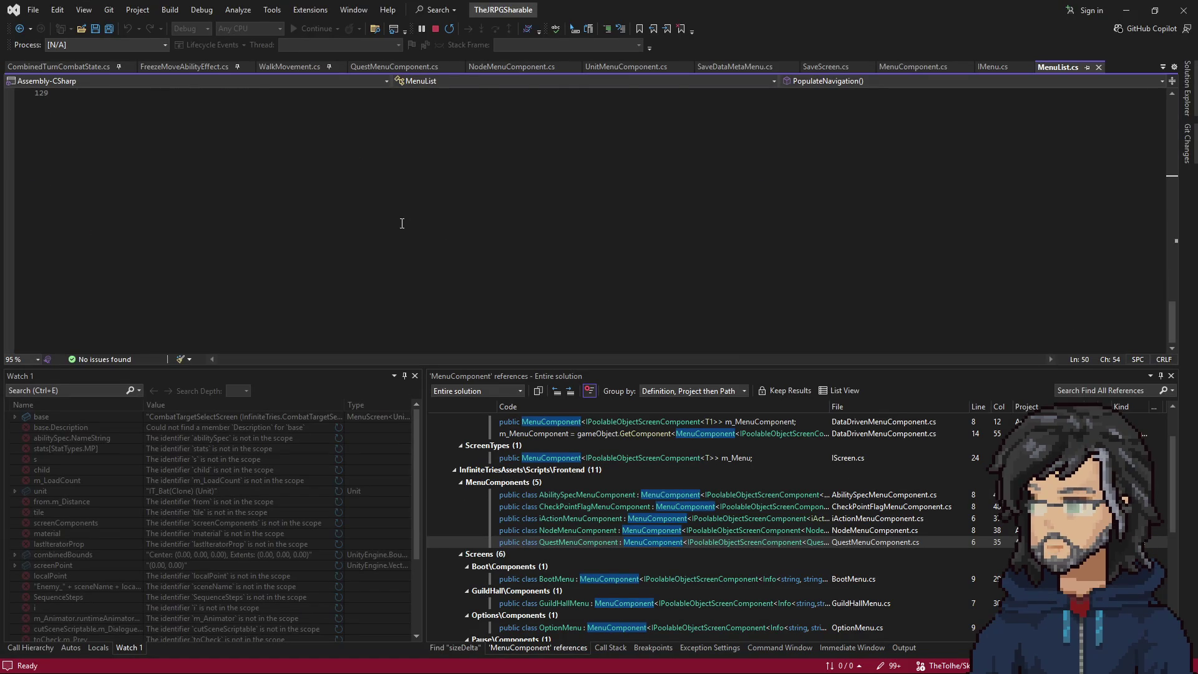
{"action": "scroll", "coordinate": [380, 250], "scroll_direction": "down", "scroll_amount": 6}
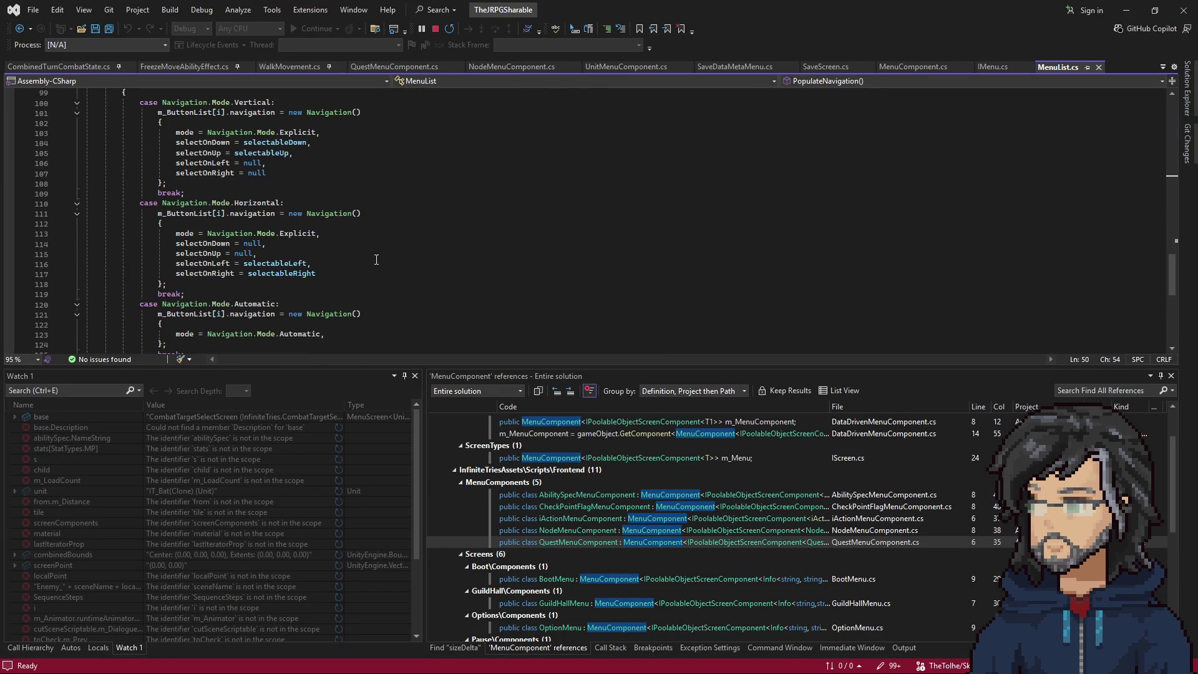
{"action": "scroll", "coordinate": [375, 263], "scroll_direction": "down", "scroll_amount": 2}
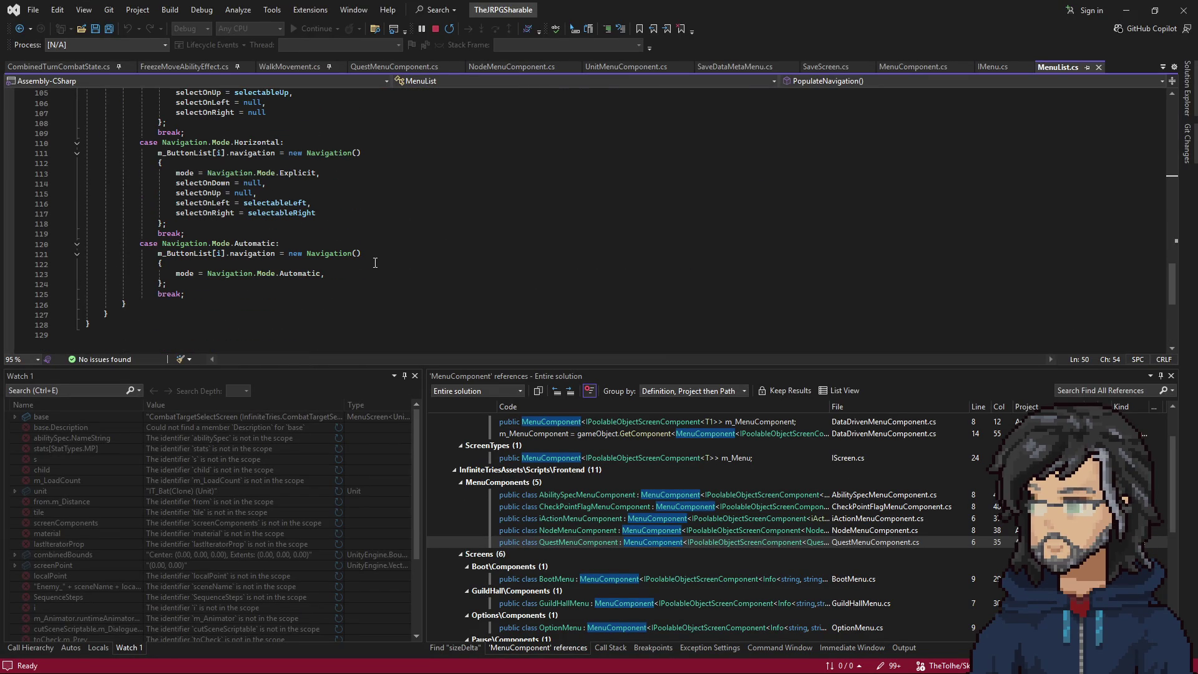
{"action": "scroll", "coordinate": [374, 264], "scroll_direction": "up", "scroll_amount": 7}
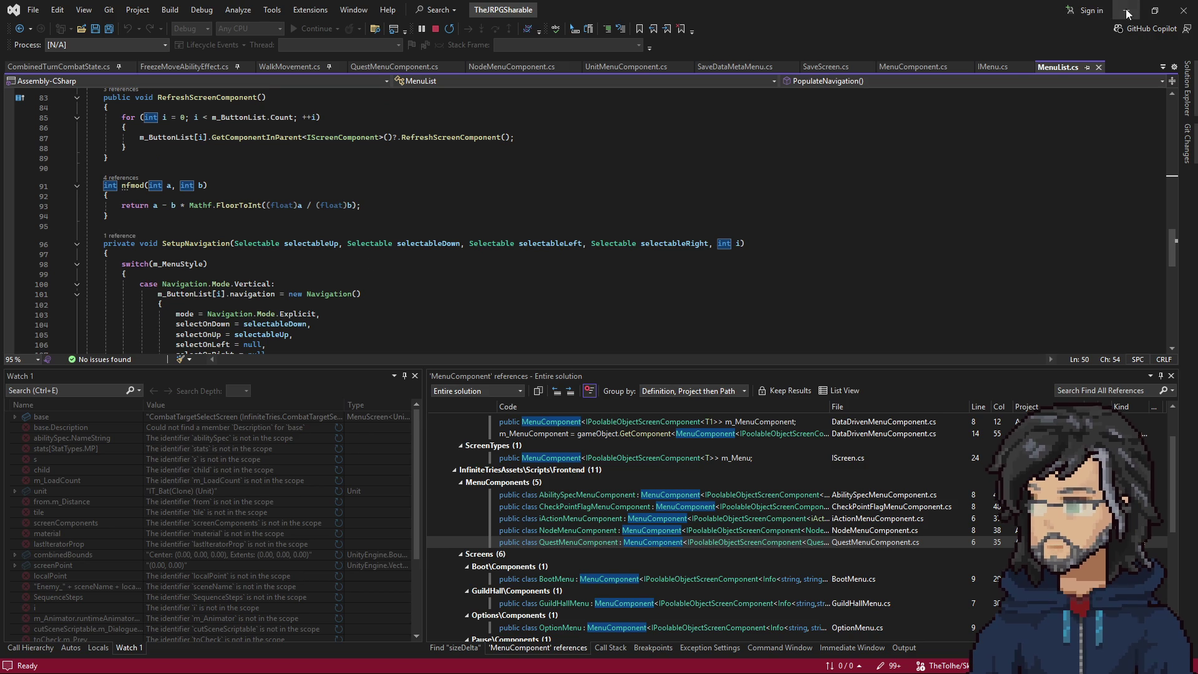
{"action": "key", "text": "alt+Tab"}
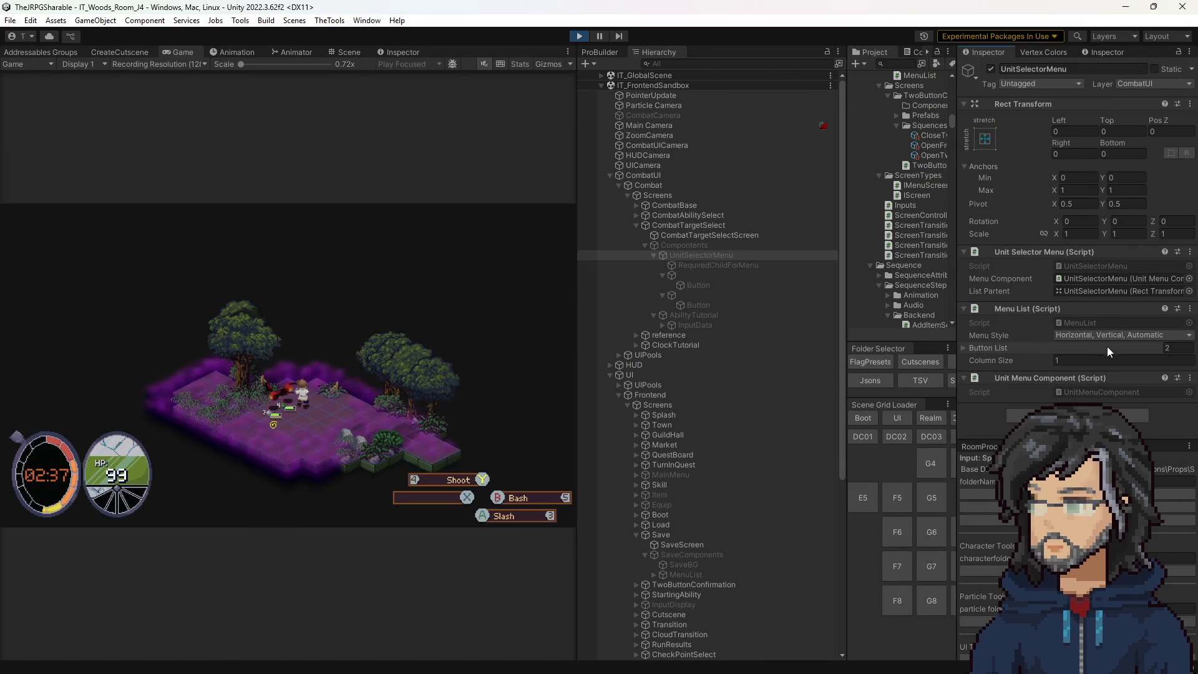
Stop play mode, widen the project panels, and load the IT_FrontendSandbox scene.
{"action": "left_click", "coordinate": [580, 36]}
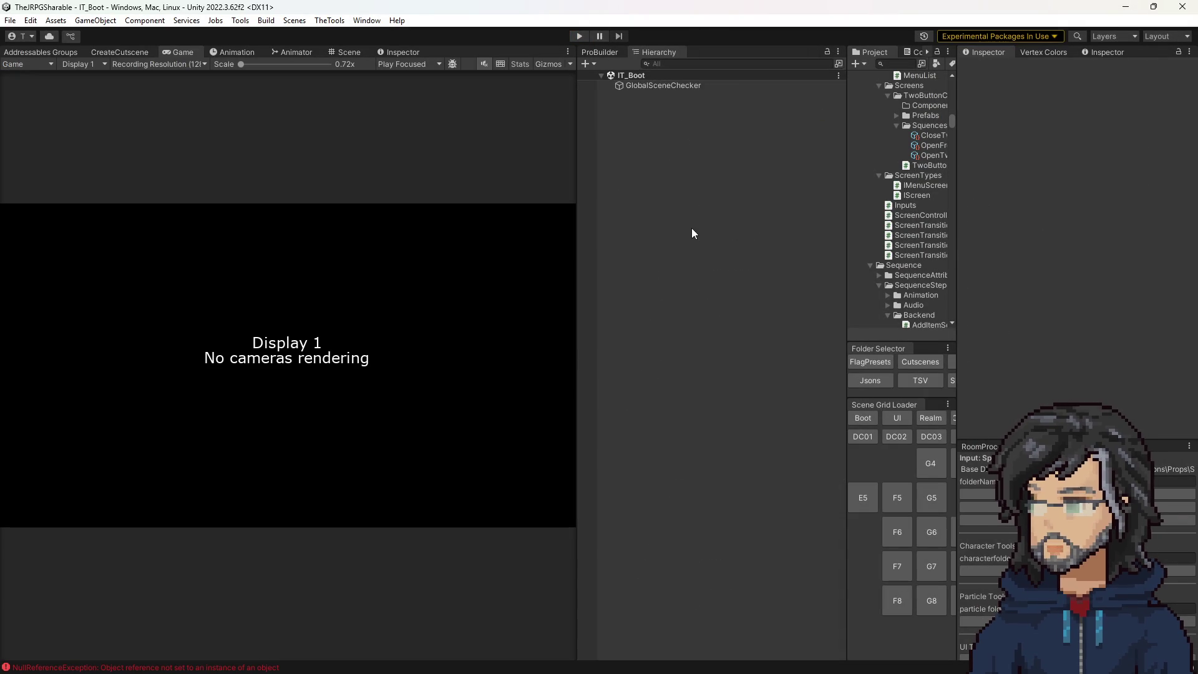
{"action": "left_click_drag", "start_coordinate": [850, 367], "coordinate": [760, 373]}
{"action": "left_click", "coordinate": [825, 380]}
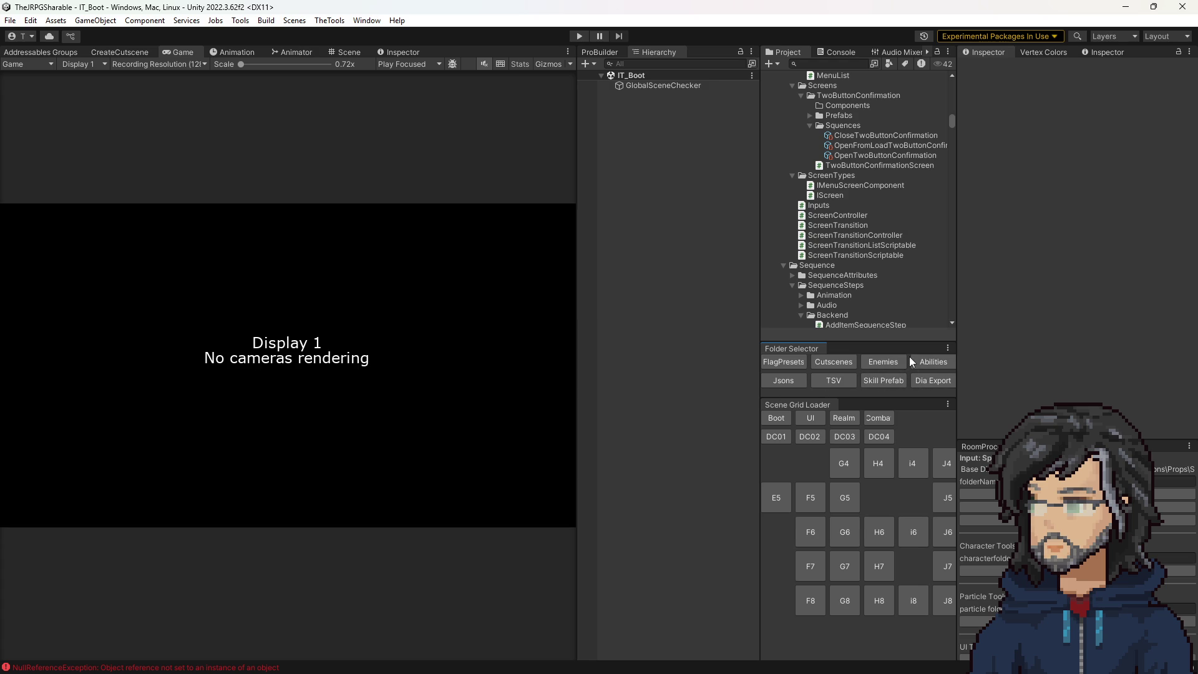
{"action": "left_click_drag", "start_coordinate": [760, 386], "coordinate": [729, 387]}
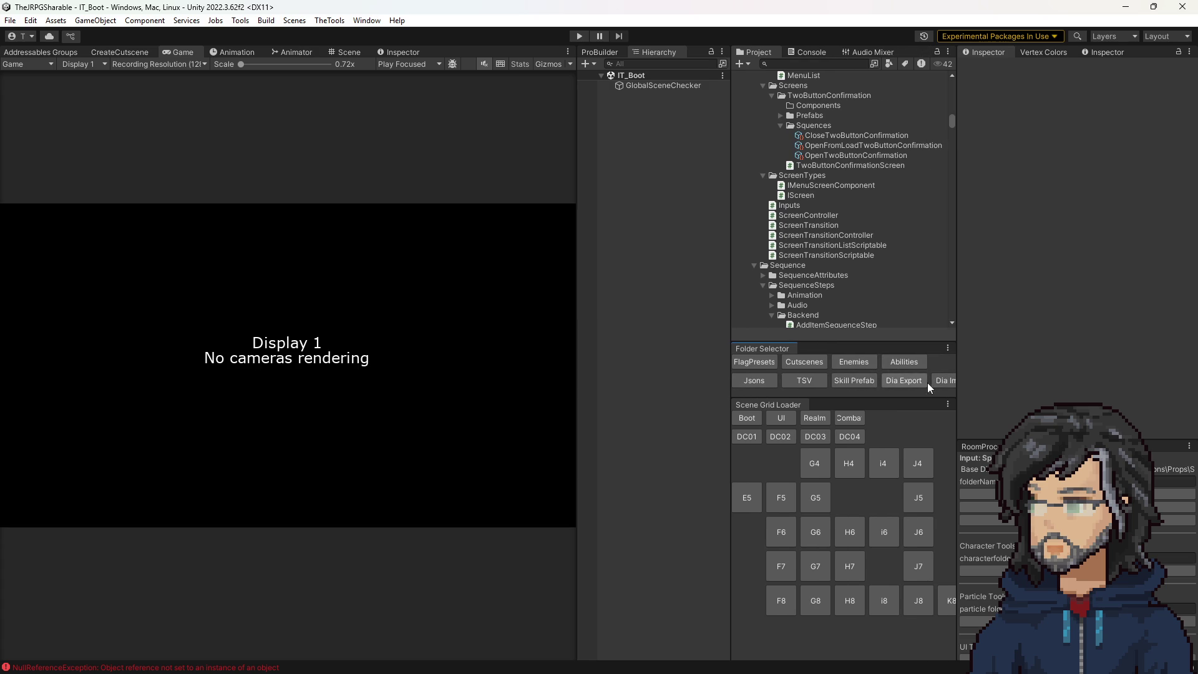
{"action": "left_click", "coordinate": [782, 419]}
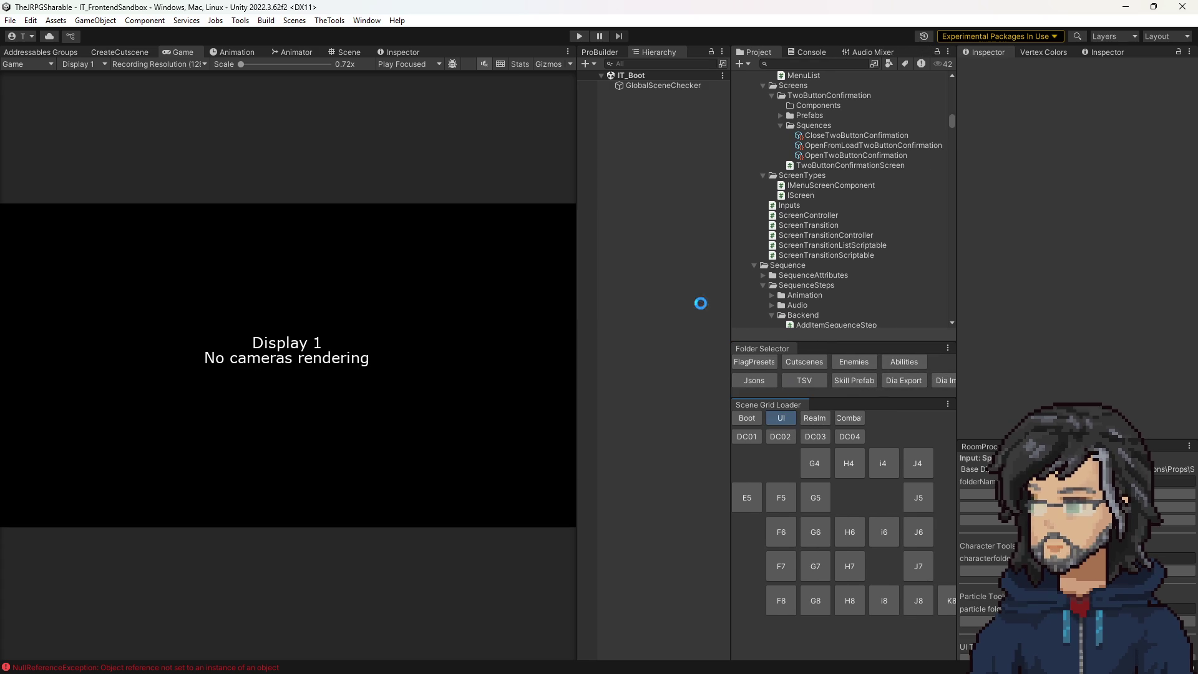
Expand CombatUI > Combat > Screens > CombatTargetSelect > Components and select UnitSelectorMenu.
{"action": "left_click", "coordinate": [633, 186]}
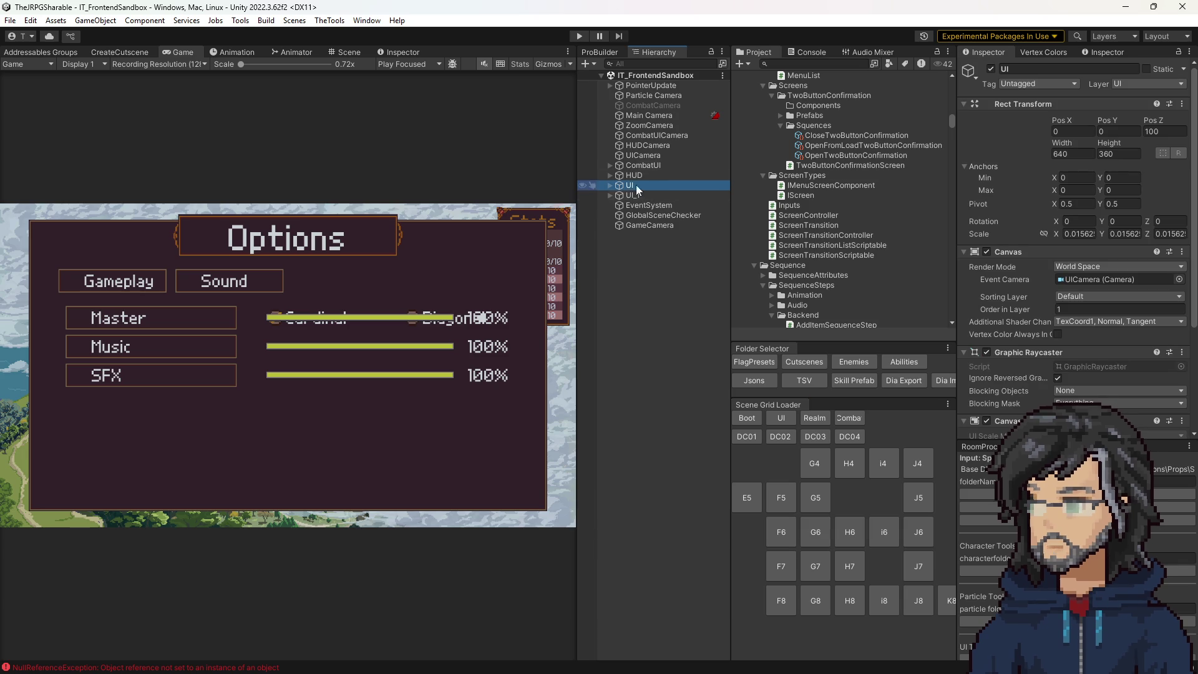
{"action": "left_click", "coordinate": [642, 156]}
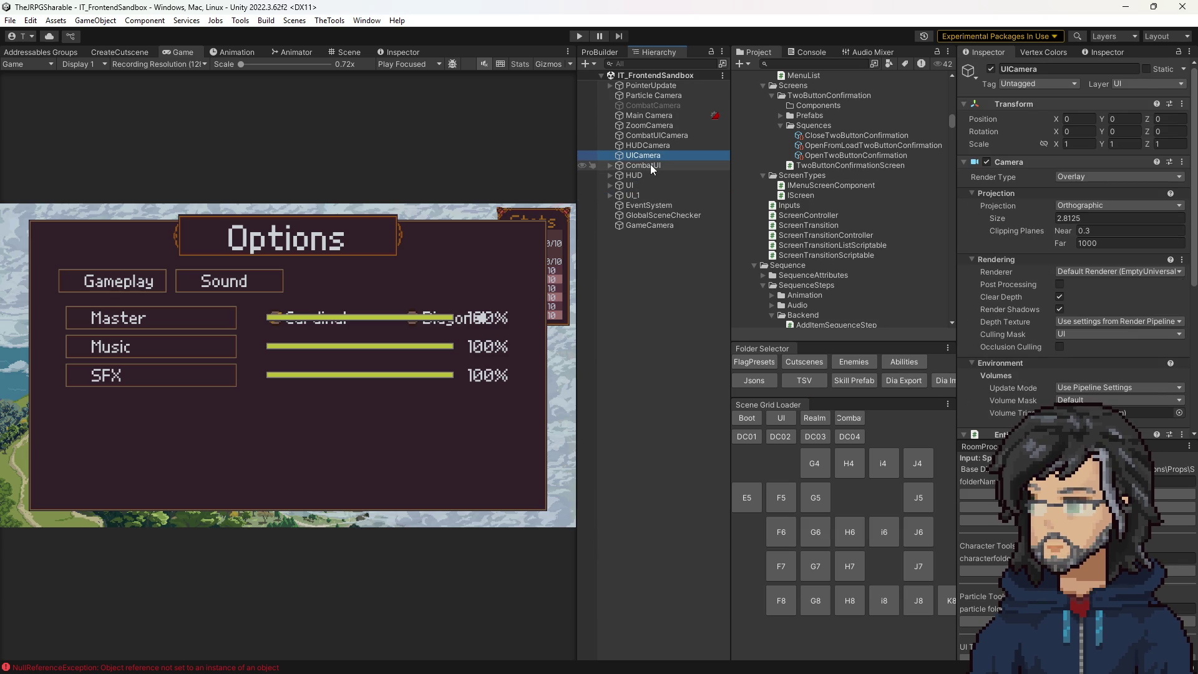
{"action": "left_click", "coordinate": [651, 166]}
{"action": "key", "text": "Right"}
{"action": "left_click", "coordinate": [643, 177]}
{"action": "key", "text": "Right"}
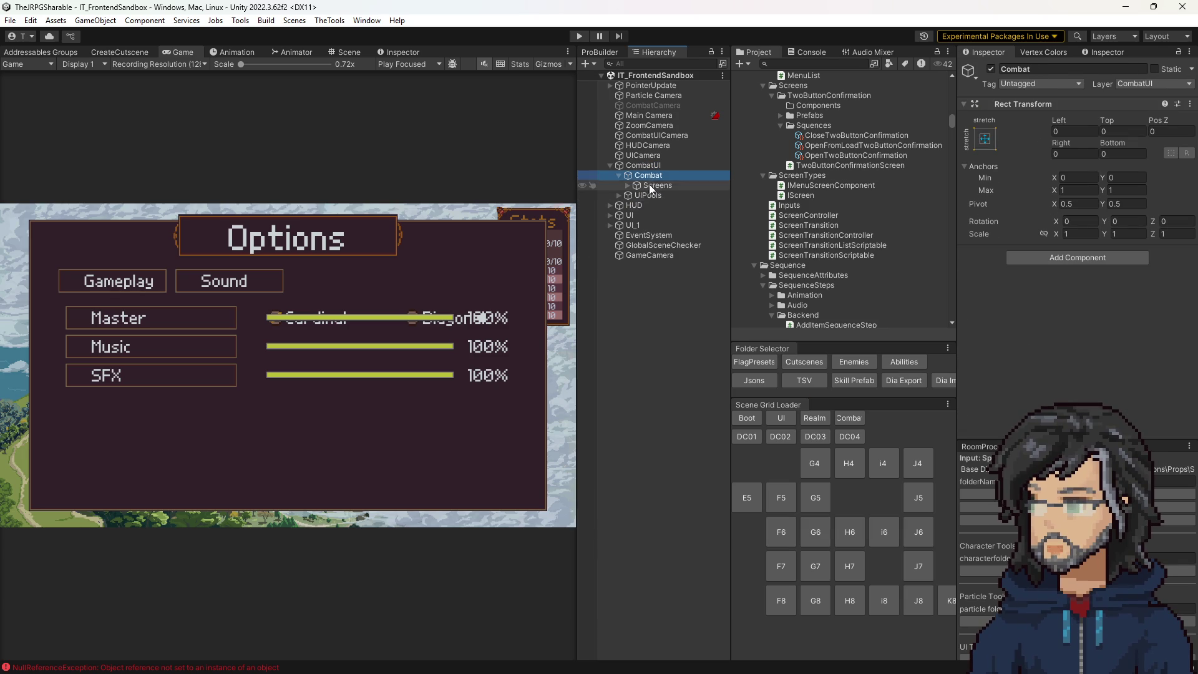
{"action": "left_click", "coordinate": [628, 185]}
{"action": "left_click", "coordinate": [693, 215]}
{"action": "key", "text": "Right"}
{"action": "left_click", "coordinate": [721, 235]}
{"action": "key", "text": "Right"}
{"action": "left_click", "coordinate": [721, 245]}
{"action": "key", "text": "Right"}
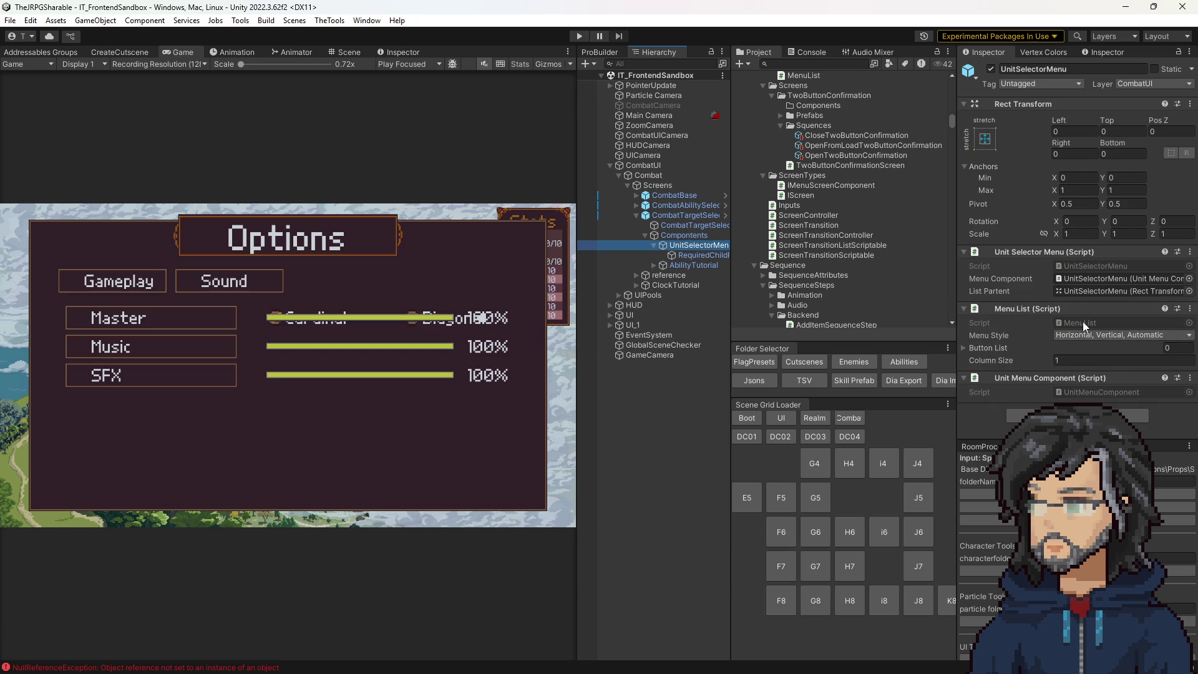
Set UnitSelectorMenu's Menu Style to Vertical only and bring up the field's property options.
{"action": "left_click", "coordinate": [1095, 337]}
{"action": "left_click", "coordinate": [1085, 374]}
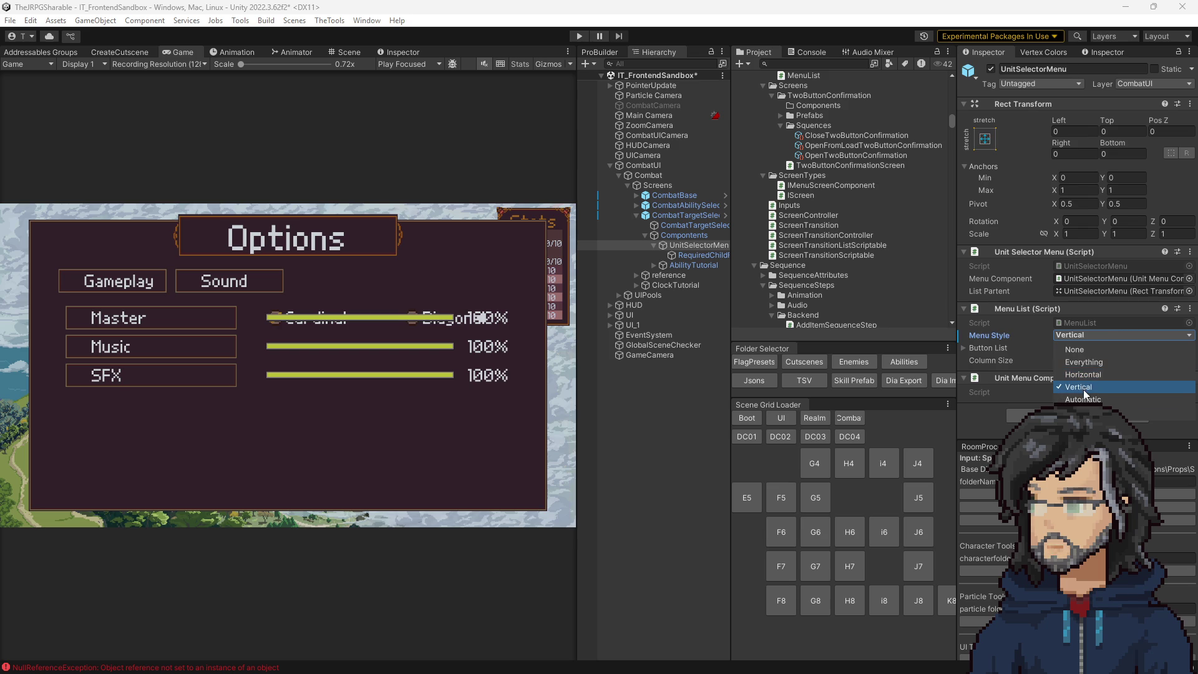
{"action": "left_click", "coordinate": [601, 428]}
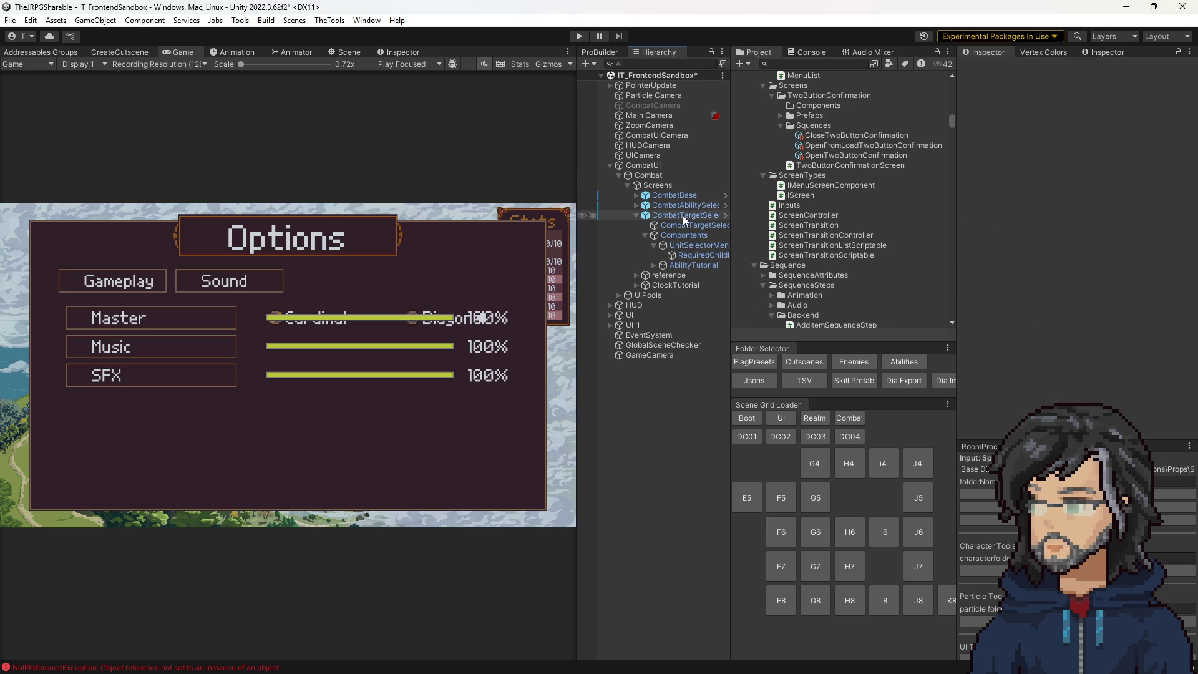
{"action": "left_click", "coordinate": [696, 245]}
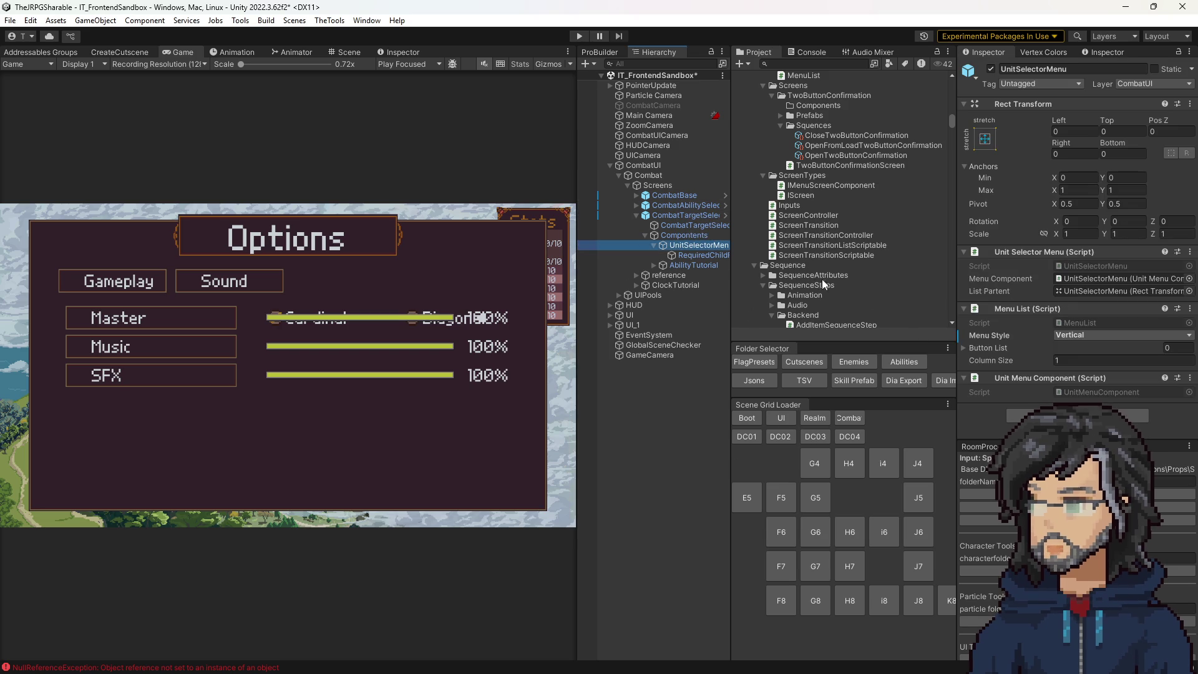
{"action": "left_click", "coordinate": [703, 256]}
{"action": "left_click", "coordinate": [689, 246]}
{"action": "right_click", "coordinate": [1012, 335]}
Revert Menu Style to the prefab value, set it to Vertical only, and save with Ctrl+S.
{"action": "left_click", "coordinate": [1055, 381]}
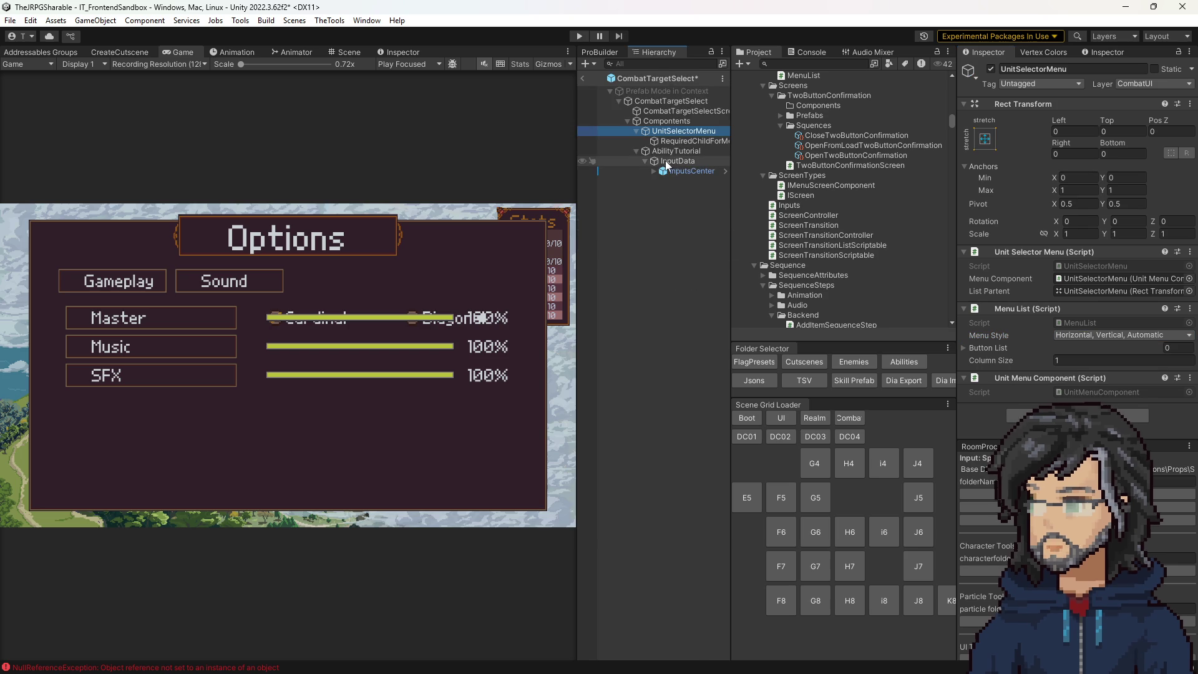
{"action": "left_click", "coordinate": [1080, 335]}
{"action": "left_click", "coordinate": [1082, 387]}
{"action": "left_click", "coordinate": [1086, 388]}
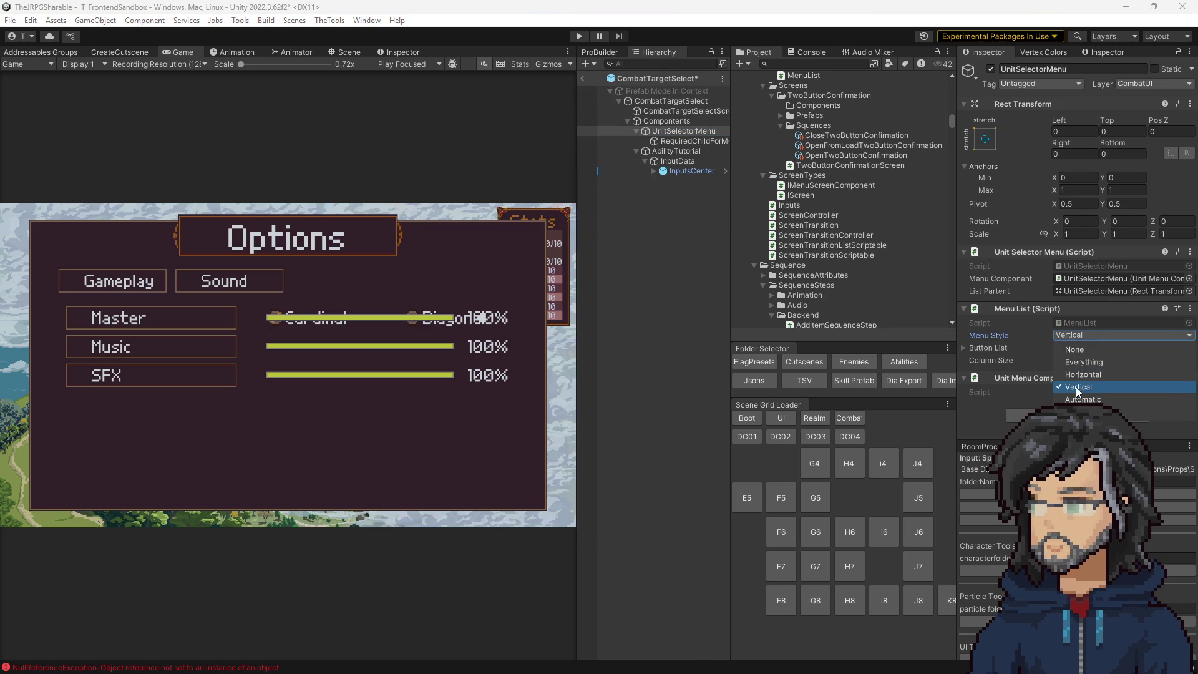
{"action": "left_click", "coordinate": [648, 270]}
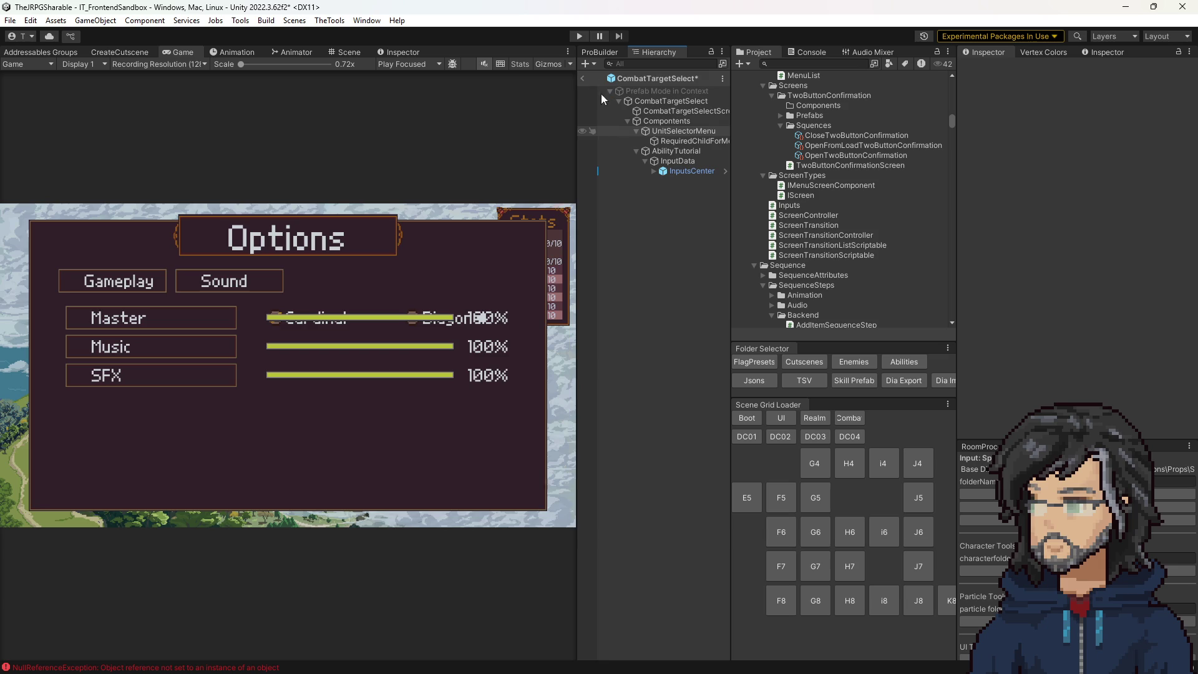
{"action": "key", "text": "ctrl+s"}
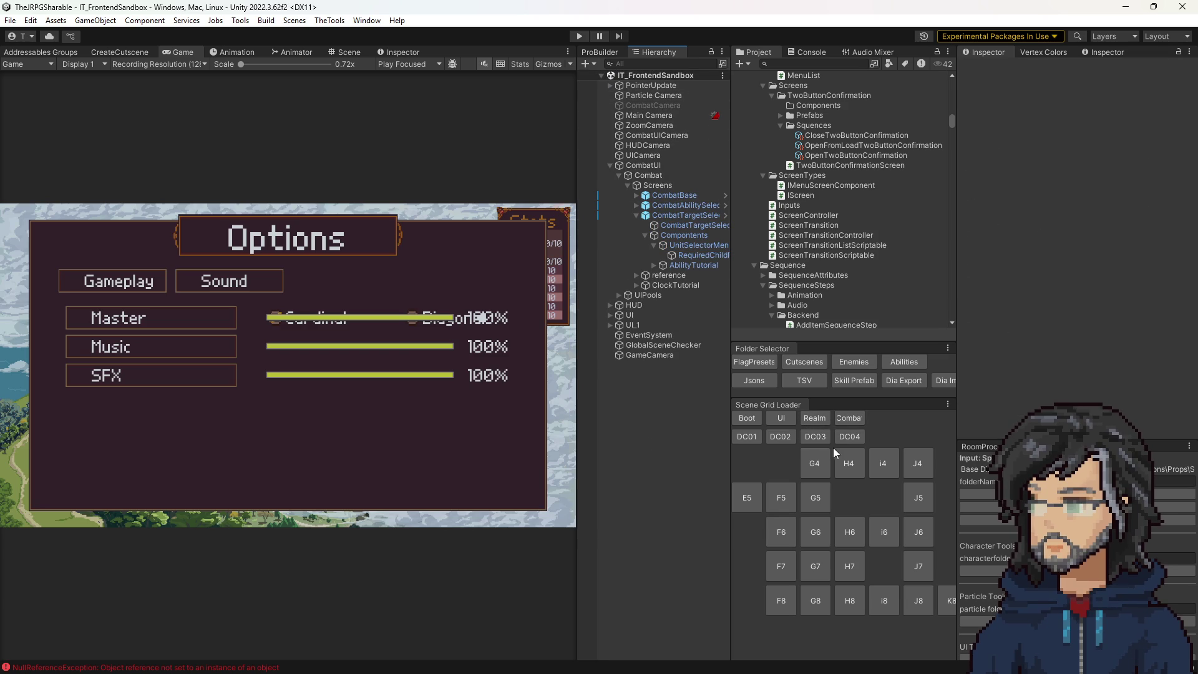
Inspect the Menu Style of MenuList under UI > Frontend > Screens > Save > SaveComponents, then load IT_Boot.
{"action": "left_click", "coordinate": [610, 315]}
{"action": "left_click", "coordinate": [619, 335]}
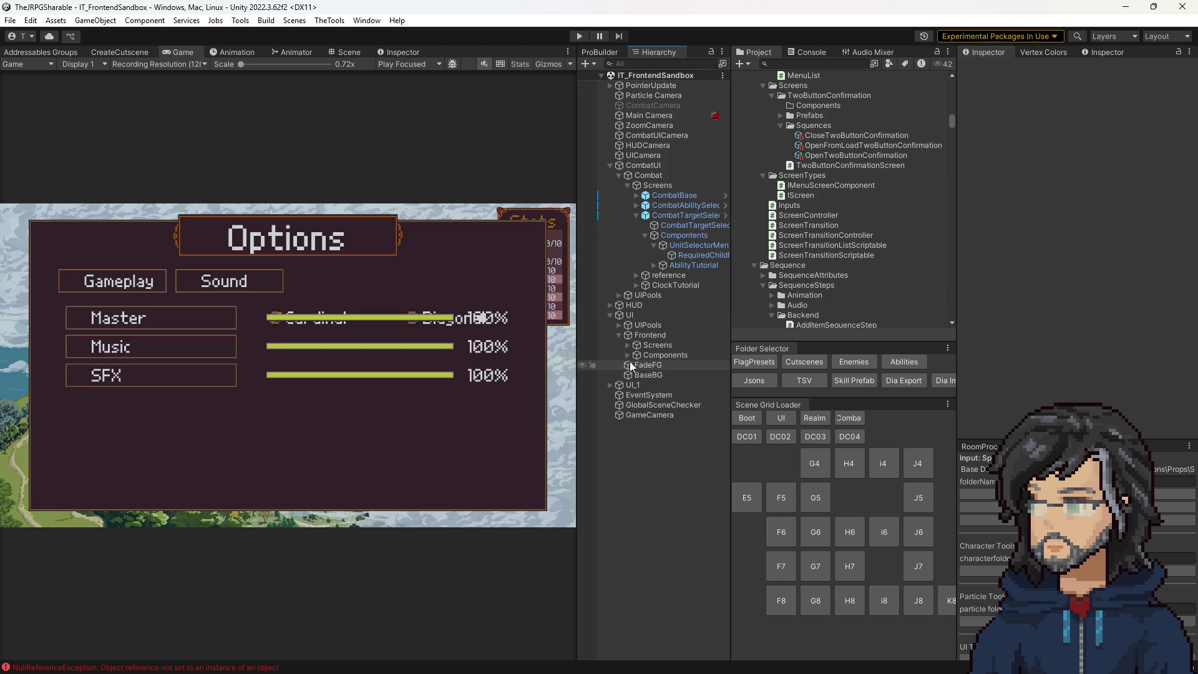
{"action": "left_click", "coordinate": [628, 345]}
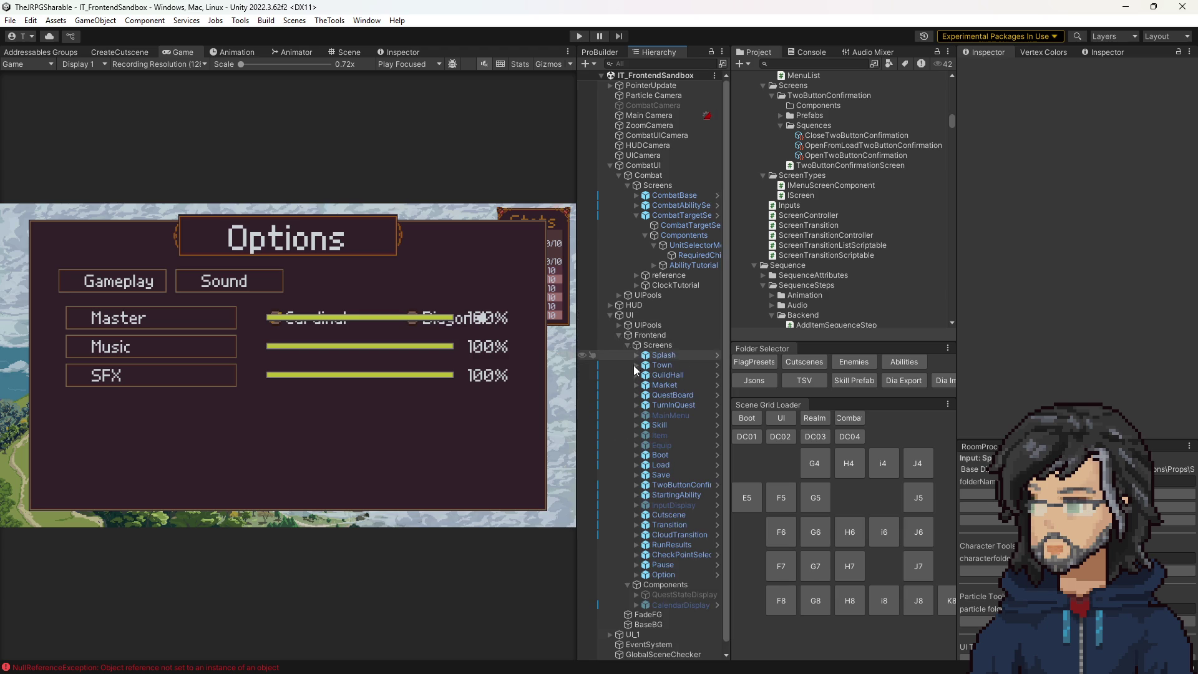
{"action": "left_click", "coordinate": [637, 475]}
{"action": "left_click", "coordinate": [645, 495]}
{"action": "left_click", "coordinate": [654, 515]}
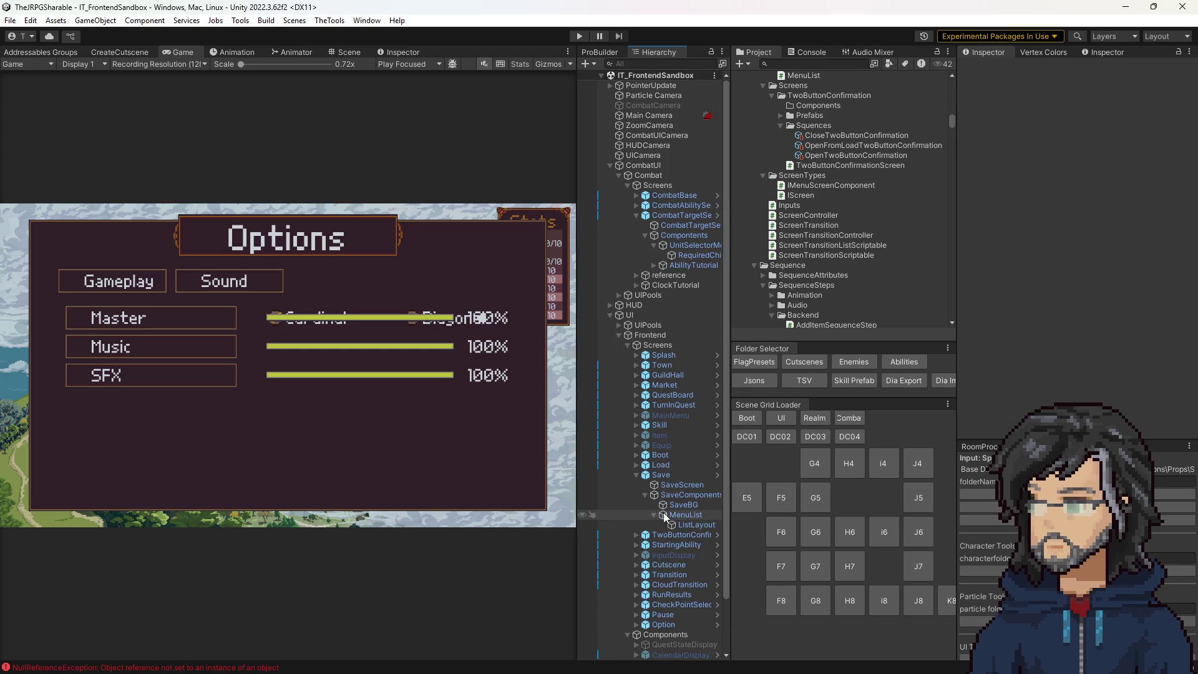
{"action": "left_click", "coordinate": [655, 516]}
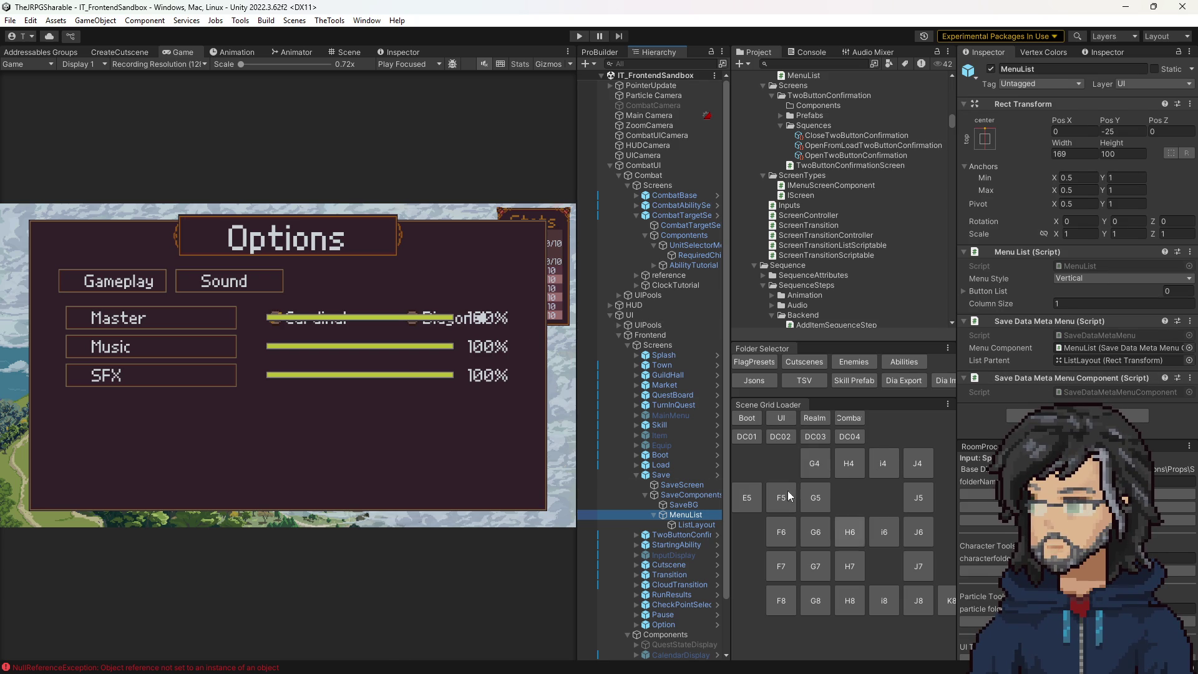
{"action": "left_click", "coordinate": [747, 419]}
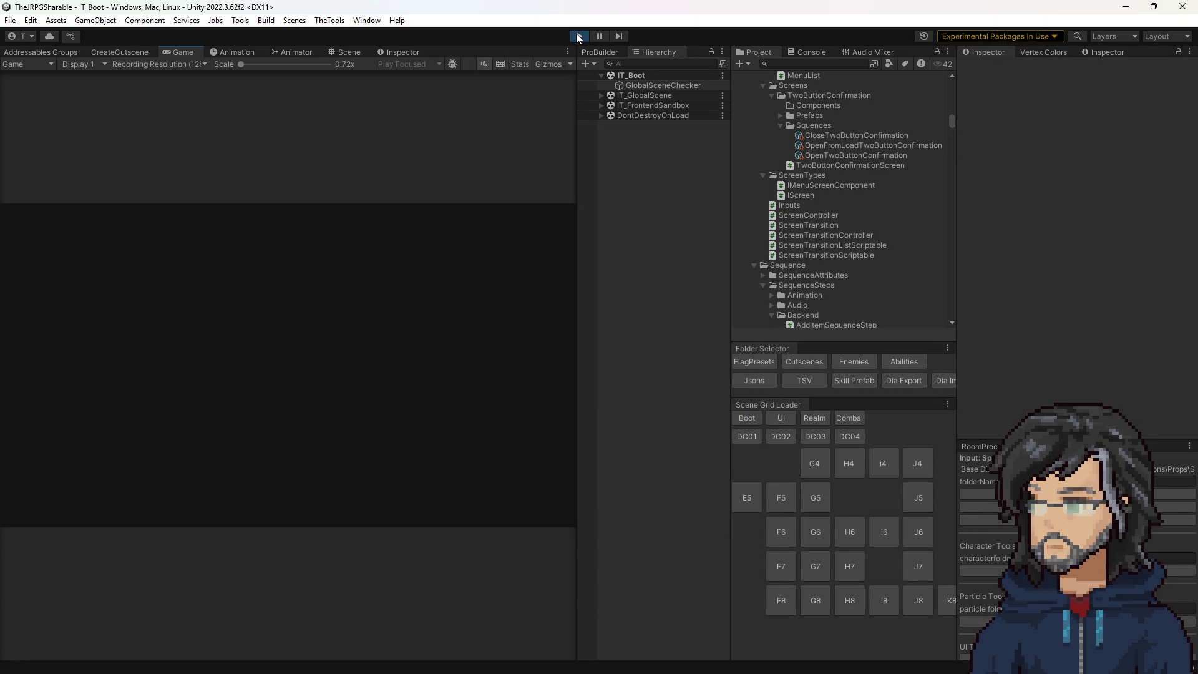
Enlarge the game view, choose Continue, and load the AutoSave slot.
{"action": "left_click_drag", "start_coordinate": [578, 290], "coordinate": [805, 290]}
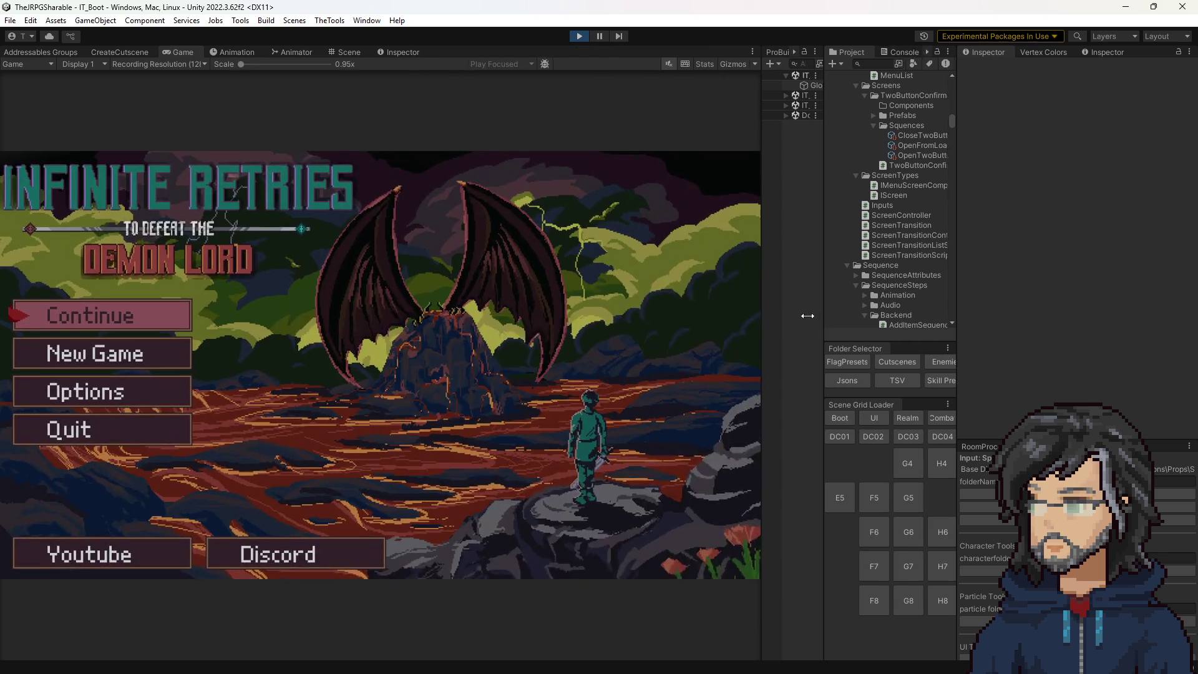
{"action": "key", "text": "Down"}
{"action": "key", "text": "Up"}
{"action": "key", "text": "Return"}
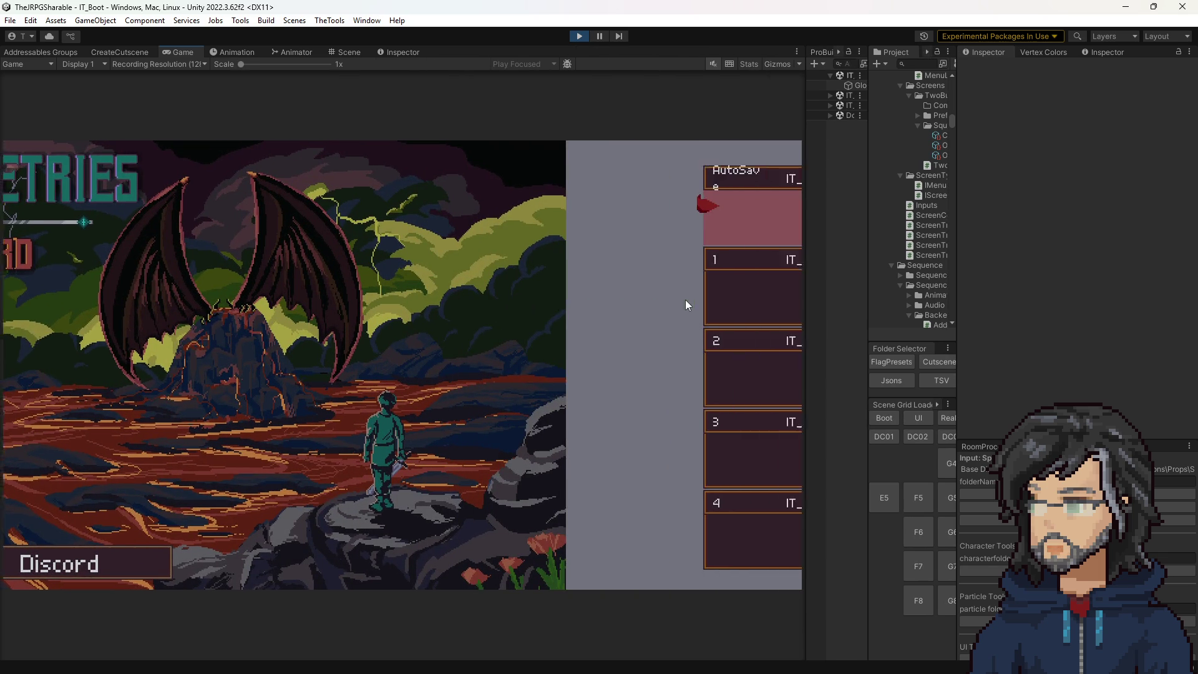
{"action": "key", "text": "Return"}
{"action": "key", "text": "Return"}
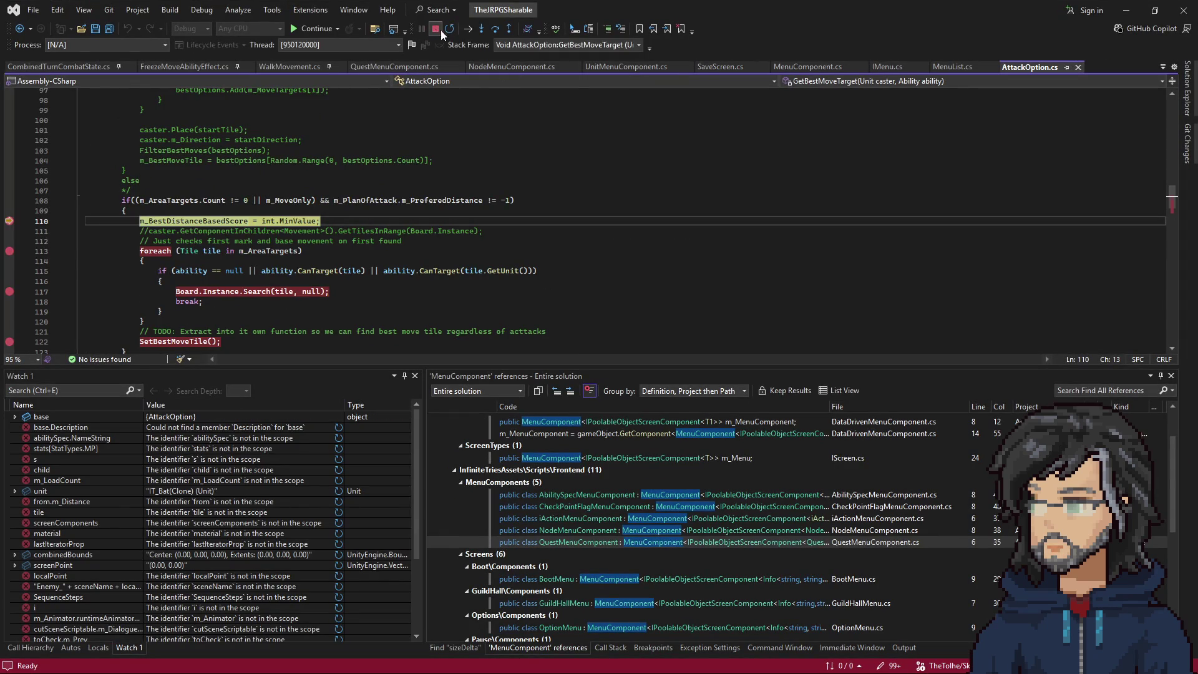
End the Visual Studio debug session, try attack targeting in Unity, and stop play mode.
{"action": "left_click", "coordinate": [435, 29]}
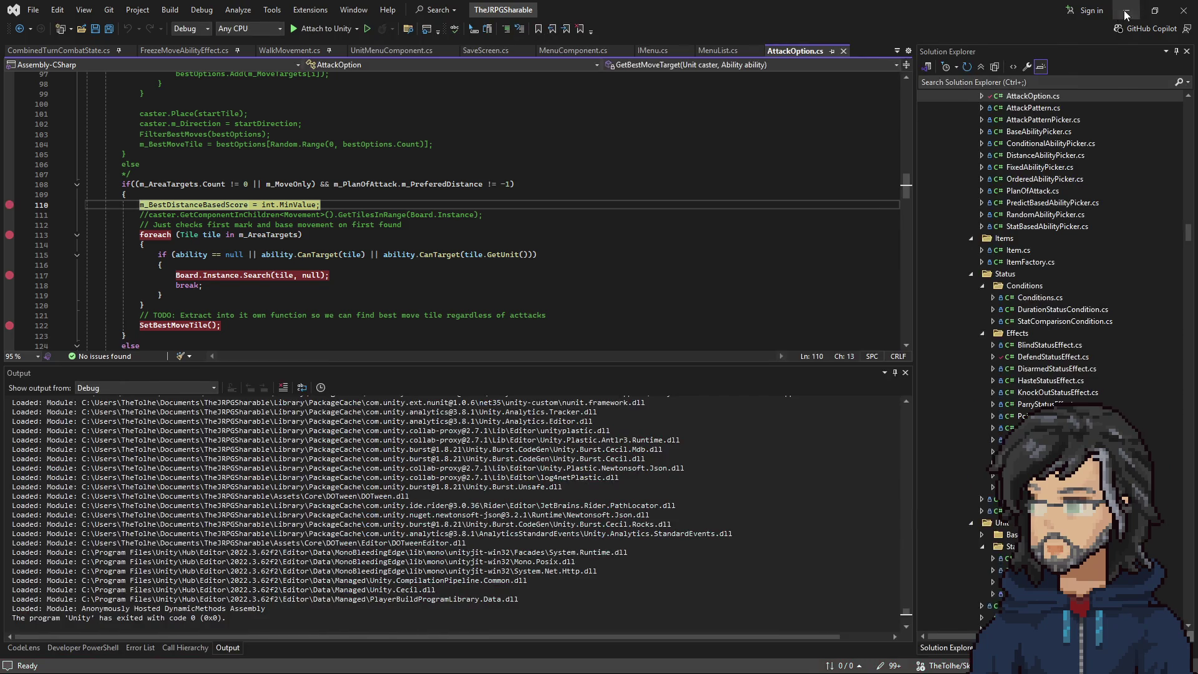
{"action": "left_click", "coordinate": [1127, 13]}
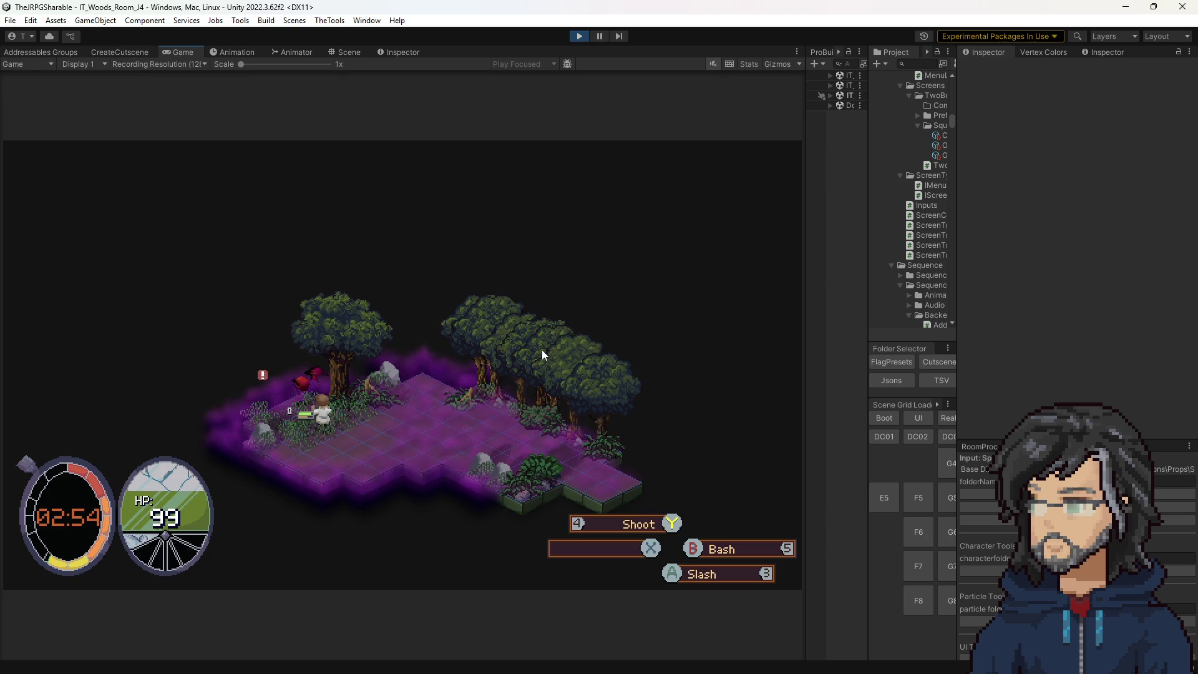
{"action": "key", "text": "3"}
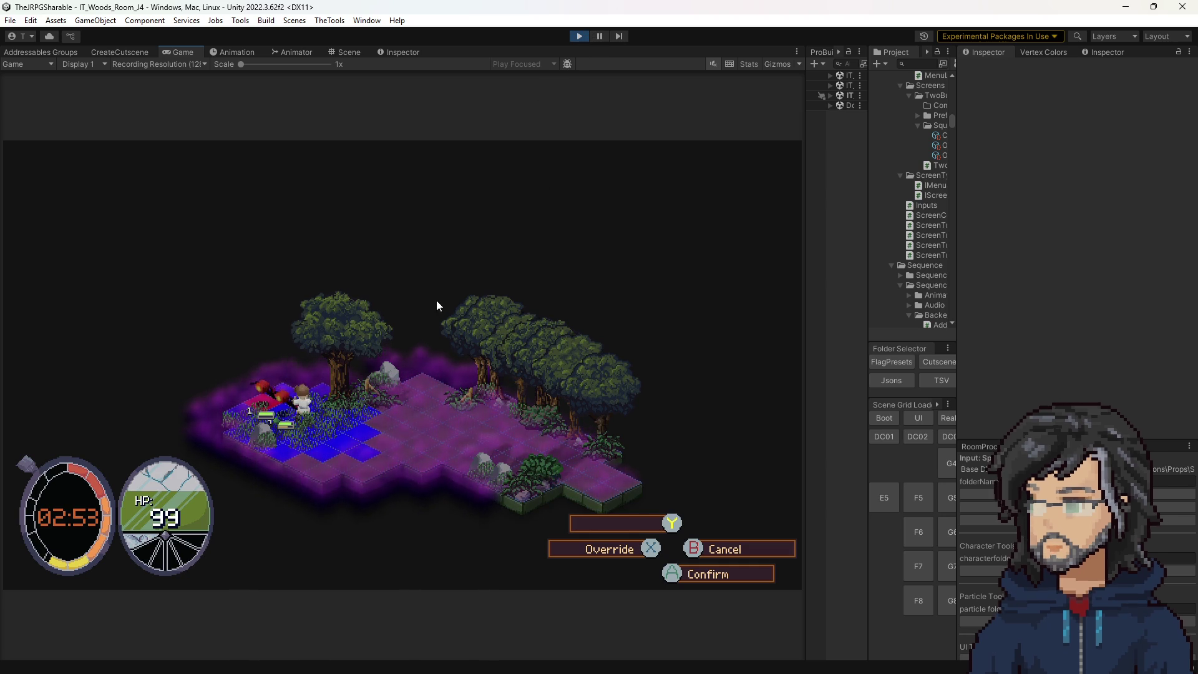
{"action": "left_click", "coordinate": [579, 37]}
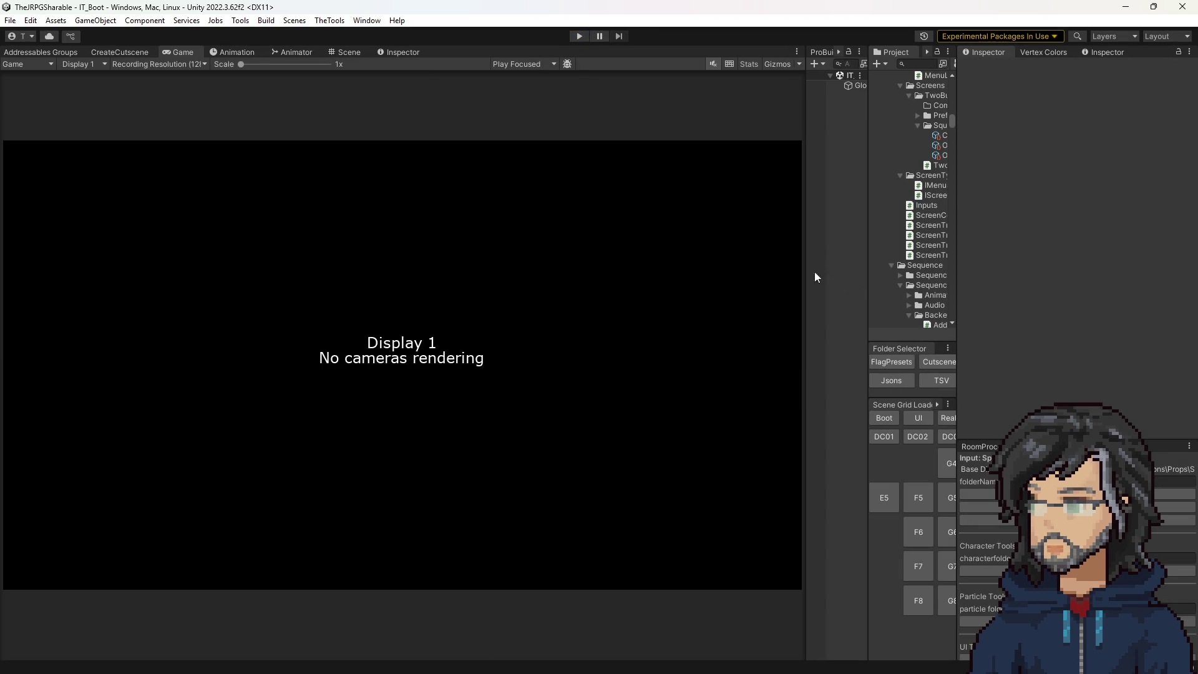
Load IT_FrontendSandbox and open the CombatTargetSelect prefab from CombatUI > Combat > Screens.
{"action": "left_click", "coordinate": [918, 418]}
{"action": "left_click_drag", "start_coordinate": [787, 299], "coordinate": [686, 296]}
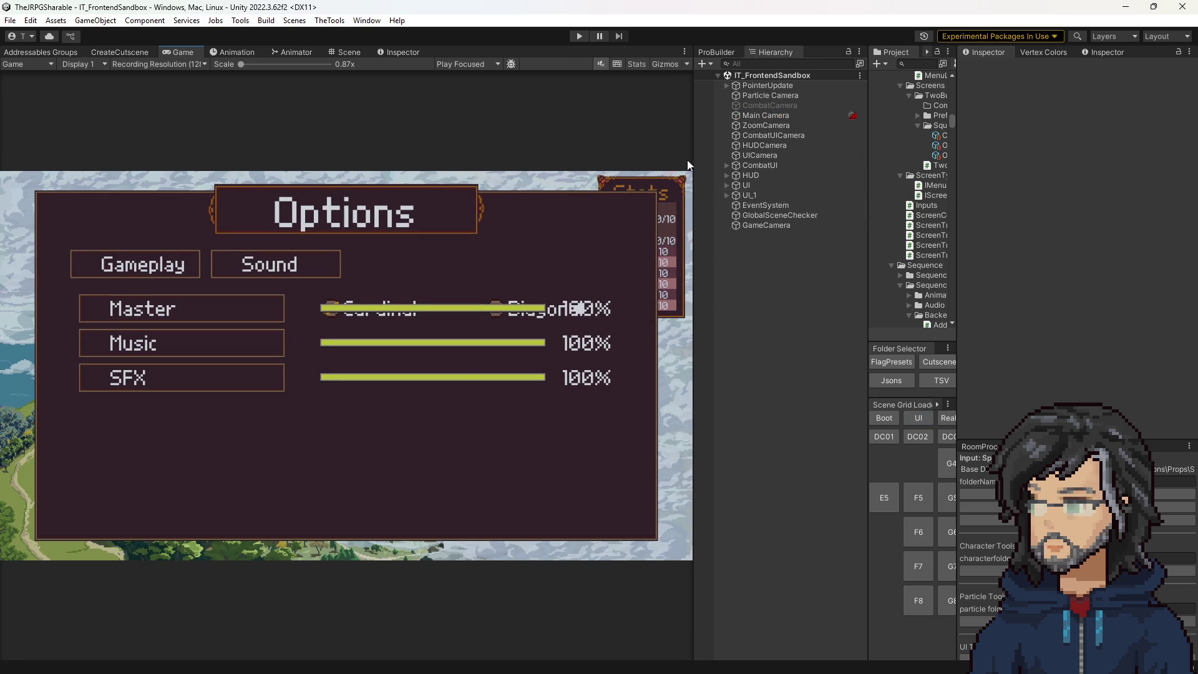
{"action": "left_click", "coordinate": [722, 166]}
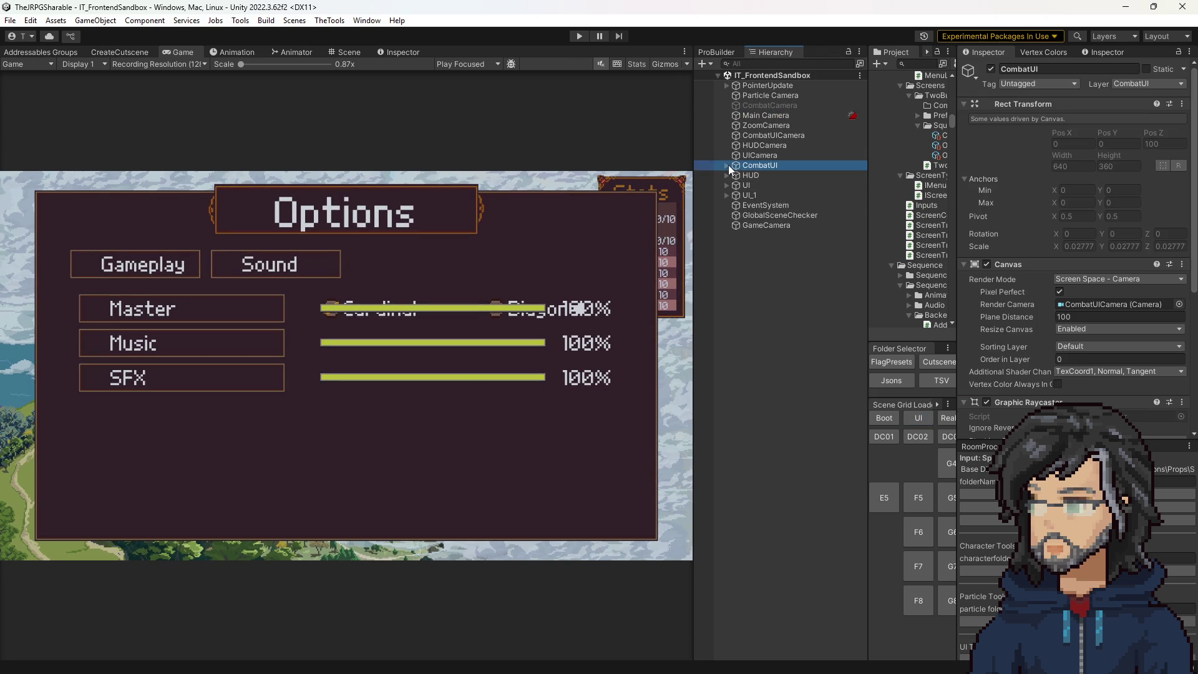
{"action": "left_click", "coordinate": [727, 165]}
{"action": "left_click", "coordinate": [734, 176]}
{"action": "left_click", "coordinate": [736, 176]}
{"action": "left_click", "coordinate": [744, 185]}
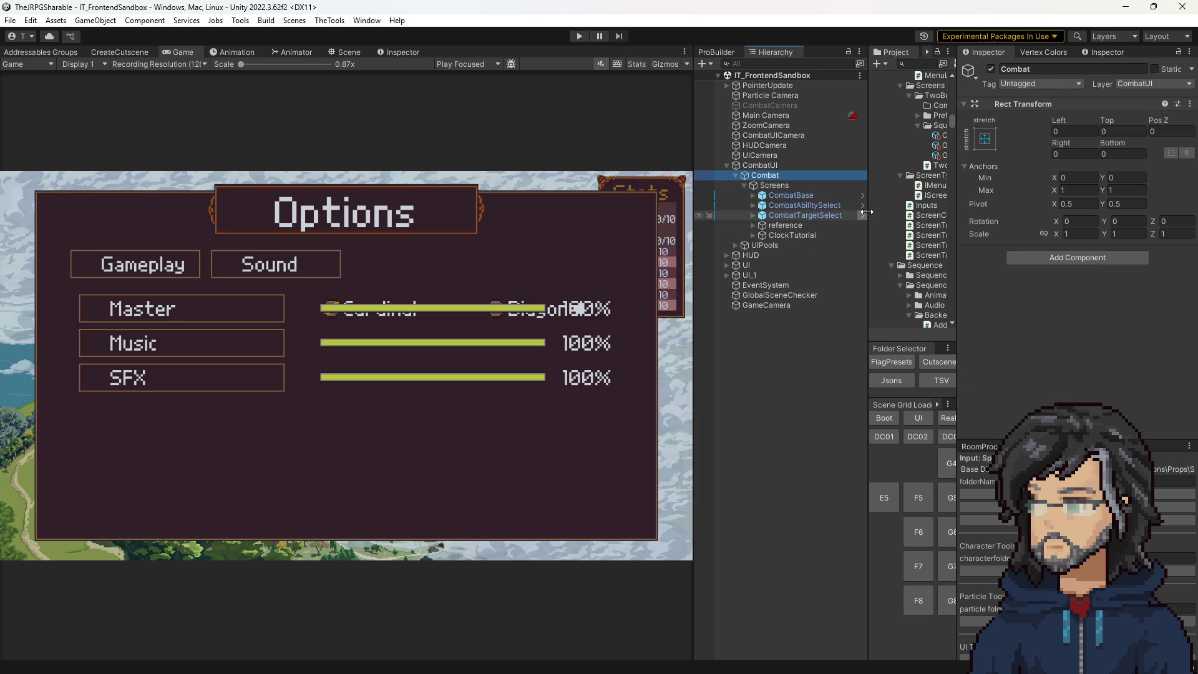
{"action": "double_click", "coordinate": [783, 216]}
Set UnitSelectorMenu's Menu Style to Horizontal only, save the prefab, exit prefab mode, and load IT_Boot.
{"action": "left_click", "coordinate": [794, 131]}
{"action": "left_click", "coordinate": [1097, 335]}
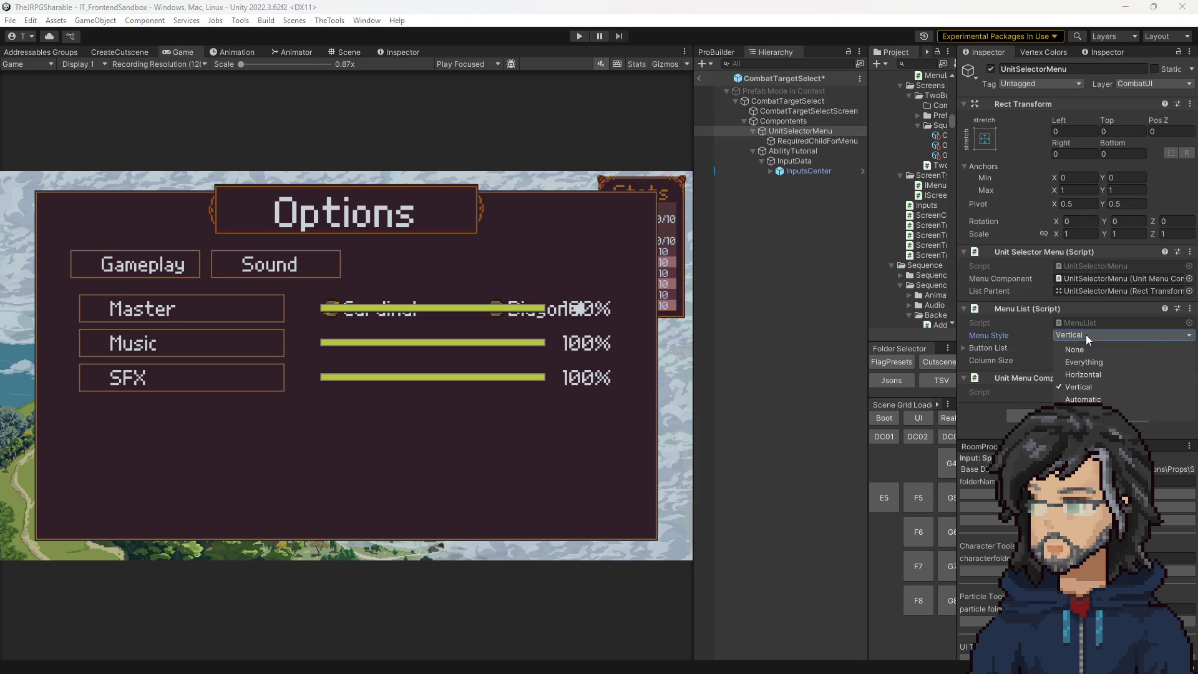
{"action": "left_click", "coordinate": [1104, 374]}
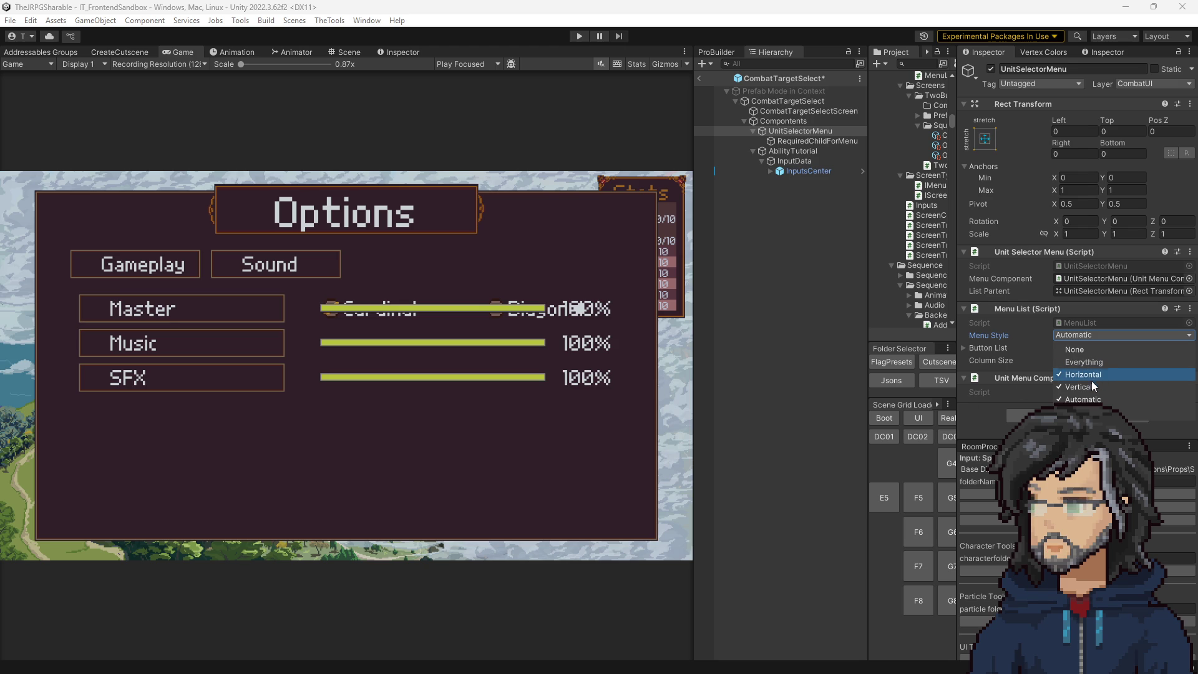
{"action": "left_click", "coordinate": [1084, 400]}
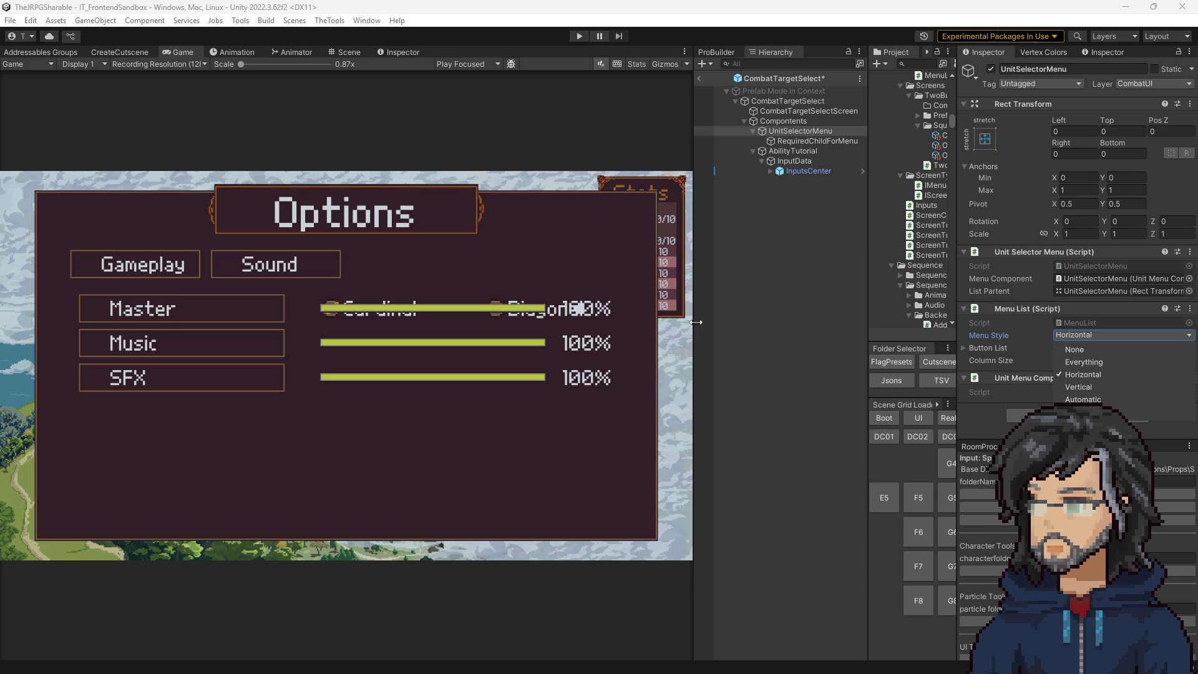
{"action": "left_click", "coordinate": [746, 316]}
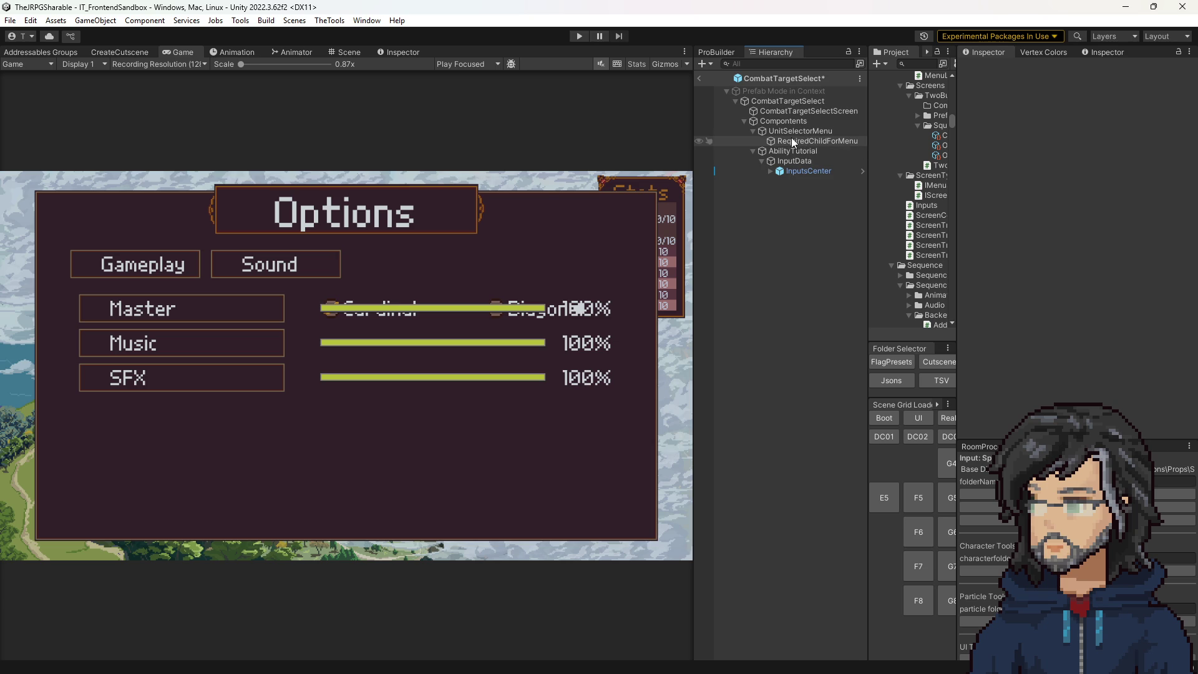
{"action": "key", "text": "ctrl+s"}
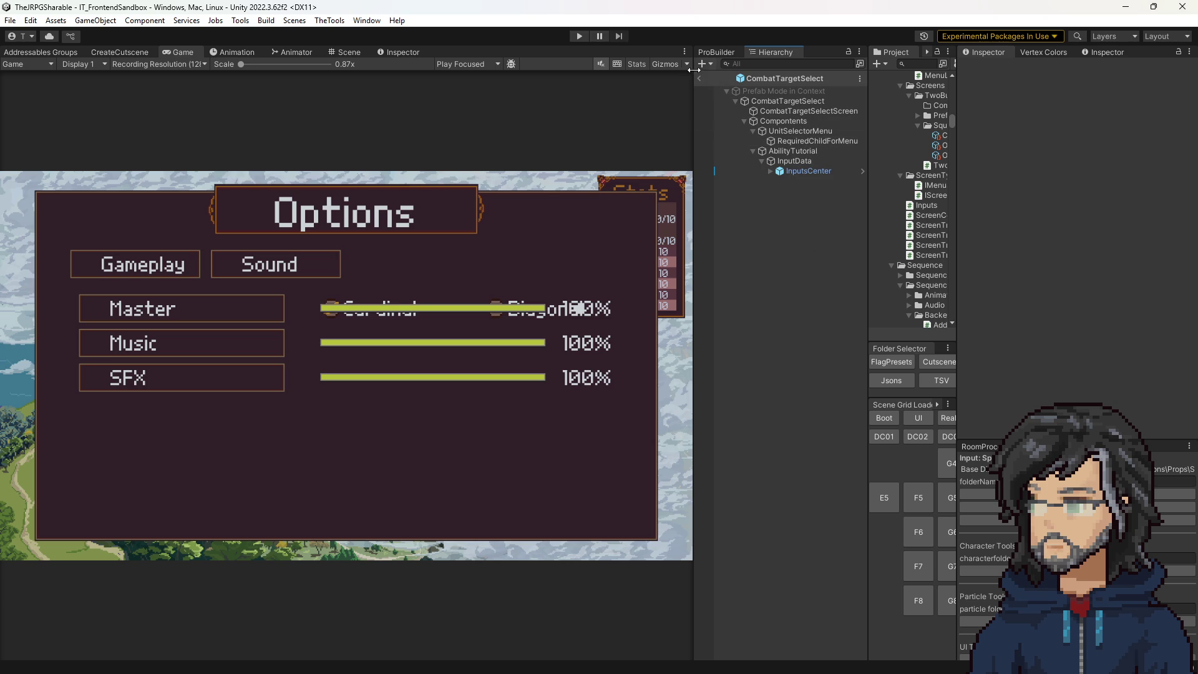
{"action": "left_click", "coordinate": [700, 78]}
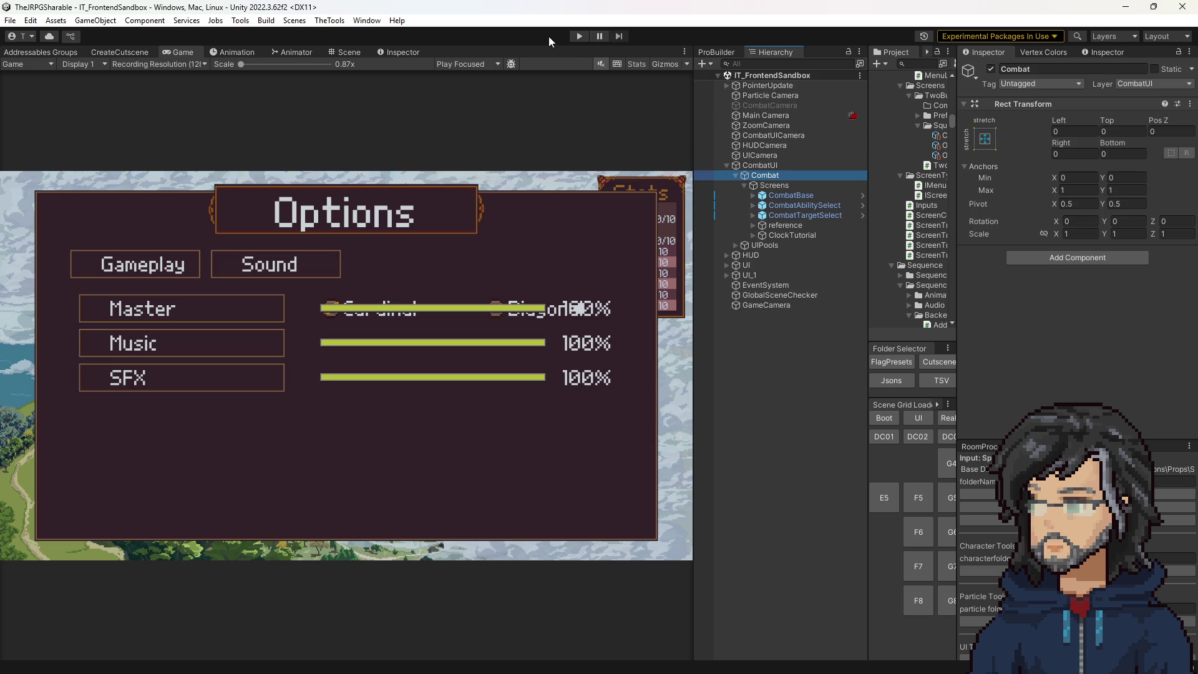
{"action": "left_click", "coordinate": [885, 417]}
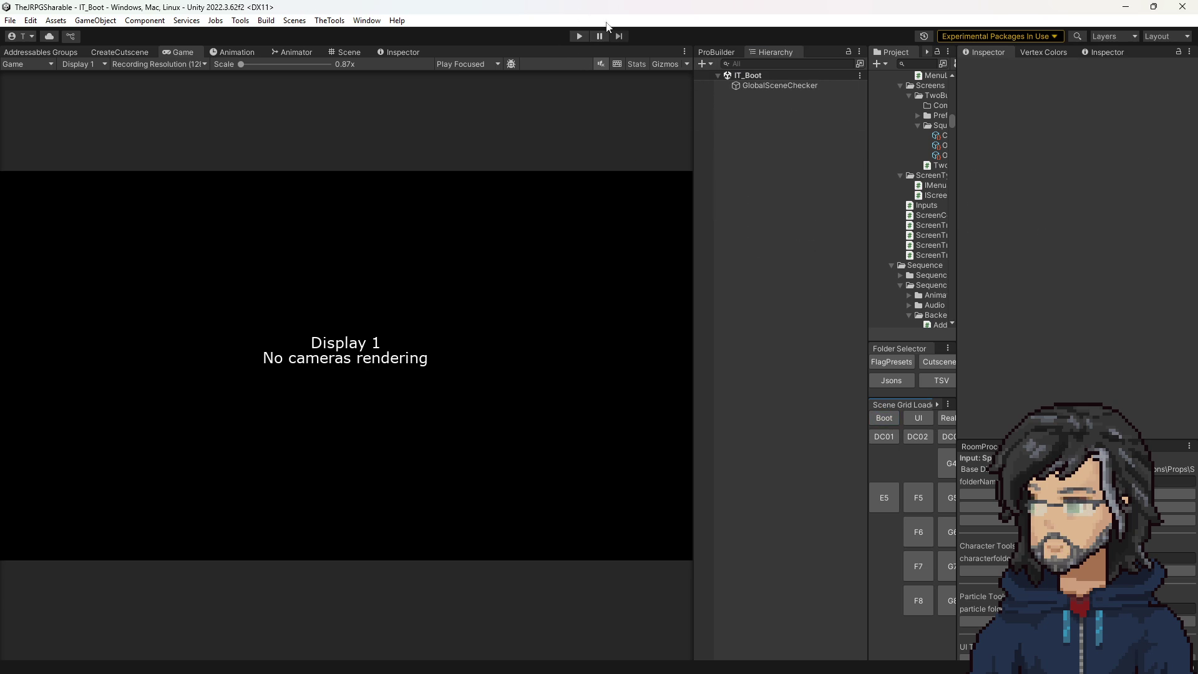
Start play mode, widen the game view to 1x, choose Continue, and load save slot 1.
{"action": "left_click", "coordinate": [578, 36]}
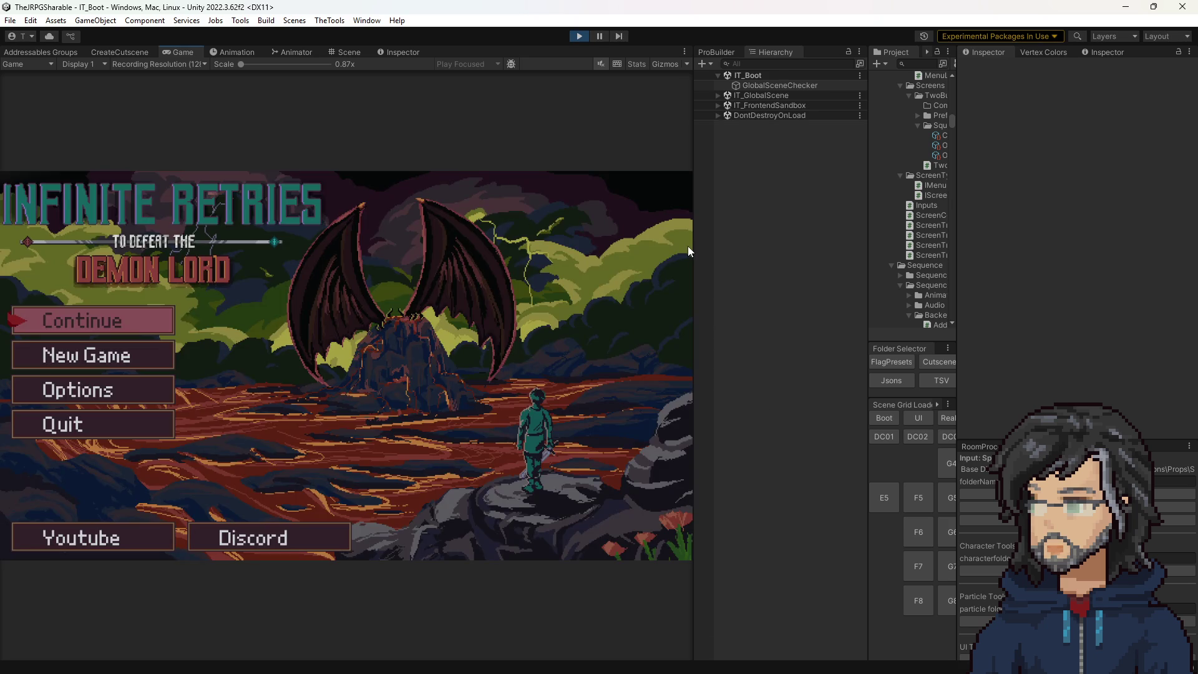
{"action": "left_click_drag", "start_coordinate": [693, 250], "coordinate": [873, 261]}
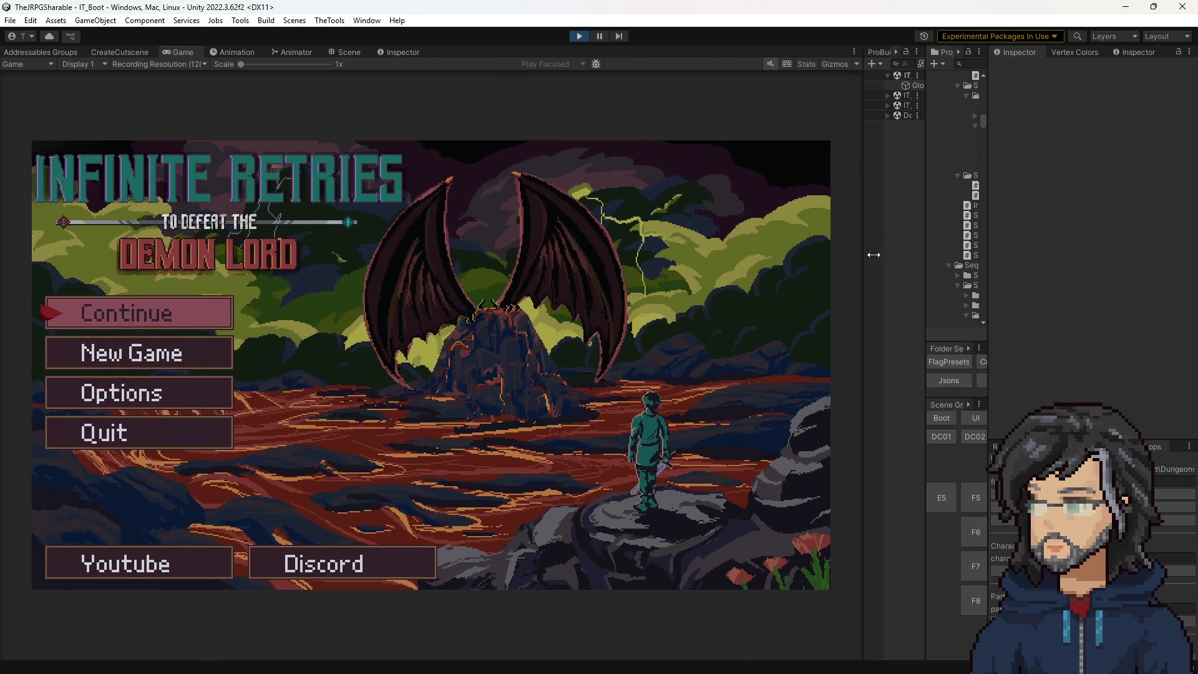
{"action": "key", "text": "Down"}
{"action": "key", "text": "Up"}
{"action": "key", "text": "Down"}
{"action": "key", "text": "Up"}
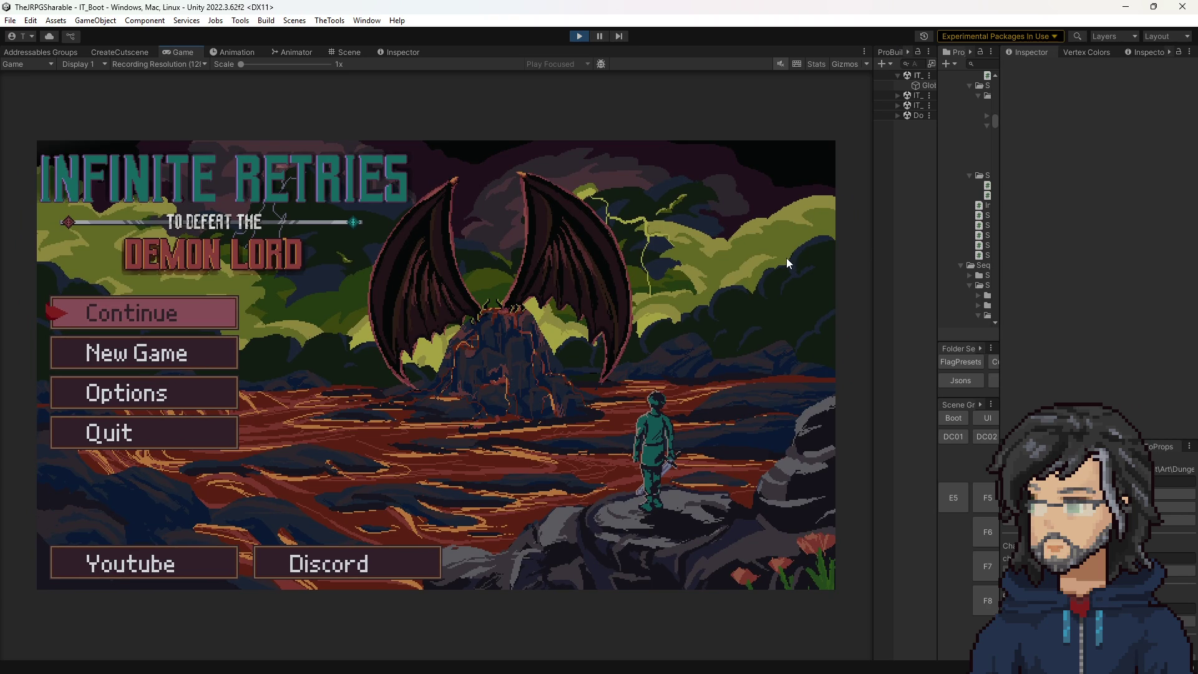
{"action": "key", "text": "Return"}
{"action": "key", "text": "Down"}
{"action": "key", "text": "Down"}
{"action": "key", "text": "Up"}
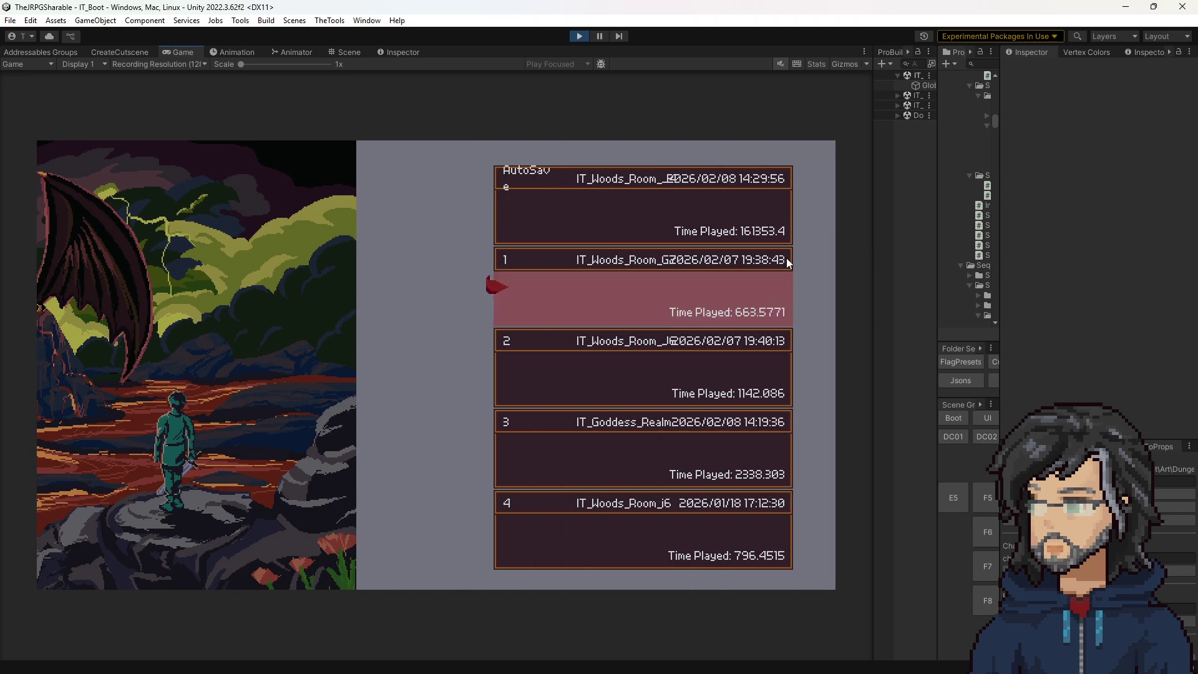
{"action": "key", "text": "Return"}
{"action": "key", "text": "Return"}
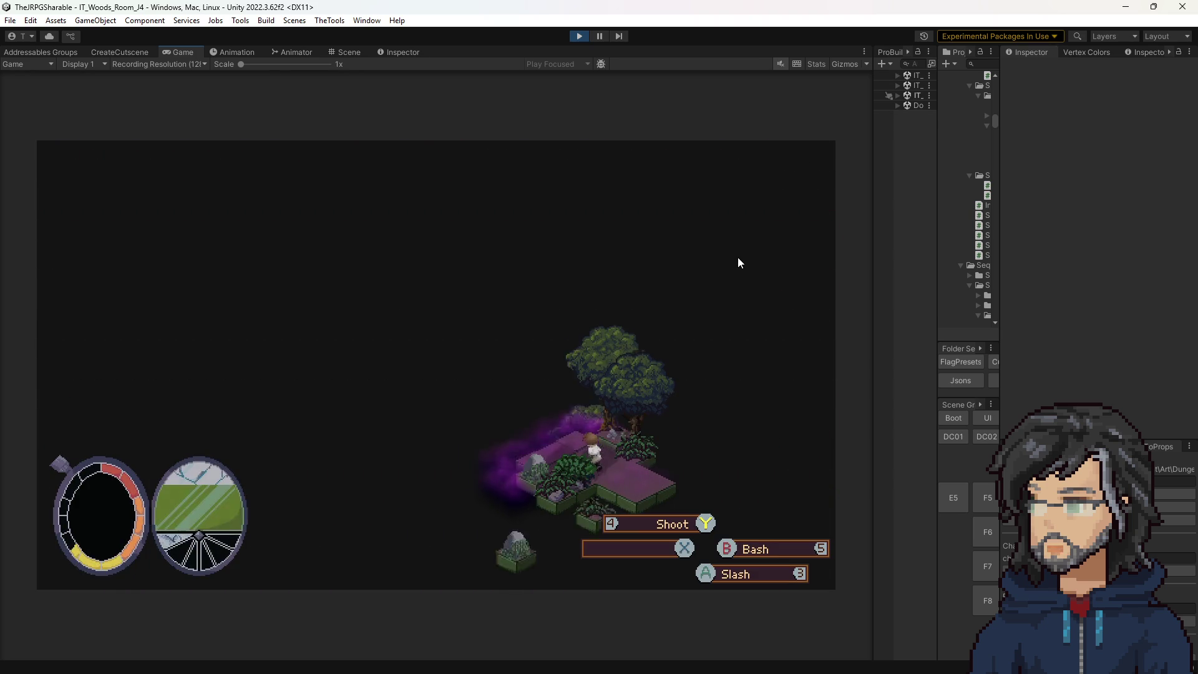
Walk the character to the red enemy and attack it with the 3 action.
{"action": "key", "text": "a"}
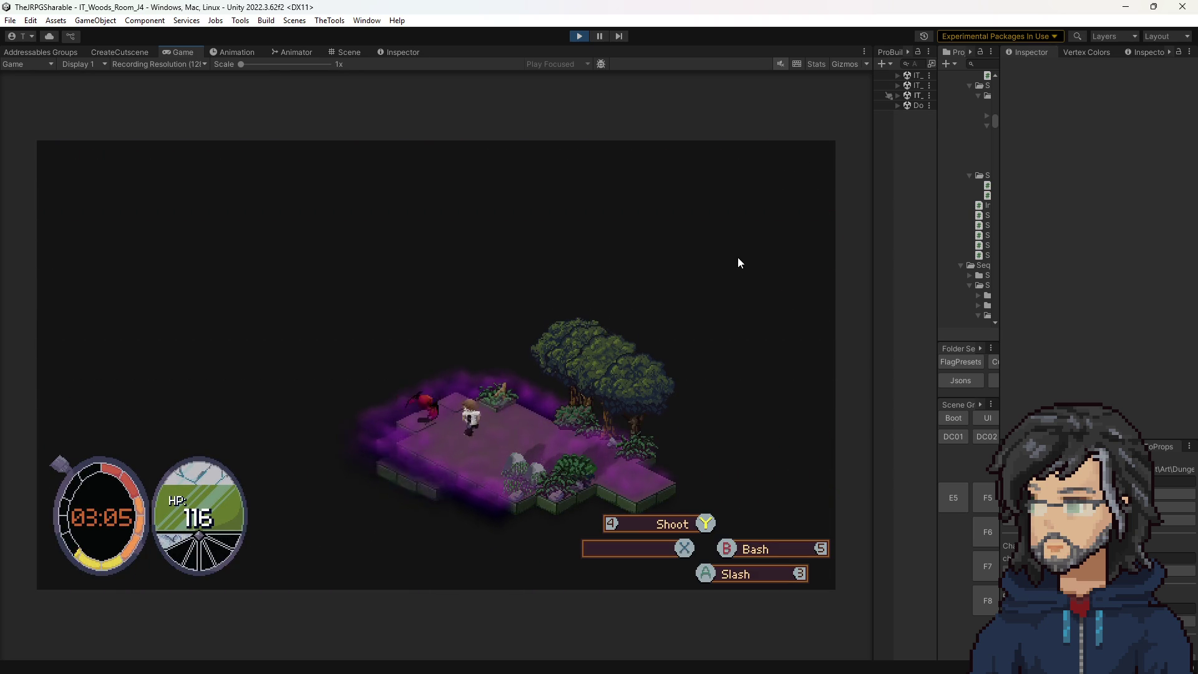
{"action": "key", "text": "a"}
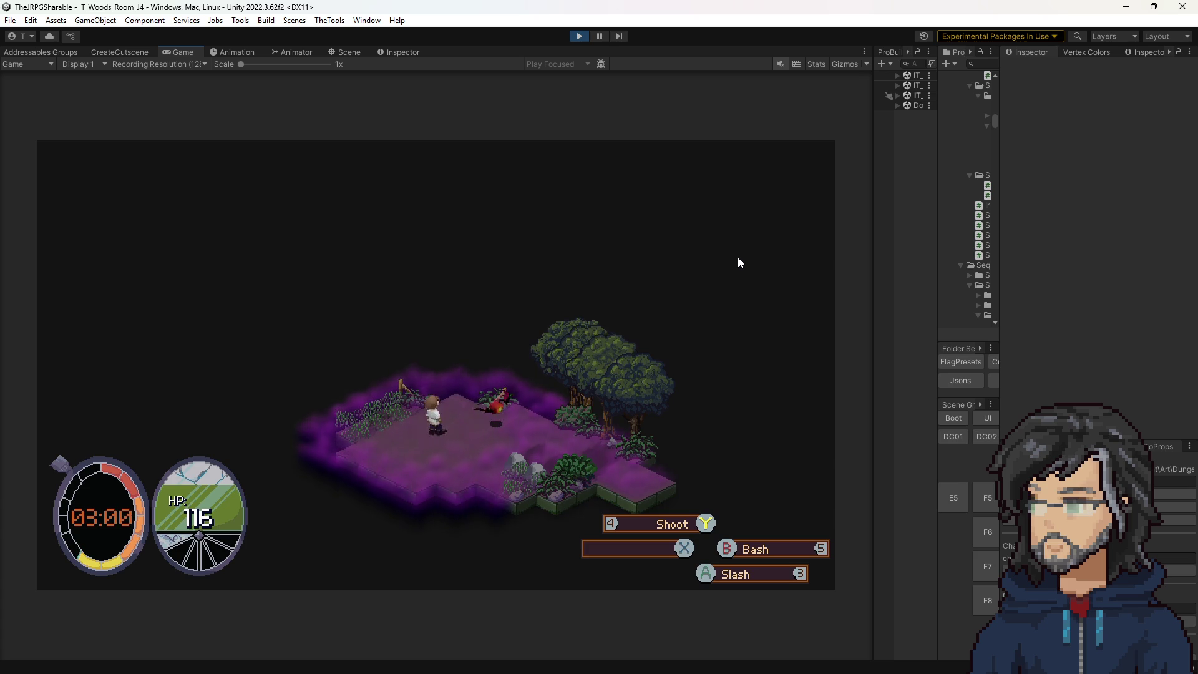
{"action": "key", "text": "d"}
{"action": "key", "text": "d"}
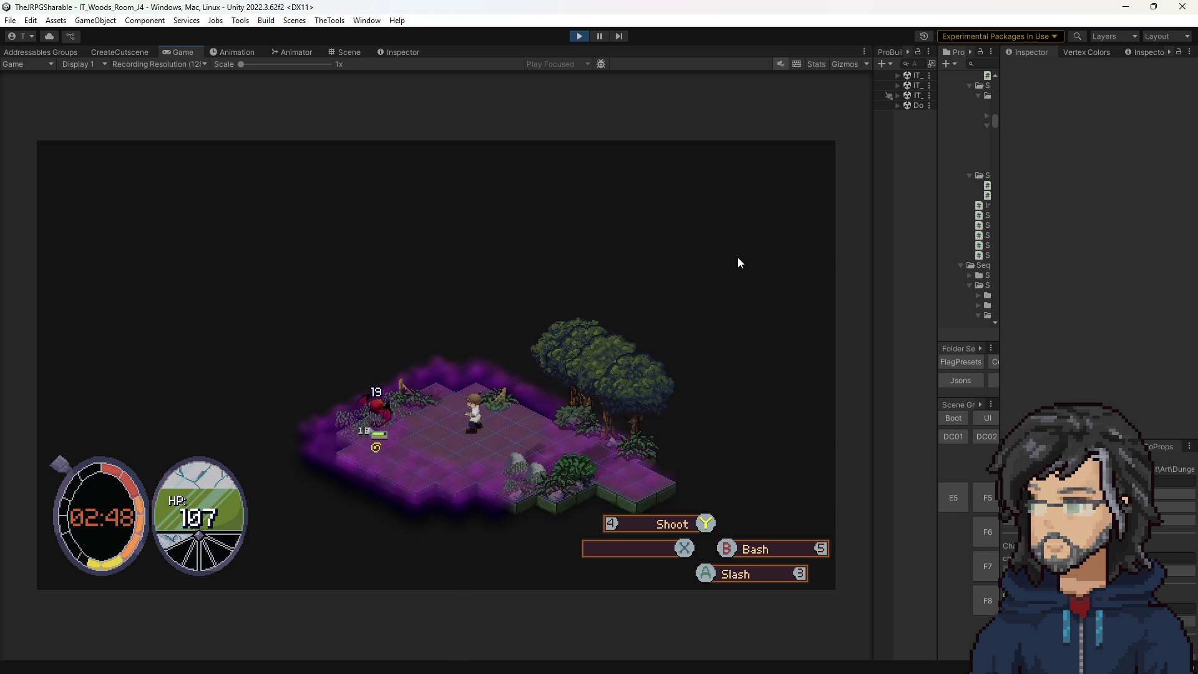
{"action": "key", "text": "a"}
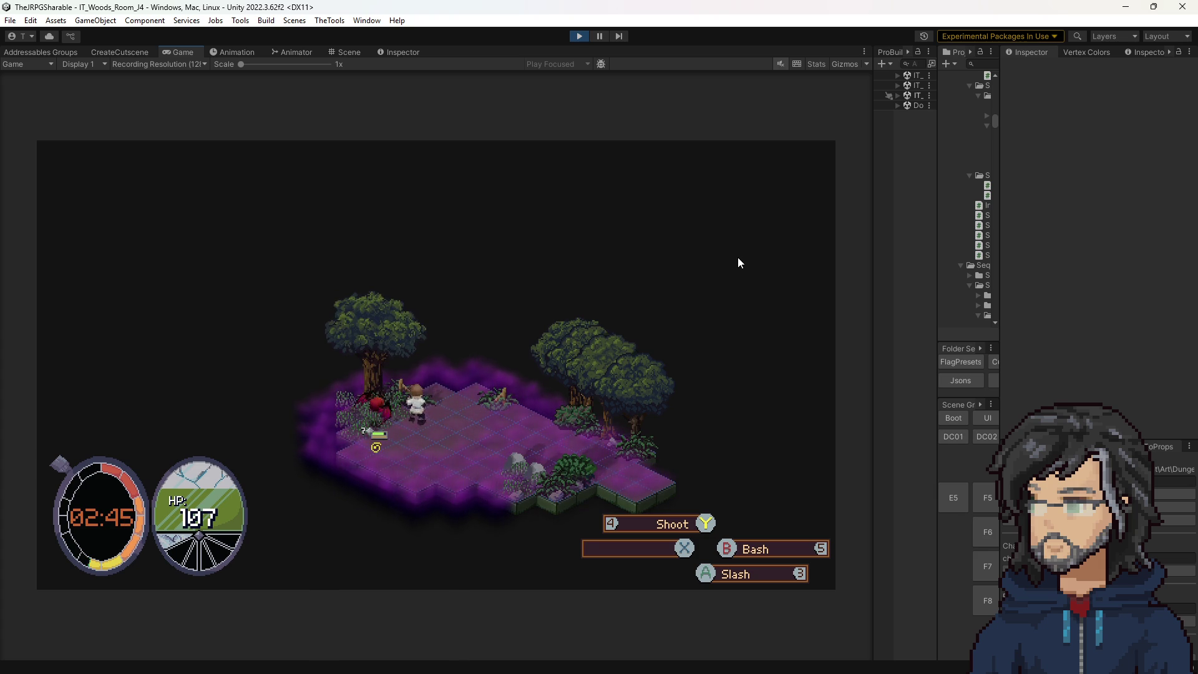
{"action": "key", "text": "3"}
{"action": "key", "text": "Return"}
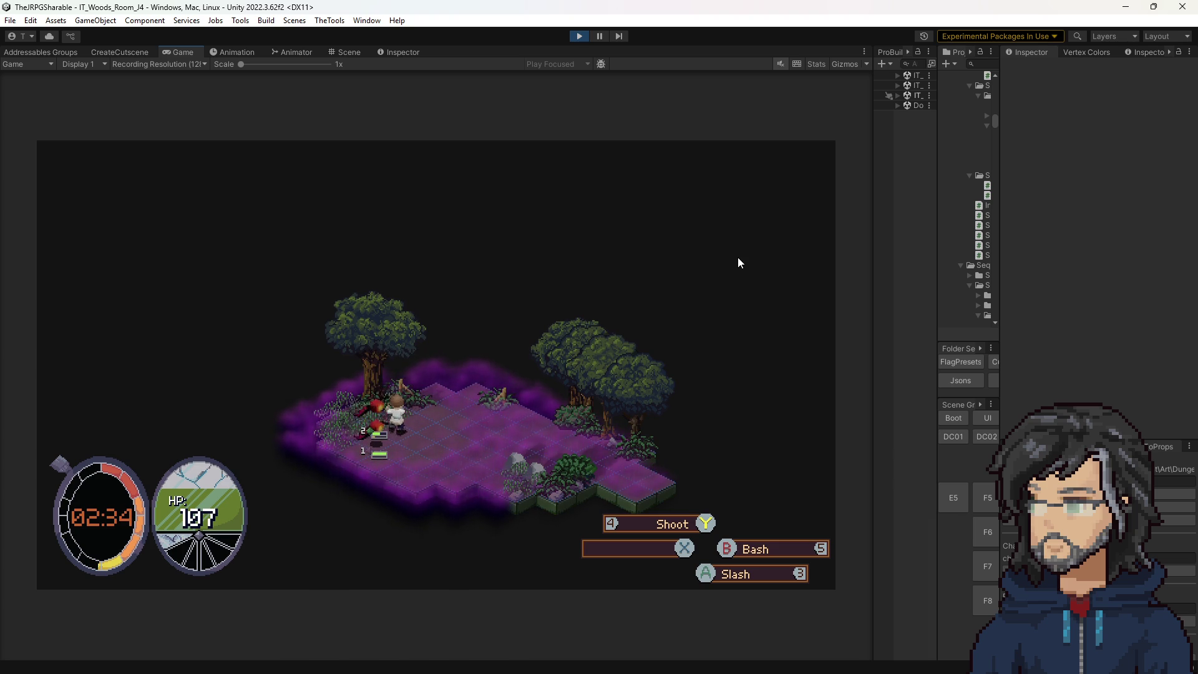
{"action": "key", "text": "3"}
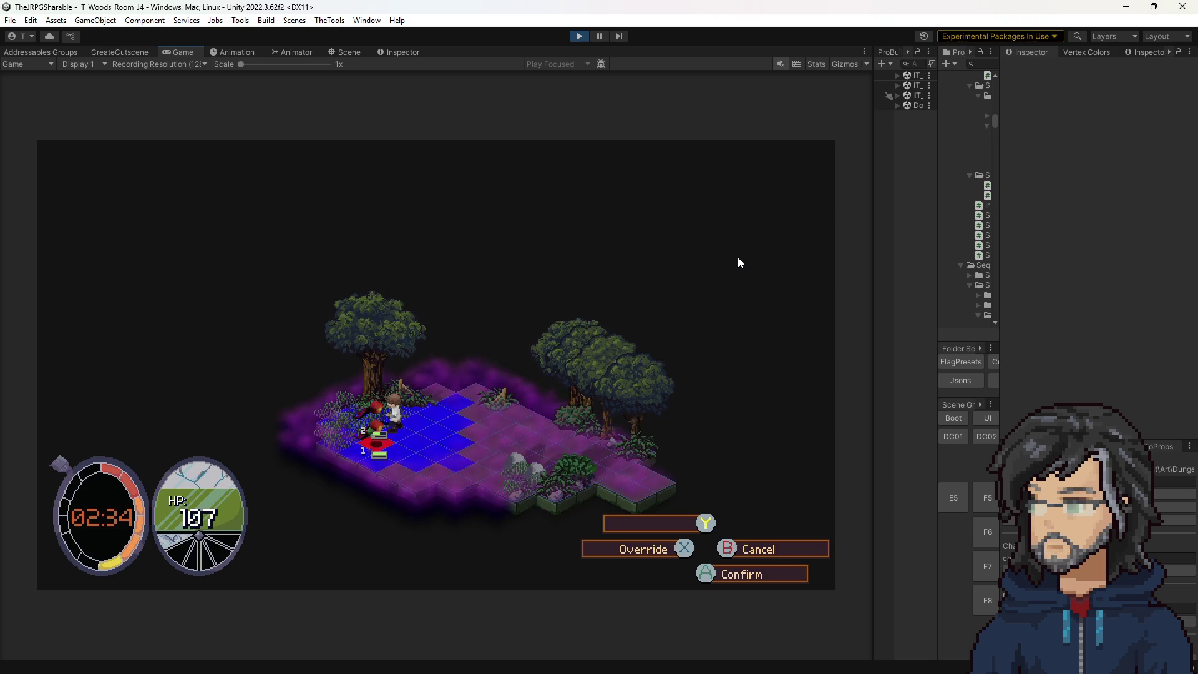
{"action": "key", "text": "Return"}
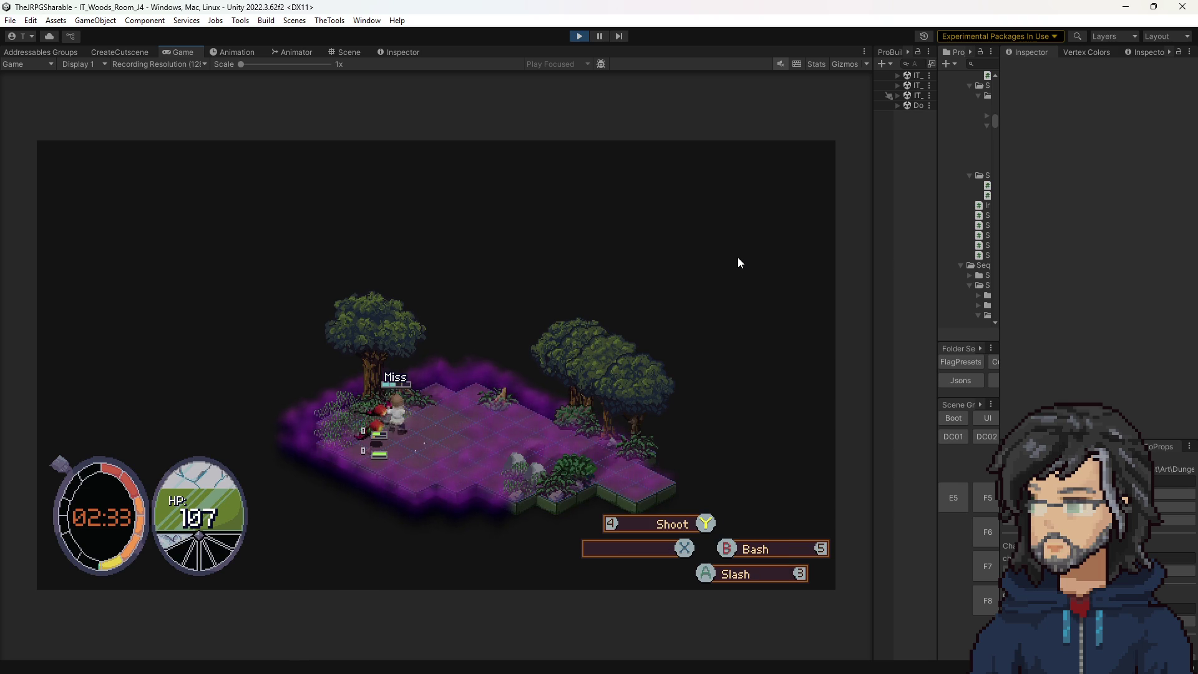
{"action": "key", "text": "3"}
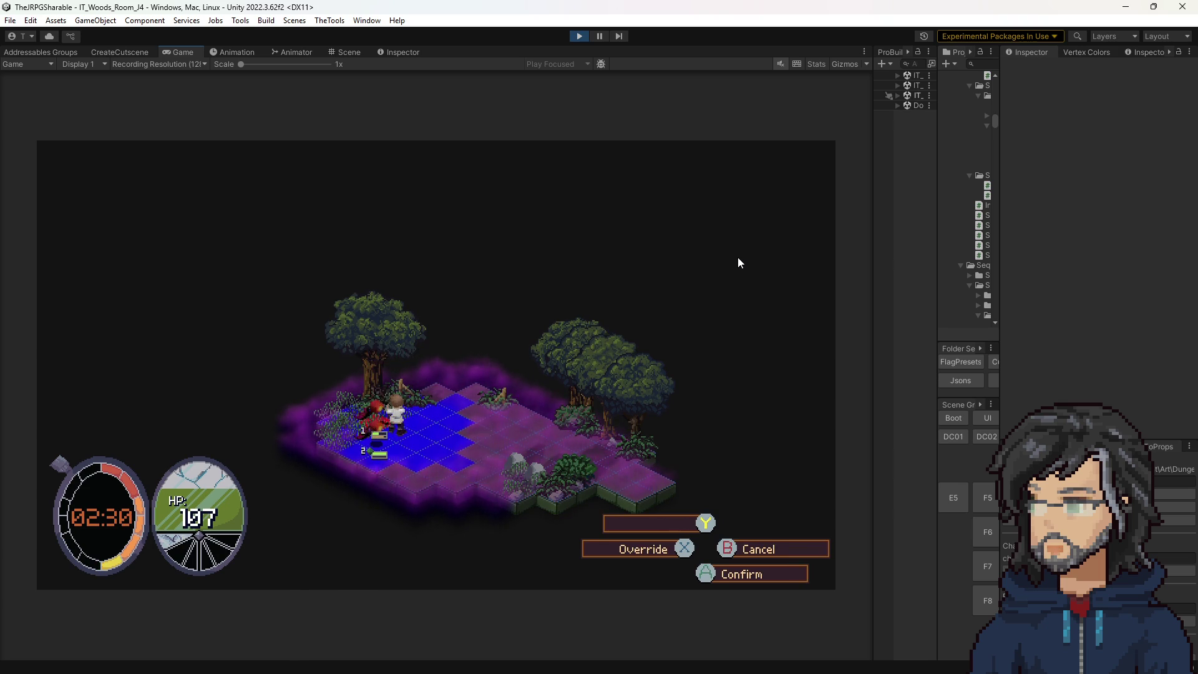
{"action": "key", "text": "Return"}
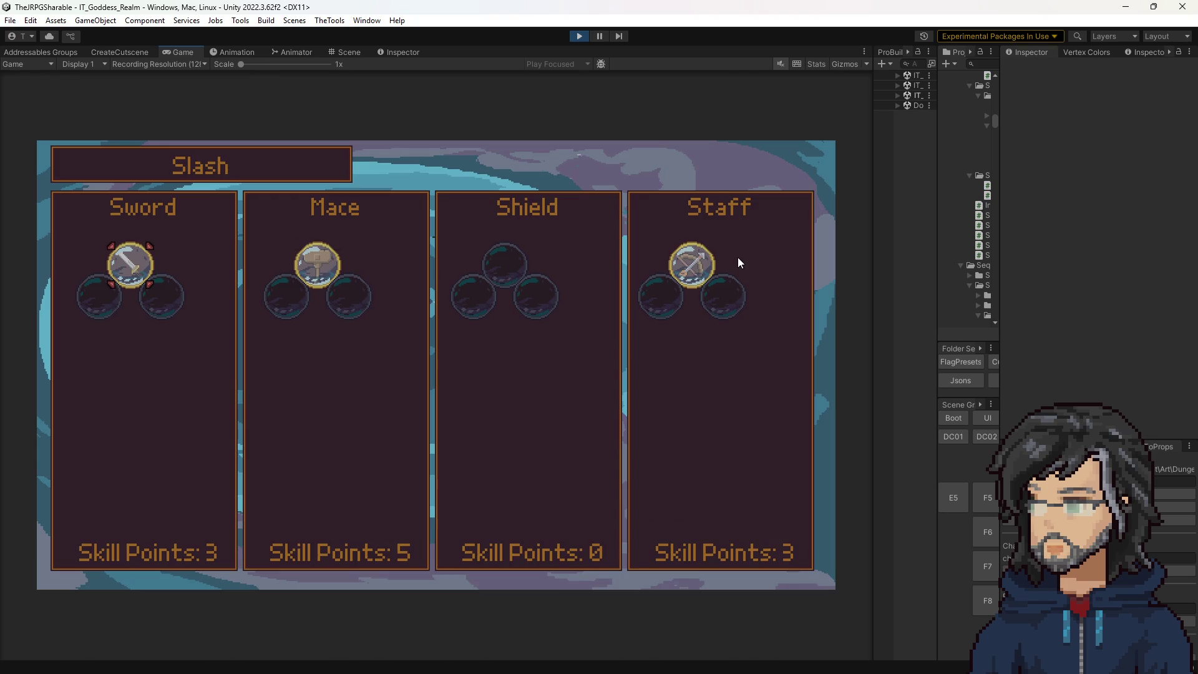
In the Mace tree, buy Increase Strength by 1 and Increase Power by 3 nodes.
{"action": "key", "text": "Left"}
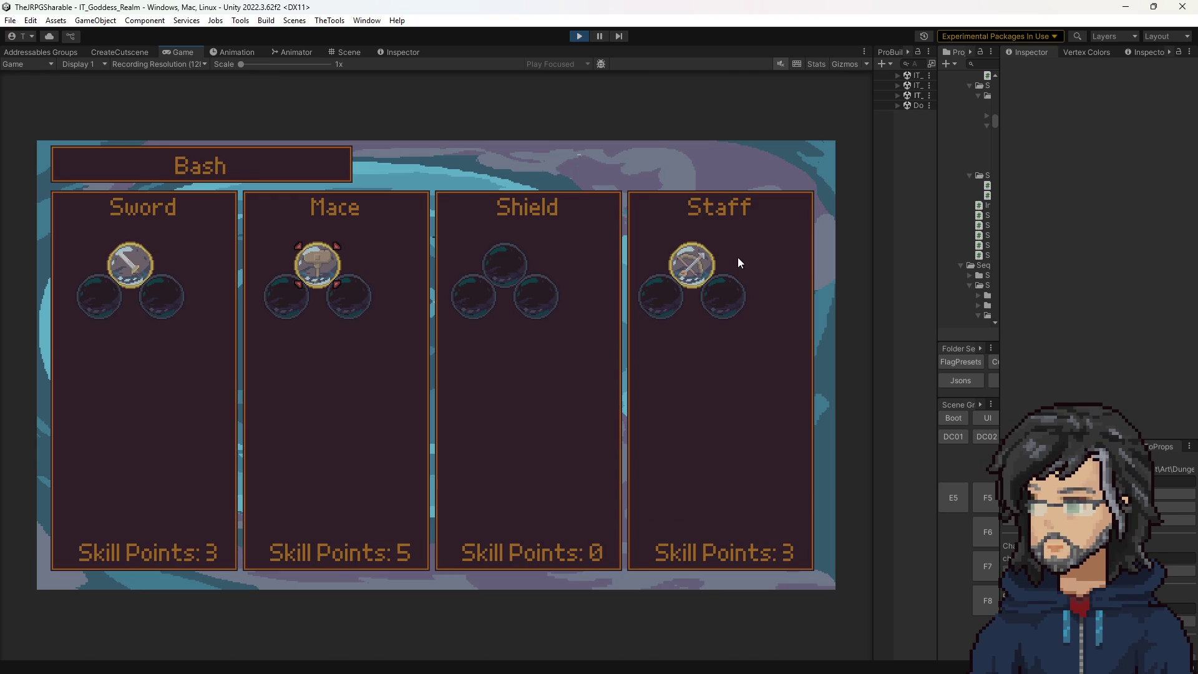
{"action": "key", "text": "Return"}
{"action": "key", "text": "Right"}
{"action": "key", "text": "Down"}
{"action": "key", "text": "Down"}
{"action": "key", "text": "Right"}
{"action": "key", "text": "Right"}
{"action": "key", "text": "Return"}
{"action": "key", "text": "Return"}
{"action": "key", "text": "Right"}
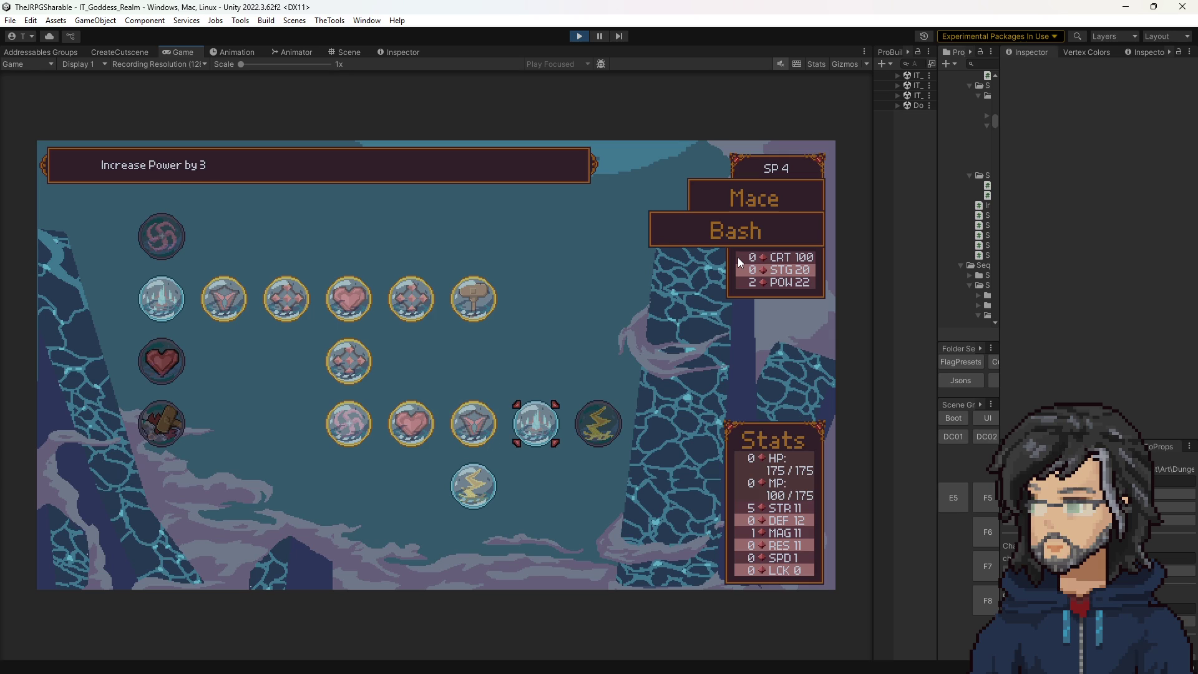
{"action": "key", "text": "Left"}
{"action": "key", "text": "Right"}
{"action": "key", "text": "Left"}
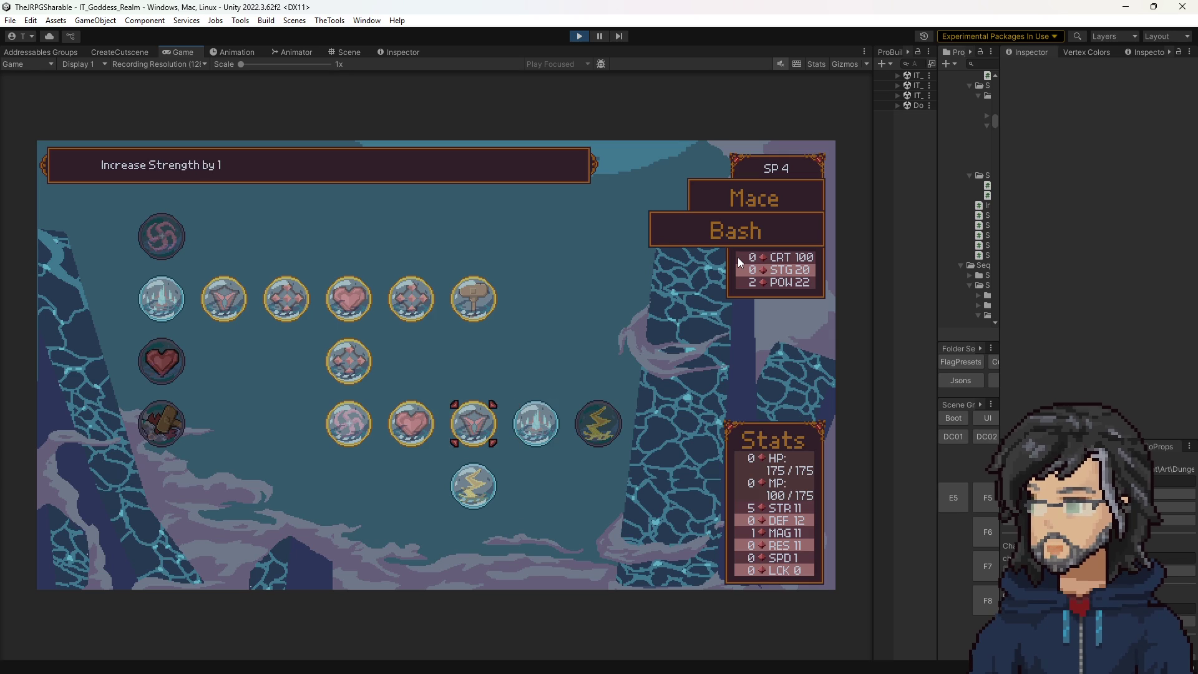
{"action": "key", "text": "Right"}
{"action": "key", "text": "Left"}
{"action": "key", "text": "Right"}
{"action": "key", "text": "Return"}
{"action": "key", "text": "Return"}
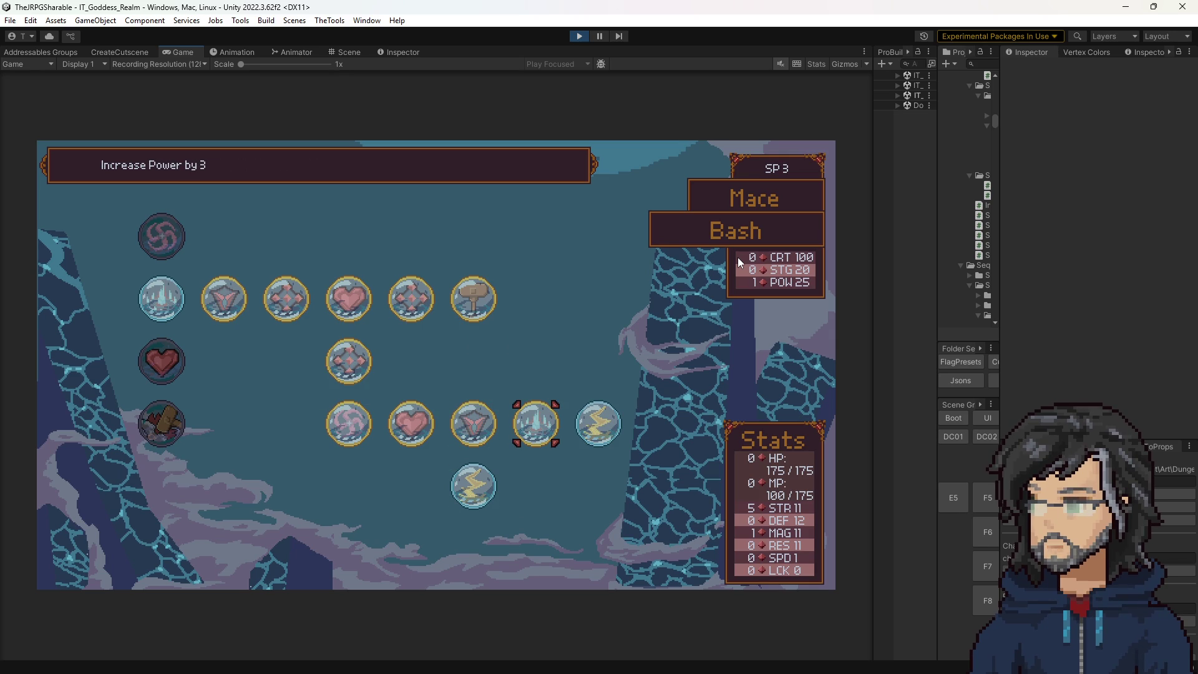
{"action": "key", "text": "Left"}
{"action": "key", "text": "Left"}
{"action": "key", "text": "Right"}
Browse the Staff tree's Stagger Power 5, Magic 1 and Resistance 1 nodes, then view the Sword tree.
{"action": "key", "text": "Left"}
{"action": "key", "text": "Left"}
{"action": "key", "text": "Up"}
{"action": "key", "text": "Escape"}
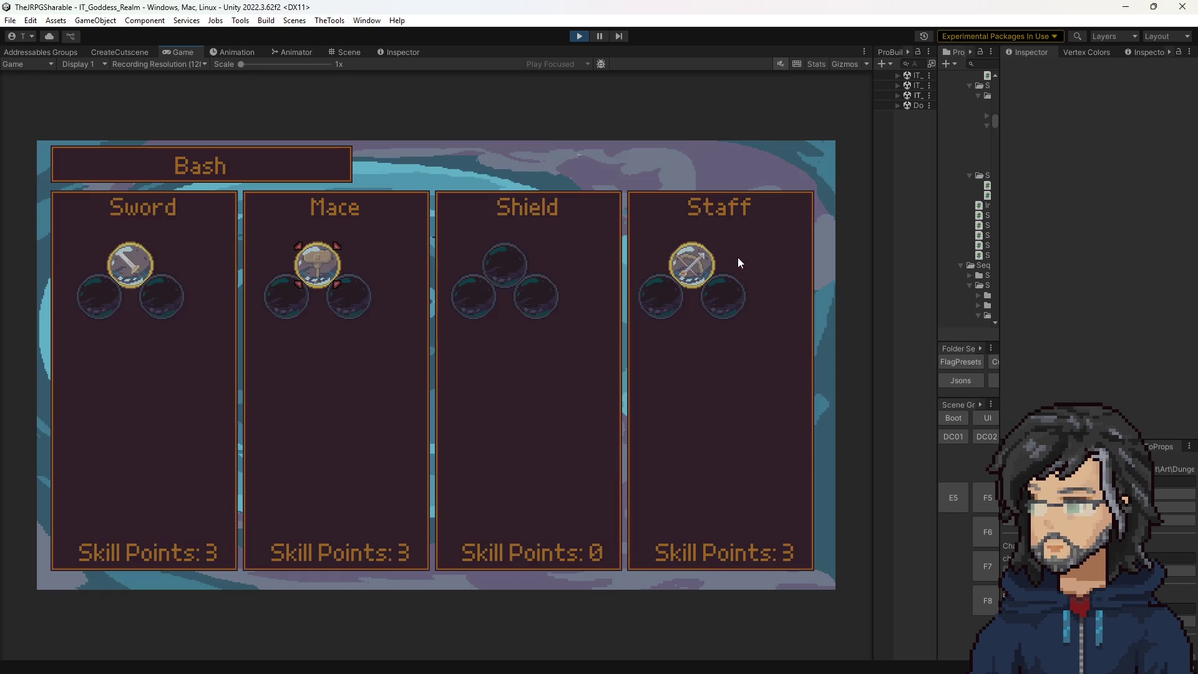
{"action": "key", "text": "Right"}
{"action": "key", "text": "Return"}
{"action": "key", "text": "Return"}
{"action": "key", "text": "Return"}
{"action": "key", "text": "Left"}
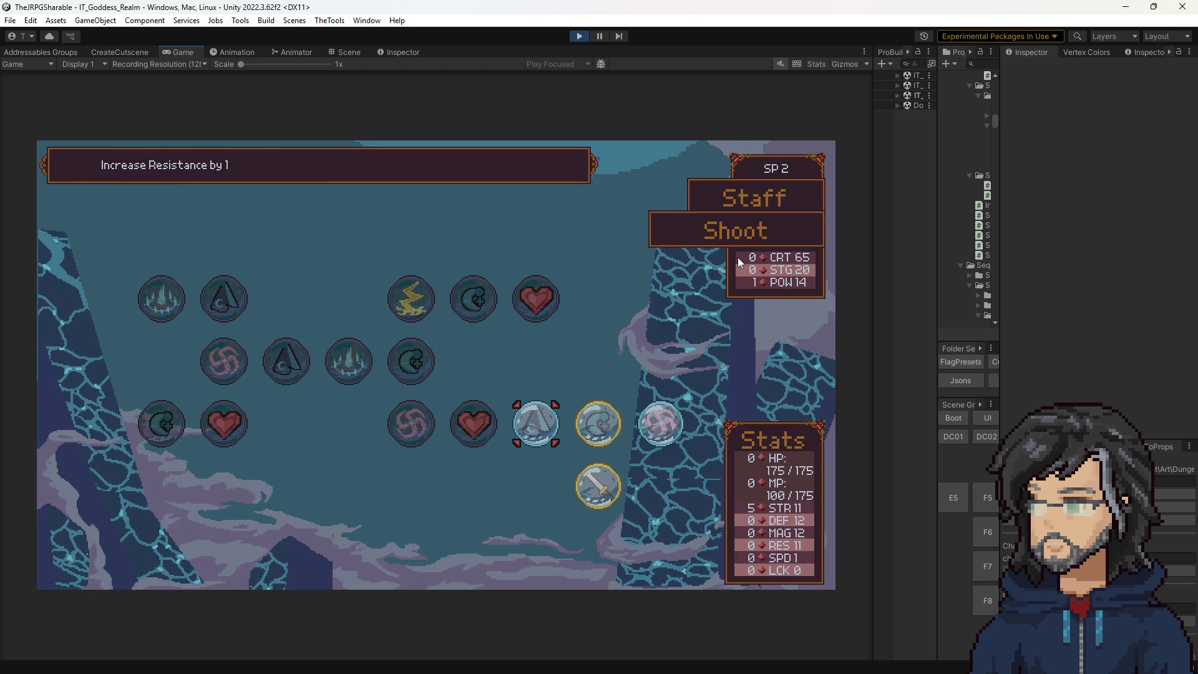
{"action": "key", "text": "Right"}
{"action": "key", "text": "Right"}
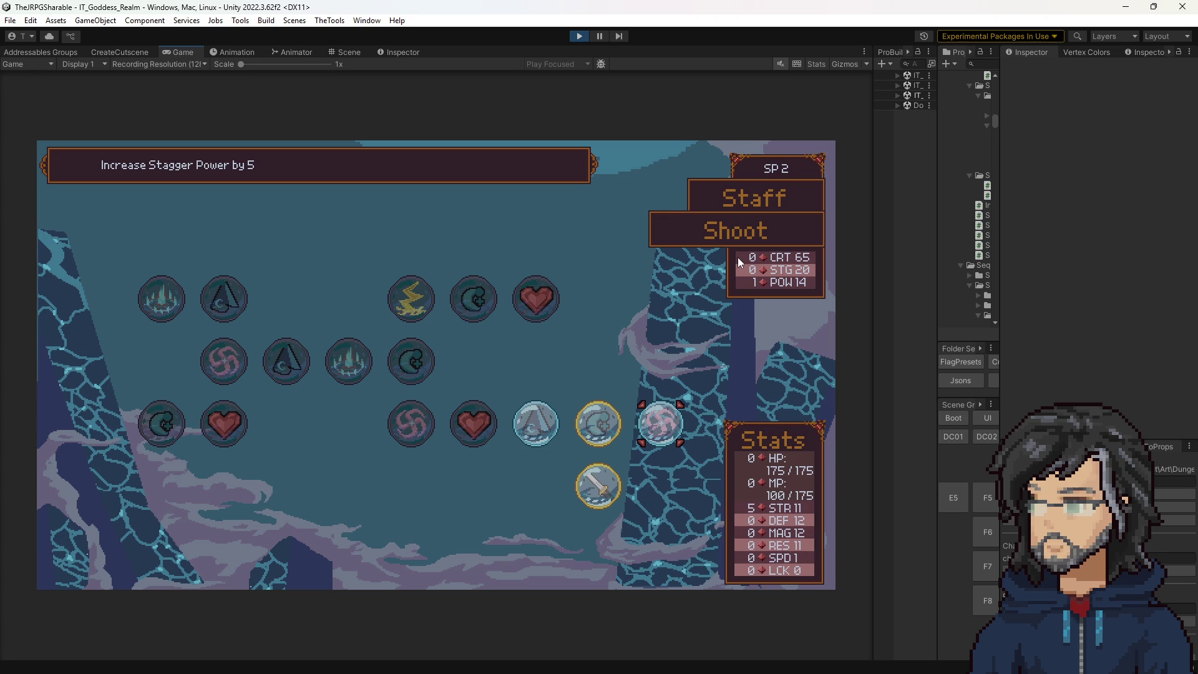
{"action": "key", "text": "Left"}
{"action": "key", "text": "Left"}
{"action": "key", "text": "Left"}
{"action": "key", "text": "Right"}
{"action": "key", "text": "Right"}
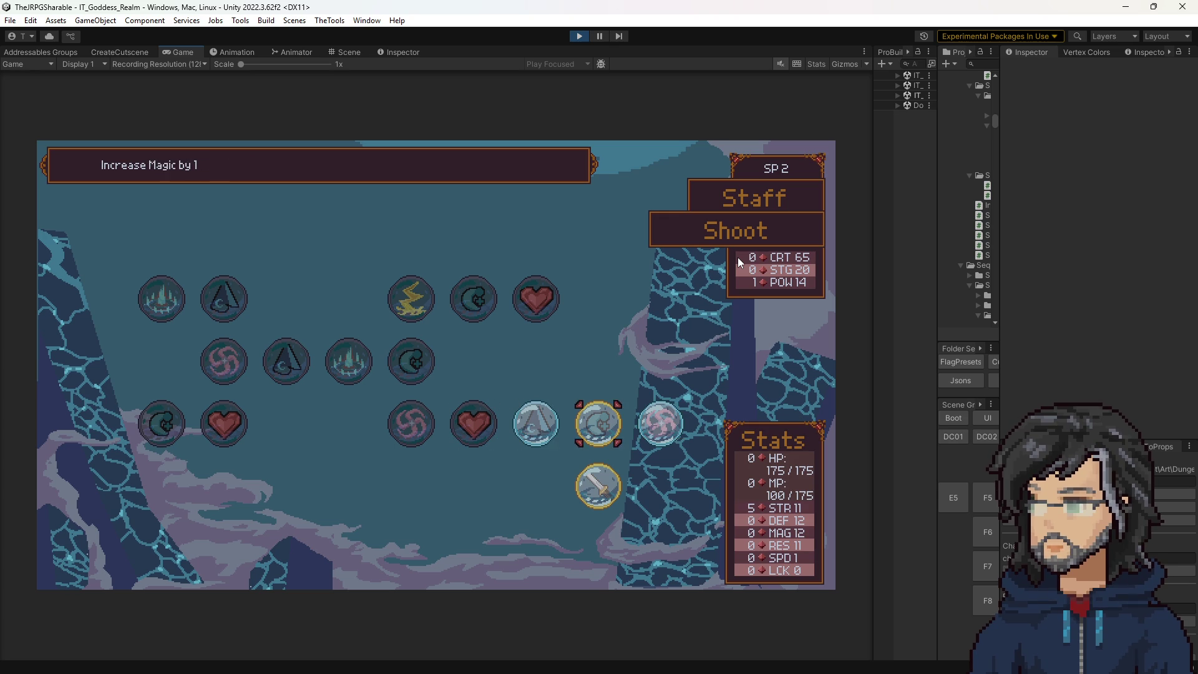
{"action": "key", "text": "Left"}
{"action": "key", "text": "Right"}
{"action": "key", "text": "Left"}
{"action": "key", "text": "Tab"}
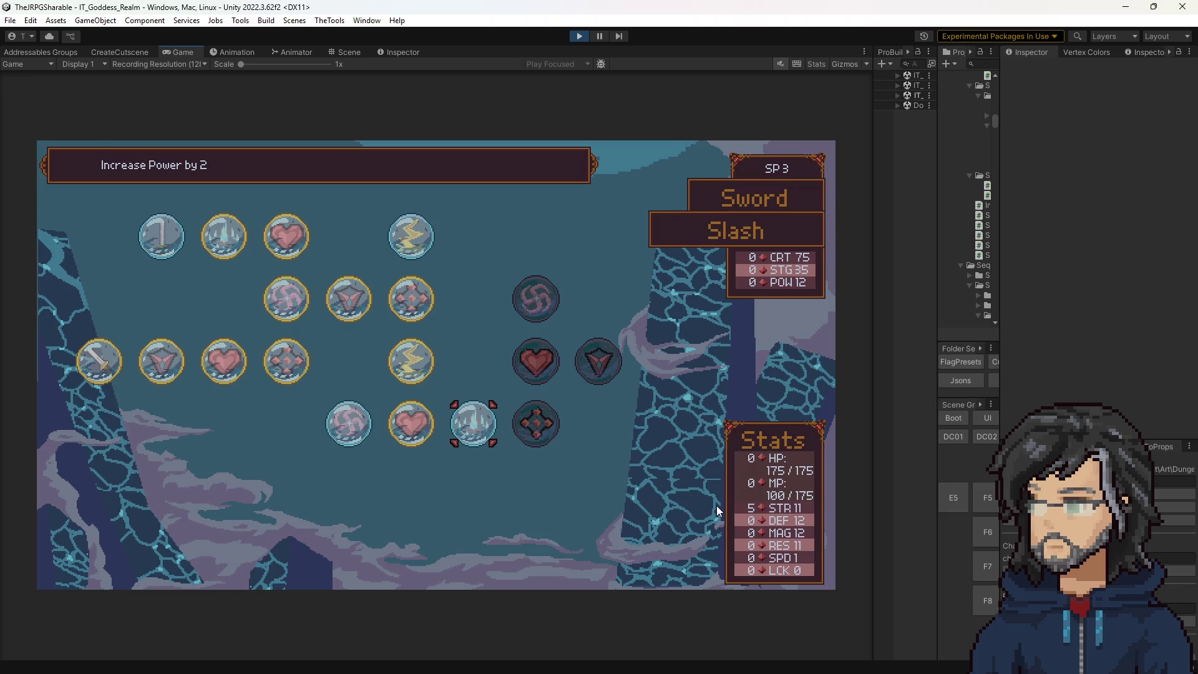
{"action": "key", "text": "Escape"}
{"action": "key", "text": "Escape"}
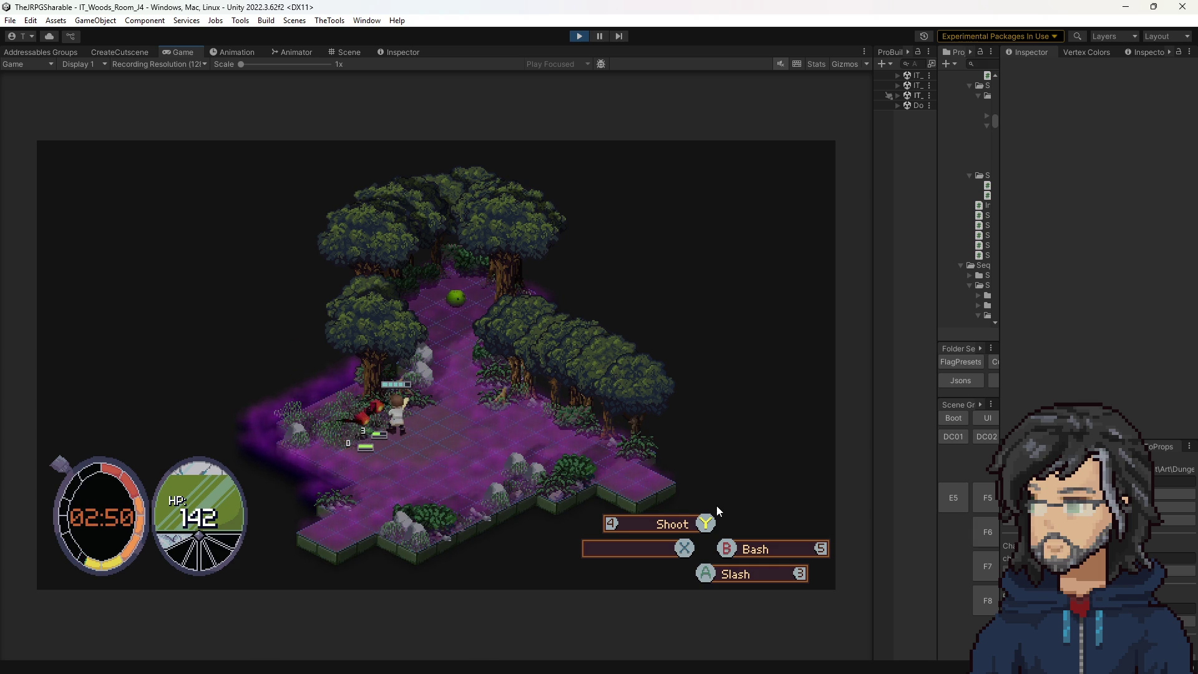
Show the attack range with the 3 action, cancel it, and later stop play mode.
{"action": "key", "text": "3"}
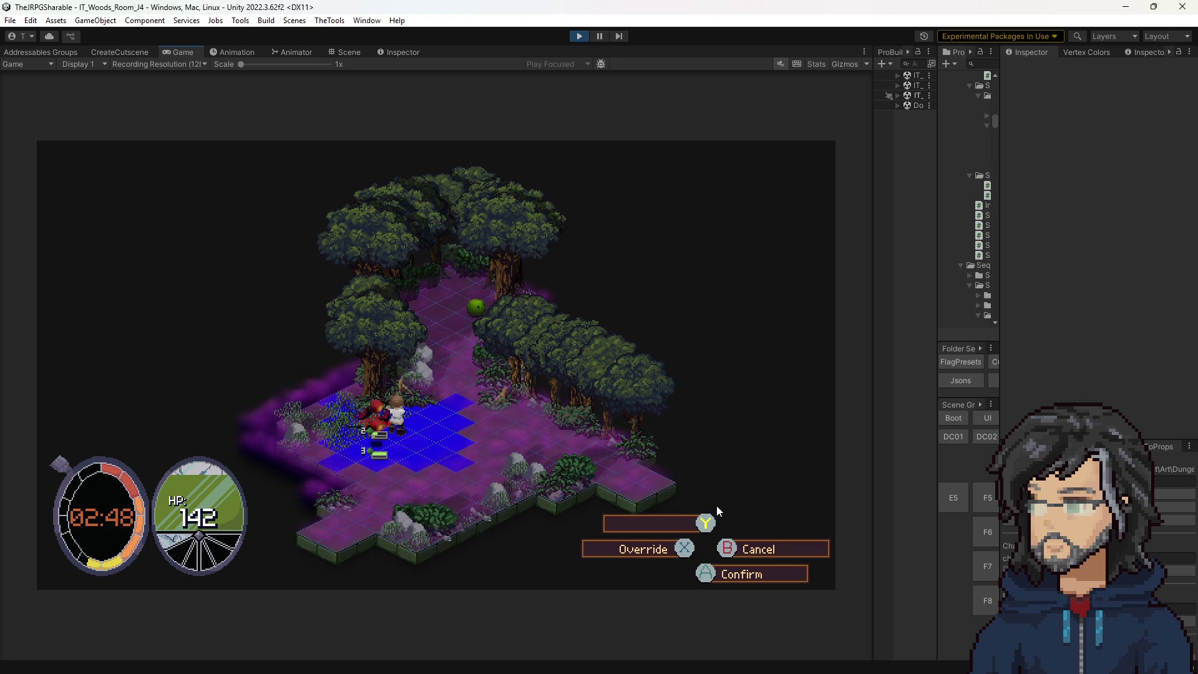
{"action": "key", "text": "3"}
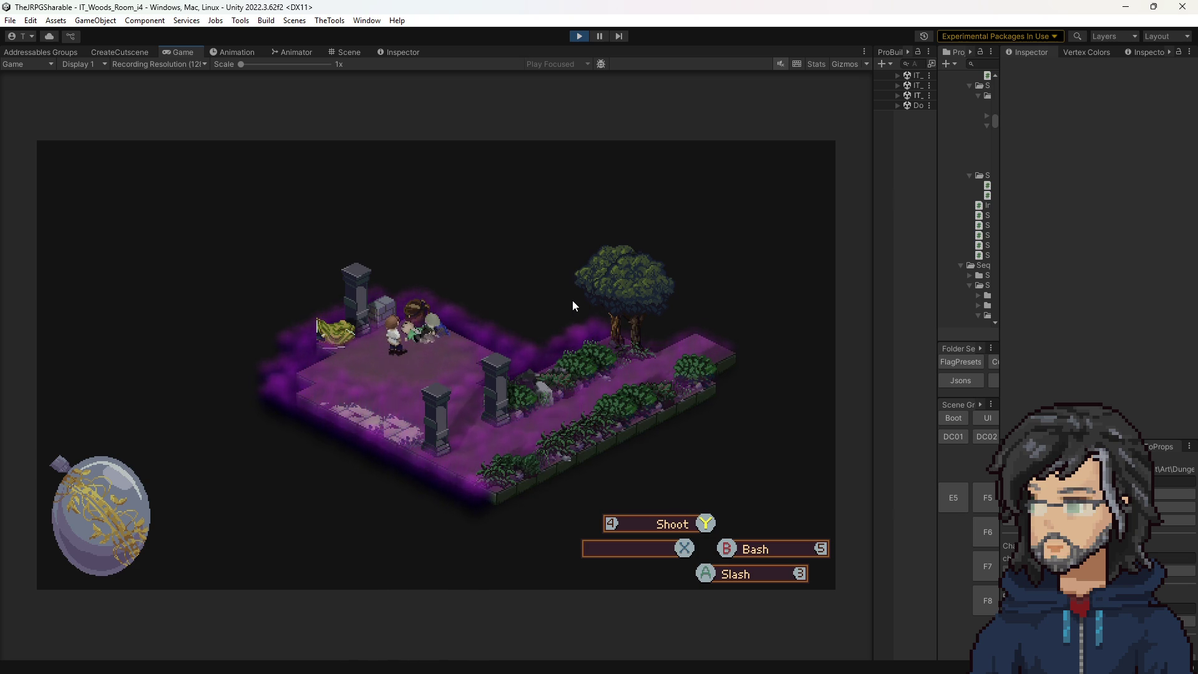
{"action": "left_click", "coordinate": [577, 36]}
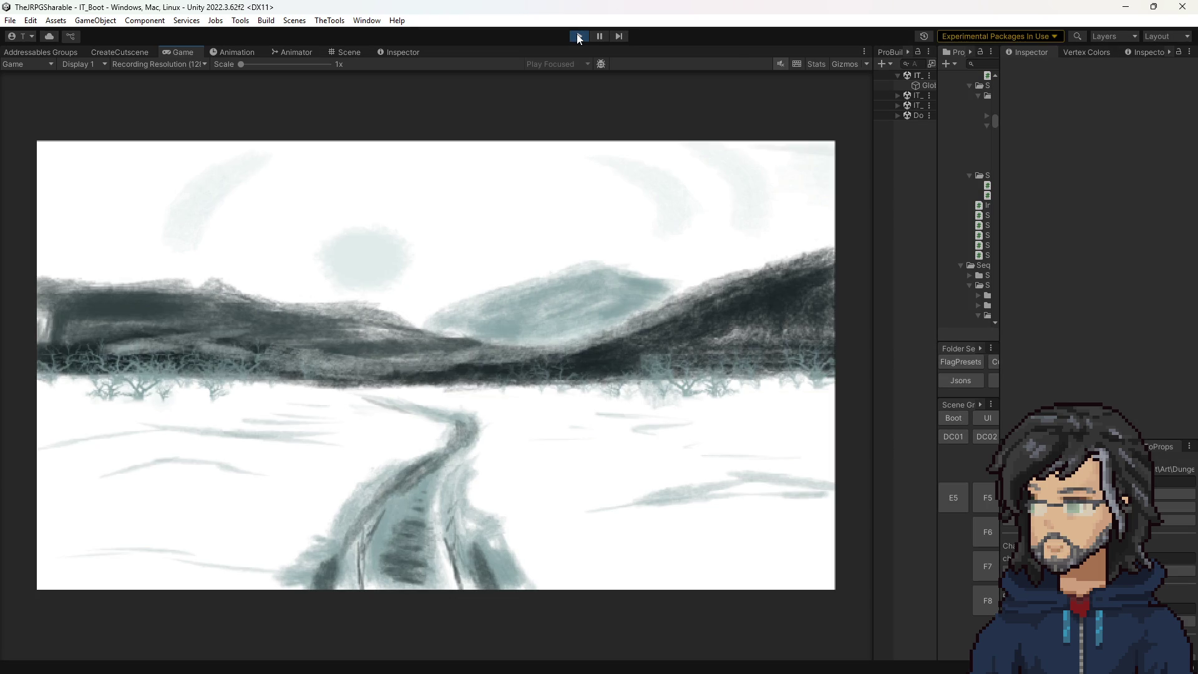
Select the AutoSave slot and confirm Yes to load it.
{"action": "key", "text": "Return"}
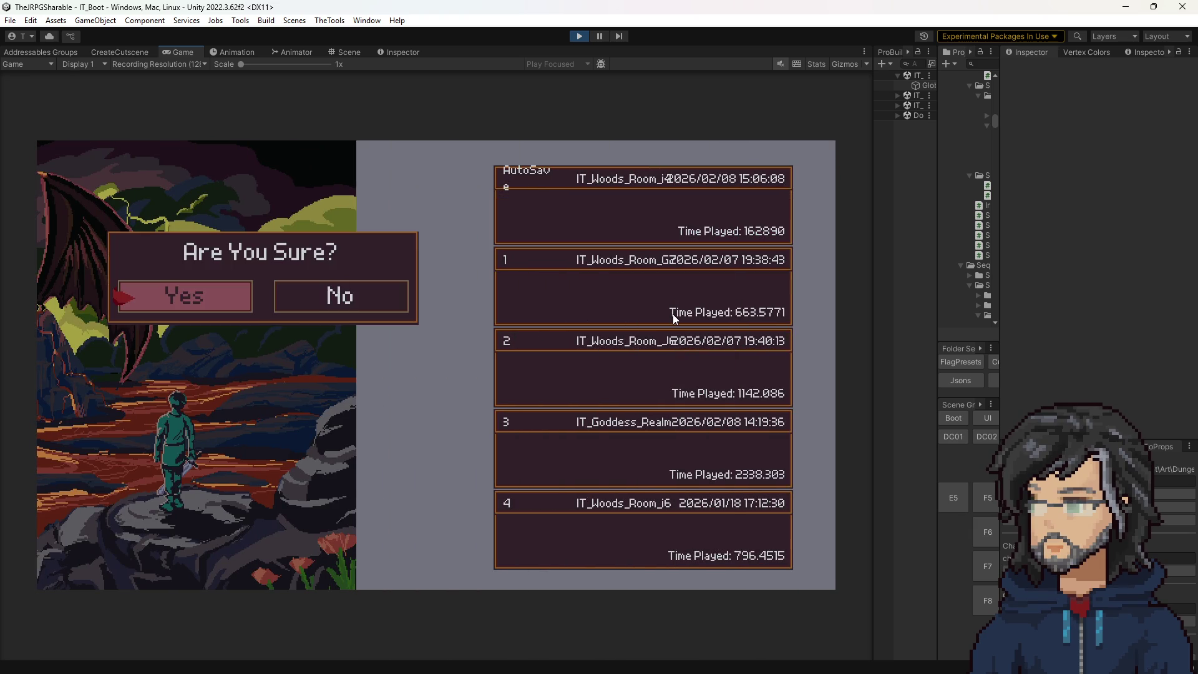
{"action": "key", "text": "Return"}
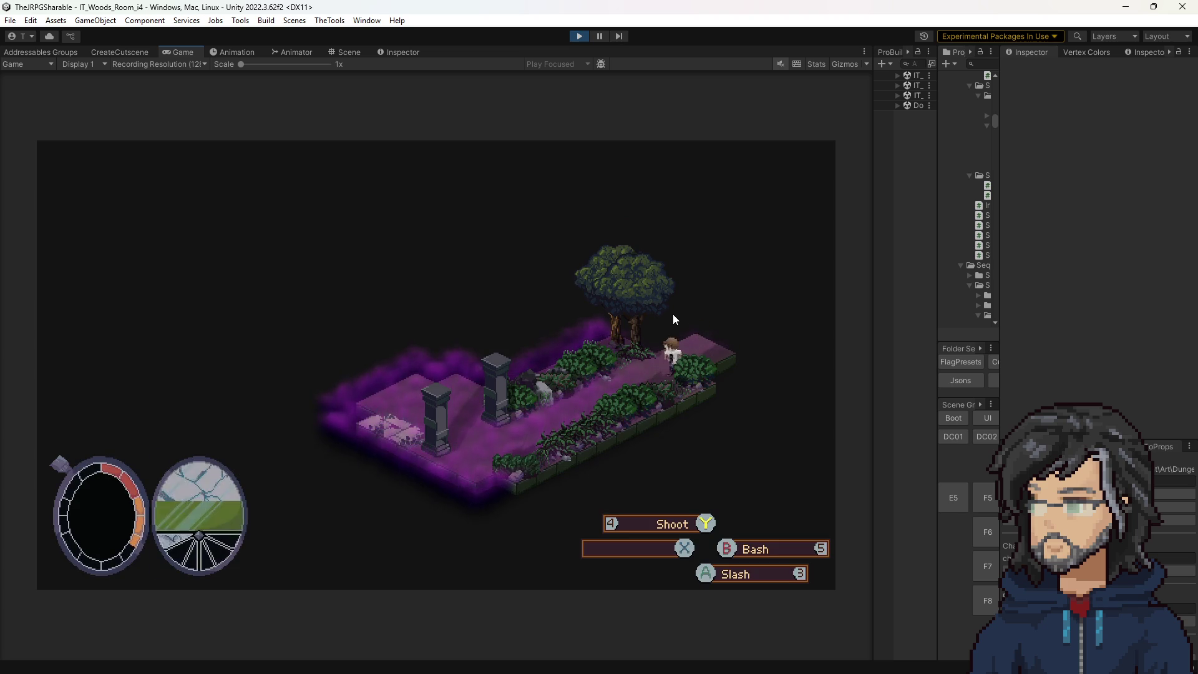
Walk the character down the path and onto the platform, then restart play mode.
{"action": "key", "text": "a"}
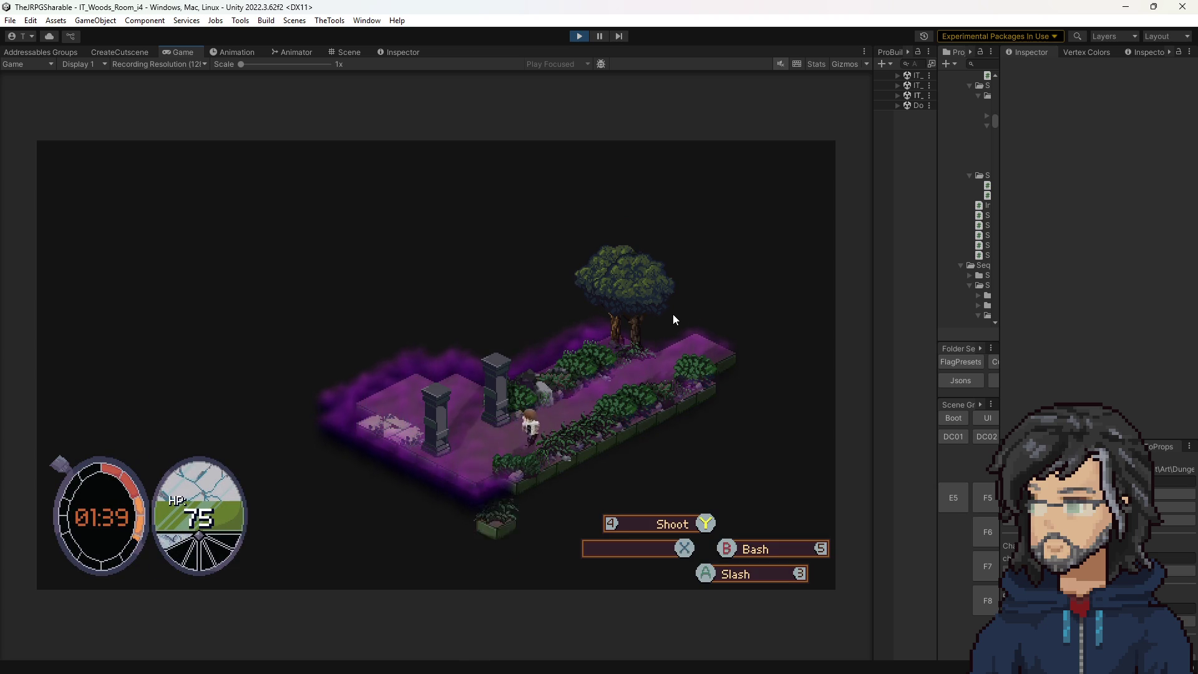
{"action": "key", "text": "w"}
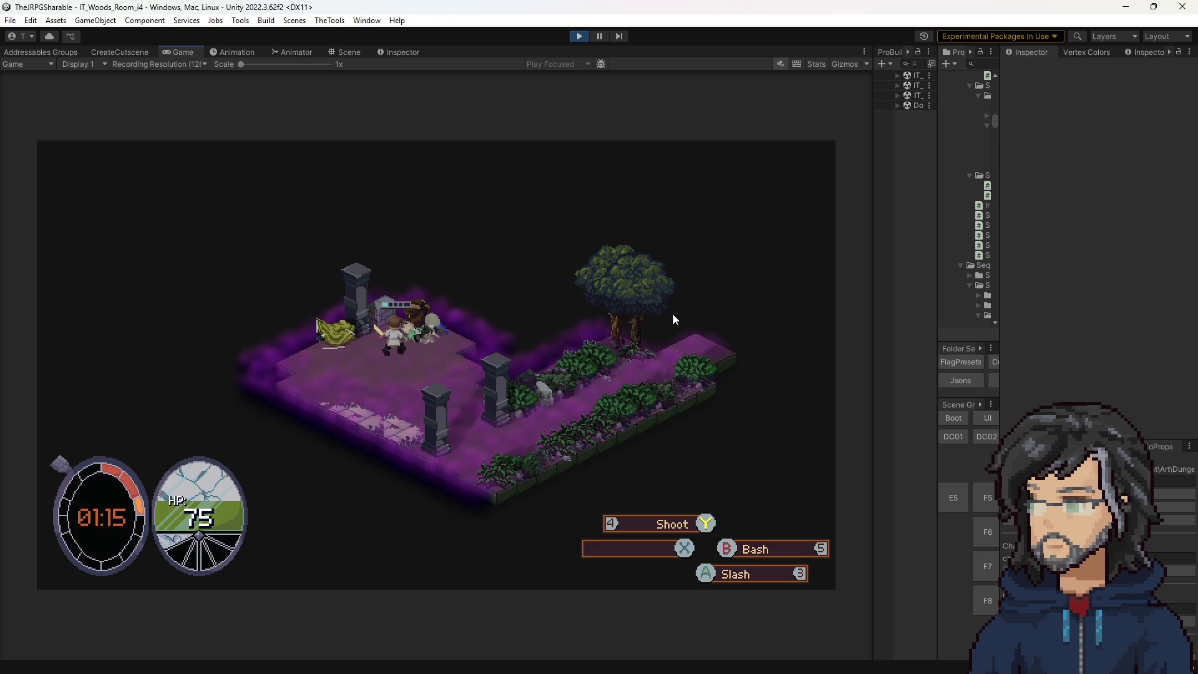
{"action": "left_click", "coordinate": [579, 36]}
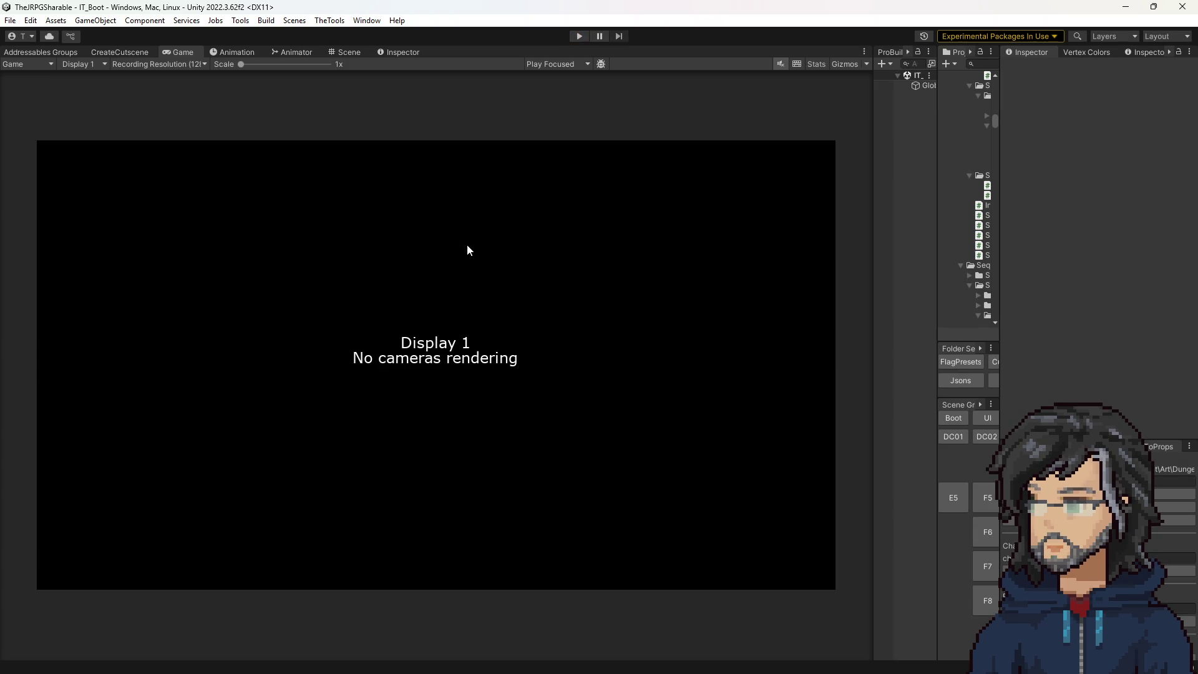
{"action": "left_click", "coordinate": [578, 37]}
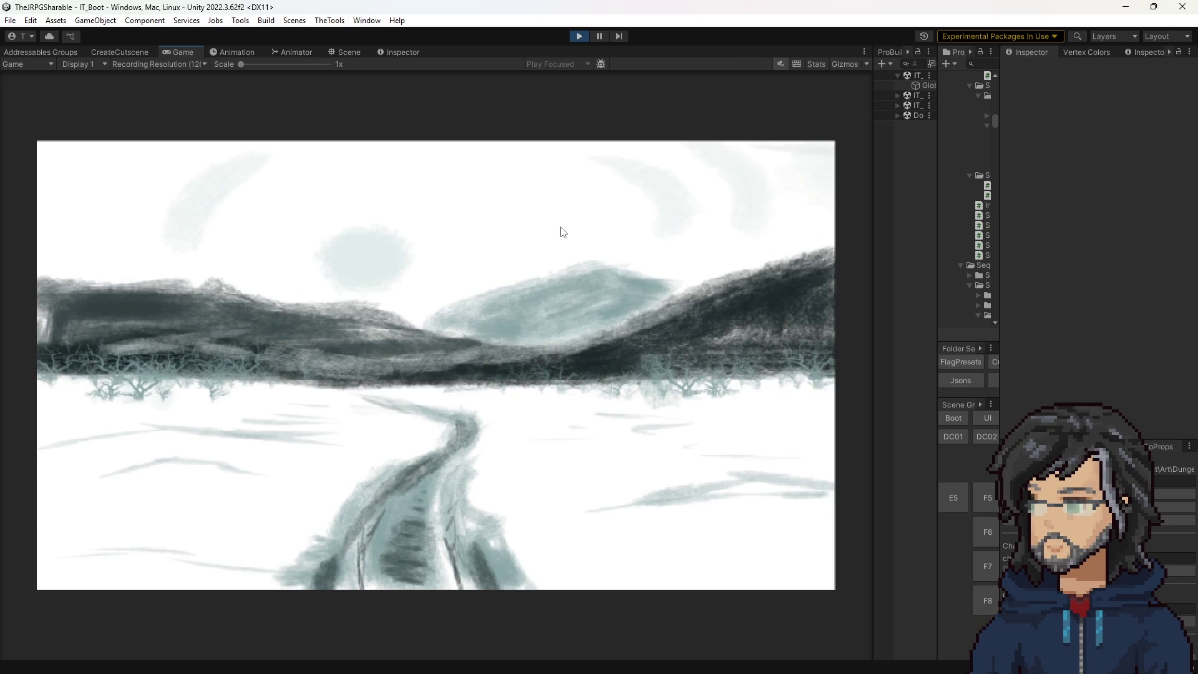
Continue from the title menu to the save-slot list and choose the autosave.
{"action": "key", "text": "Return"}
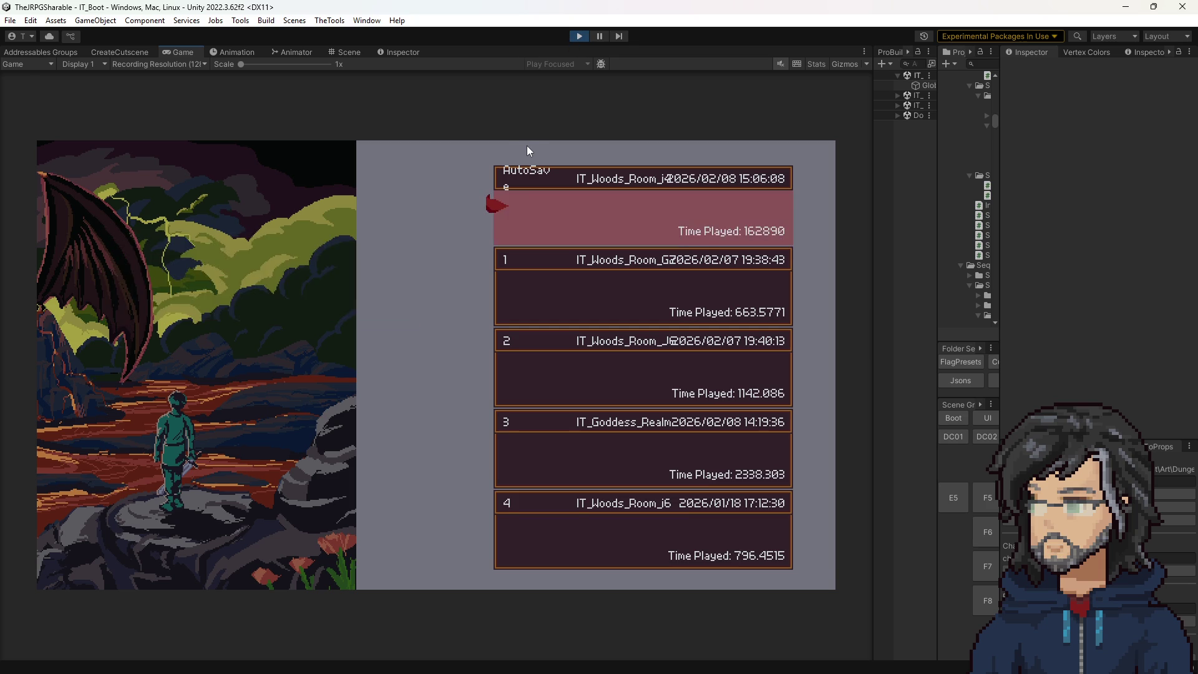
{"action": "key", "text": "Escape"}
Load the AutoSave and start stepping through the weapons, each with 4 skill points.
{"action": "key", "text": "Return"}
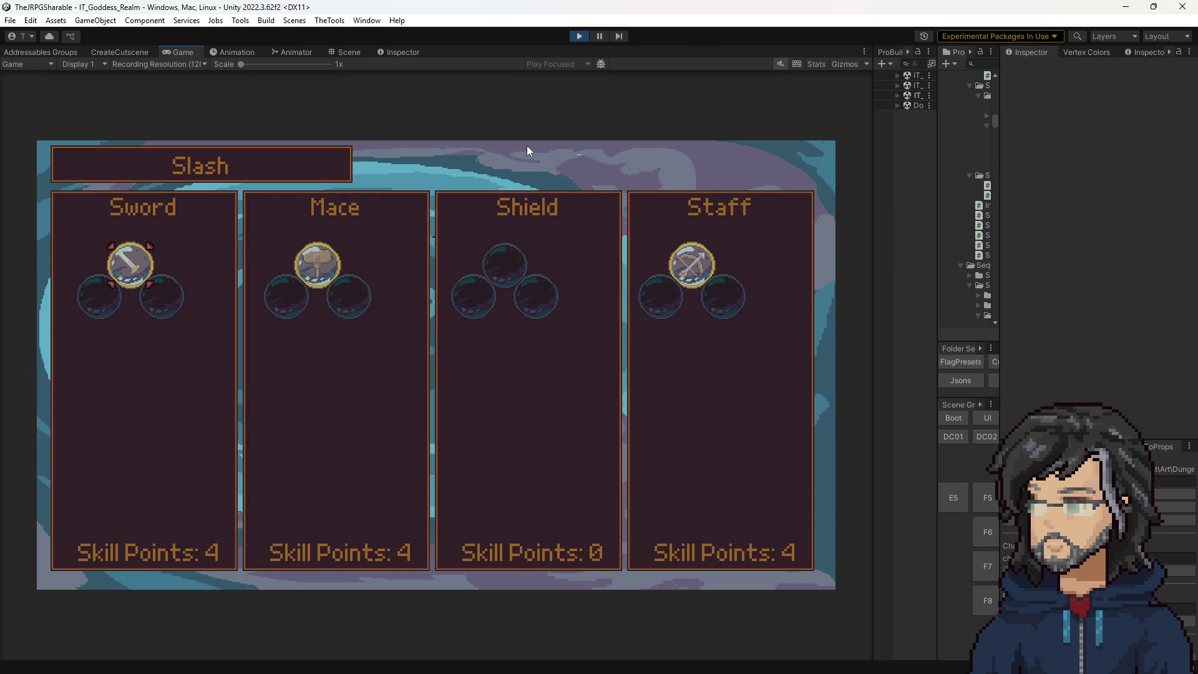
{"action": "key", "text": "Right"}
Browse the nodes of the Sword skill tree, then return to the weapon overview.
{"action": "key", "text": "Right"}
{"action": "key", "text": "Left"}
{"action": "key", "text": "Left"}
{"action": "key", "text": "Return"}
{"action": "key", "text": "Right"}
{"action": "key", "text": "Right"}
{"action": "key", "text": "Up"}
{"action": "key", "text": "Right"}
{"action": "key", "text": "Right"}
{"action": "key", "text": "Down"}
{"action": "key", "text": "Down"}
{"action": "key", "text": "Right"}
{"action": "key", "text": "Left"}
{"action": "key", "text": "Left"}
Buy the Staff tree's Increase Resistance by 1 node, raising RES to 12.
{"action": "key", "text": "Right"}
{"action": "key", "text": "Right"}
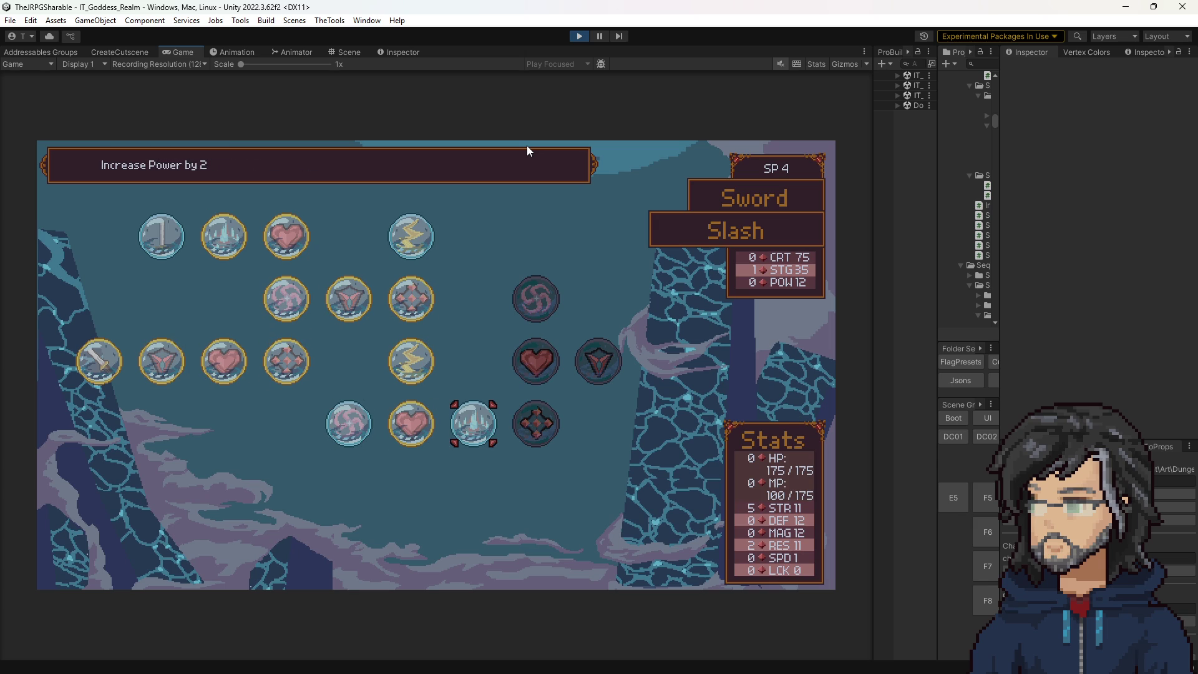
{"action": "key", "text": "Escape"}
{"action": "key", "text": "Right"}
{"action": "key", "text": "Right"}
{"action": "key", "text": "Right"}
{"action": "key", "text": "Return"}
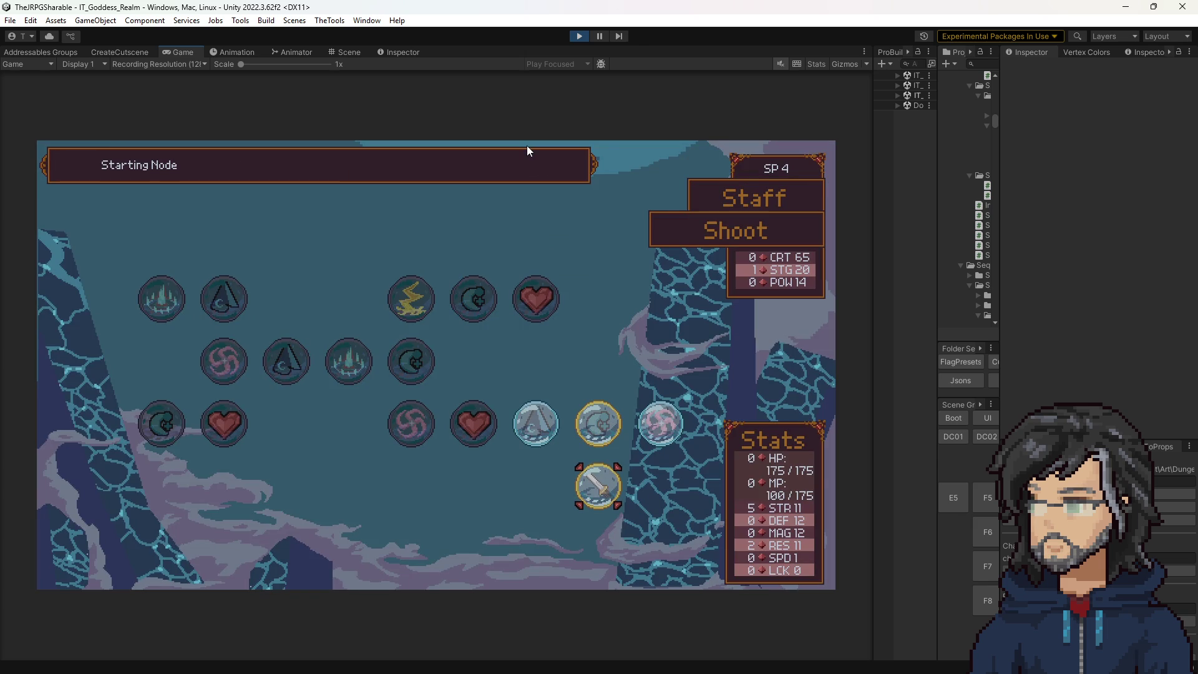
{"action": "key", "text": "Up"}
{"action": "key", "text": "Return"}
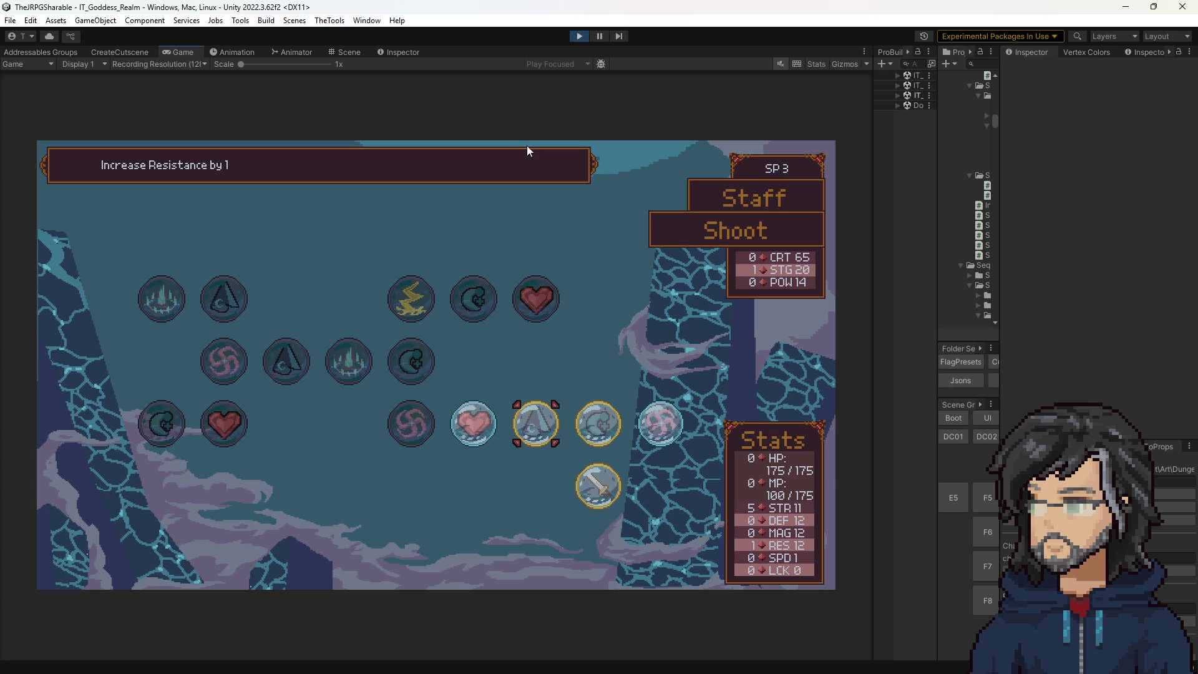
{"action": "key", "text": "Left"}
{"action": "key", "text": "Left"}
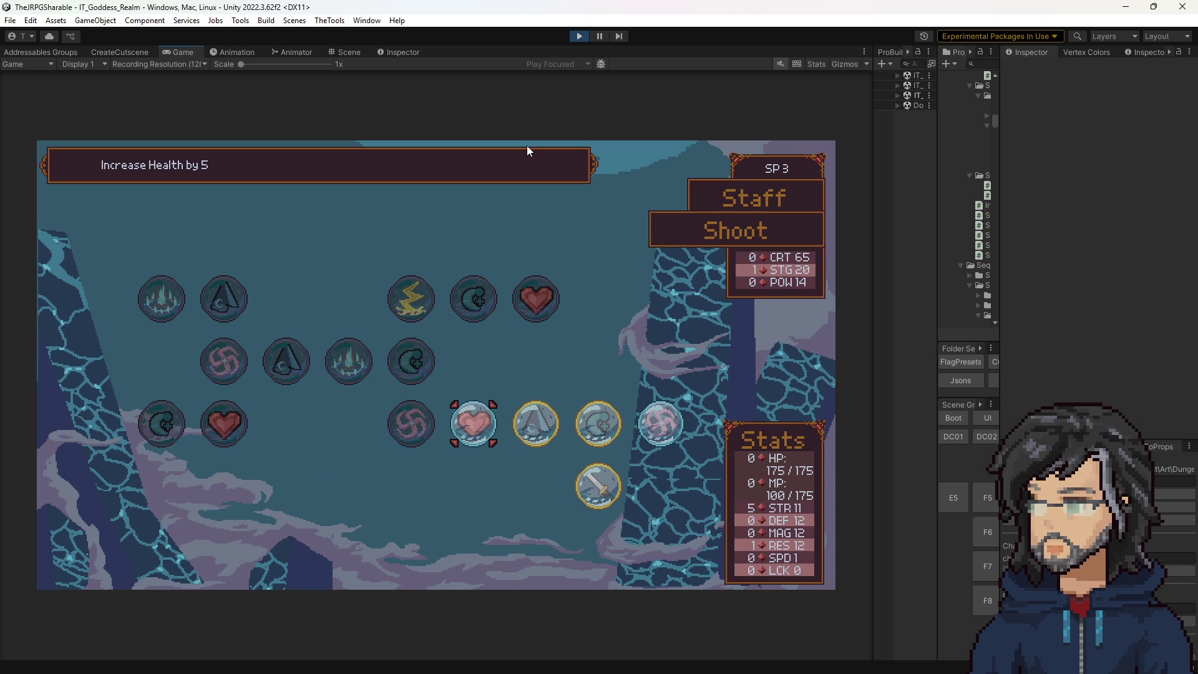
{"action": "key", "text": "Right"}
{"action": "key", "text": "Right"}
{"action": "key", "text": "Left"}
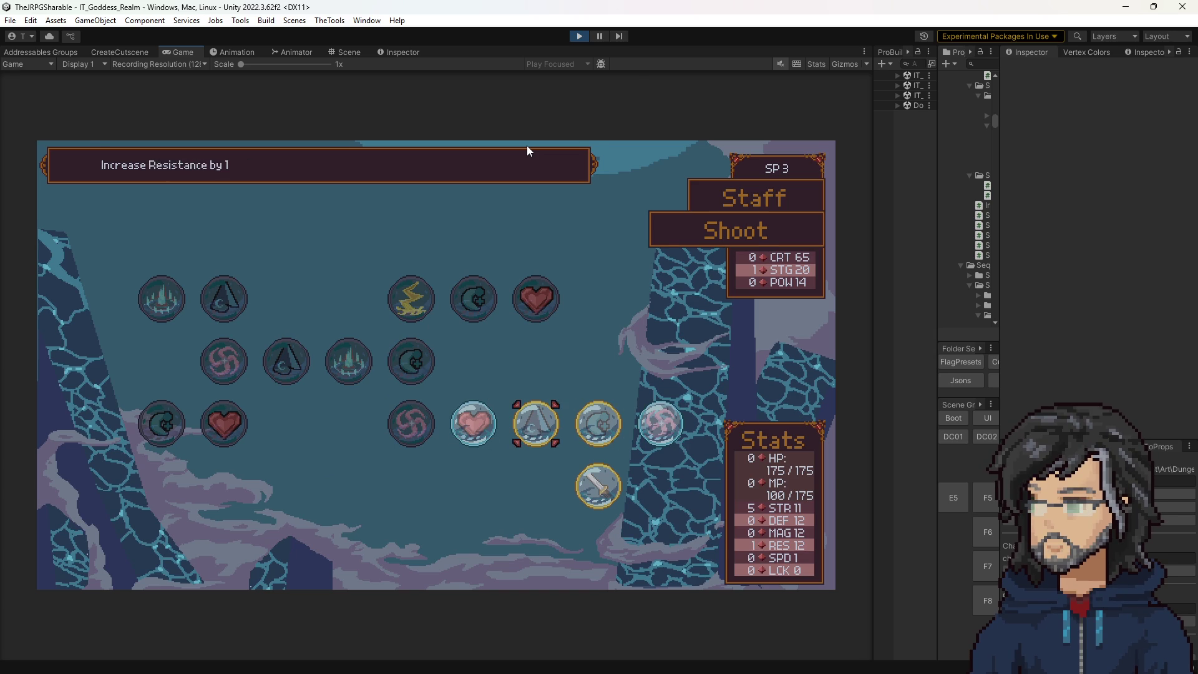
{"action": "key", "text": "Escape"}
Browse the Mace skill tree's nodes and return to the weapon overview.
{"action": "key", "text": "Left"}
{"action": "key", "text": "Left"}
{"action": "key", "text": "Return"}
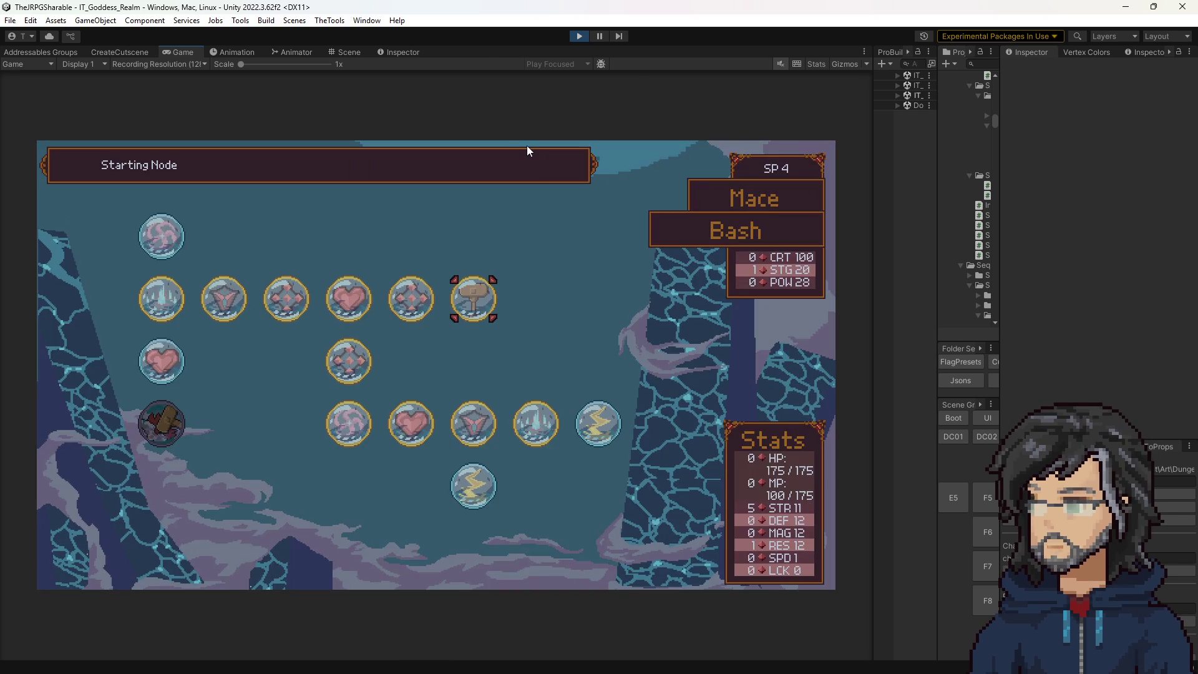
{"action": "key", "text": "Left"}
{"action": "key", "text": "Left"}
{"action": "key", "text": "Down"}
{"action": "key", "text": "Down"}
{"action": "key", "text": "Right"}
{"action": "key", "text": "Right"}
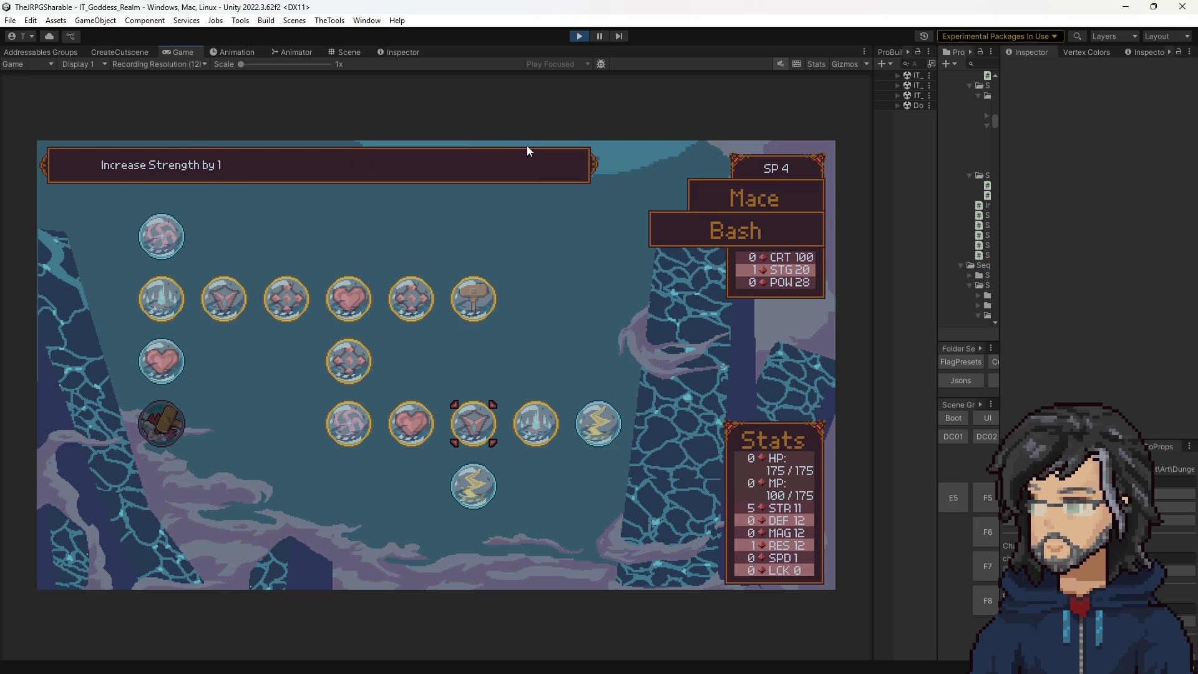
{"action": "key", "text": "Escape"}
Reopen the Sword tree and inspect the Defense and stagger multiplier nodes.
{"action": "key", "text": "Left"}
{"action": "key", "text": "Return"}
{"action": "key", "text": "Right"}
{"action": "key", "text": "Right"}
{"action": "key", "text": "Right"}
{"action": "key", "text": "Right"}
{"action": "key", "text": "Right"}
{"action": "key", "text": "Down"}
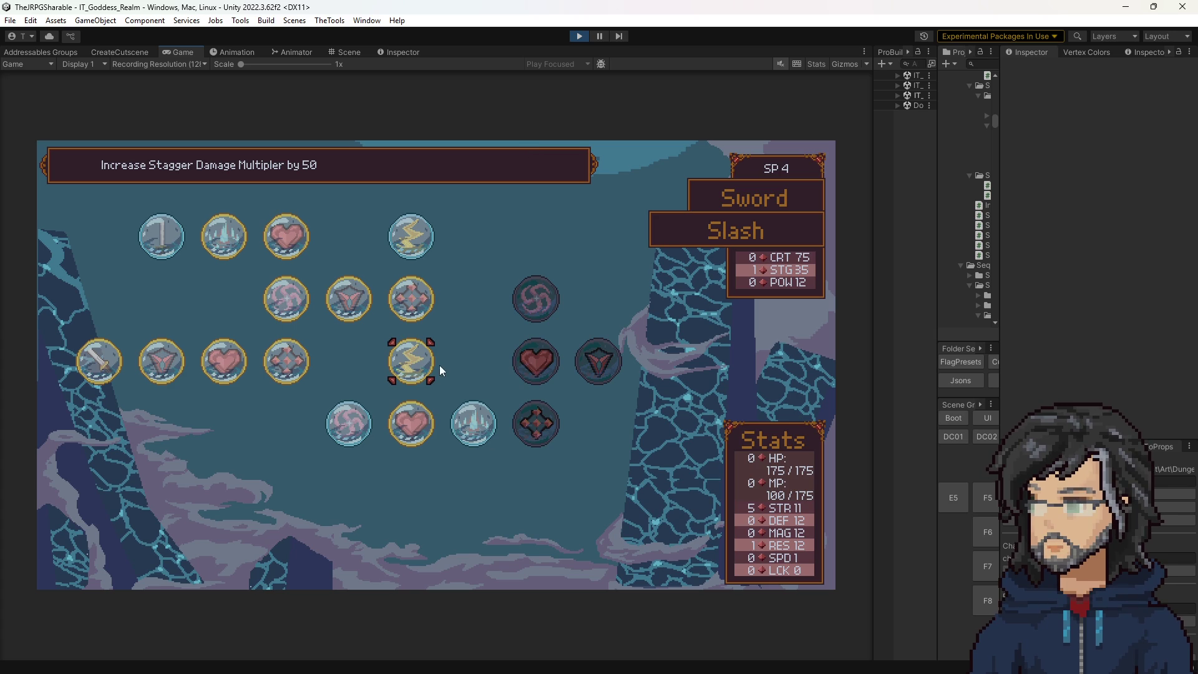
Leave the Sword skill tree and the weapon overview to return to the IT_Goddess_Realm game world.
{"action": "key", "text": "Escape"}
{"action": "key", "text": "Escape"}
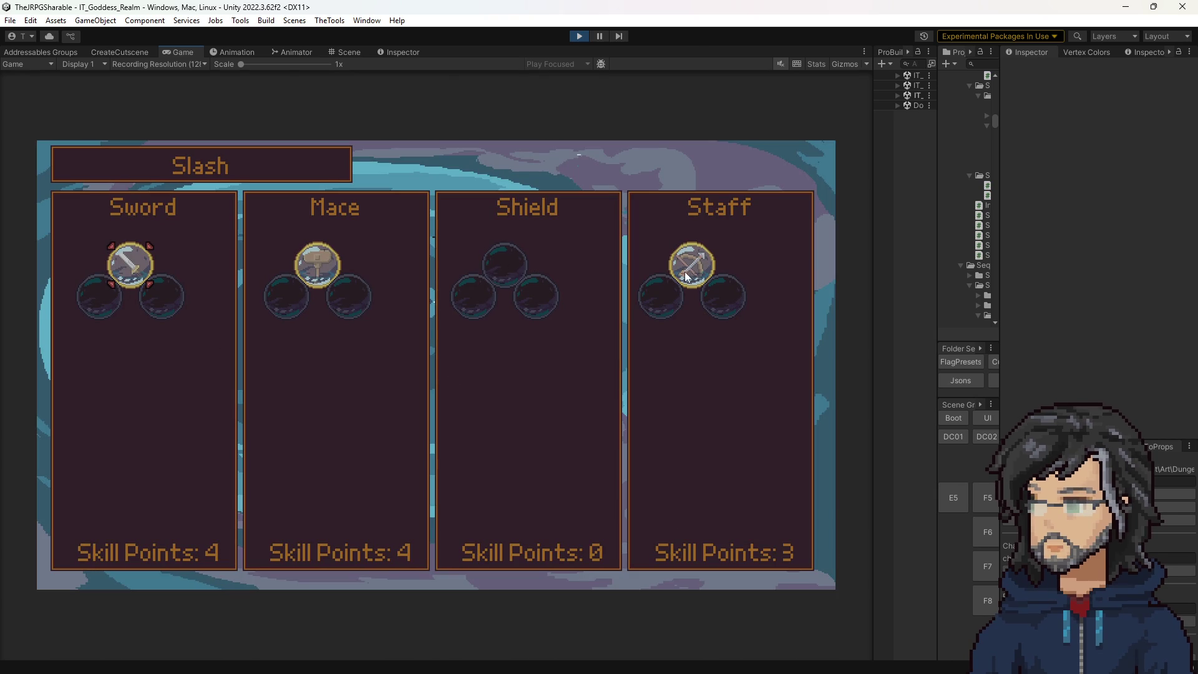
{"action": "key", "text": "Escape"}
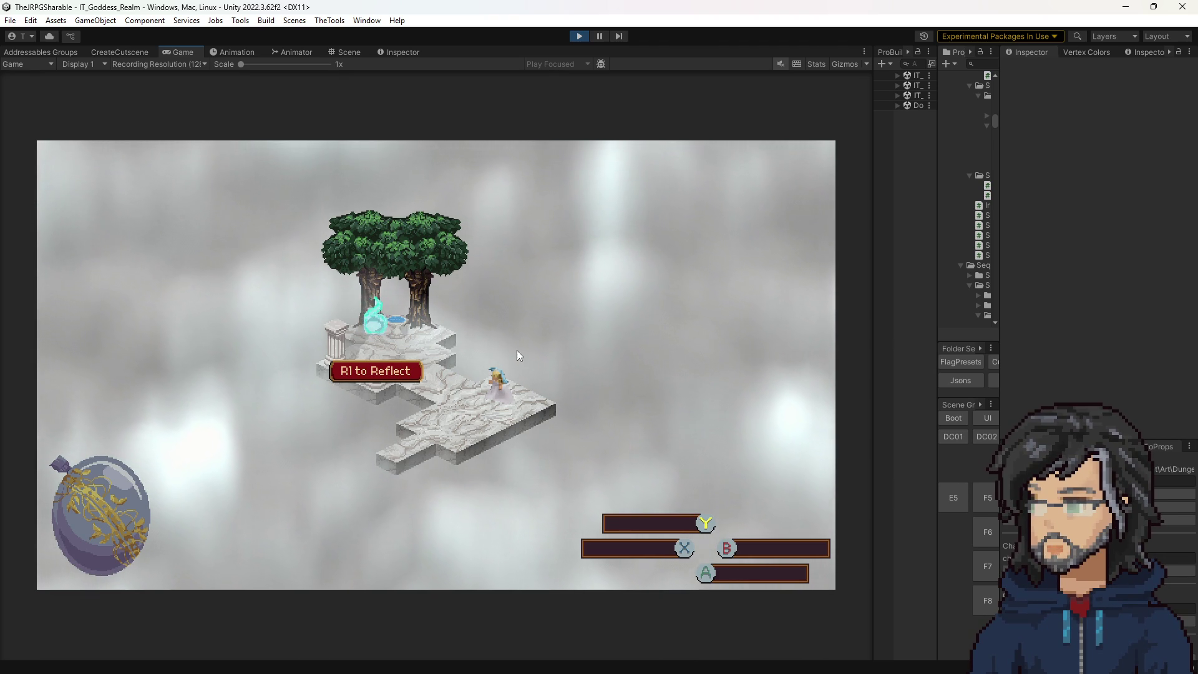
Browse the Mace skill tree's health and Increase Strength by 1 nodes, then exit the skill menus.
{"action": "key", "text": "Tab"}
{"action": "key", "text": "Right"}
{"action": "key", "text": "Right"}
{"action": "key", "text": "Right"}
{"action": "key", "text": "Right"}
{"action": "key", "text": "Right"}
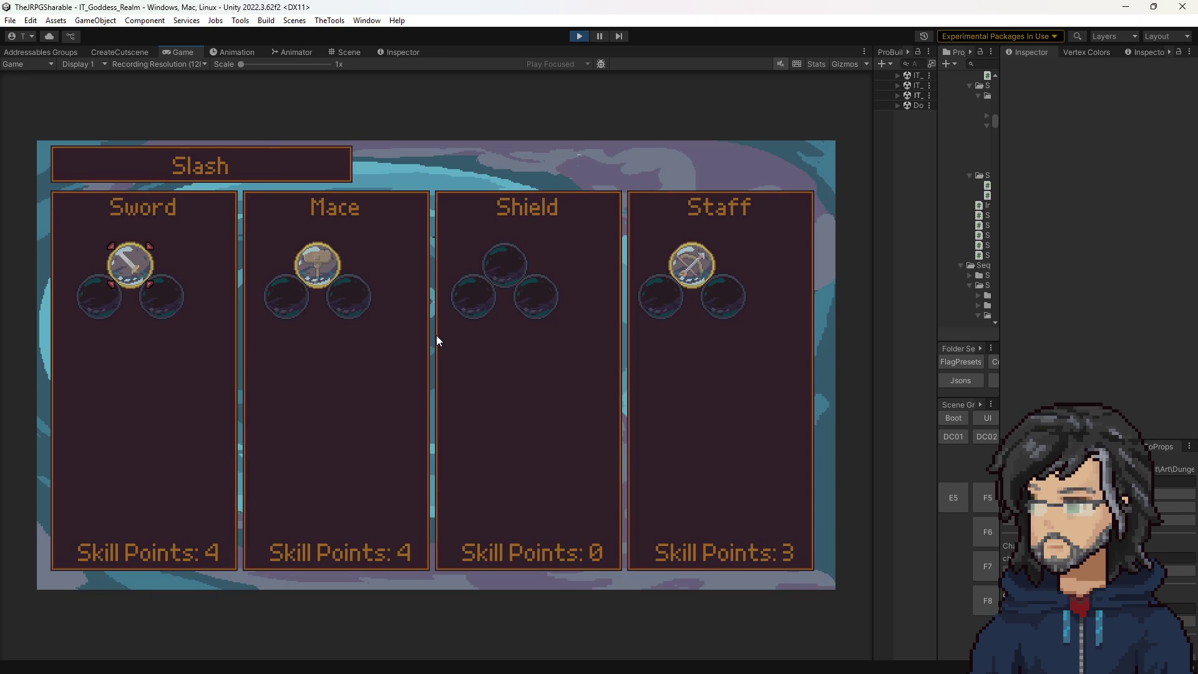
{"action": "key", "text": "Left"}
{"action": "key", "text": "Return"}
{"action": "key", "text": "Left"}
{"action": "key", "text": "Left"}
{"action": "key", "text": "Down"}
{"action": "key", "text": "Down"}
{"action": "key", "text": "Right"}
{"action": "key", "text": "Right"}
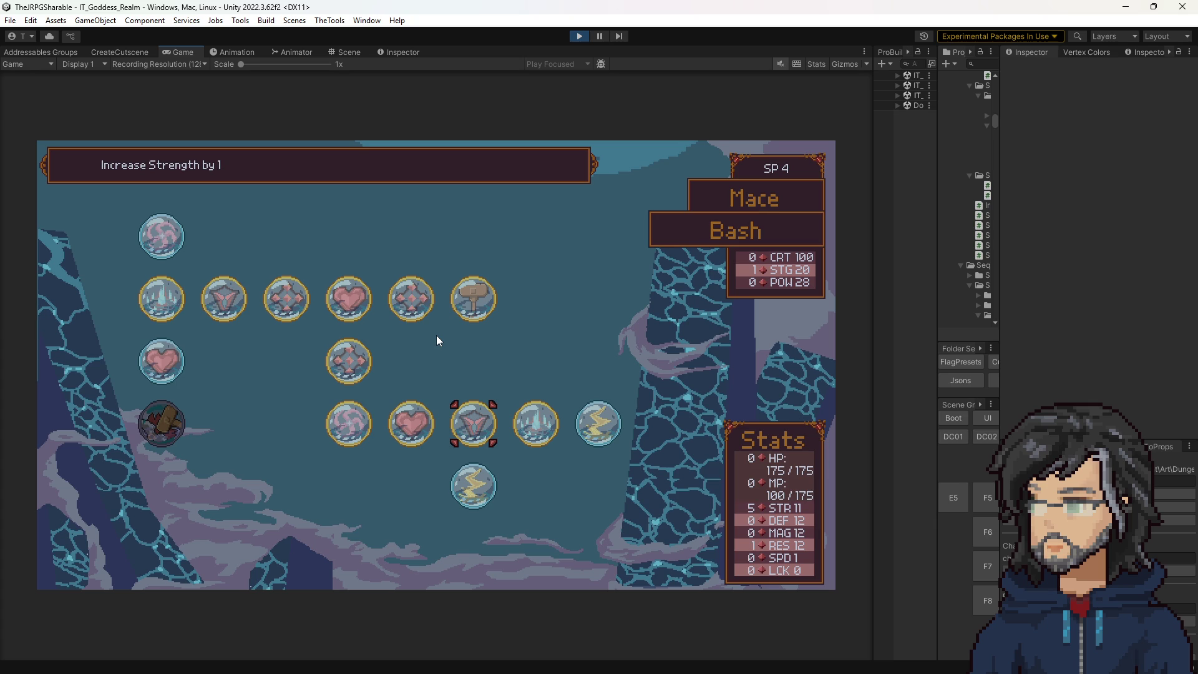
{"action": "key", "text": "Escape"}
{"action": "key", "text": "Escape"}
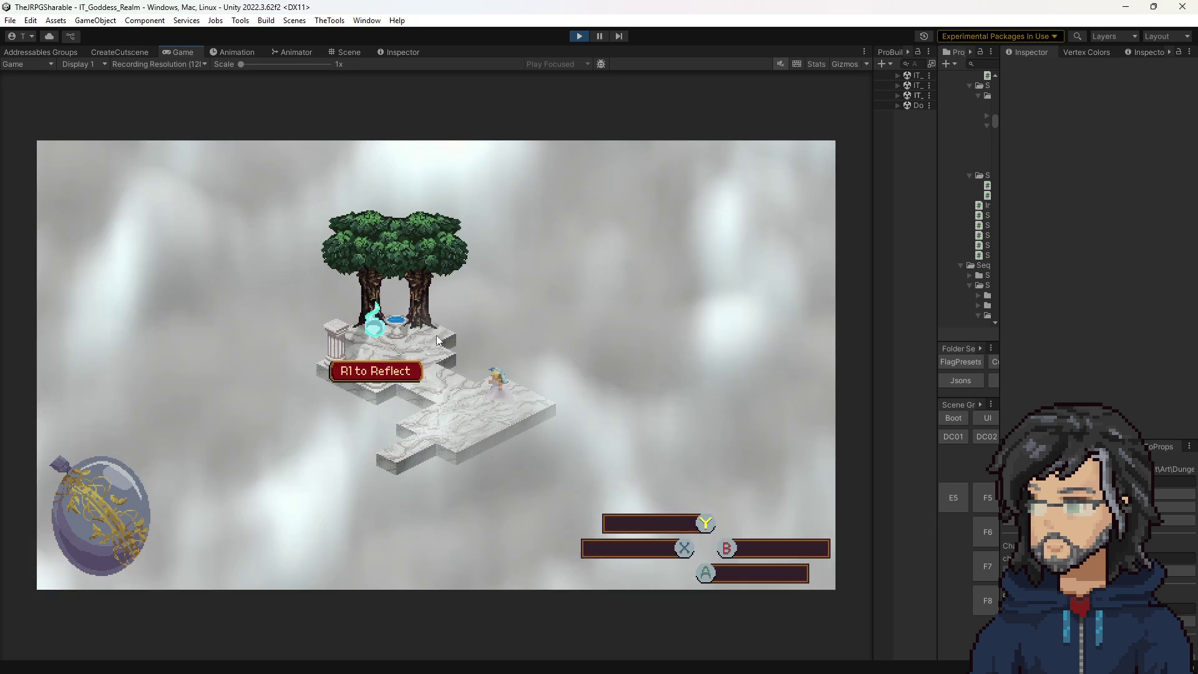
Teleport to Northern Trail via the world map, pause to check stats, and switch to the spreadsheet.
{"action": "key", "text": "Right"}
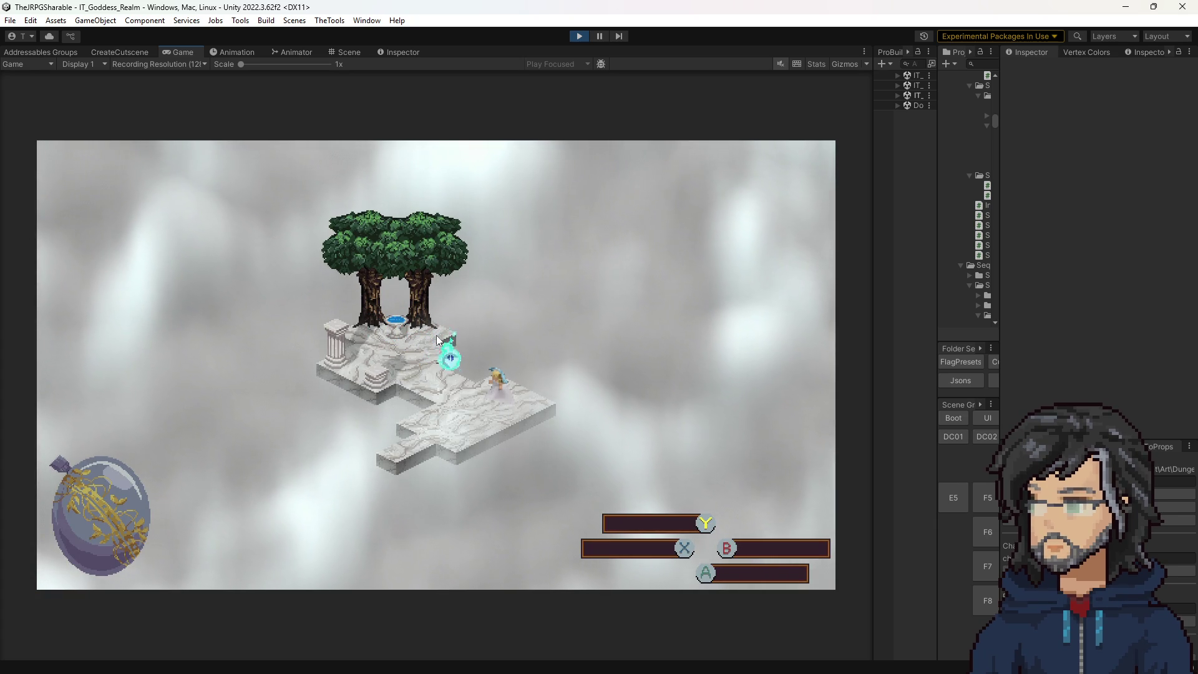
{"action": "key", "text": "Down"}
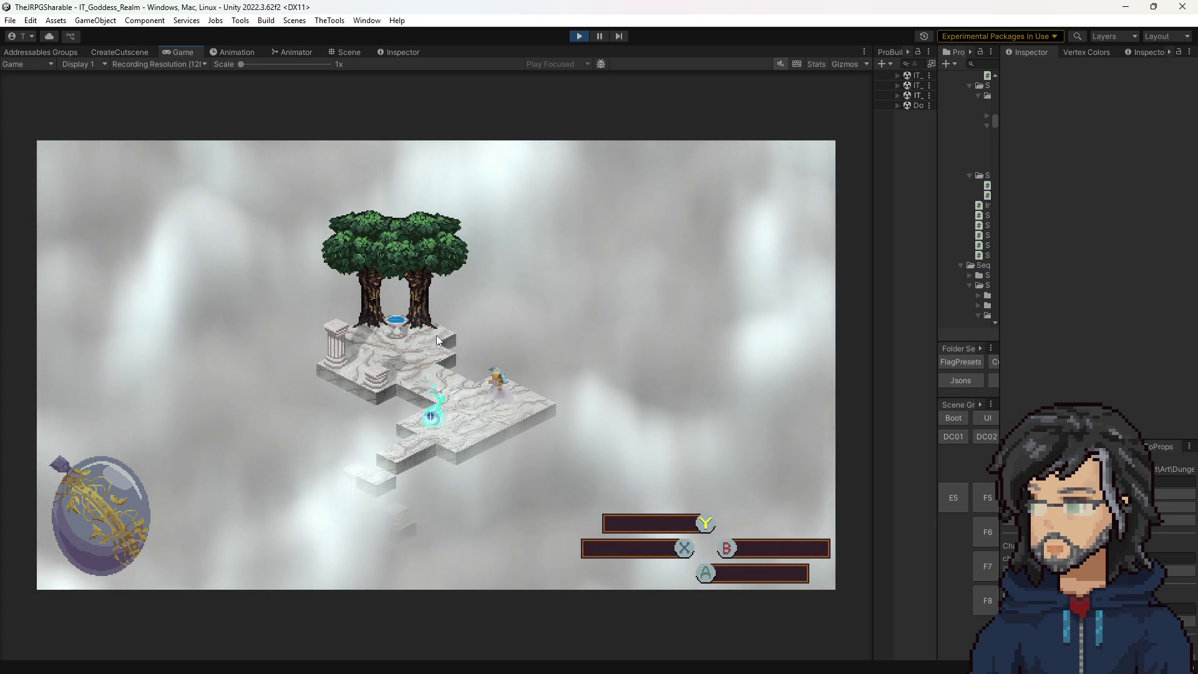
{"action": "key", "text": "Down"}
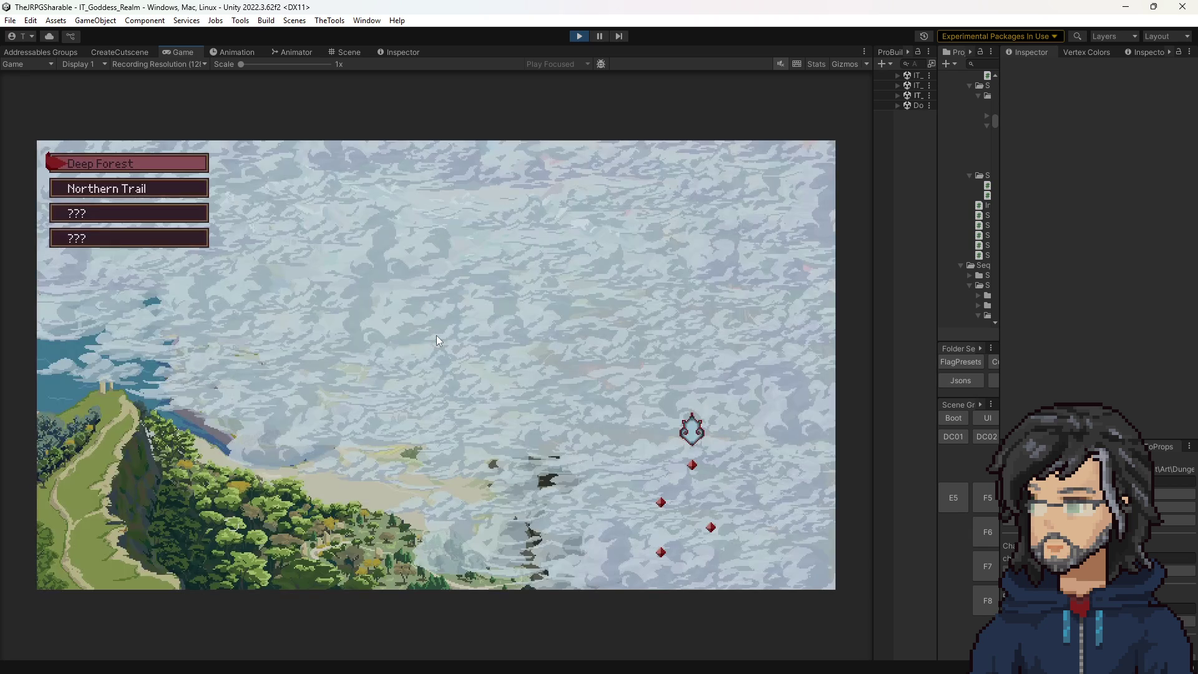
{"action": "key", "text": "Down"}
{"action": "key", "text": "Return"}
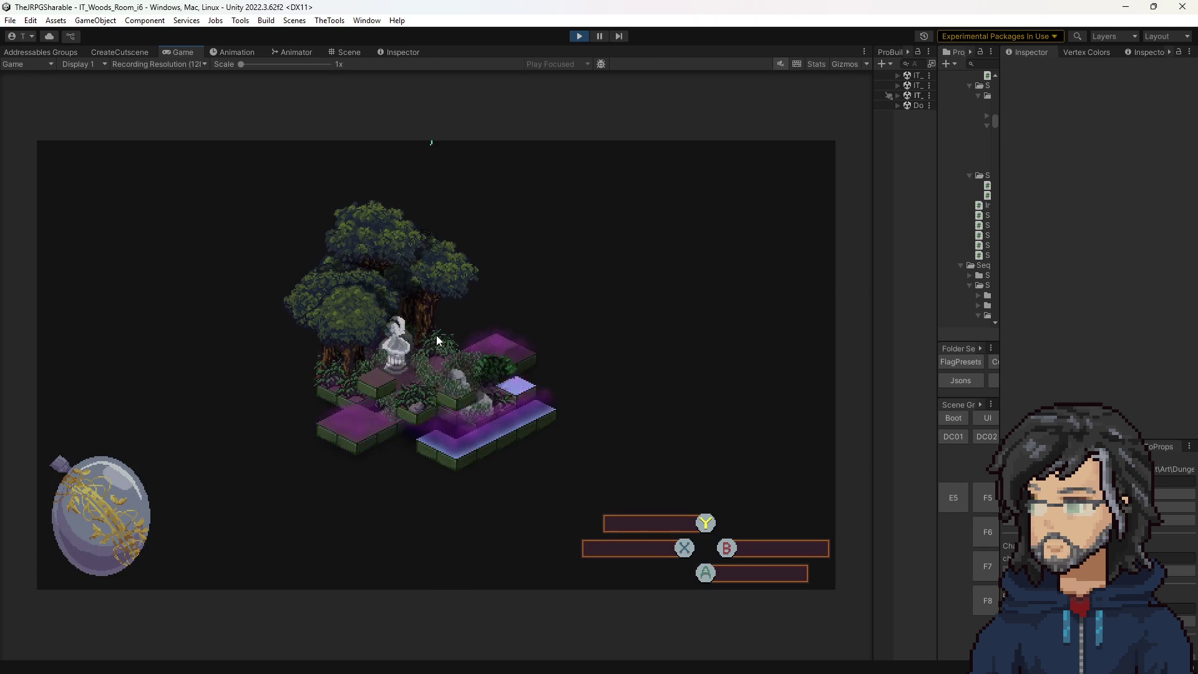
{"action": "key", "text": "Up"}
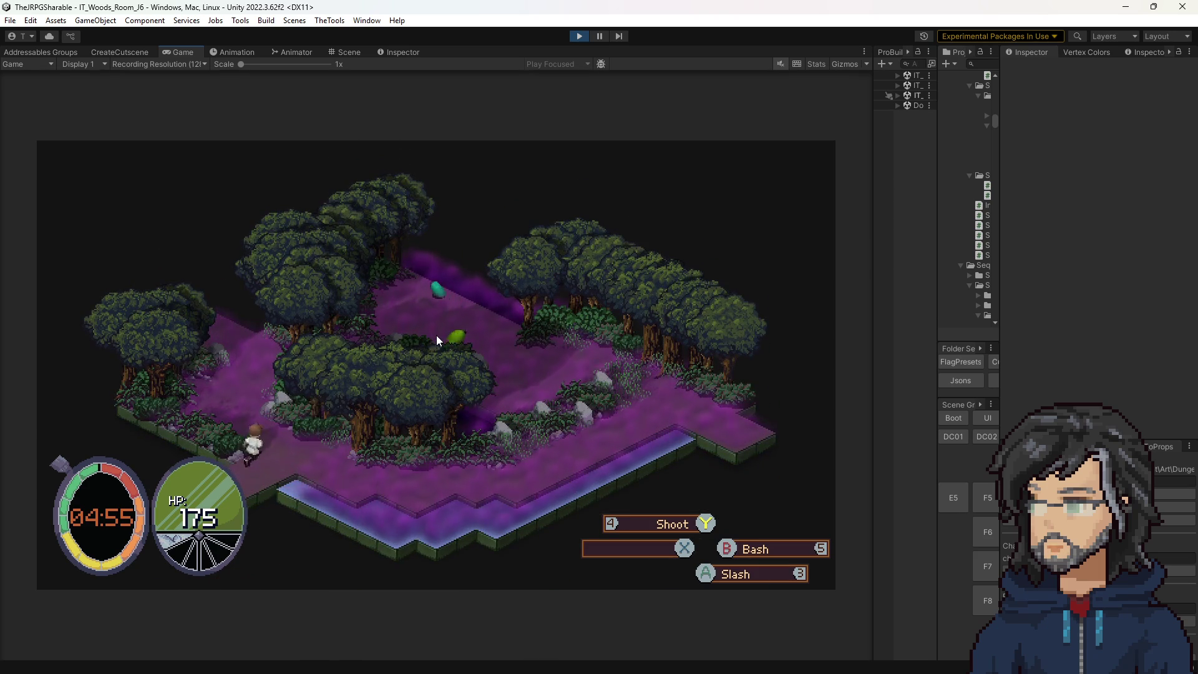
{"action": "key", "text": "Escape"}
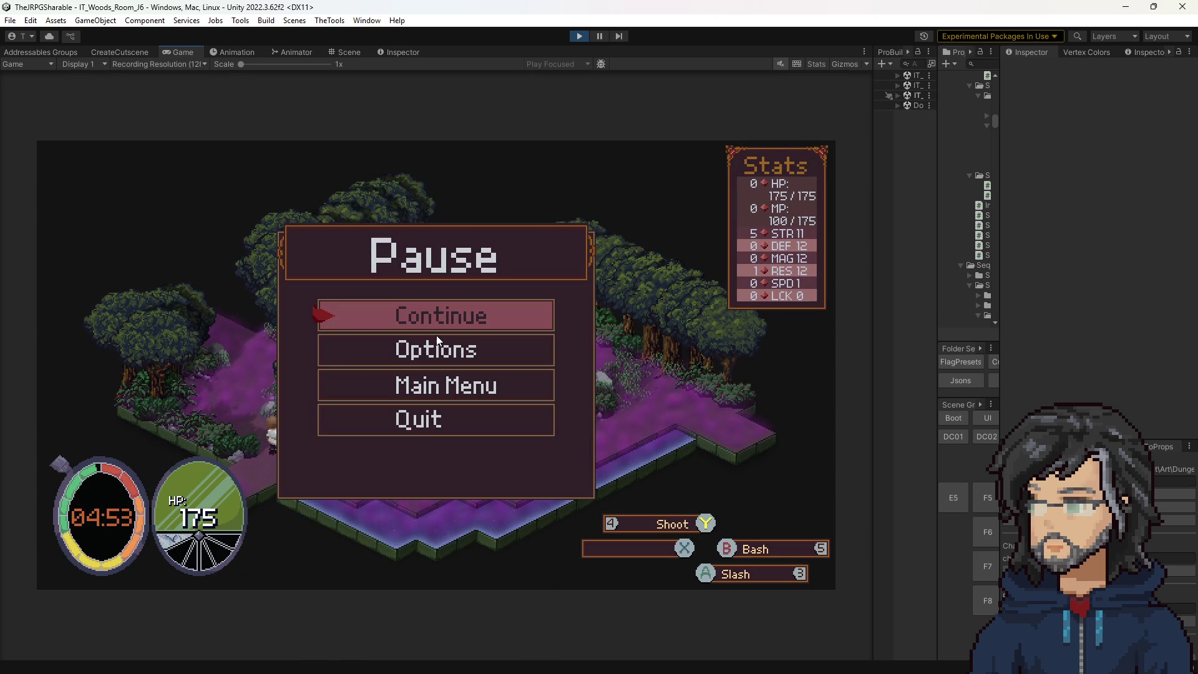
{"action": "key", "text": "alt+Tab"}
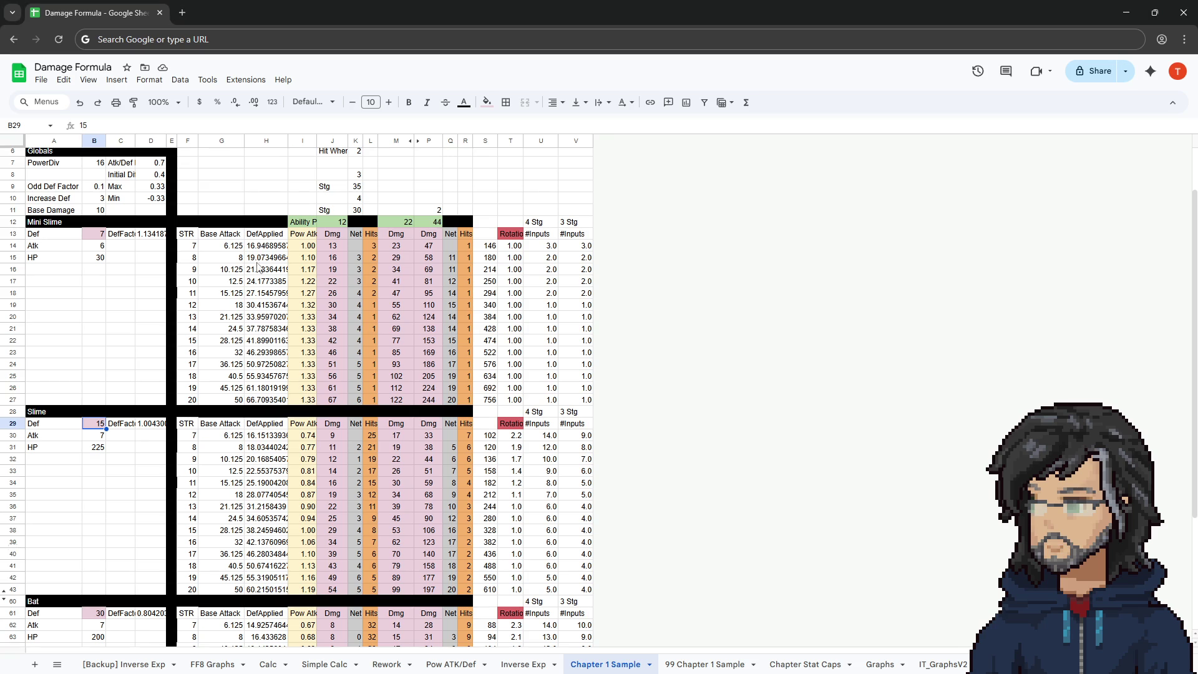
{"action": "left_click", "coordinate": [189, 400]}
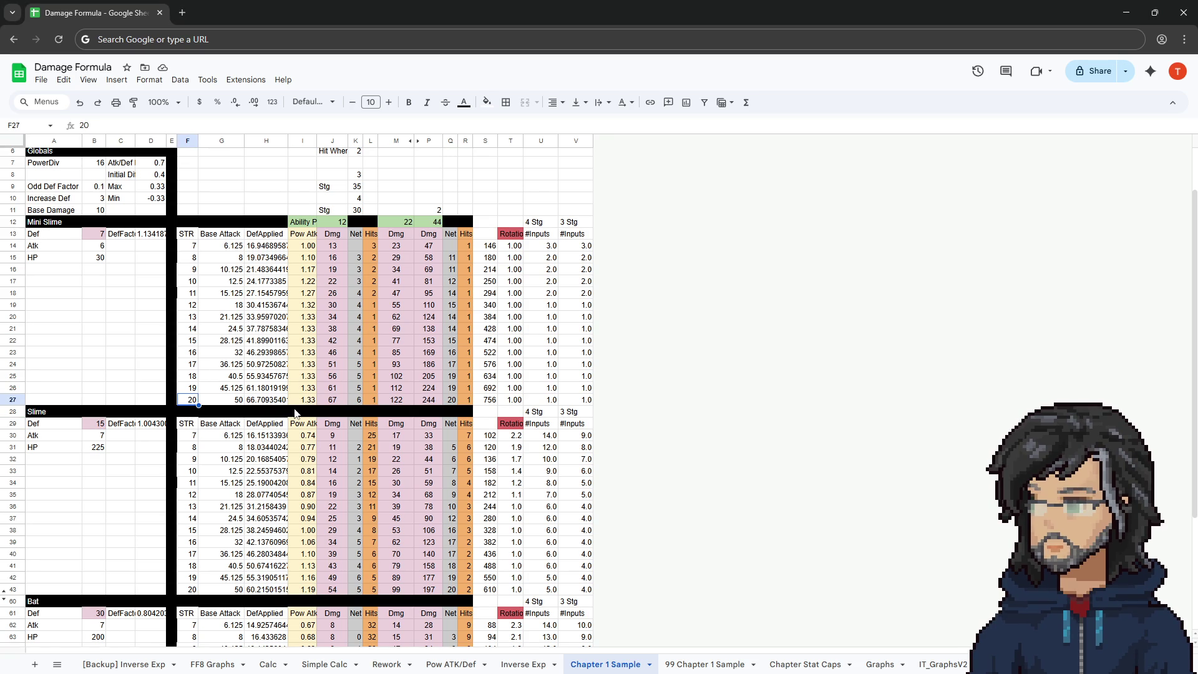
{"action": "mouse_move", "coordinate": [189, 294]}
{"action": "left_mouse_down"}
{"action": "mouse_move", "coordinate": [188, 368]}
{"action": "mouse_move", "coordinate": [193, 351]}
{"action": "left_mouse_up"}
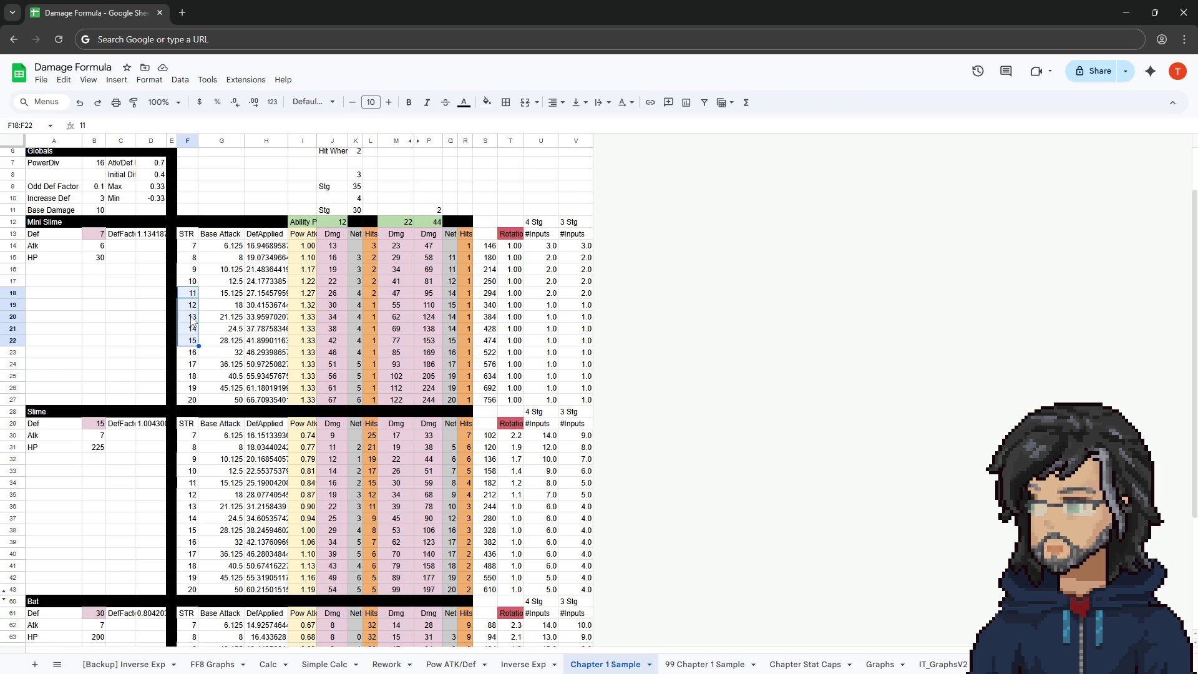
{"action": "left_click", "coordinate": [193, 317]}
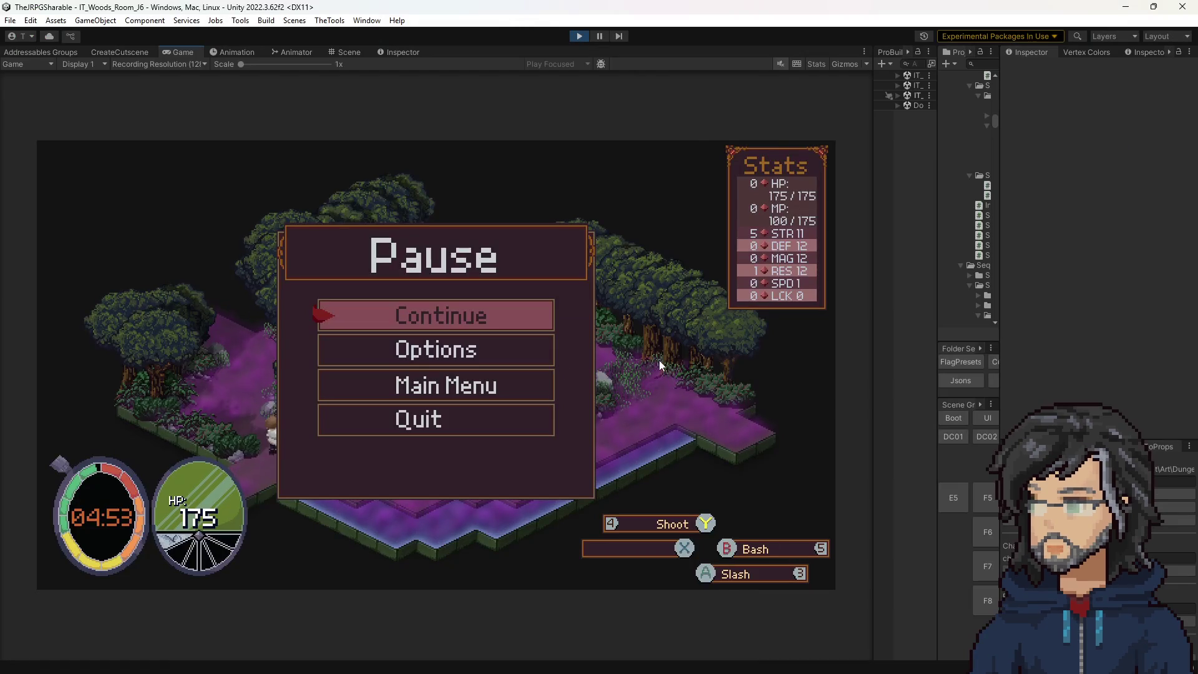
{"action": "key", "text": "Return"}
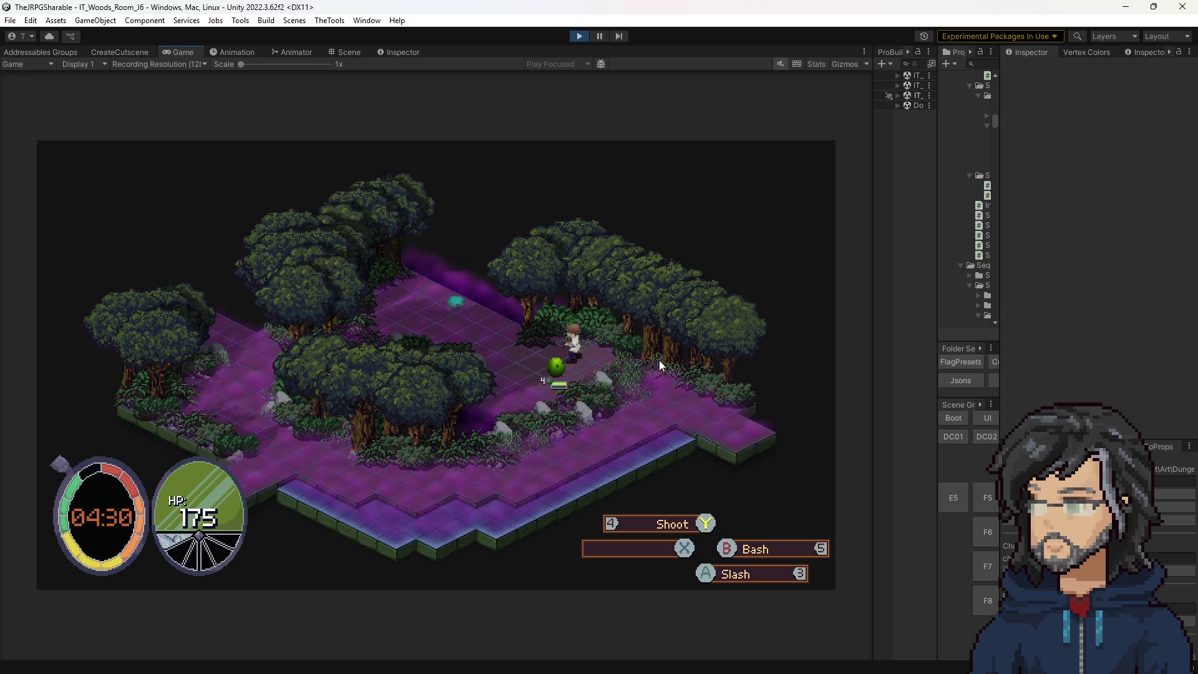
Switch to Visual Studio and focus the AttackOption.cs code editor.
{"action": "key", "text": "alt+Tab"}
{"action": "left_click", "coordinate": [411, 239]}
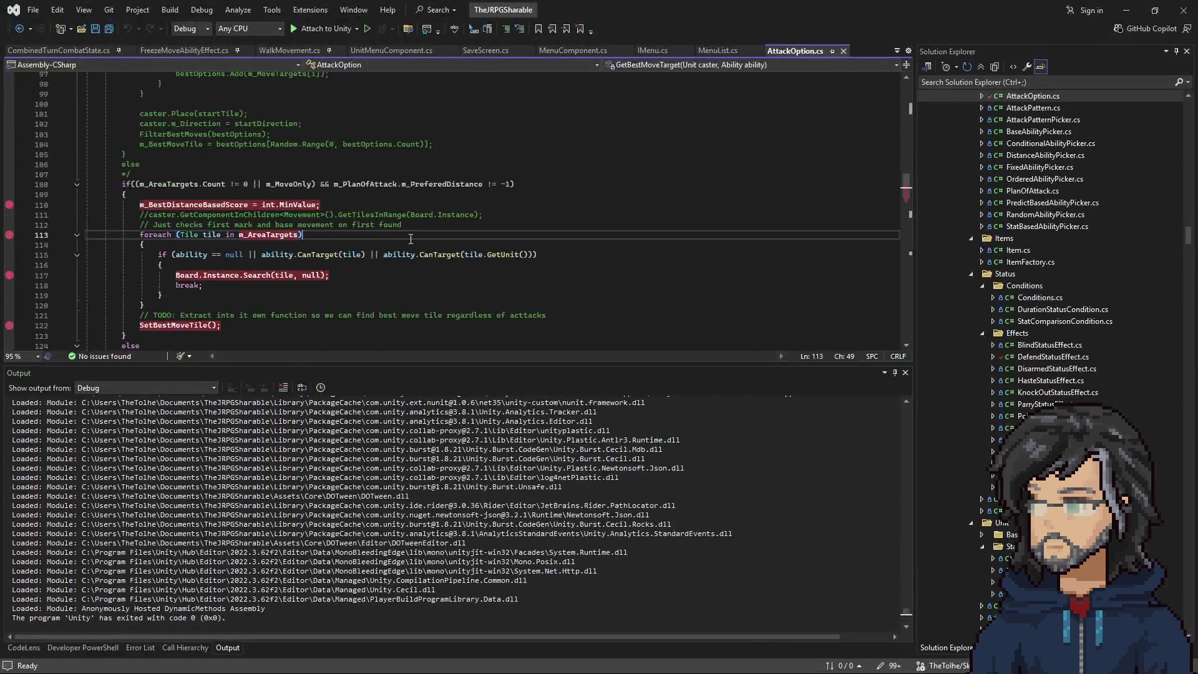
Search the project for 'experience' and open AbilitySpec.cs at the int Experience property.
{"action": "key", "text": "ctrl+t"}
{"action": "type", "text": "expe"}
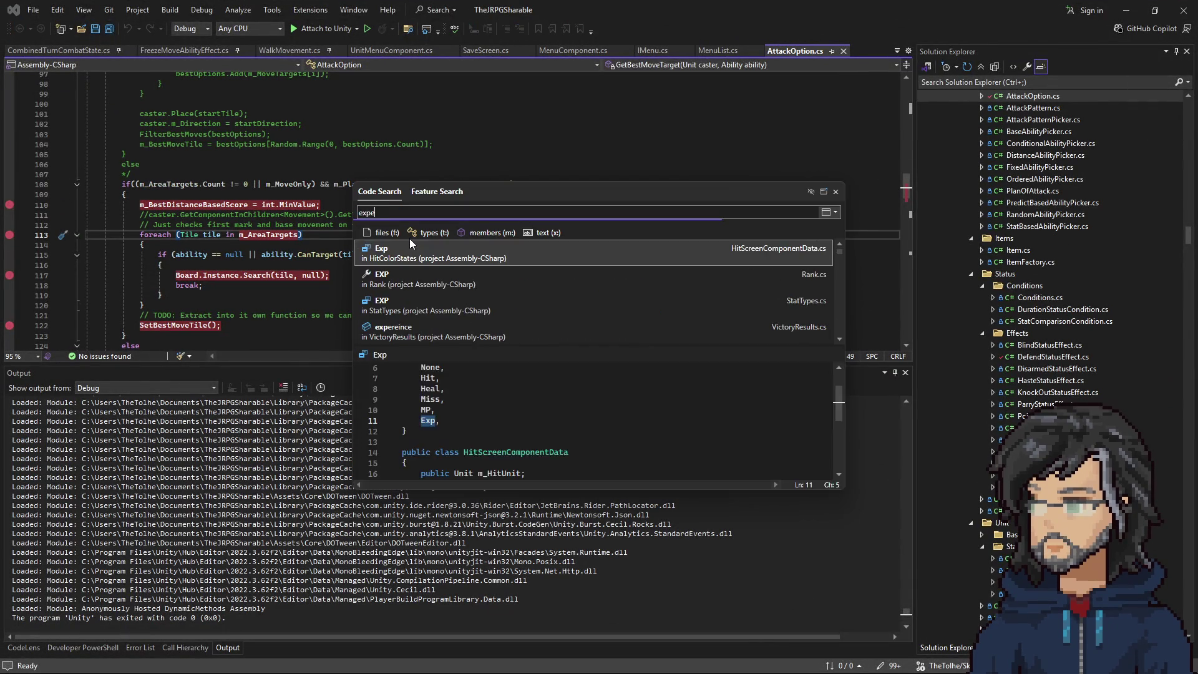
{"action": "type", "text": "rience"}
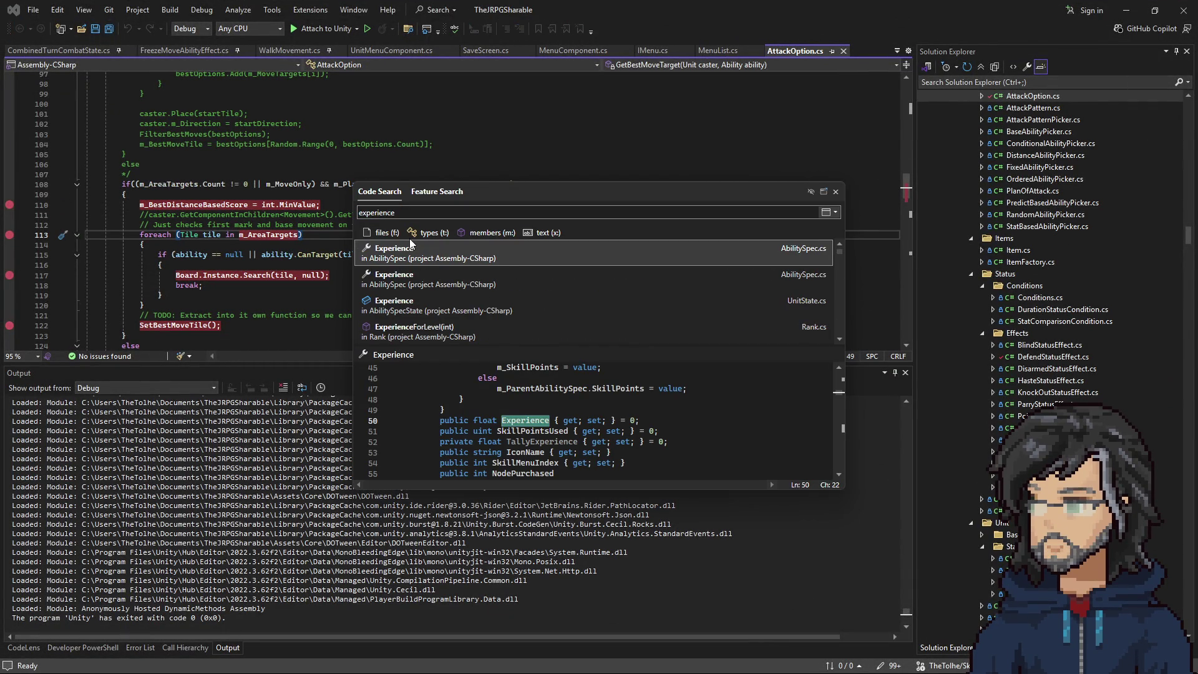
{"action": "key", "text": "Down"}
{"action": "key", "text": "Up"}
{"action": "left_click", "coordinate": [468, 282]}
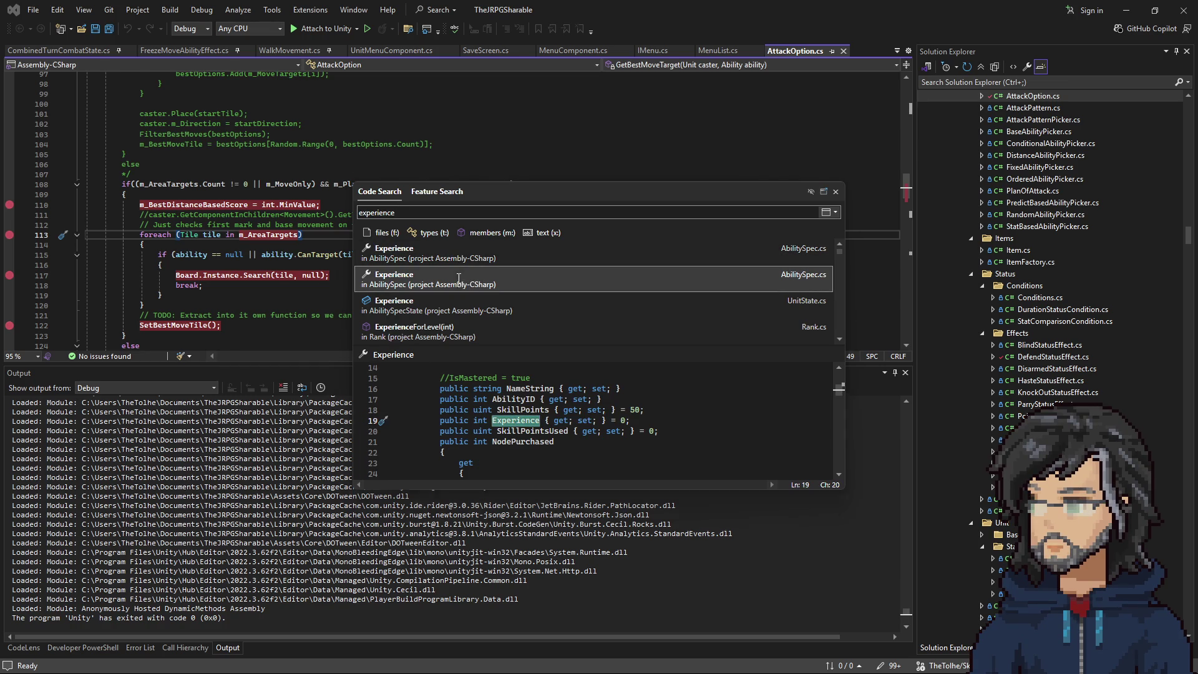
{"action": "double_click", "coordinate": [459, 282]}
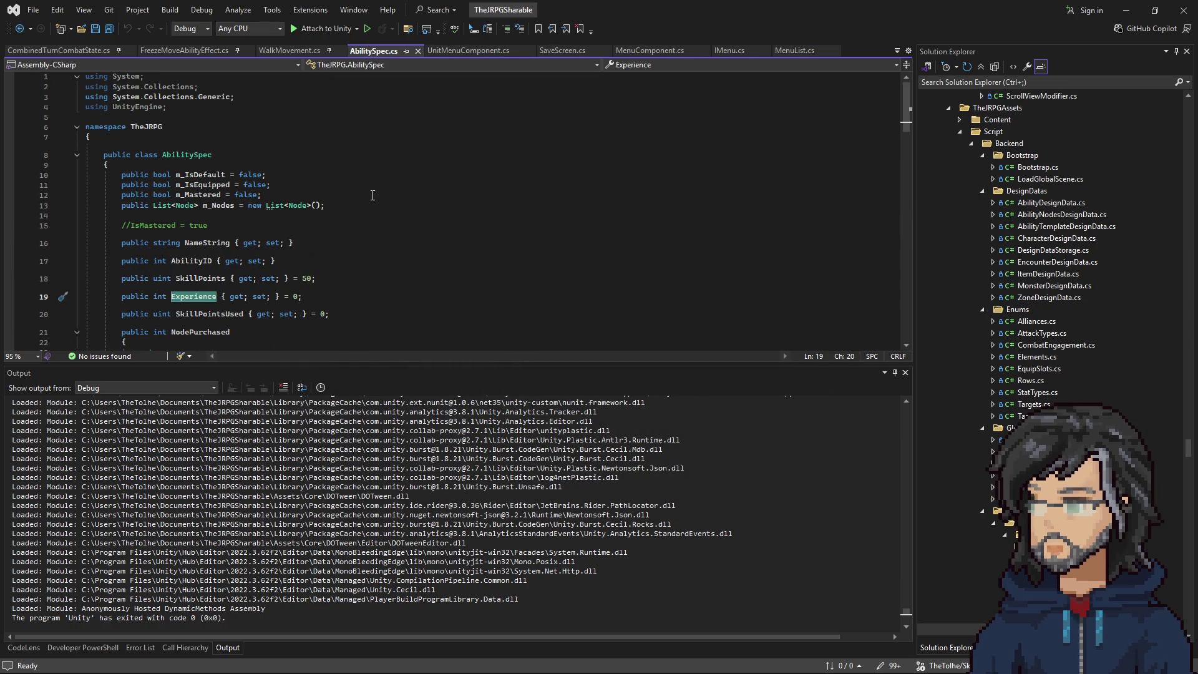
Search 'experience' again and open the AbilitySpec.cs with the float Experience property.
{"action": "key", "text": "ctrl+t"}
{"action": "type", "text": "ex"}
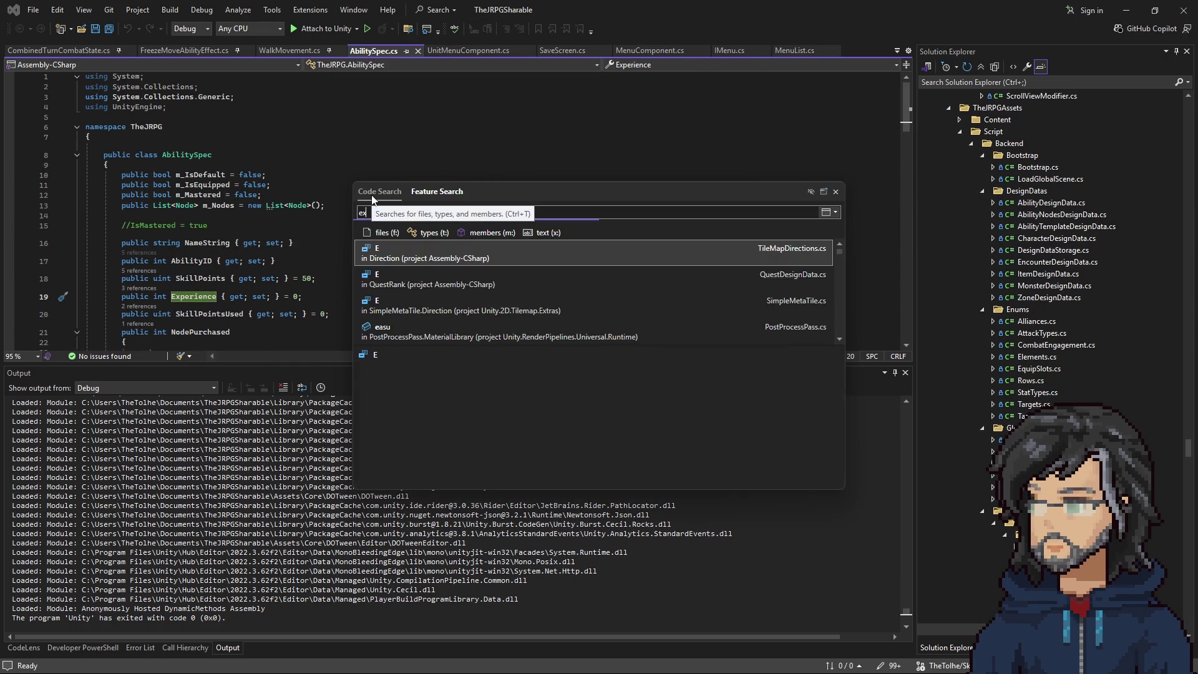
{"action": "type", "text": "per"}
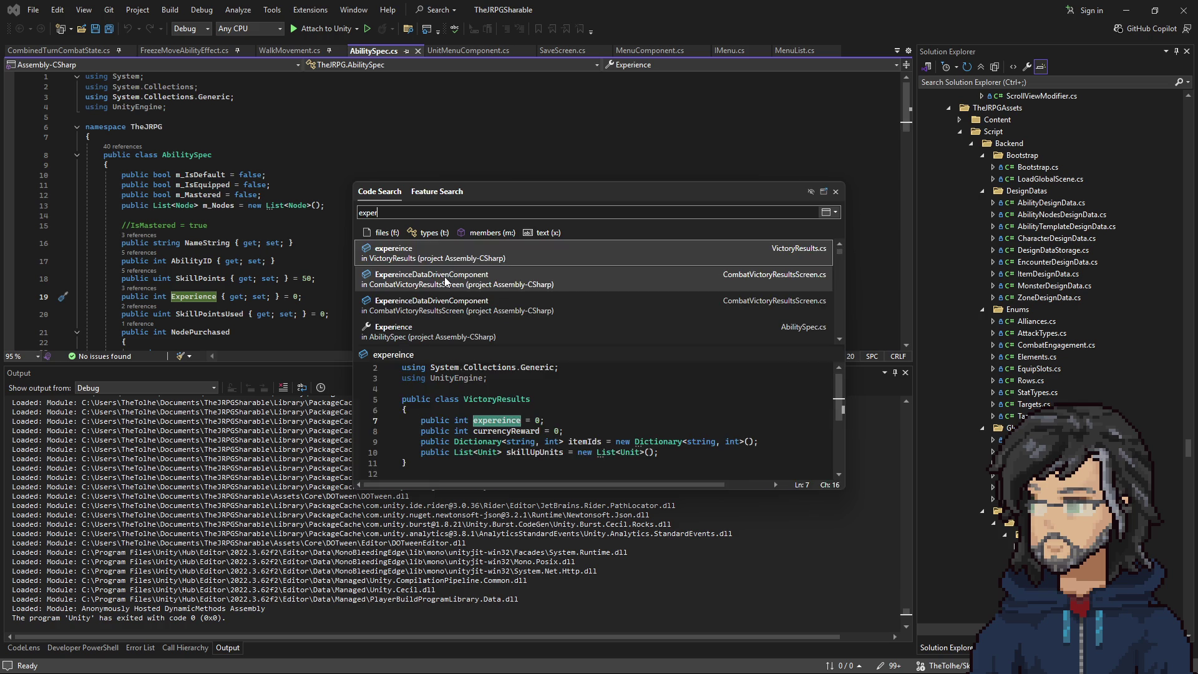
{"action": "type", "text": "ience"}
{"action": "double_click", "coordinate": [435, 254]}
{"action": "scroll", "coordinate": [390, 240], "scroll_direction": "up", "scroll_amount": 3}
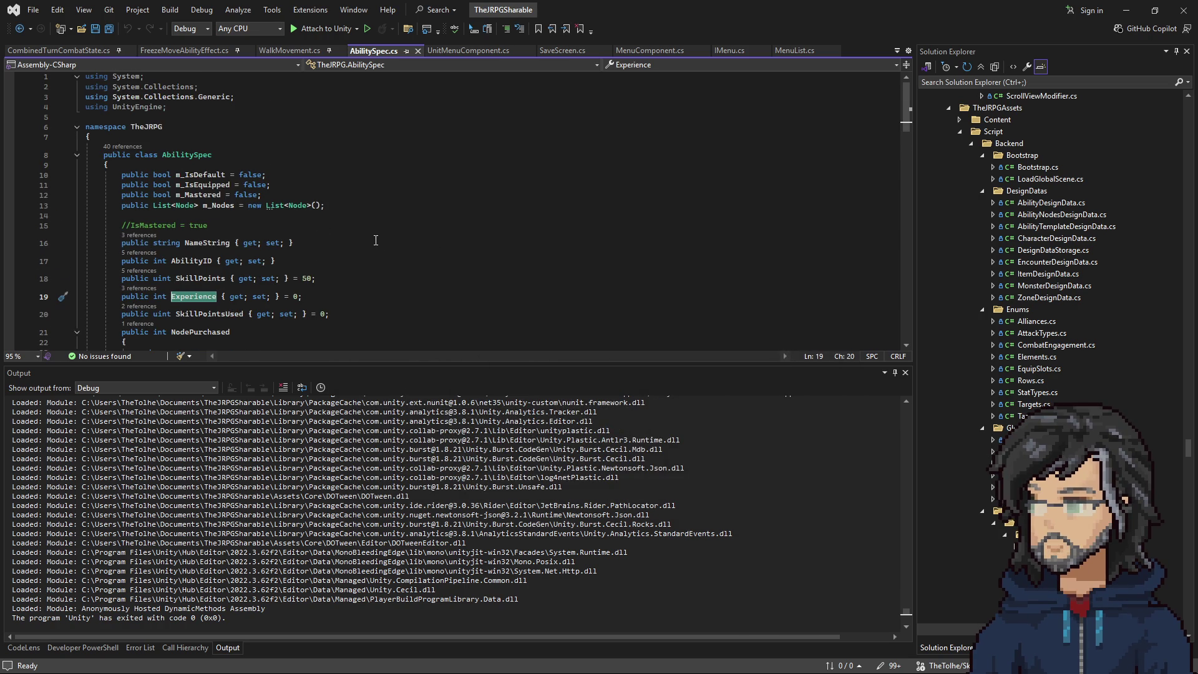
{"action": "key", "text": "ctrl+t"}
{"action": "double_click", "coordinate": [417, 275]}
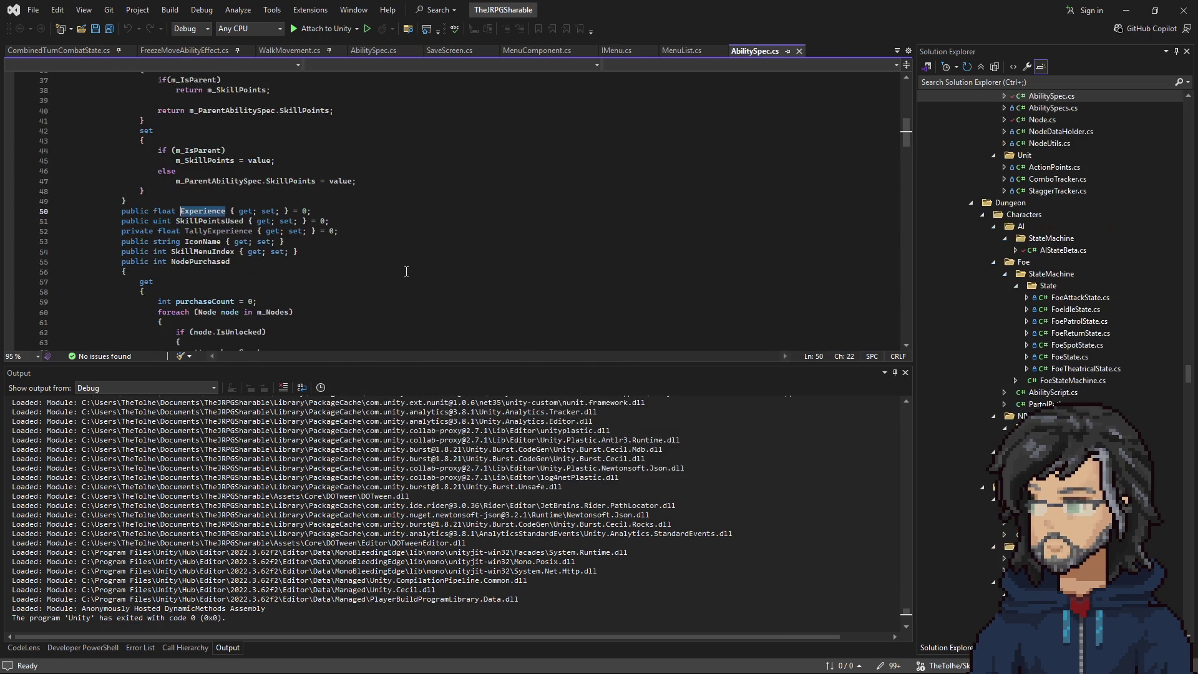
{"action": "scroll", "coordinate": [273, 240], "scroll_direction": "down", "scroll_amount": 10}
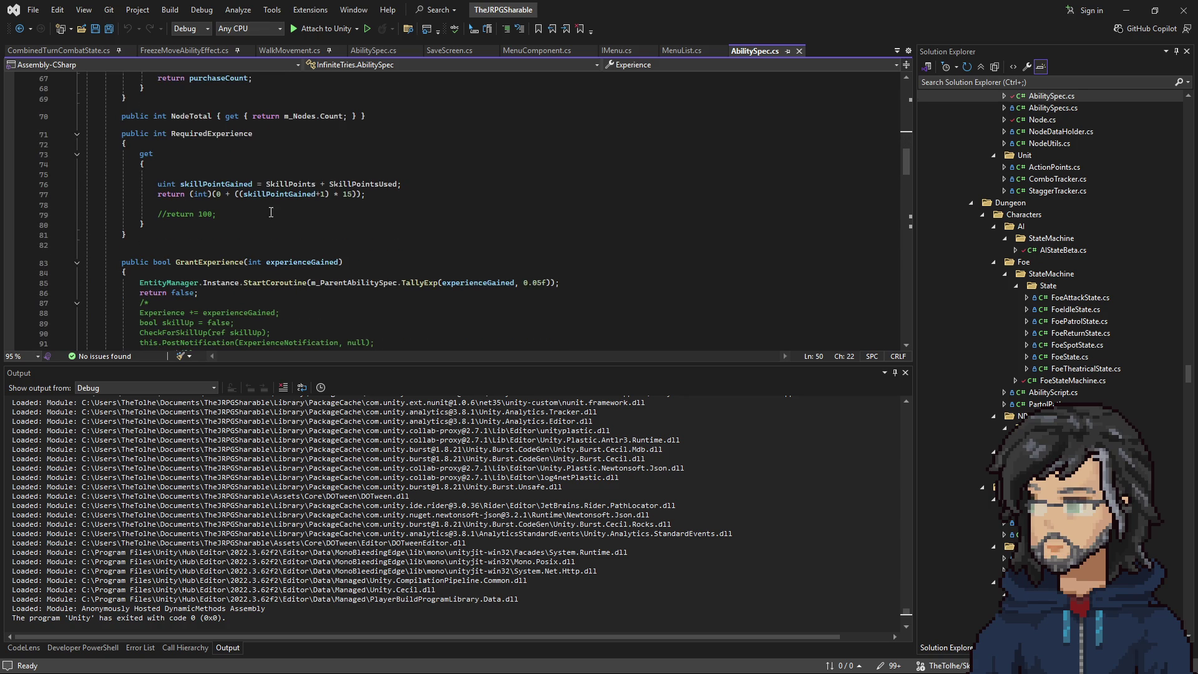
Follow RequiredExperience references to TallyExp, breakpoint line 109, and attach the debugger to Unity.
{"action": "left_click_drag", "start_coordinate": [158, 183], "coordinate": [158, 204]}
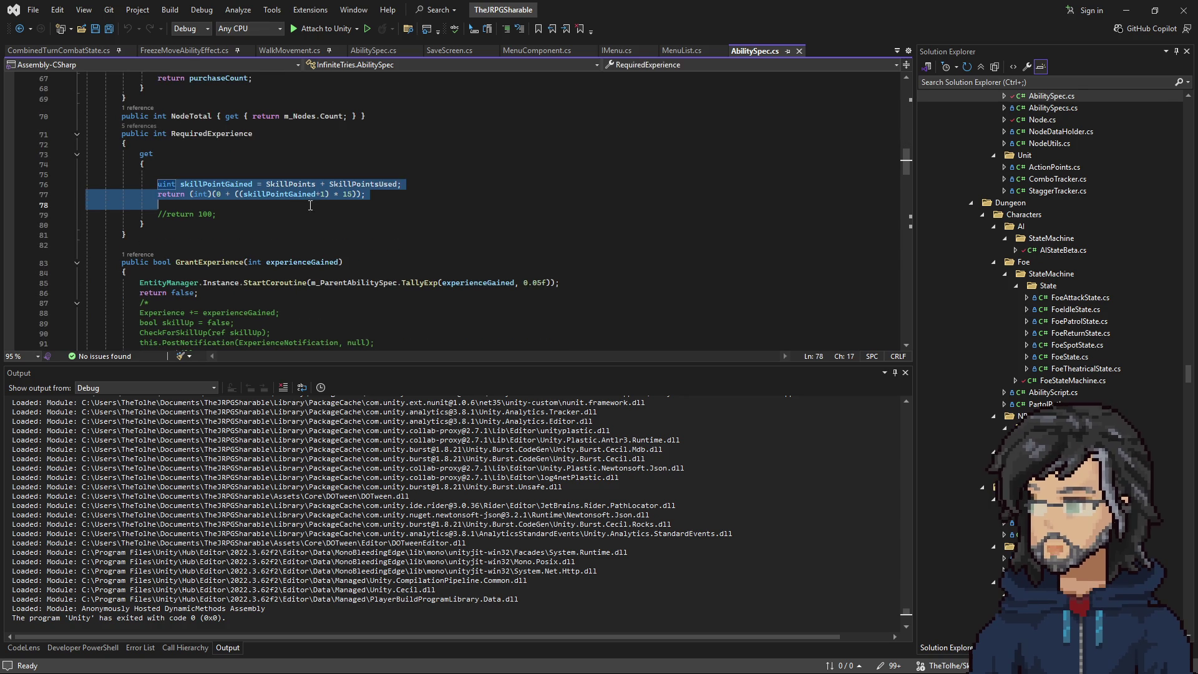
{"action": "key", "text": "Escape"}
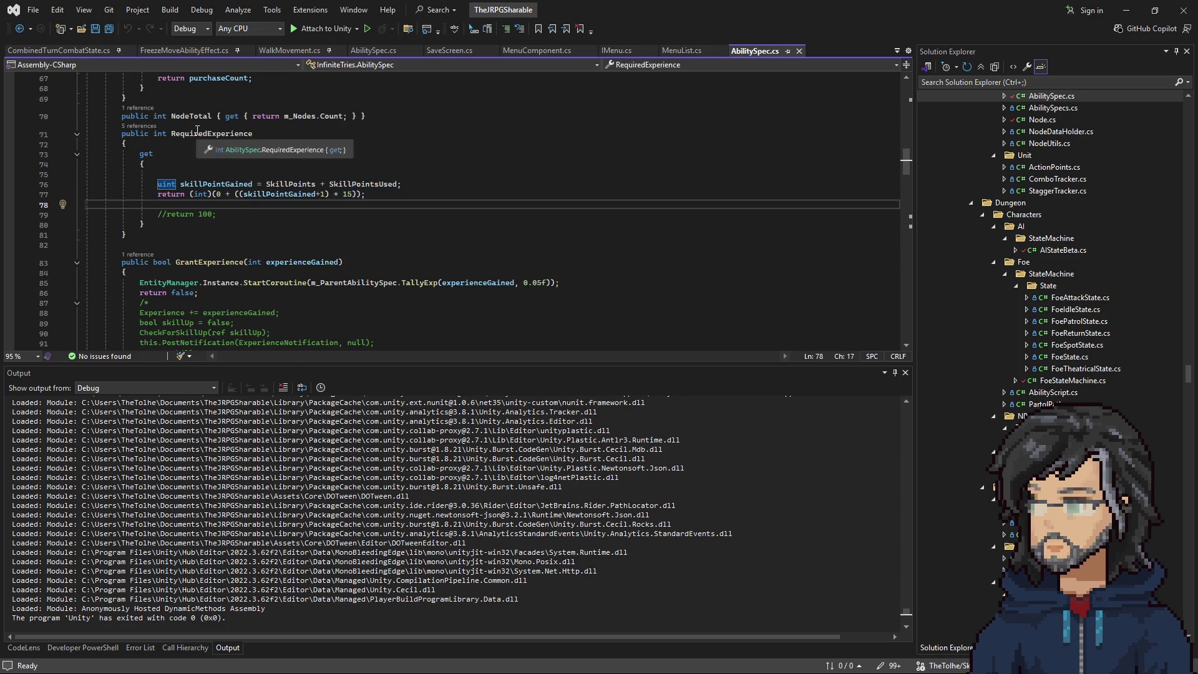
{"action": "left_click", "coordinate": [134, 126]}
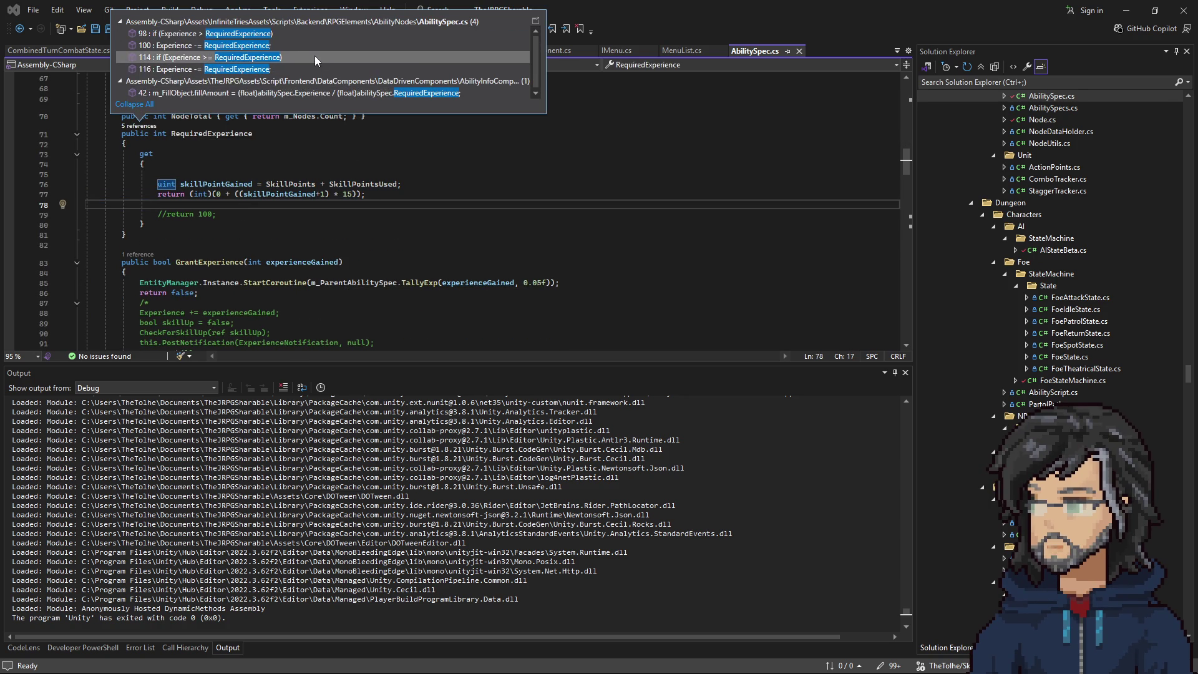
{"action": "left_click", "coordinate": [255, 60]}
{"action": "left_click", "coordinate": [198, 166]}
{"action": "key", "text": "F9"}
{"action": "left_click", "coordinate": [328, 26]}
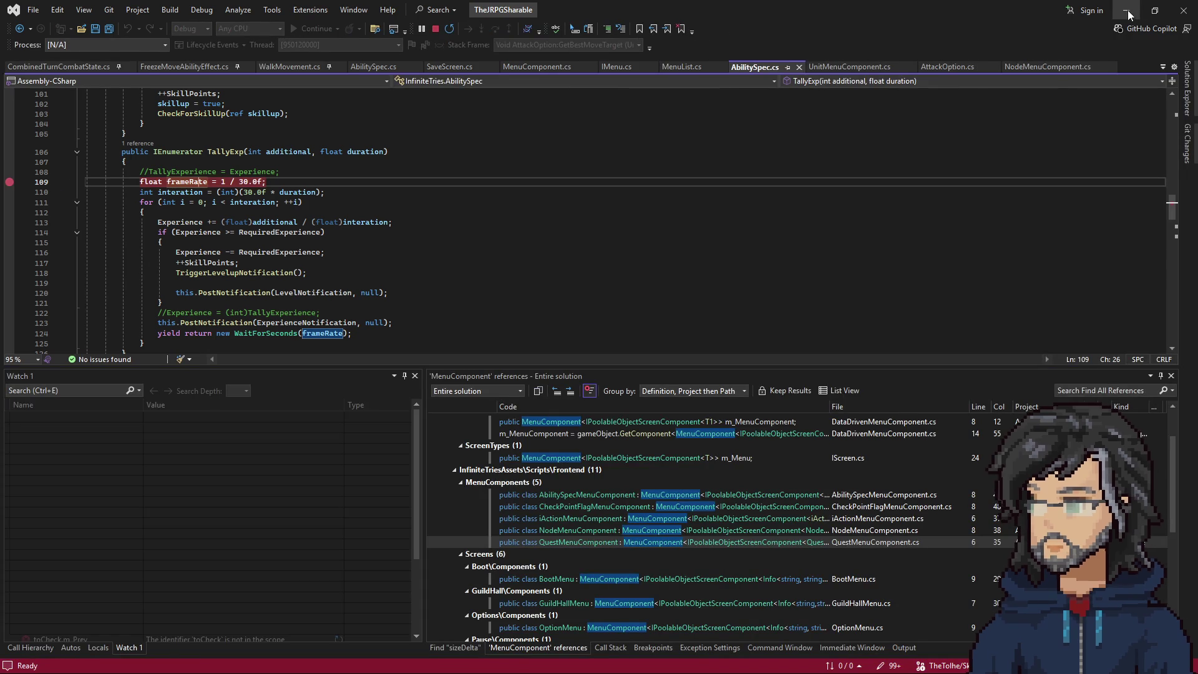
{"action": "left_click", "coordinate": [1128, 11]}
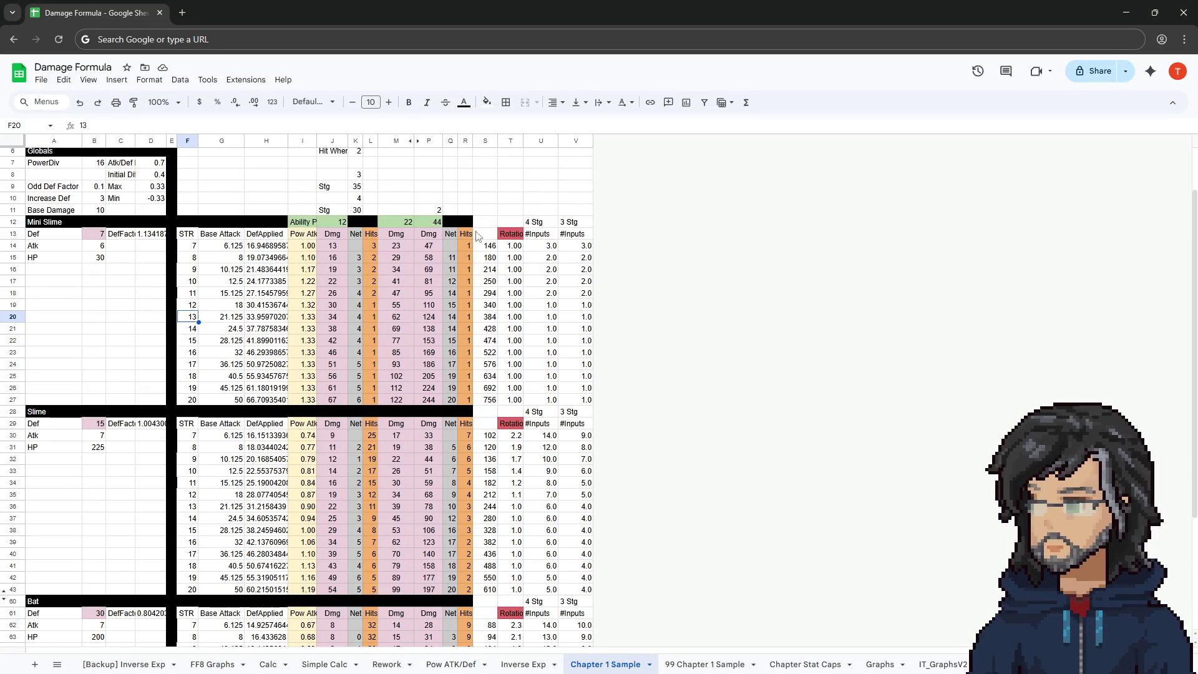
Inspect the formulas in cells T30:T34, then minimize Chrome to get back to the game.
{"action": "left_click_drag", "start_coordinate": [515, 436], "coordinate": [511, 484]}
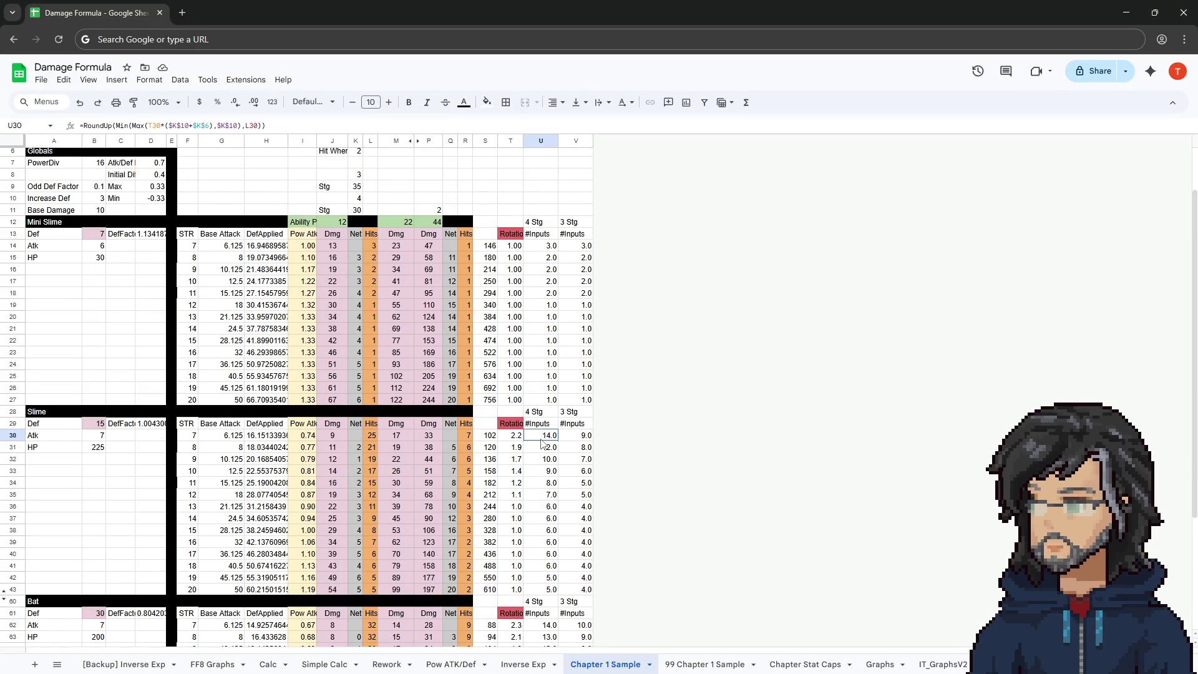
{"action": "left_click", "coordinate": [1127, 12]}
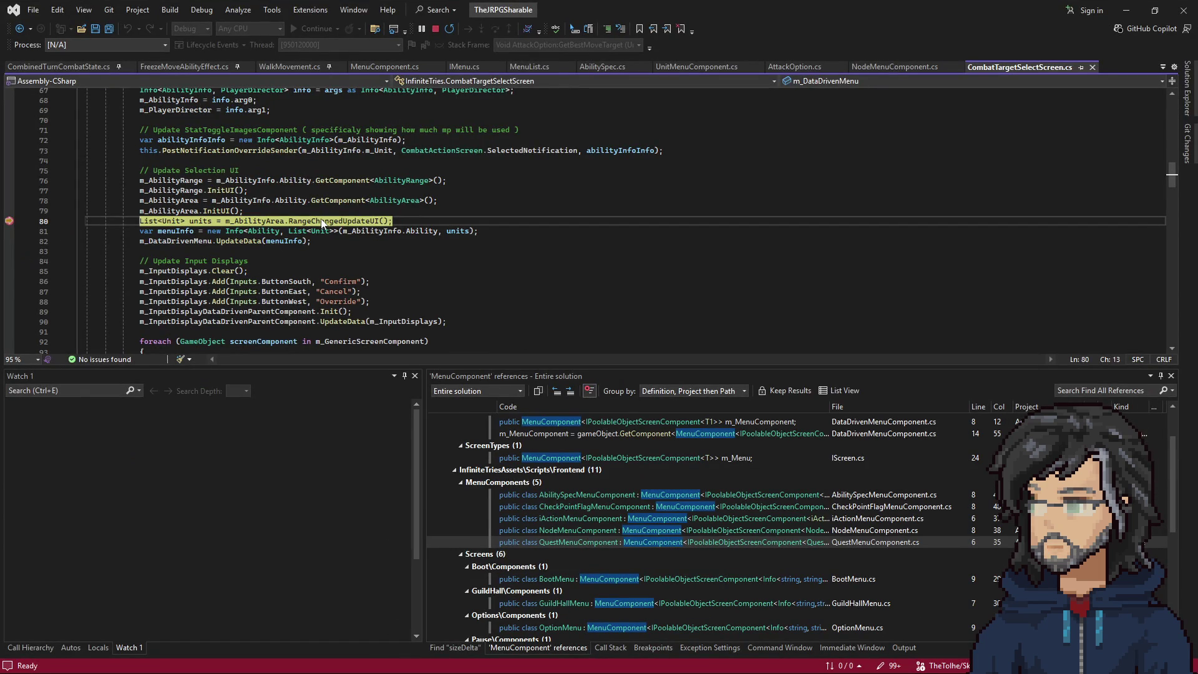
Continue past the CombatTargetSelectScreen breakpoint to the TallyExp experience tally breakpoint.
{"action": "left_click", "coordinate": [322, 223]}
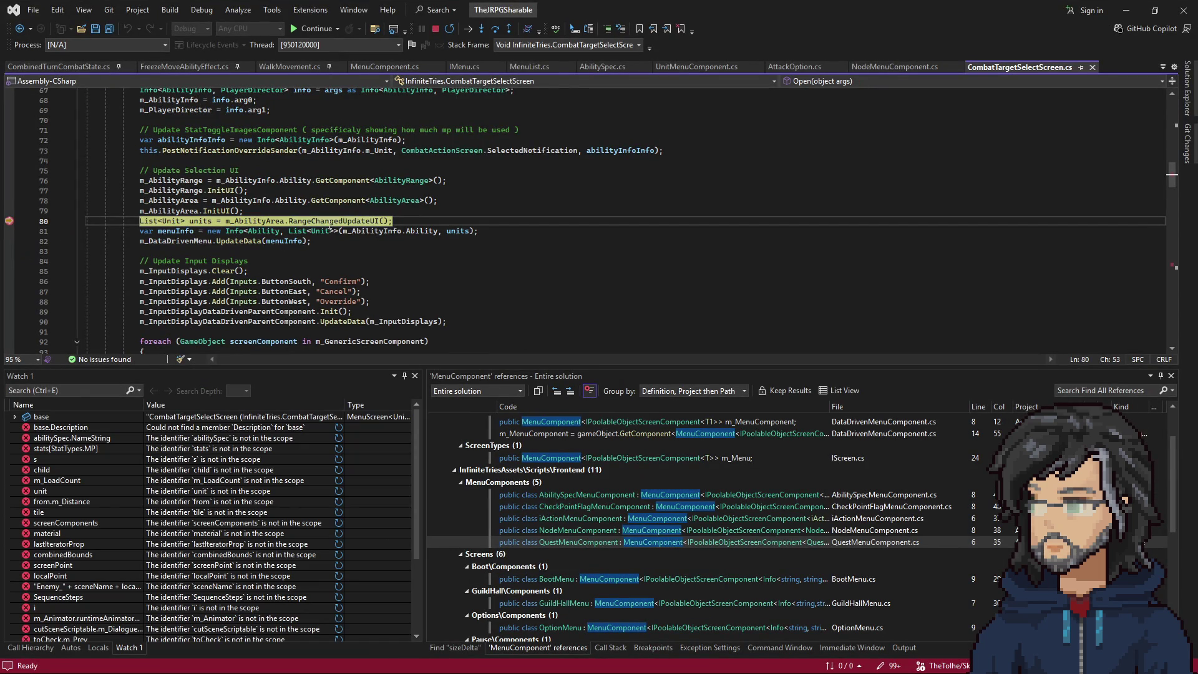
{"action": "key", "text": "F10"}
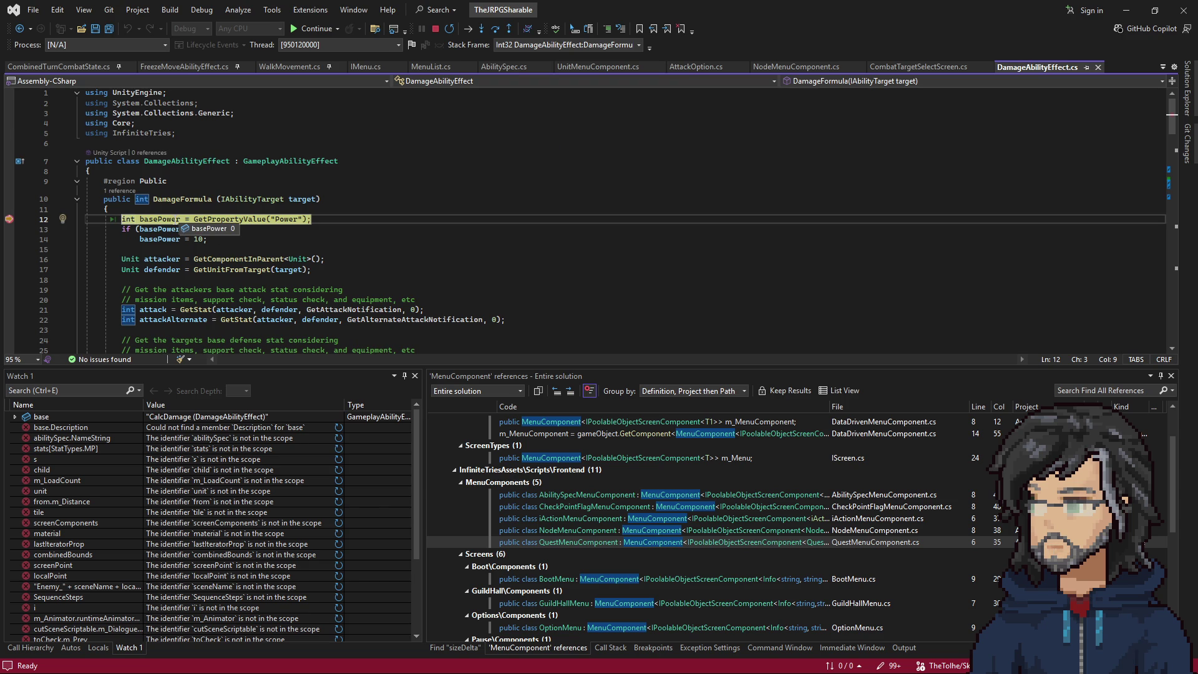
{"action": "left_click", "coordinate": [178, 219]}
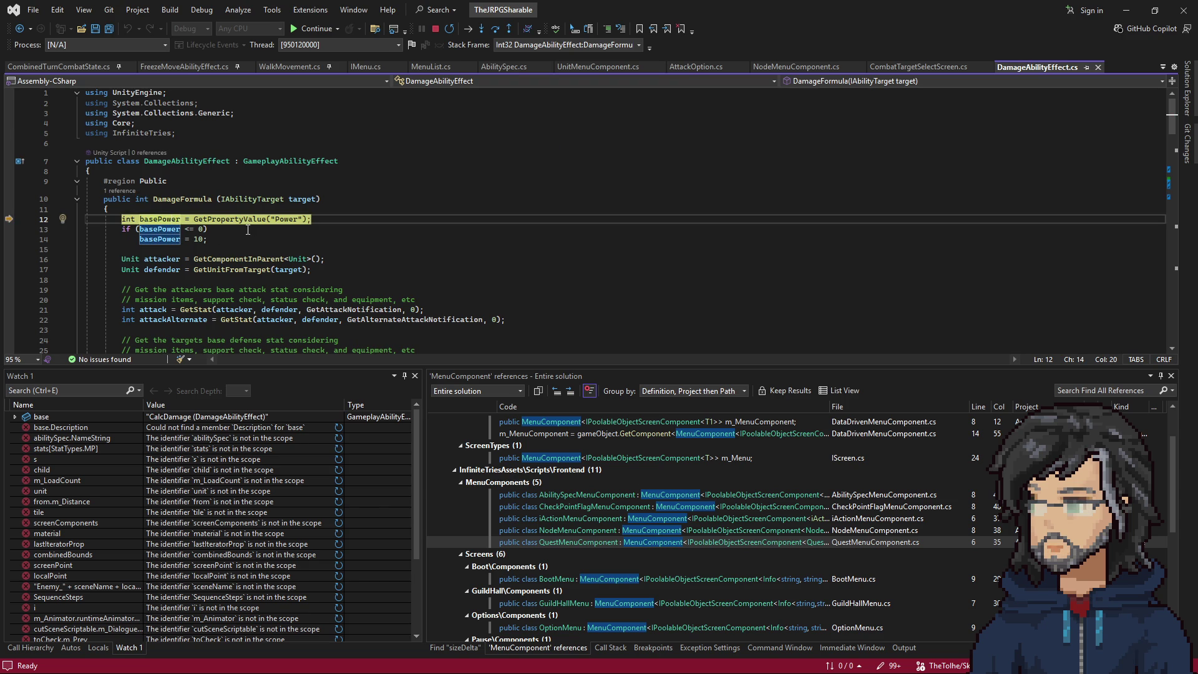
{"action": "key", "text": "F5"}
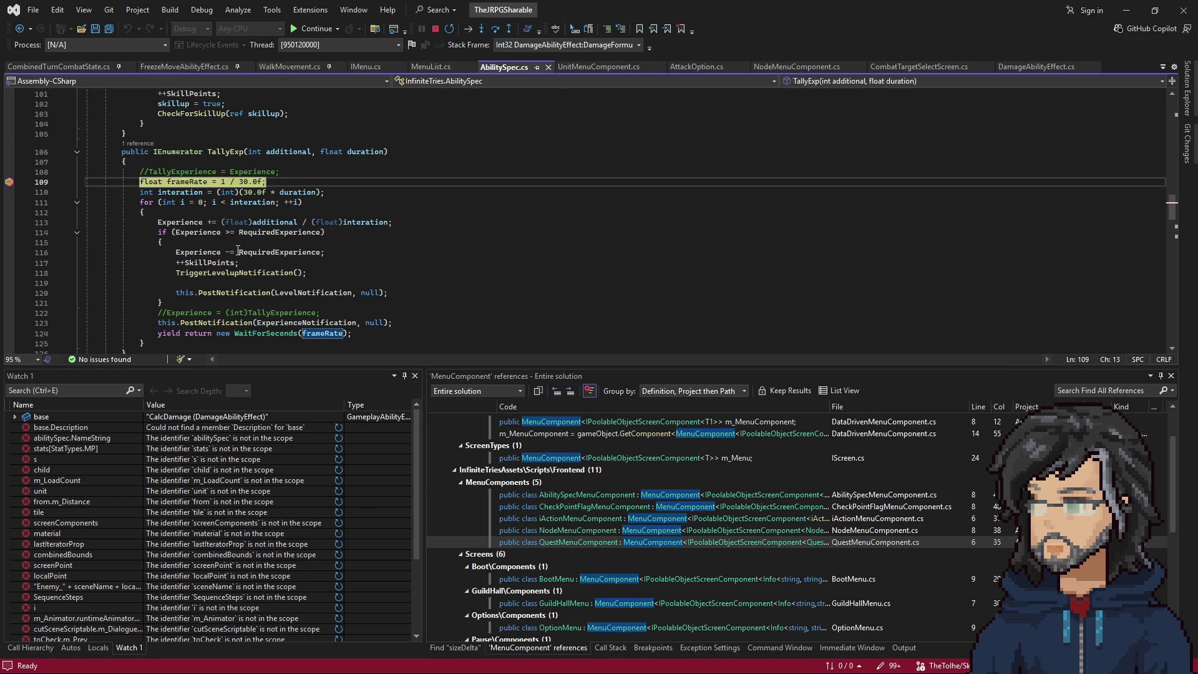
Step through the TallyExp loop past the level-up check and go to RequiredExperience's definition.
{"action": "mouse_move", "coordinate": [276, 150]}
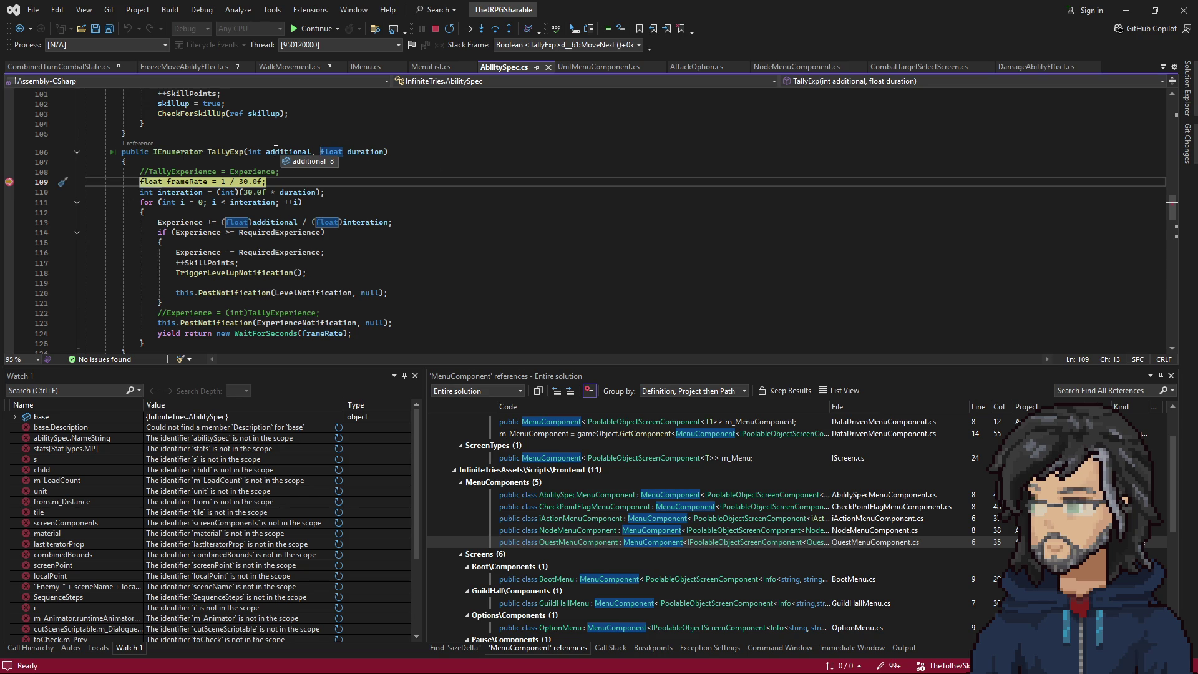
{"action": "key", "text": "F10"}
{"action": "key", "text": "F10"}
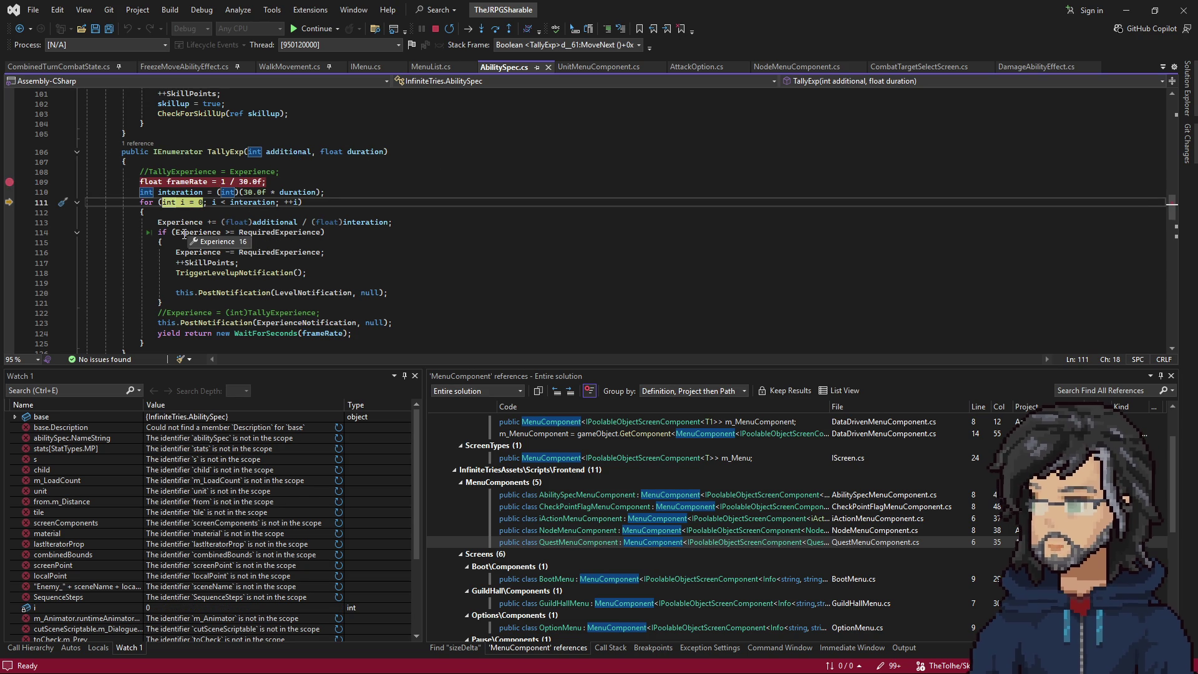
{"action": "key", "text": "F10"}
{"action": "key", "text": "F10"}
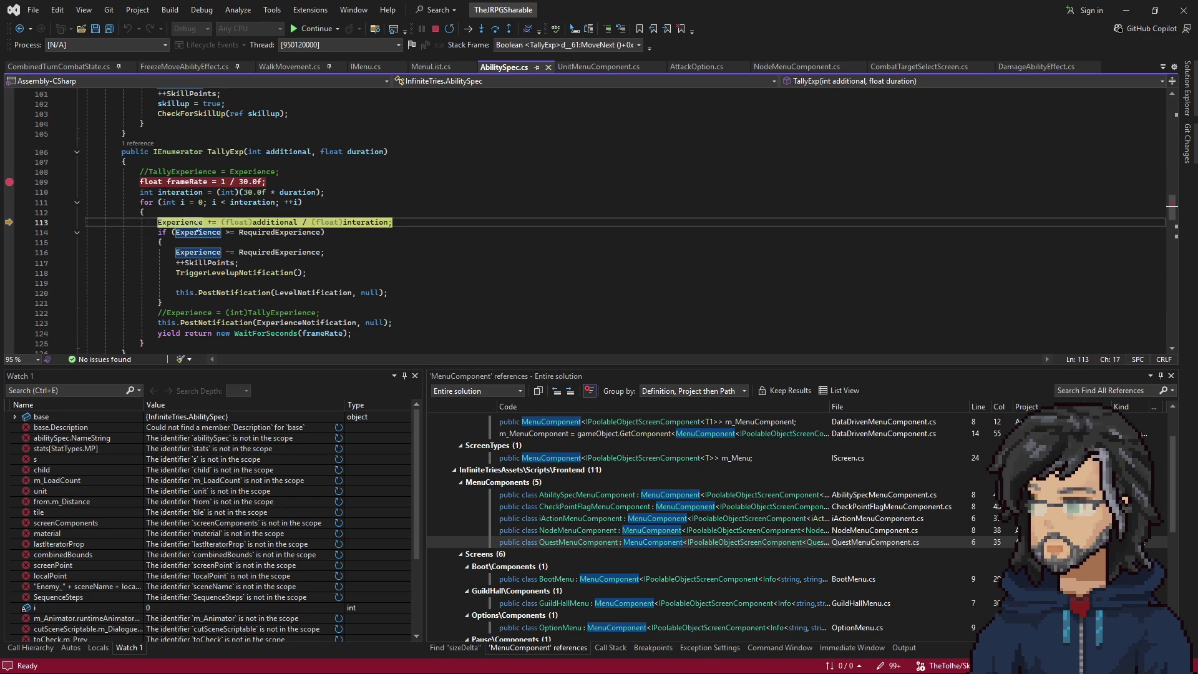
{"action": "mouse_move", "coordinate": [264, 225]}
{"action": "mouse_move", "coordinate": [385, 218]}
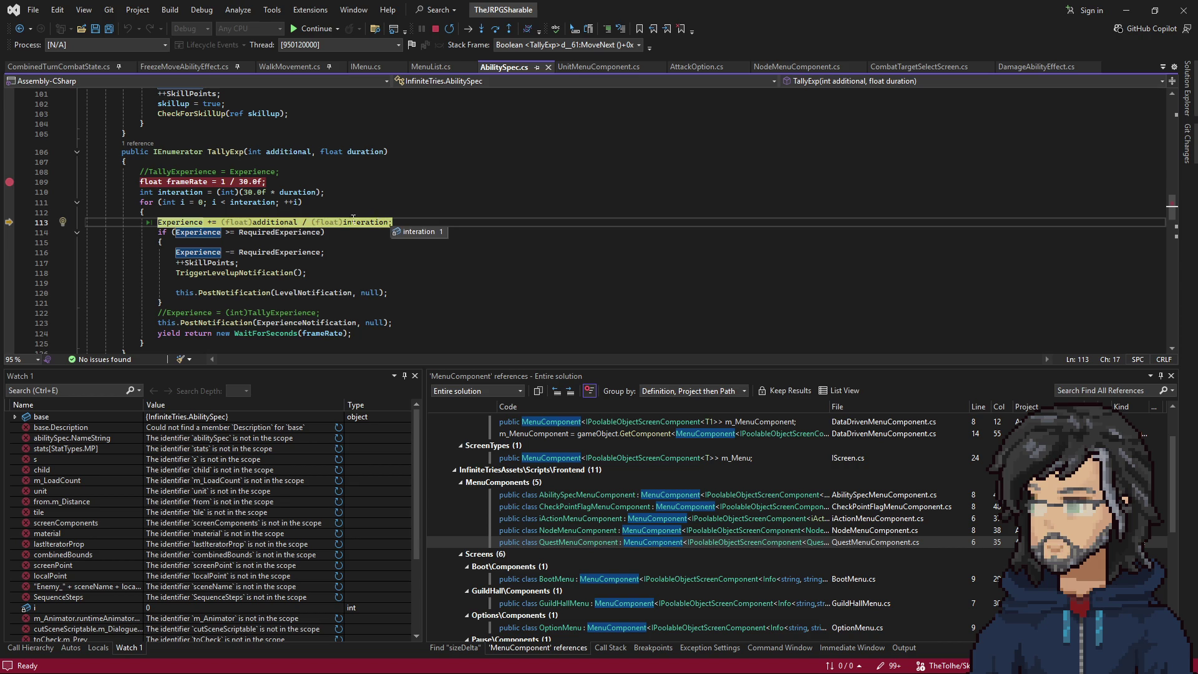
{"action": "key", "text": "F10"}
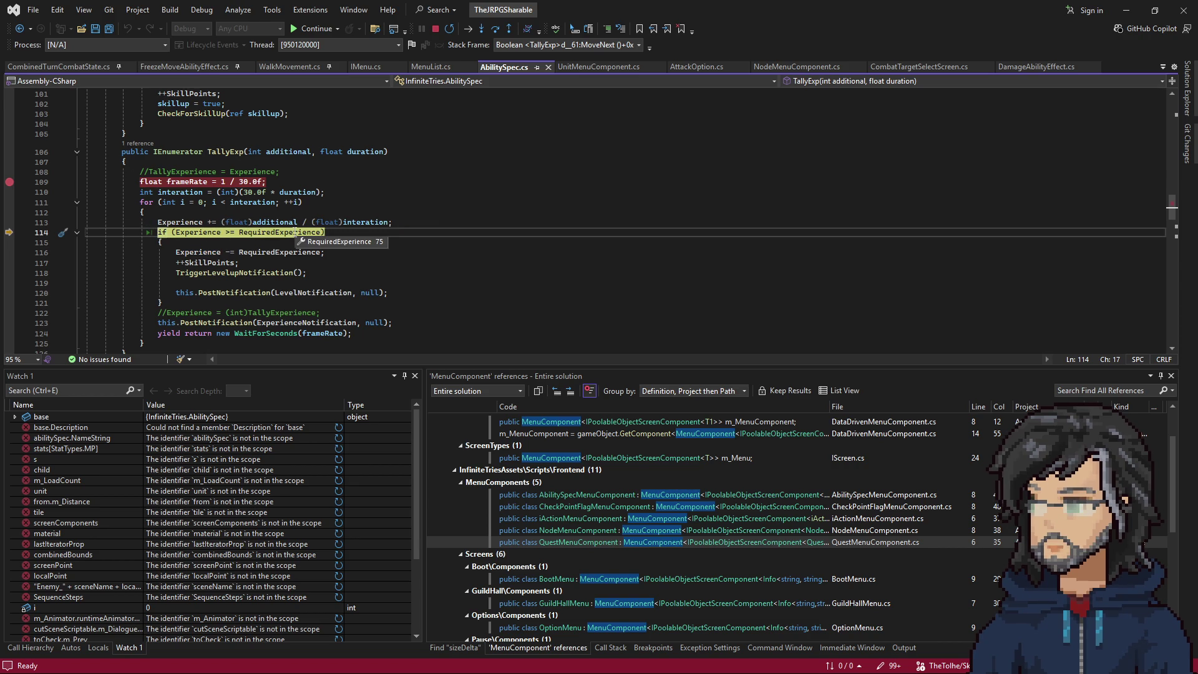
{"action": "key", "text": "F10"}
{"action": "right_click", "coordinate": [260, 232]}
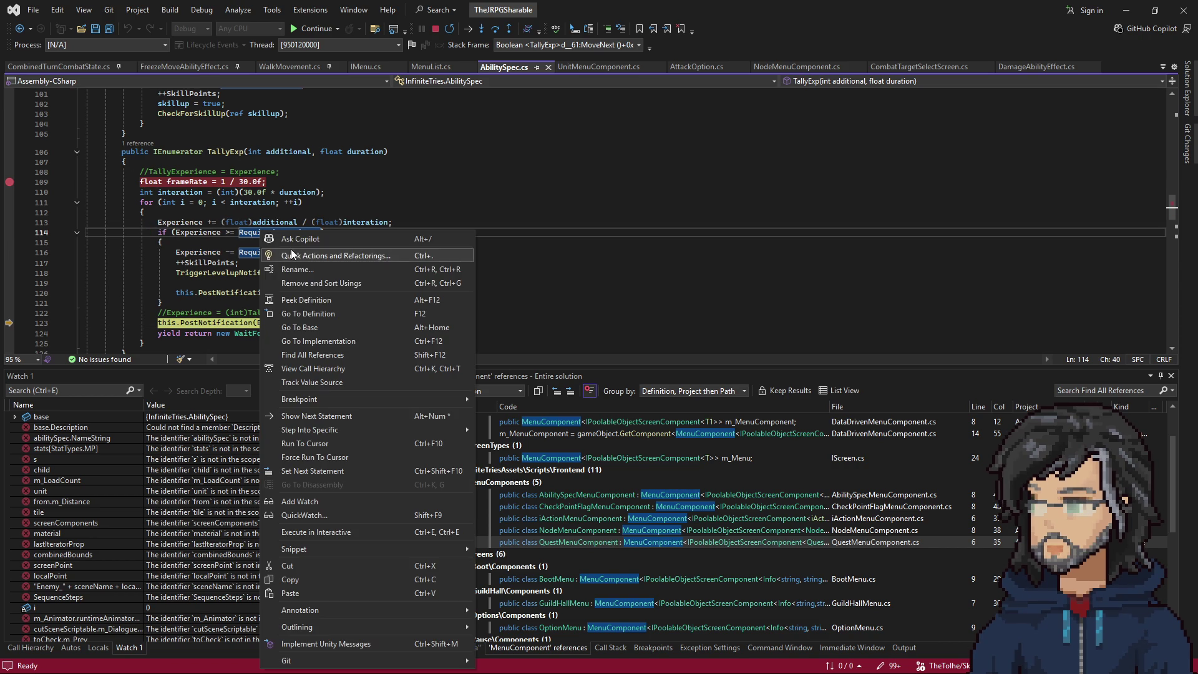
{"action": "left_click", "coordinate": [308, 313]}
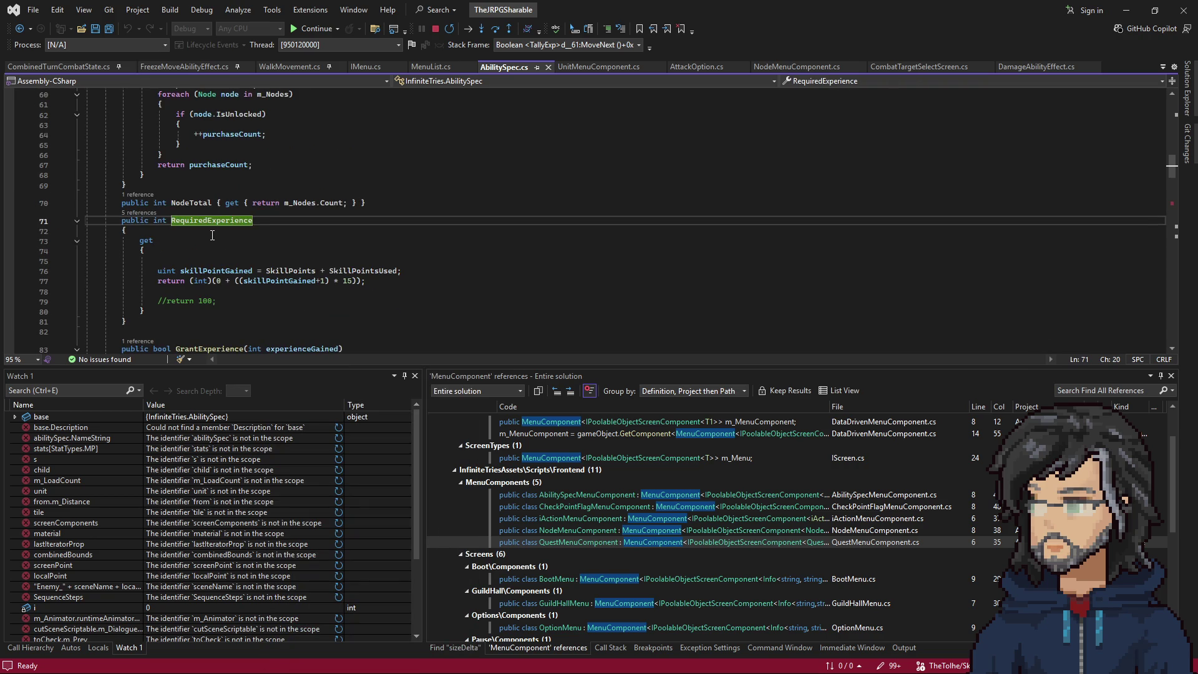
Breakpoint the skillPointGained line 76, run to it, and inspect the SkillPoints values.
{"action": "left_click", "coordinate": [217, 270]}
{"action": "key", "text": "F9"}
{"action": "key", "text": "F5"}
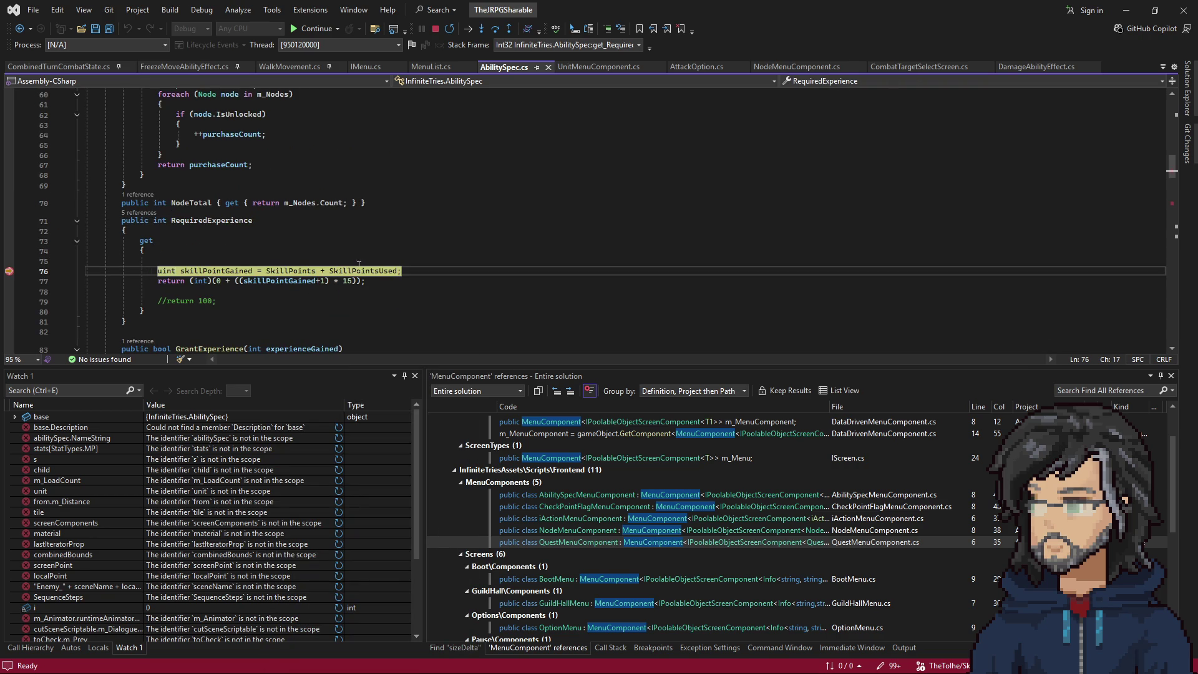
{"action": "mouse_move", "coordinate": [364, 267]}
{"action": "mouse_move", "coordinate": [301, 268]}
{"action": "mouse_move", "coordinate": [228, 269]}
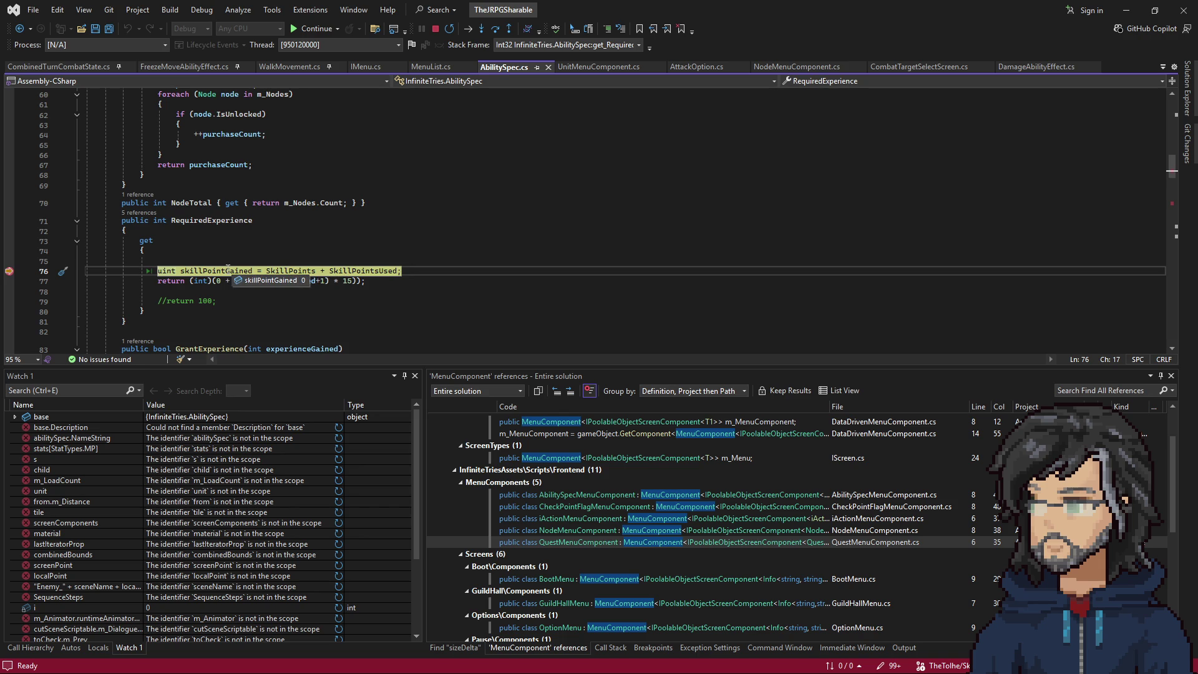
{"action": "scroll", "coordinate": [228, 269], "scroll_direction": "up", "scroll_amount": 6}
{"action": "mouse_move", "coordinate": [214, 164]}
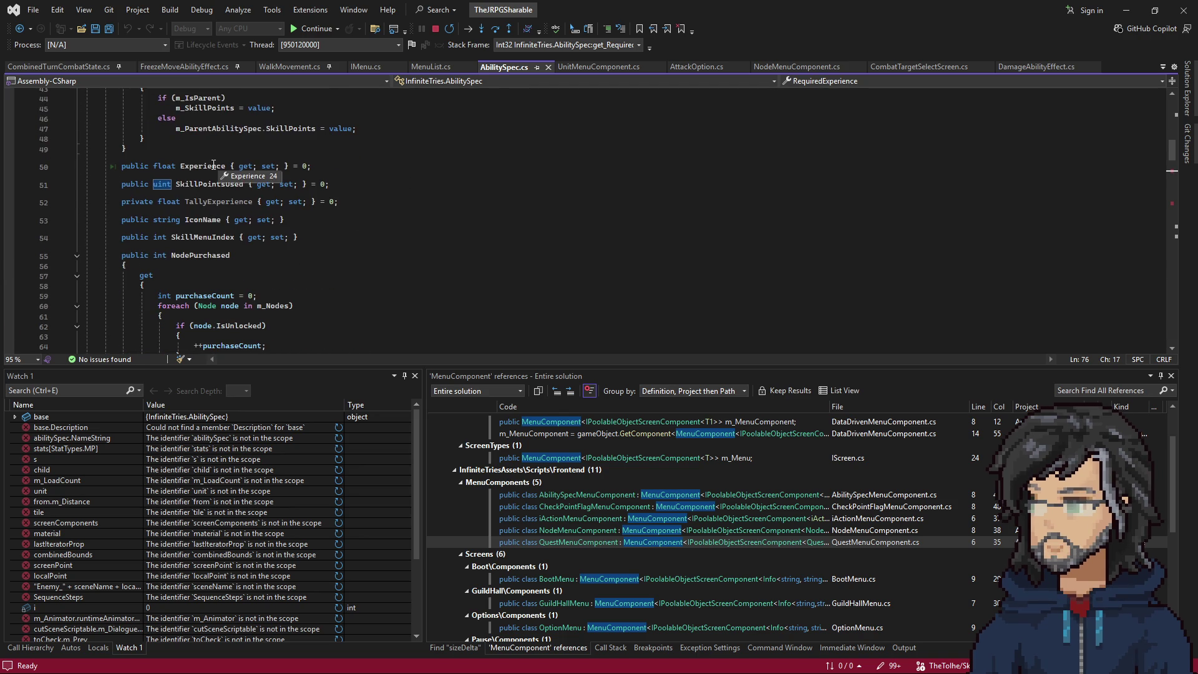
{"action": "scroll", "coordinate": [213, 164], "scroll_direction": "up", "scroll_amount": 10}
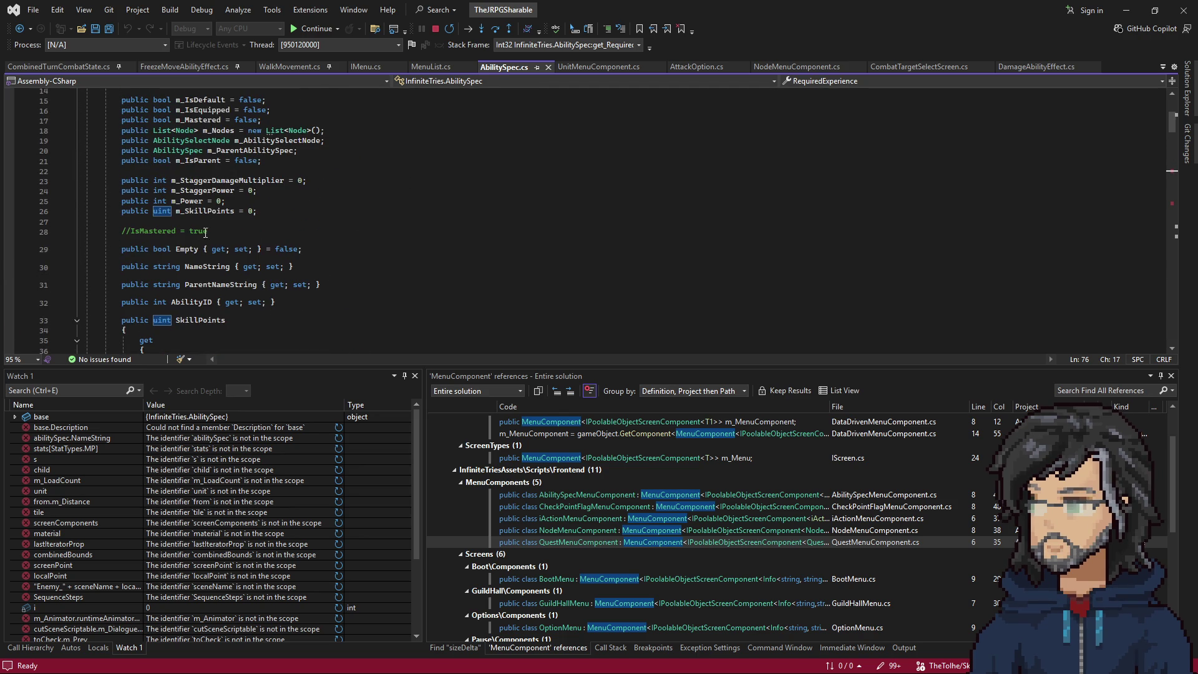
{"action": "scroll", "coordinate": [216, 270], "scroll_direction": "down", "scroll_amount": 14}
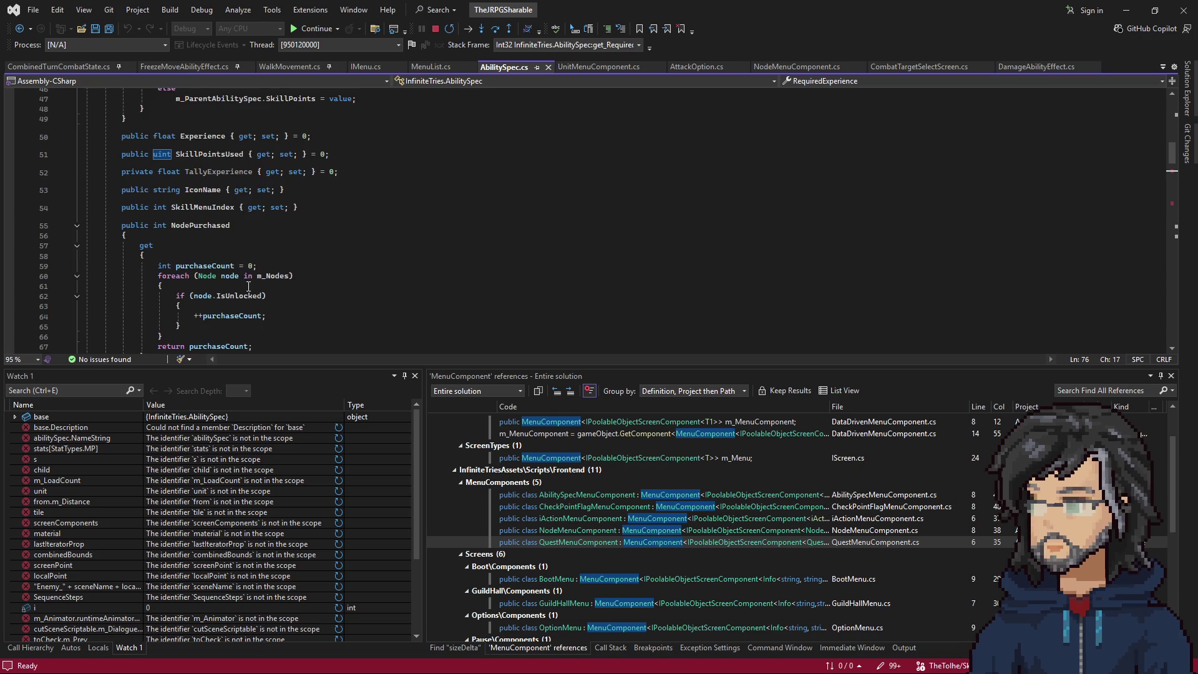
{"action": "scroll", "coordinate": [245, 276], "scroll_direction": "down", "scroll_amount": 1}
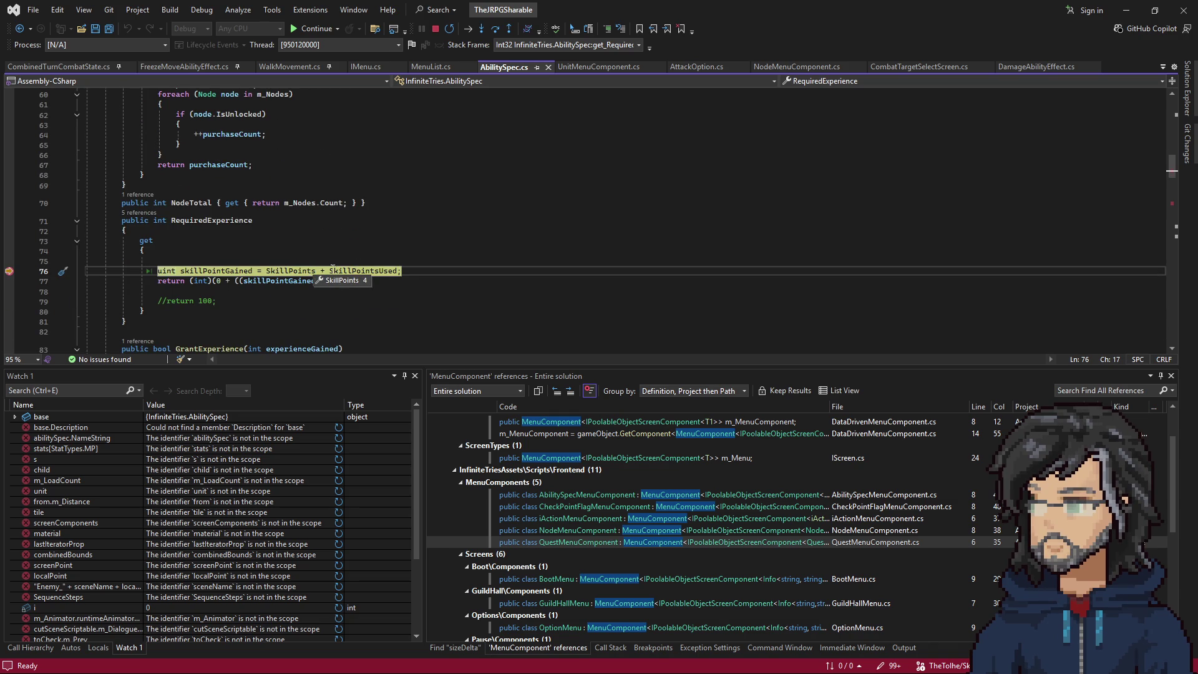
Step to line 77 and list all references to SkillPointsUsed.
{"action": "left_click", "coordinate": [397, 271]}
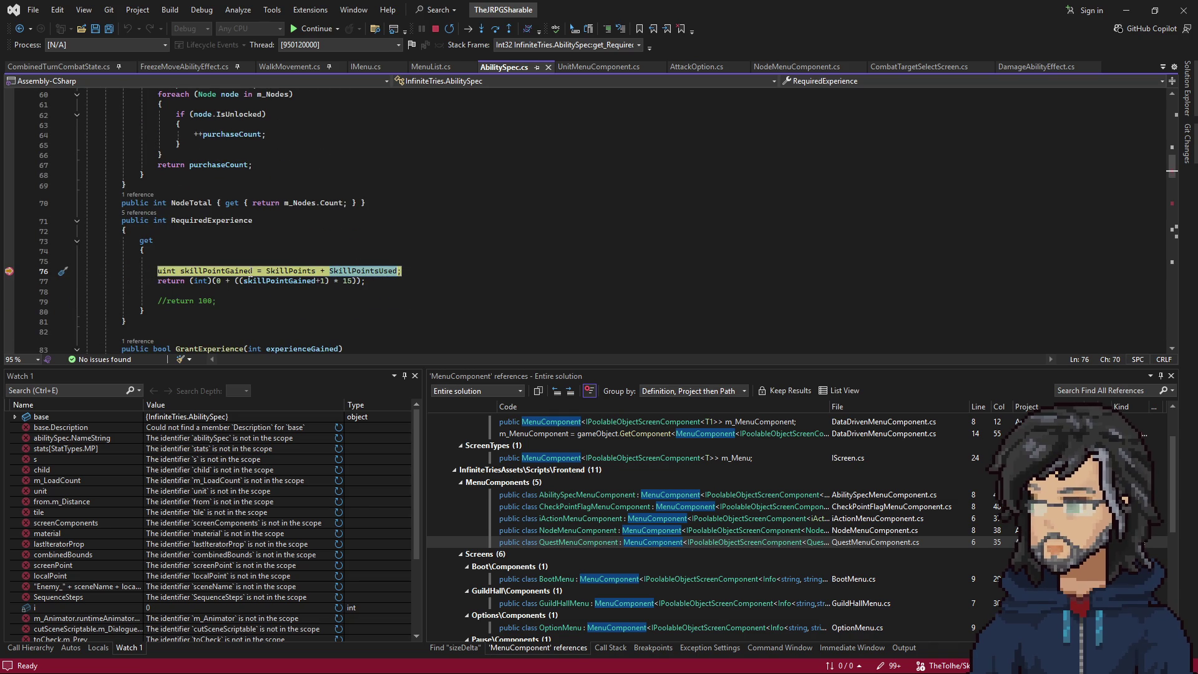
{"action": "mouse_move", "coordinate": [301, 273]}
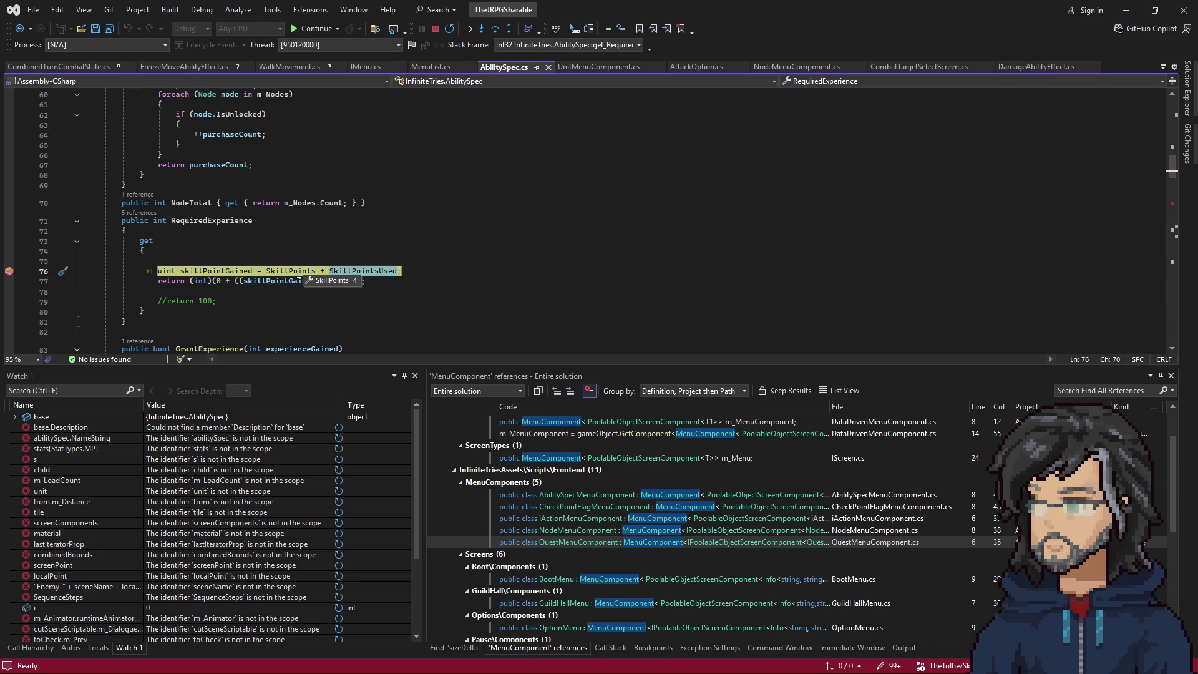
{"action": "key", "text": "F10"}
{"action": "double_click", "coordinate": [360, 270]}
{"action": "scroll", "coordinate": [354, 293], "scroll_direction": "down", "scroll_amount": 11}
{"action": "scroll", "coordinate": [355, 299], "scroll_direction": "down", "scroll_amount": 9}
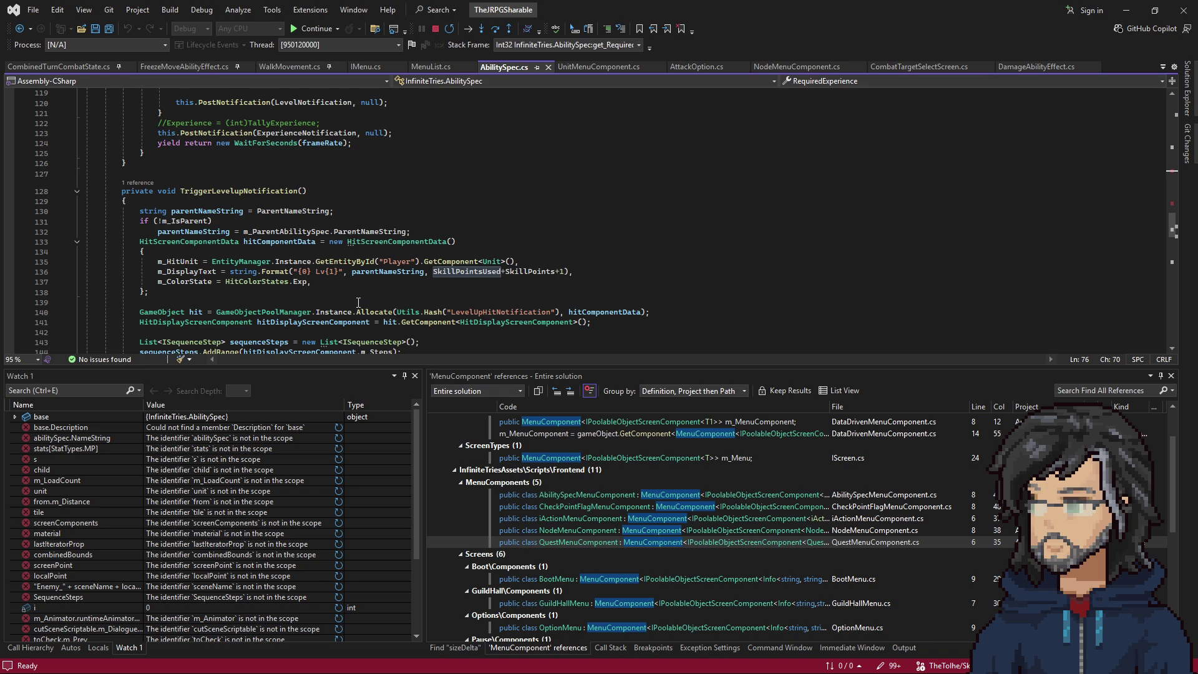
{"action": "scroll", "coordinate": [359, 303], "scroll_direction": "up", "scroll_amount": 20}
{"action": "scroll", "coordinate": [364, 213], "scroll_direction": "down", "scroll_amount": 2}
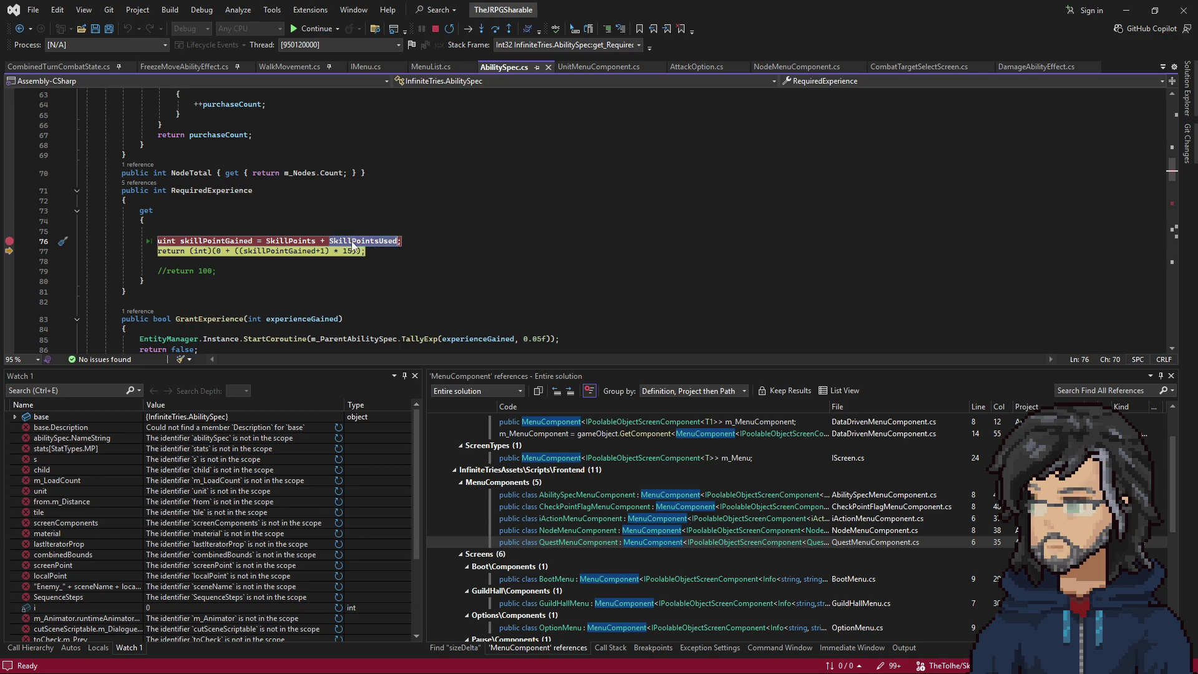
{"action": "scroll", "coordinate": [353, 246], "scroll_direction": "up", "scroll_amount": 10}
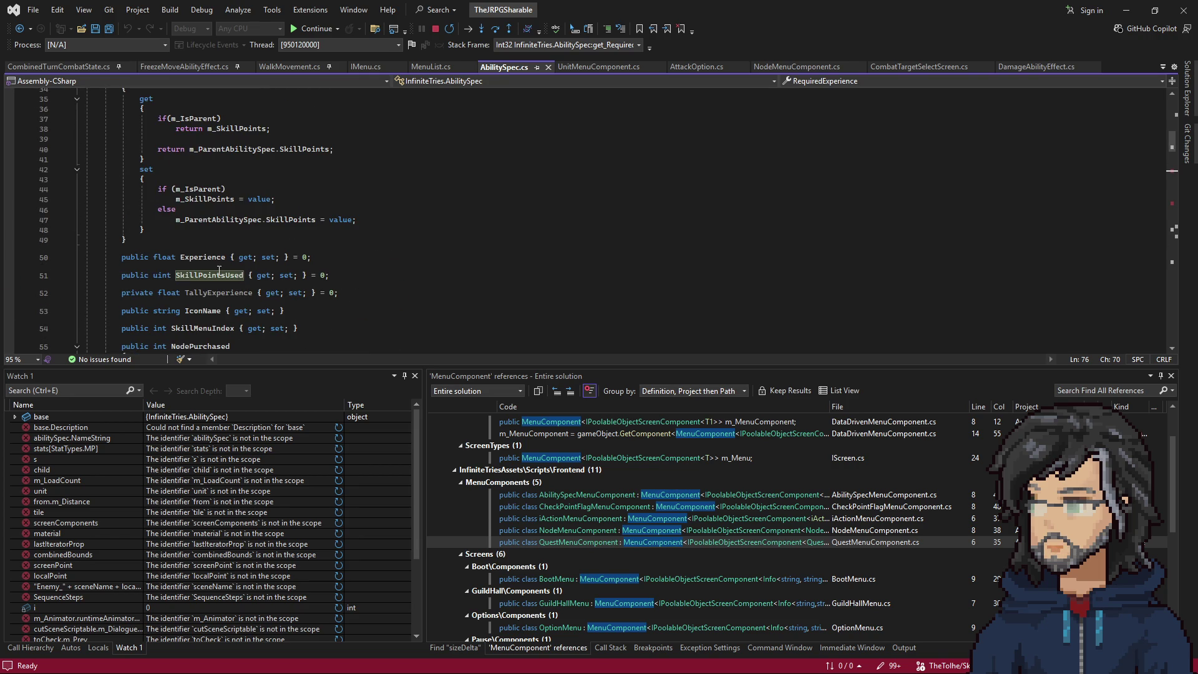
{"action": "right_click", "coordinate": [216, 275]}
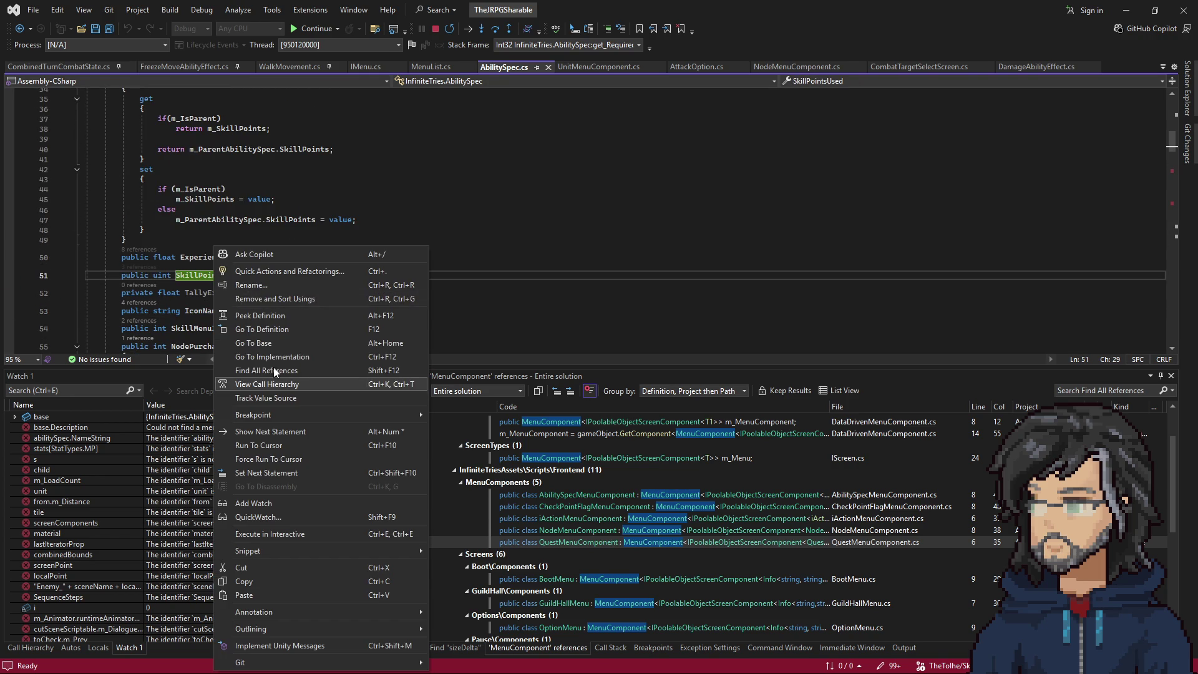
{"action": "left_click", "coordinate": [270, 370]}
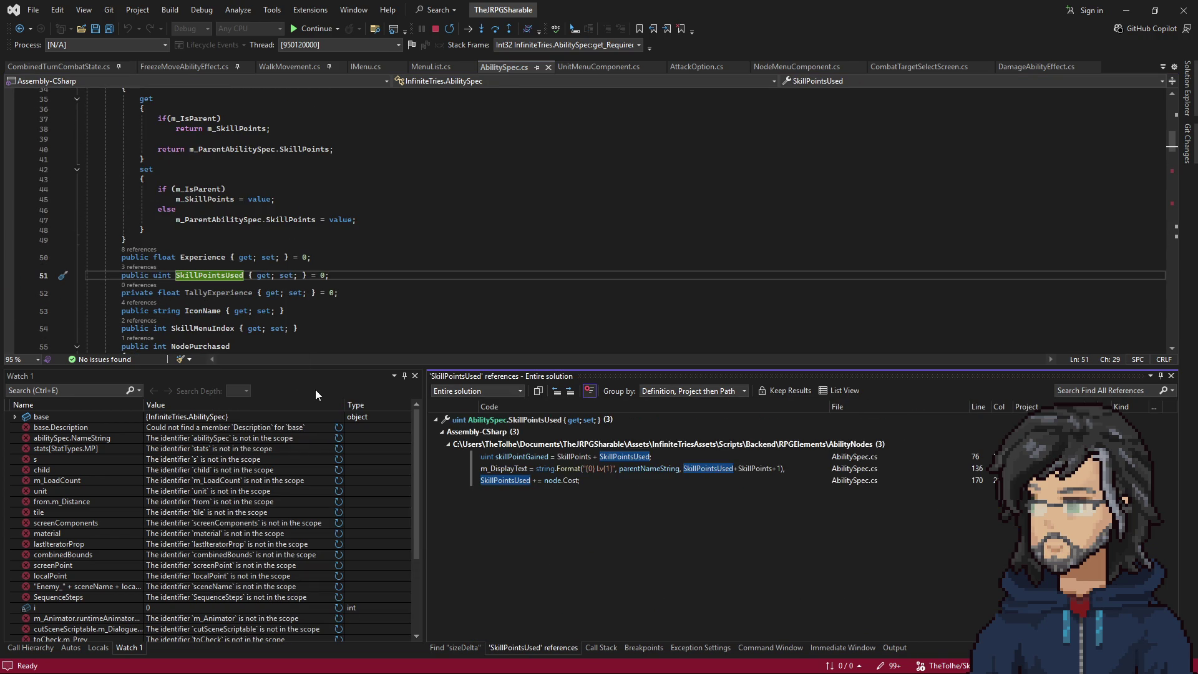
Check where SkillPointsUsed is increased by the node cost, then return to skillPointGained.
{"action": "double_click", "coordinate": [544, 479]}
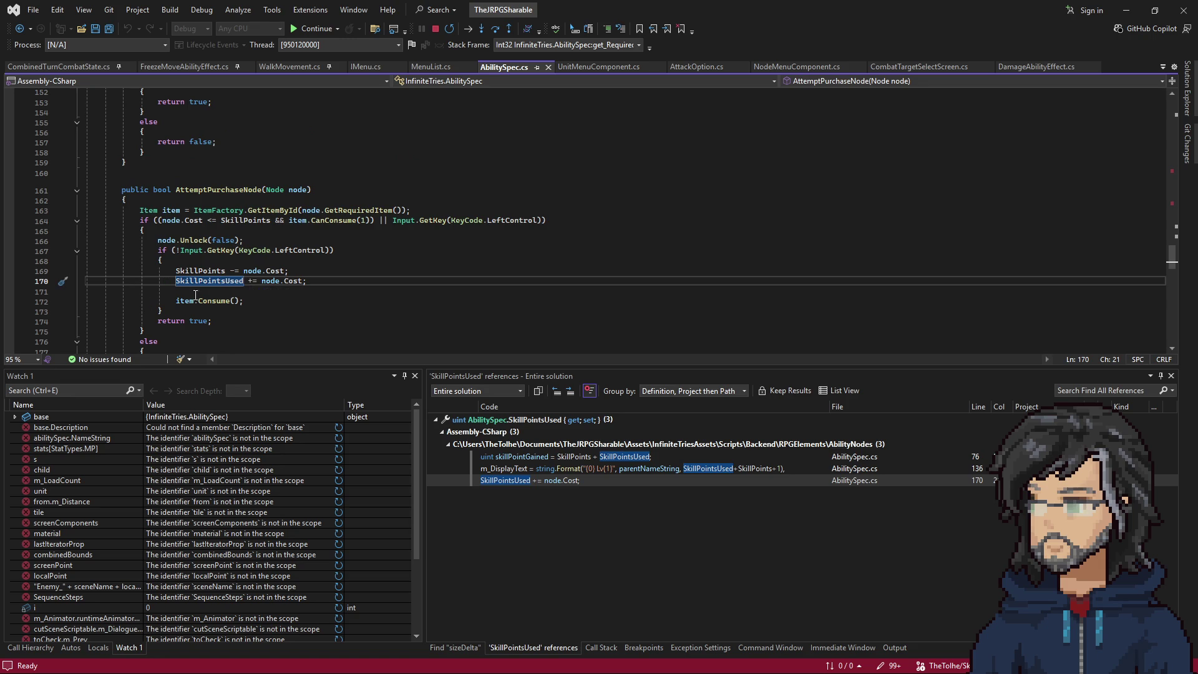
{"action": "mouse_move", "coordinate": [215, 281]}
{"action": "left_mouse_down"}
{"action": "mouse_move", "coordinate": [263, 282]}
{"action": "mouse_move", "coordinate": [220, 284]}
{"action": "left_mouse_up"}
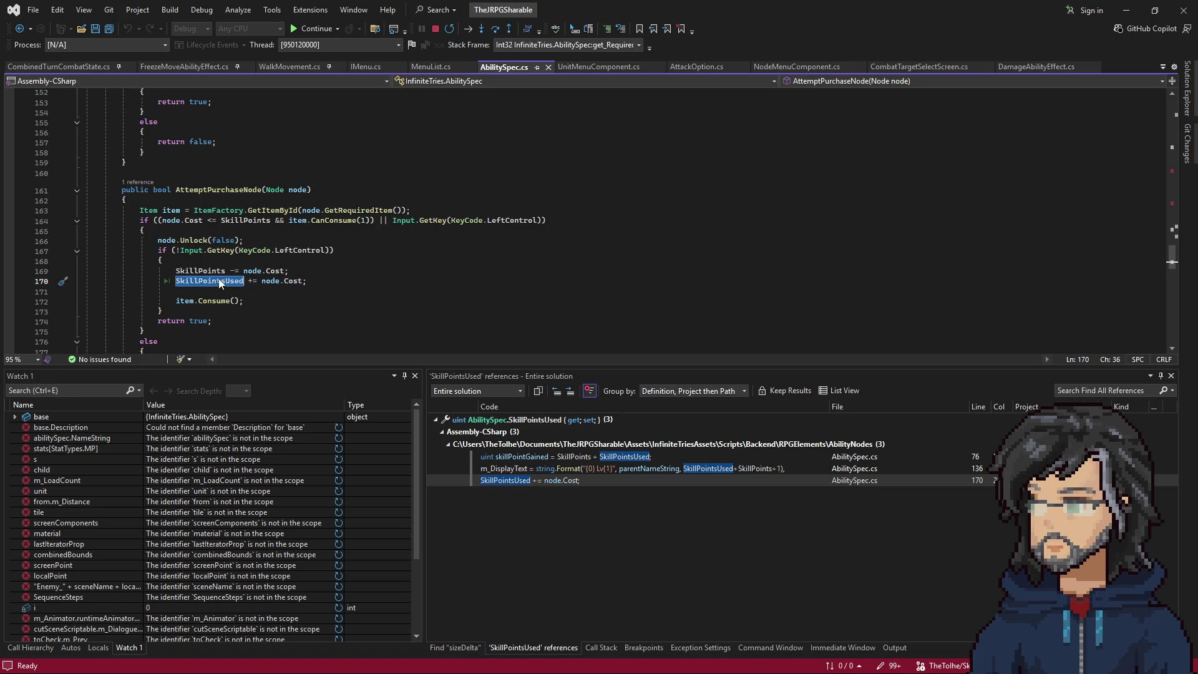
{"action": "double_click", "coordinate": [540, 458]}
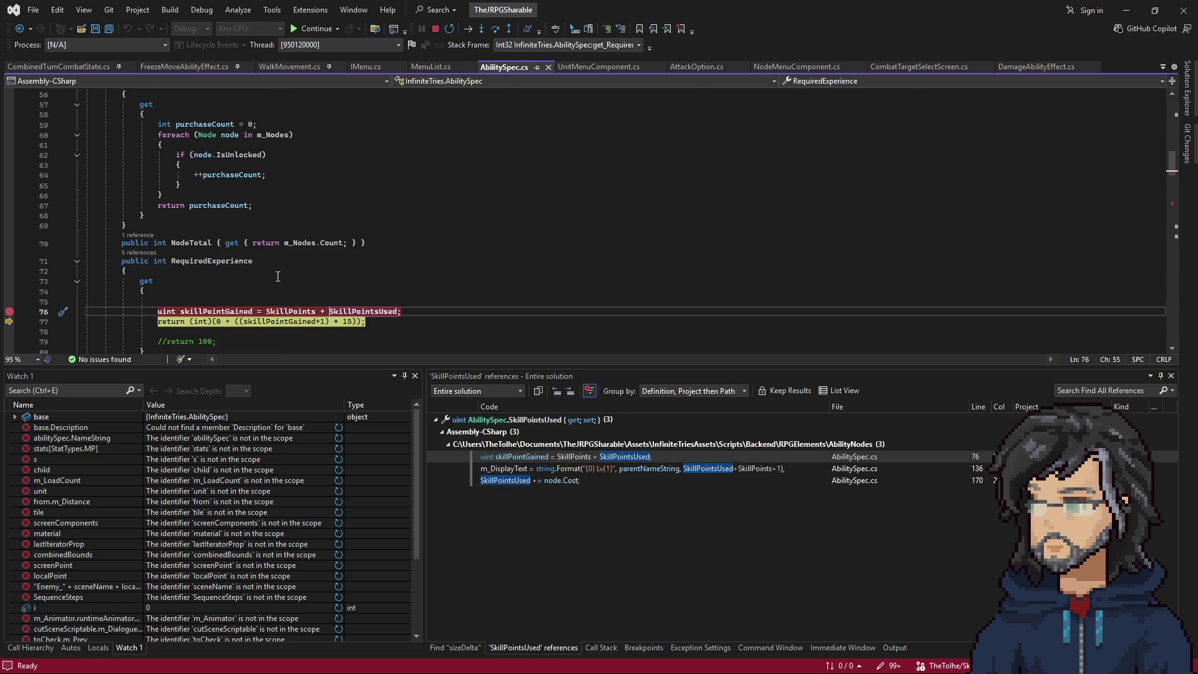
Find the SkillPoints references and open the UnitPersistentData.cs line 175 that sets it.
{"action": "scroll", "coordinate": [271, 291], "scroll_direction": "down", "scroll_amount": 4}
{"action": "scroll", "coordinate": [264, 296], "scroll_direction": "up", "scroll_amount": 4}
{"action": "left_click", "coordinate": [324, 306]}
{"action": "scroll", "coordinate": [337, 284], "scroll_direction": "up", "scroll_amount": 8}
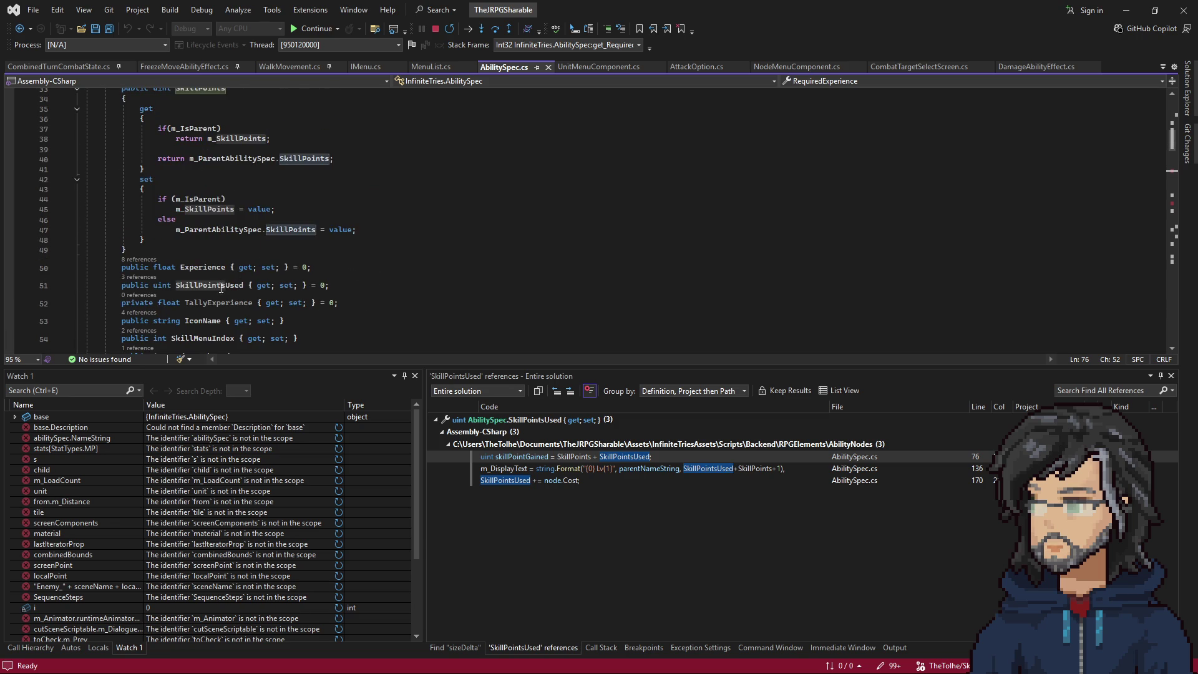
{"action": "scroll", "coordinate": [212, 271], "scroll_direction": "up", "scroll_amount": 1}
{"action": "left_click", "coordinate": [152, 141]}
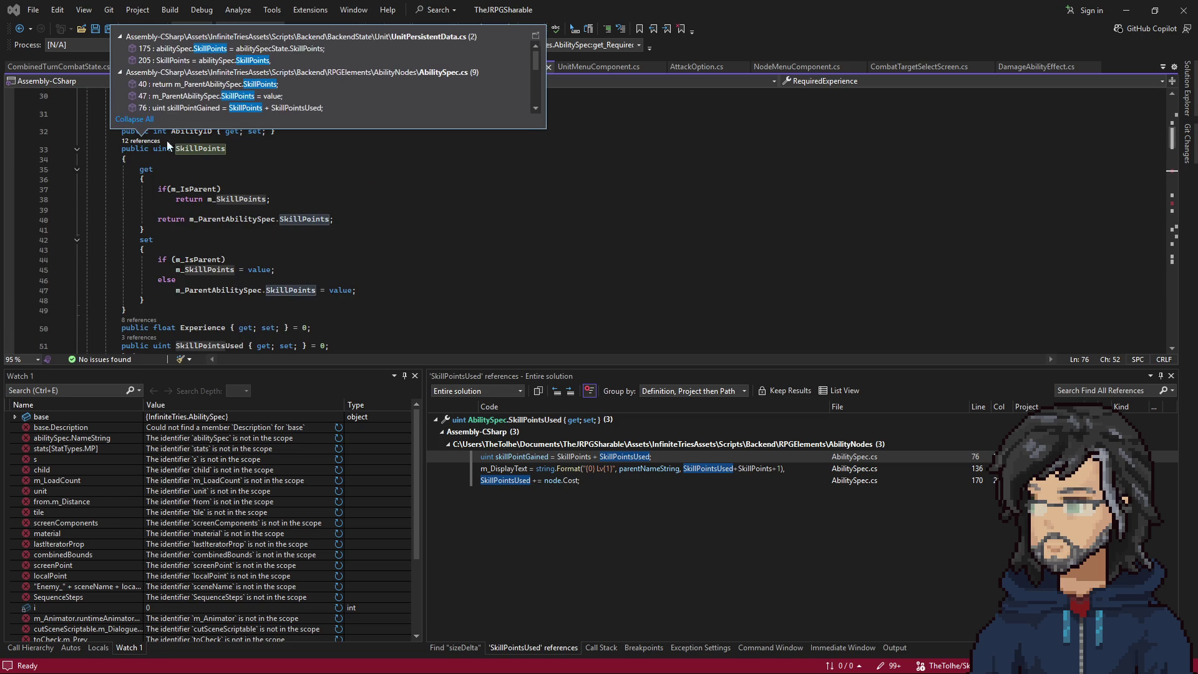
{"action": "double_click", "coordinate": [234, 49]}
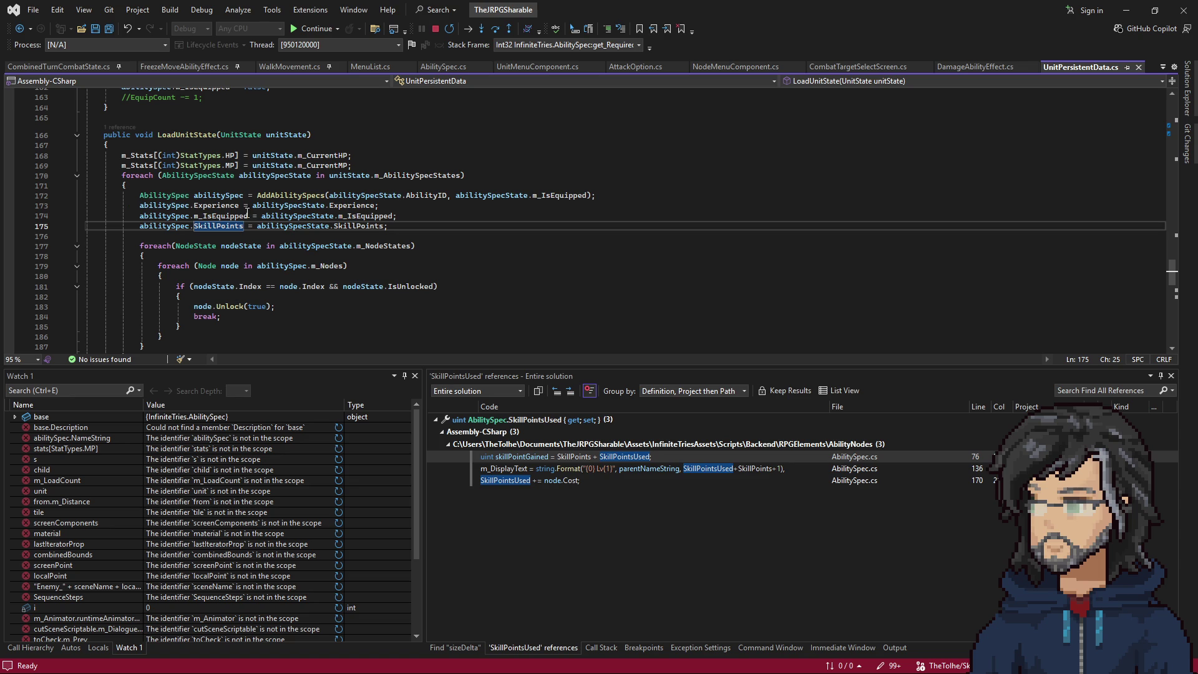
Duplicate the SkillPoints assignment on line 175 into line 176 and clear its member name.
{"action": "left_click_drag", "start_coordinate": [400, 228], "coordinate": [410, 218]}
{"action": "left_click", "coordinate": [409, 223]}
{"action": "key", "text": "ctrl+d"}
{"action": "double_click", "coordinate": [354, 236]}
{"action": "key", "text": "BackSpace"}
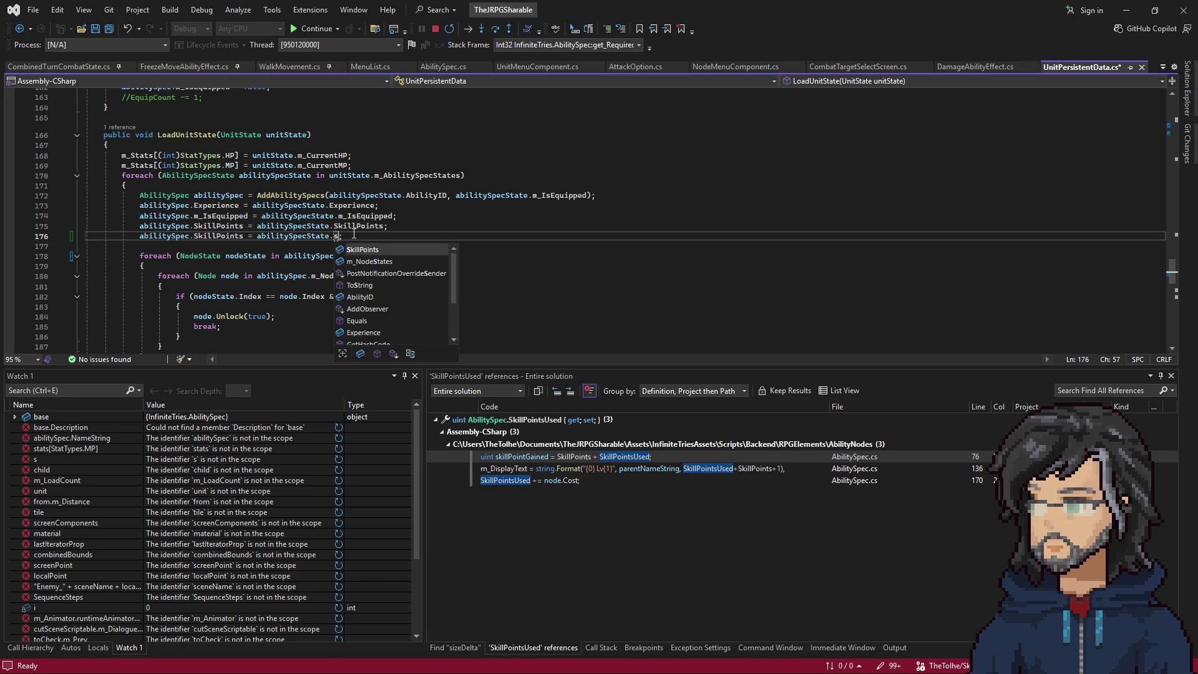
{"action": "type", "text": "ate."}
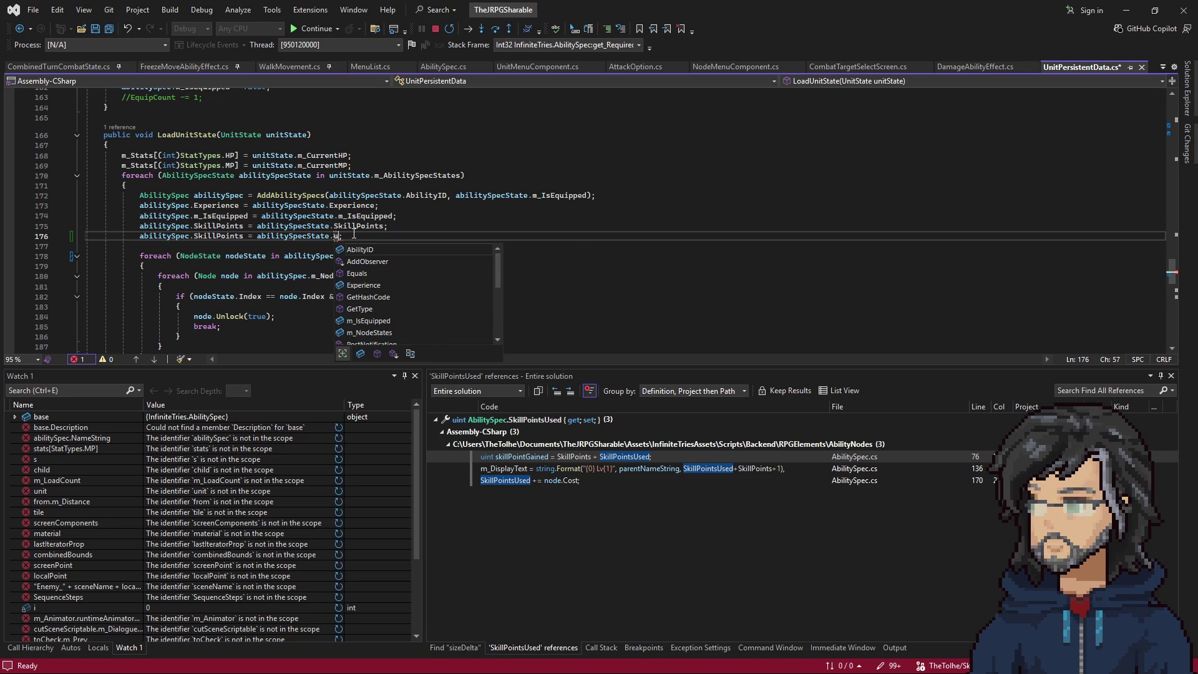
{"action": "type", "text": "skil"}
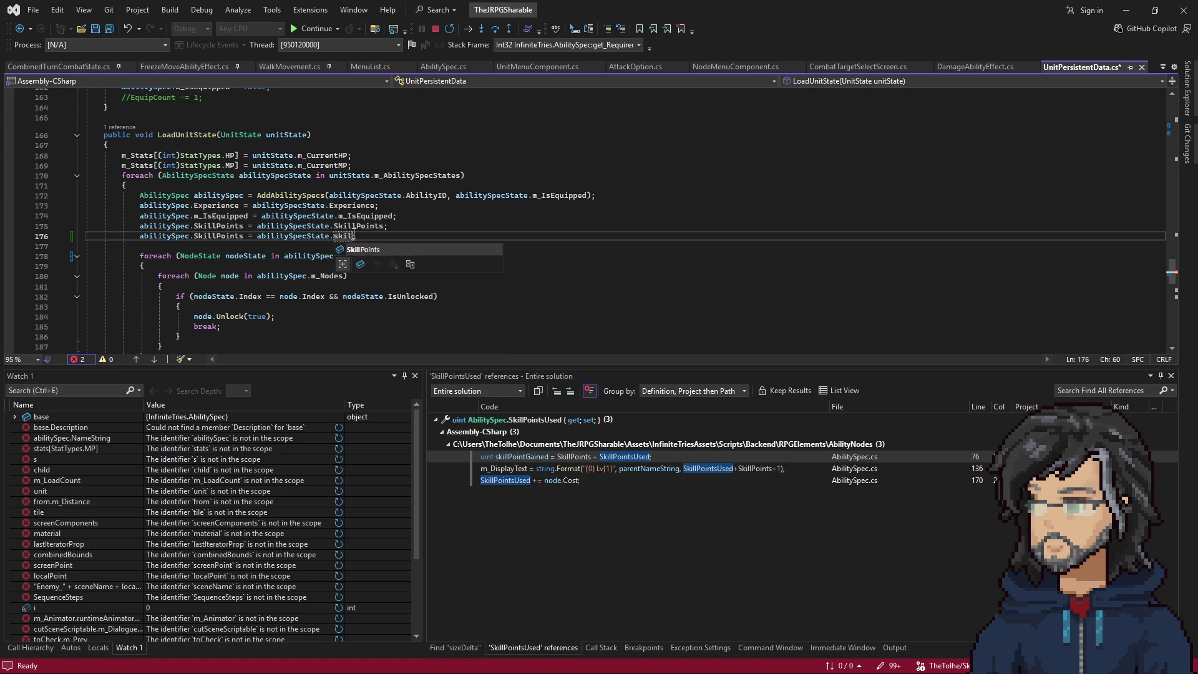
{"action": "type", "text": "lpoin;"}
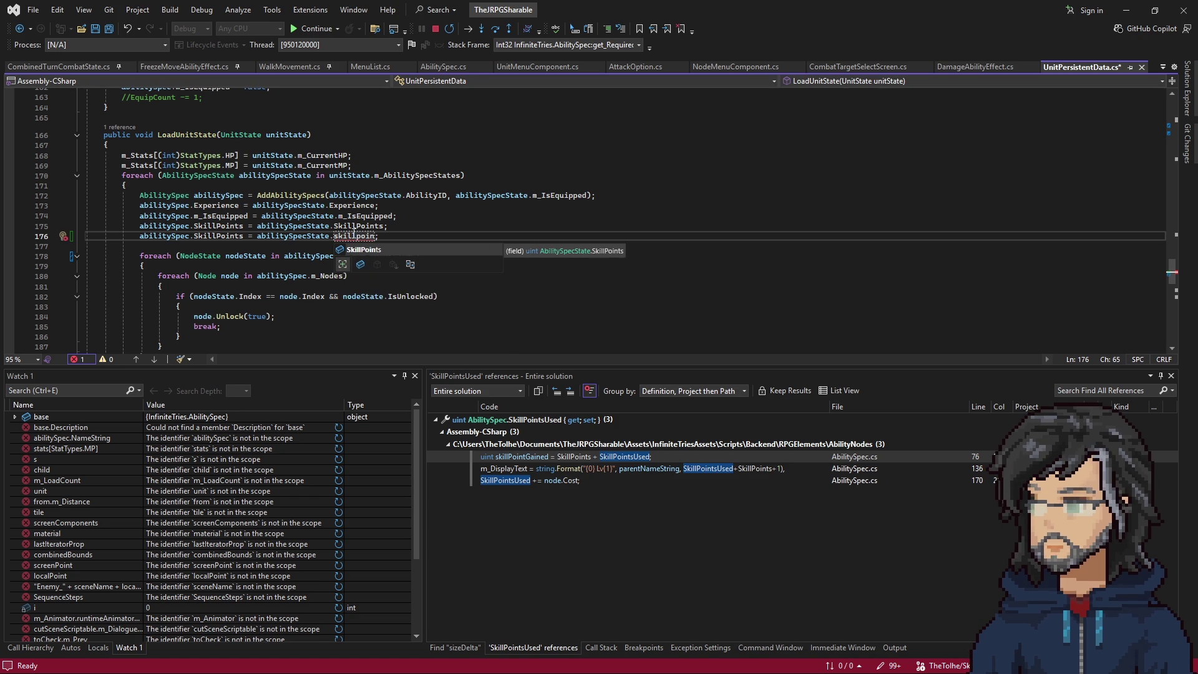
{"action": "key", "text": "ctrl+BackSpace"}
{"action": "key", "text": "ctrl+space"}
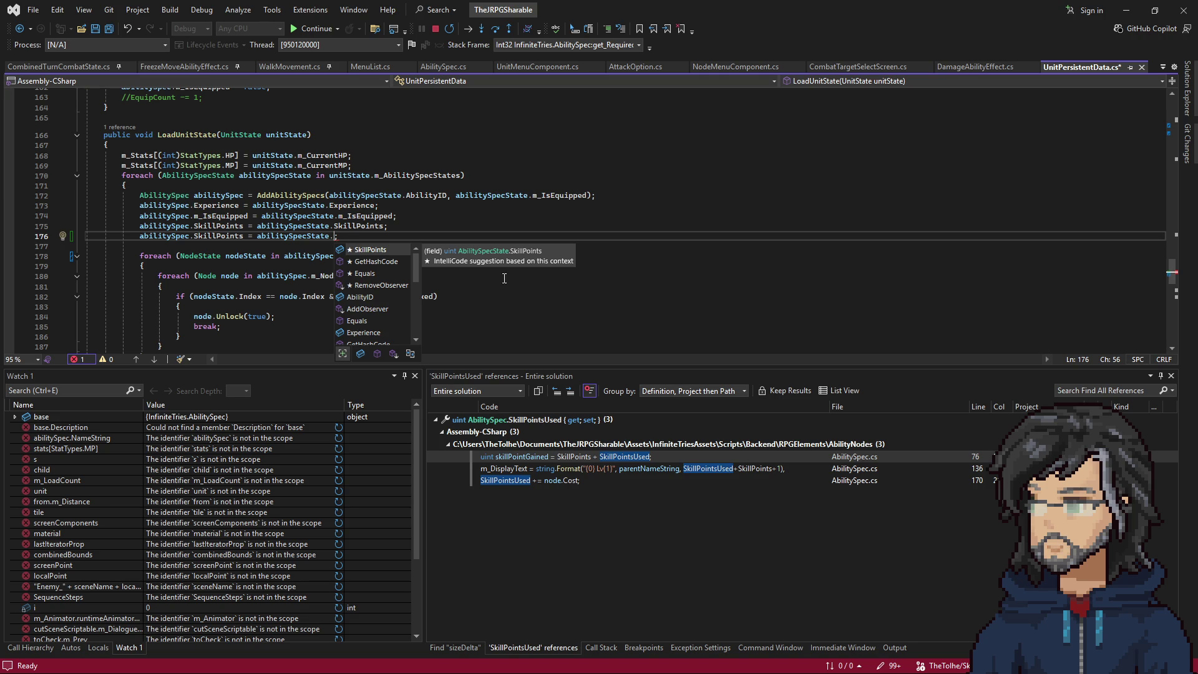
Complete line 176 with SkillPoints via IntelliSense, then go to its definition in UnitState.cs.
{"action": "scroll", "coordinate": [396, 262], "scroll_direction": "down", "scroll_amount": 5}
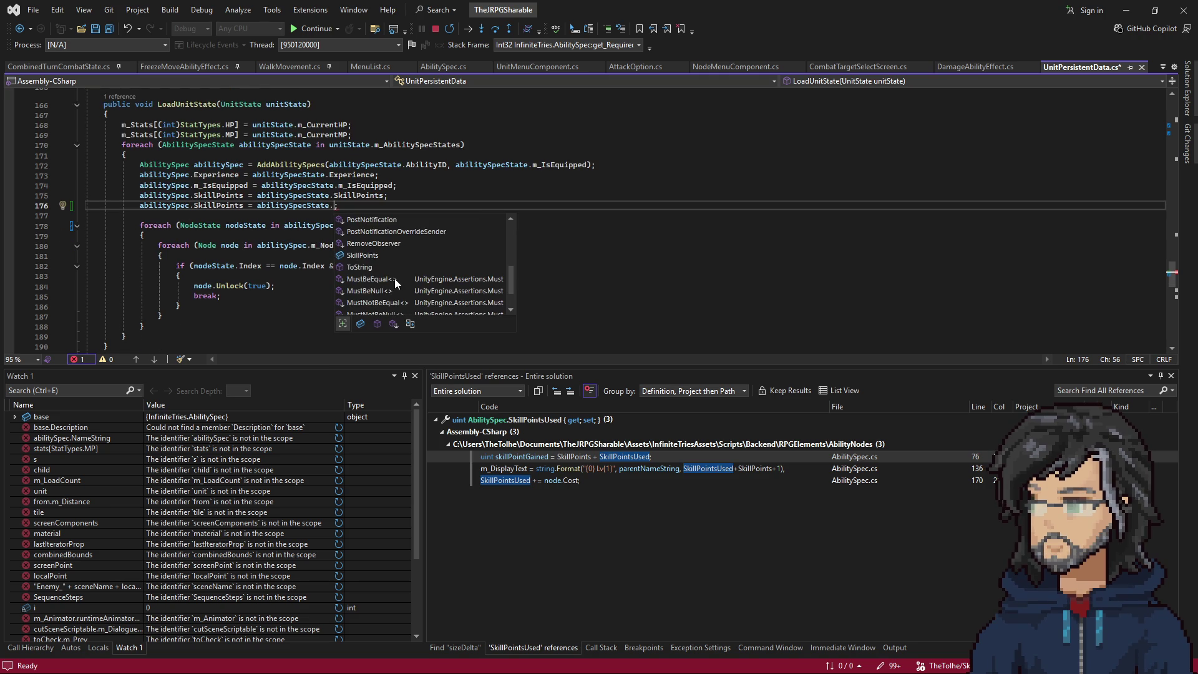
{"action": "scroll", "coordinate": [395, 274], "scroll_direction": "up", "scroll_amount": 1}
{"action": "scroll", "coordinate": [394, 278], "scroll_direction": "down", "scroll_amount": 1}
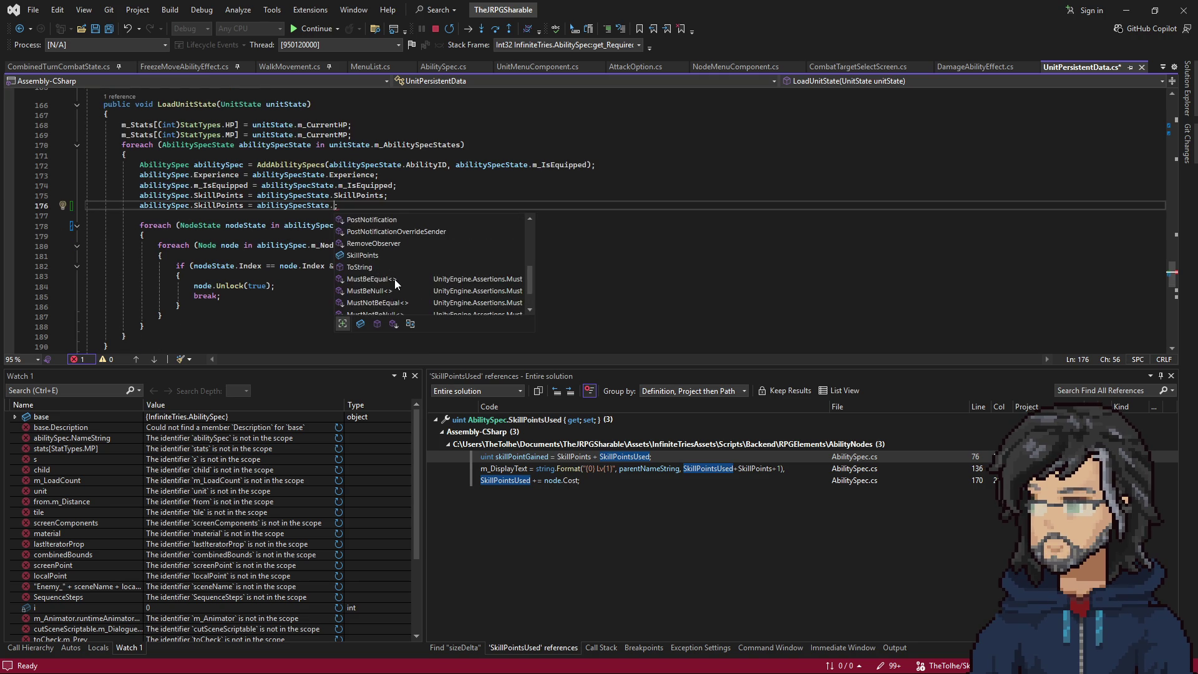
{"action": "type", "text": "sk"}
{"action": "key", "text": "Tab"}
{"action": "right_click", "coordinate": [357, 206]}
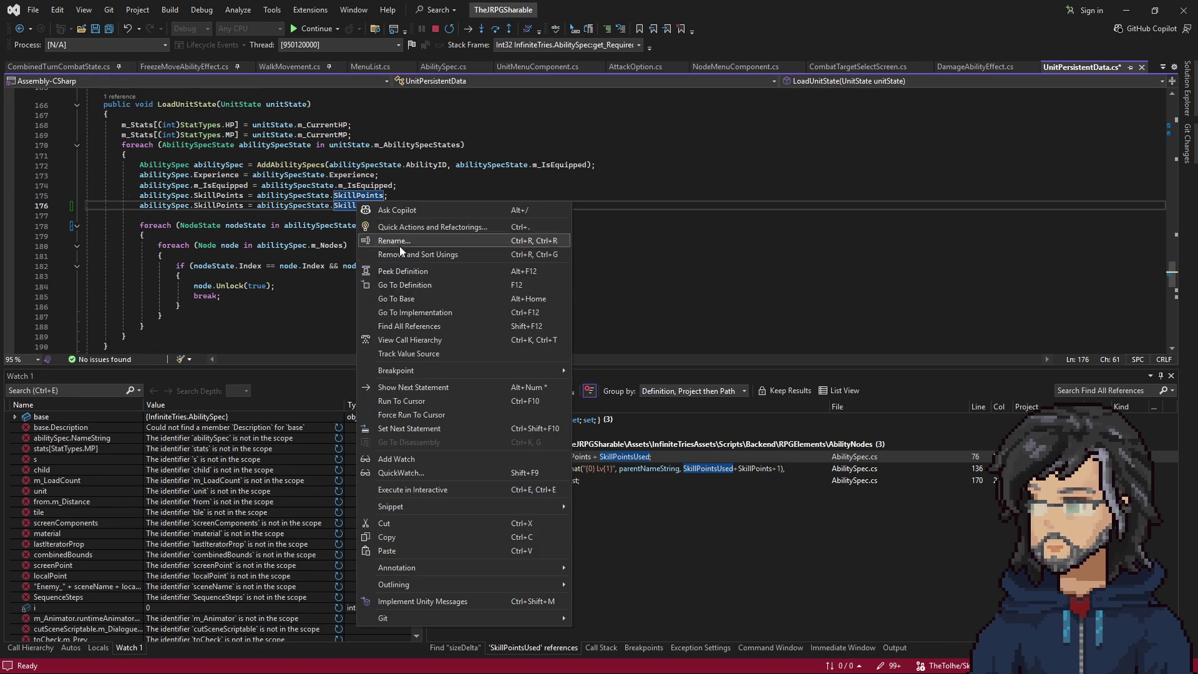
{"action": "left_click", "coordinate": [406, 285]}
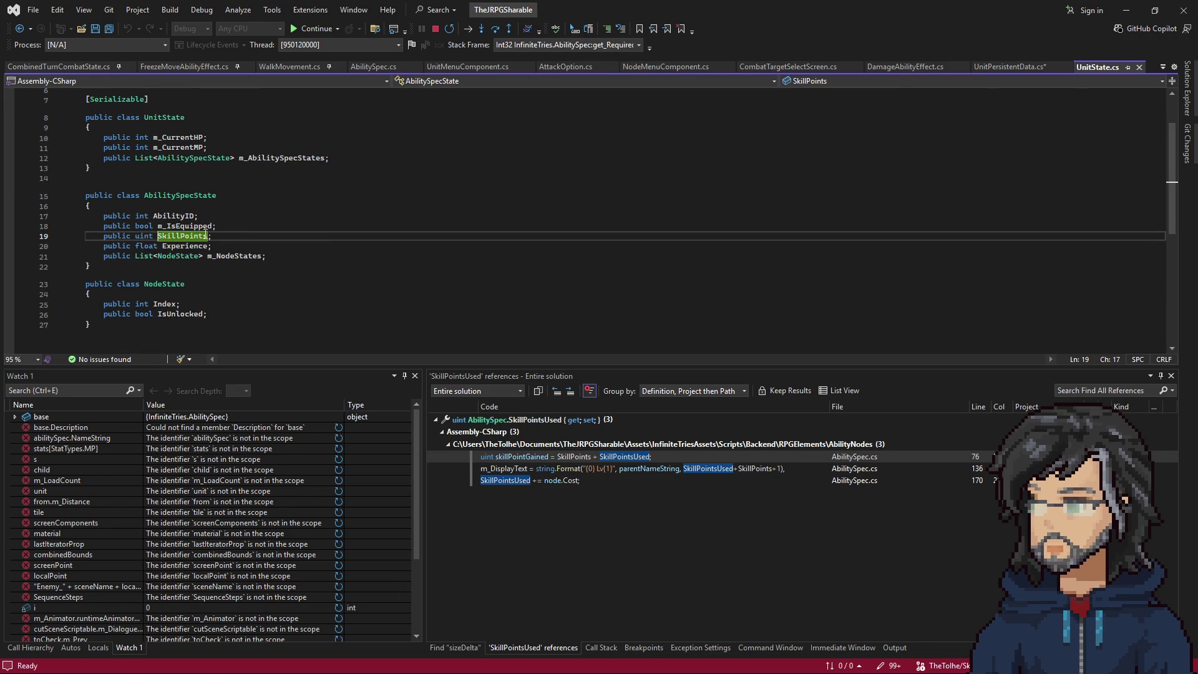
Add a uint SkillPointsUsed field to AbilitySpecState by duplicating SkillPoints, and save UnitState.cs.
{"action": "key", "text": "ctrl+d"}
{"action": "left_click", "coordinate": [197, 245]}
{"action": "left_click", "coordinate": [210, 245]}
{"action": "type", "text": "Used"}
{"action": "key", "text": "ctrl+s"}
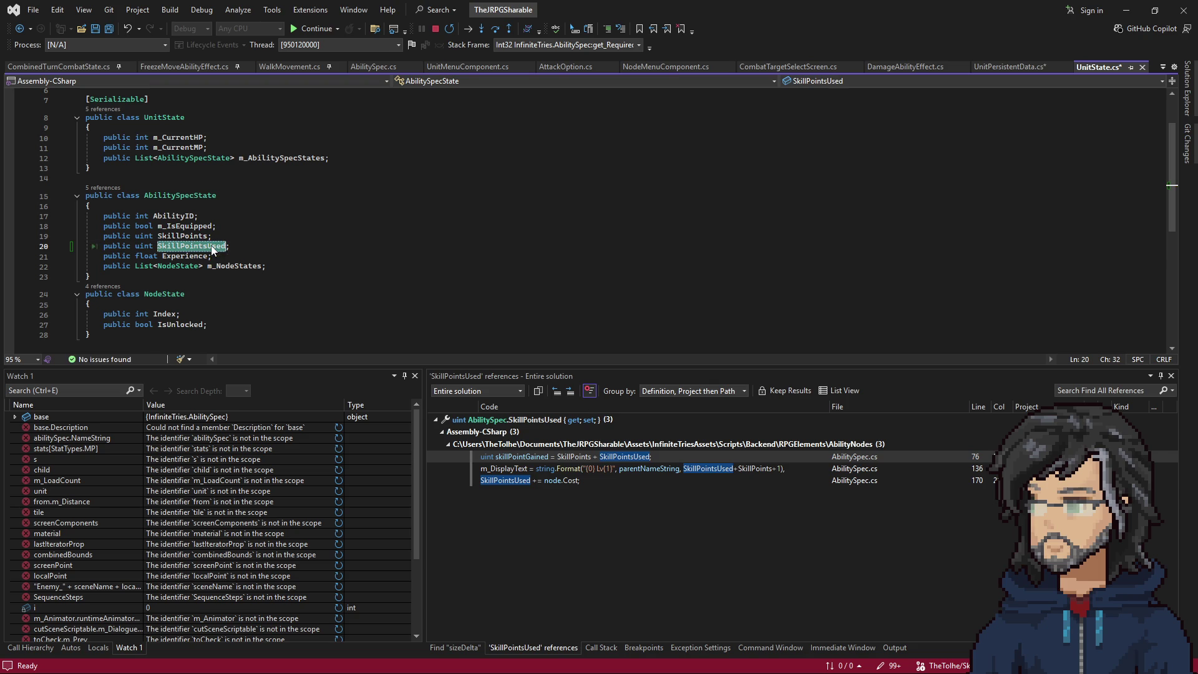
Change LoadUnitState line 176 to copy SkillPointsUsed on both sides of the assignment.
{"action": "left_click", "coordinate": [19, 29]}
{"action": "left_click", "coordinate": [23, 30]}
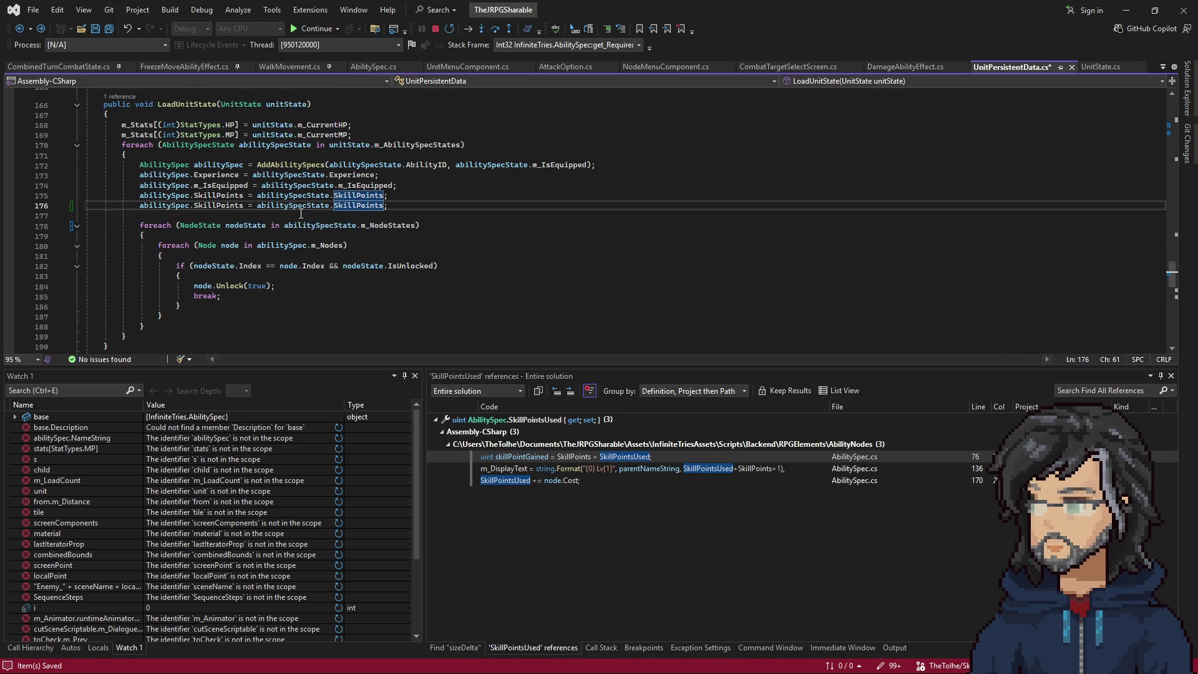
{"action": "double_click", "coordinate": [368, 206]}
{"action": "key", "text": "ctrl+v"}
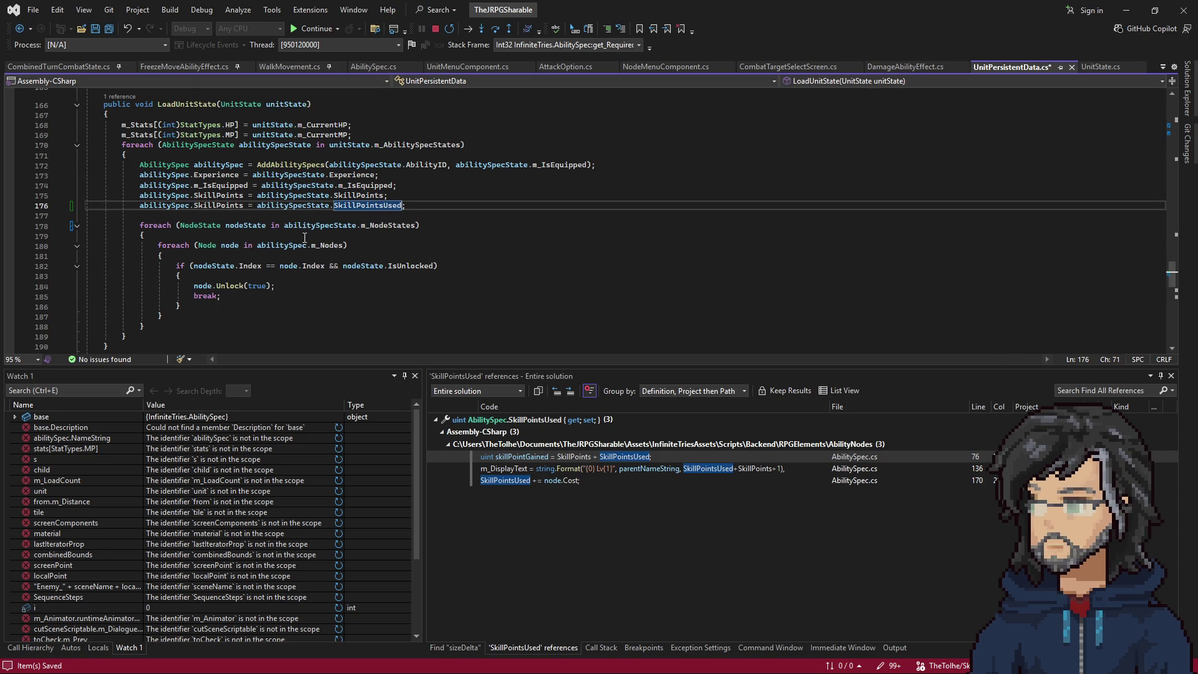
{"action": "double_click", "coordinate": [218, 205]}
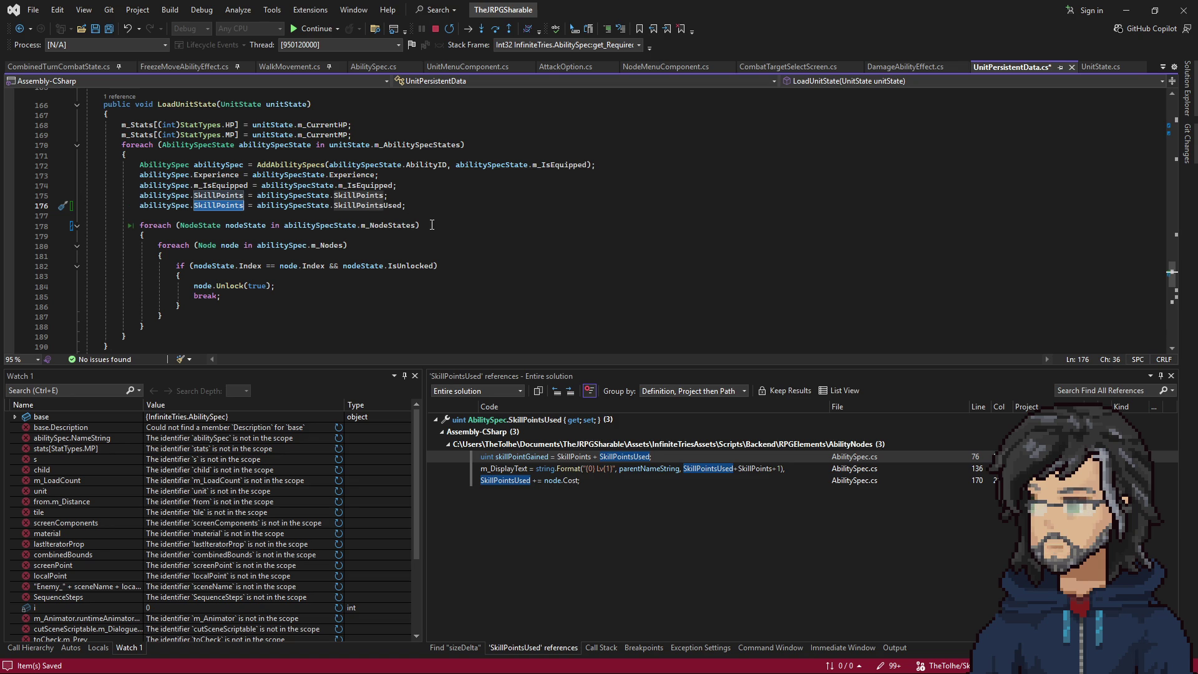
{"action": "type", "text": "SkillPointsUsed"}
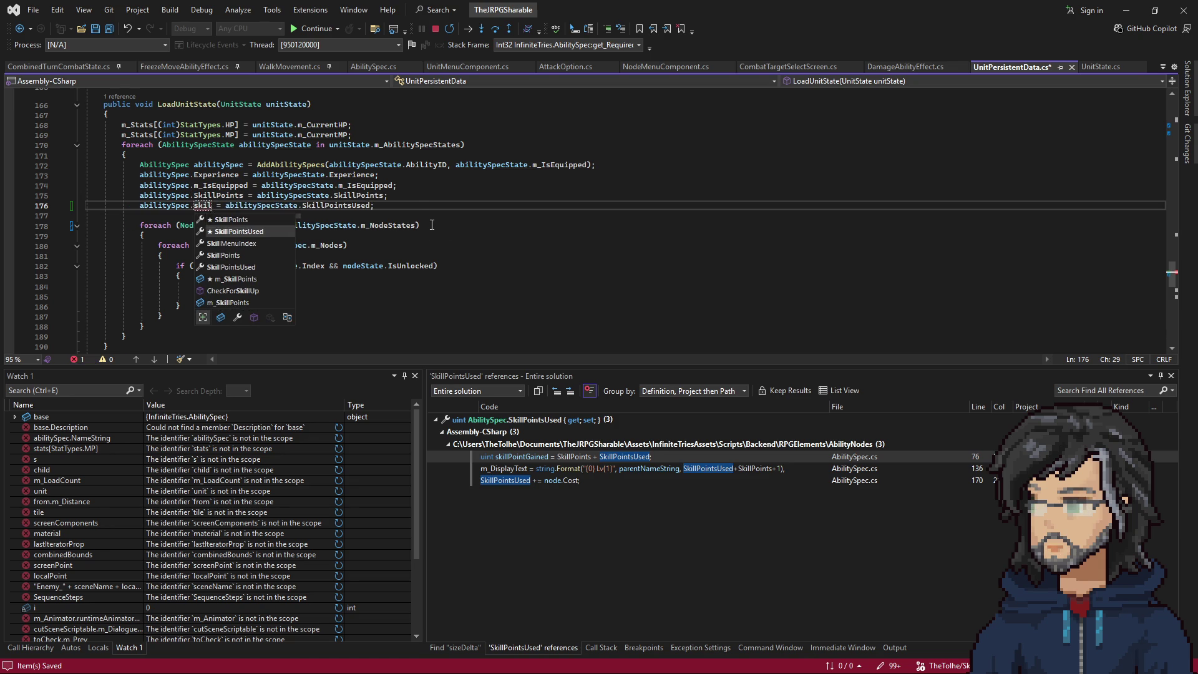
{"action": "key", "text": "Tab"}
{"action": "left_click", "coordinate": [434, 196]}
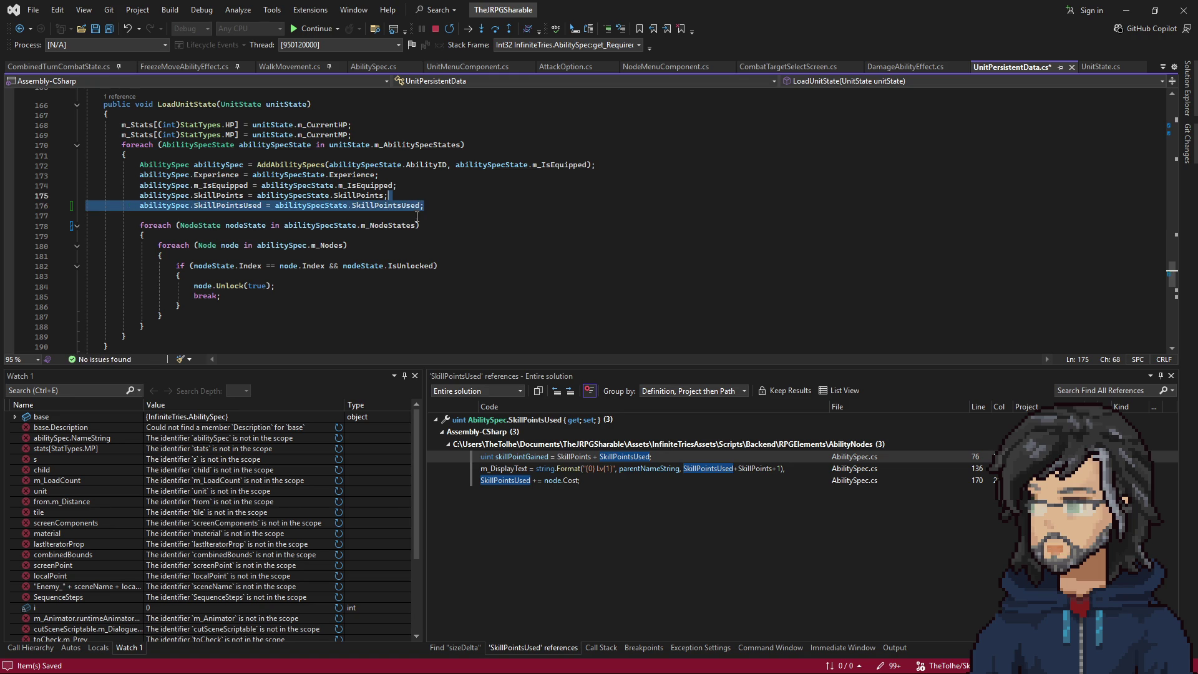
{"action": "scroll", "coordinate": [406, 235], "scroll_direction": "down", "scroll_amount": 5}
{"action": "scroll", "coordinate": [407, 235], "scroll_direction": "down", "scroll_amount": 4}
Add a SkillPointsUsed = abilitySpec.SkillPointsUsed line to GetUnitState and save UnitPersistentData.cs.
{"action": "left_click", "coordinate": [329, 243]}
{"action": "key", "text": "ctrl+c"}
{"action": "key", "text": "ctrl+v"}
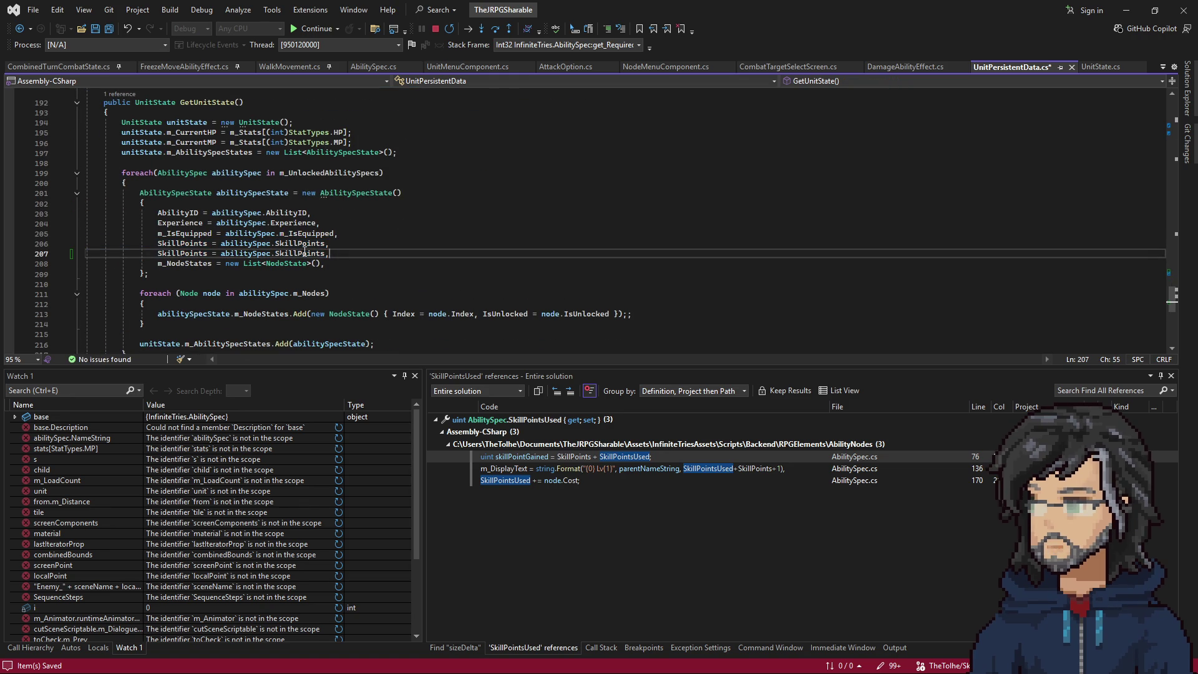
{"action": "double_click", "coordinate": [304, 252]}
{"action": "key", "text": "ctrl+space"}
{"action": "double_click", "coordinate": [331, 294]}
{"action": "left_click", "coordinate": [208, 254]}
{"action": "type", "text": "Used"}
{"action": "key", "text": "End"}
{"action": "key", "text": "ctrl+s"}
Return to SkillPointsUsed on line 176 and bring up its editing options.
{"action": "scroll", "coordinate": [281, 269], "scroll_direction": "up", "scroll_amount": 4}
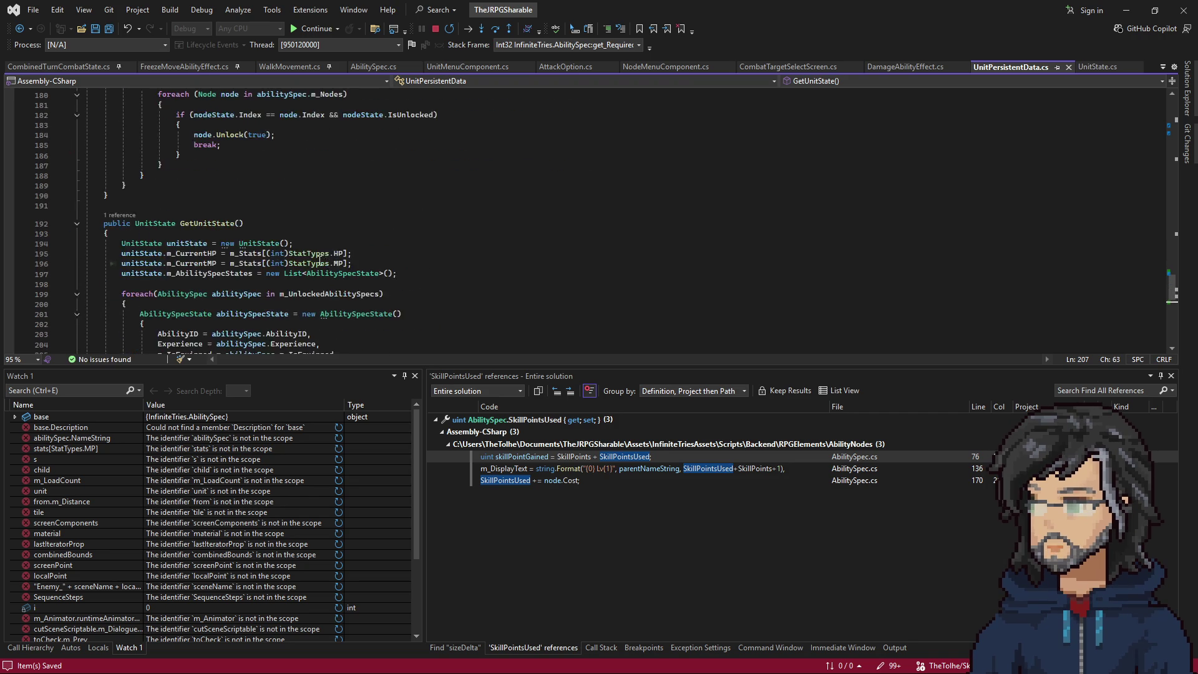
{"action": "scroll", "coordinate": [323, 261], "scroll_direction": "down", "scroll_amount": 4}
{"action": "left_click_drag", "start_coordinate": [312, 225], "coordinate": [148, 225]}
{"action": "scroll", "coordinate": [245, 220], "scroll_direction": "up", "scroll_amount": 10}
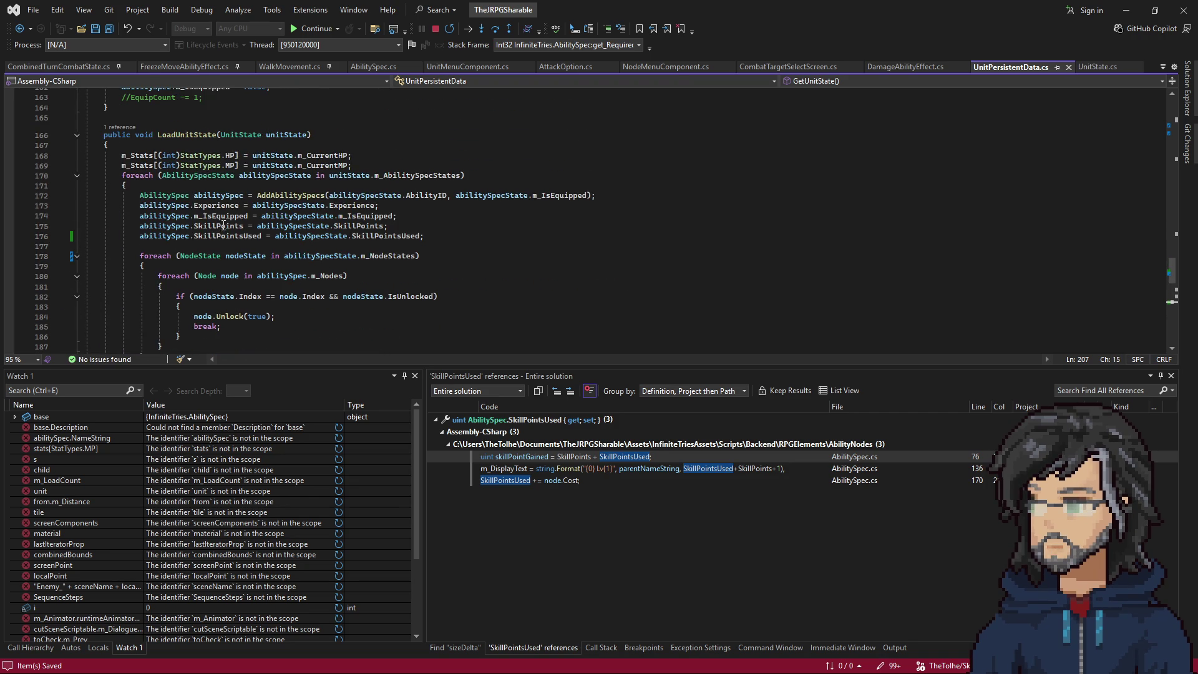
{"action": "left_click", "coordinate": [389, 236]}
{"action": "right_click", "coordinate": [234, 236]}
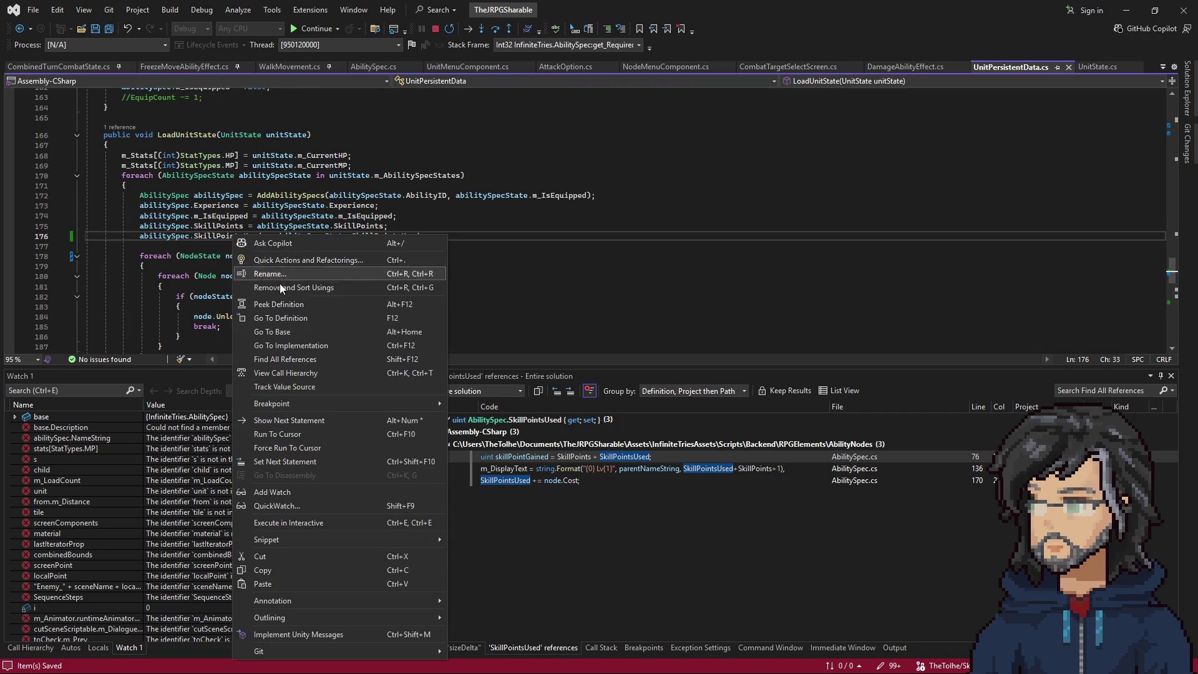
Go to the SkillPointsUsed definition in AbilitySpec.cs and inspect the RequiredExperience formula values.
{"action": "left_click", "coordinate": [277, 318]}
{"action": "scroll", "coordinate": [276, 266], "scroll_direction": "down", "scroll_amount": 4}
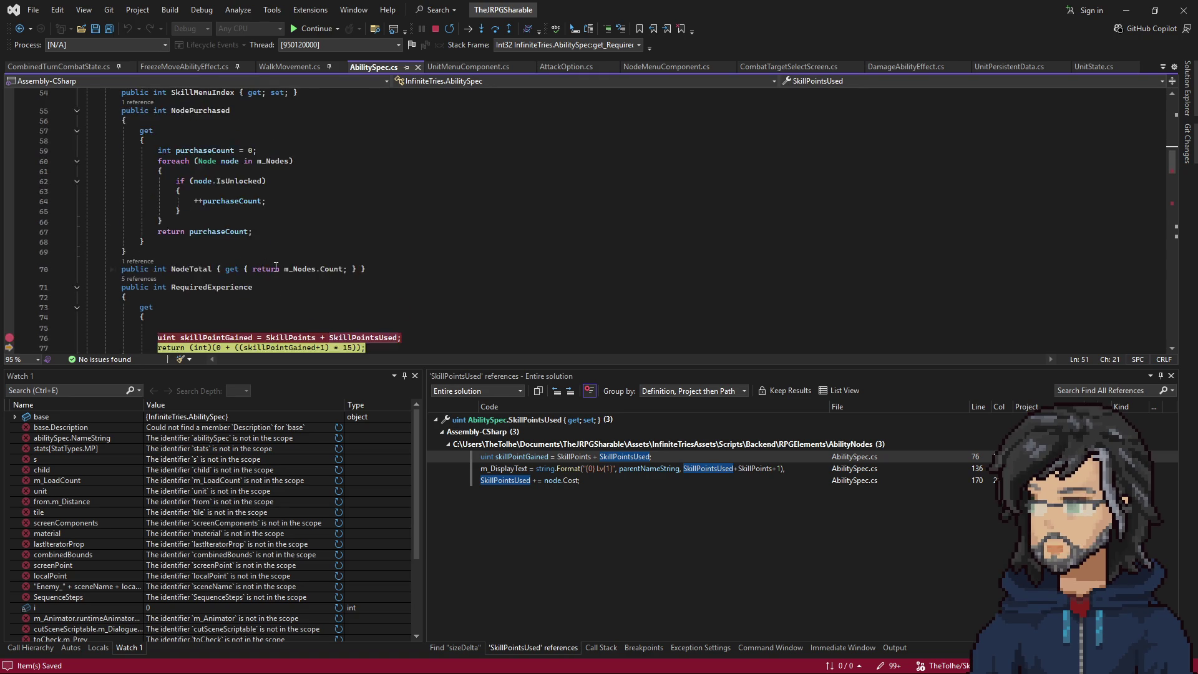
{"action": "scroll", "coordinate": [276, 267], "scroll_direction": "down", "scroll_amount": 3}
{"action": "mouse_move", "coordinate": [353, 245]}
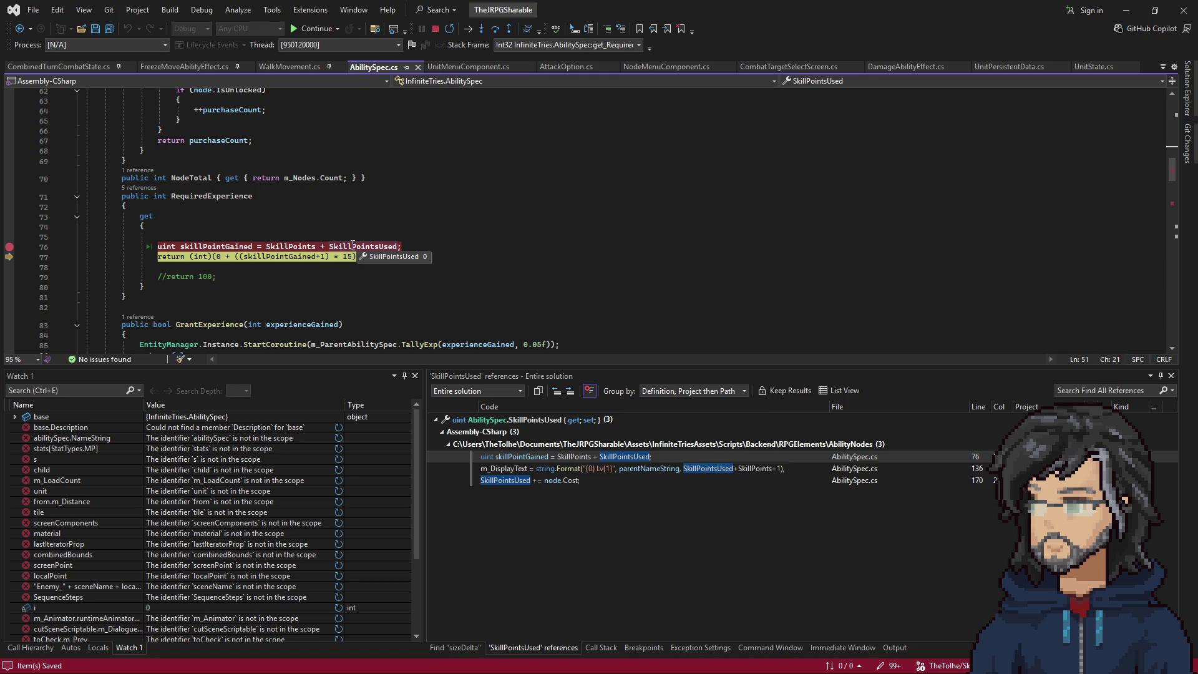
{"action": "mouse_move", "coordinate": [210, 245]}
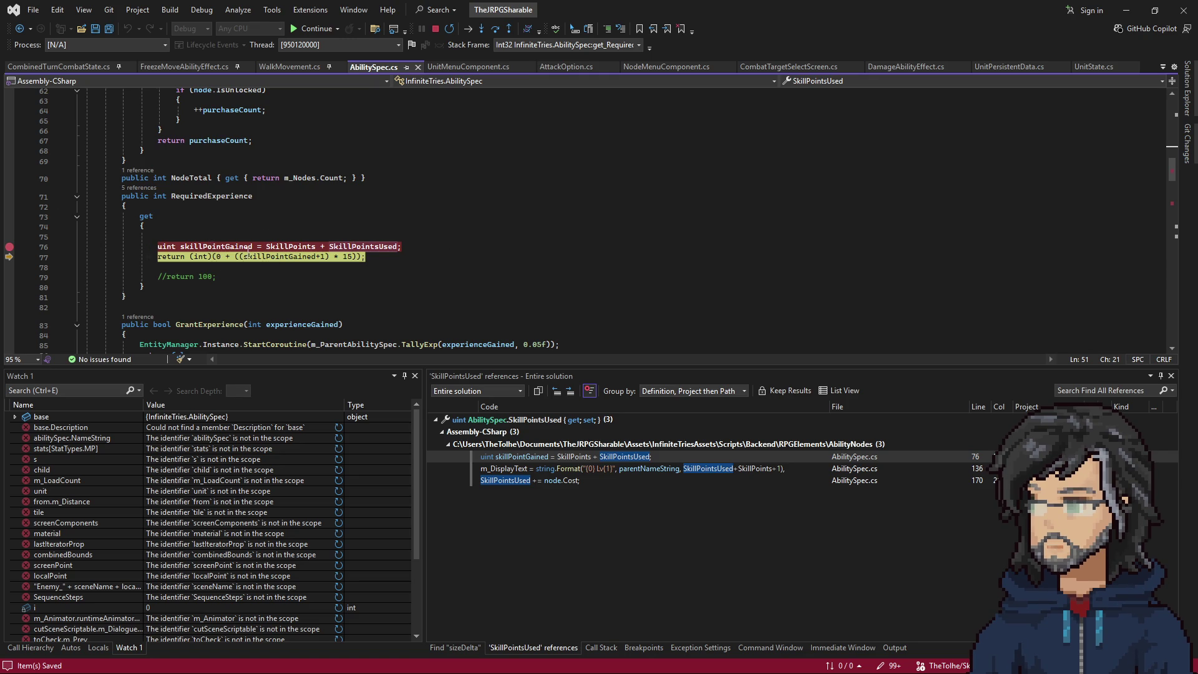
{"action": "left_click", "coordinate": [344, 256]}
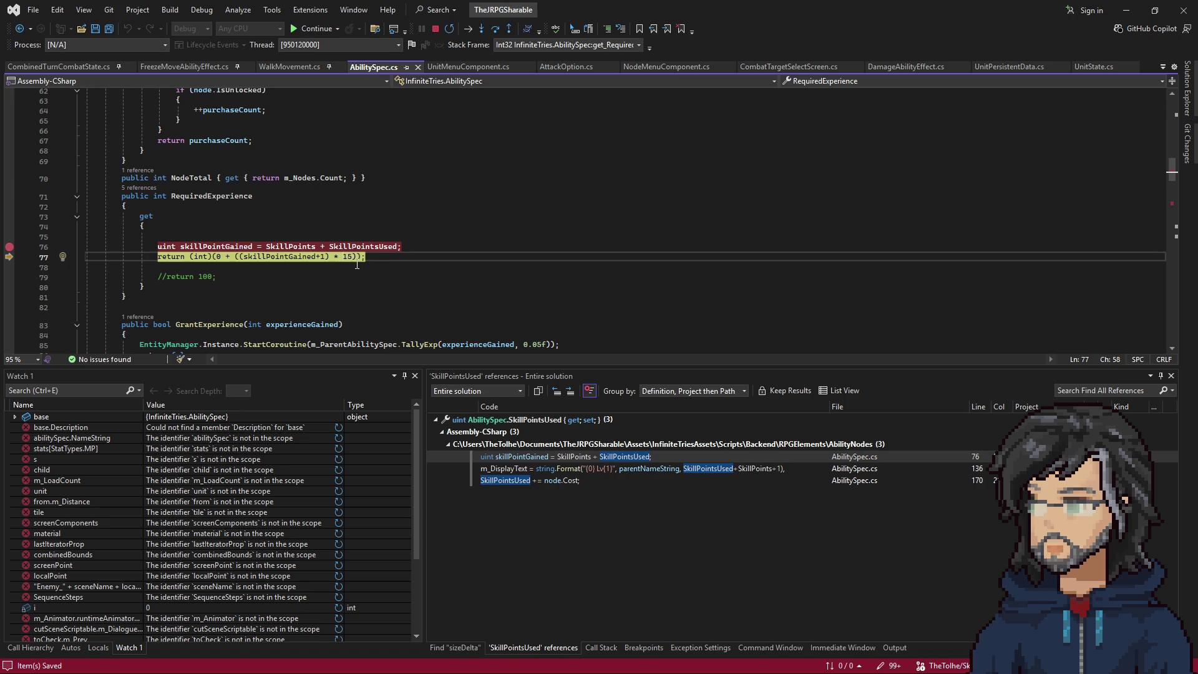
{"action": "left_click", "coordinate": [242, 257]}
{"action": "left_click", "coordinate": [280, 262]}
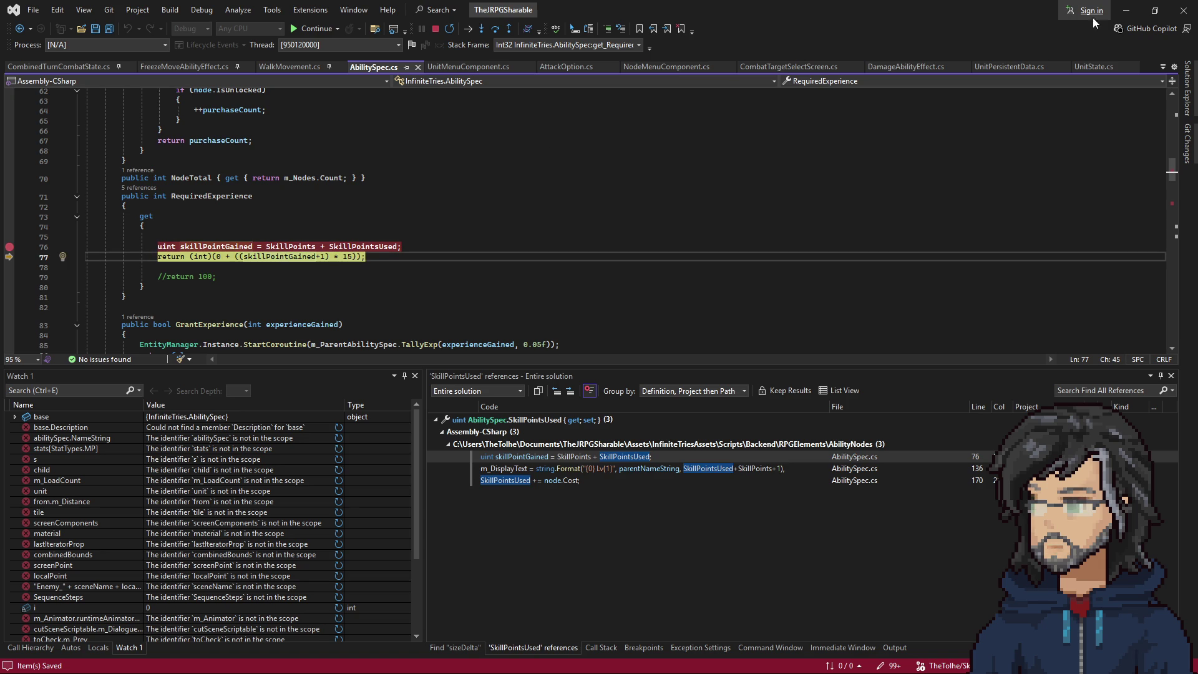
Resume execution past the breakpoint and return to the running Unity game.
{"action": "left_click", "coordinate": [1127, 11]}
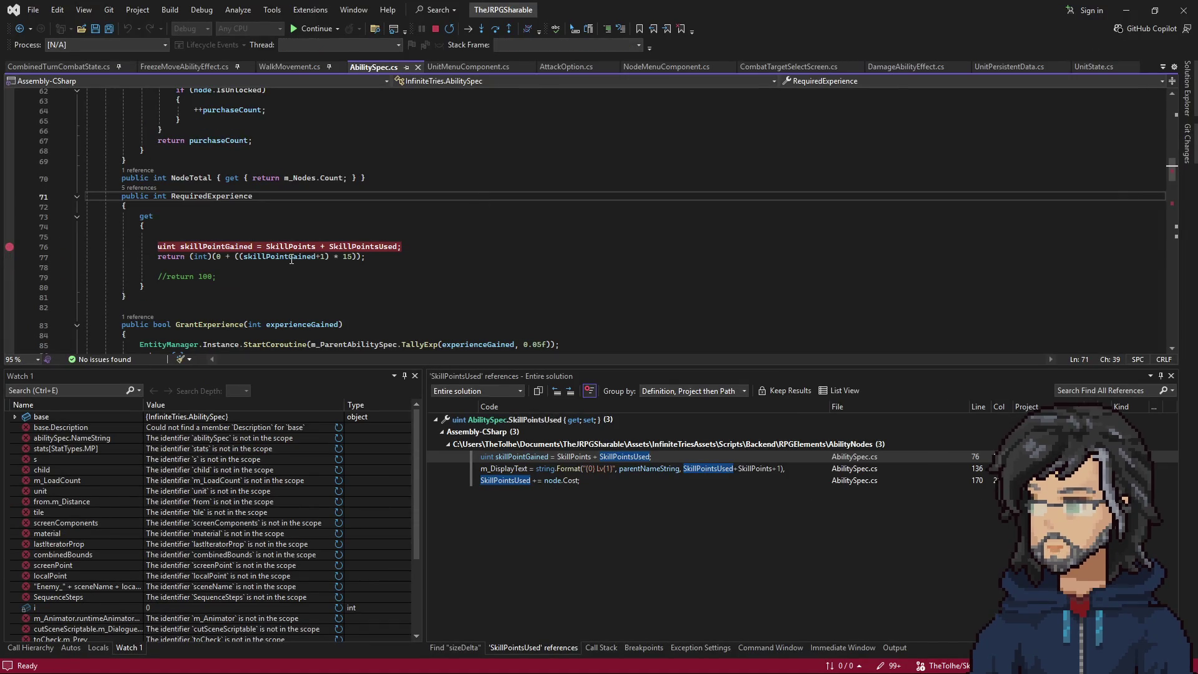
{"action": "key", "text": "F5"}
{"action": "key", "text": "alt+Tab"}
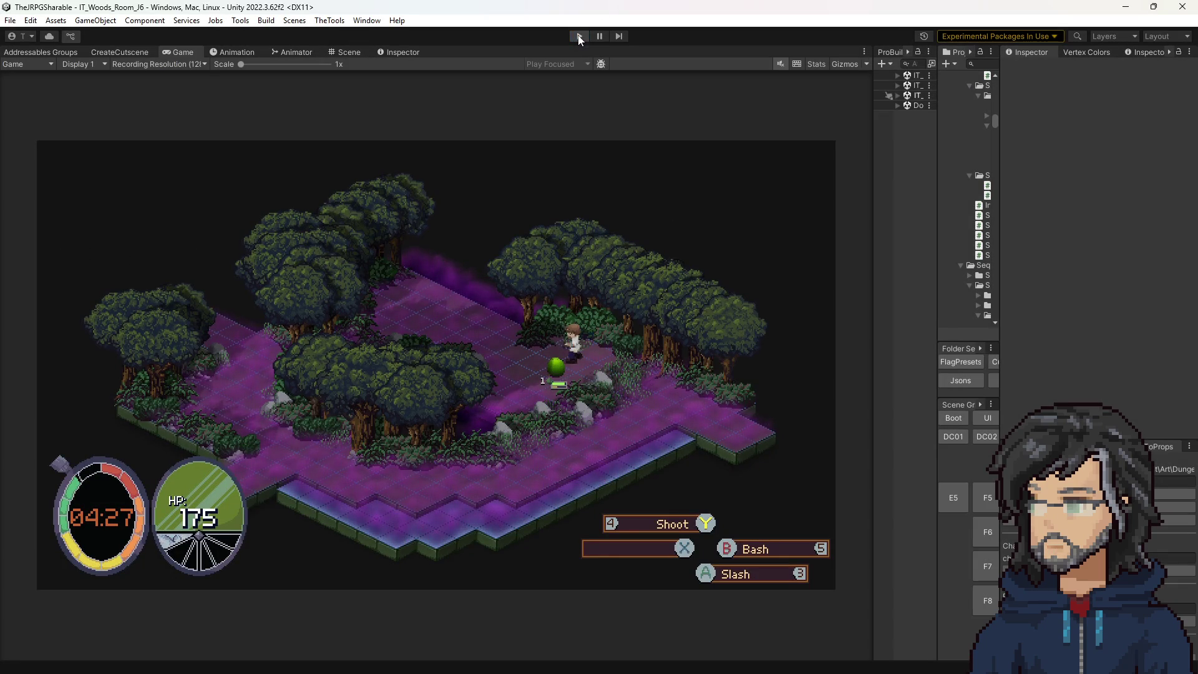
Restart Play mode, browse the Continue save slots, then back out to the title menu.
{"action": "left_click", "coordinate": [579, 36]}
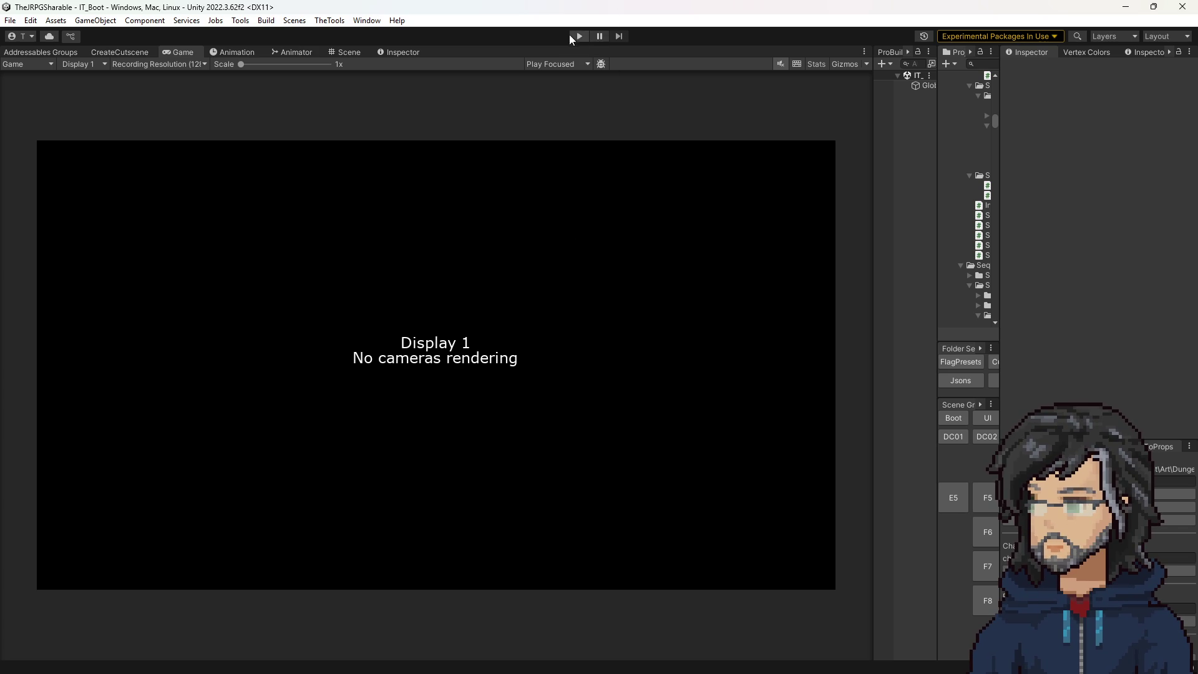
{"action": "left_click", "coordinate": [573, 37]}
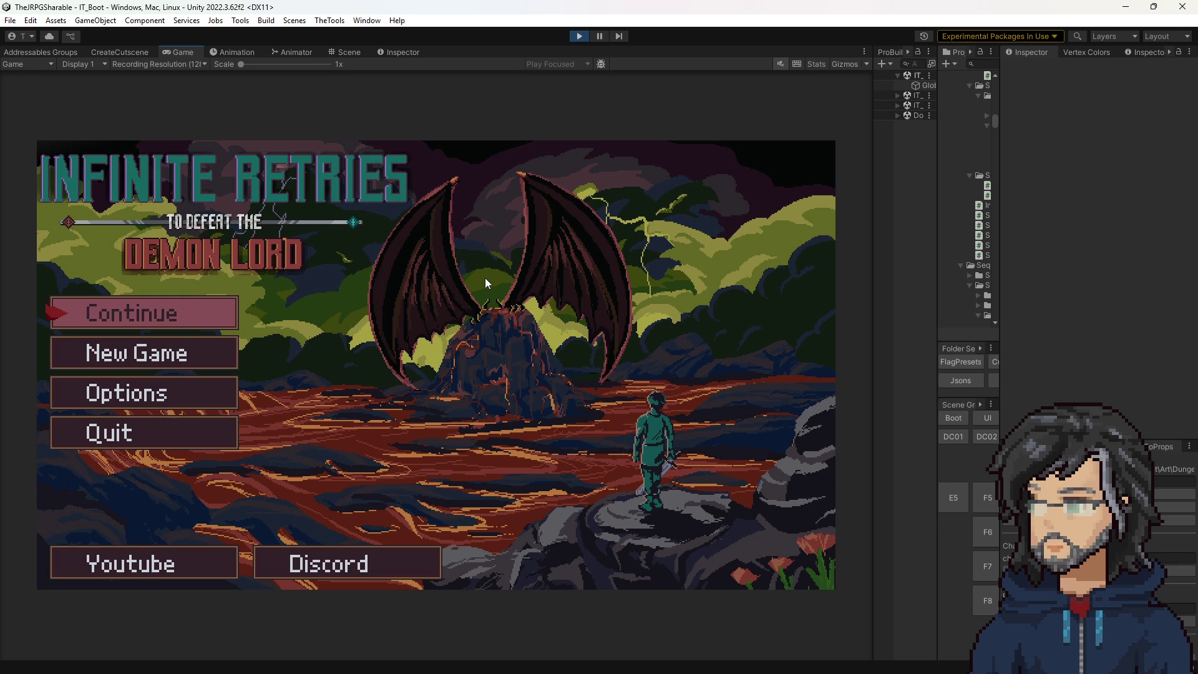
{"action": "key", "text": "Down"}
{"action": "key", "text": "Up"}
{"action": "key", "text": "Return"}
{"action": "key", "text": "Down"}
{"action": "key", "text": "Down"}
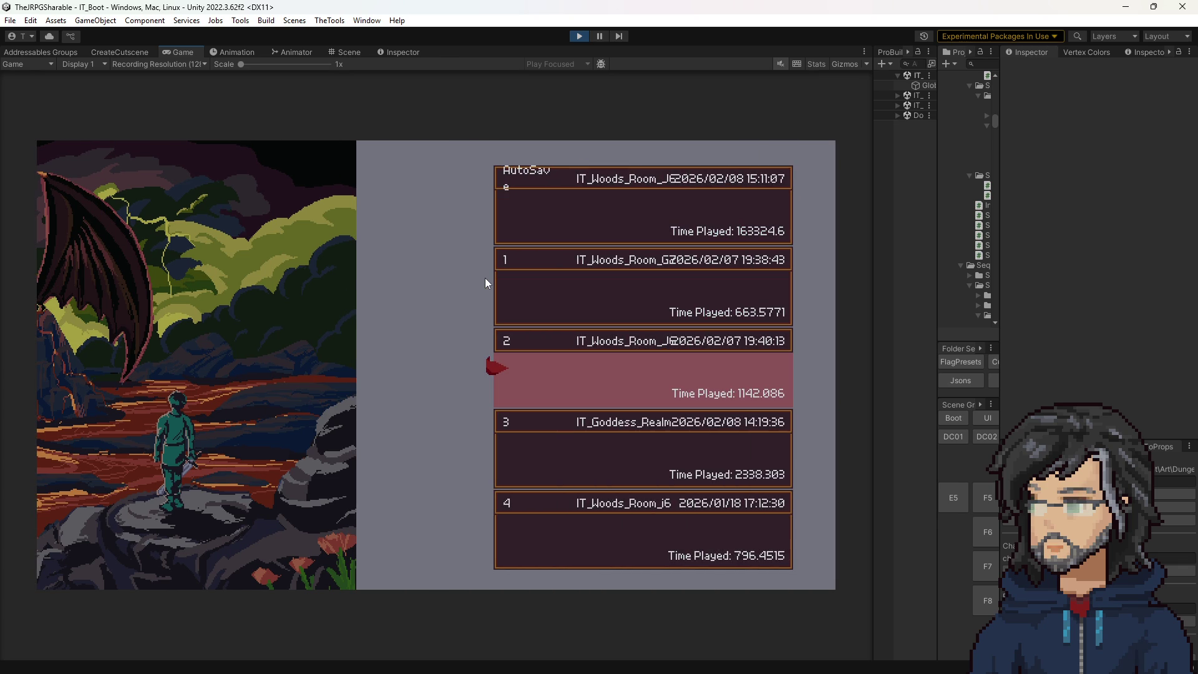
{"action": "key", "text": "Up"}
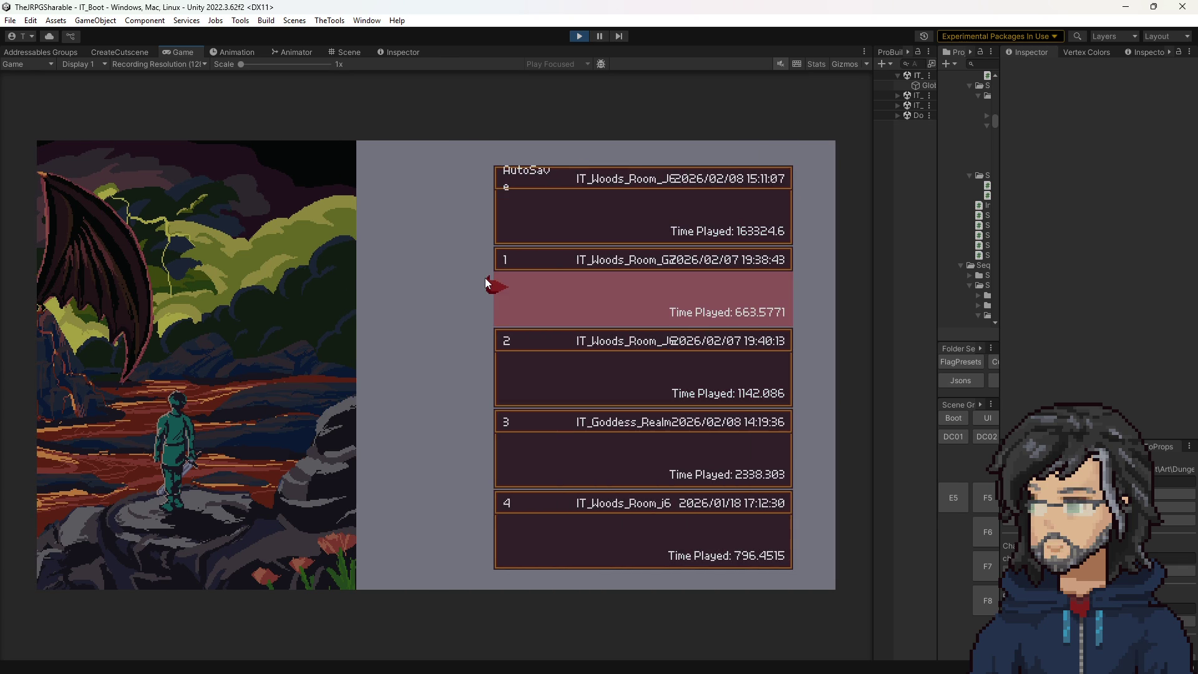
{"action": "key", "text": "Down"}
{"action": "key", "text": "Down"}
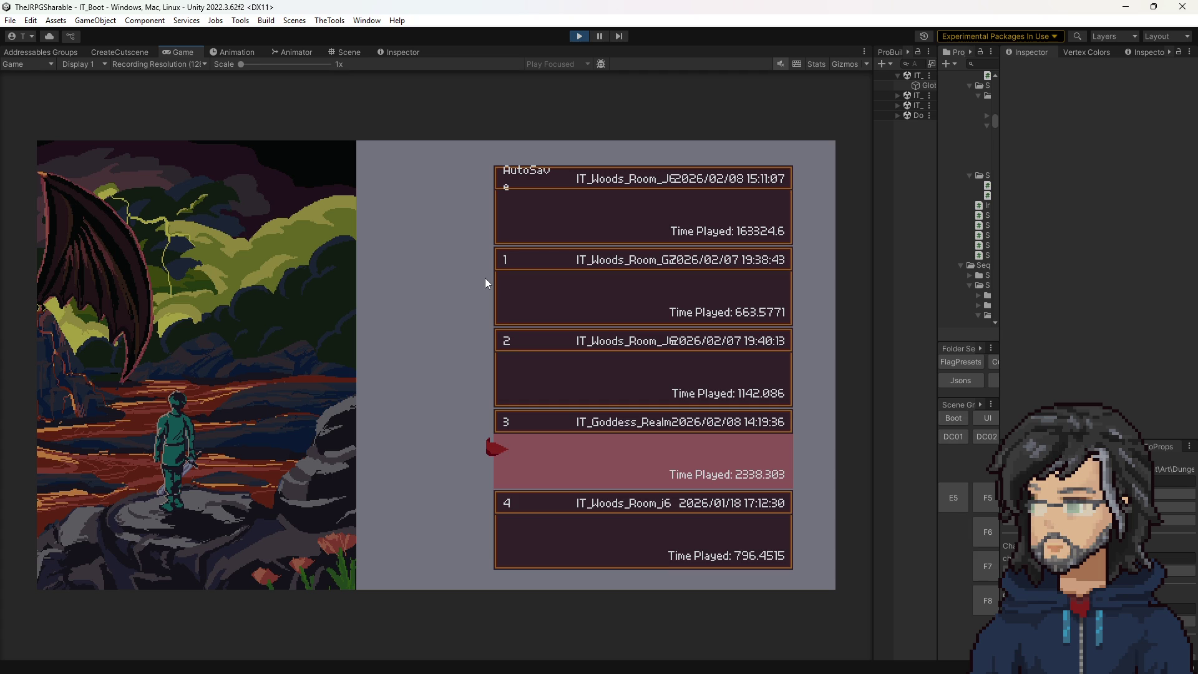
{"action": "key", "text": "Up"}
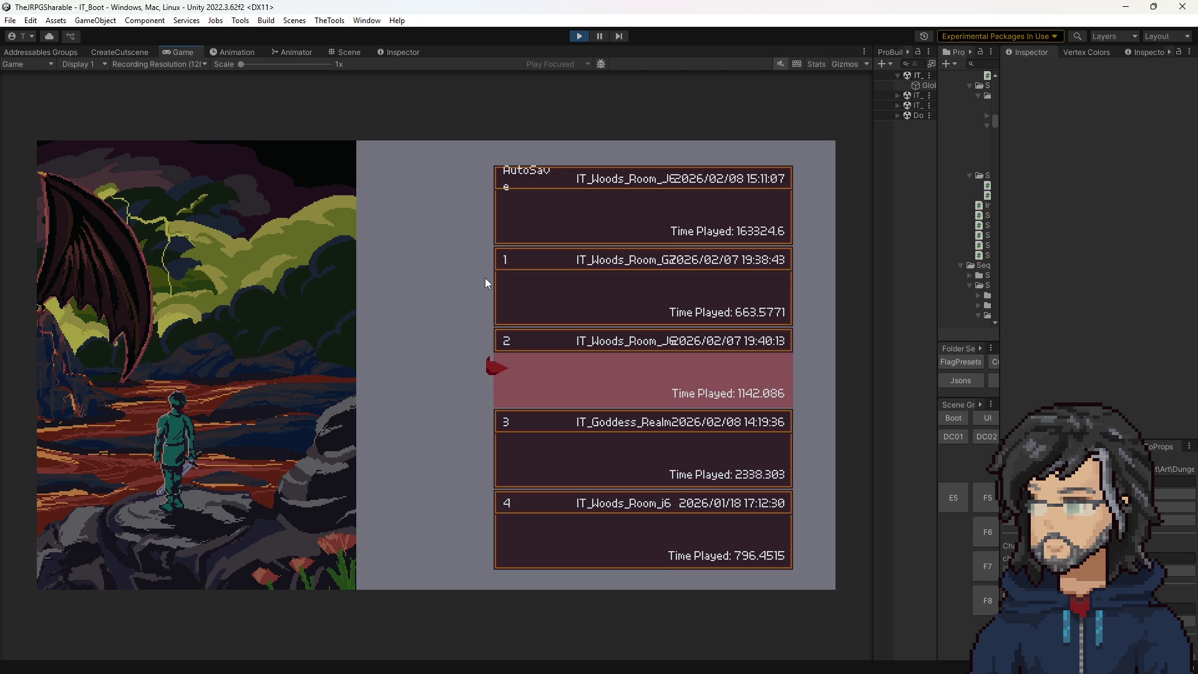
{"action": "key", "text": "Up"}
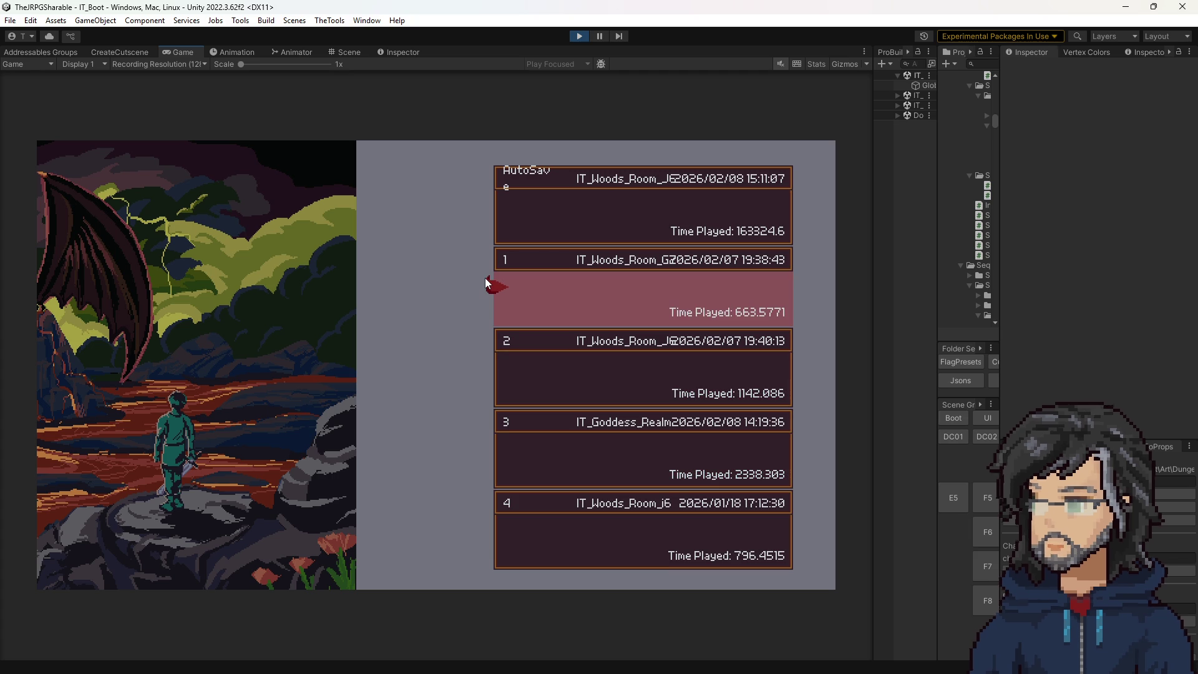
{"action": "key", "text": "Escape"}
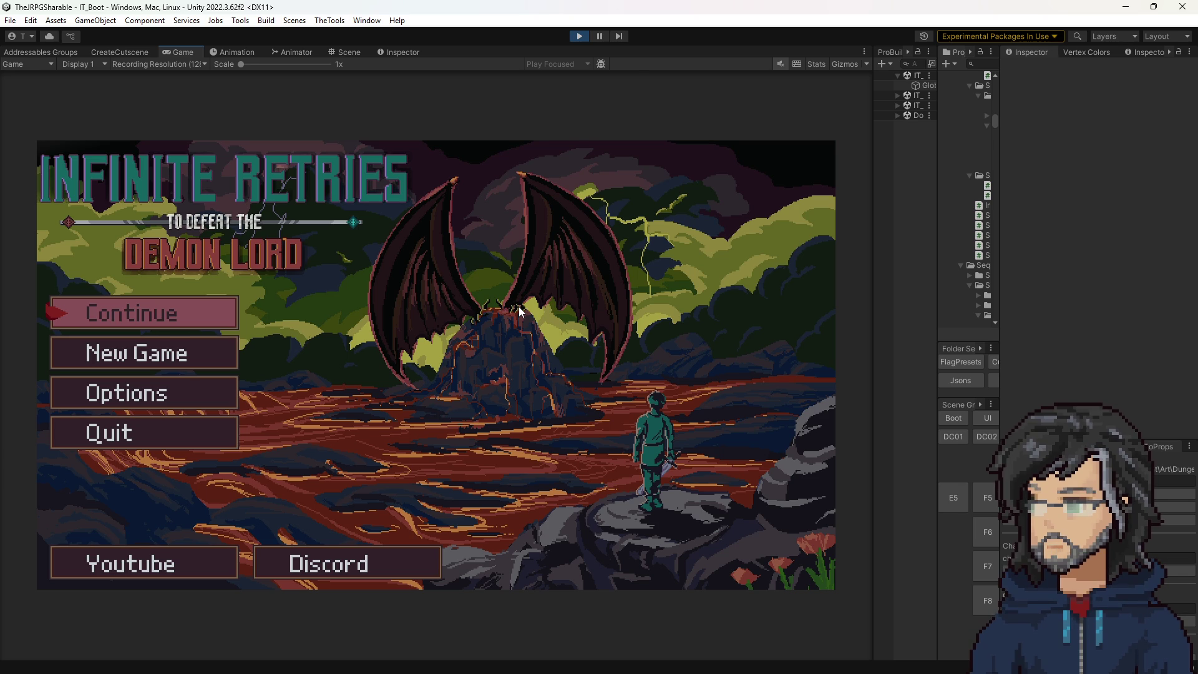
Widen the scene loader panel and replay into IT_Combat_Grounds until the breakpoint hits.
{"action": "left_click_drag", "start_coordinate": [875, 260], "coordinate": [755, 268]}
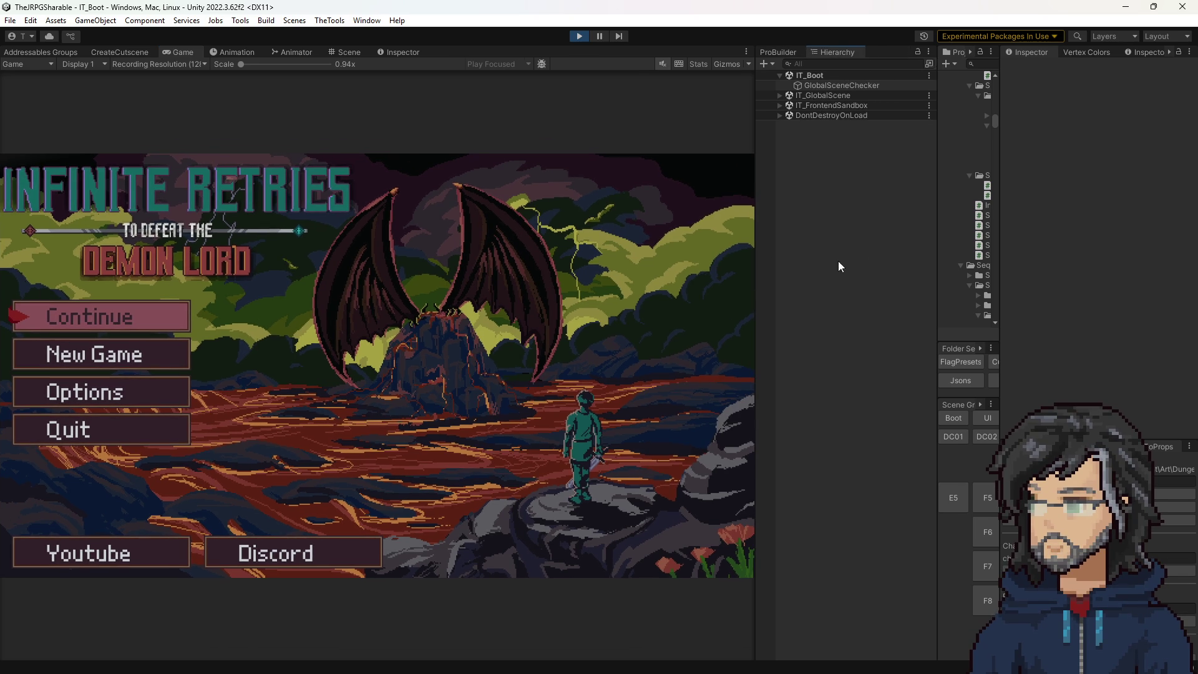
{"action": "left_click_drag", "start_coordinate": [934, 262], "coordinate": [817, 267]}
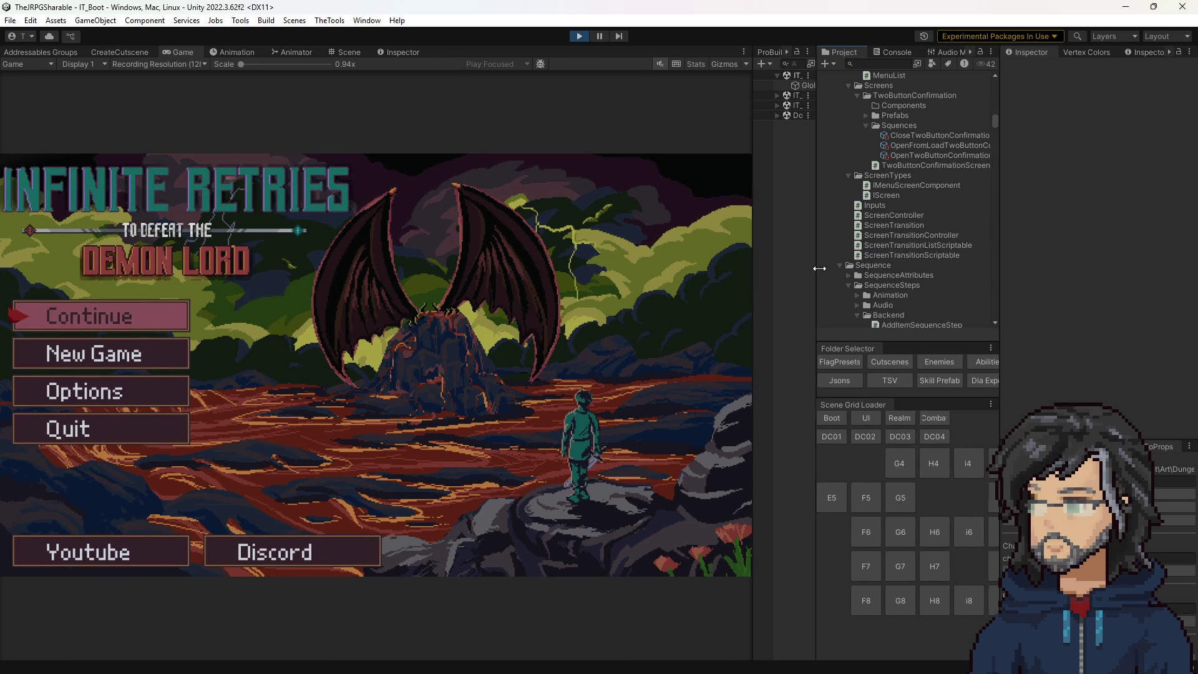
{"action": "left_click", "coordinate": [937, 418]}
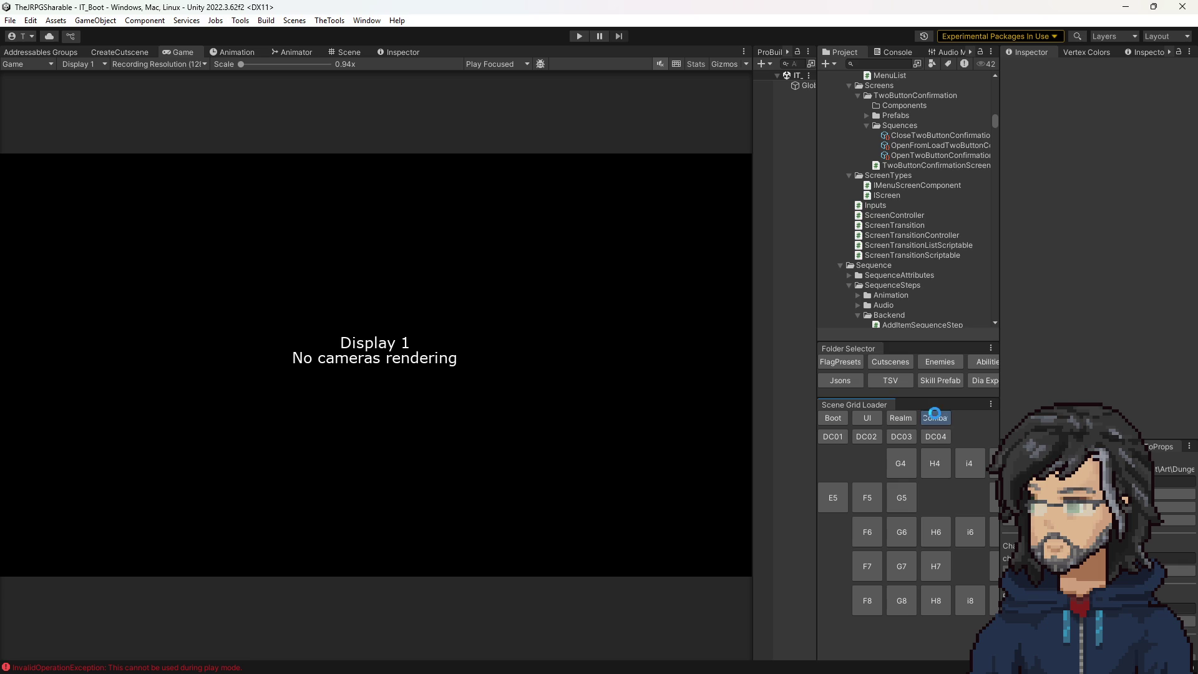
{"action": "left_click", "coordinate": [936, 418]}
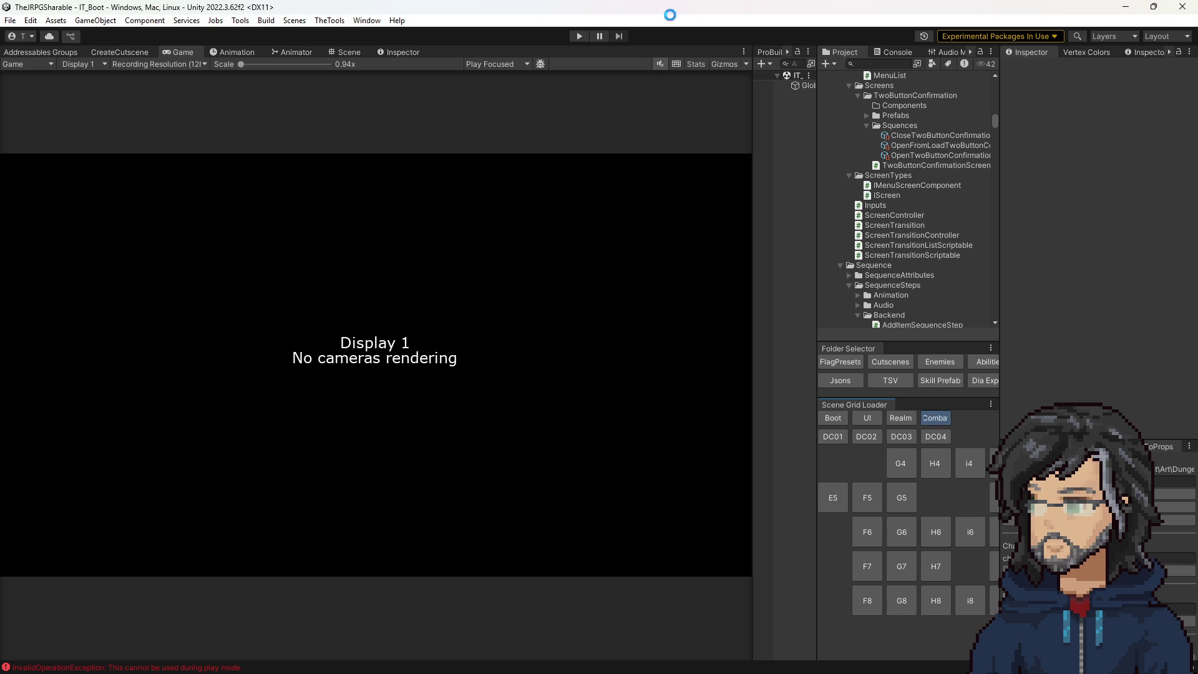
{"action": "left_click", "coordinate": [580, 36]}
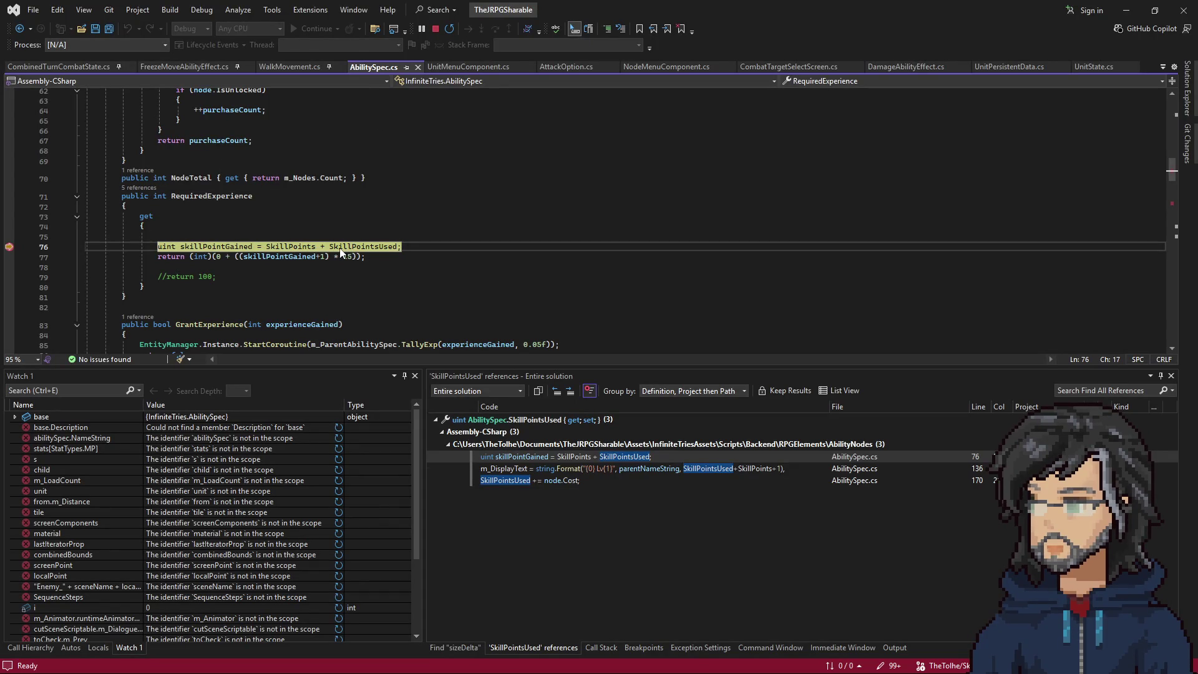
Step over the line 76 skillPointGained calculation, then resume the game.
{"action": "left_click", "coordinate": [336, 249]}
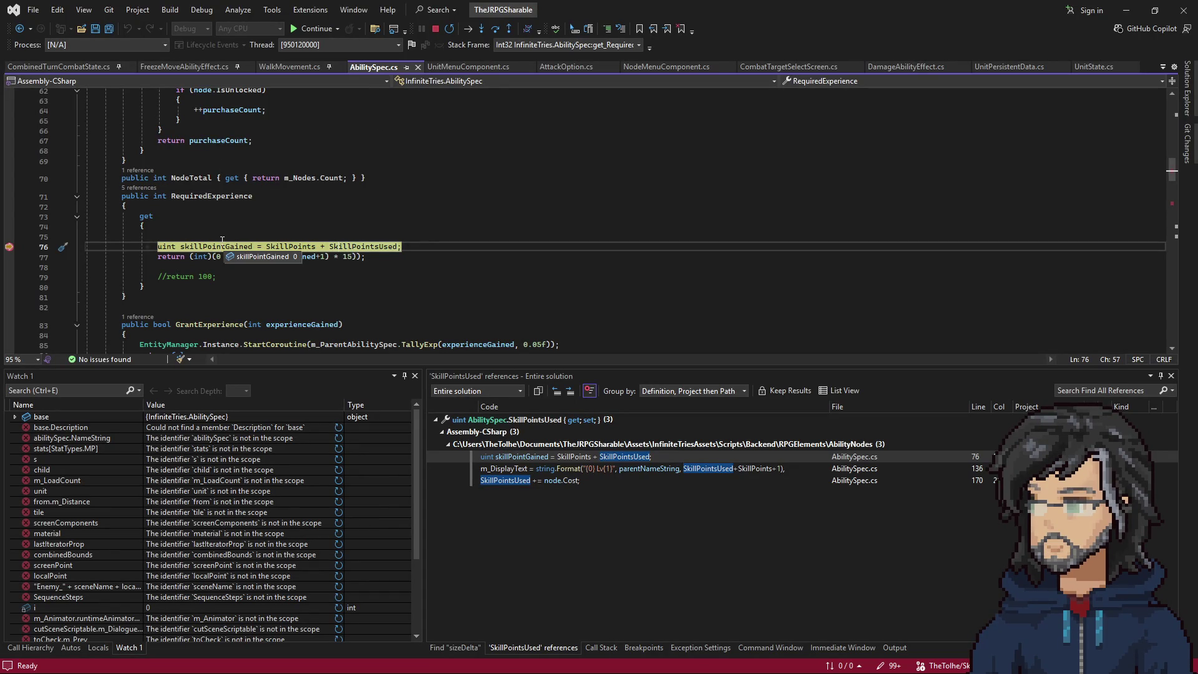
{"action": "key", "text": "F10"}
{"action": "key", "text": "F5"}
{"action": "mouse_move", "coordinate": [233, 245]}
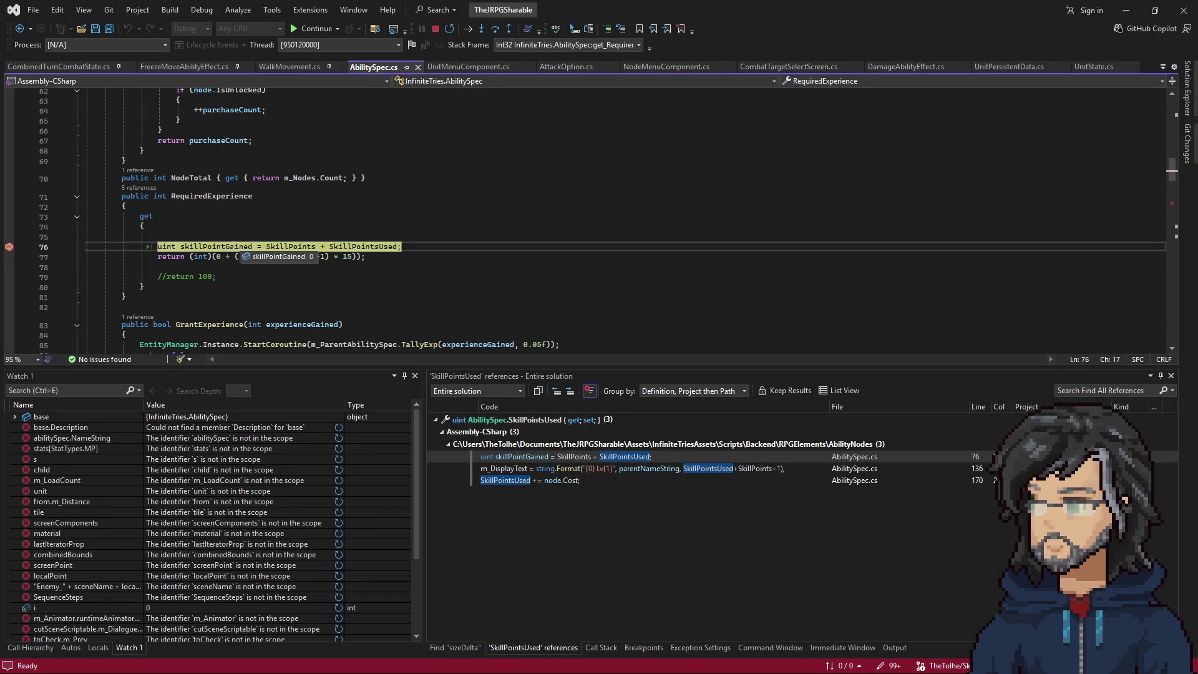
{"action": "key", "text": "F10"}
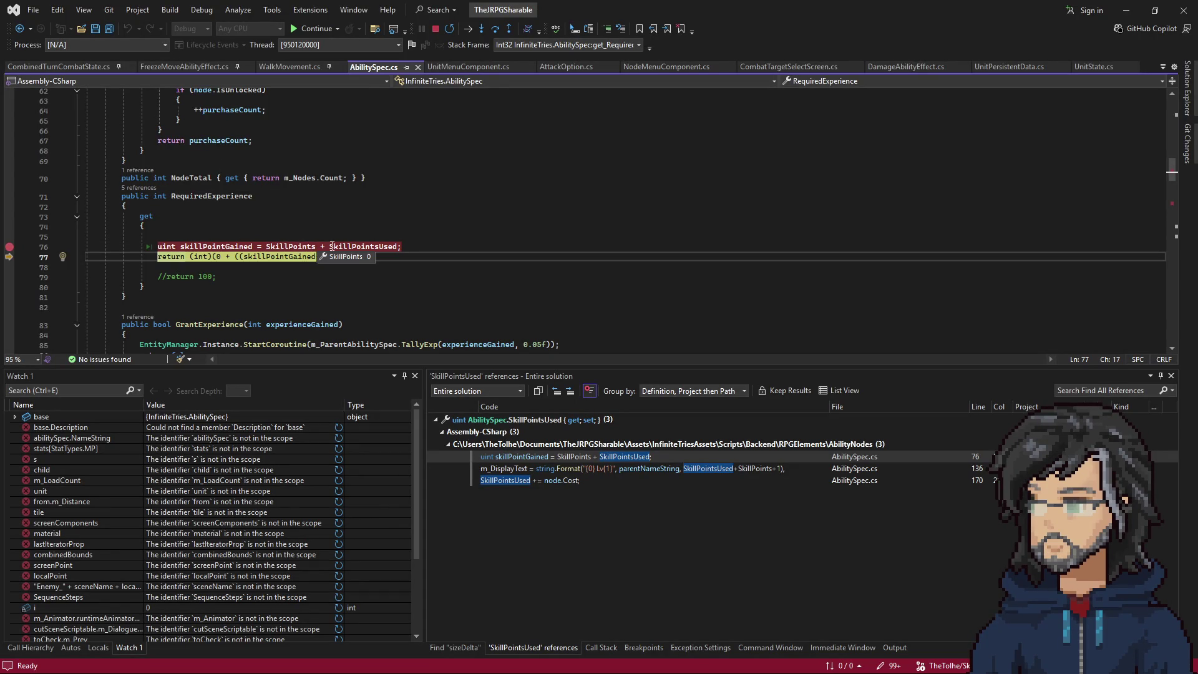
{"action": "key", "text": "F5"}
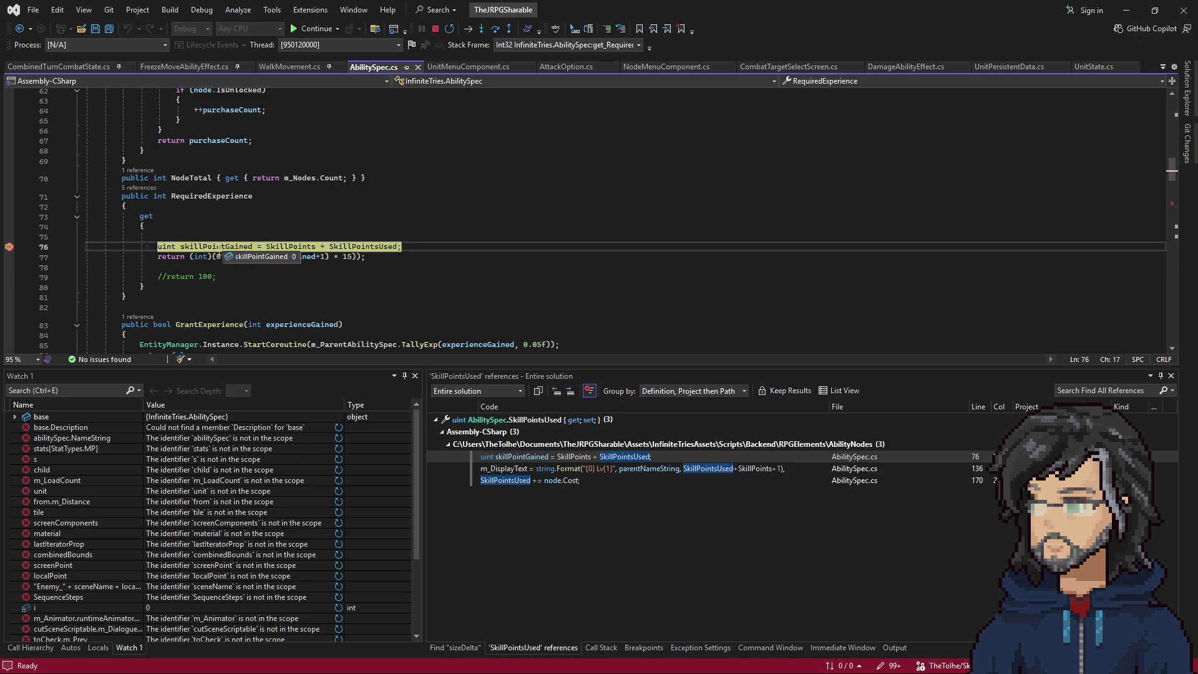
{"action": "key", "text": "F5"}
{"action": "key", "text": "alt+Tab"}
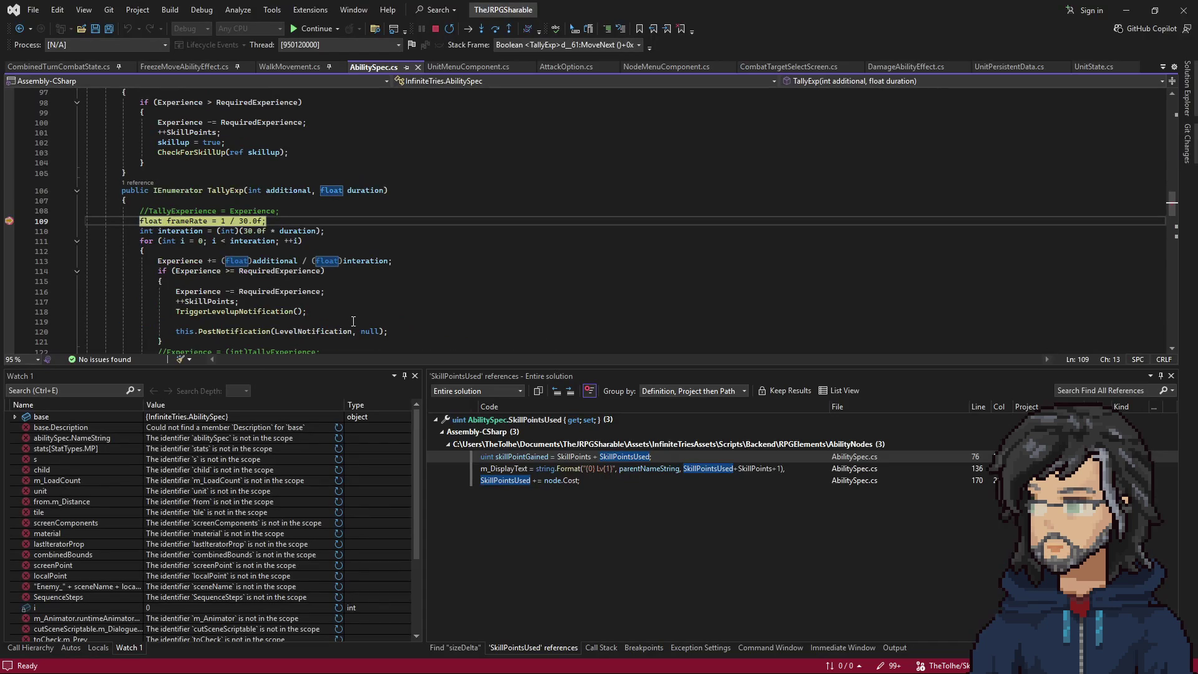
Move the TallyExp breakpoint from line 109 to line 116 and resume the game.
{"action": "left_click", "coordinate": [212, 221]}
{"action": "scroll", "coordinate": [289, 286], "scroll_direction": "down", "scroll_amount": 2}
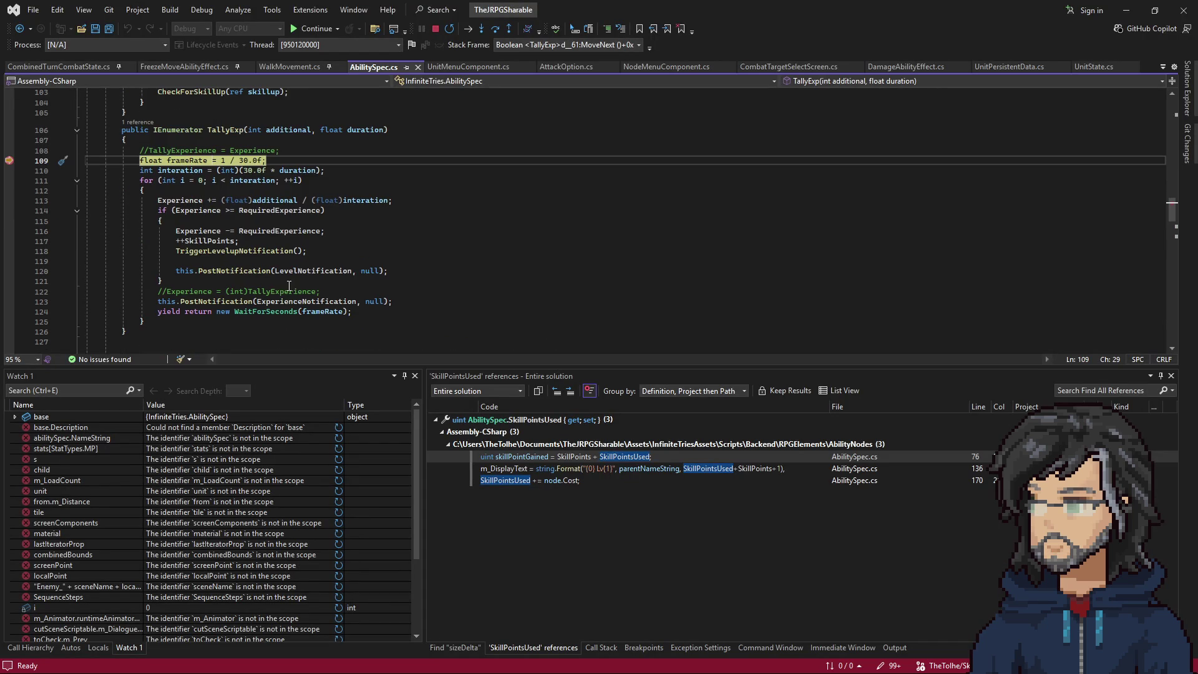
{"action": "left_click", "coordinate": [221, 231]}
{"action": "key", "text": "F9"}
{"action": "left_click", "coordinate": [199, 160]}
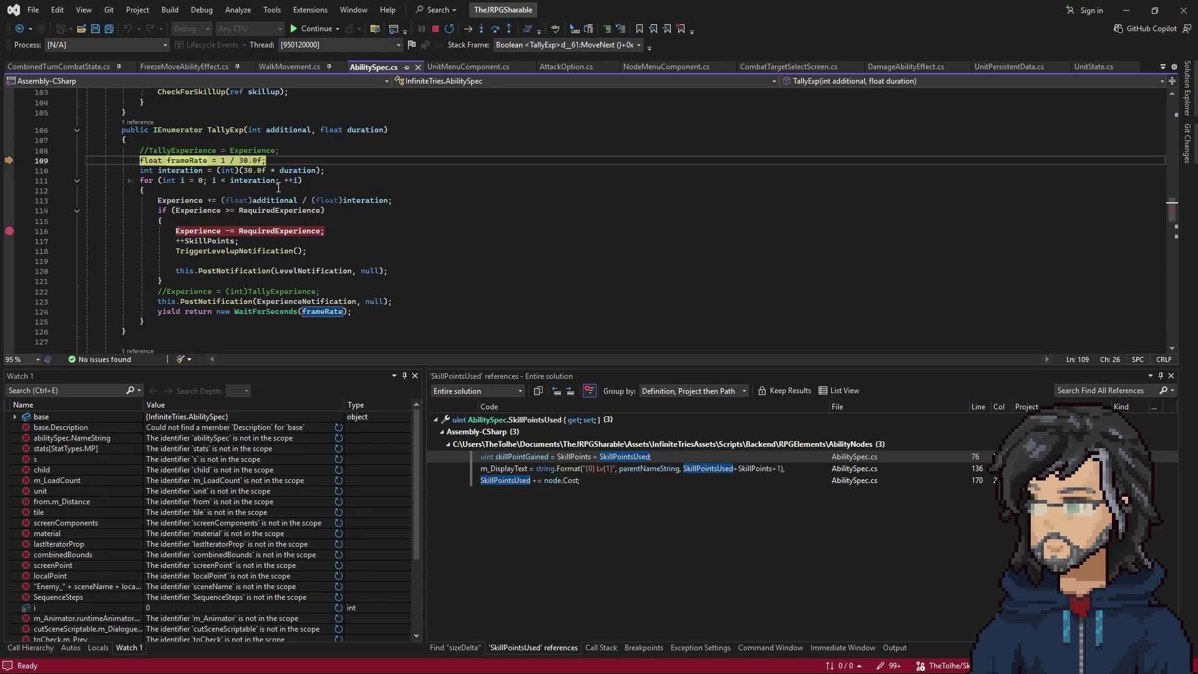
{"action": "key", "text": "F9"}
{"action": "key", "text": "F5"}
{"action": "key", "text": "alt+Tab"}
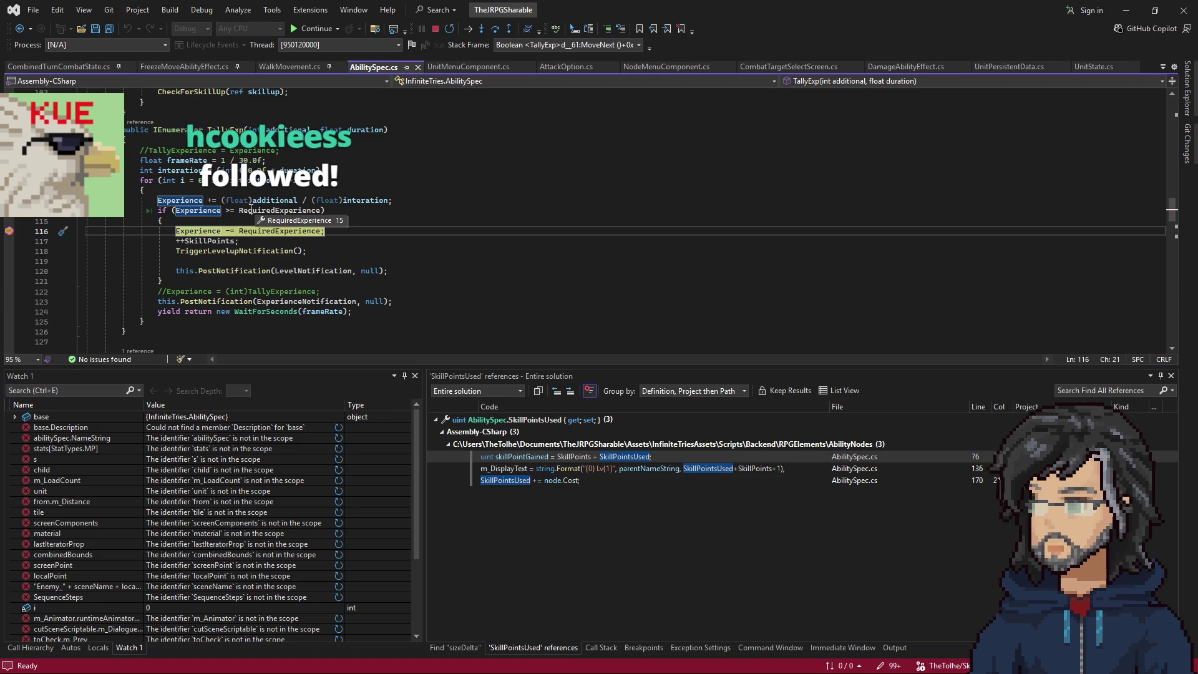
Step from line 116 to the ++SkillPoints increment on line 117 after more combat.
{"action": "key", "text": "F10"}
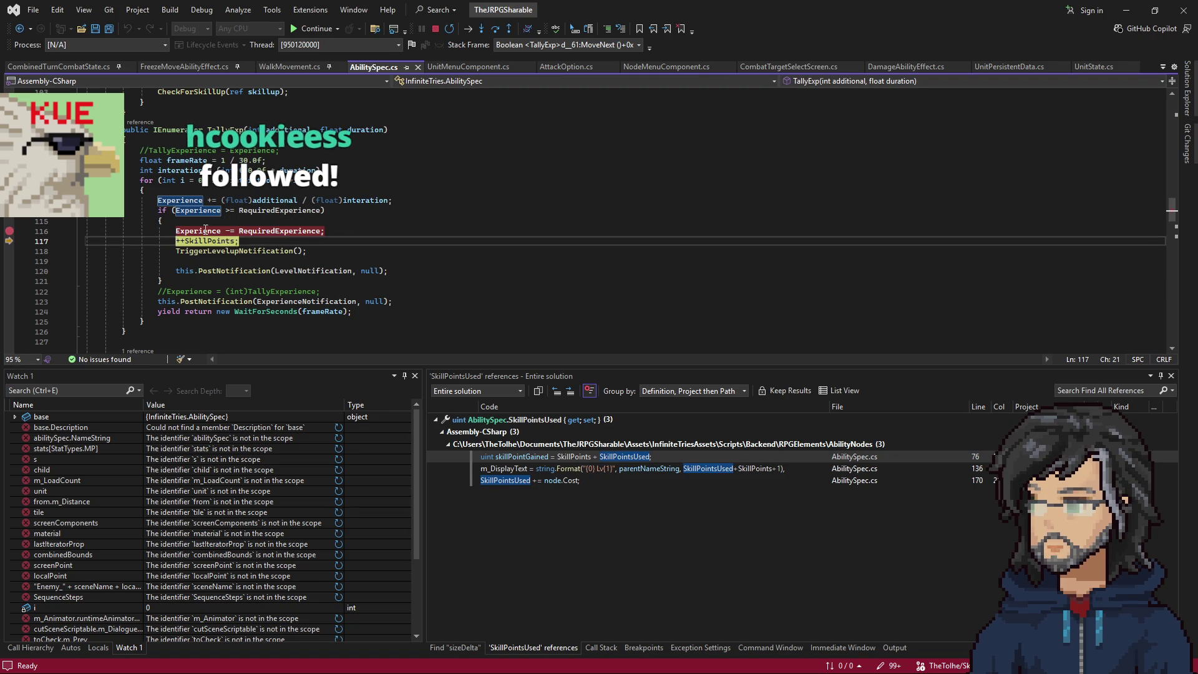
{"action": "mouse_move", "coordinate": [204, 248]}
{"action": "key", "text": "F5"}
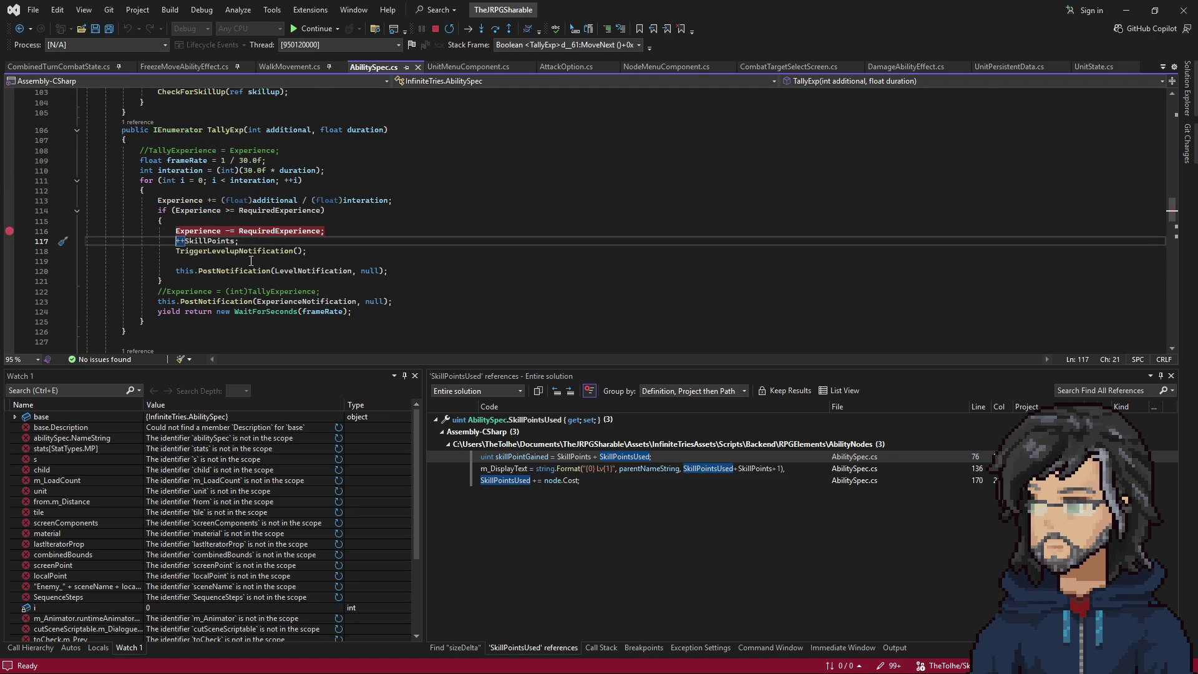
{"action": "key", "text": "alt+Tab"}
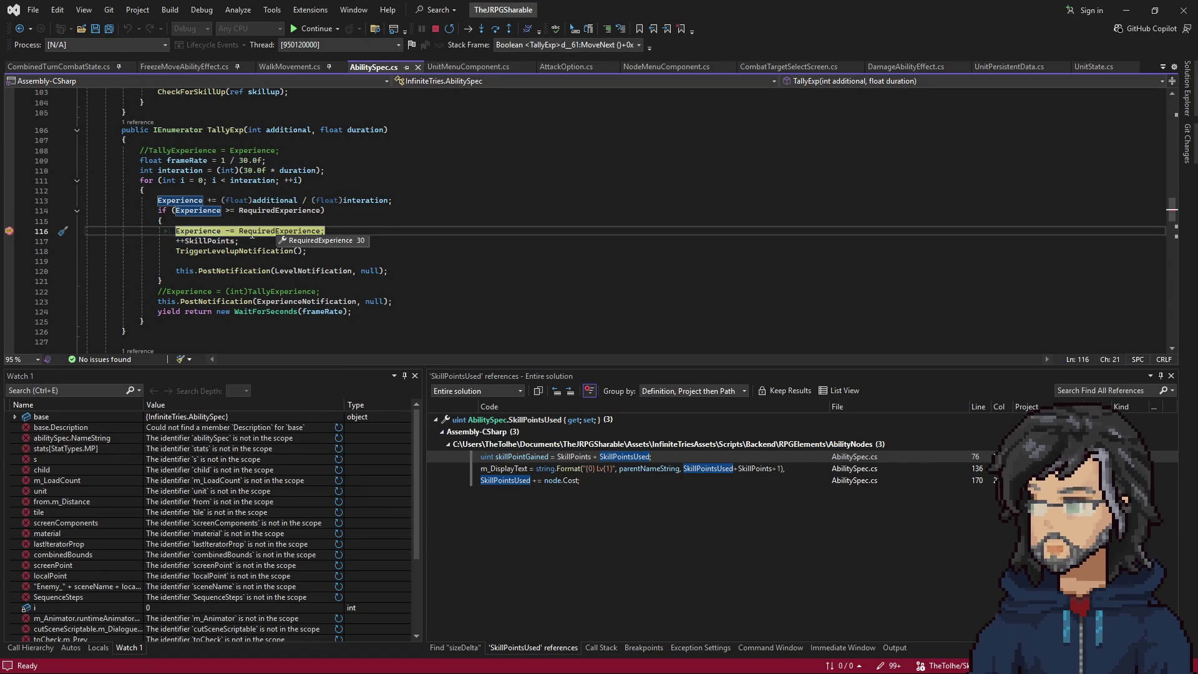
{"action": "key", "text": "F10"}
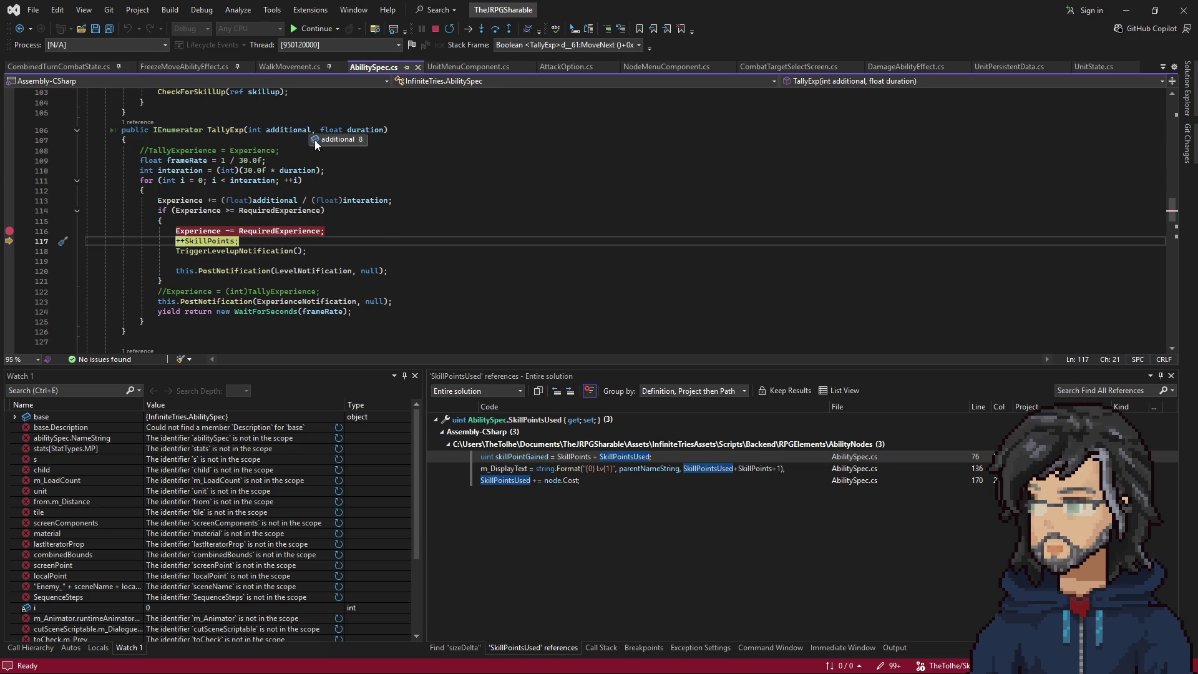
Show the call stack and jump to the GrantExperienceSequenceStep caller frame.
{"action": "left_click", "coordinate": [602, 648]}
{"action": "double_click", "coordinate": [558, 460]}
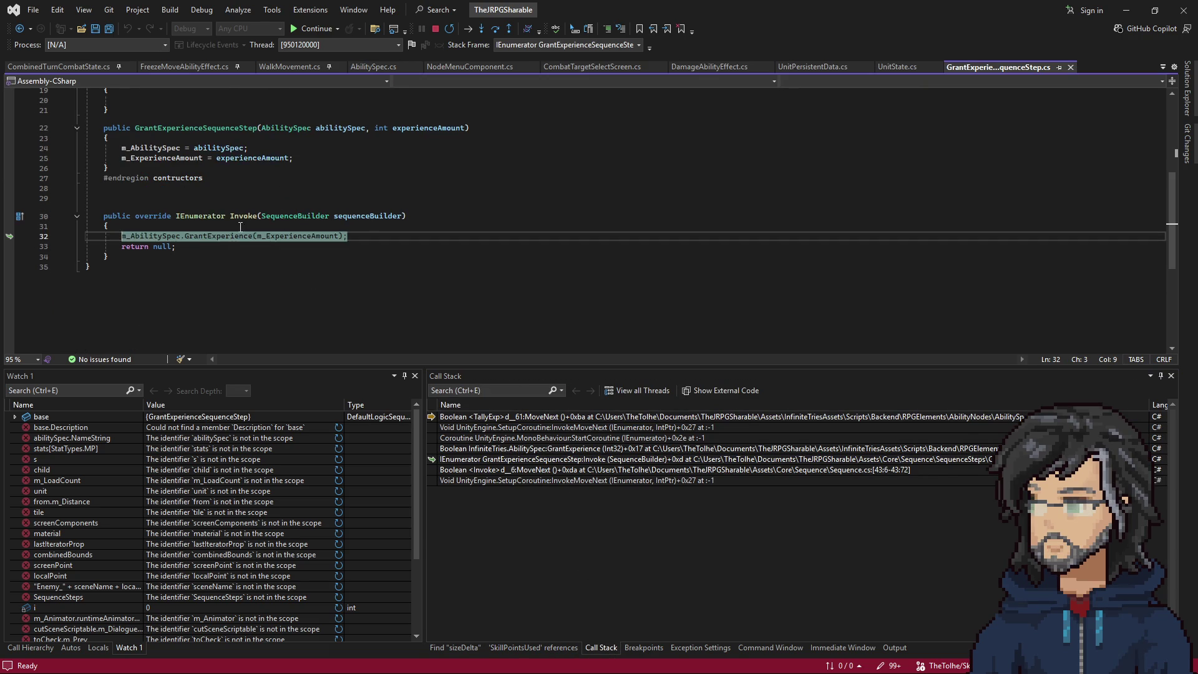
{"action": "scroll", "coordinate": [189, 231], "scroll_direction": "up", "scroll_amount": 6}
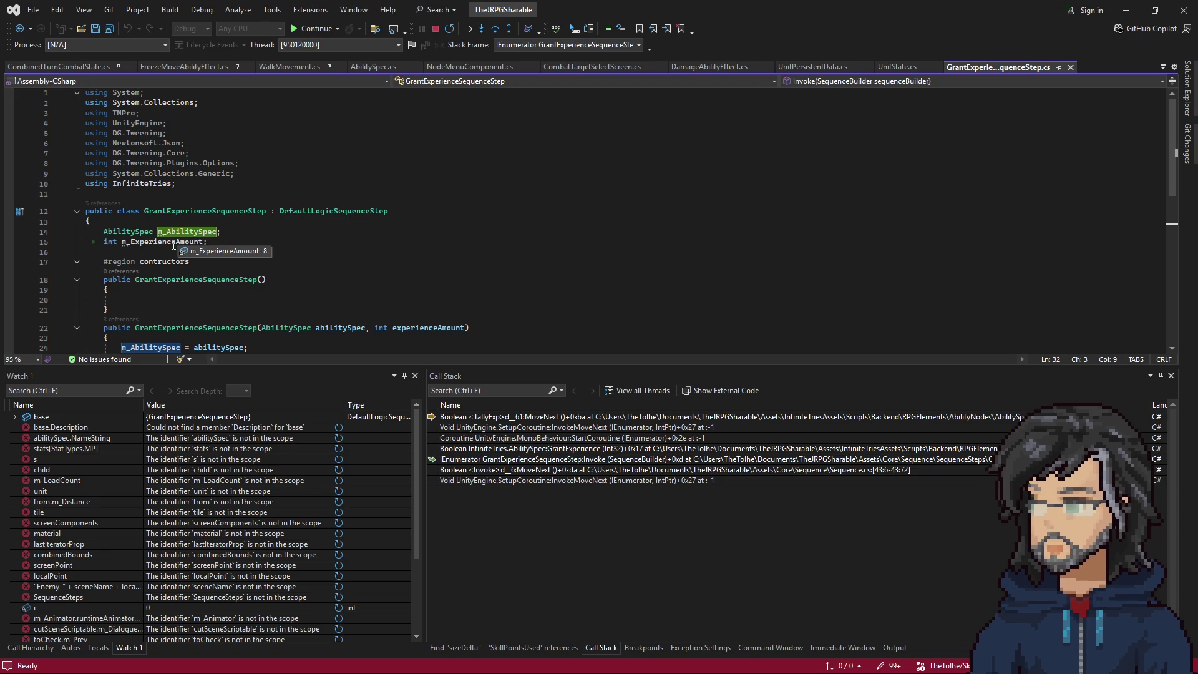
{"action": "left_click", "coordinate": [233, 259]}
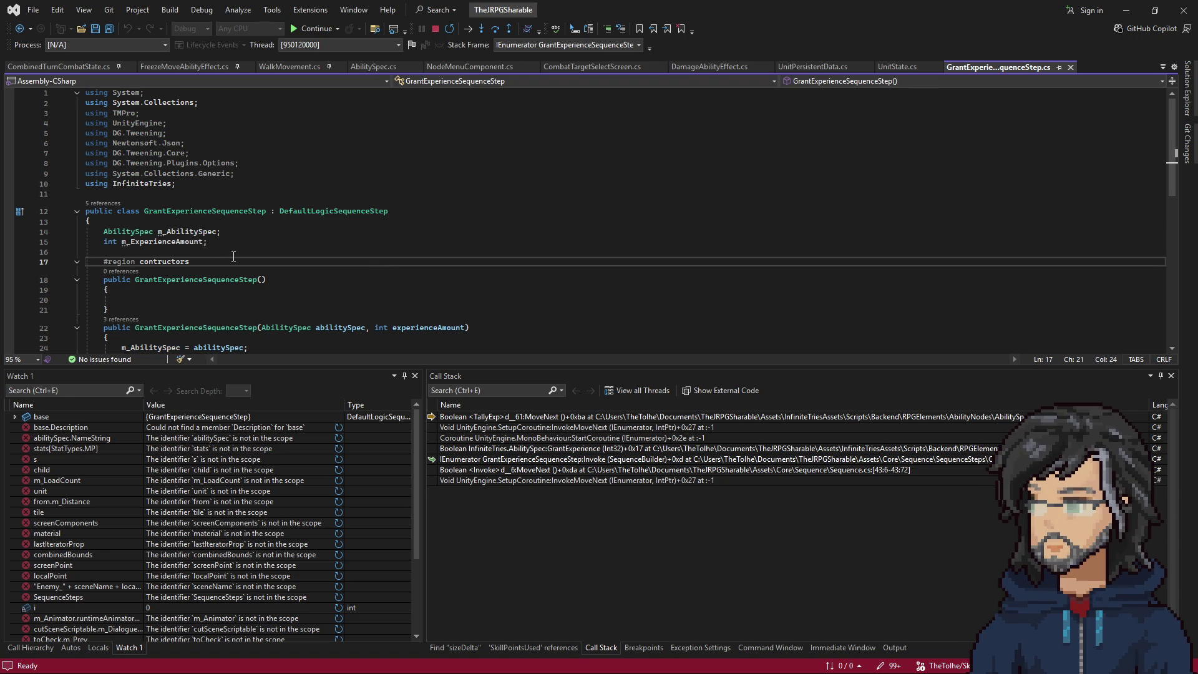
Resume the game, toggle the line 116 RequiredExperience breakpoint, and continue into Unity.
{"action": "key", "text": "F5"}
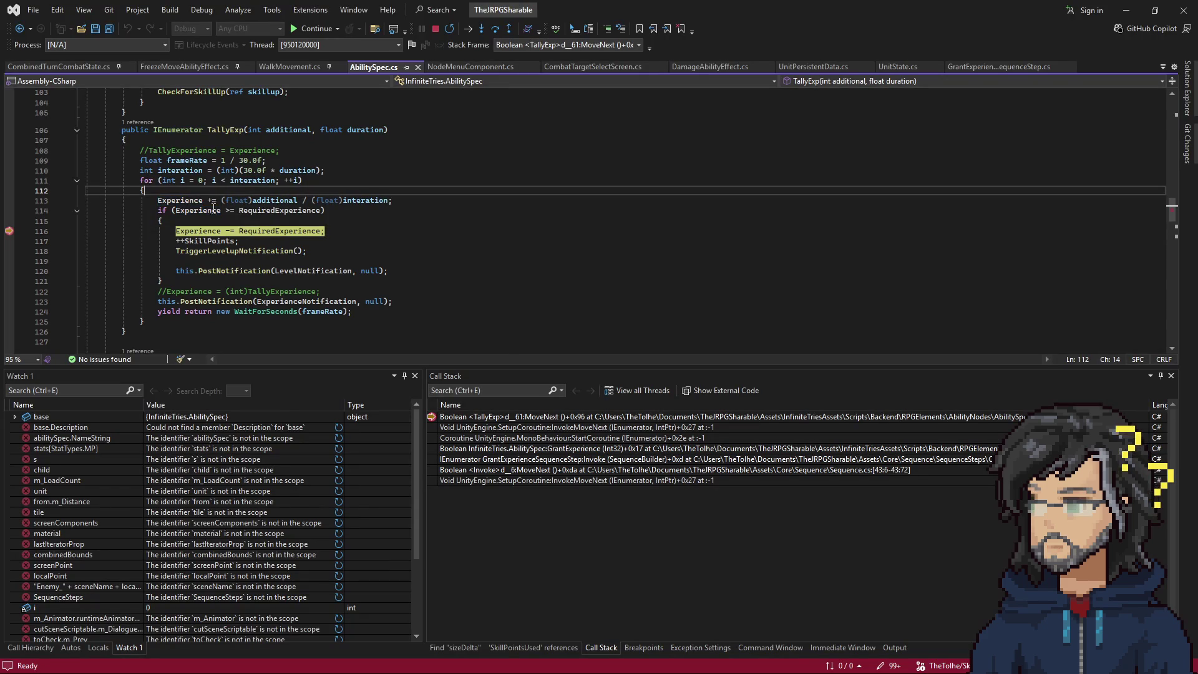
{"action": "mouse_move", "coordinate": [207, 210]}
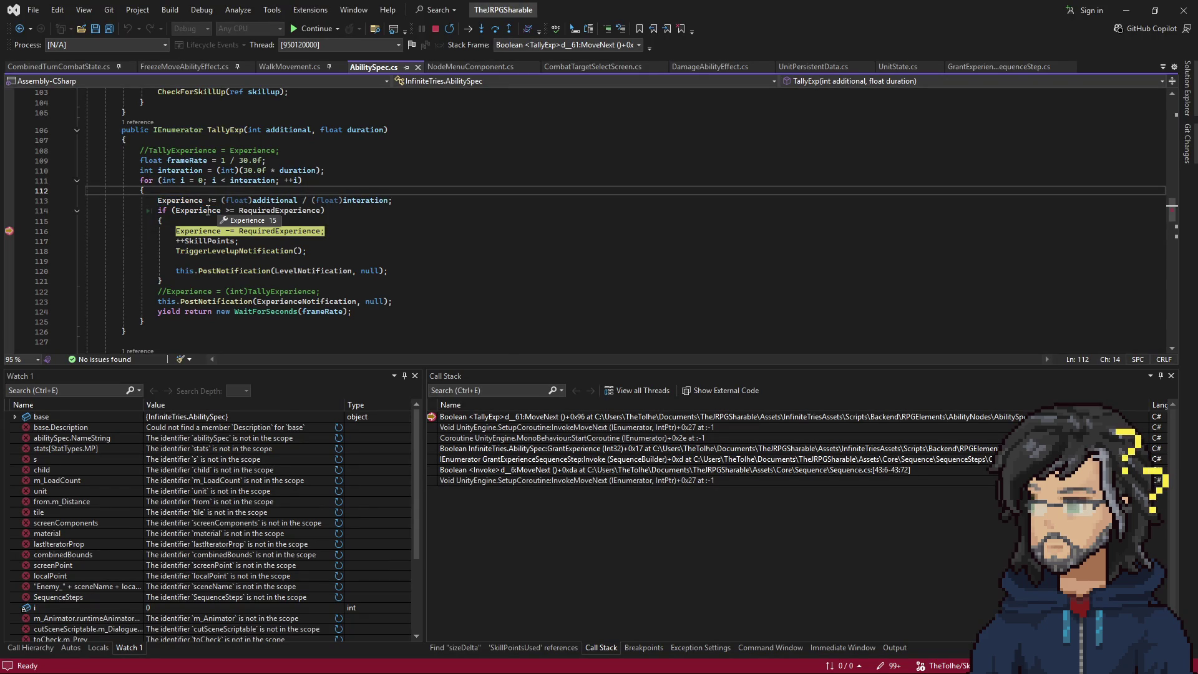
{"action": "key", "text": "F5"}
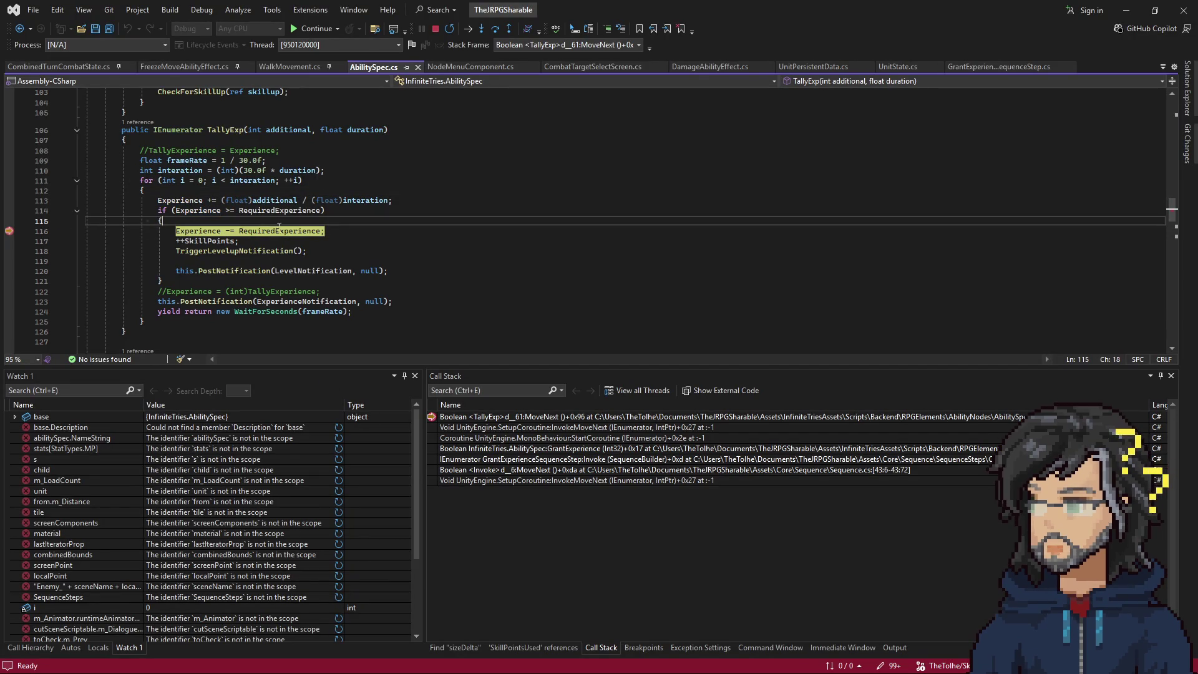
{"action": "left_click", "coordinate": [271, 231]}
{"action": "key", "text": "F9"}
{"action": "key", "text": "F5"}
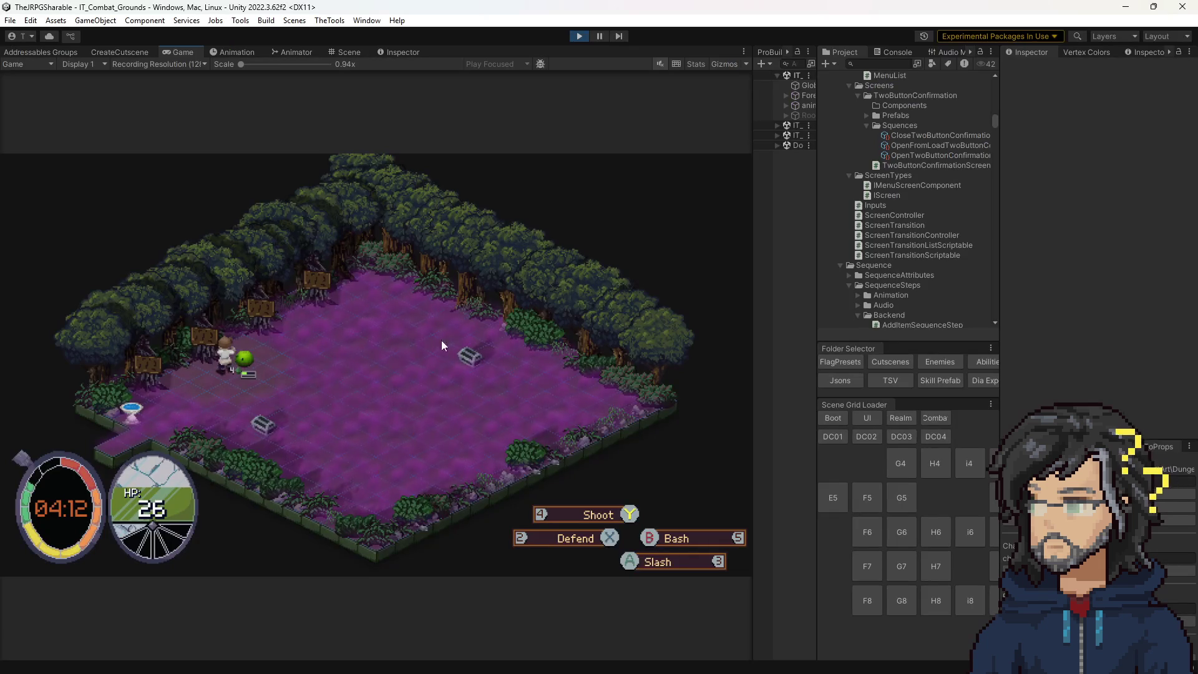